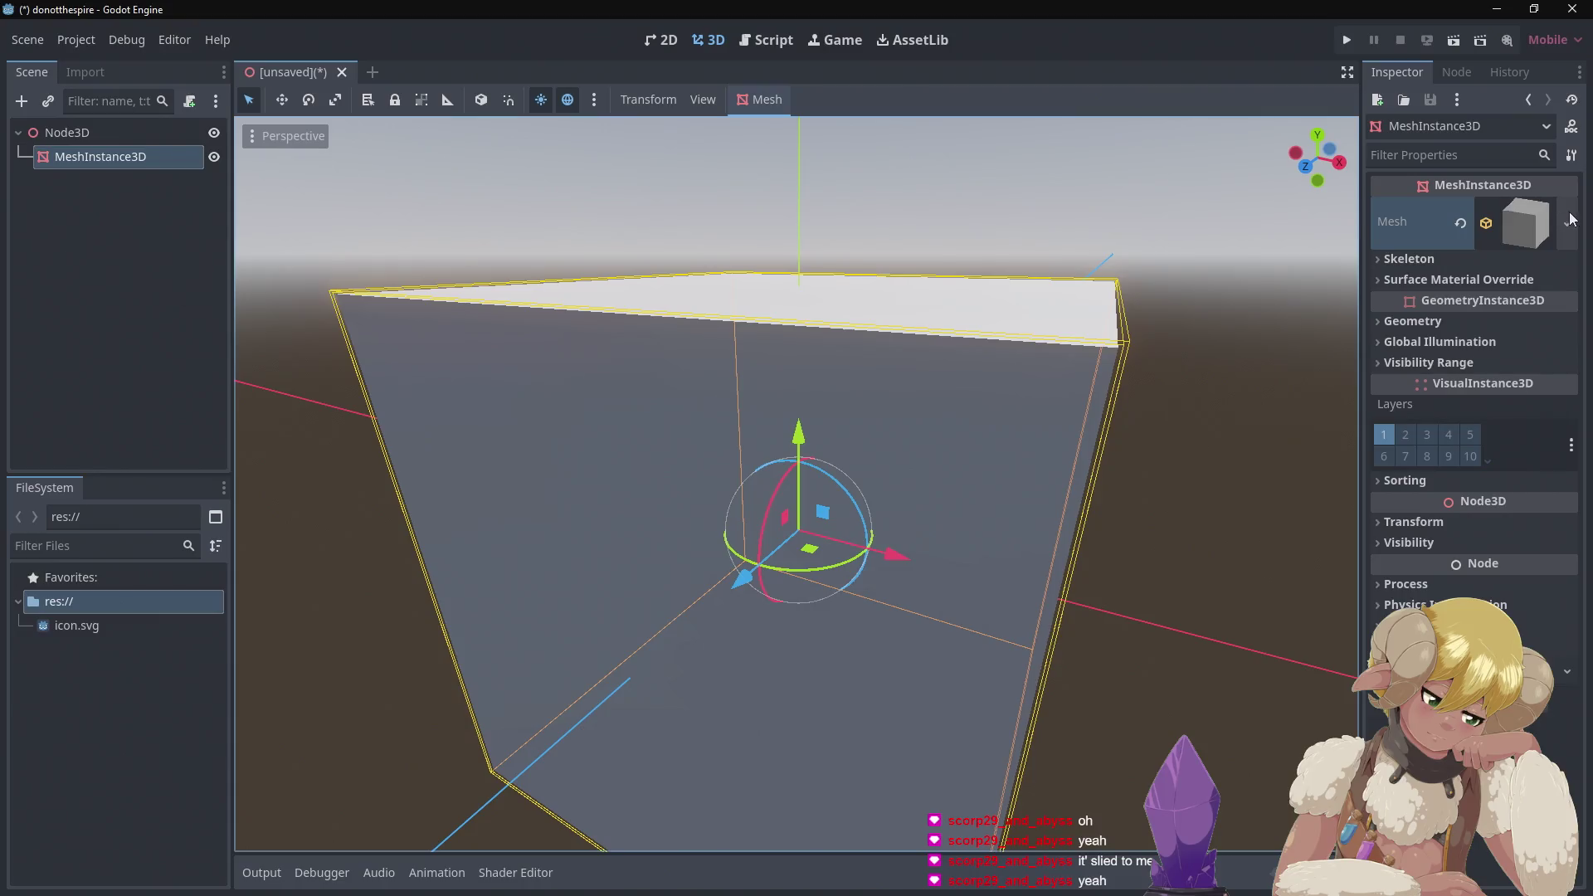
Reset the stretched MeshInstance3D's Transform scale to 1, leaving a small box cube at the origin
{"action": "left_click", "coordinate": [1567, 221]}
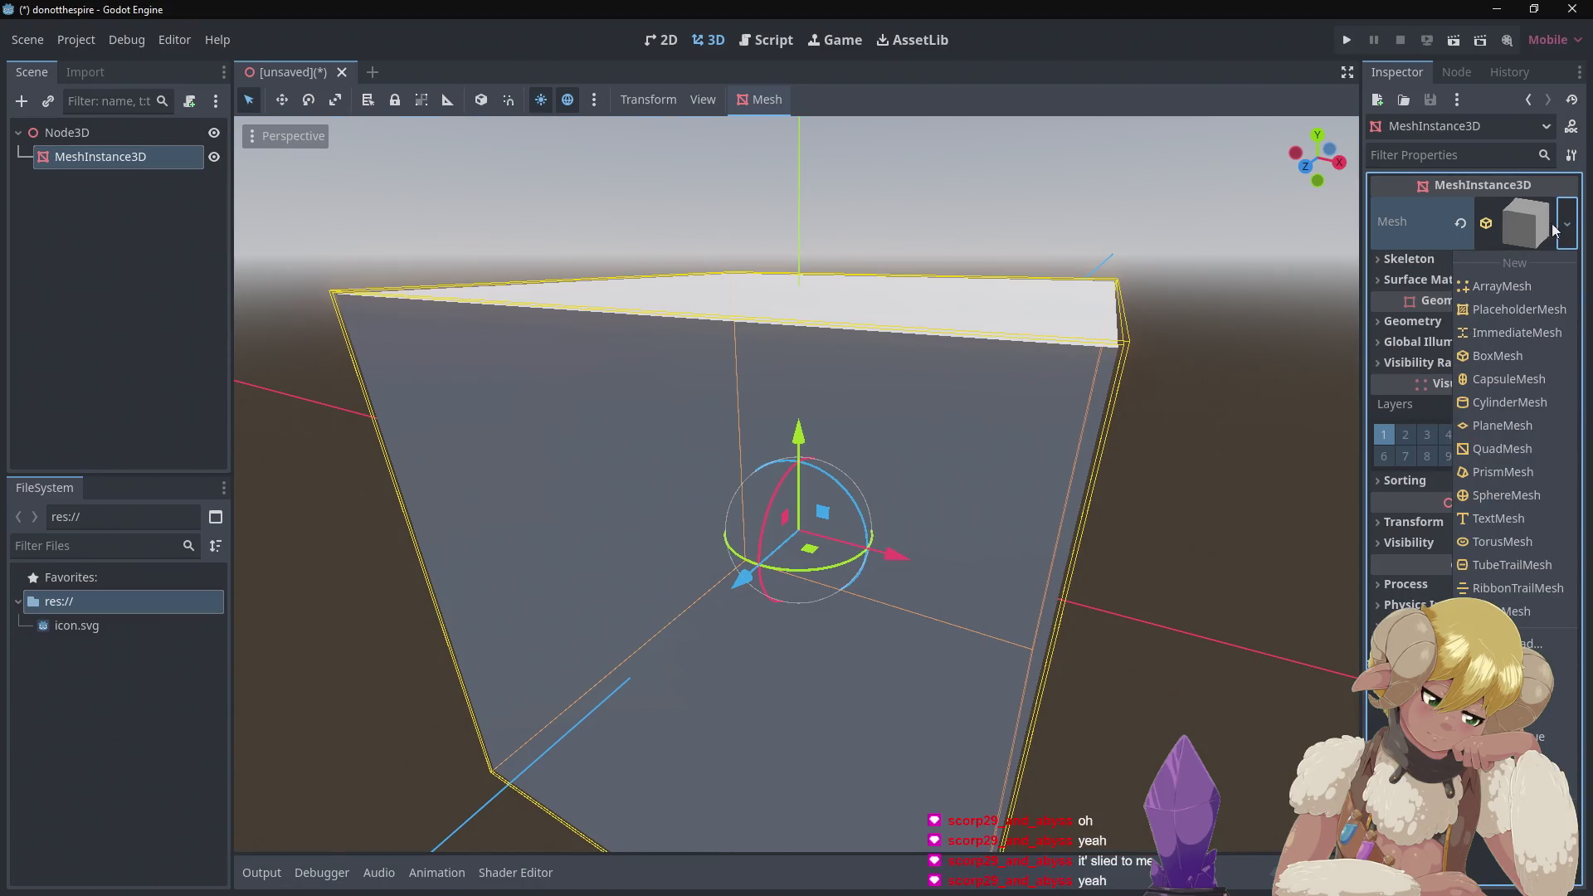
{"action": "left_click", "coordinate": [1559, 228]}
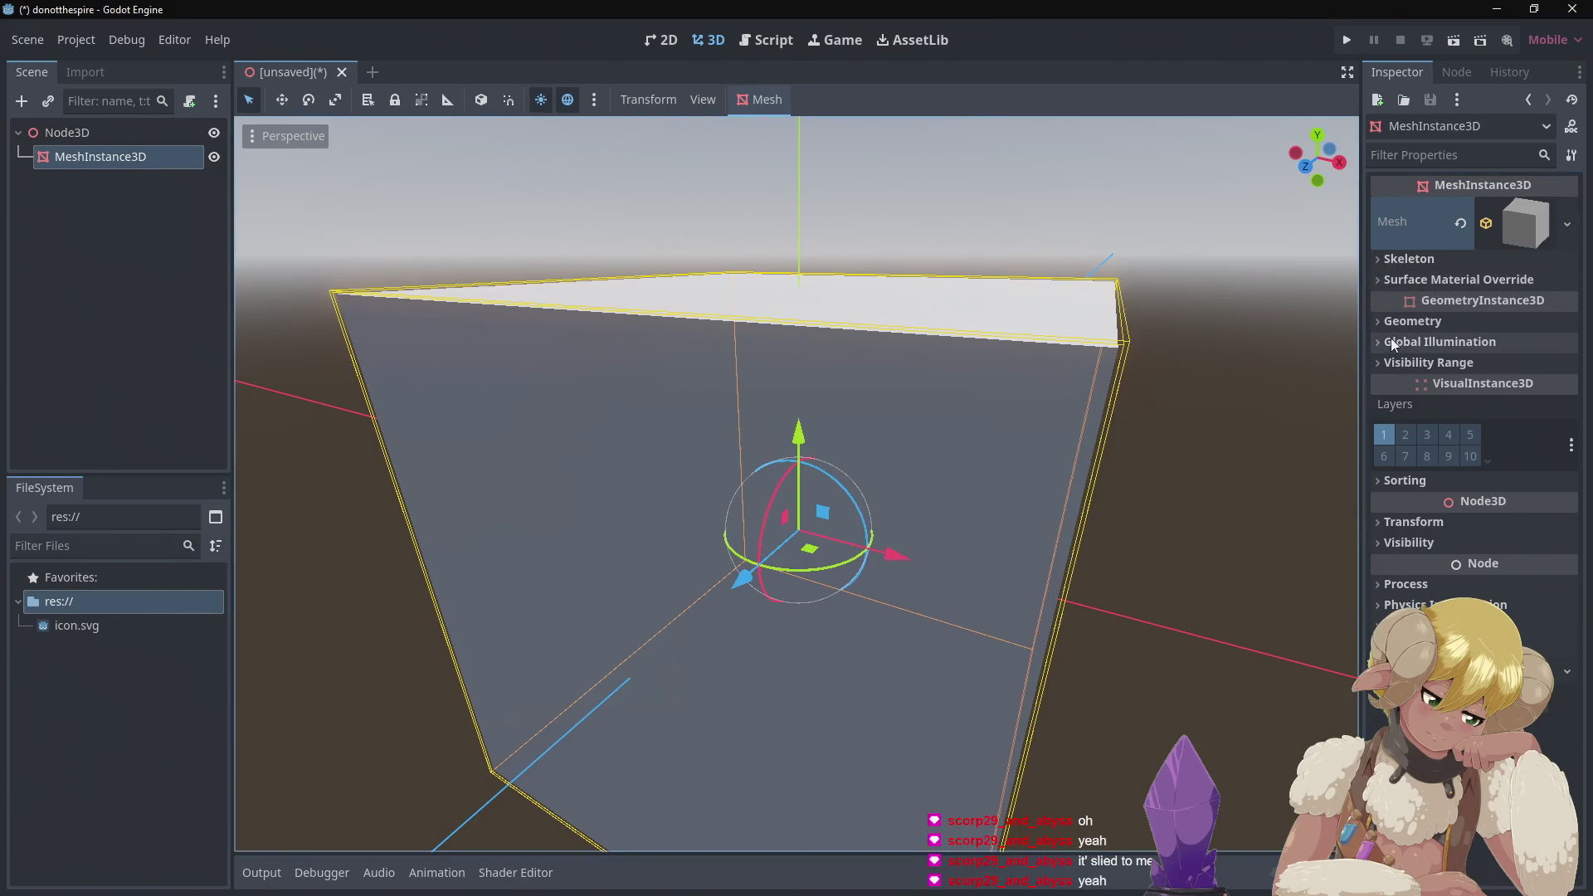
{"action": "left_click", "coordinate": [1418, 520]}
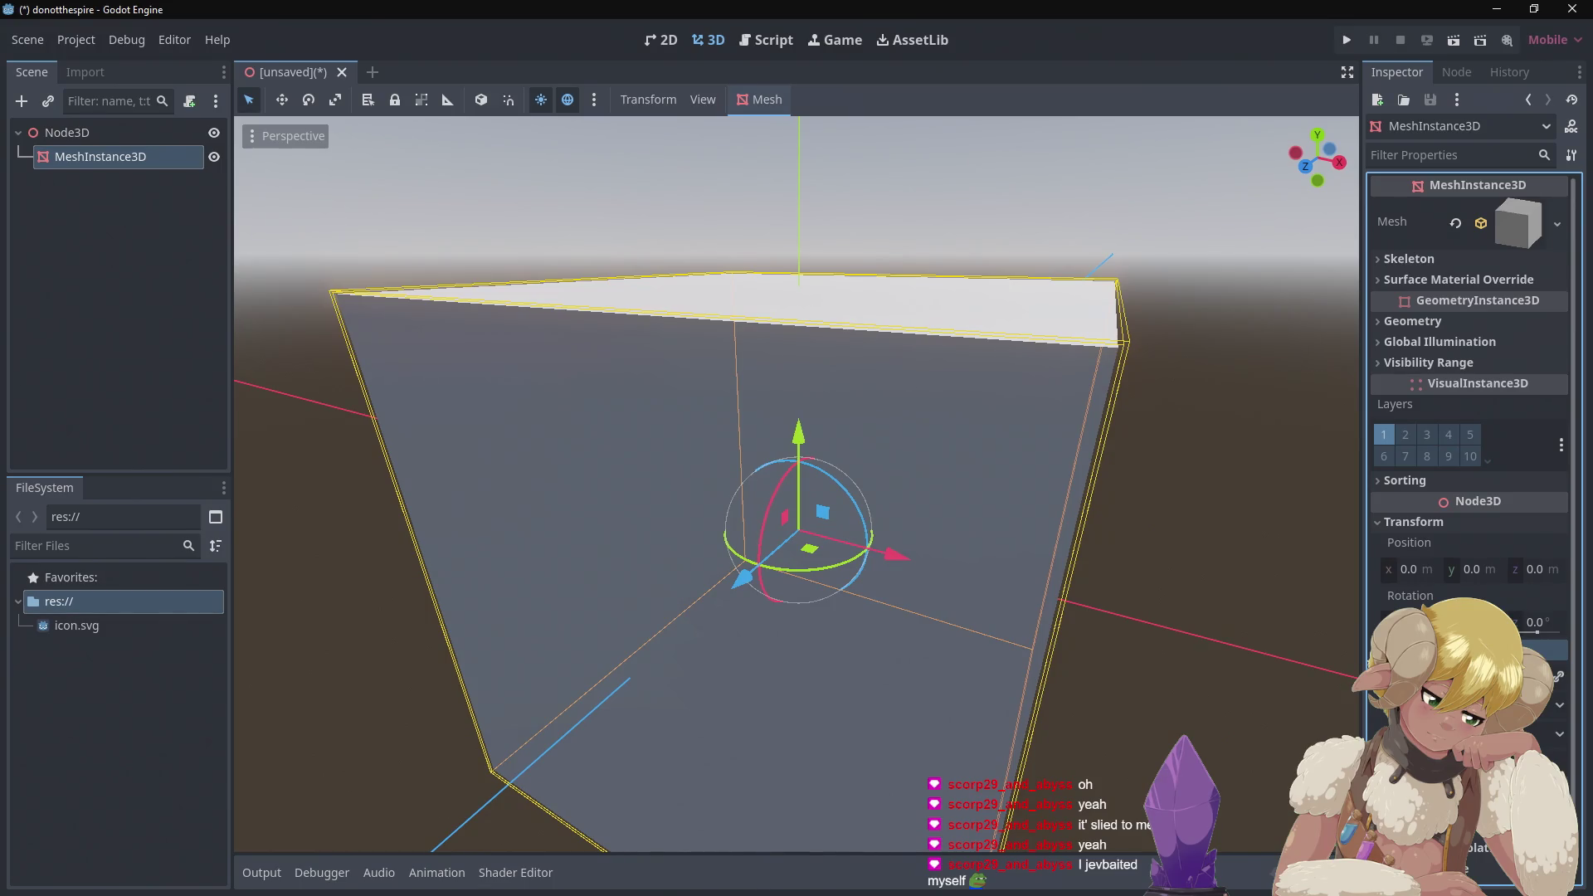
{"action": "left_click", "coordinate": [1557, 650]}
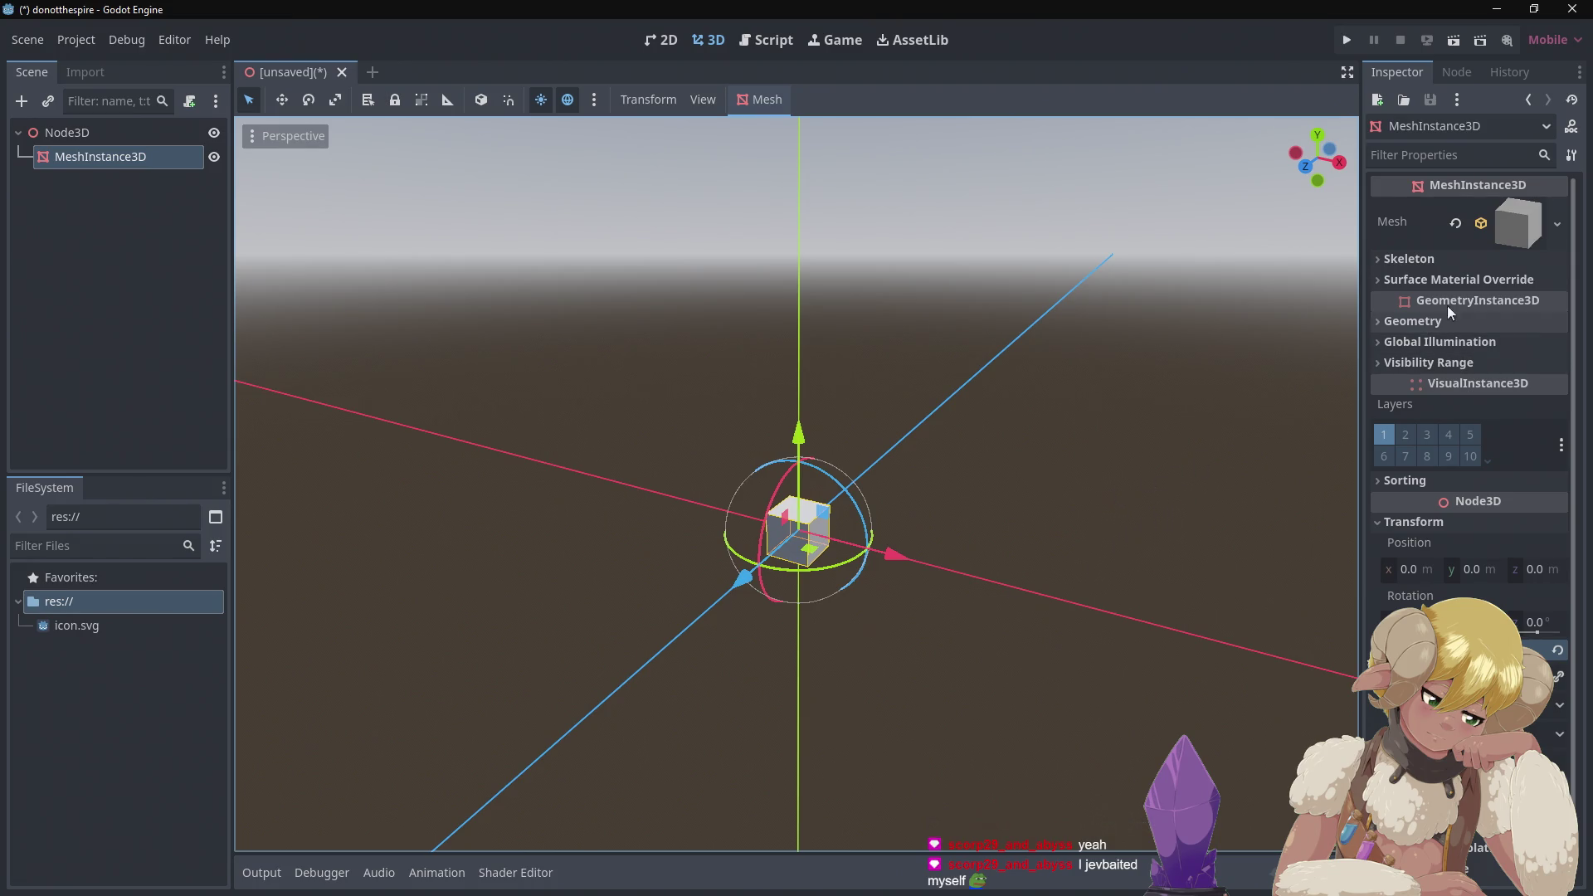
Set the box mesh height to 0.1 m and reset the node's scale to 1
{"action": "left_click", "coordinate": [1518, 222]}
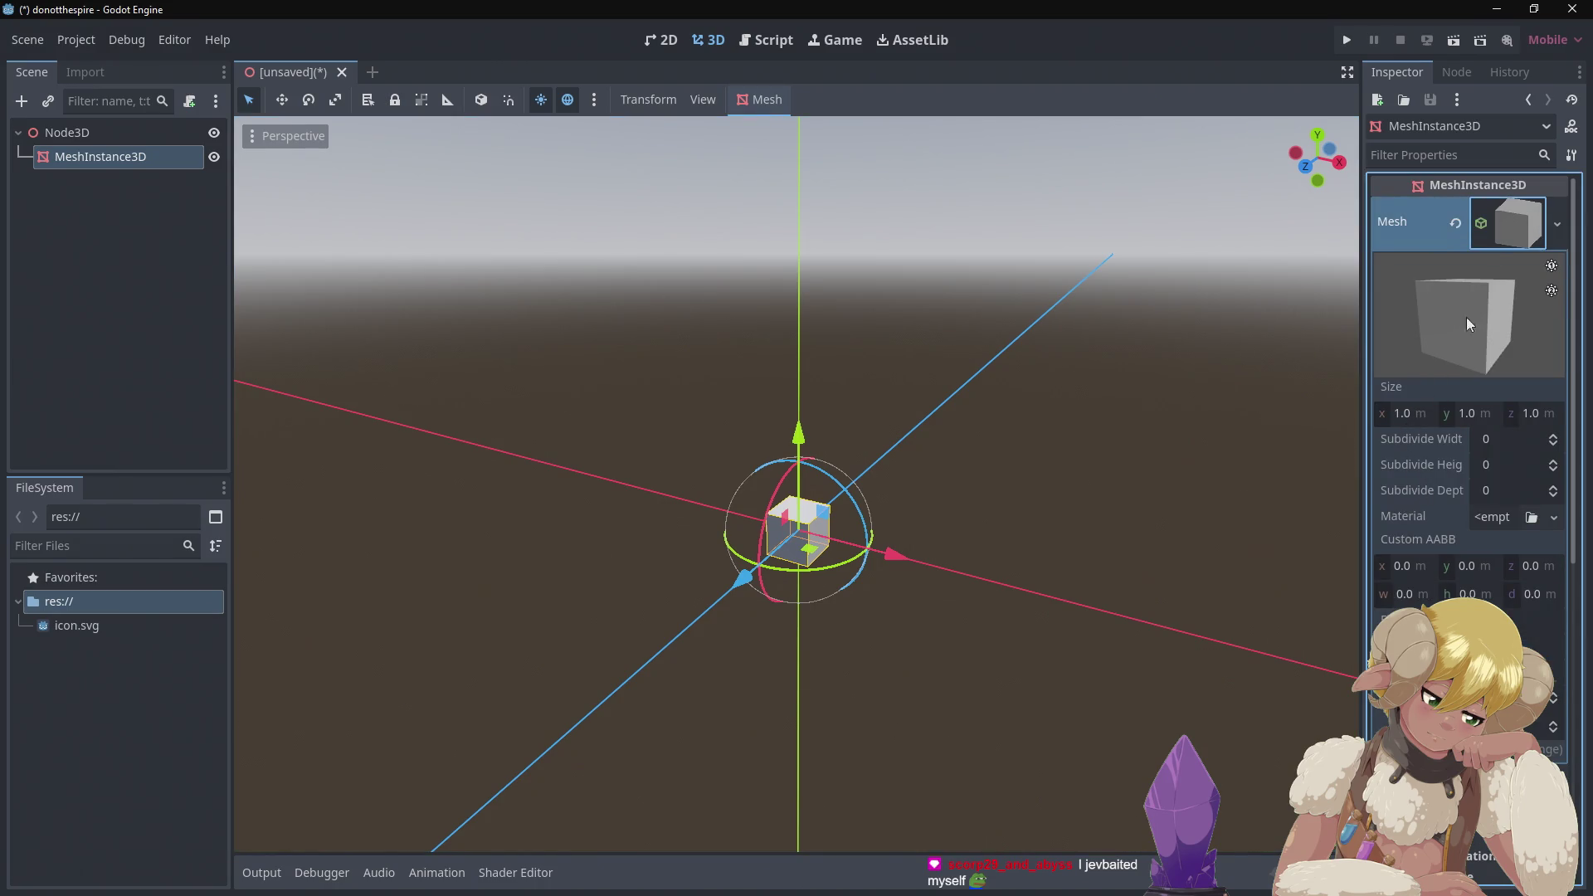
{"action": "left_click", "coordinate": [1543, 224]}
{"action": "left_click", "coordinate": [1554, 222]}
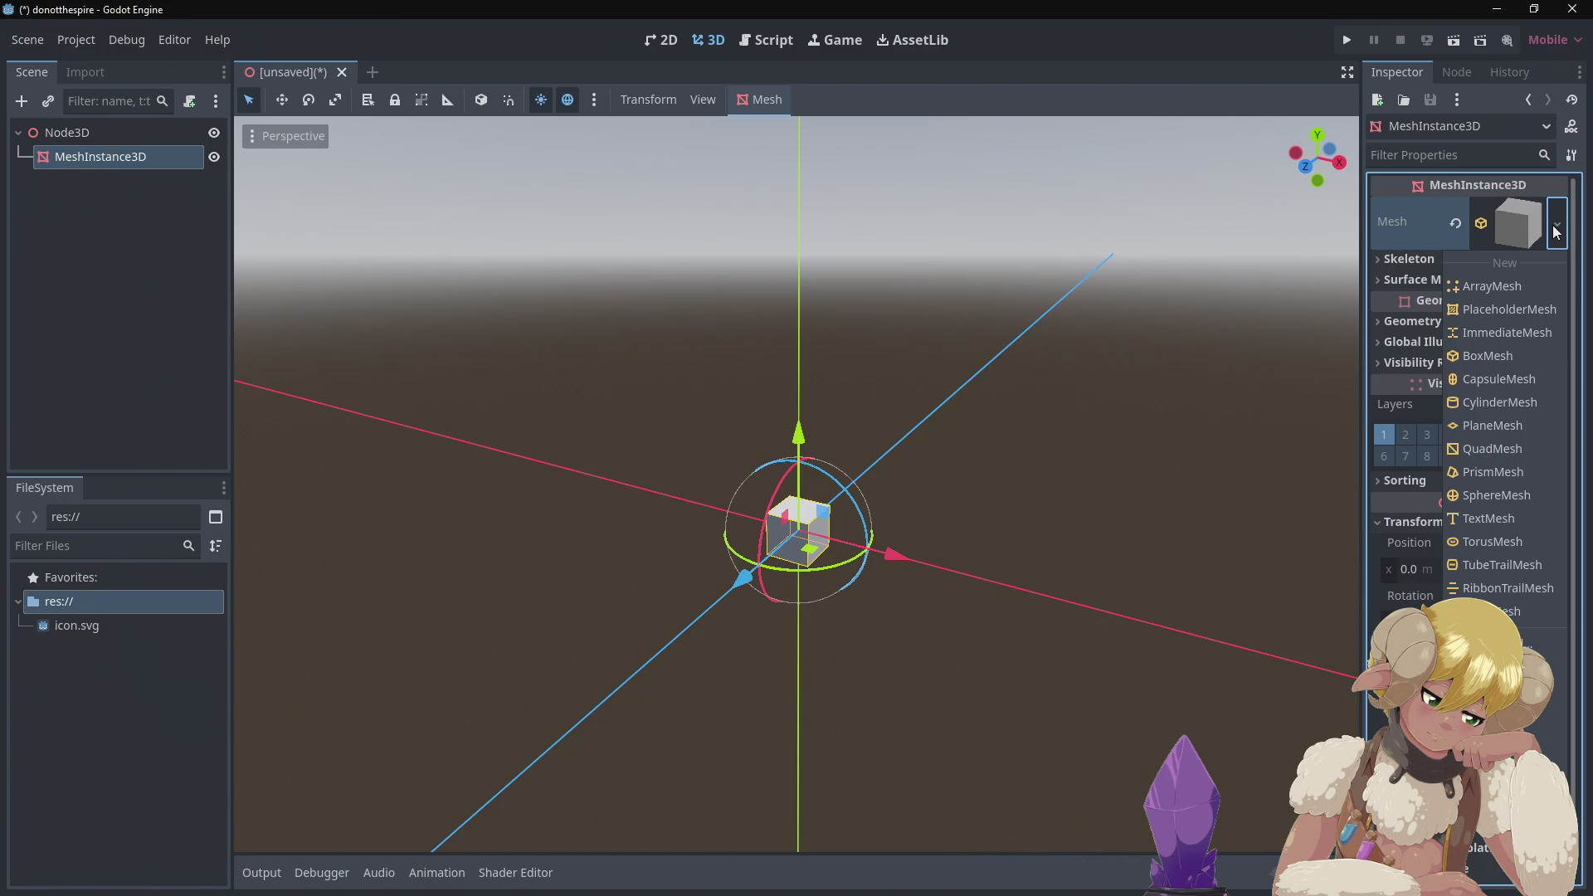
{"action": "left_click", "coordinate": [1555, 230]}
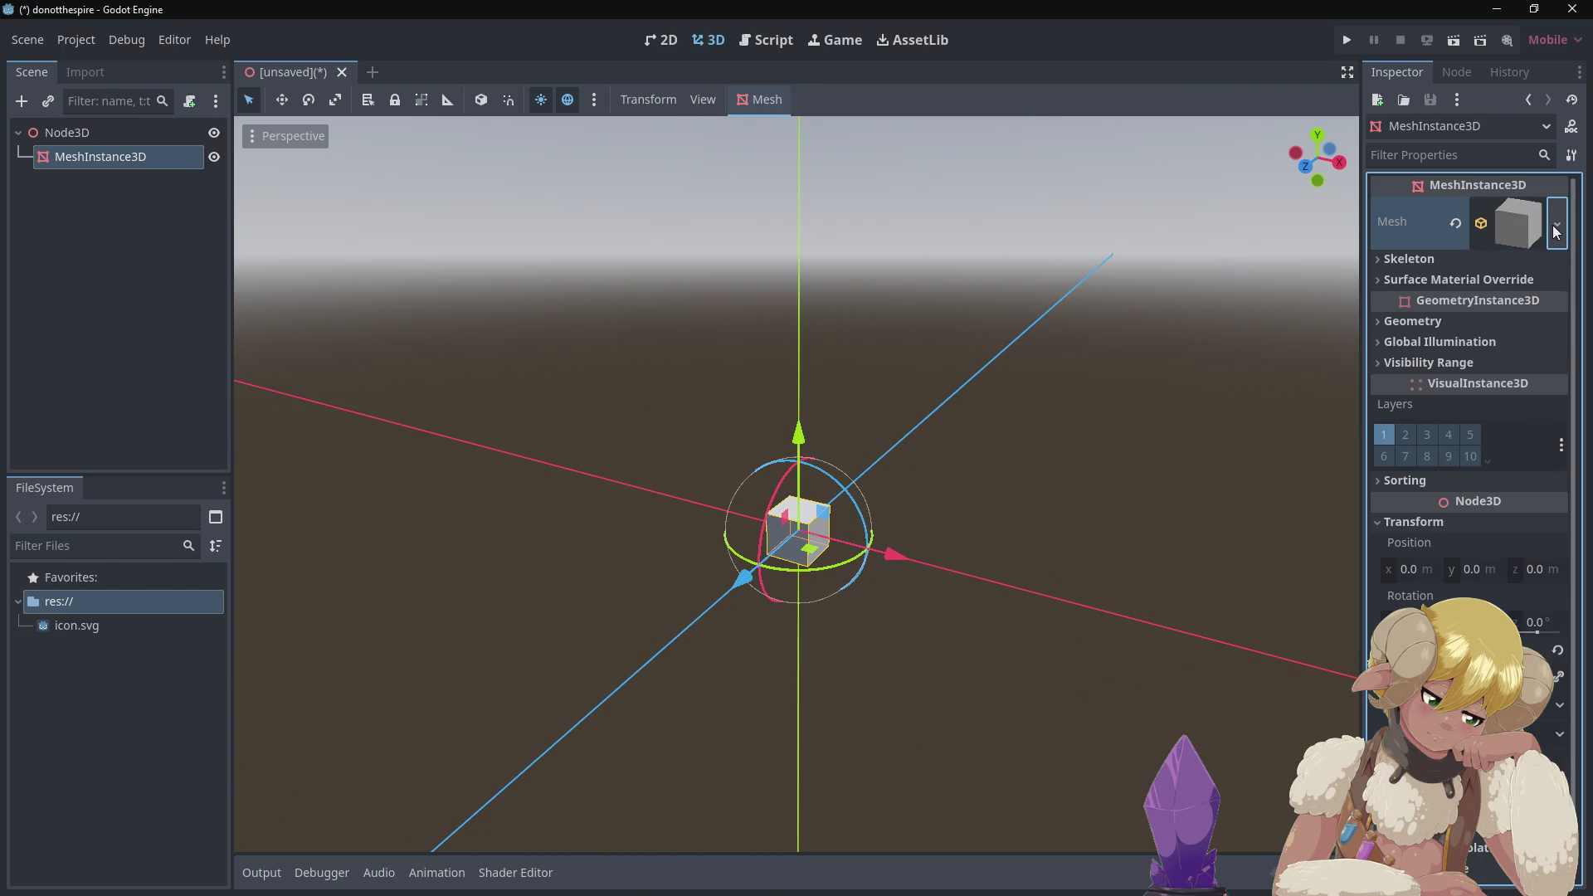
{"action": "left_click", "coordinate": [1532, 230]}
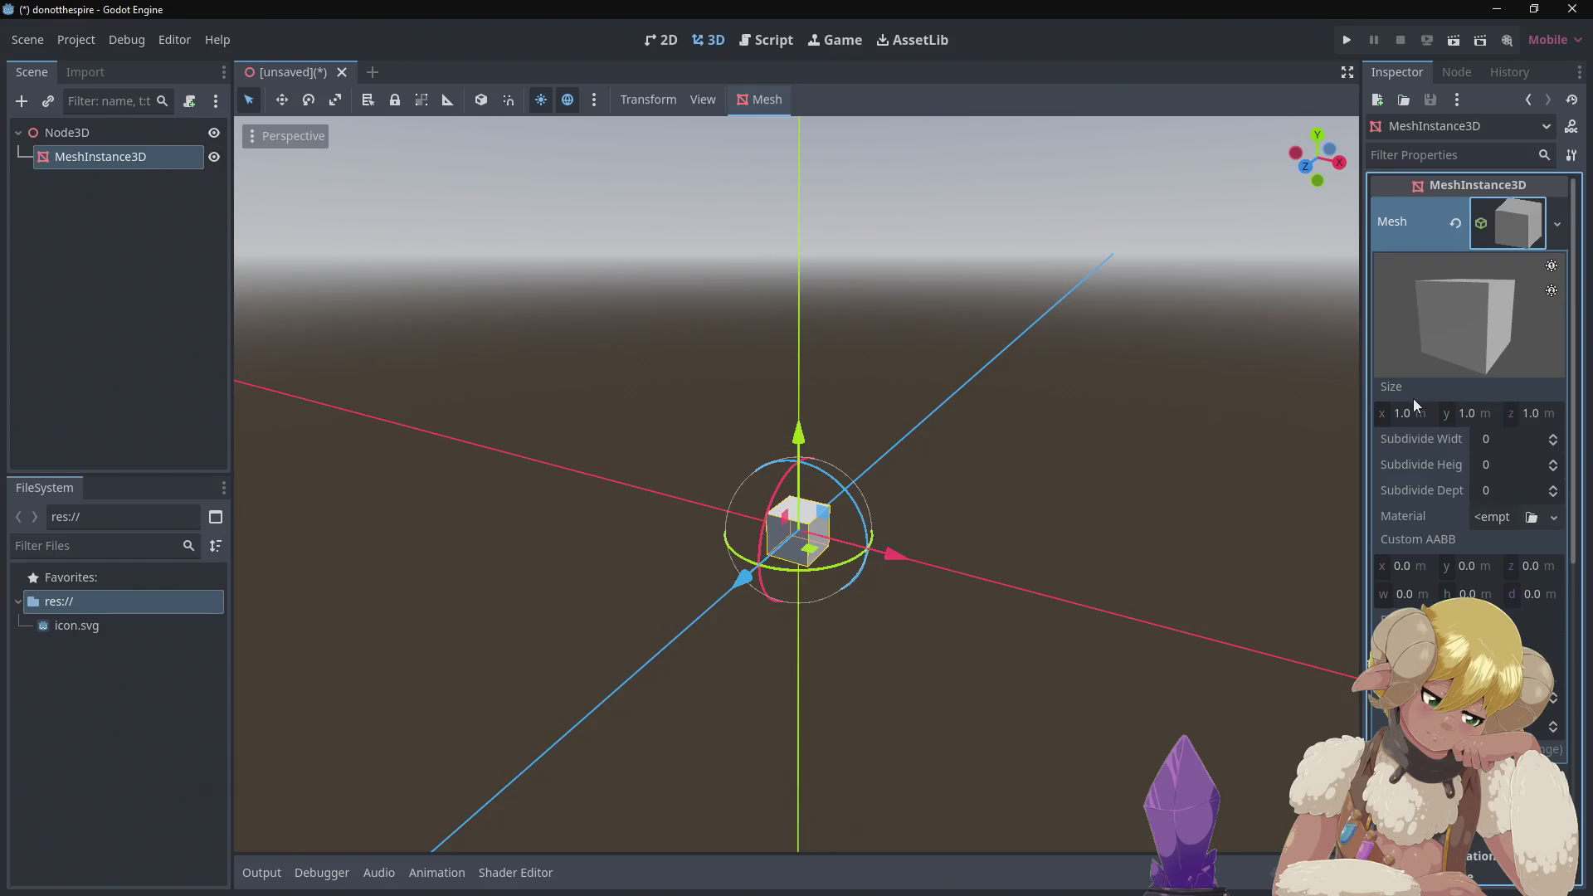
{"action": "left_click", "coordinate": [1466, 410]}
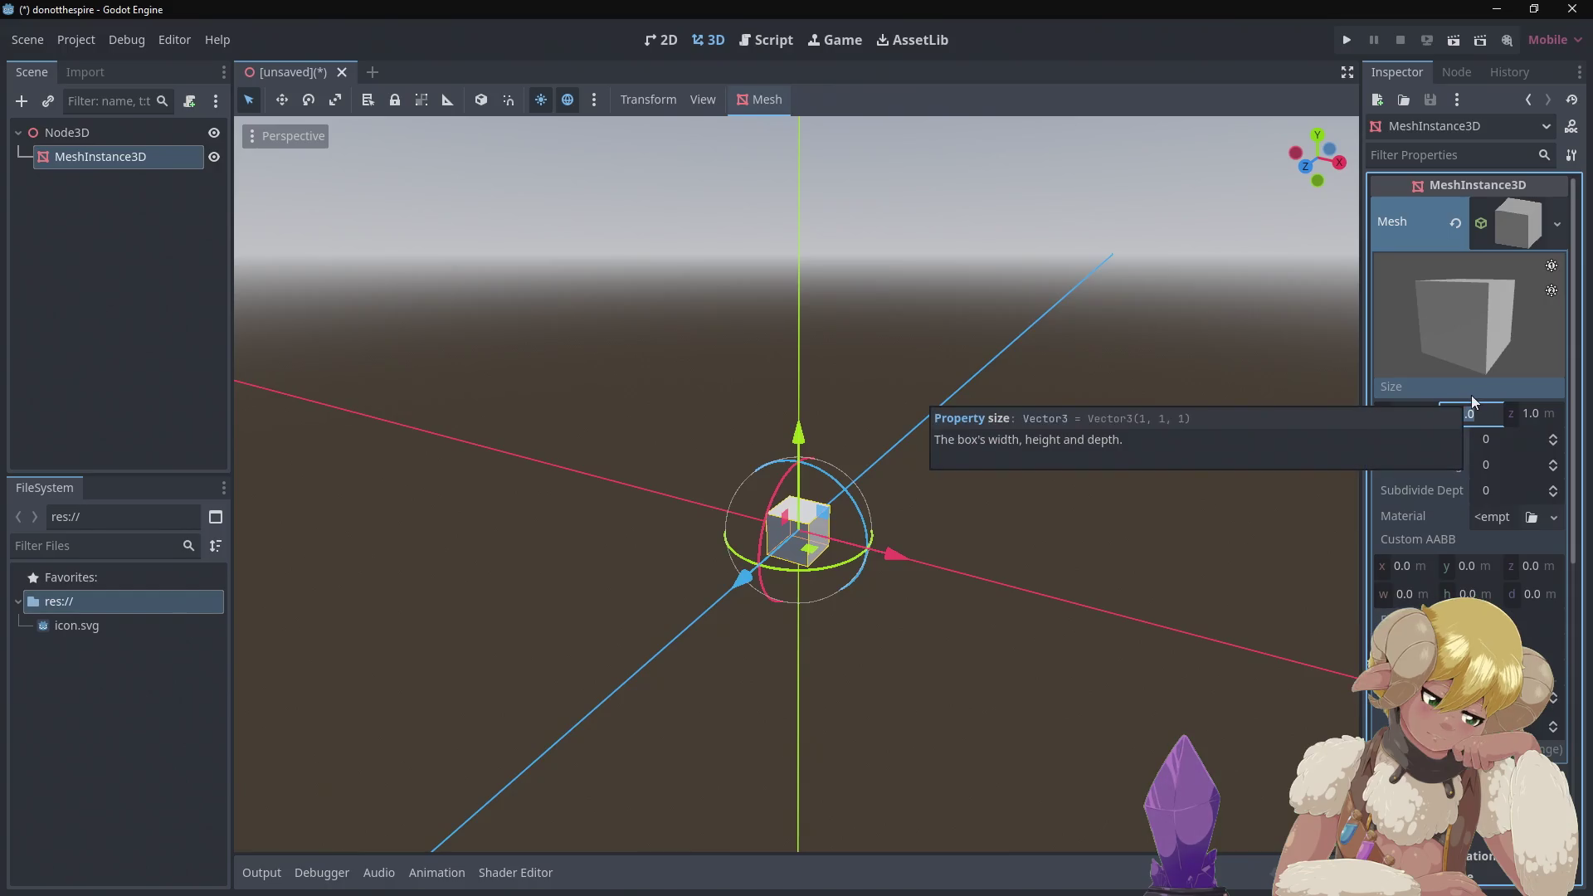
{"action": "type", "text": ".1"}
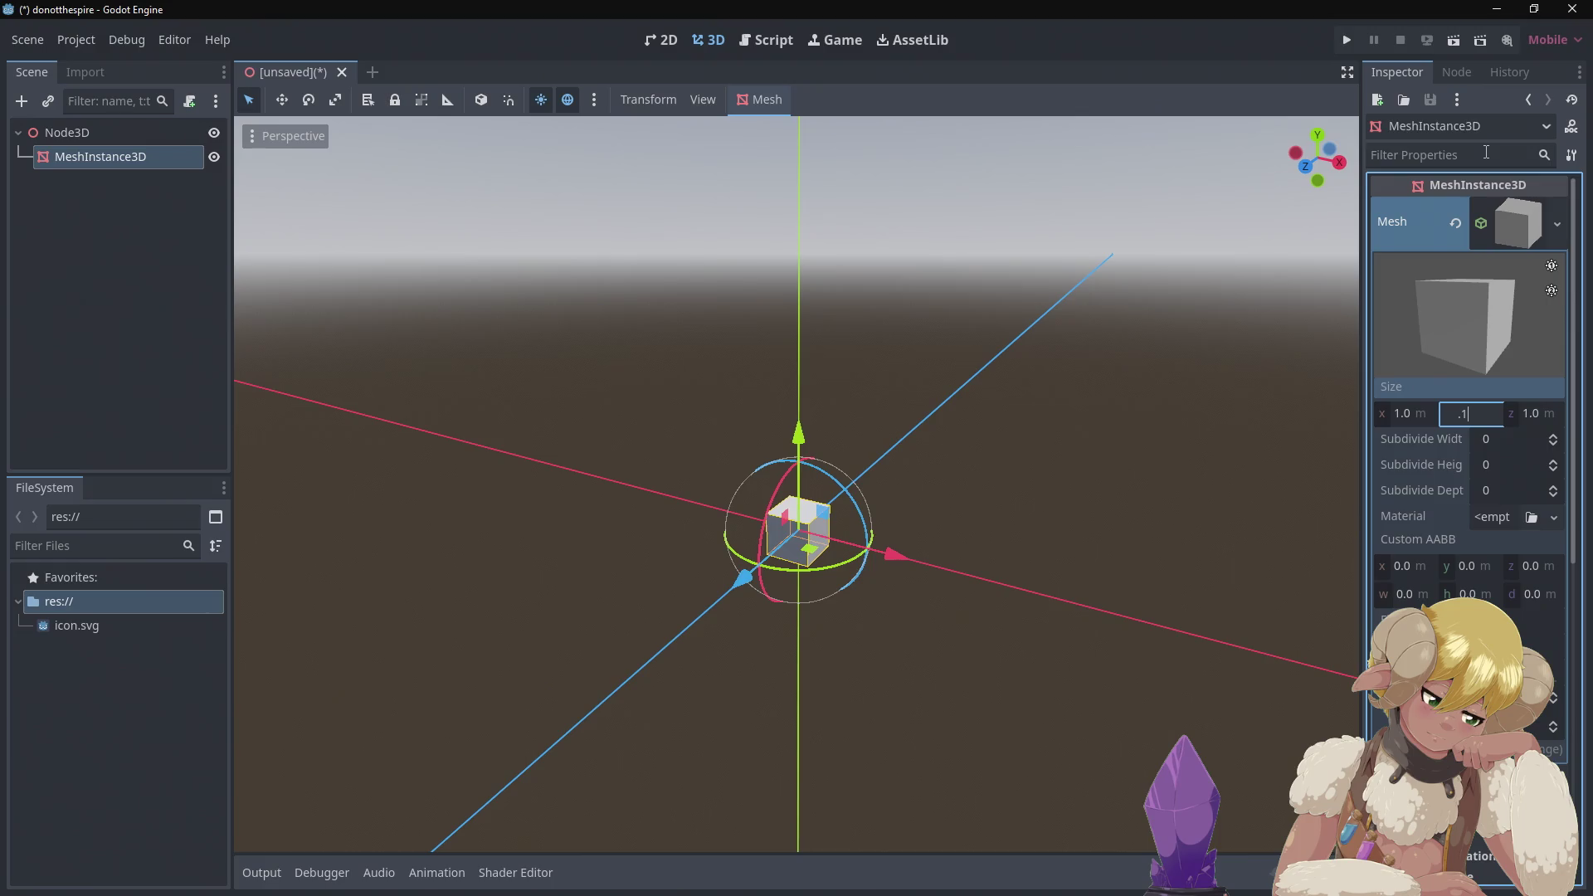
{"action": "key", "text": "Return"}
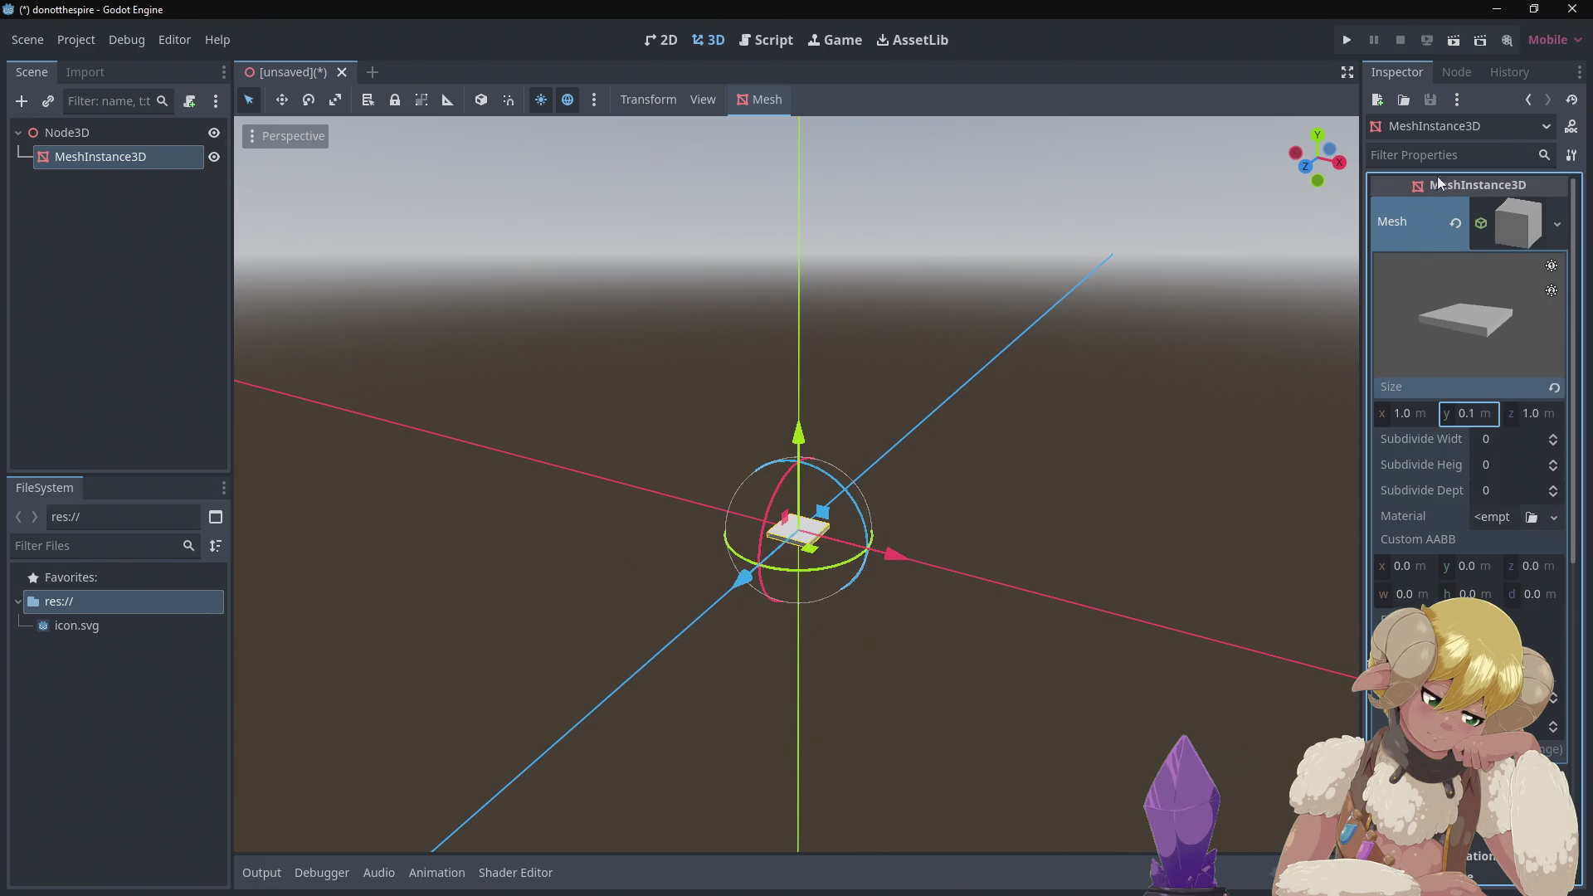
{"action": "left_click", "coordinate": [1511, 222]}
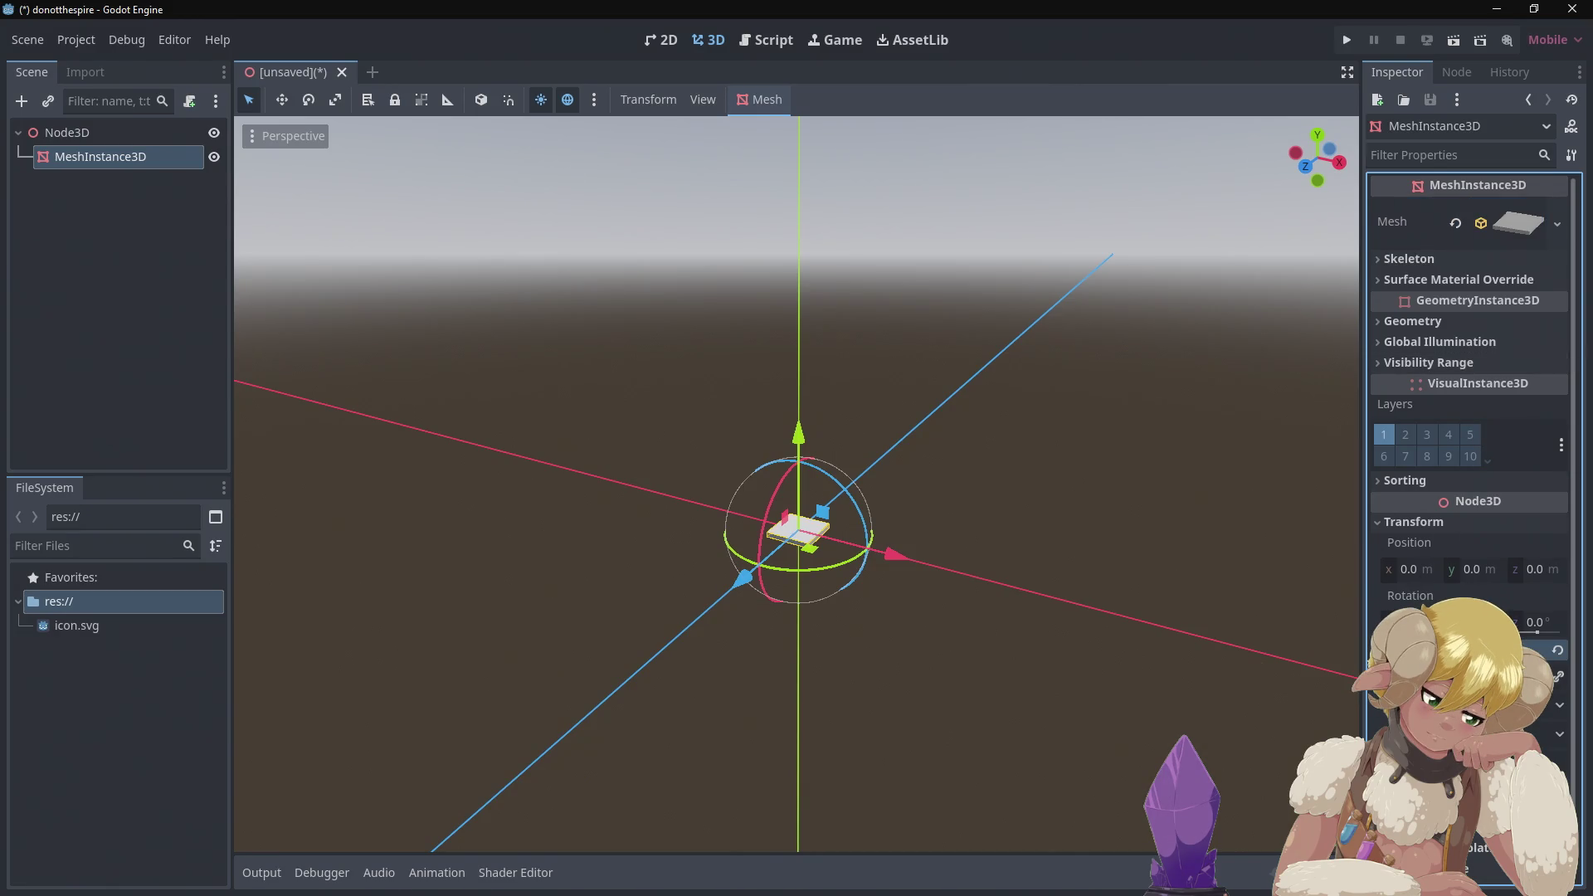
{"action": "left_click", "coordinate": [1557, 650]}
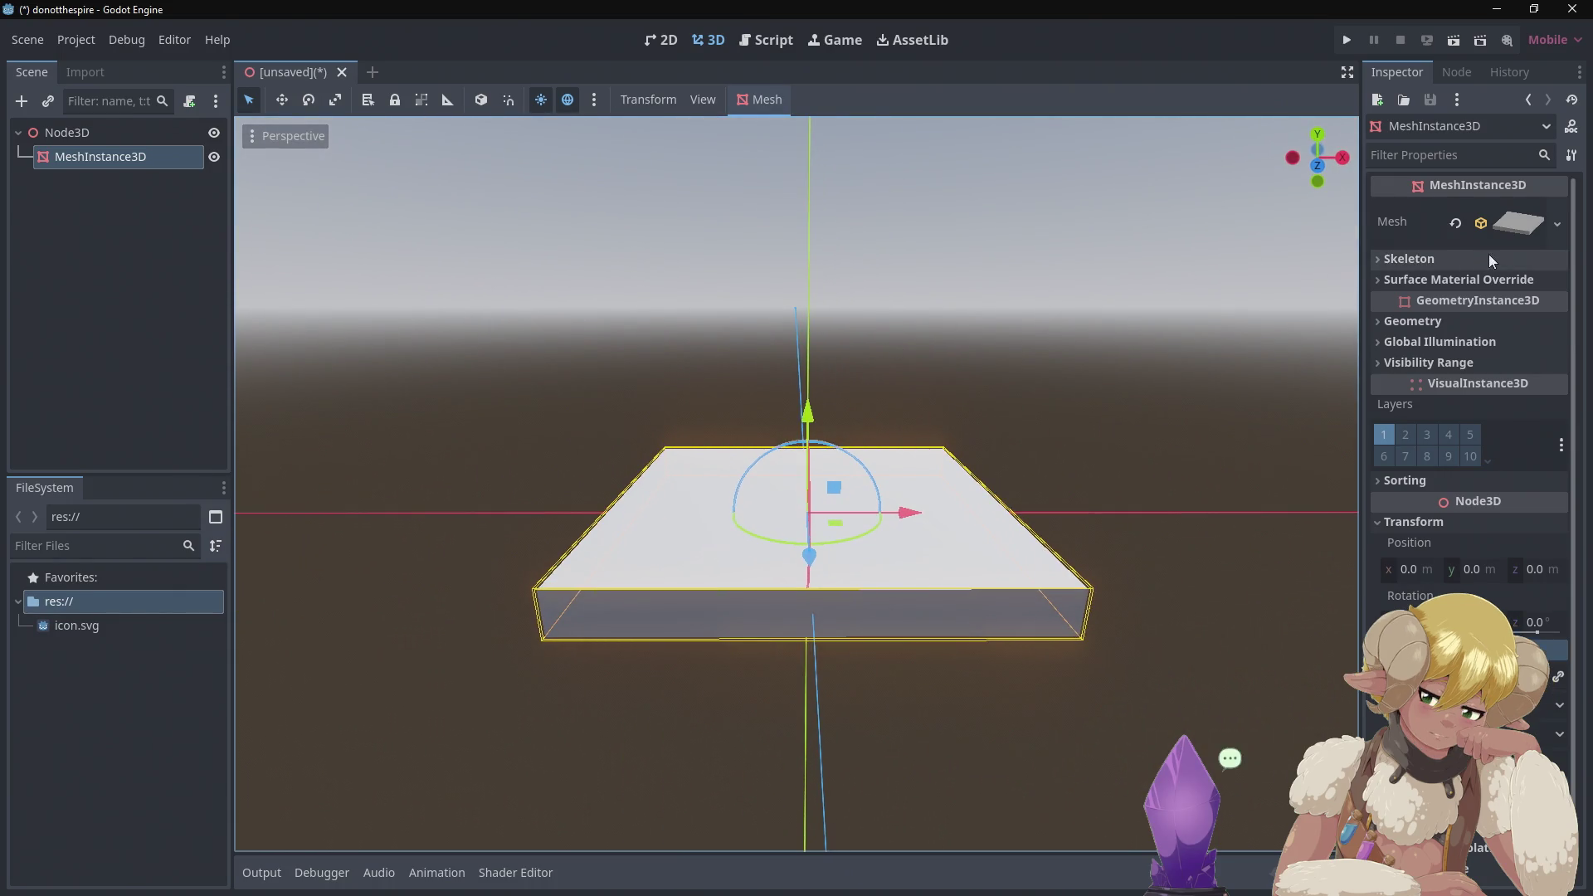
Reduce the box mesh height further to 0.01 m, making a thin 1 × 1 m plane
{"action": "right_click", "coordinate": [1546, 226]}
{"action": "left_click", "coordinate": [1539, 221]}
{"action": "left_click", "coordinate": [1540, 221]}
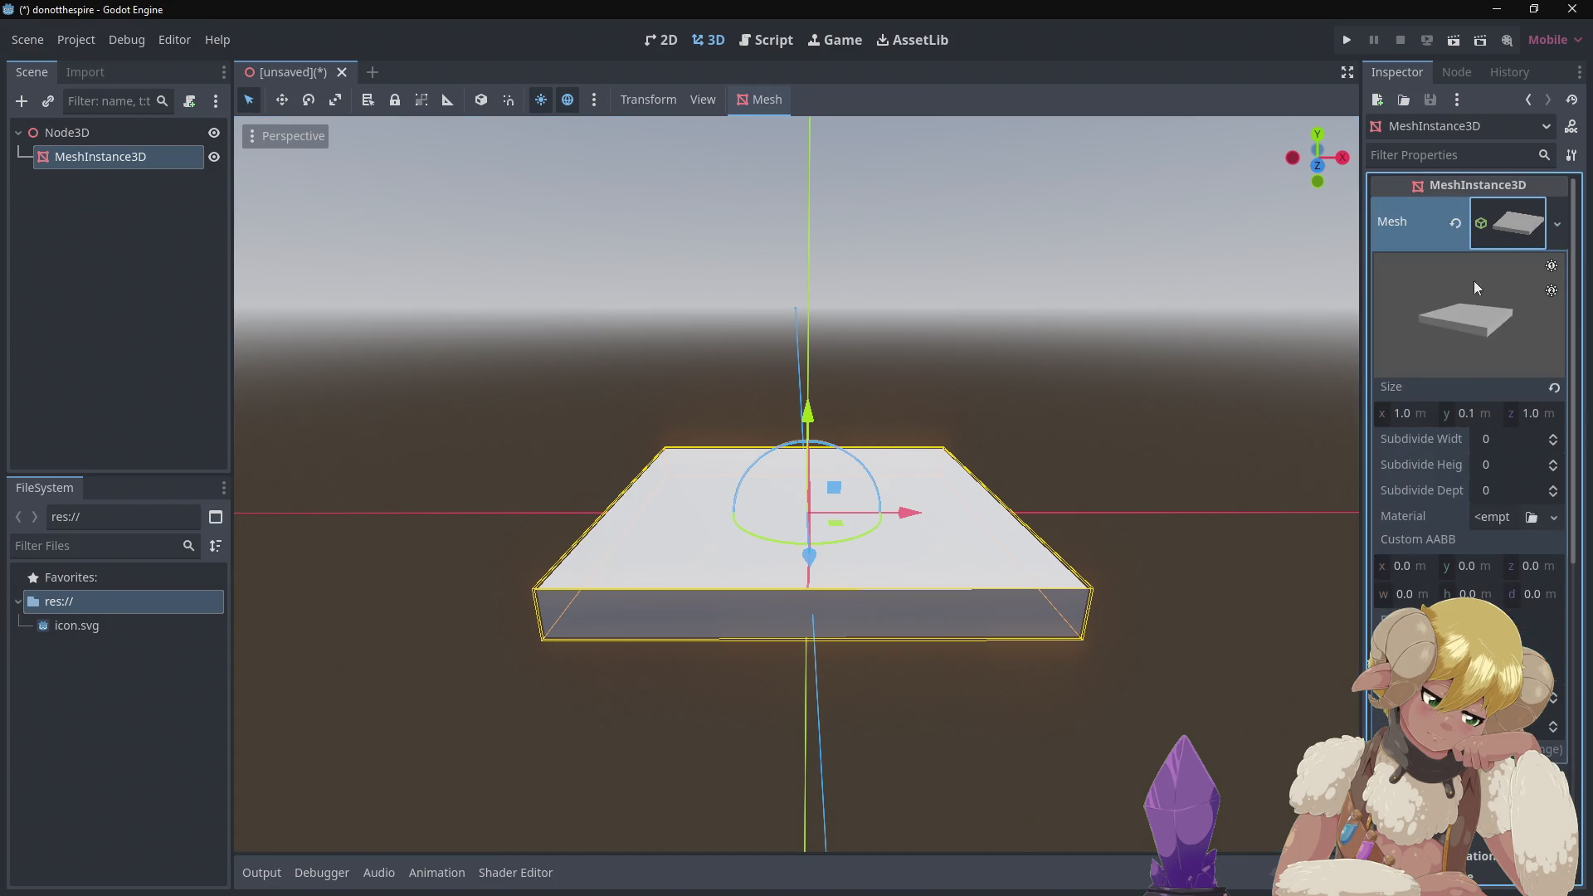
{"action": "left_click", "coordinate": [1470, 413]}
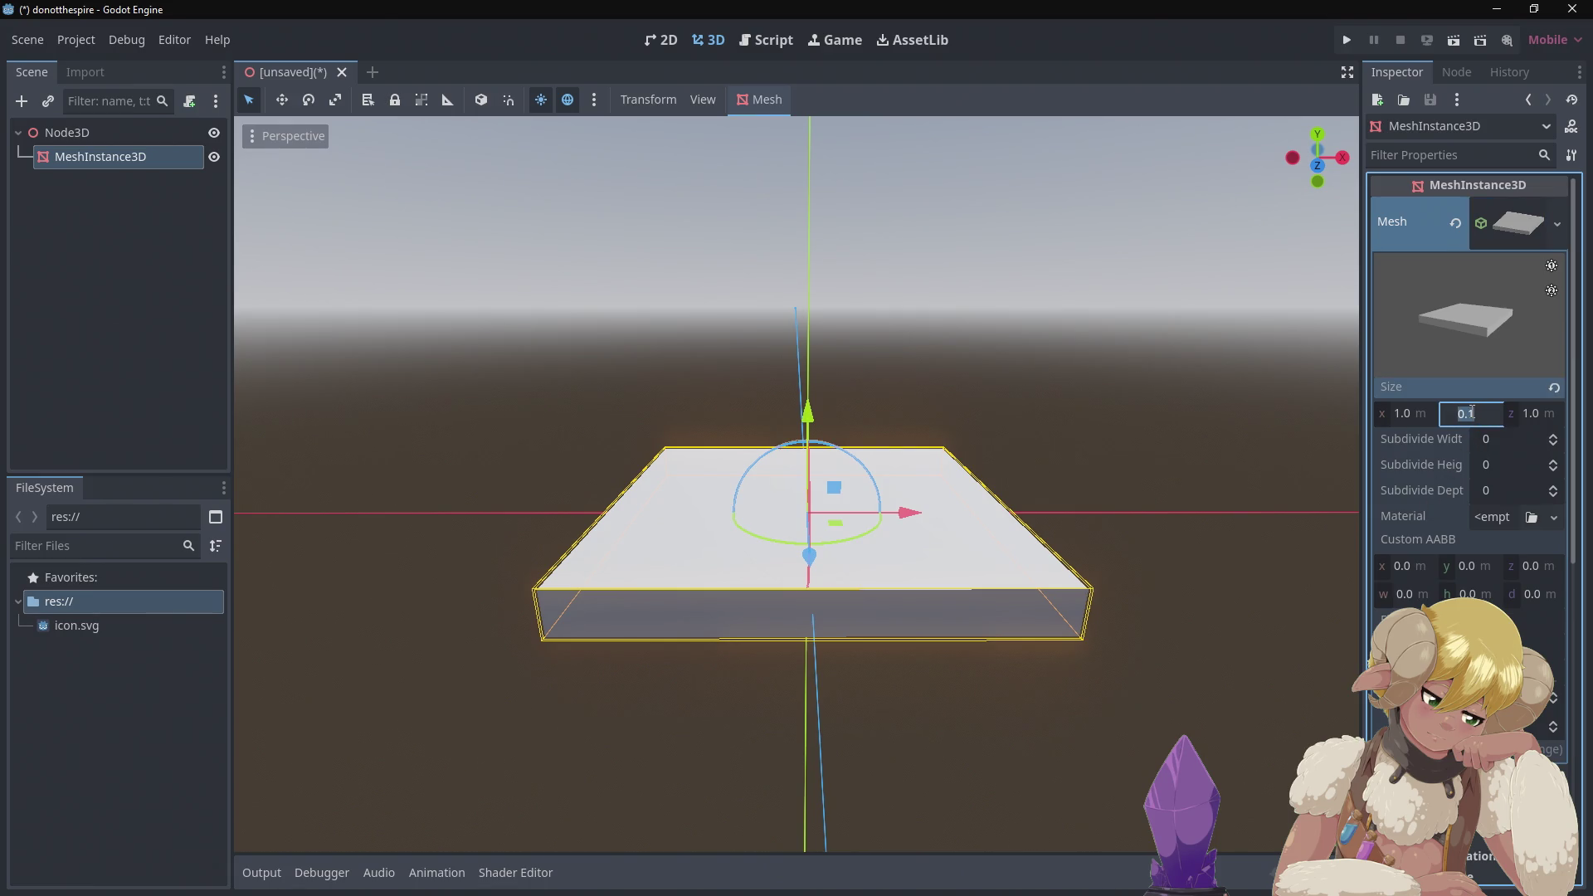
{"action": "left_click", "coordinate": [1470, 413]}
{"action": "type", "text": "0"}
{"action": "key", "text": "Return"}
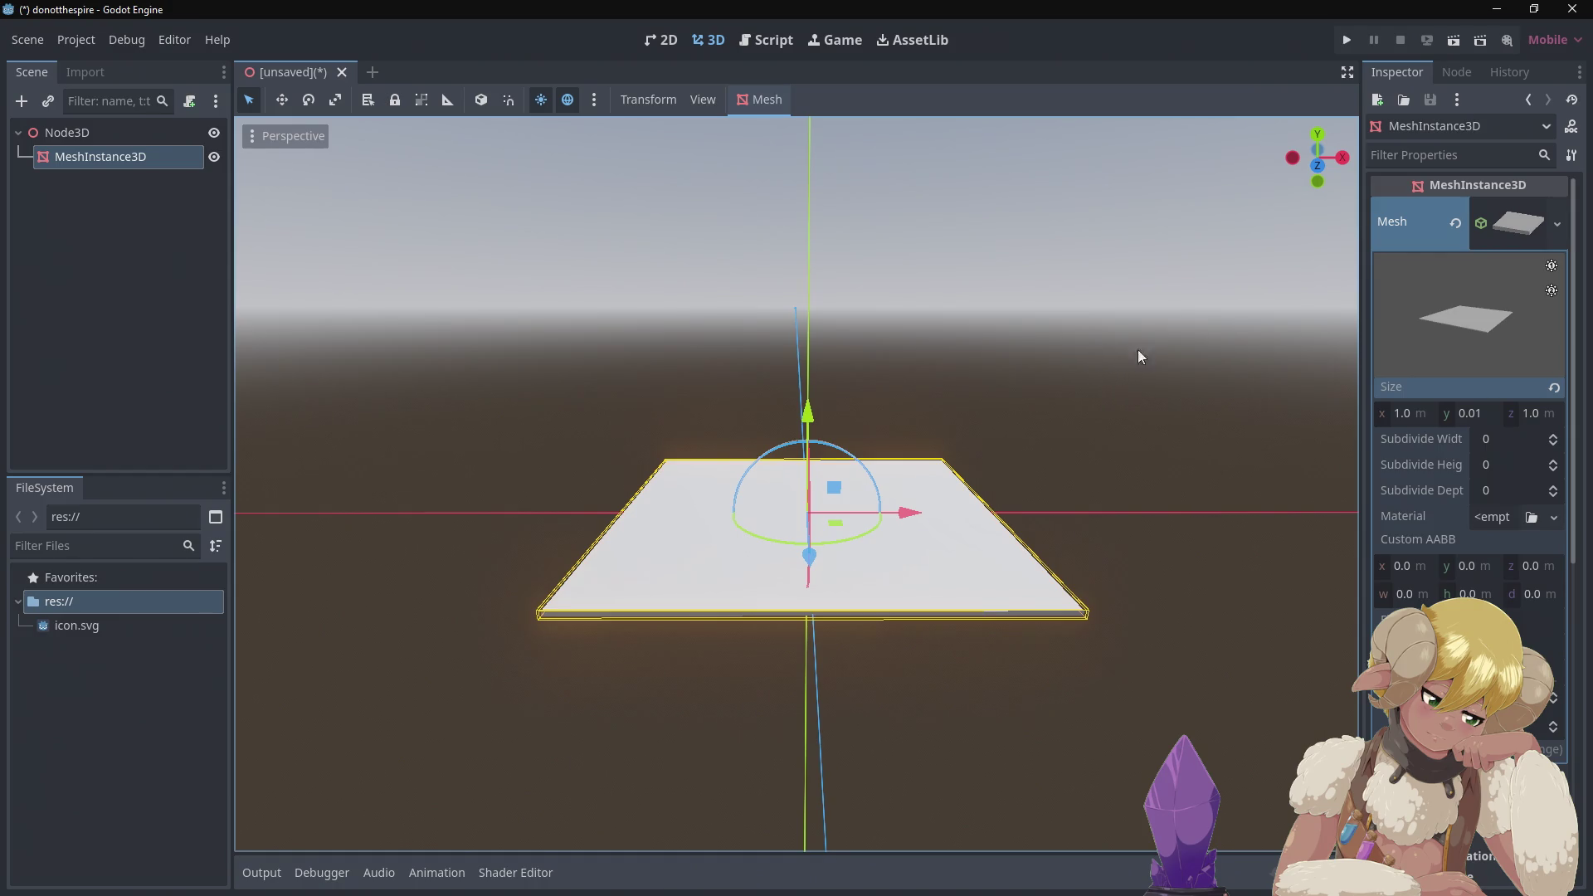
Deselect and reselect the flat plane to check it, with its box mesh settings shown
{"action": "left_click", "coordinate": [970, 357]}
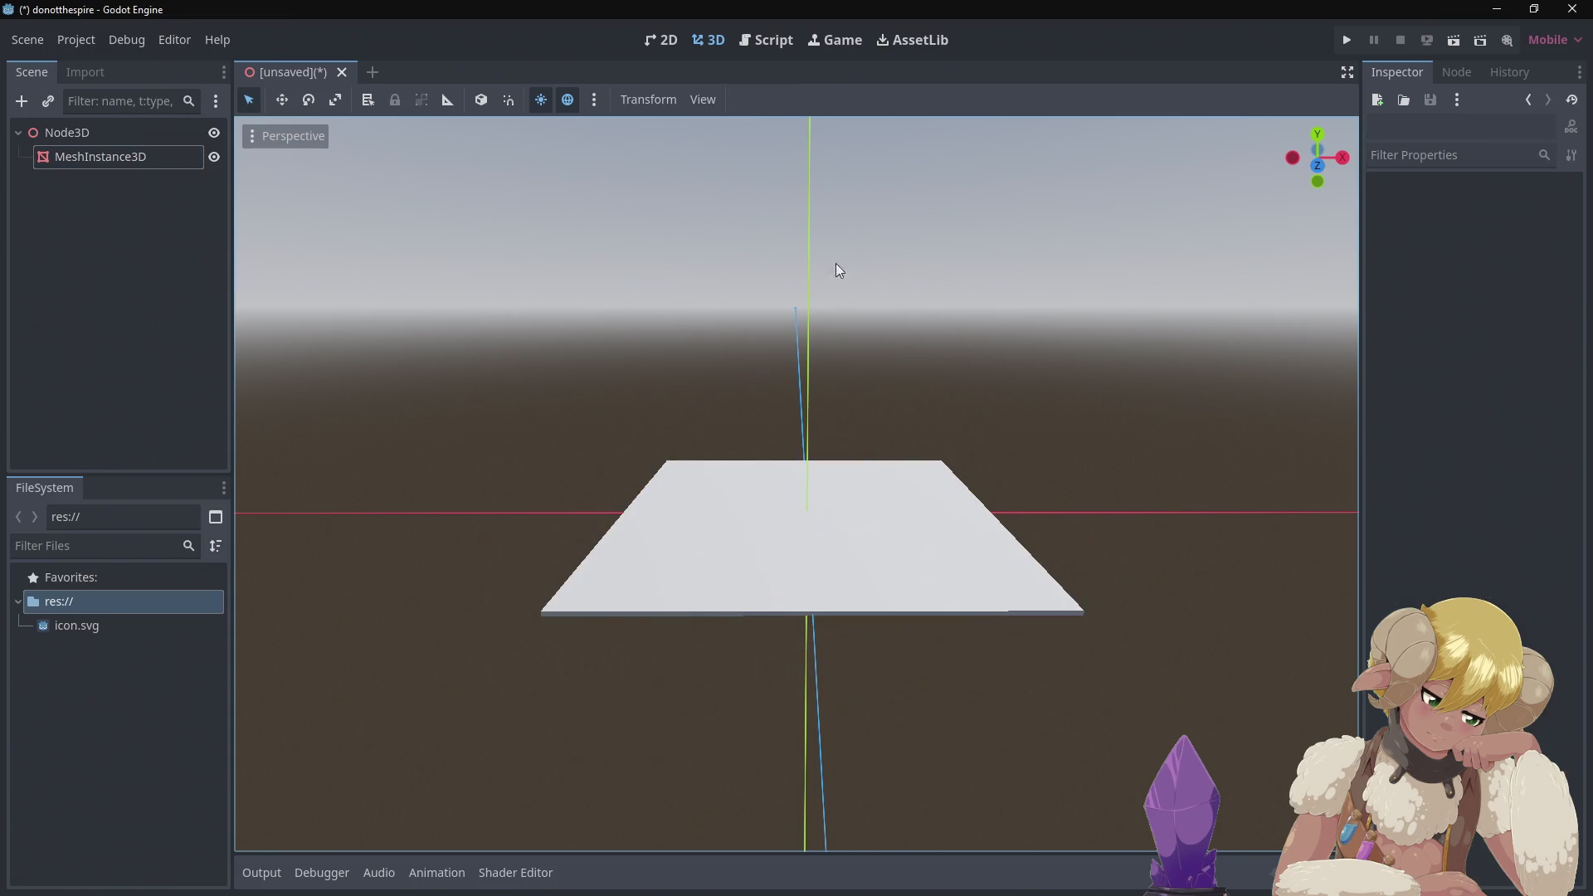
{"action": "scroll", "coordinate": [918, 366], "scroll_direction": "up", "scroll_amount": 2}
{"action": "scroll", "coordinate": [919, 366], "scroll_direction": "down", "scroll_amount": 1}
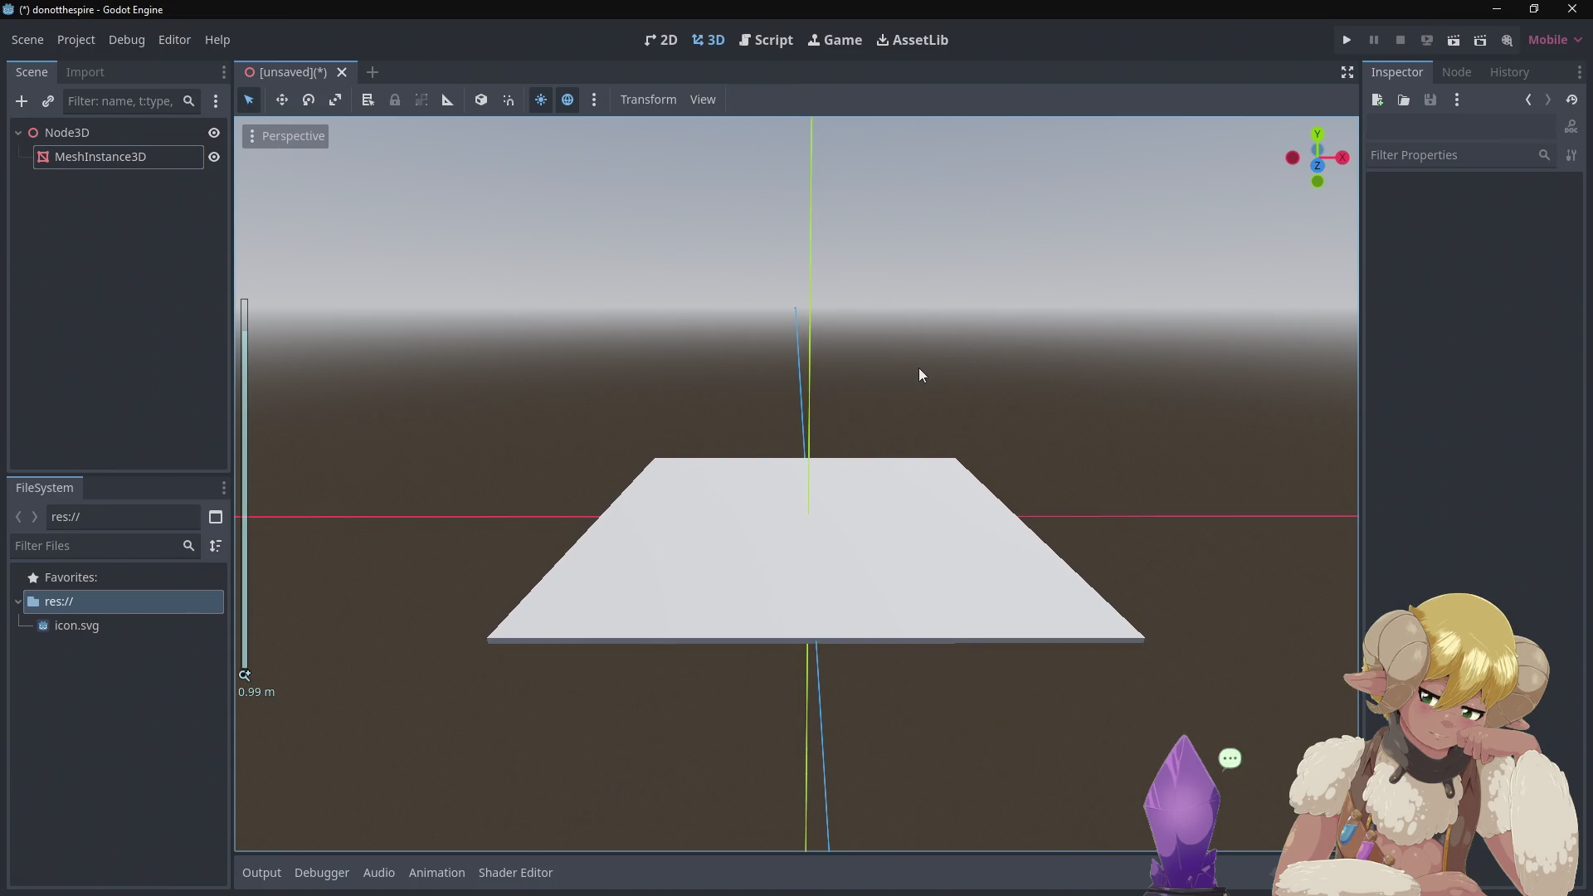
{"action": "scroll", "coordinate": [919, 367], "scroll_direction": "up", "scroll_amount": 3}
{"action": "left_click", "coordinate": [922, 541]}
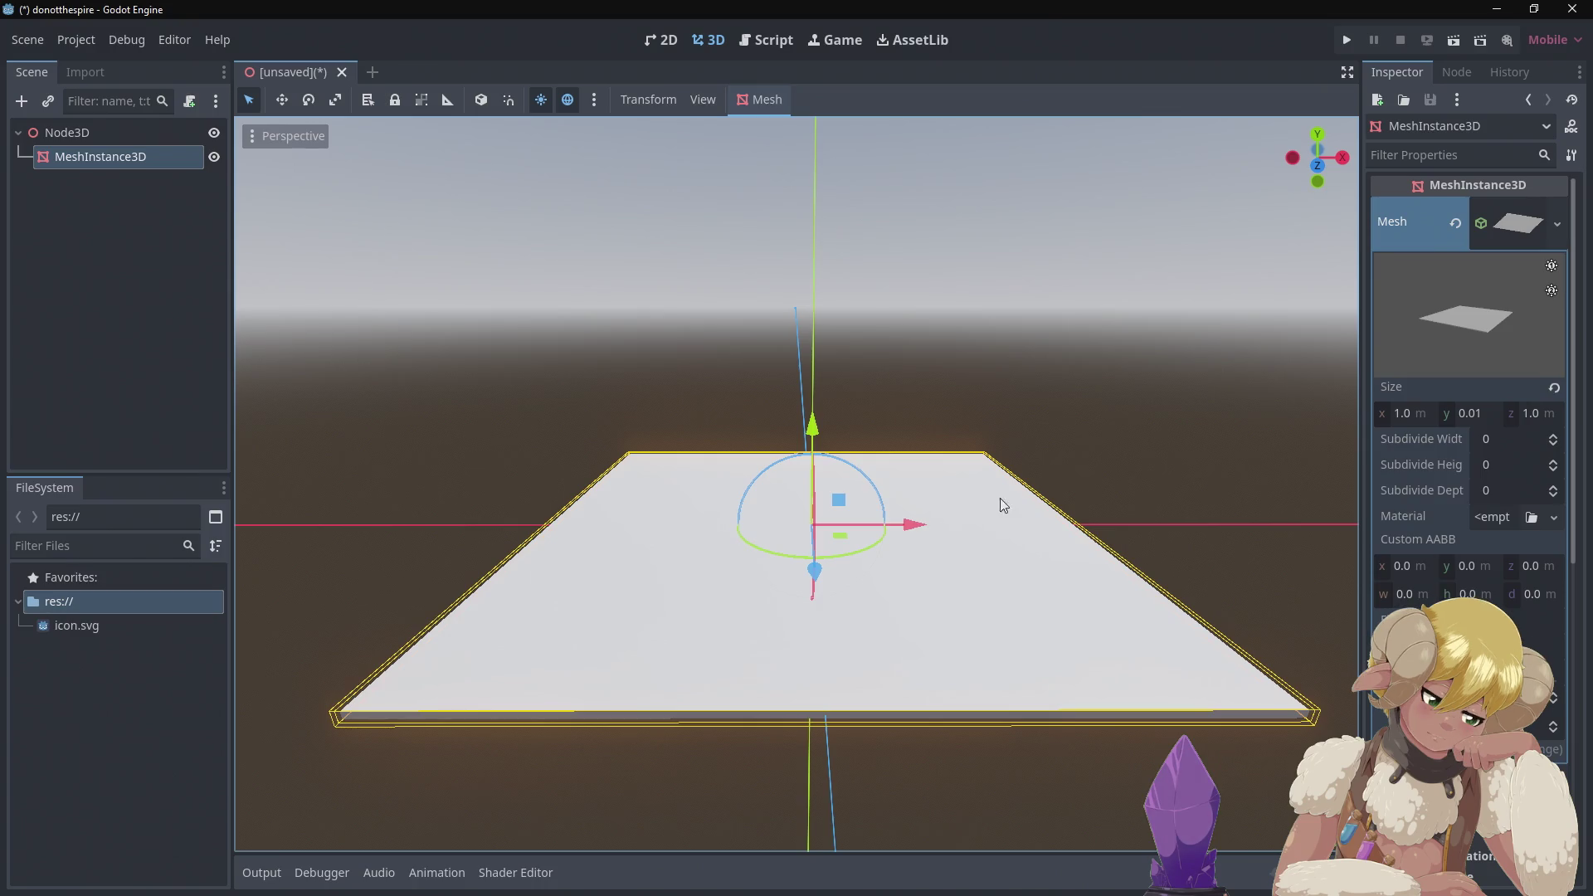
{"action": "left_click", "coordinate": [1556, 223]}
{"action": "left_click", "coordinate": [1556, 223]}
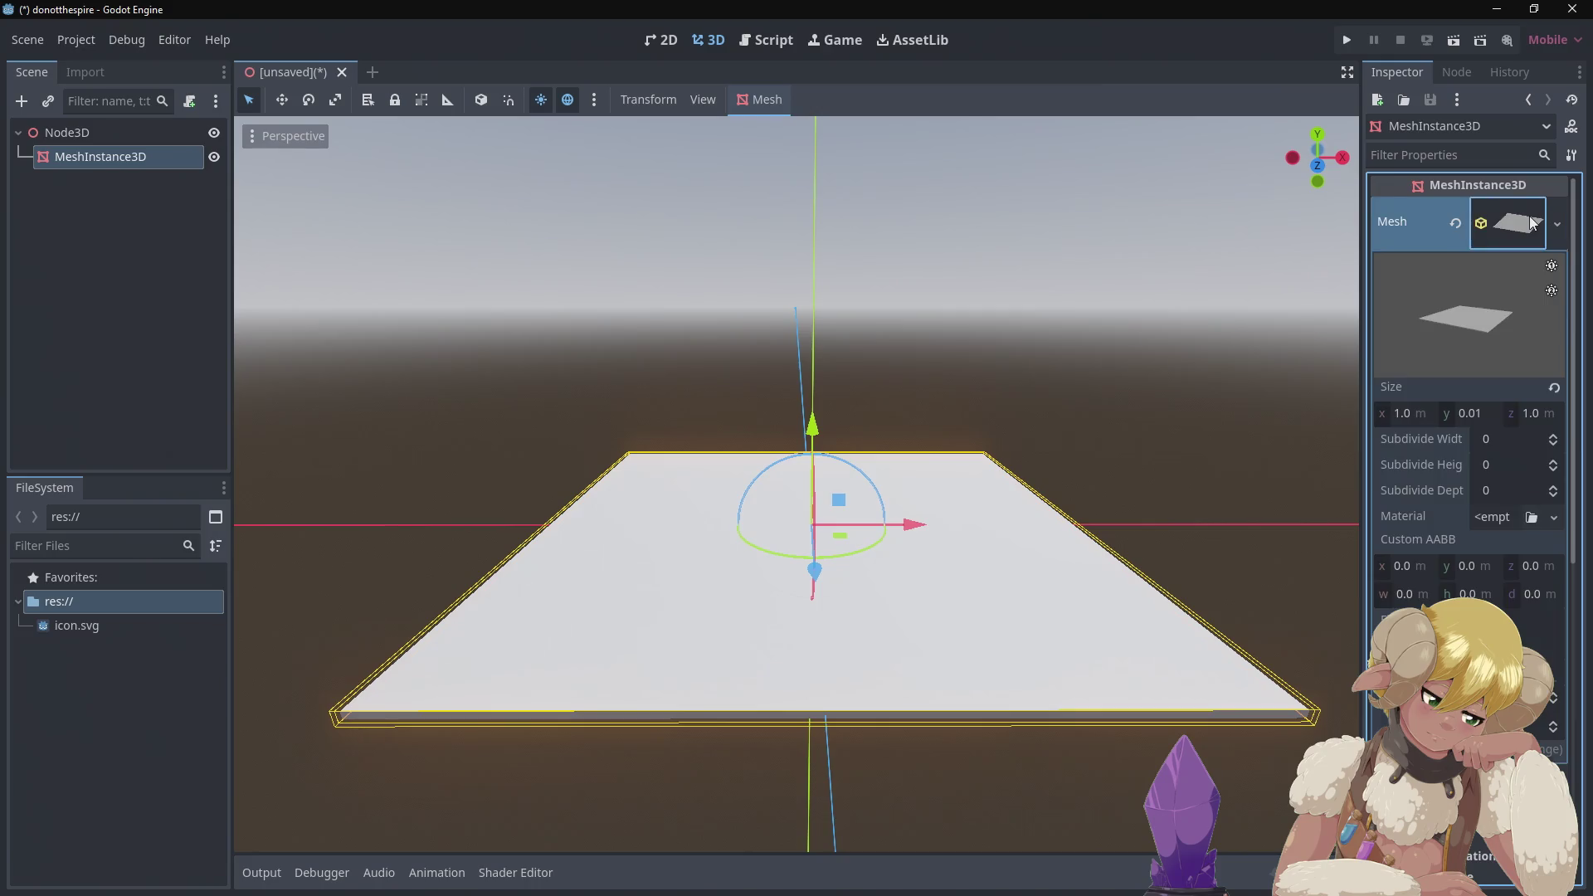
{"action": "left_click", "coordinate": [1530, 222]}
{"action": "left_click", "coordinate": [1531, 223]}
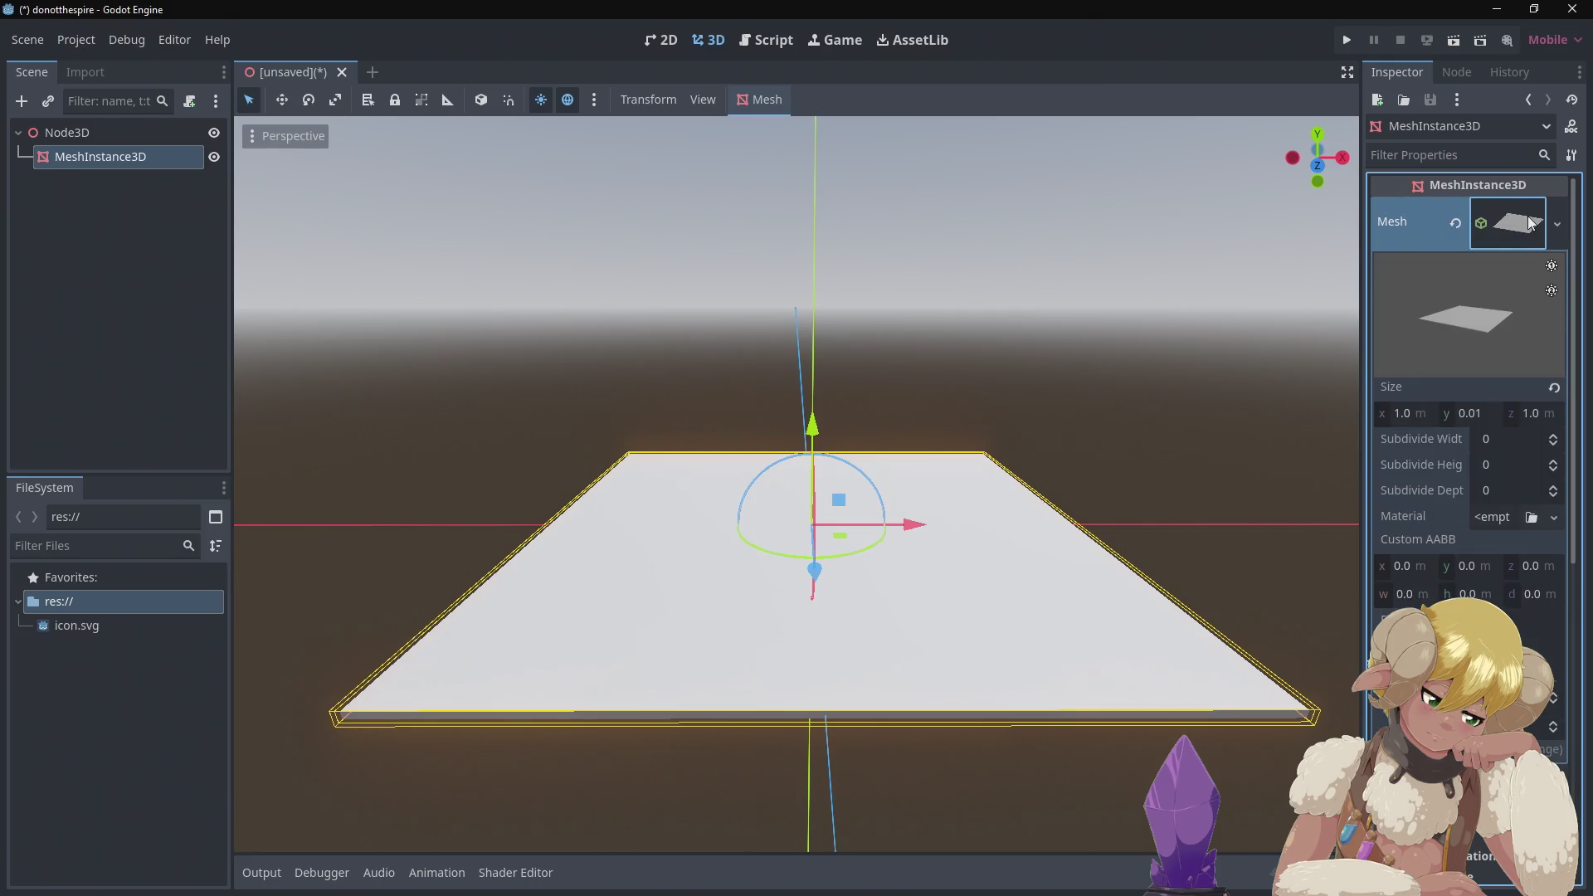
Give the plane a new StandardMaterial3D and expand its Albedo settings
{"action": "left_click", "coordinate": [1492, 518]}
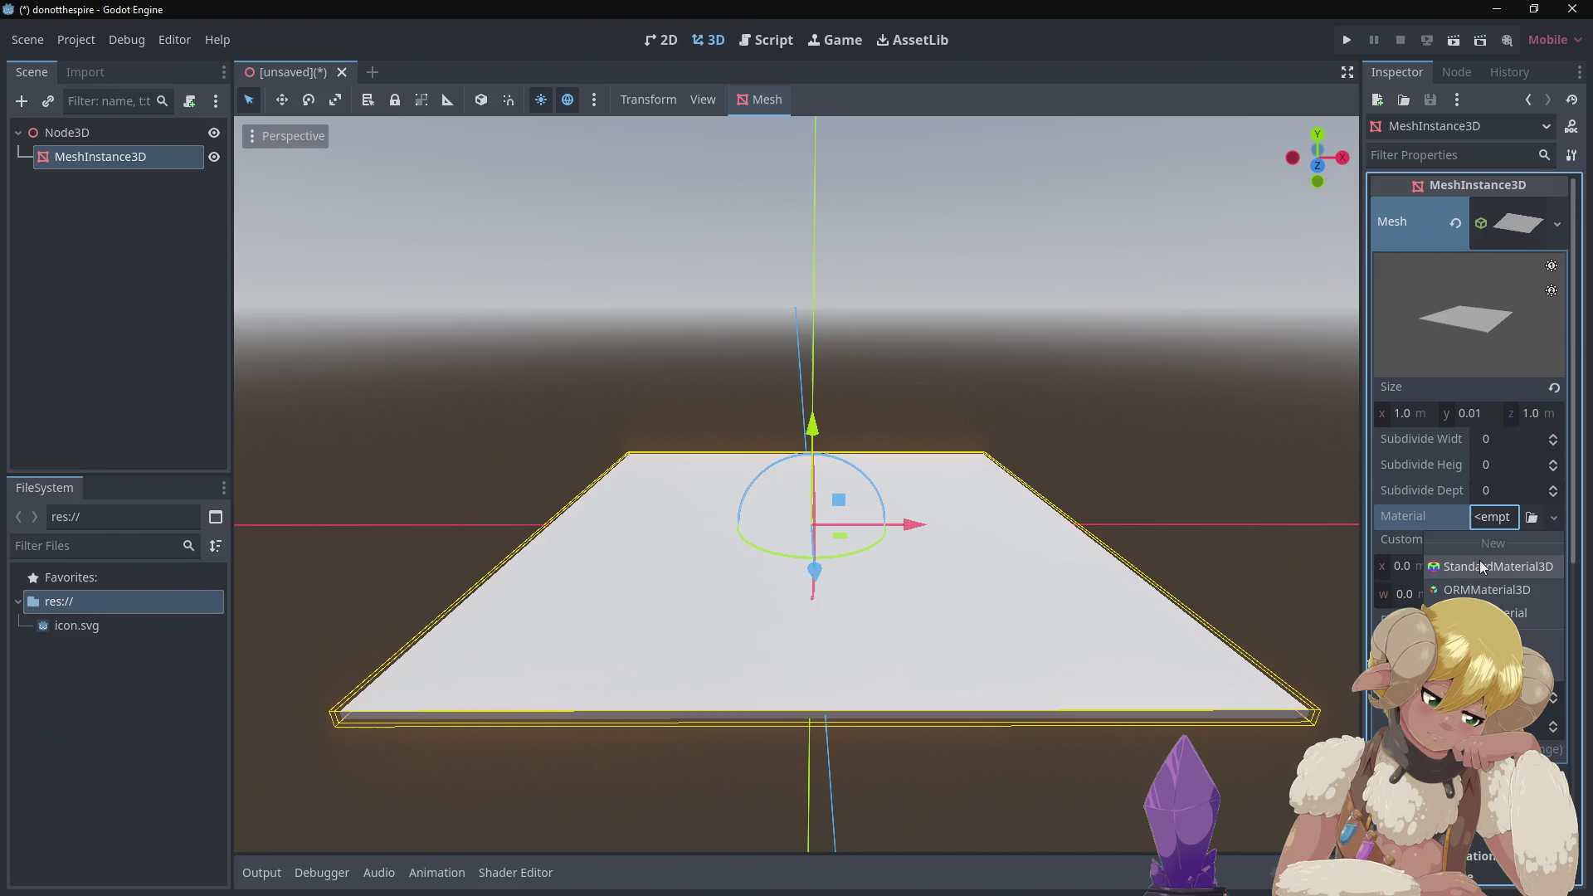
{"action": "left_click", "coordinate": [1439, 566]}
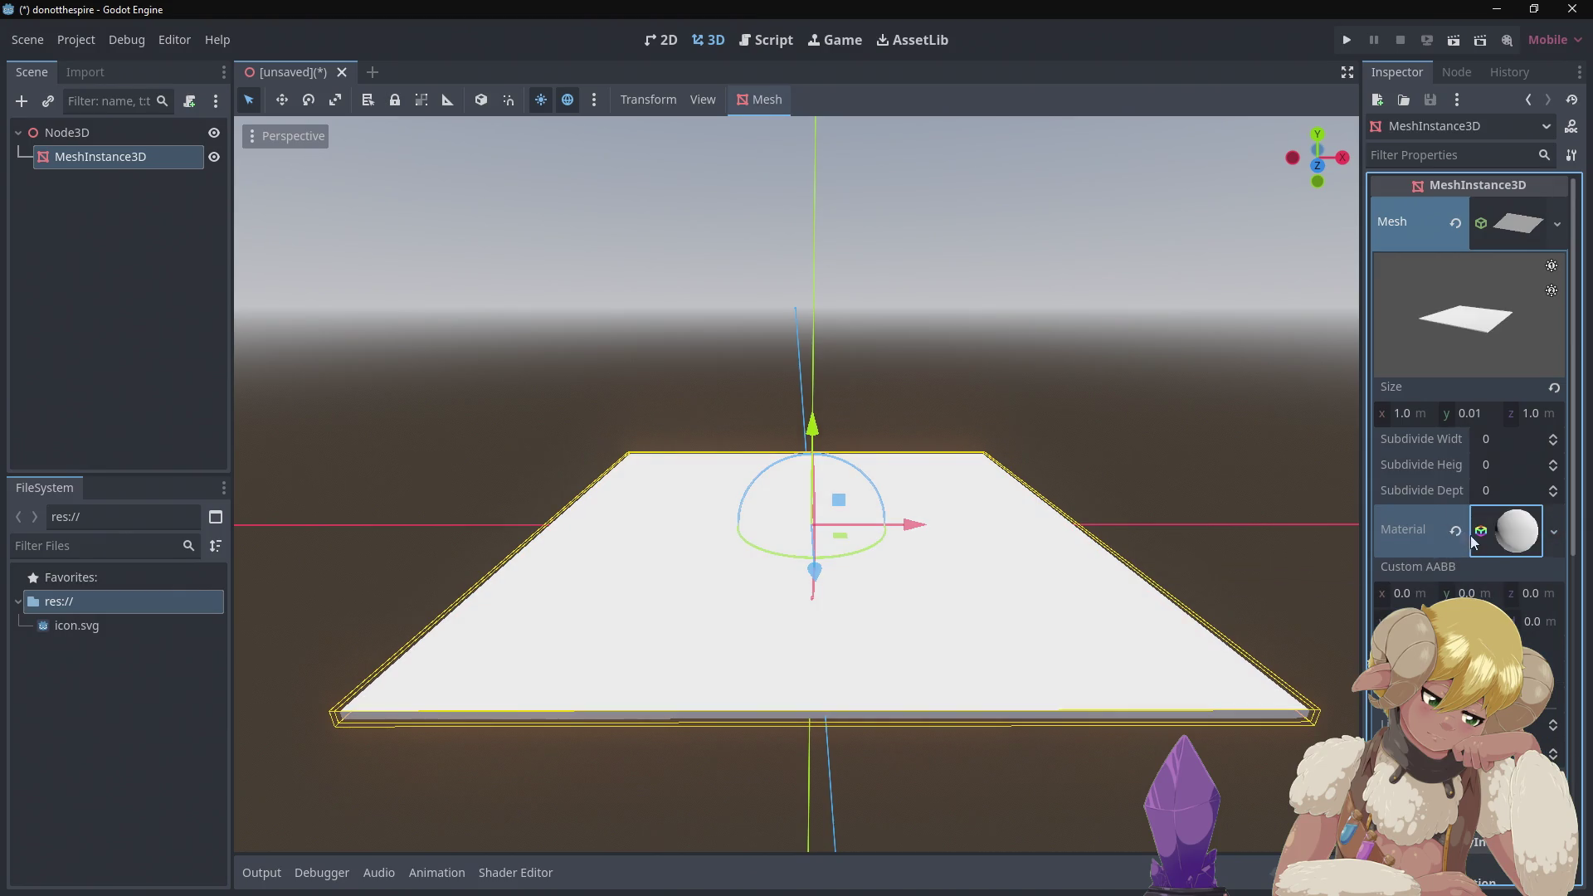
{"action": "left_click", "coordinate": [1525, 543]}
{"action": "scroll", "coordinate": [1447, 526], "scroll_direction": "down", "scroll_amount": 5}
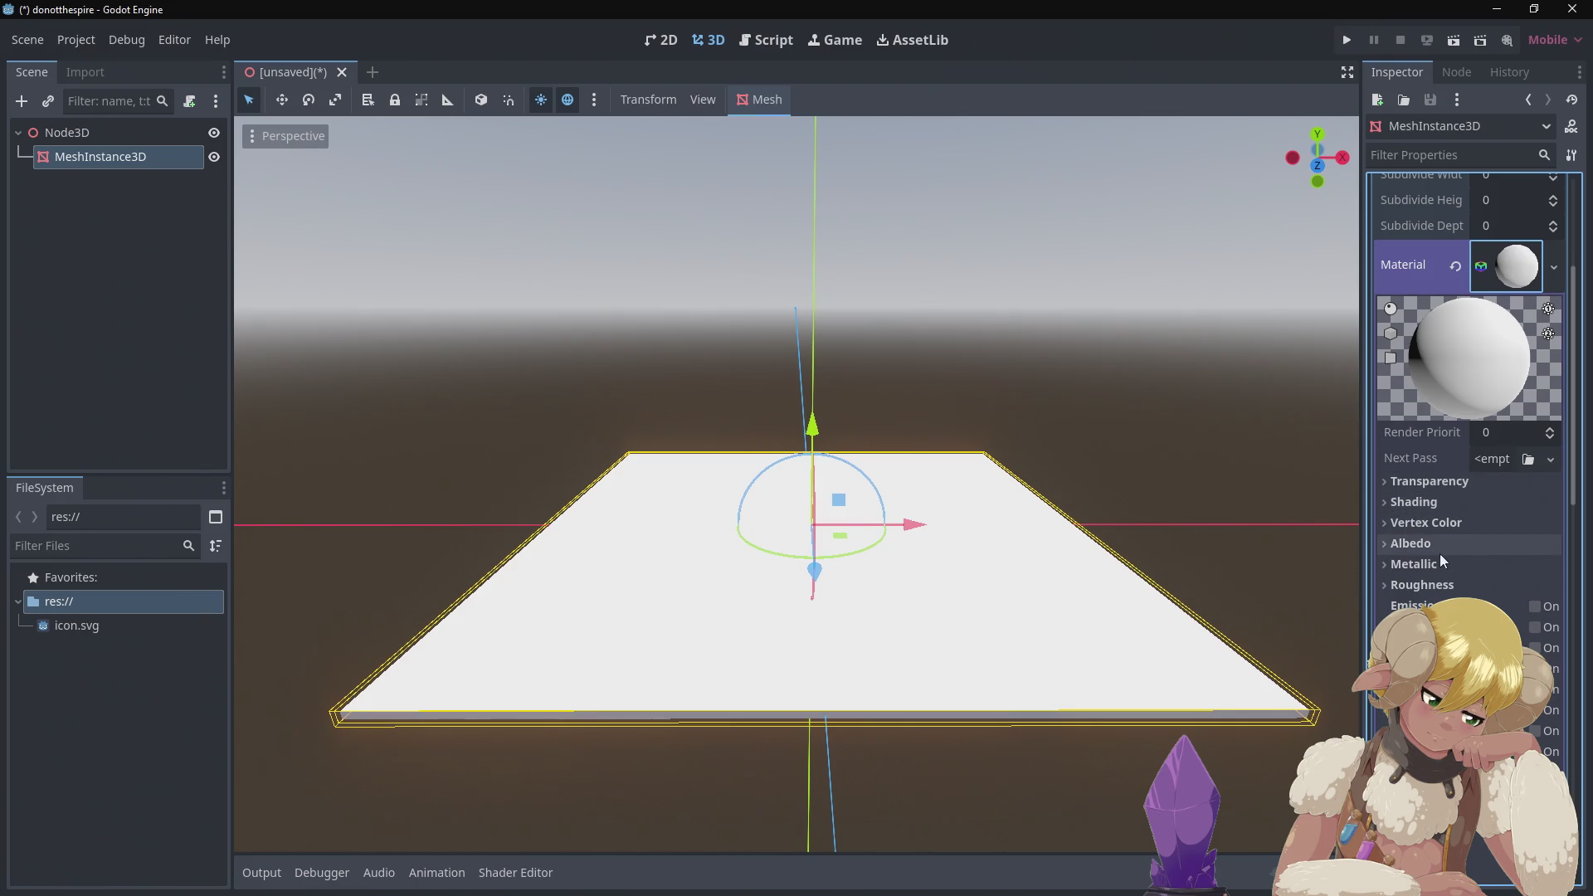
{"action": "left_click", "coordinate": [1466, 547]}
Try lowering red and blue in the albedo colour, then cancel the change
{"action": "left_click", "coordinate": [1517, 566]}
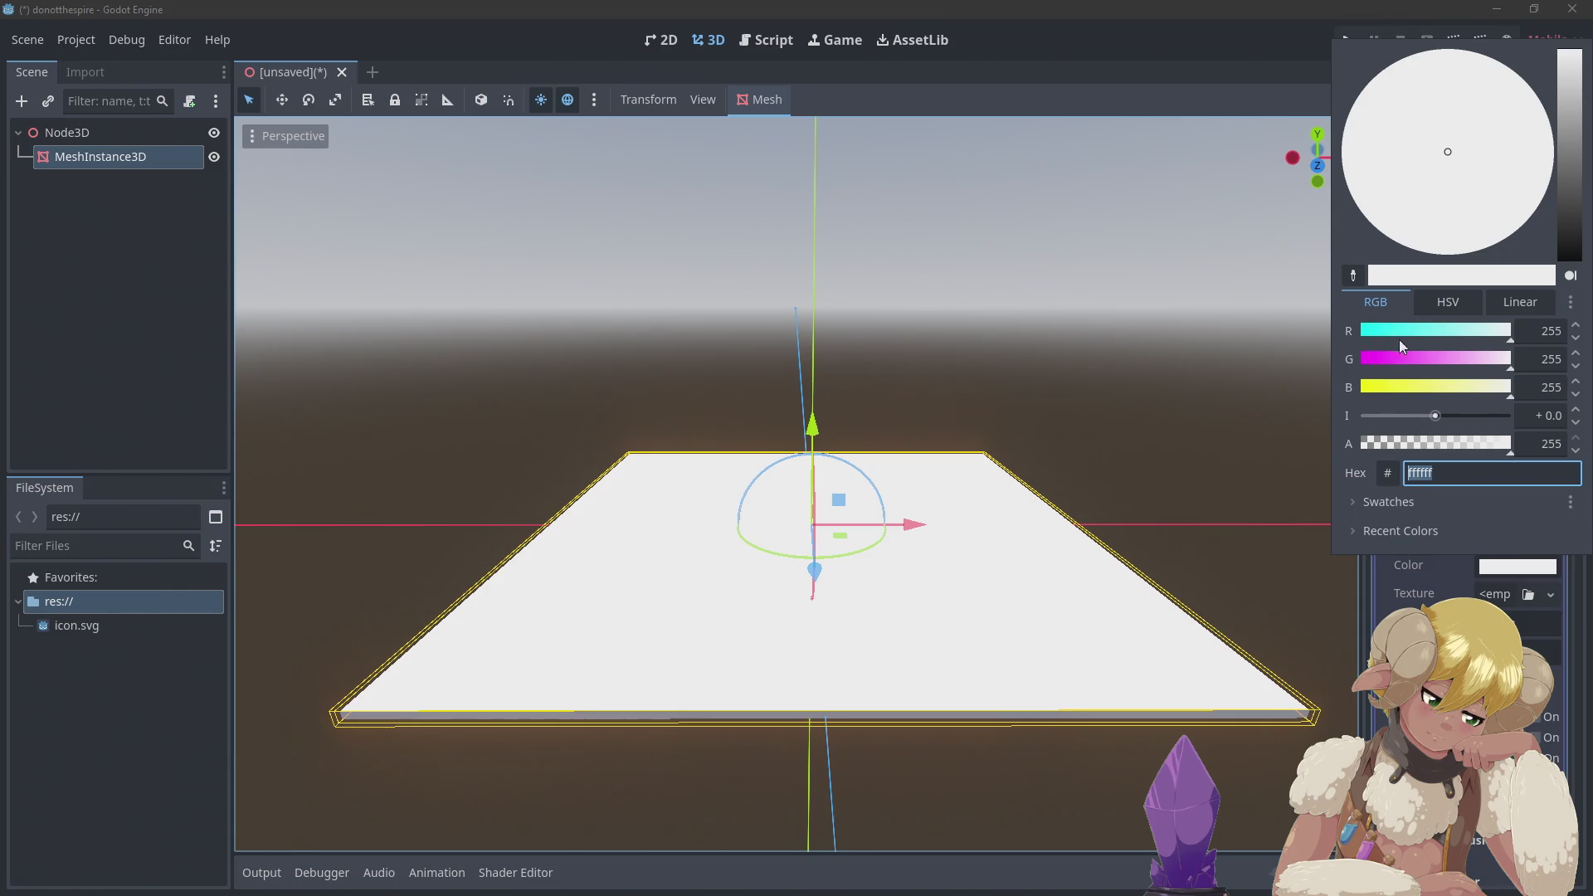
{"action": "left_click", "coordinate": [1398, 331]}
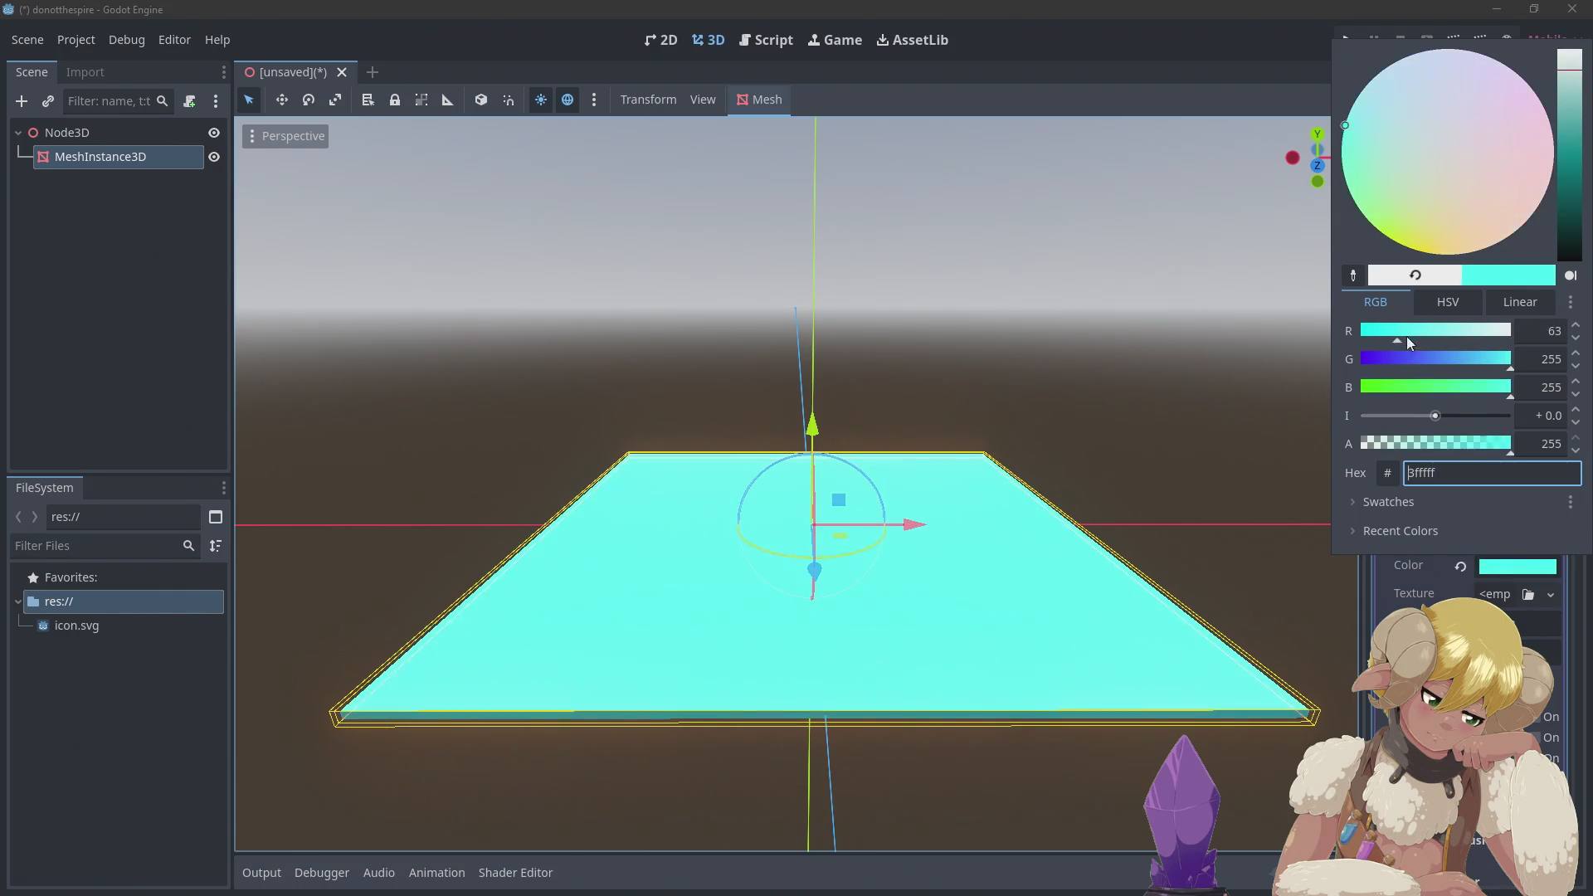
{"action": "left_click", "coordinate": [1403, 387]}
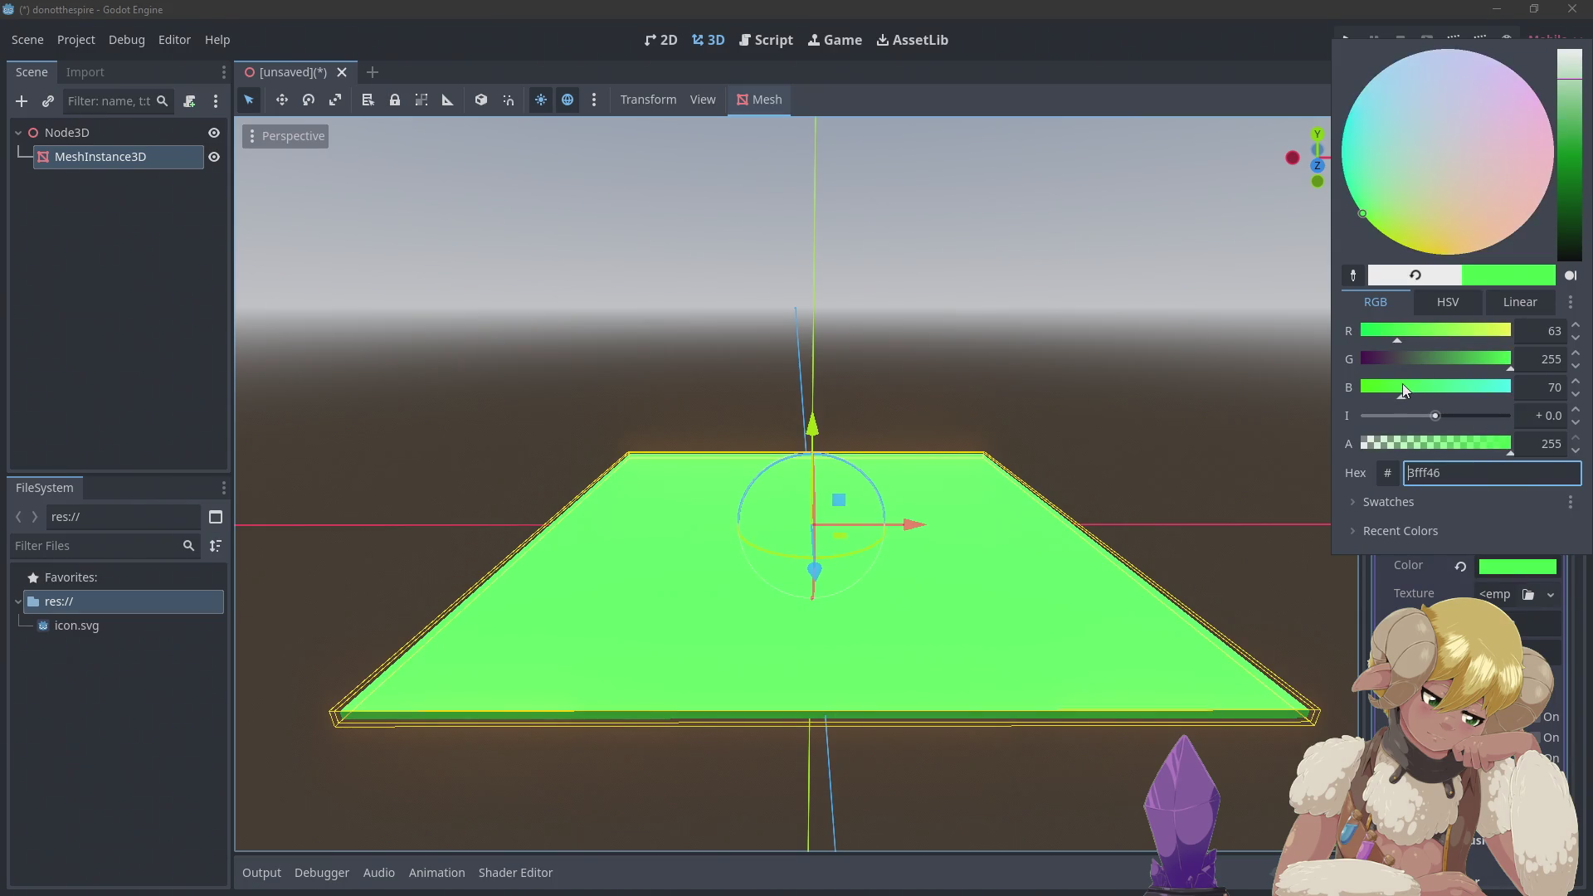
{"action": "left_click", "coordinate": [1386, 385]}
{"action": "left_click", "coordinate": [1383, 331]}
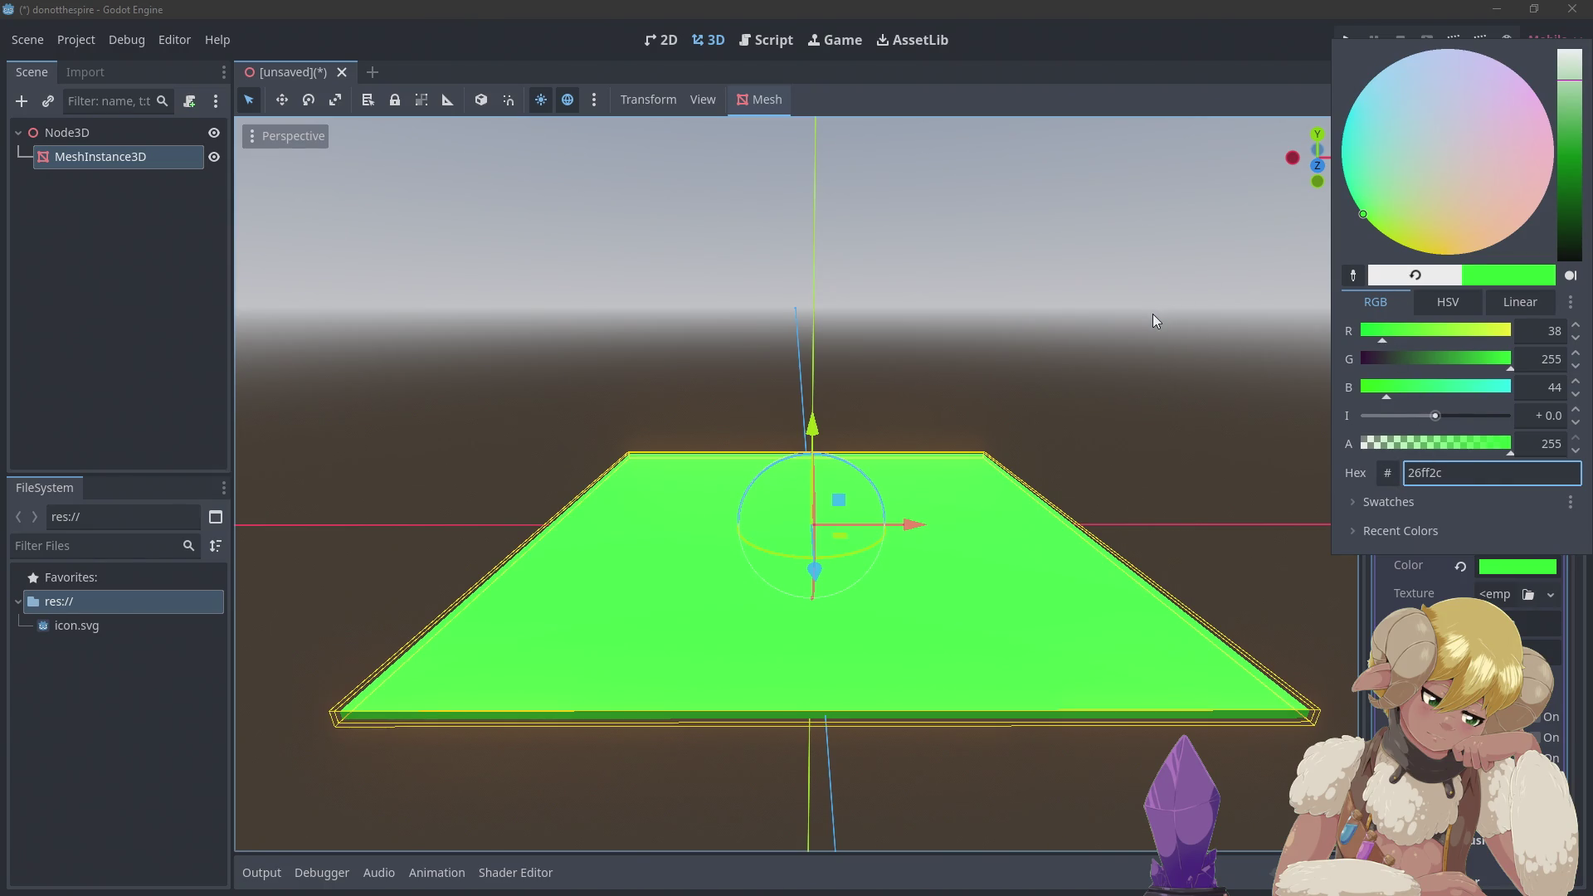
{"action": "key", "text": "Escape"}
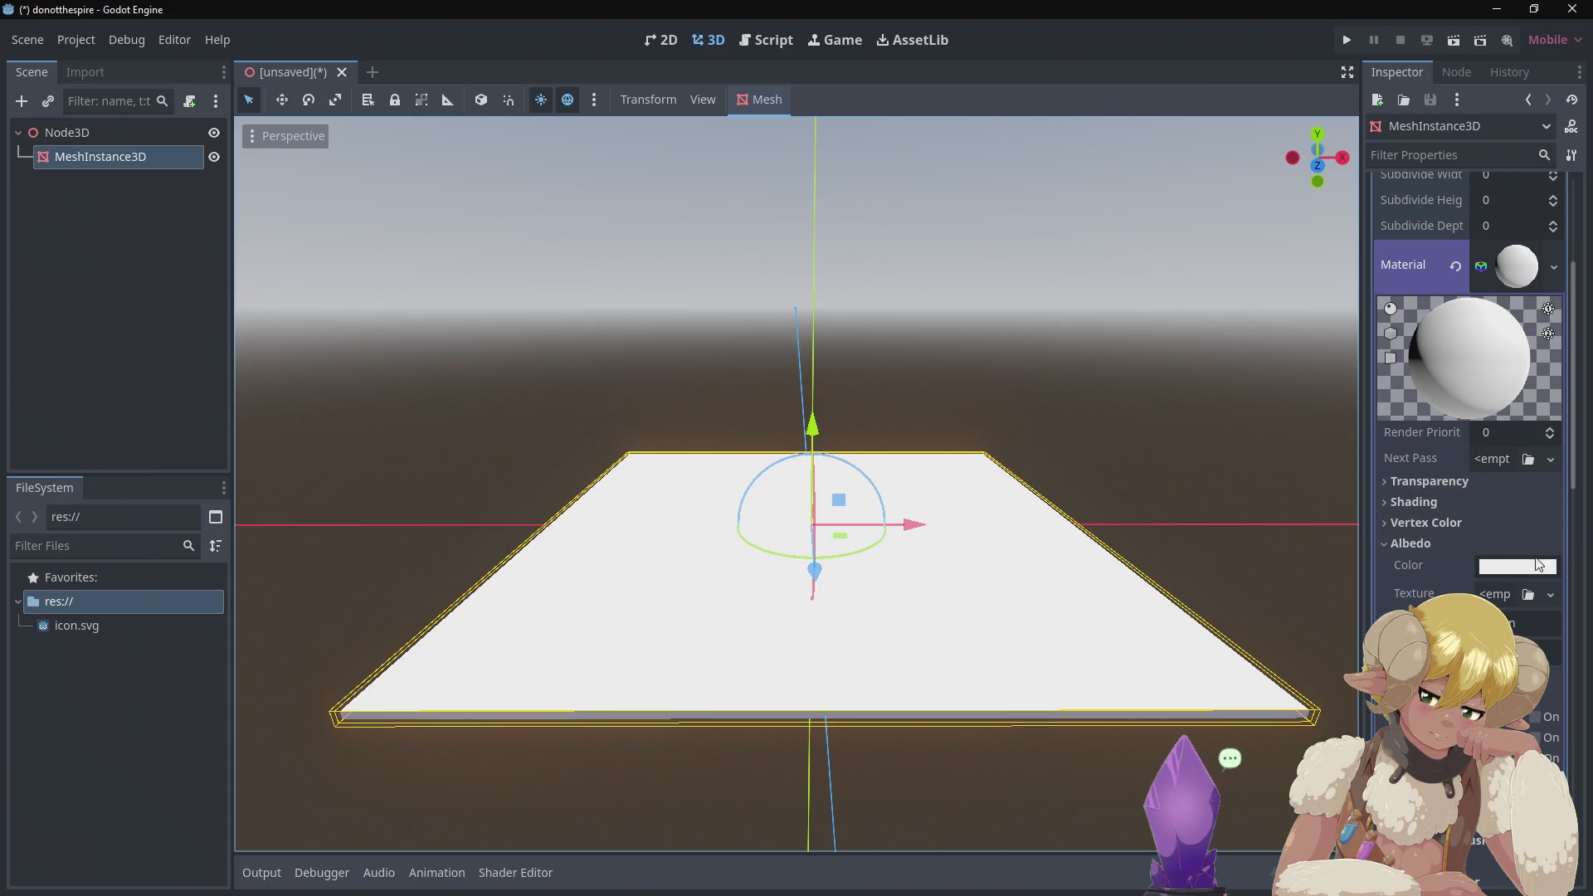
Set the plane's albedo colour to bright green (#2eff33)
{"action": "left_click", "coordinate": [1539, 565]}
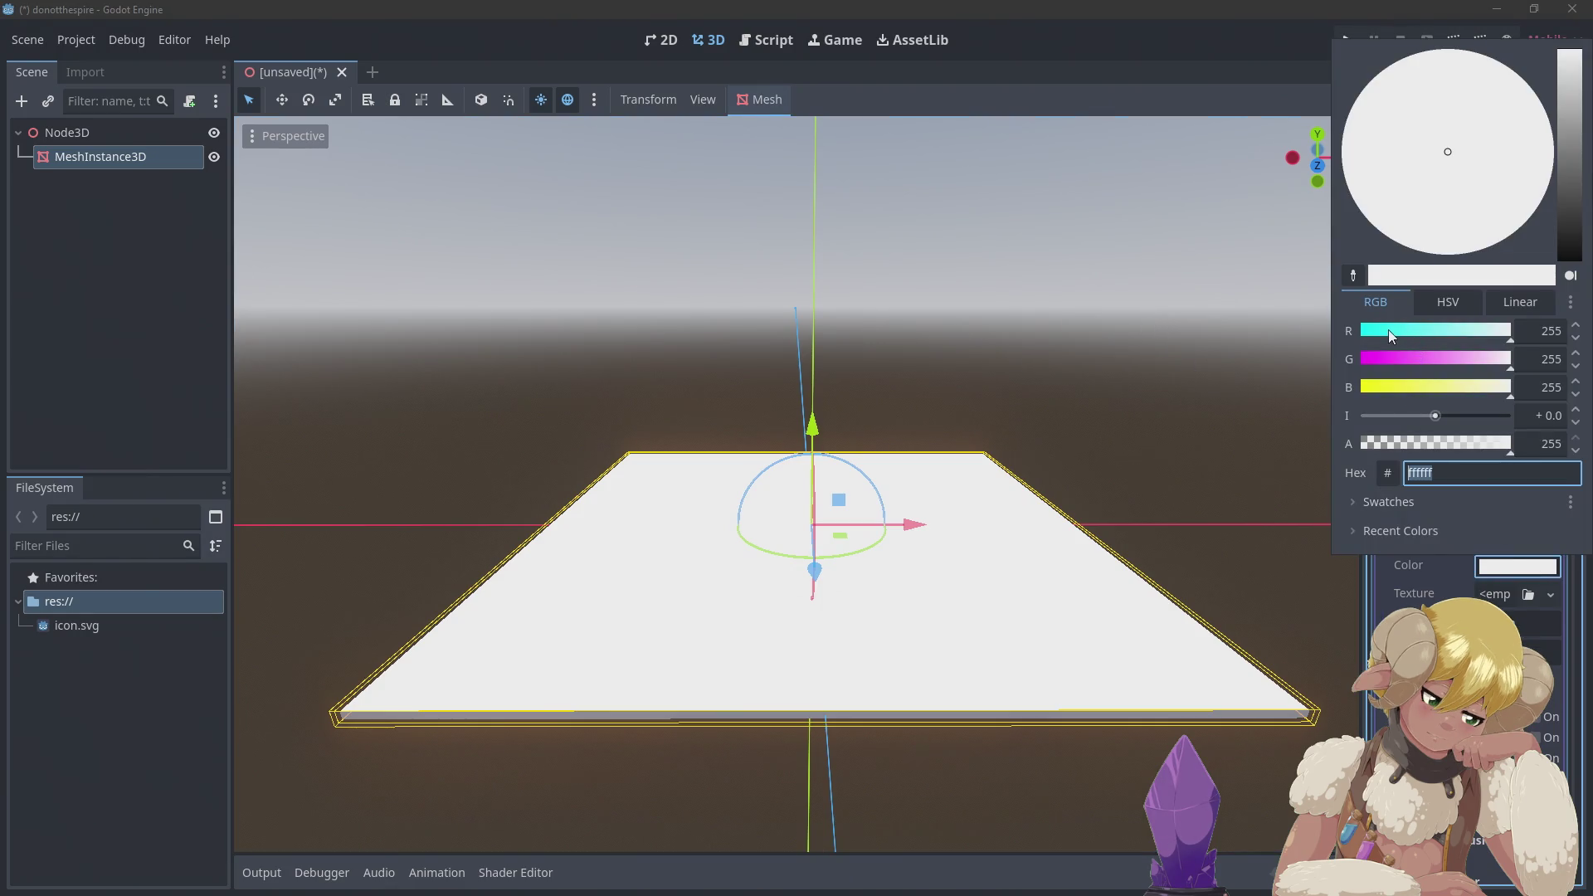
{"action": "left_click", "coordinate": [1389, 330]}
{"action": "left_click", "coordinate": [1393, 386]}
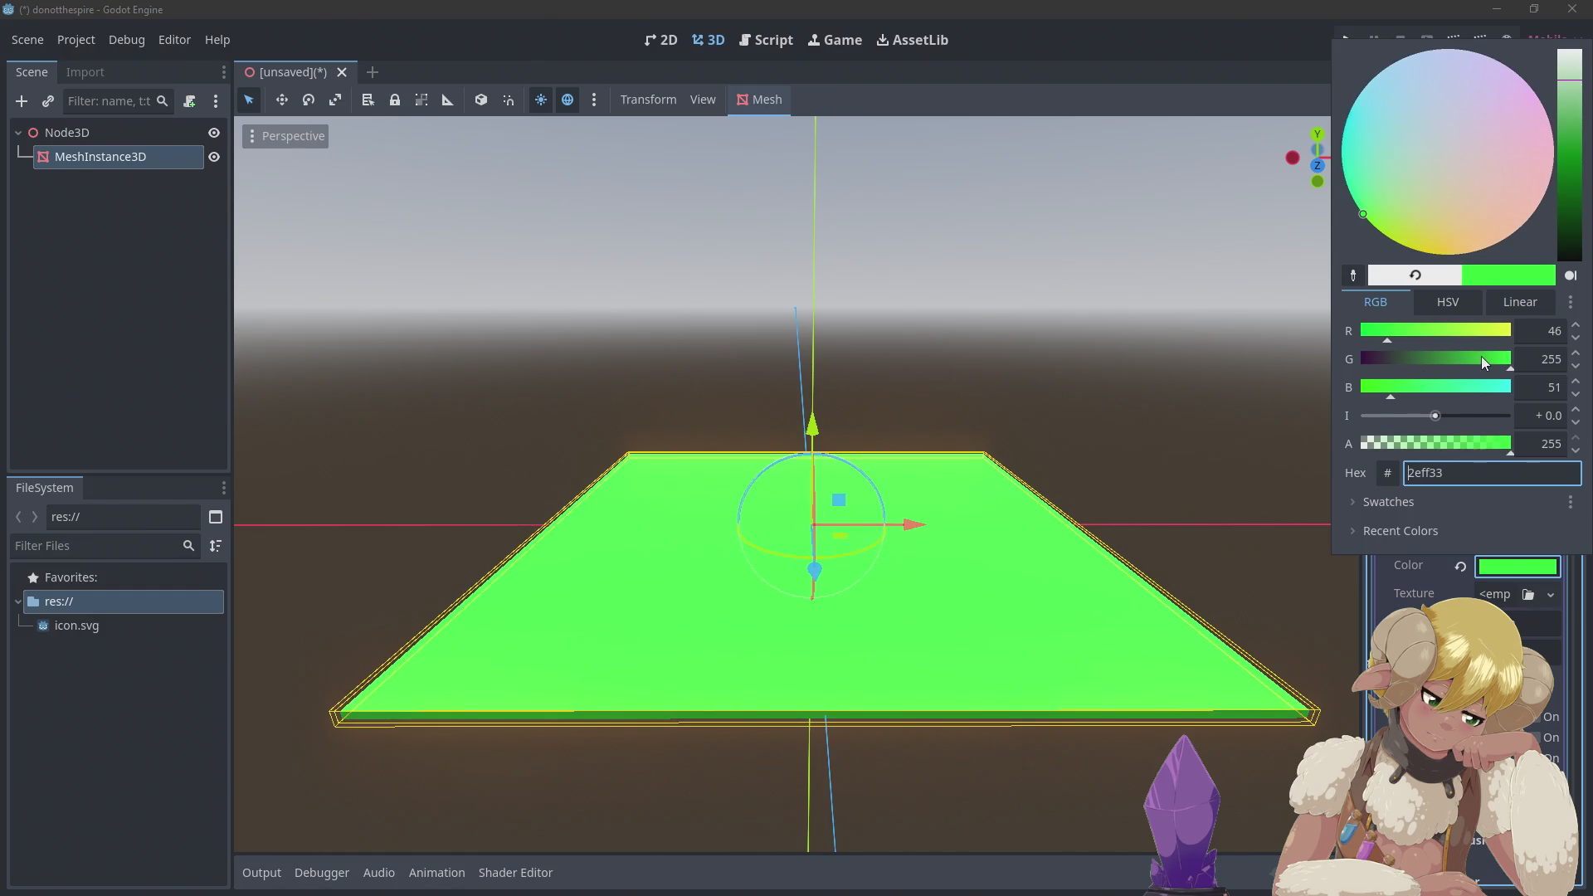
{"action": "key", "text": "Escape"}
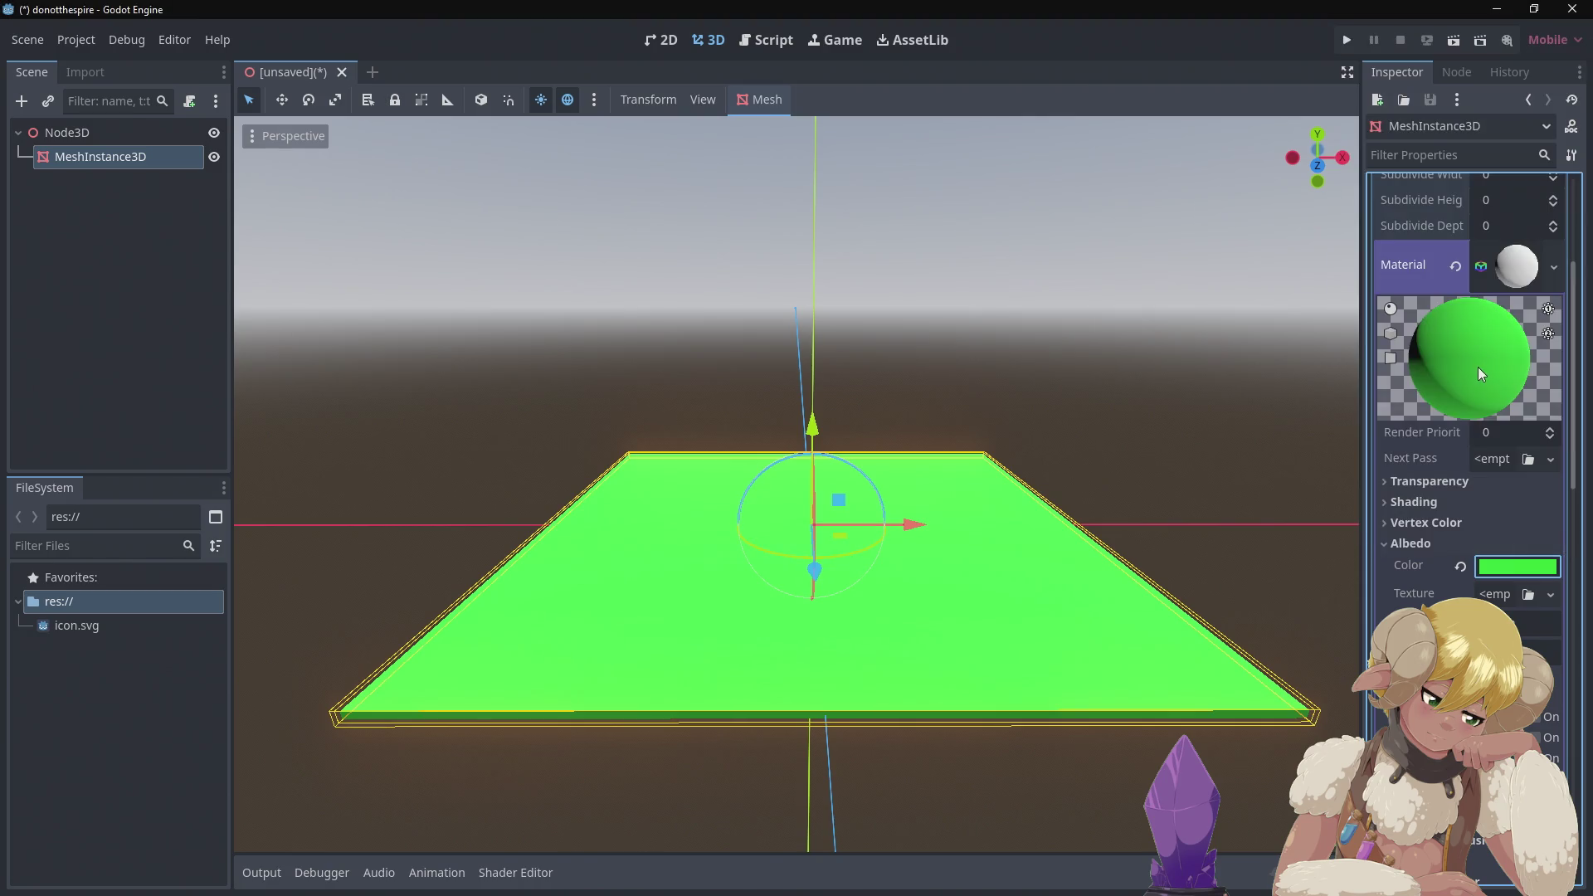
{"action": "scroll", "coordinate": [1431, 266], "scroll_direction": "up", "scroll_amount": 5}
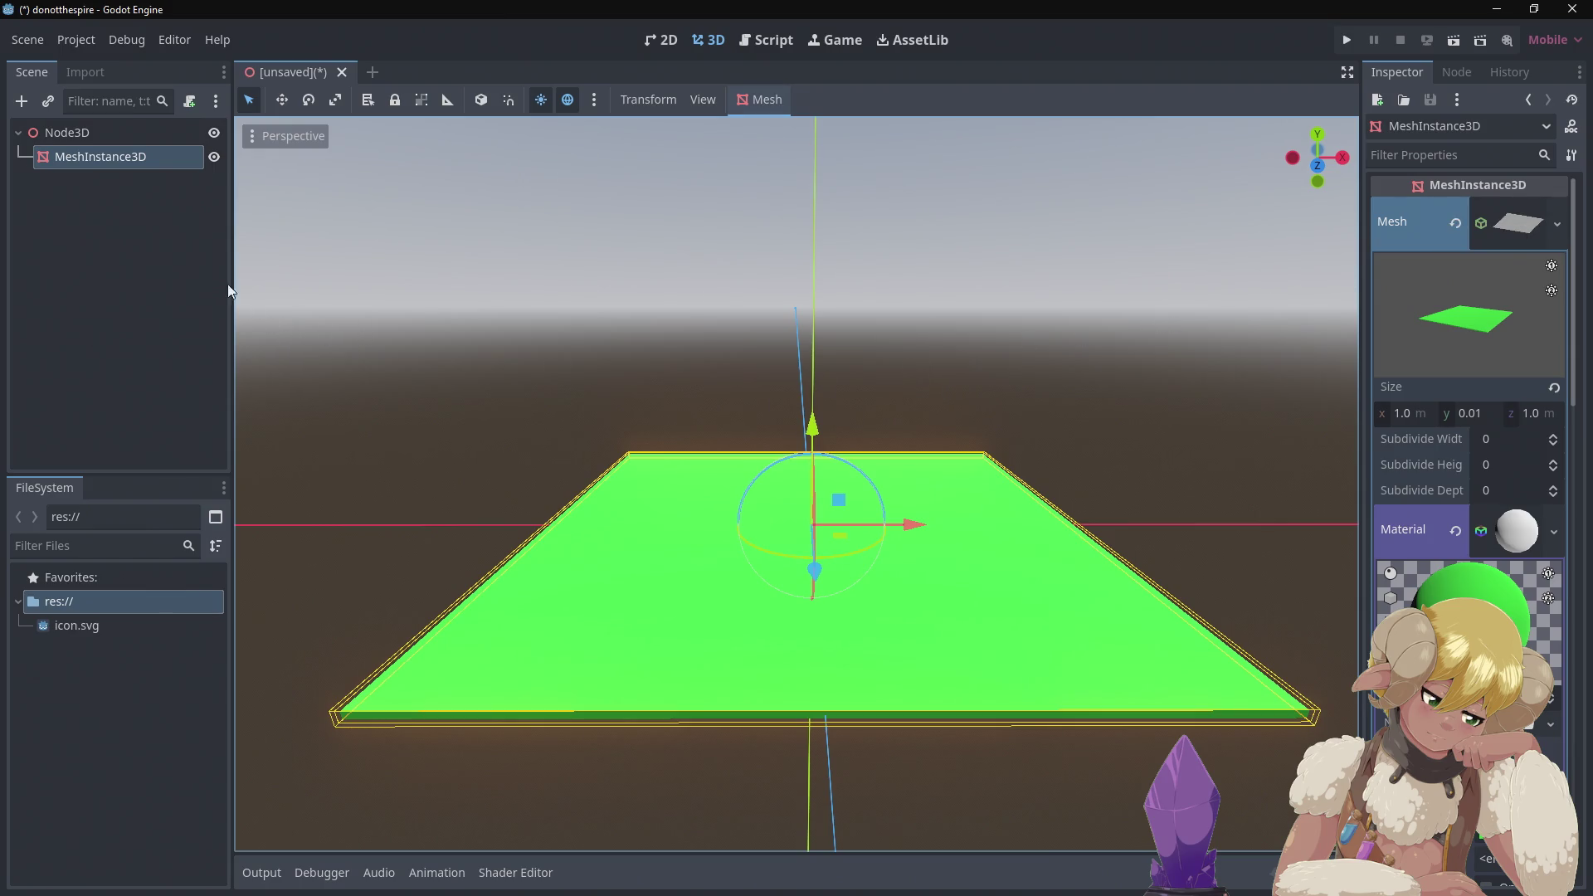
{"action": "right_click", "coordinate": [140, 159]}
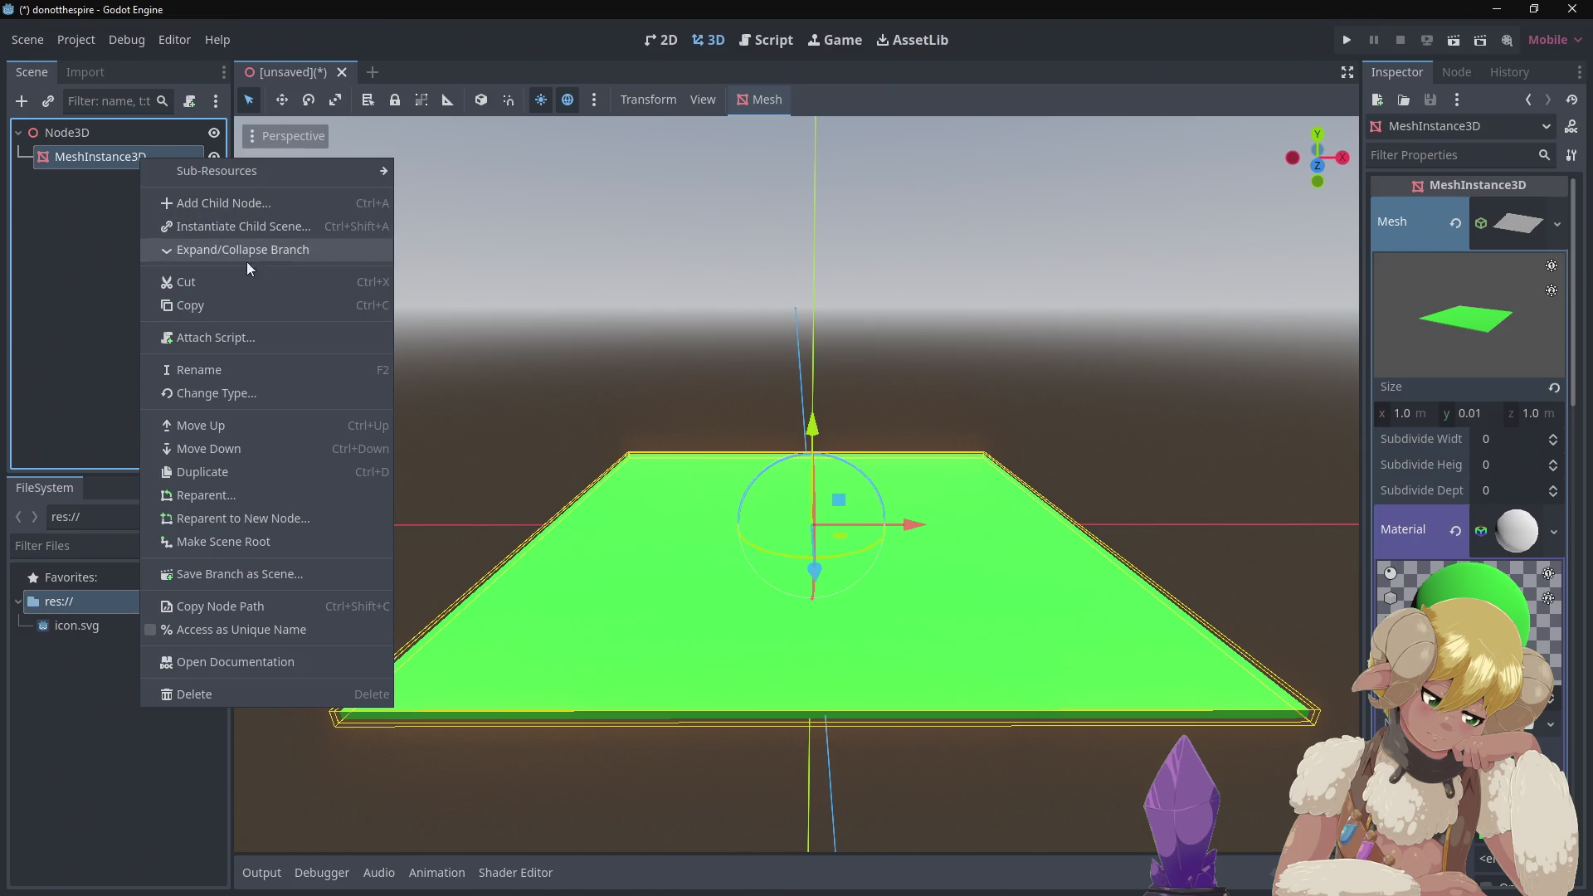
{"action": "left_click", "coordinate": [133, 192]}
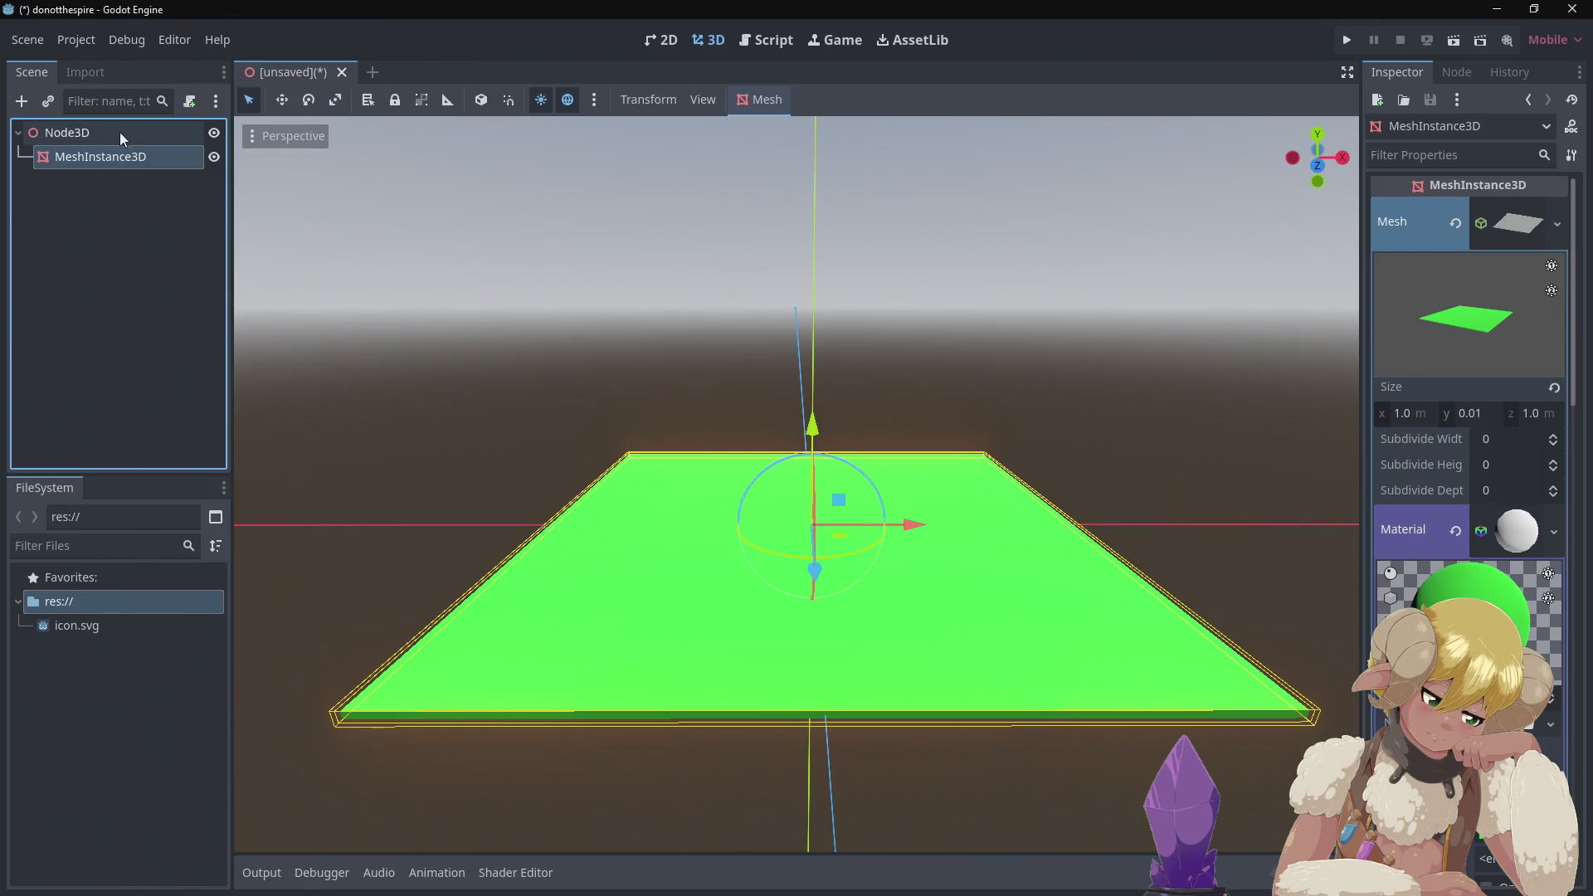
{"action": "right_click", "coordinate": [118, 186]}
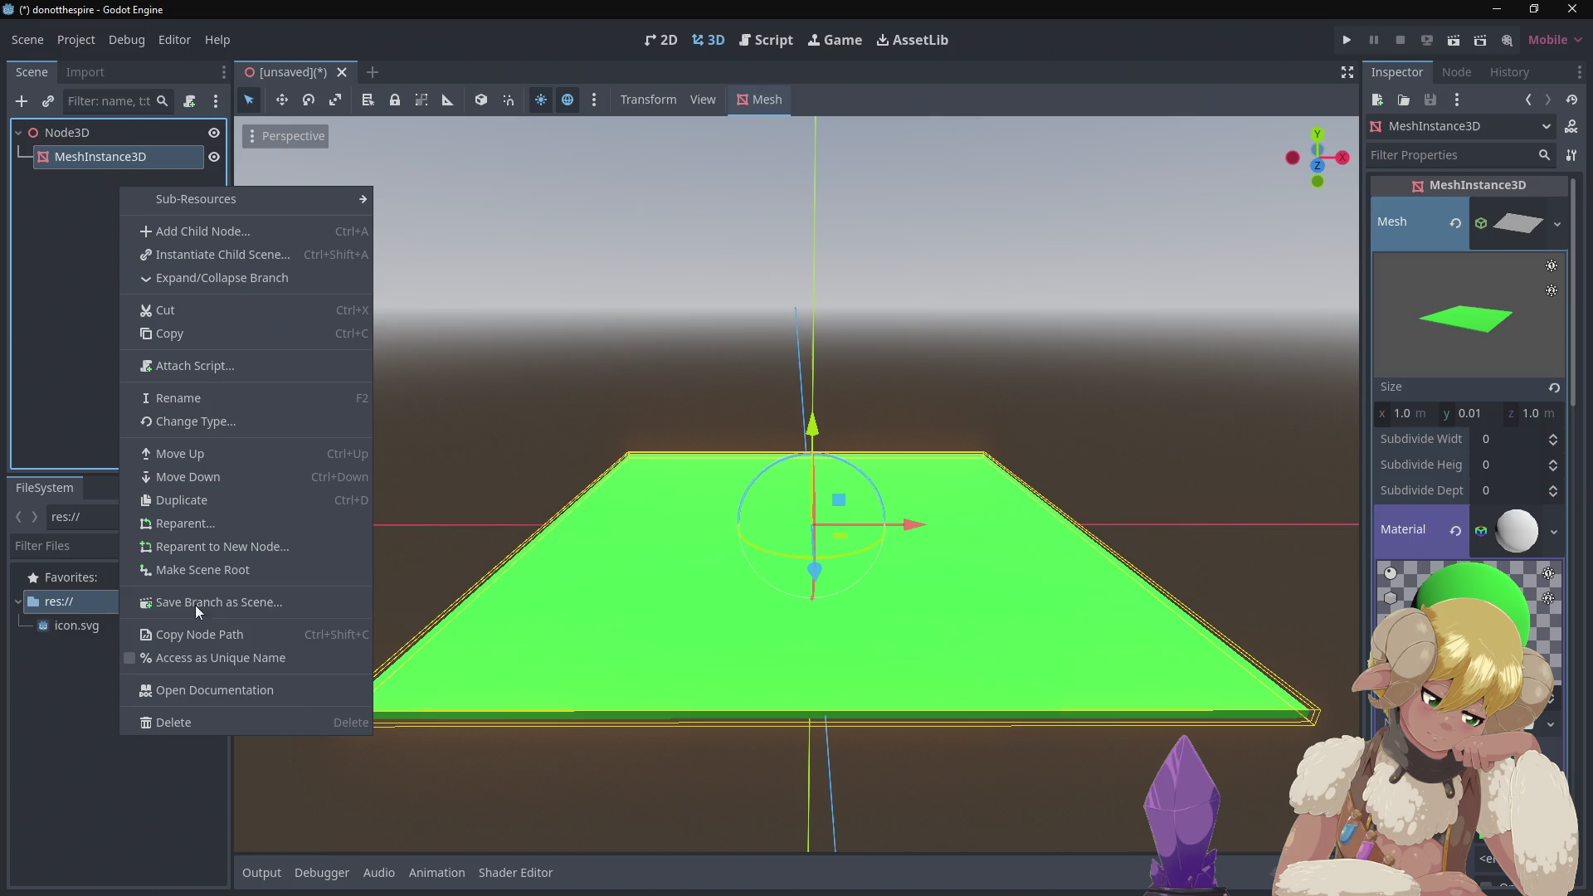
{"action": "left_click", "coordinate": [240, 230]}
{"action": "scroll", "coordinate": [713, 650], "scroll_direction": "down", "scroll_amount": 2}
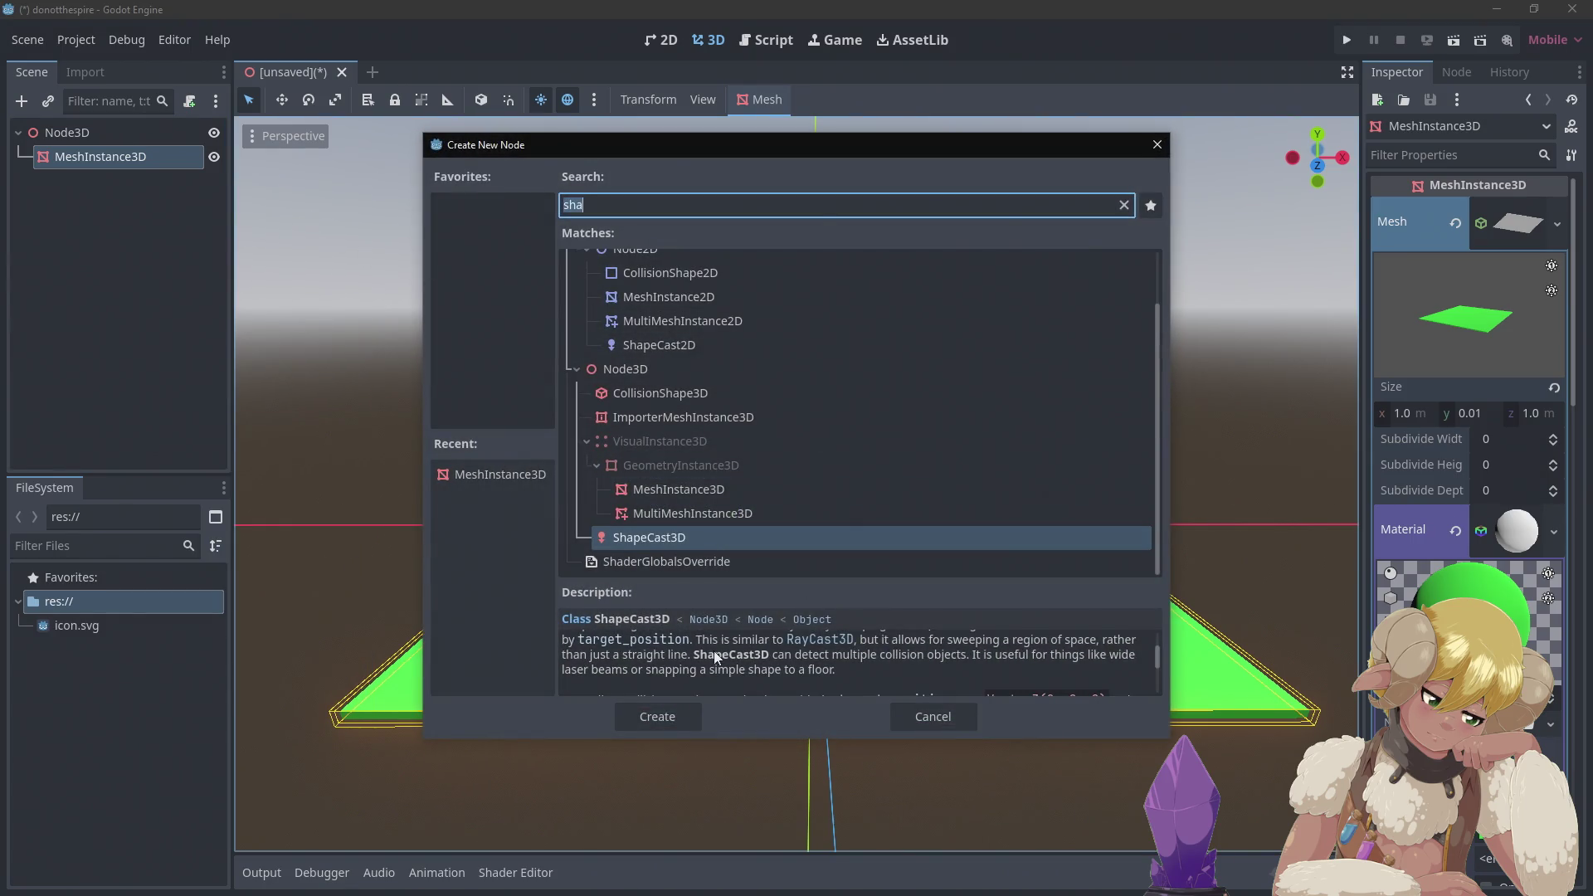
{"action": "left_click", "coordinate": [699, 493]}
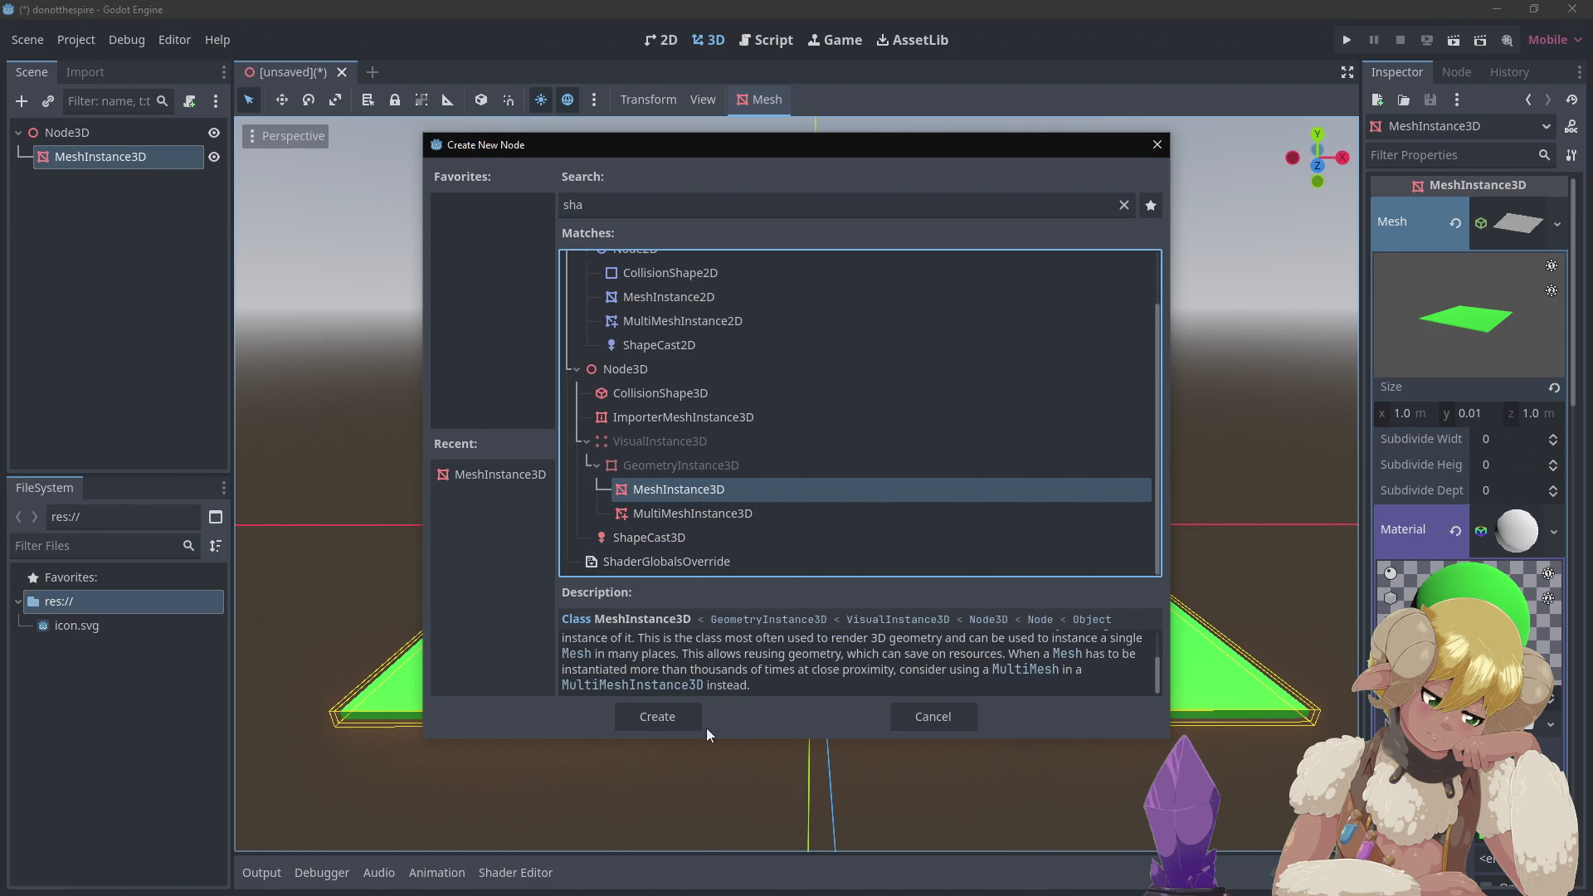
{"action": "left_click", "coordinate": [663, 717]}
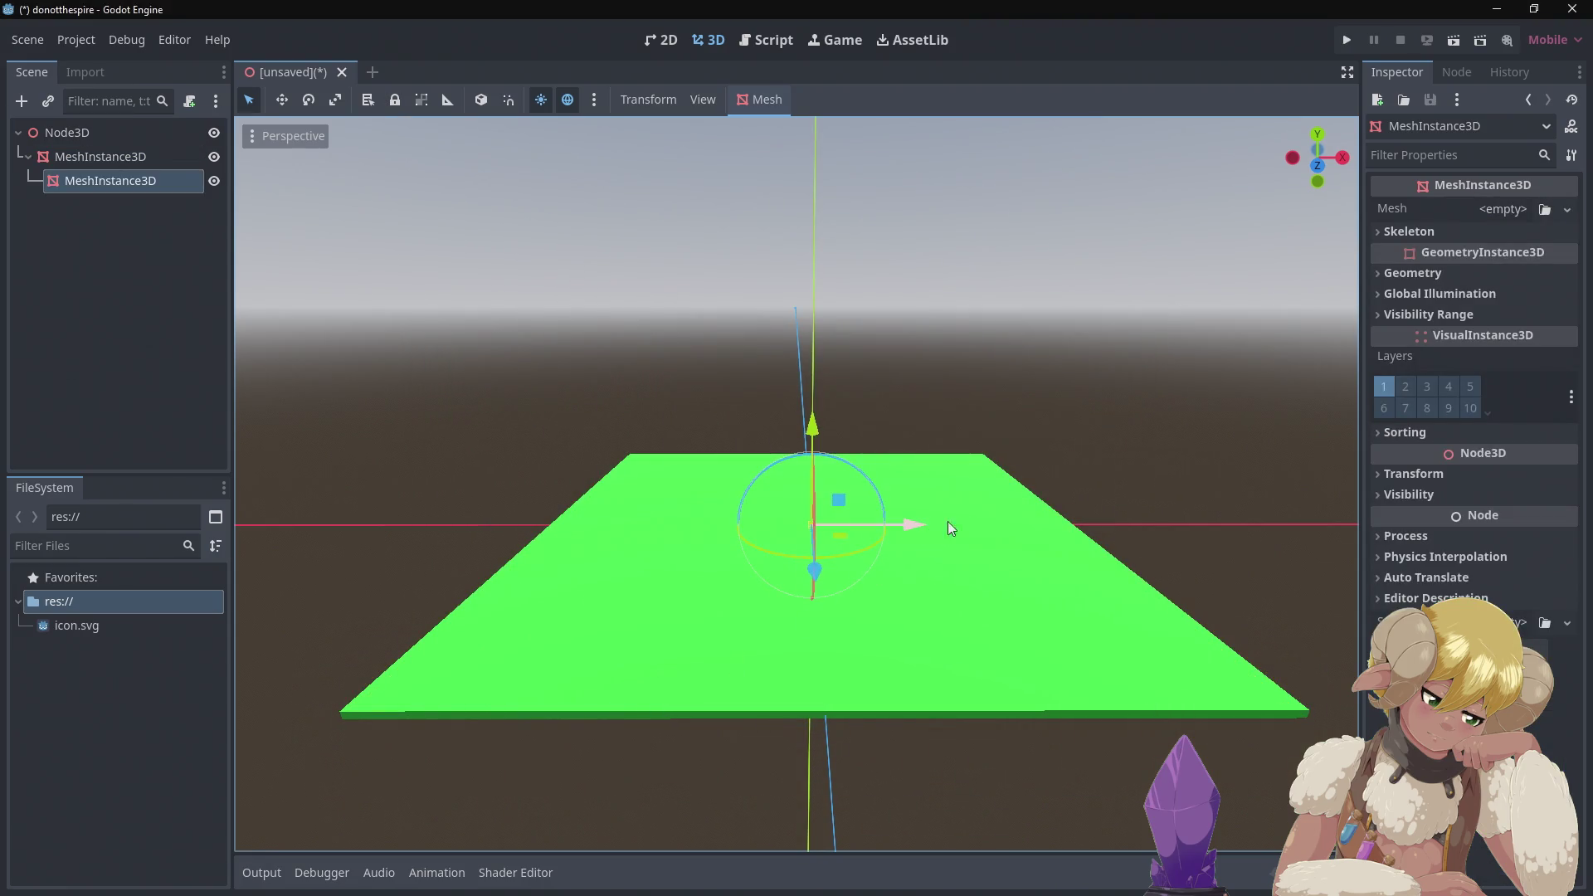
{"action": "scroll", "coordinate": [1054, 502], "scroll_direction": "up", "scroll_amount": 2}
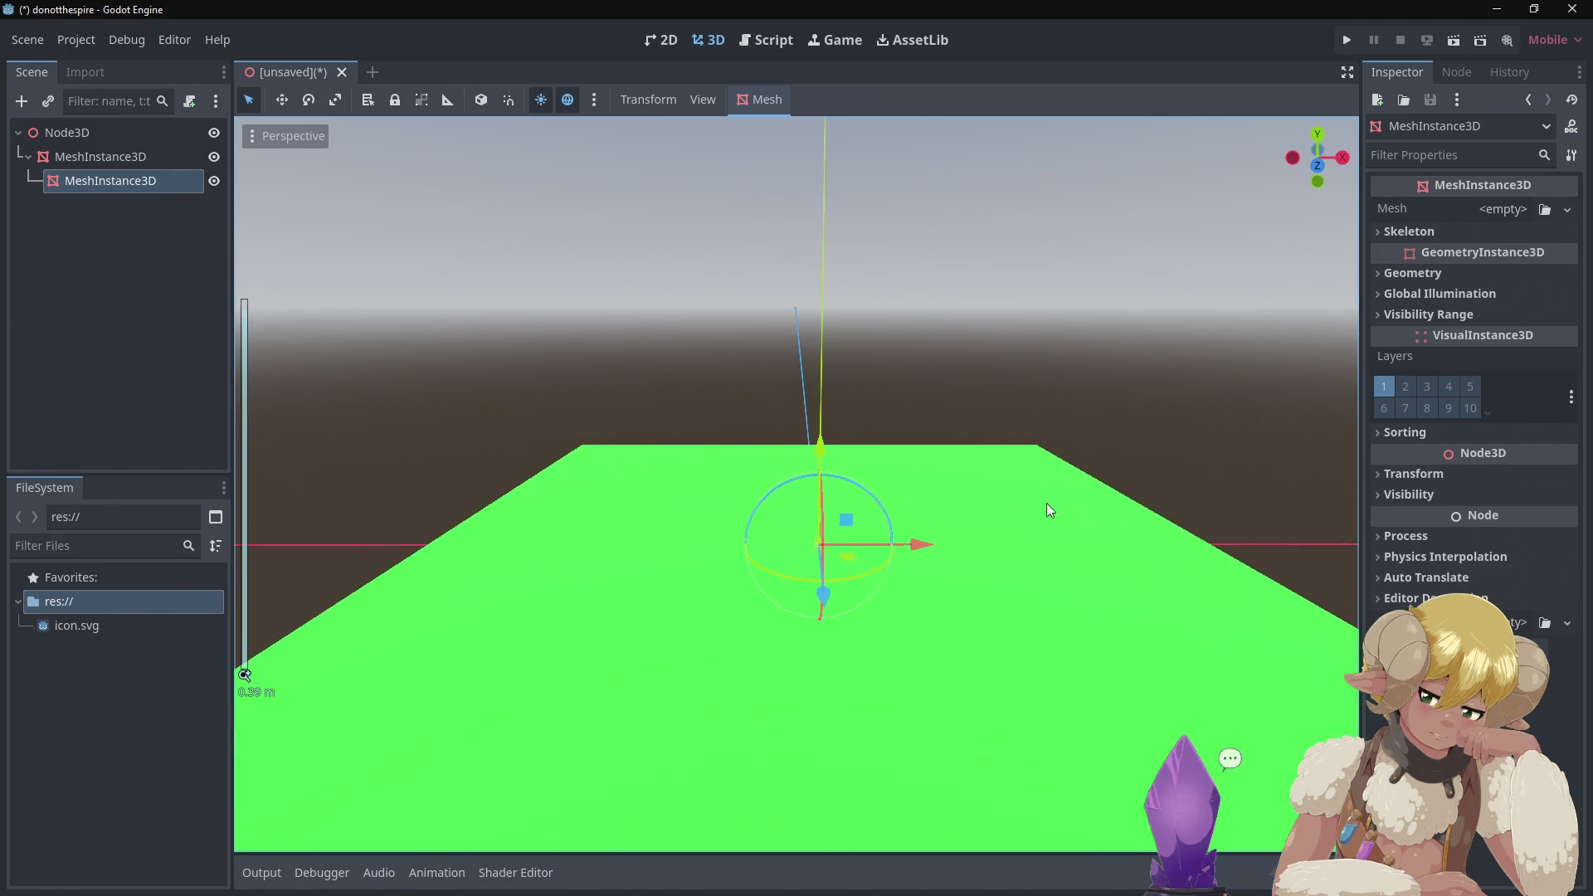
{"action": "scroll", "coordinate": [1055, 506], "scroll_direction": "down", "scroll_amount": 2}
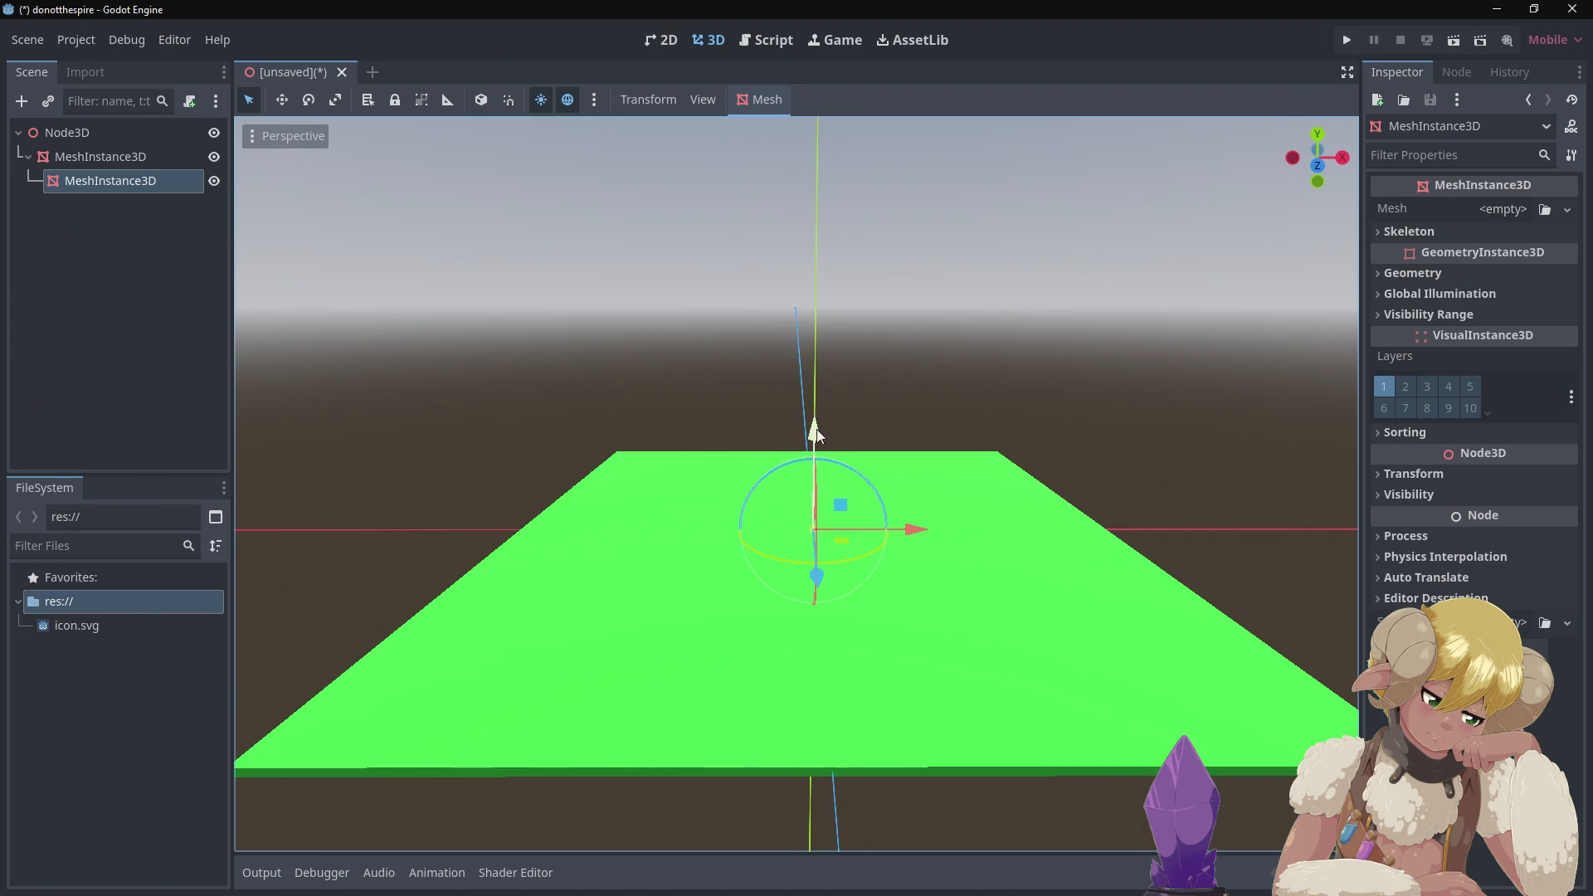
{"action": "left_click", "coordinate": [138, 187]}
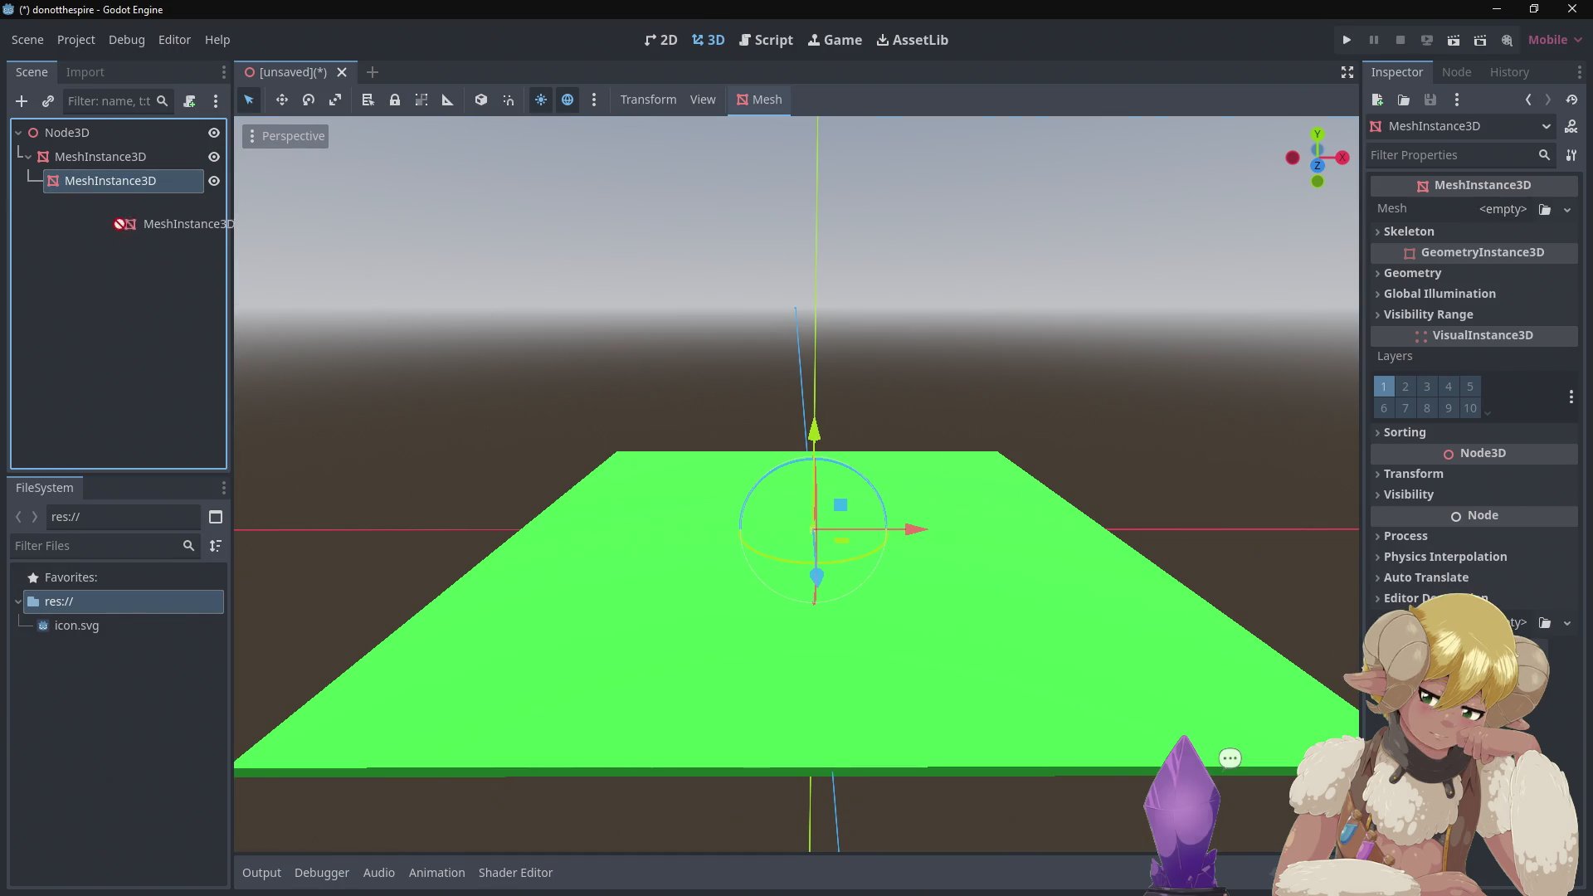
{"action": "right_click", "coordinate": [115, 180]}
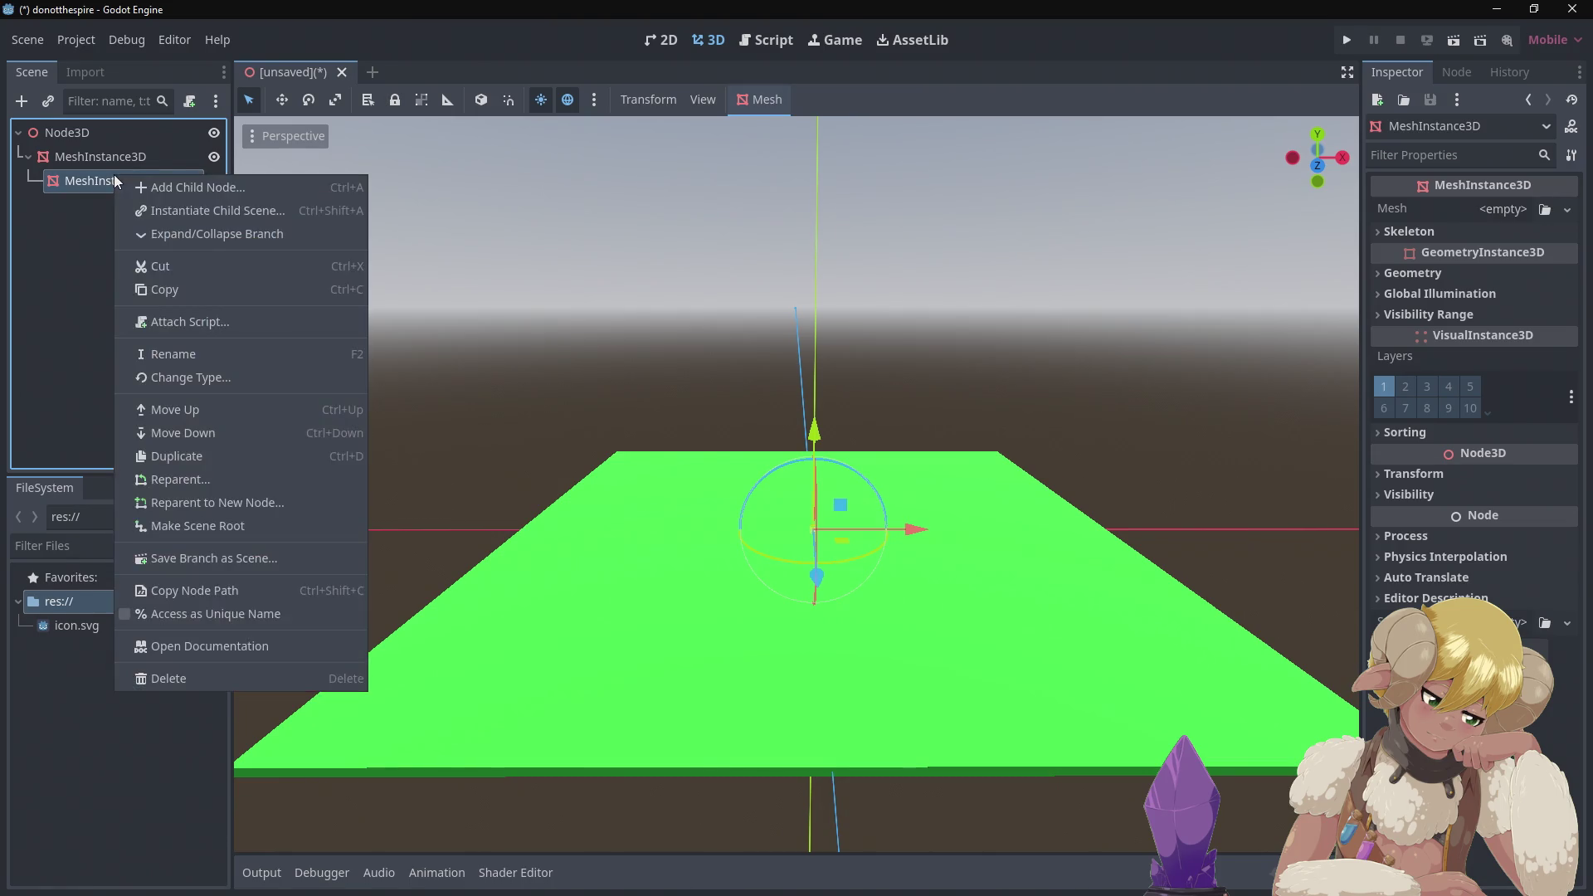
{"action": "left_click", "coordinate": [162, 679]}
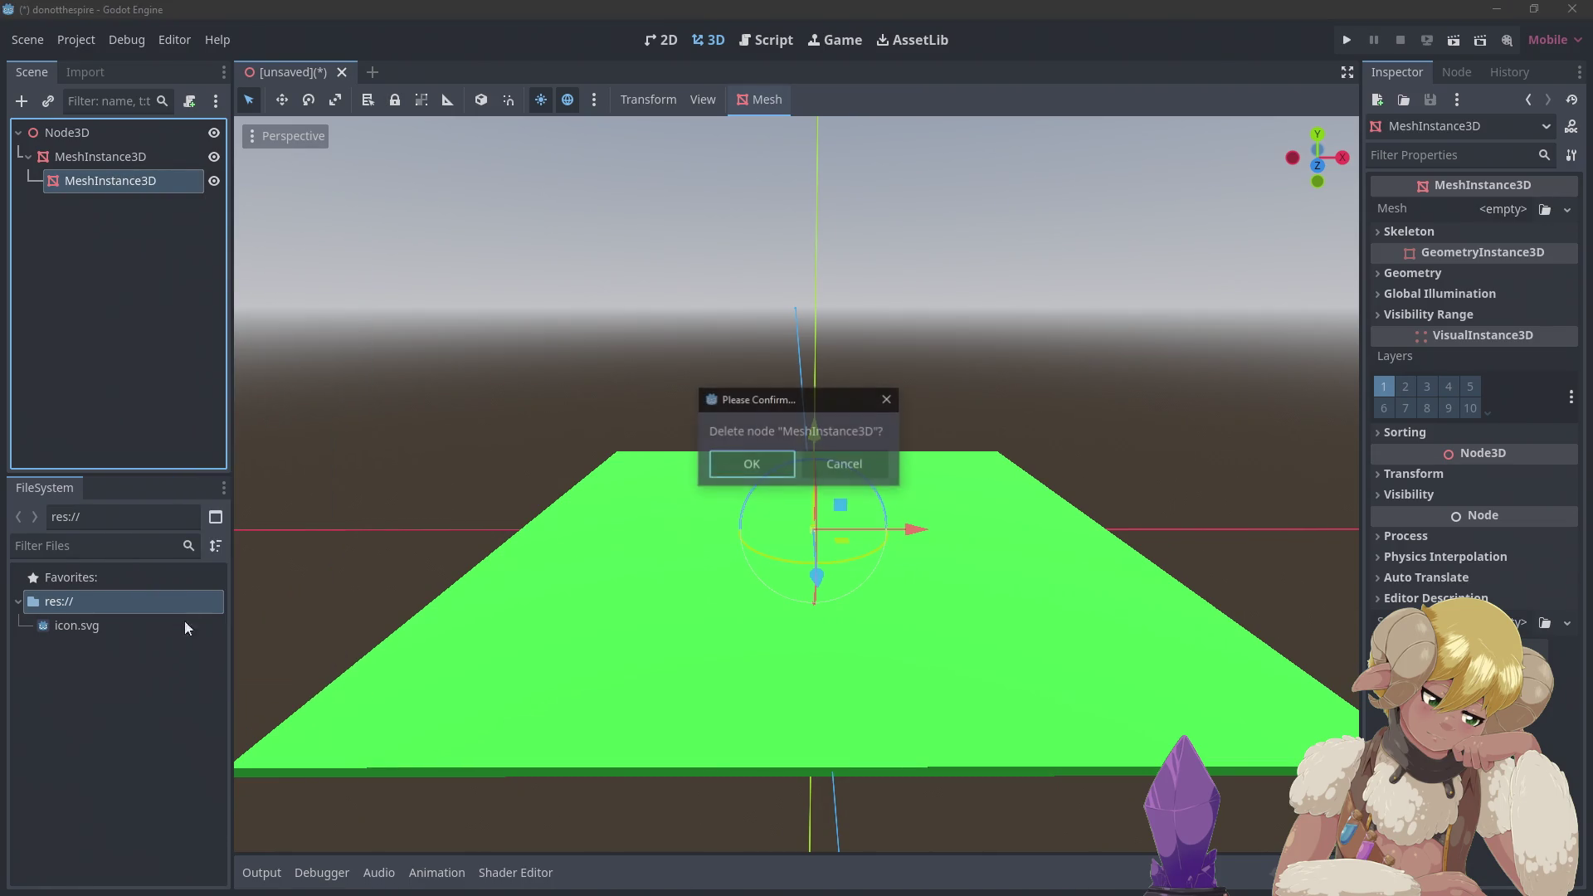
{"action": "left_click", "coordinate": [781, 460]}
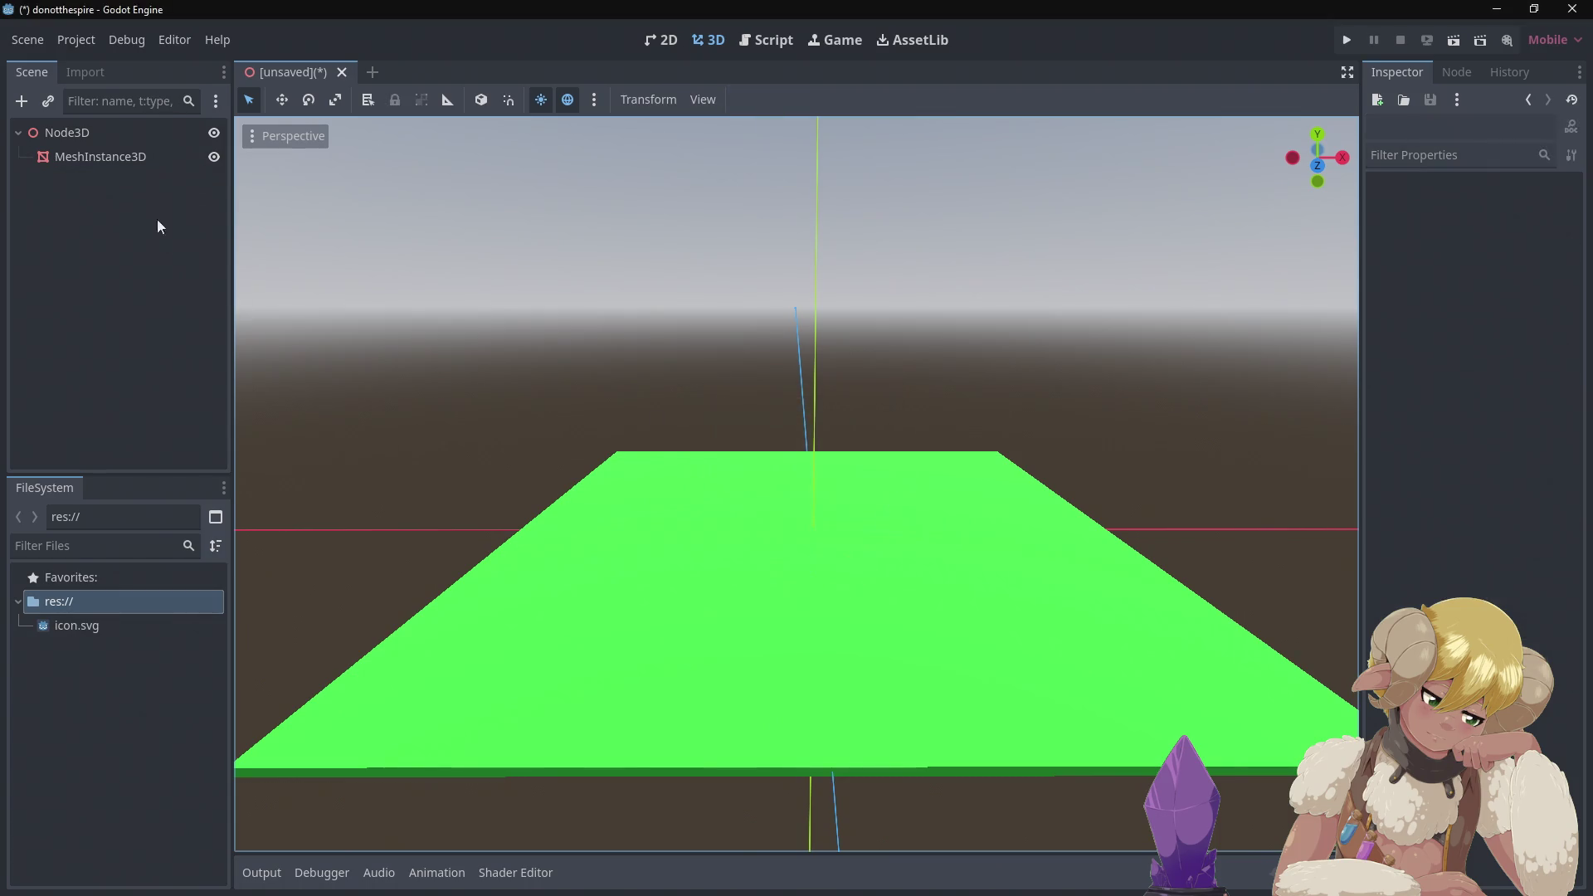
{"action": "right_click", "coordinate": [97, 132]}
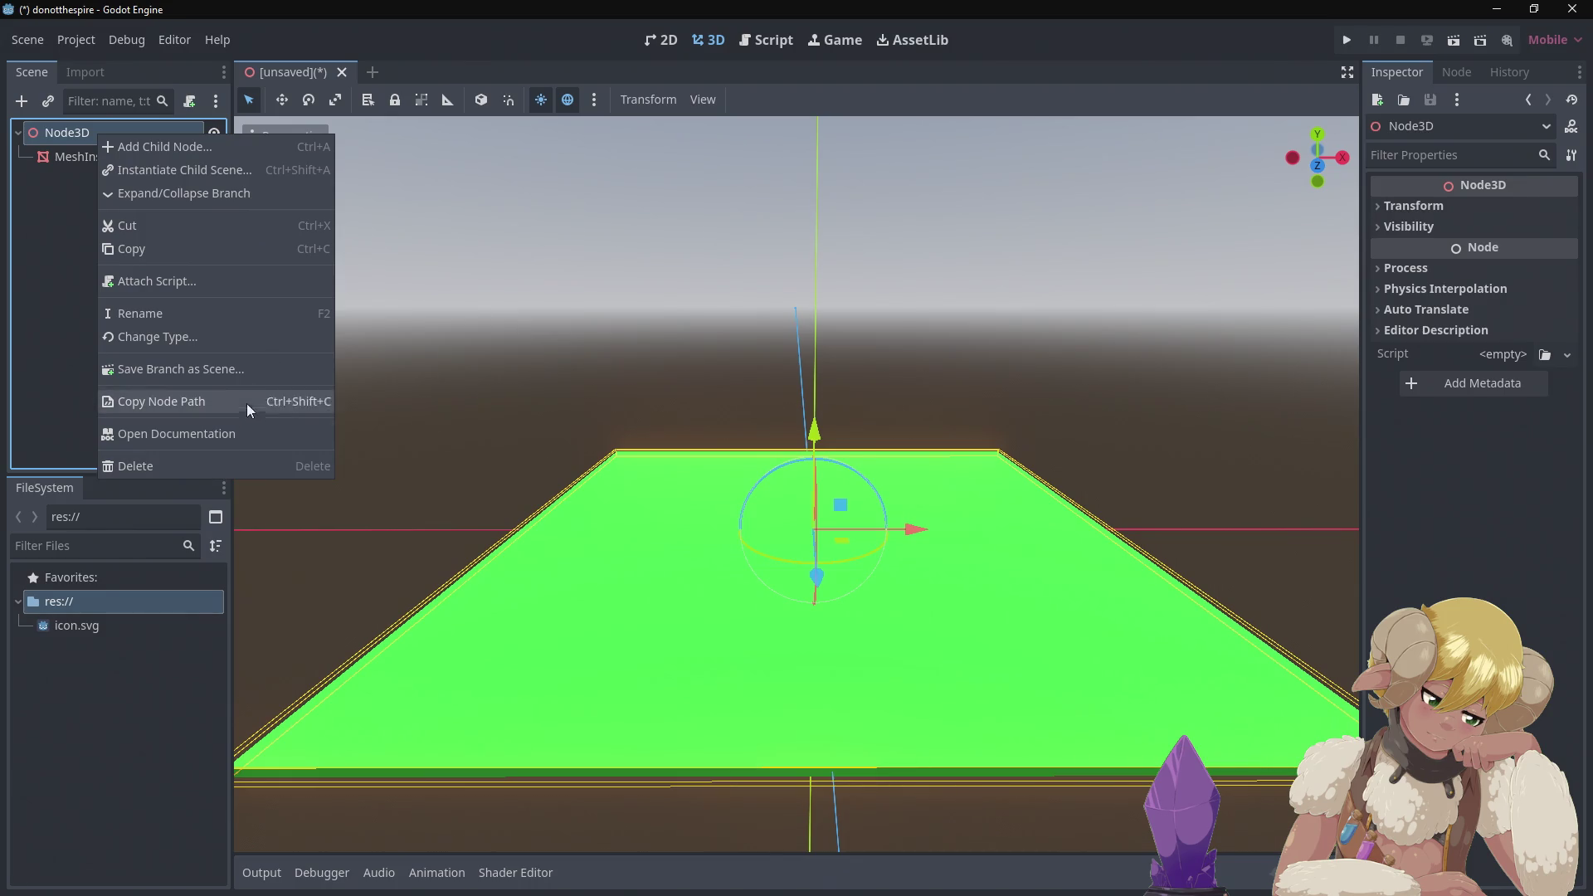
Add a MeshInstance3D child under Node3D, creating the empty MeshInstance3D2 node
{"action": "left_click", "coordinate": [231, 146]}
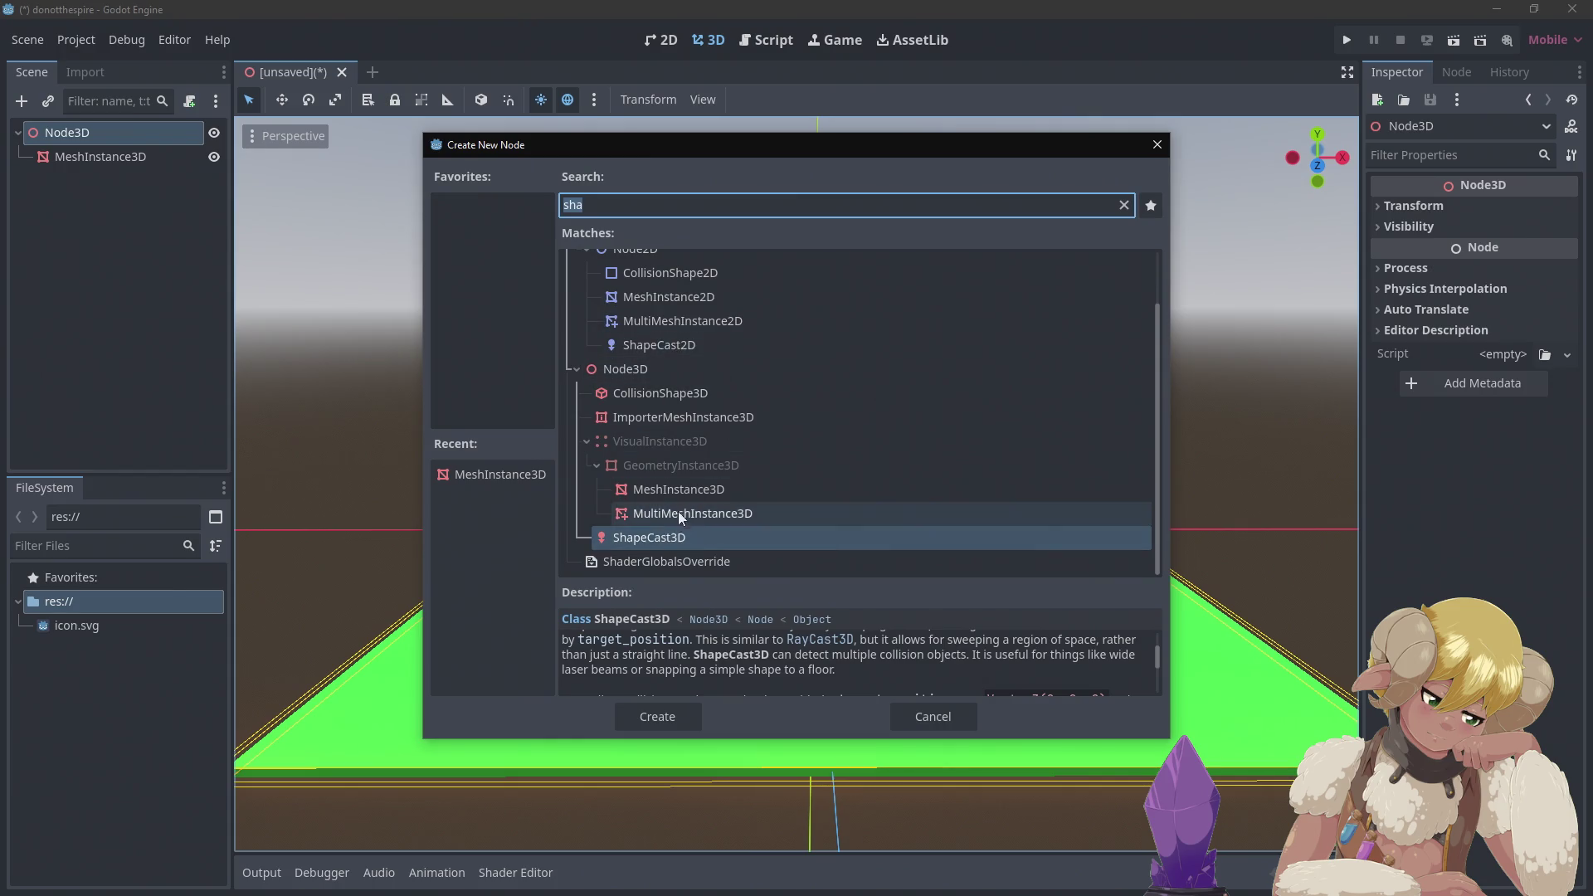
{"action": "left_click", "coordinate": [680, 505]}
{"action": "left_click", "coordinate": [682, 495]}
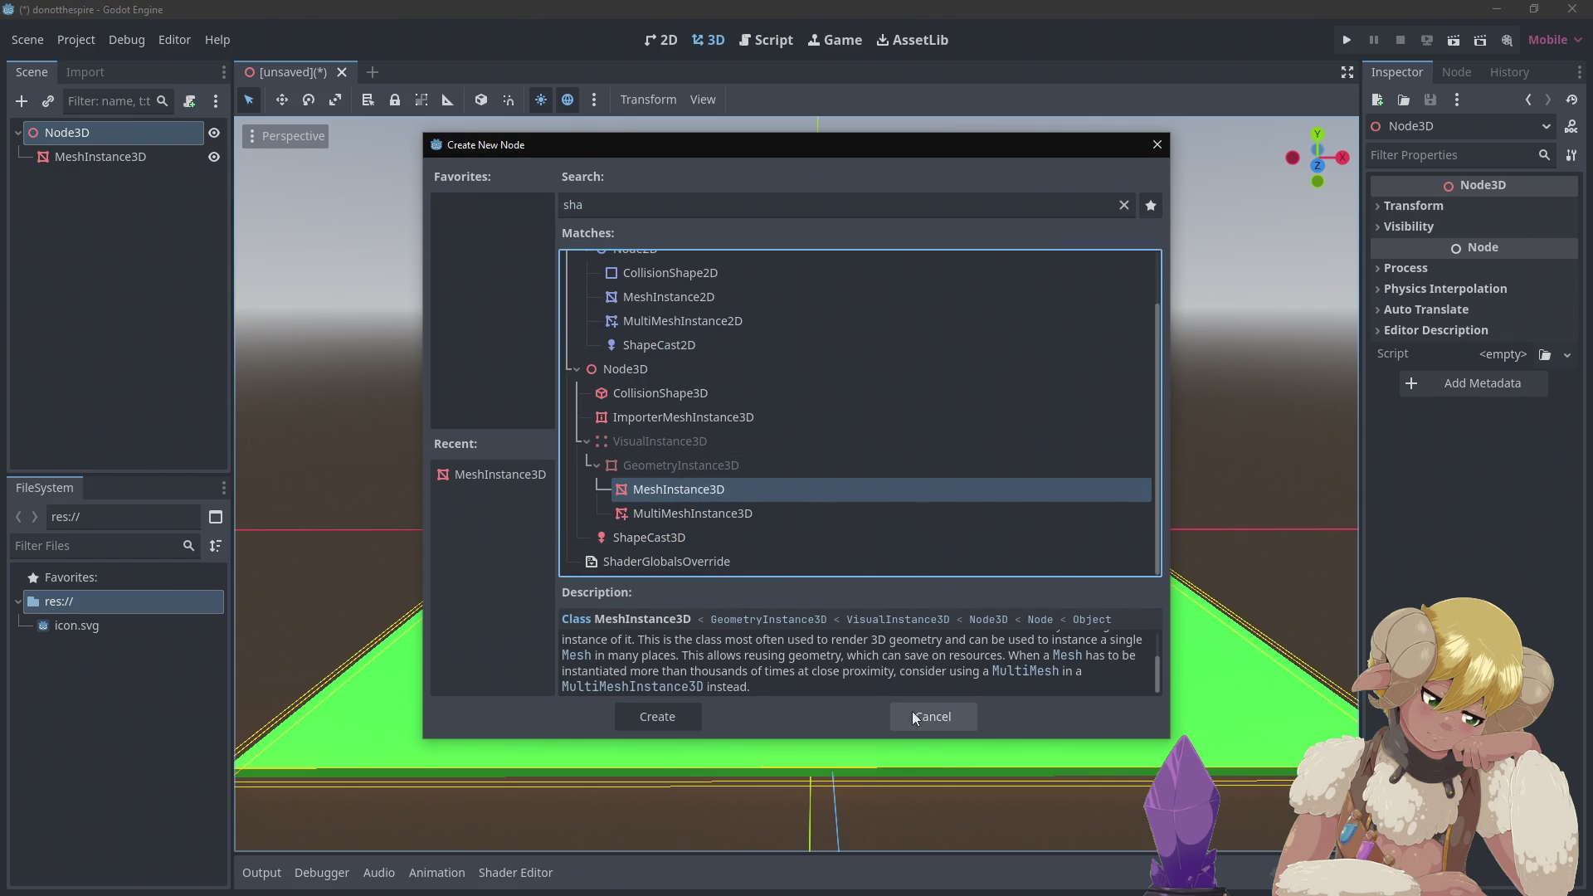
{"action": "left_click", "coordinate": [644, 724]}
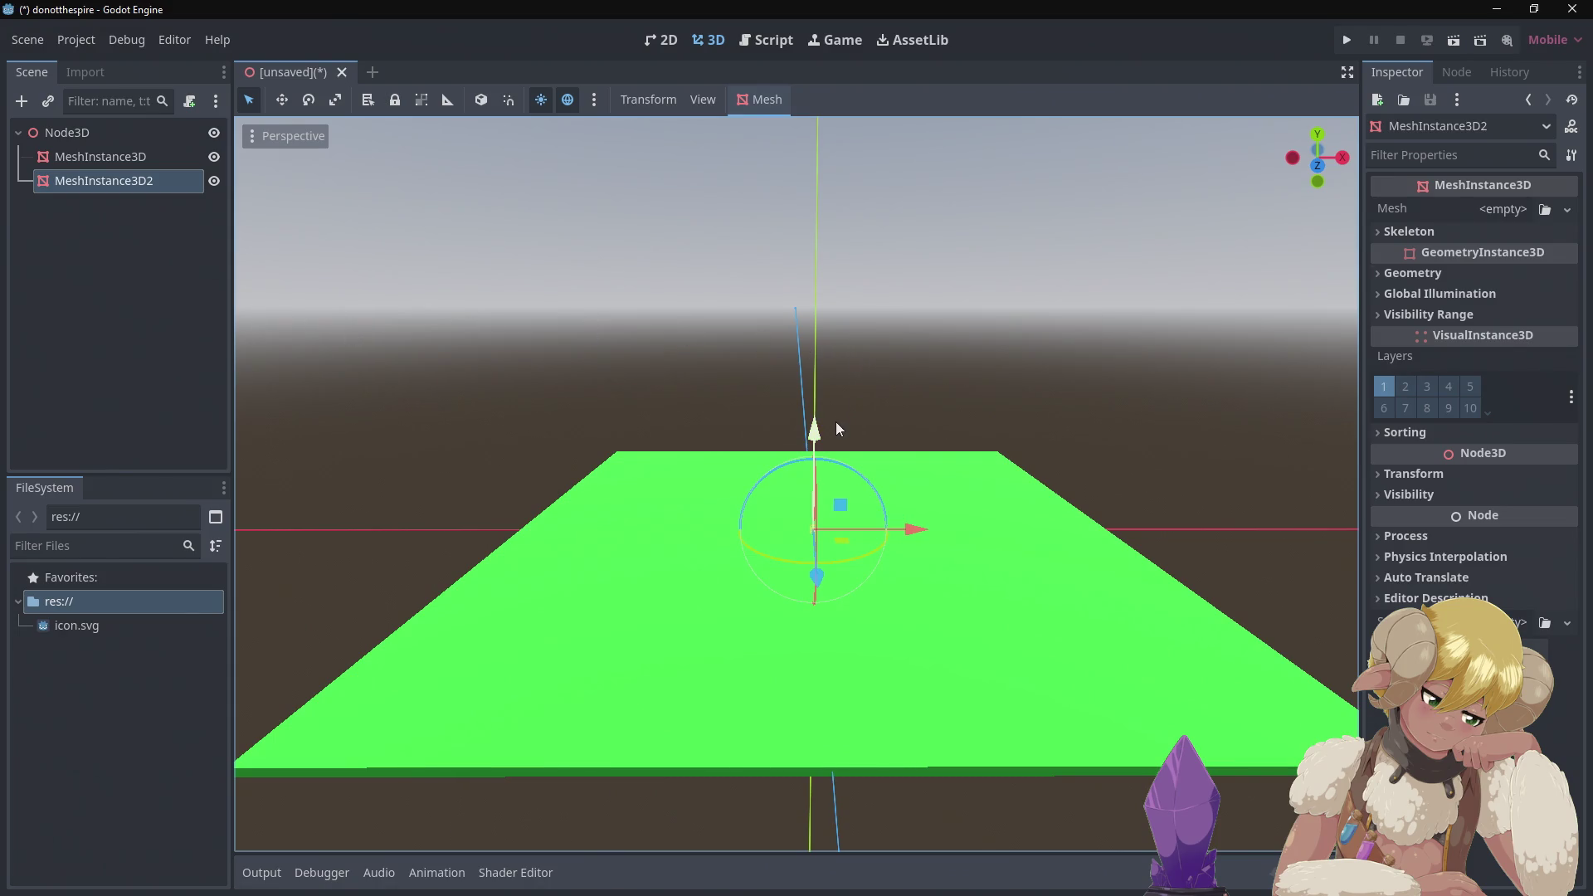
Assign a new BoxMesh to MeshInstance3D2 and expand its properties
{"action": "left_click", "coordinate": [1500, 209]}
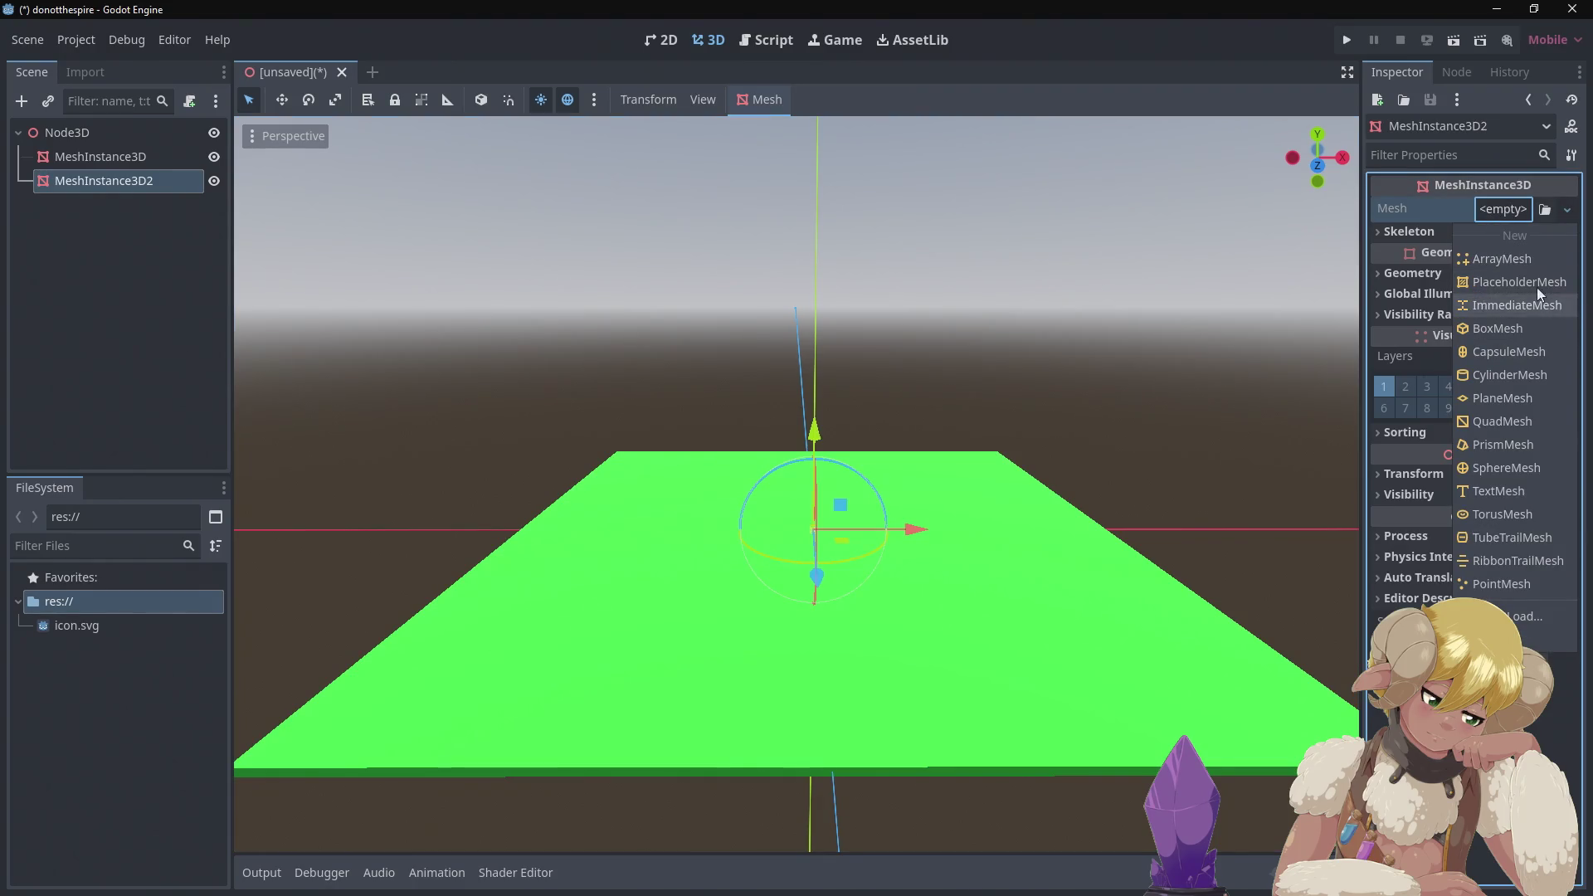
{"action": "left_click", "coordinate": [1500, 340]}
{"action": "scroll", "coordinate": [1181, 334], "scroll_direction": "down", "scroll_amount": 2}
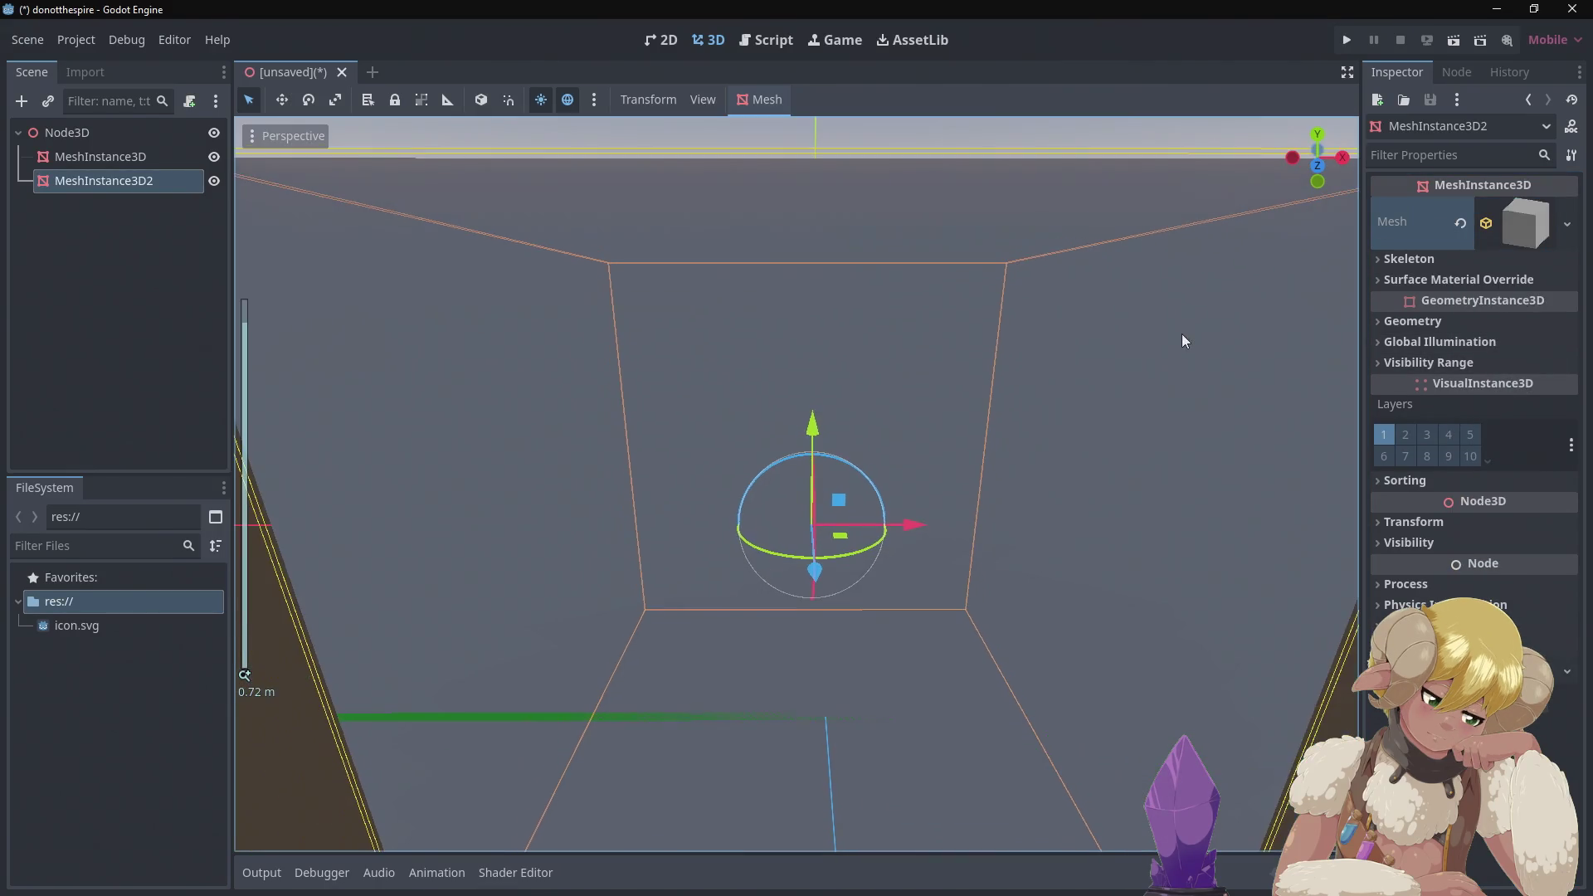
{"action": "left_click", "coordinate": [1514, 209]}
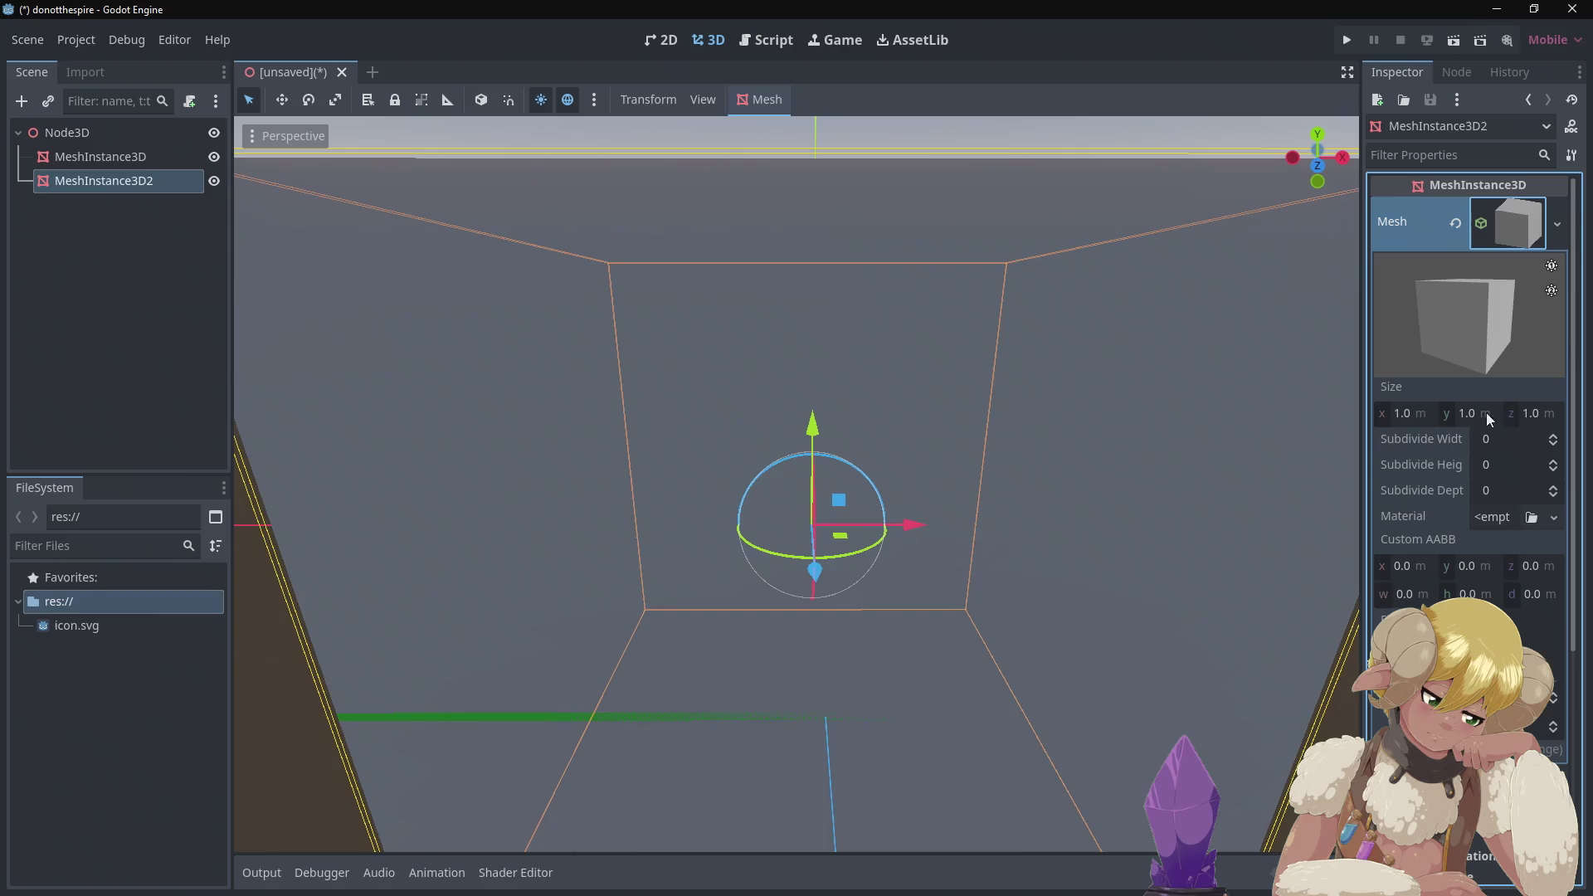
Set the box's Size z to 0.01 m, making an upright 1 × 1 m wall
{"action": "left_click", "coordinate": [1534, 412]}
{"action": "type", "text": "."}
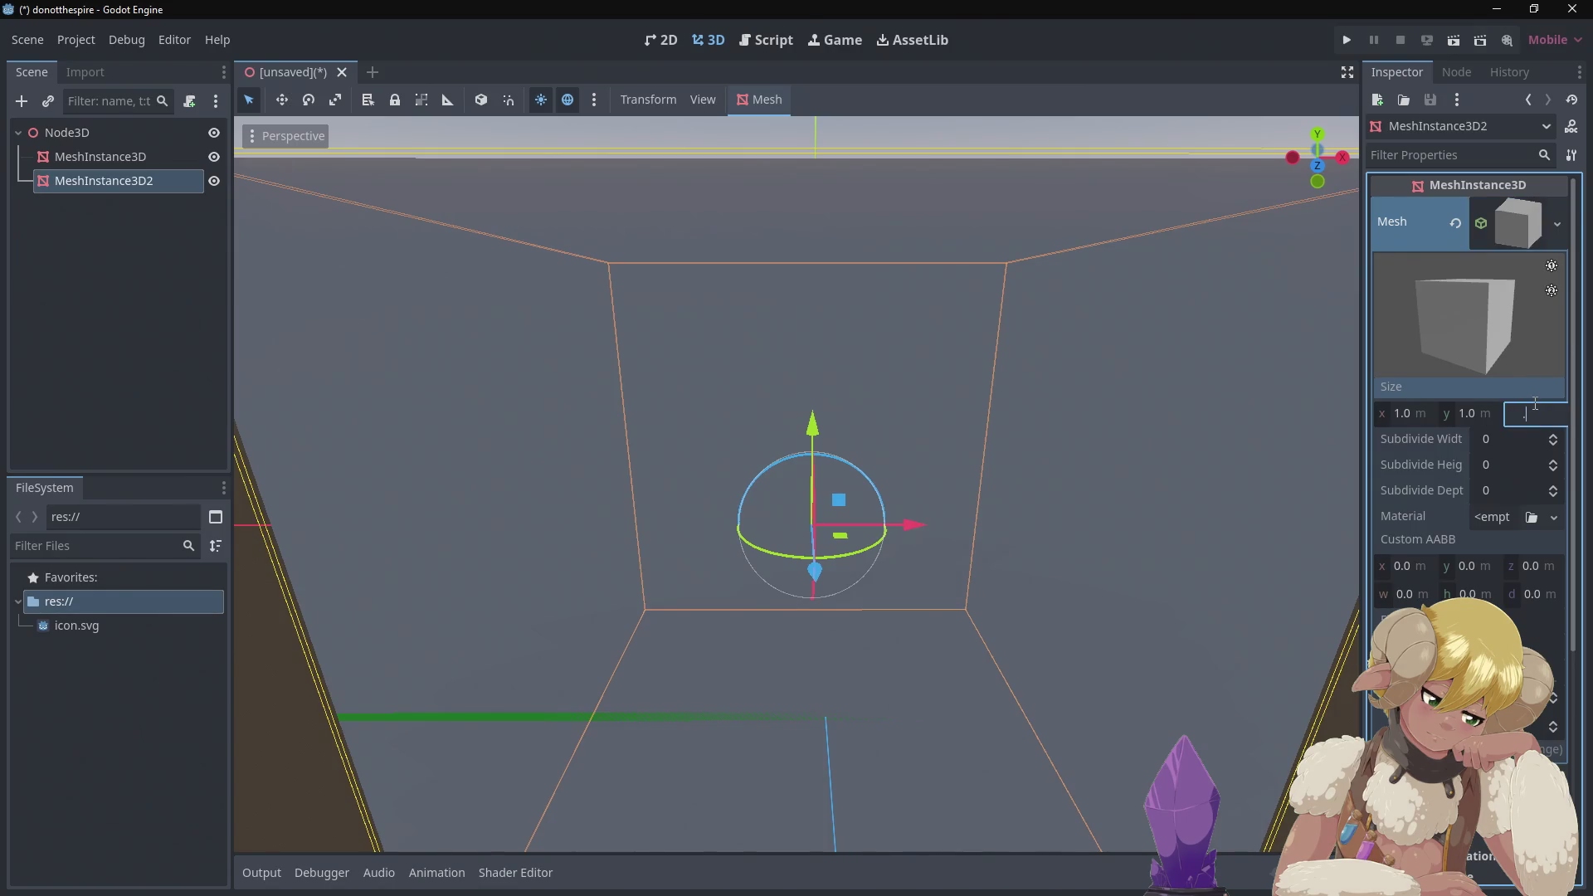
{"action": "type", "text": "0"}
{"action": "type", "text": "1"}
{"action": "key", "text": "Return"}
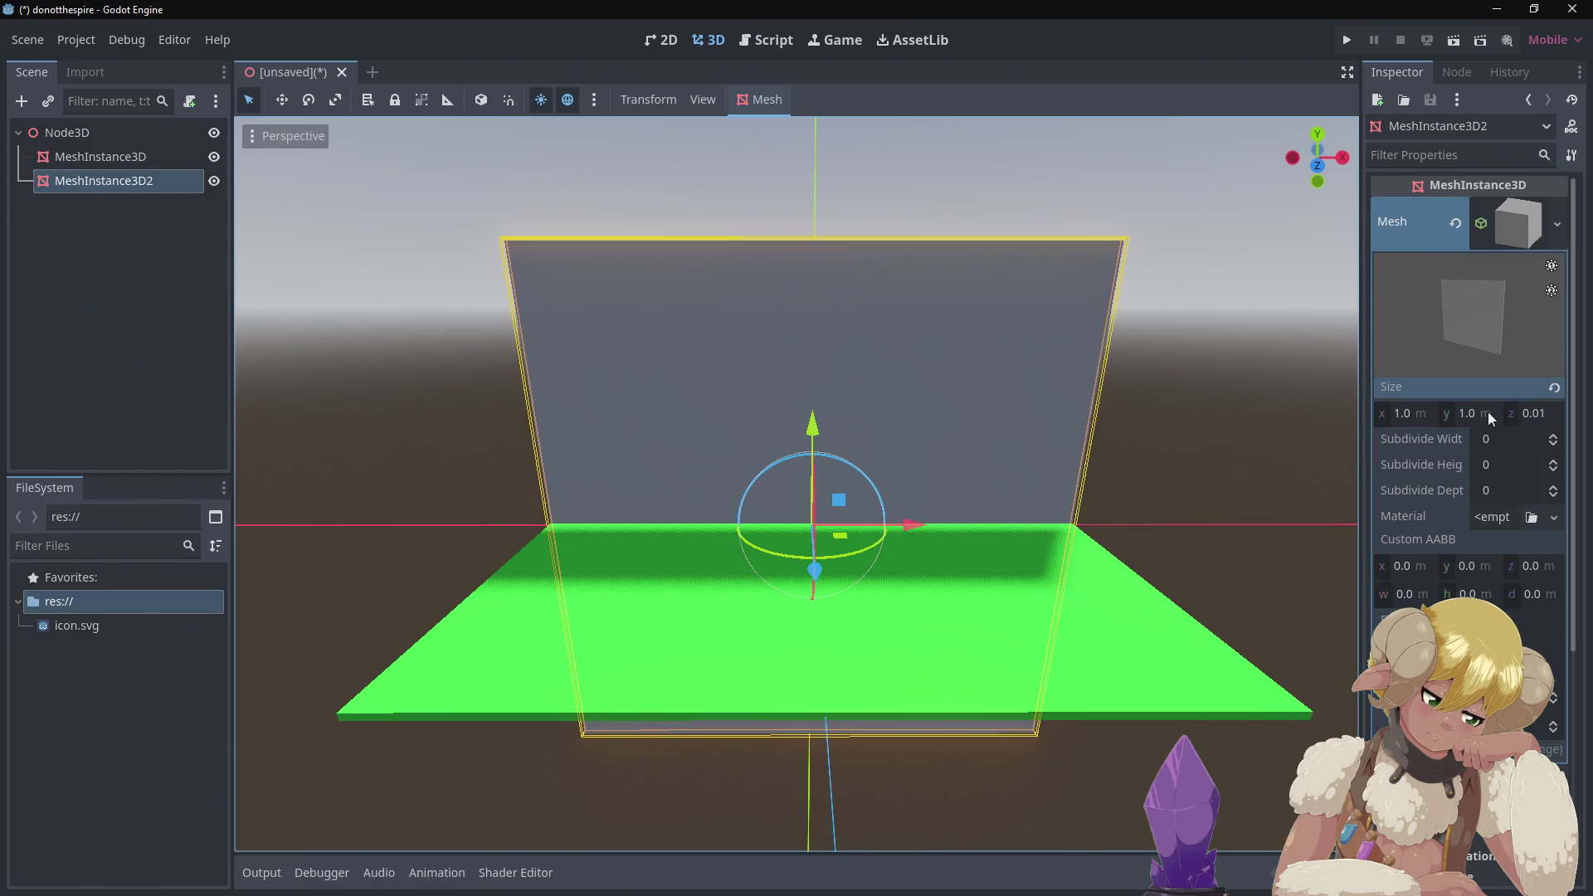
{"action": "scroll", "coordinate": [1493, 465], "scroll_direction": "down", "scroll_amount": 3}
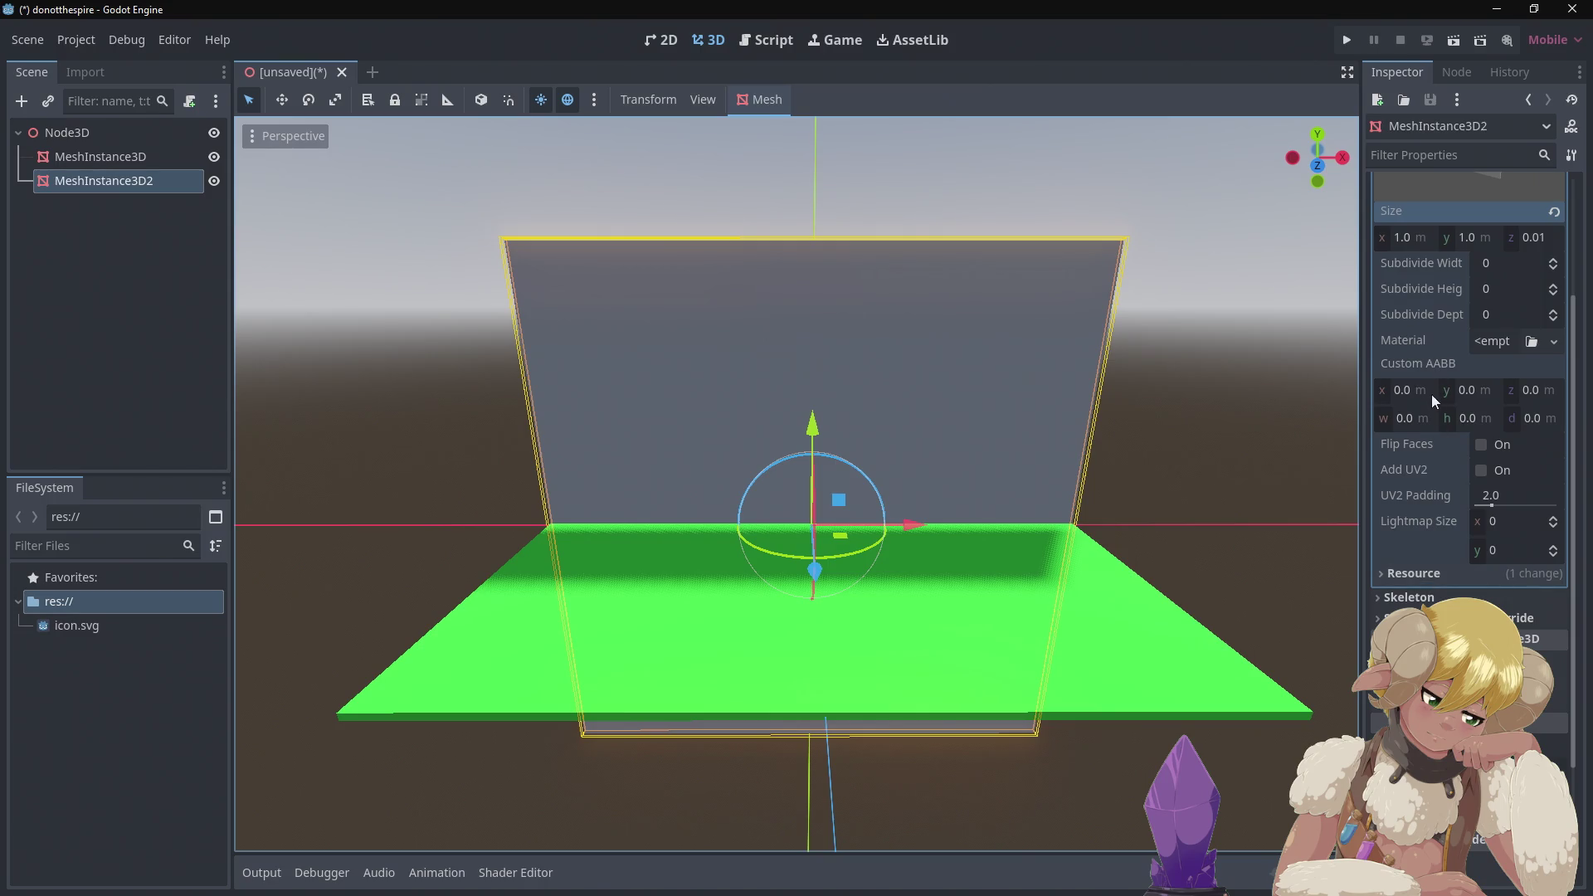
{"action": "scroll", "coordinate": [1443, 420], "scroll_direction": "up", "scroll_amount": 3}
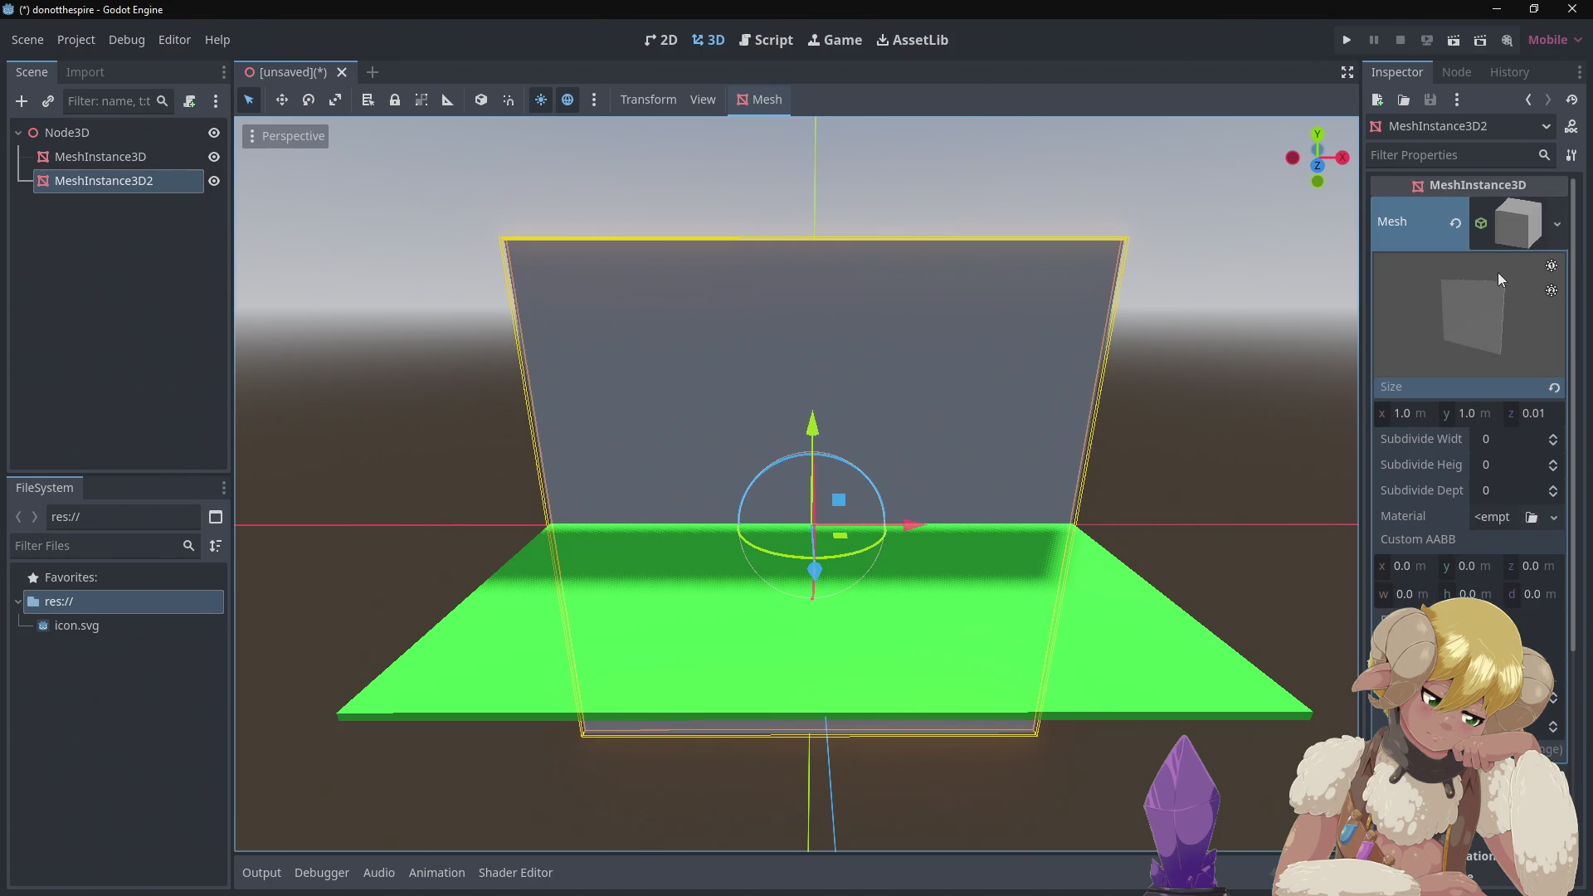
{"action": "left_click", "coordinate": [1508, 233]}
{"action": "left_click", "coordinate": [1511, 214]}
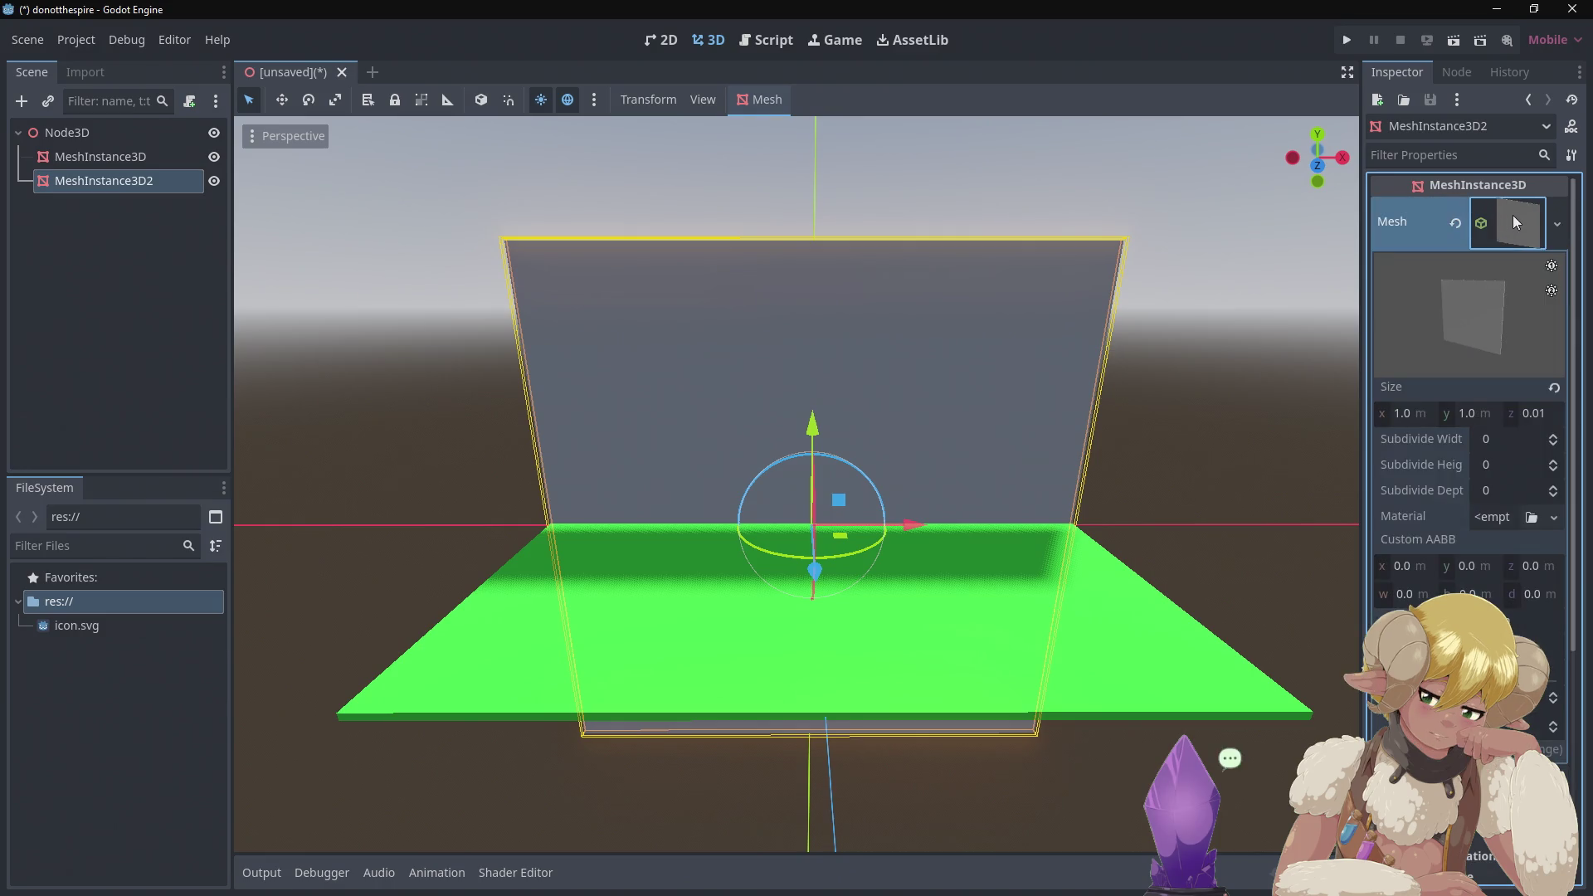
{"action": "scroll", "coordinate": [1428, 424], "scroll_direction": "down", "scroll_amount": 3}
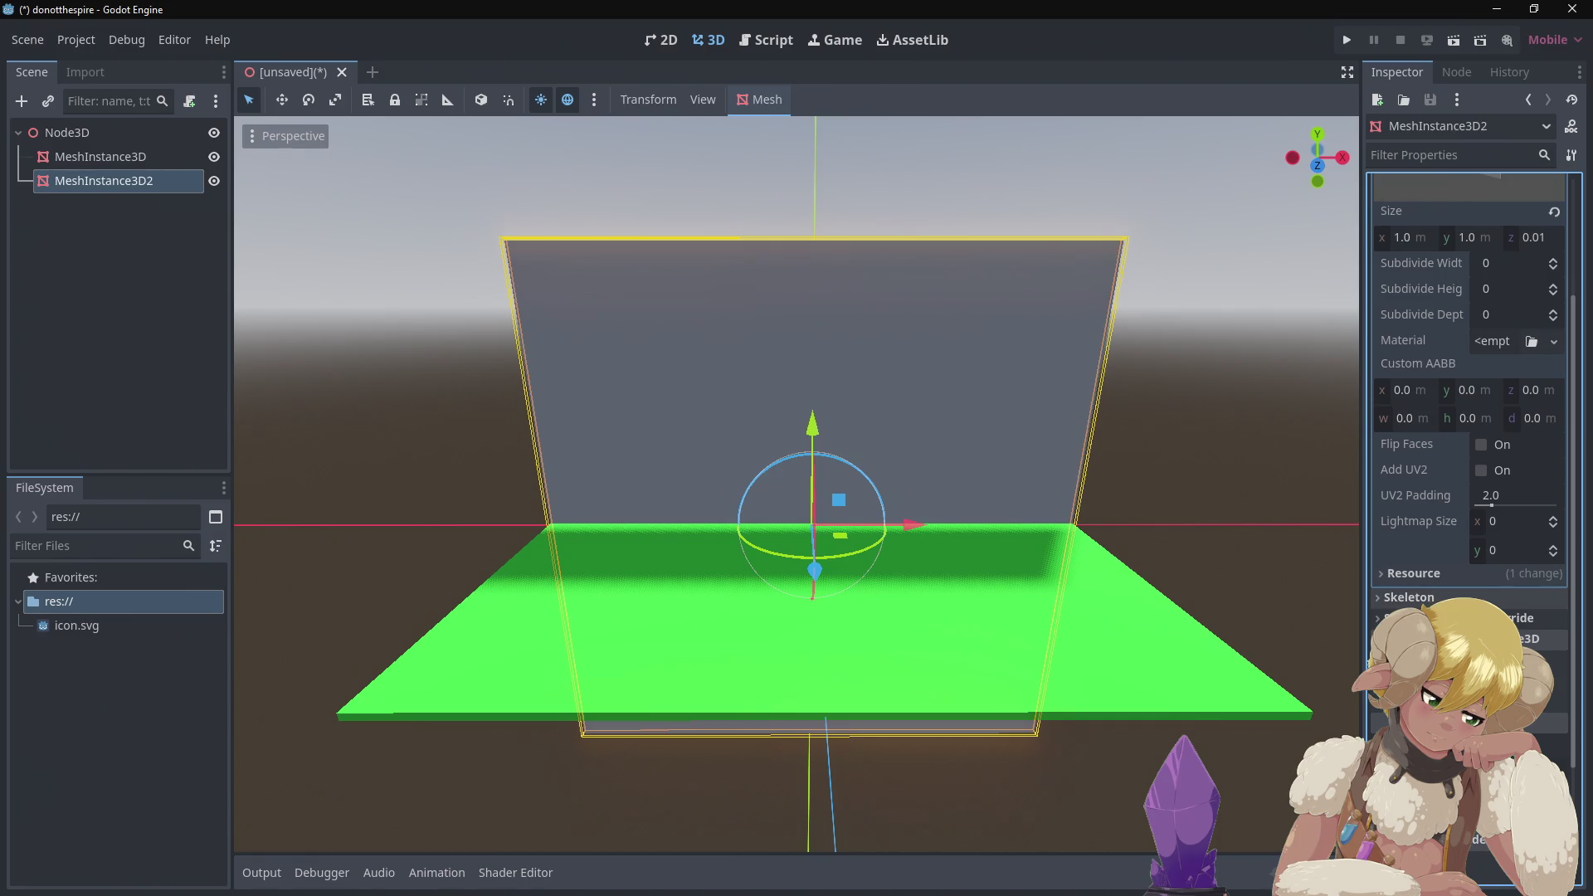
Give the wall mesh a new StandardMaterial3D and reveal its Albedo colour setting
{"action": "left_click", "coordinate": [1480, 344]}
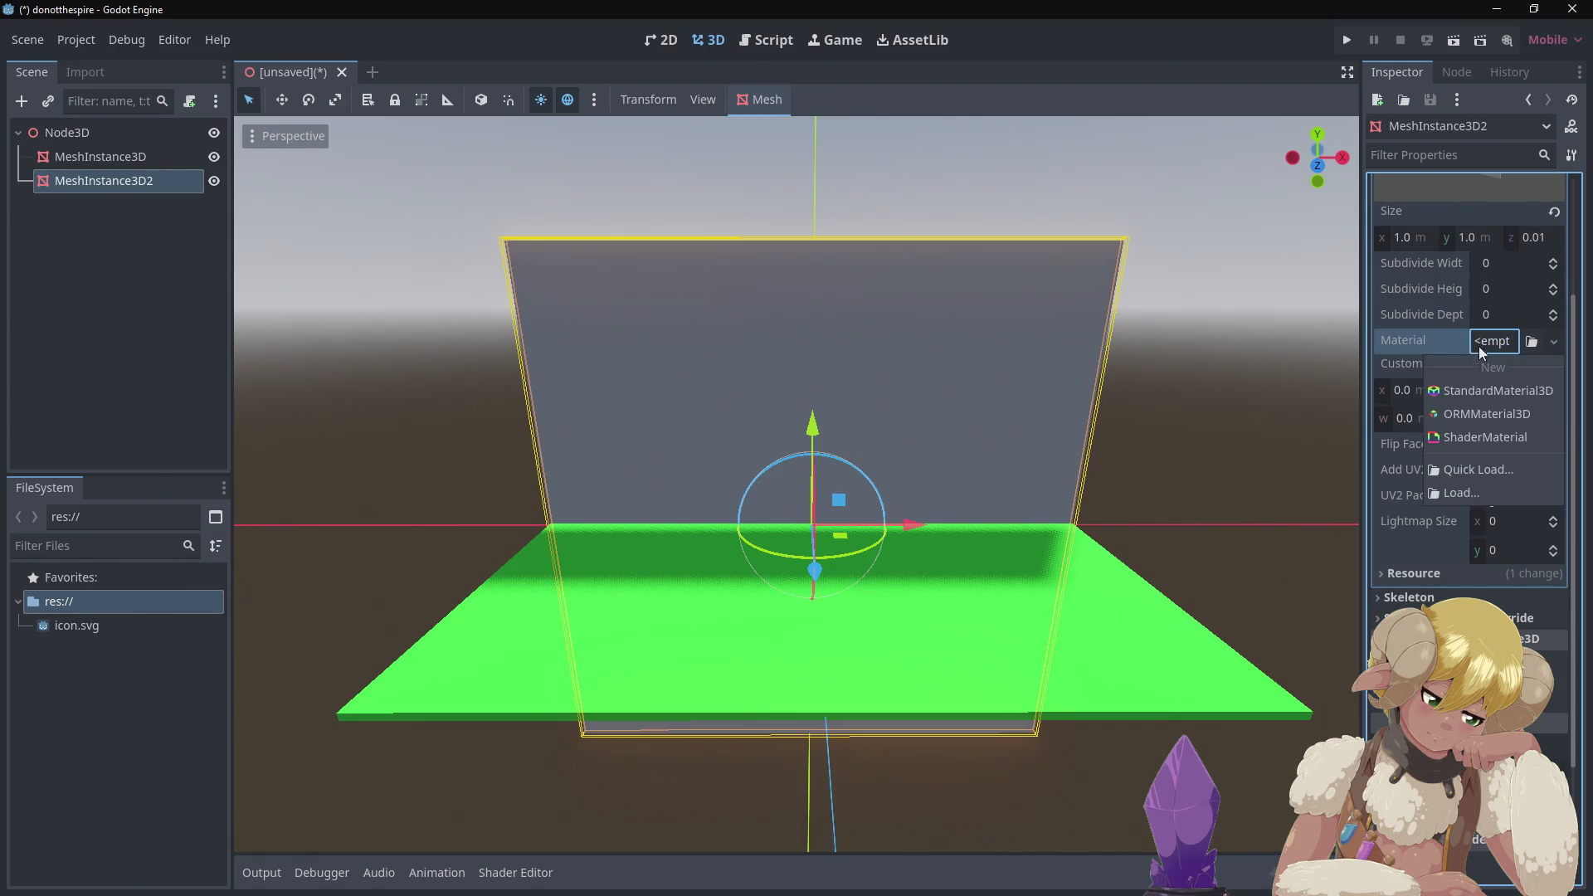
{"action": "left_click", "coordinate": [1461, 390]}
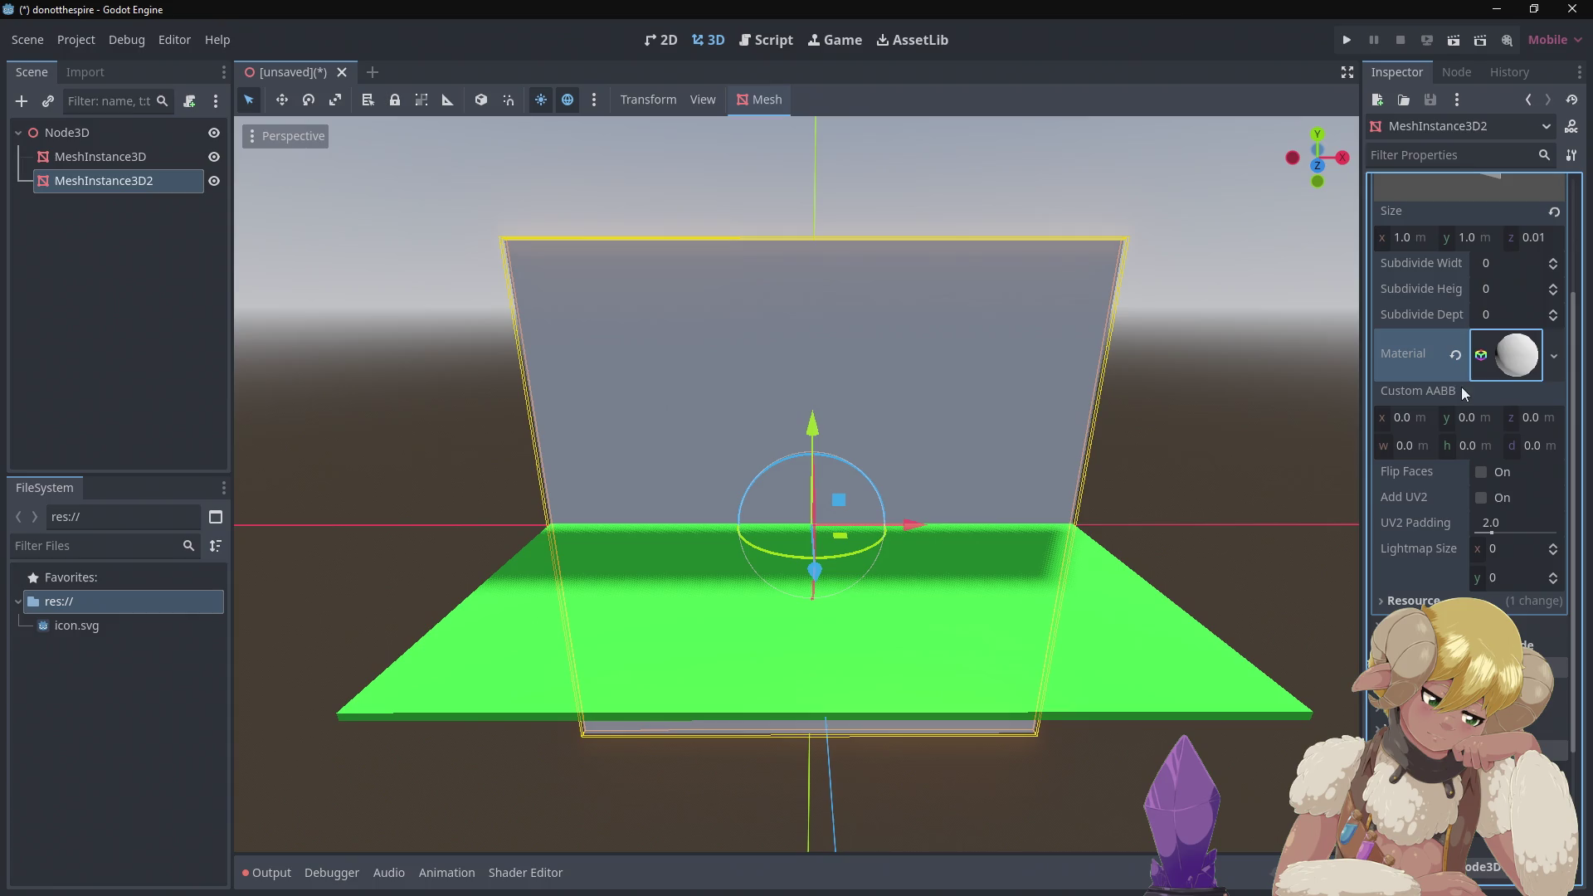
{"action": "left_click", "coordinate": [1511, 355]}
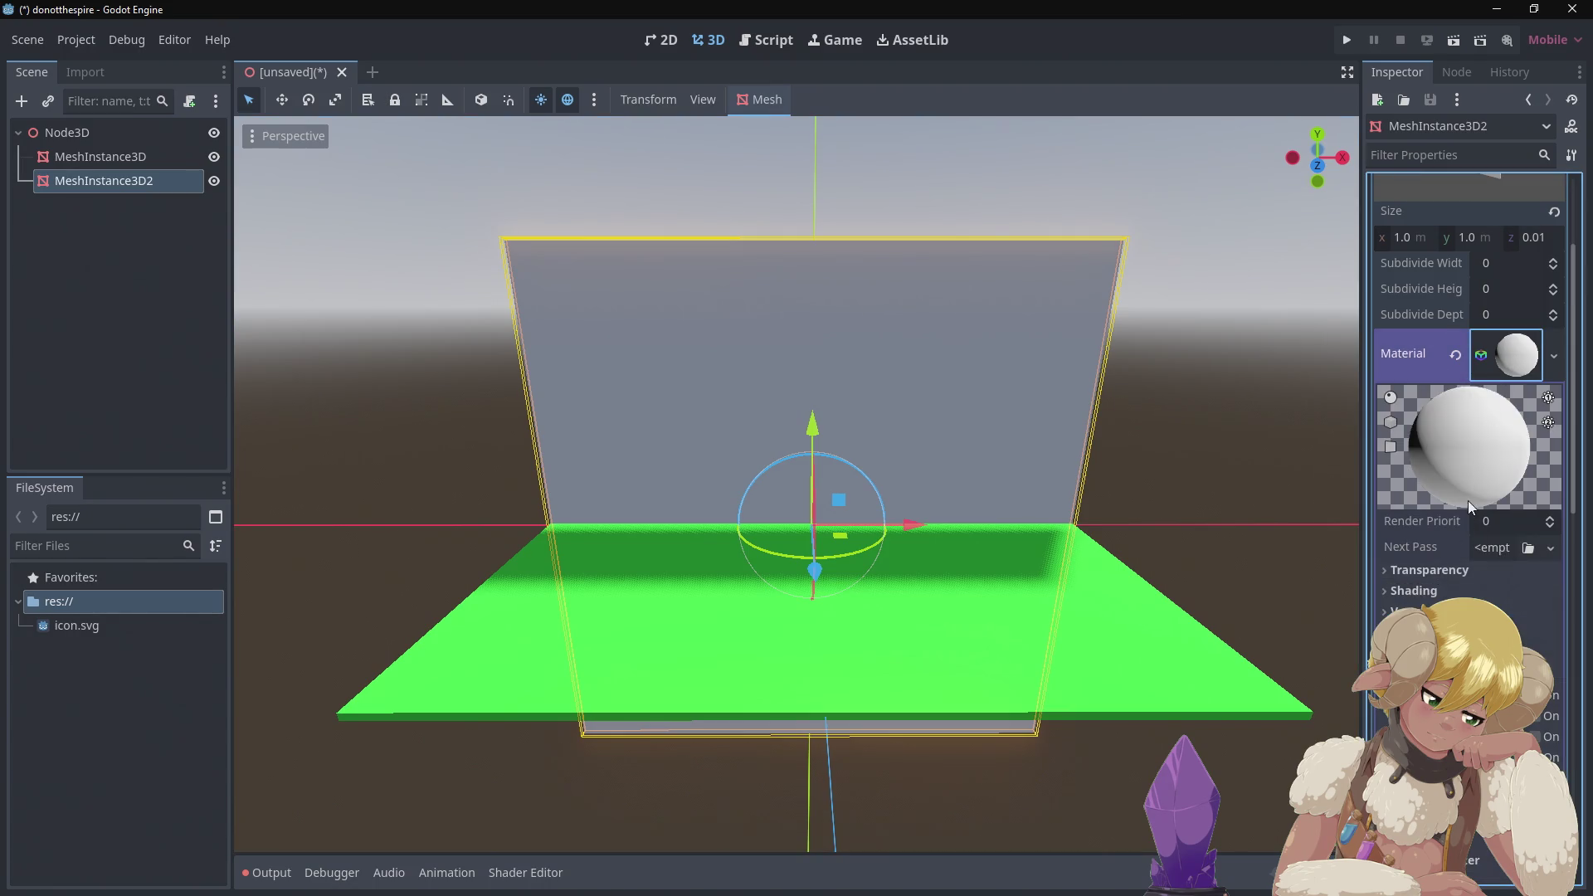
{"action": "left_click", "coordinate": [1460, 635]}
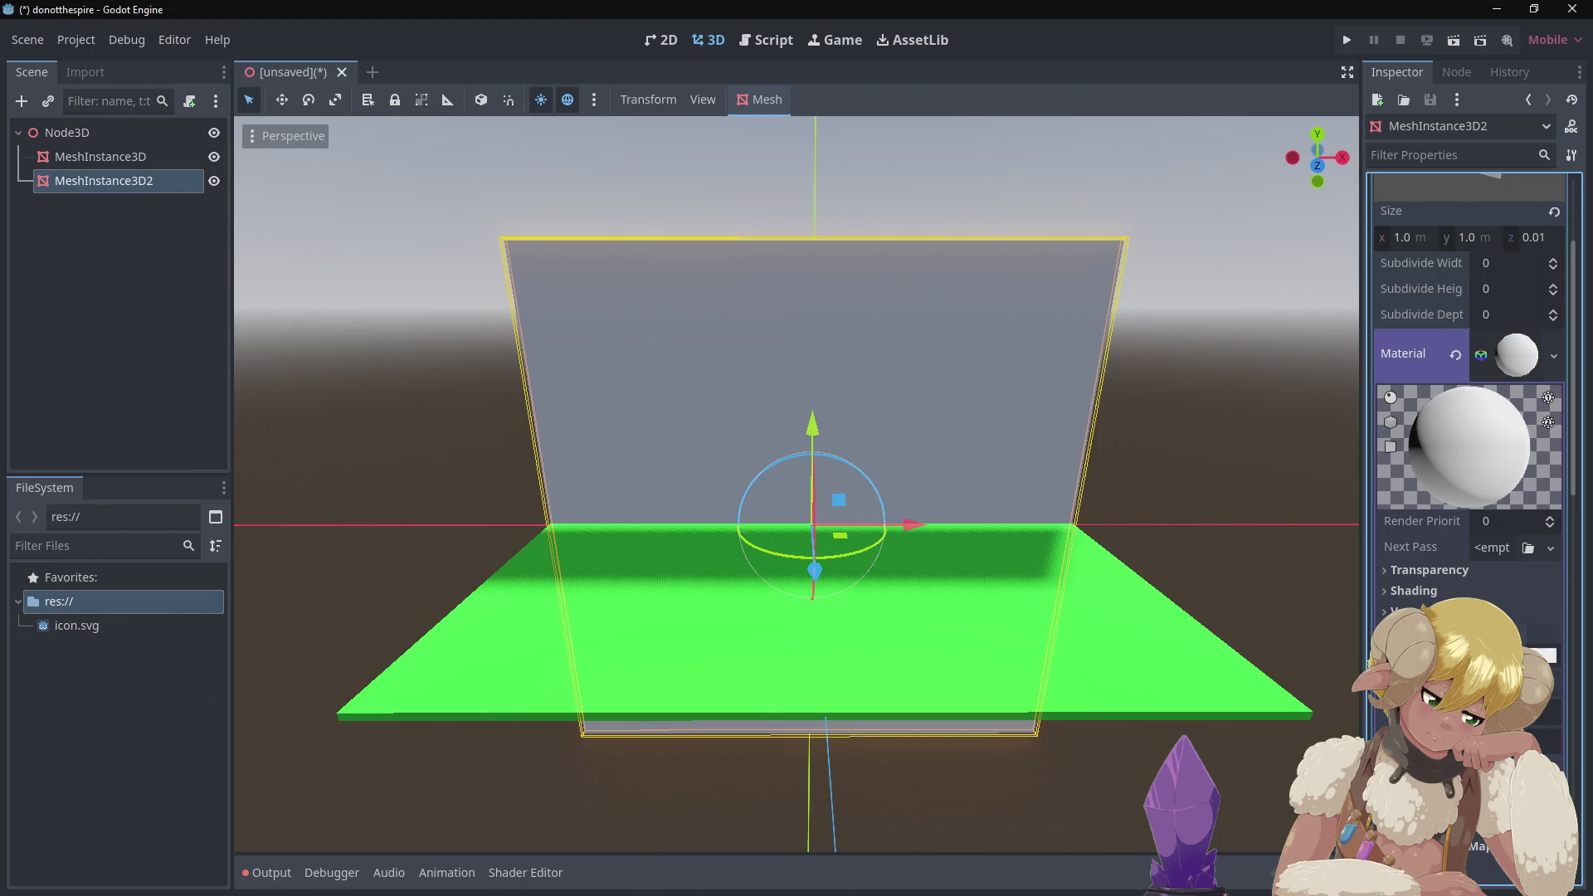
Set the wall's albedo colour to dark blue (#4142e4) and collapse the Mesh resource
{"action": "left_click", "coordinate": [1541, 655]}
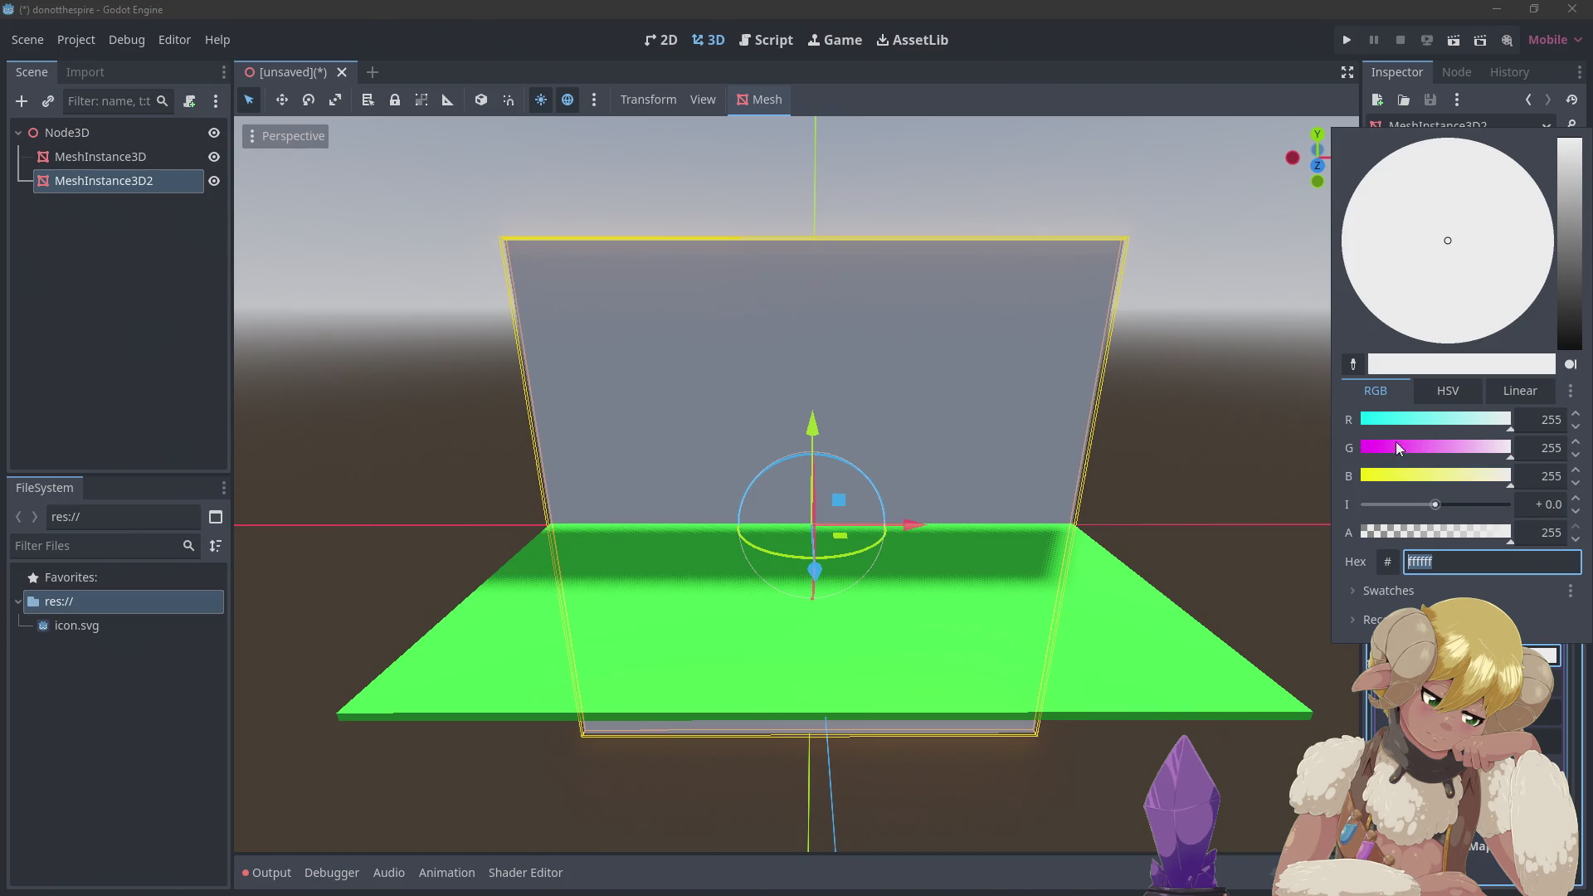
{"action": "left_click", "coordinate": [1398, 420]}
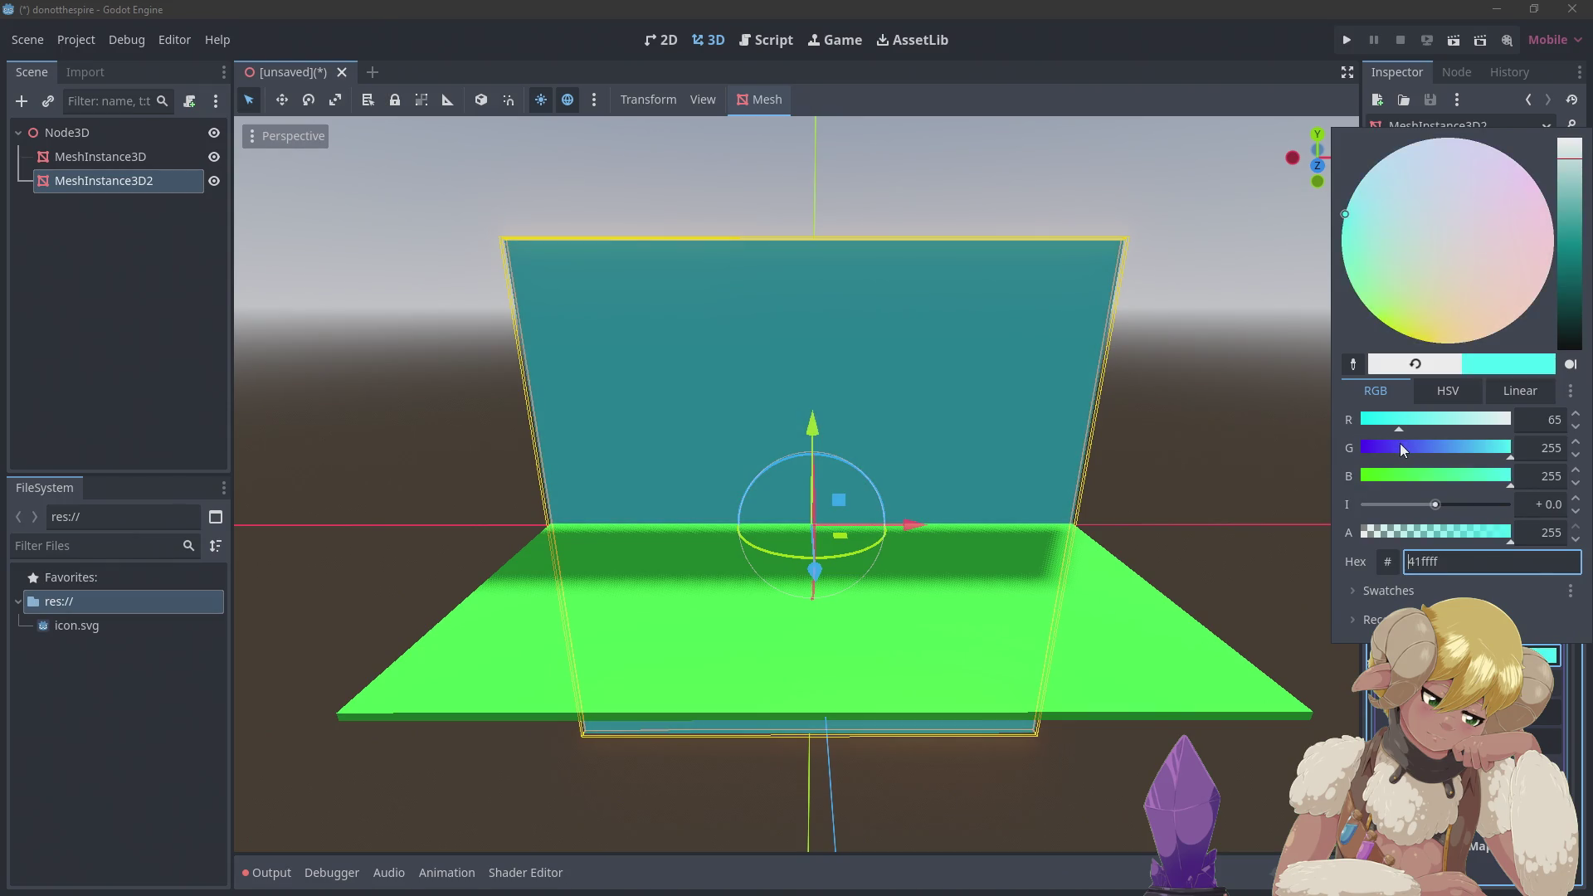
{"action": "left_click", "coordinate": [1400, 447]}
{"action": "left_click", "coordinate": [1493, 478]}
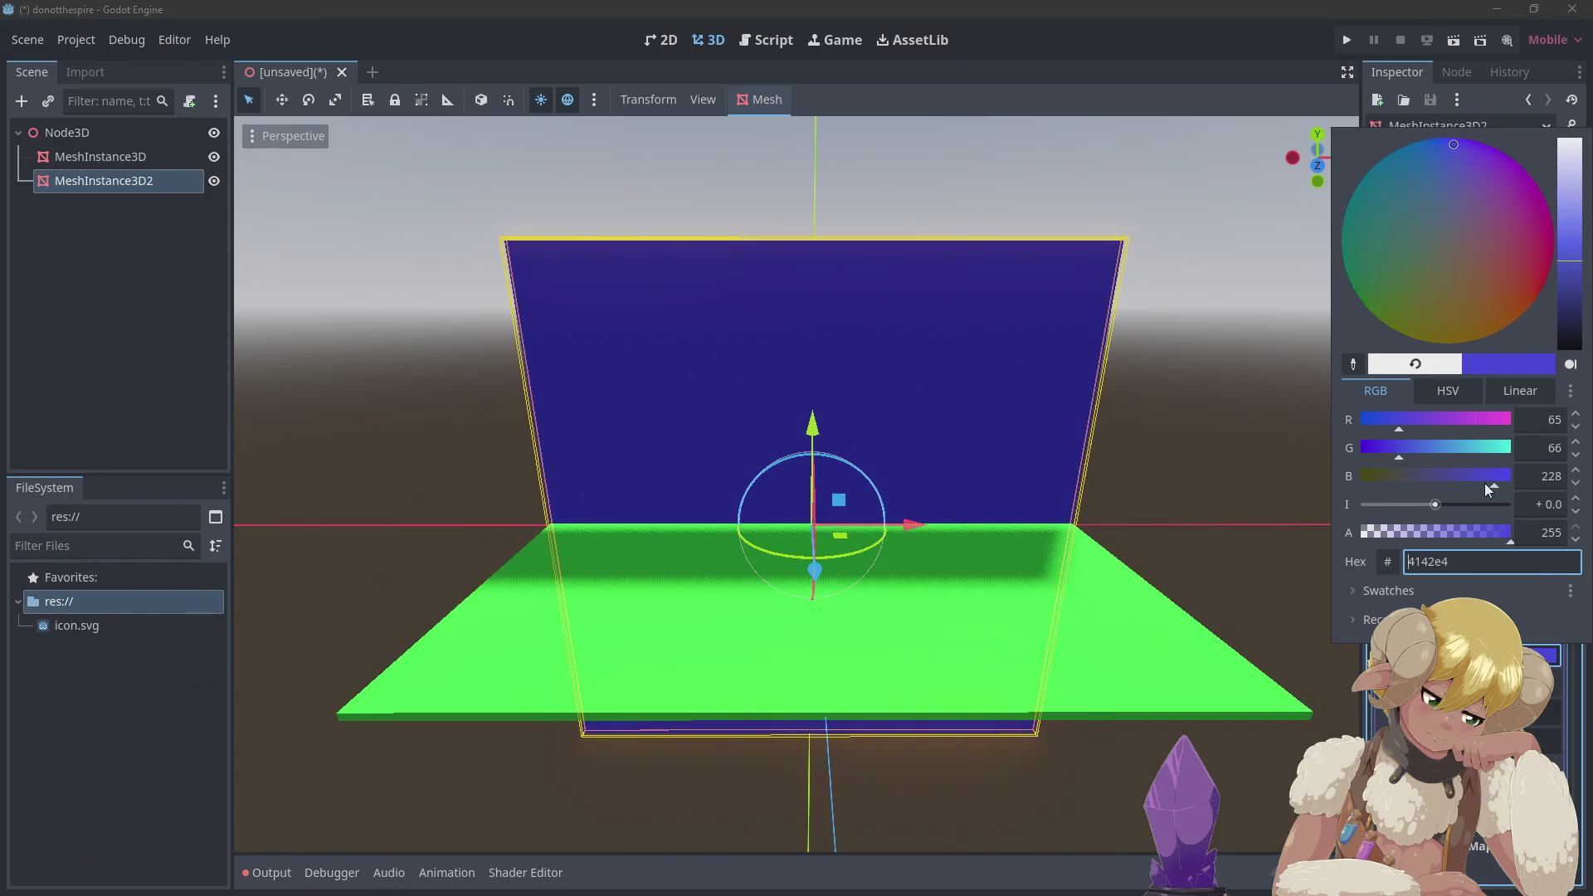
{"action": "key", "text": "Escape"}
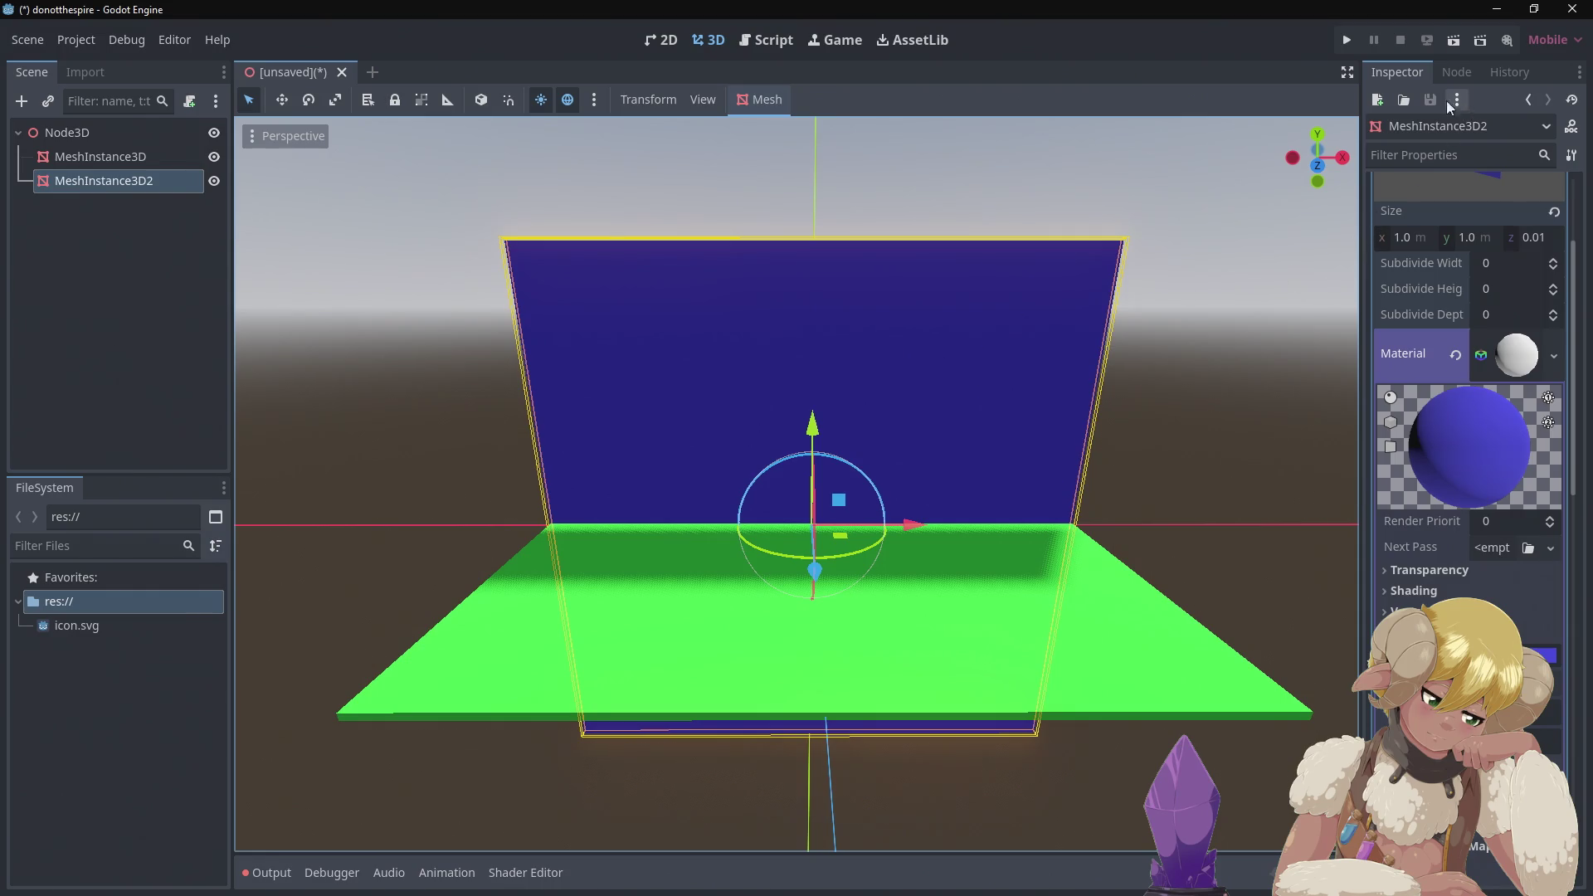
{"action": "scroll", "coordinate": [1453, 231], "scroll_direction": "up", "scroll_amount": 5}
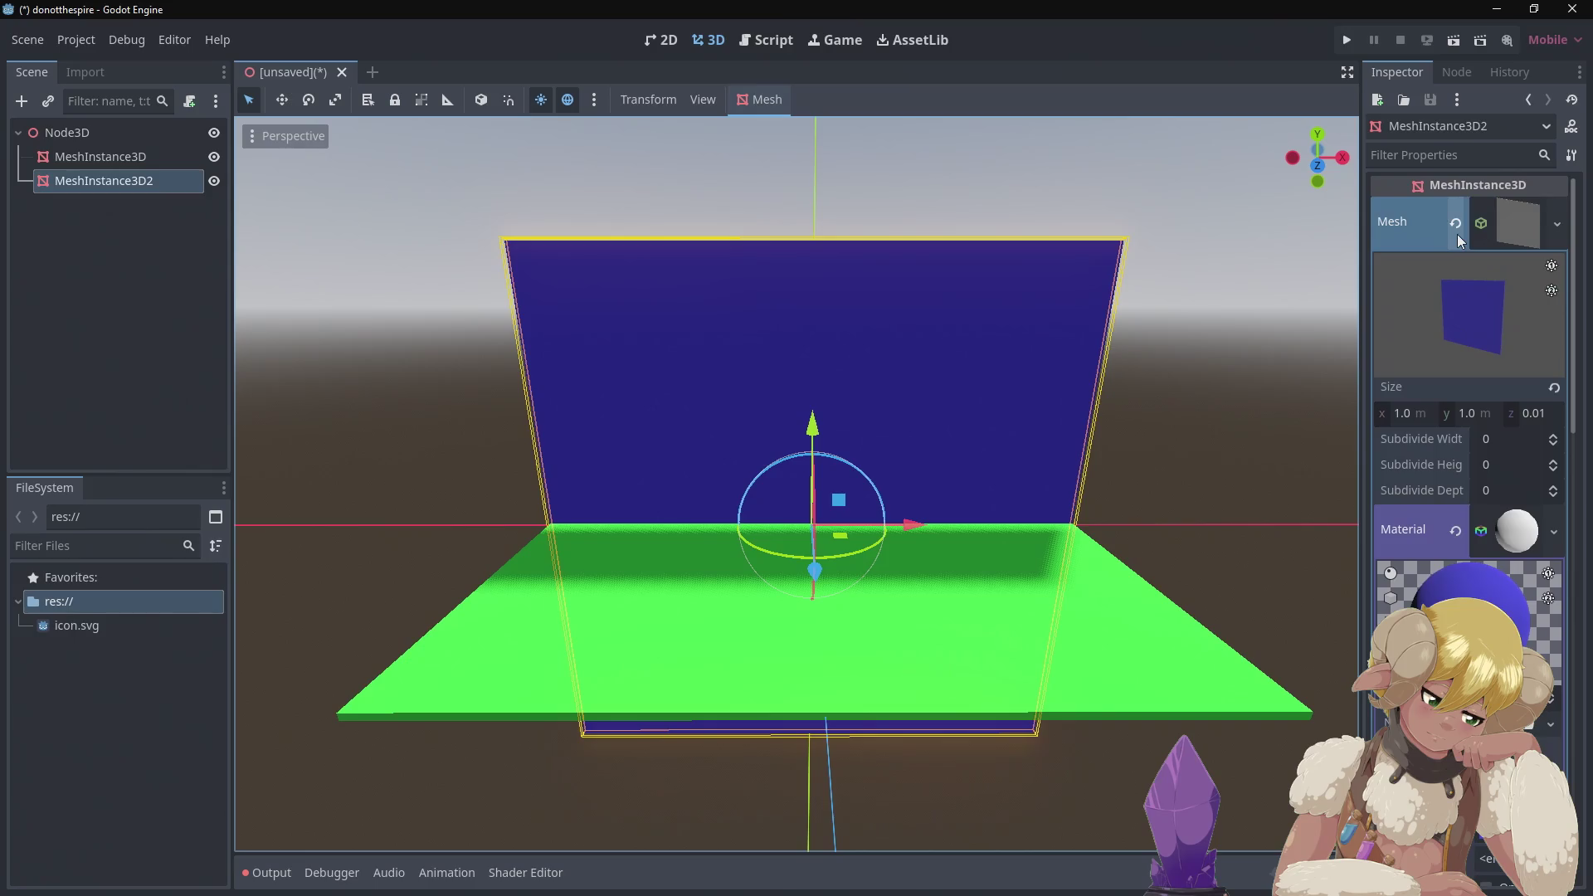
{"action": "left_click", "coordinate": [1506, 225]}
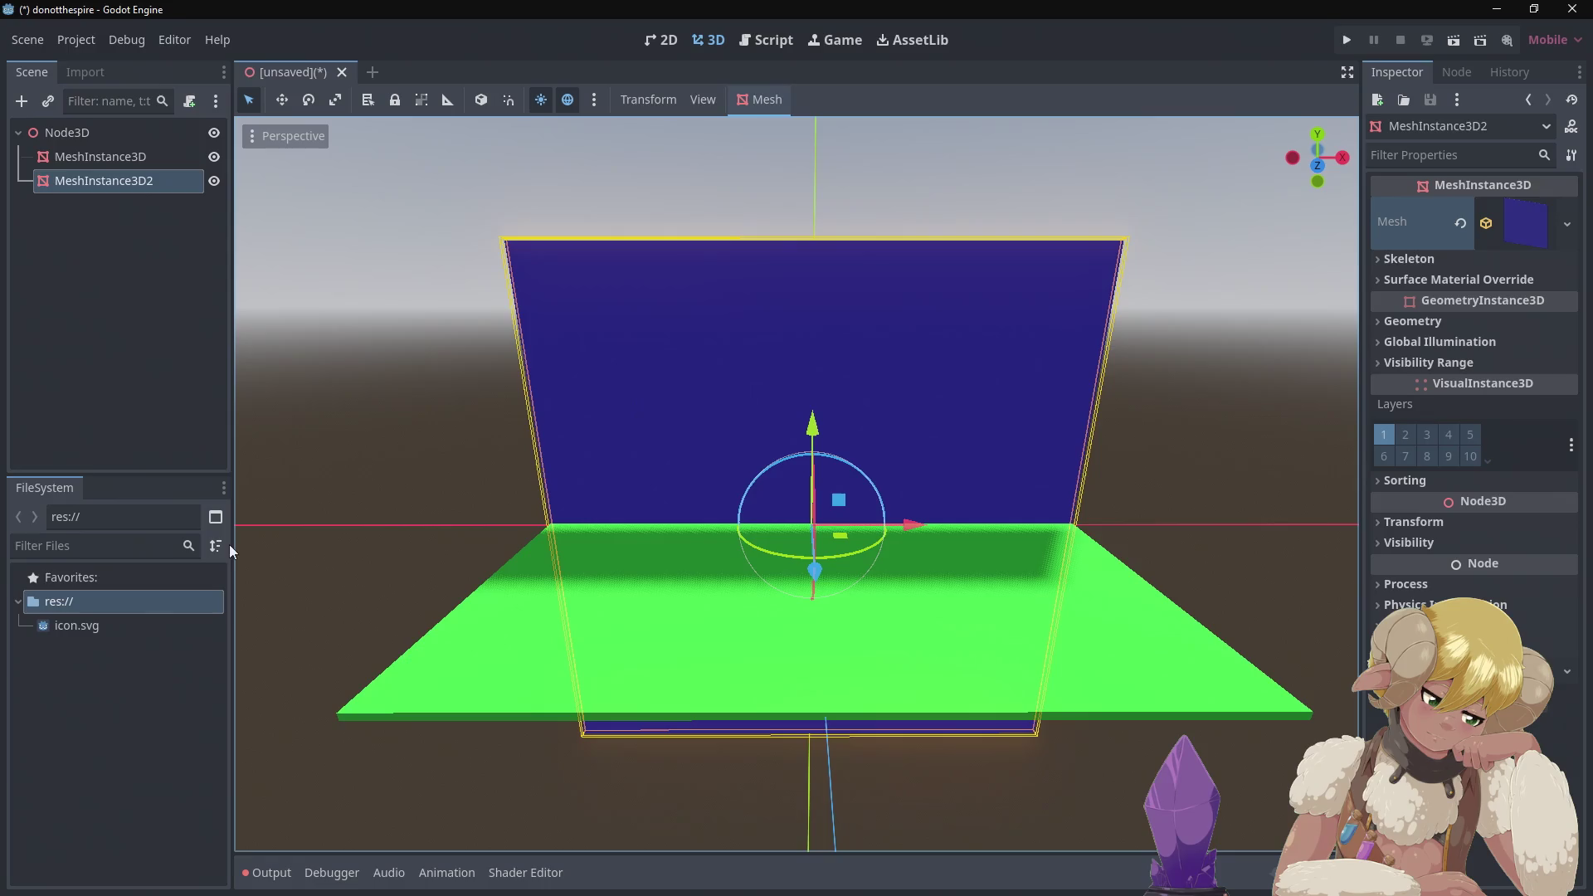
Using the Move tool, push the blue wall back along Z toward the ground's far edge
{"action": "left_click", "coordinate": [283, 100]}
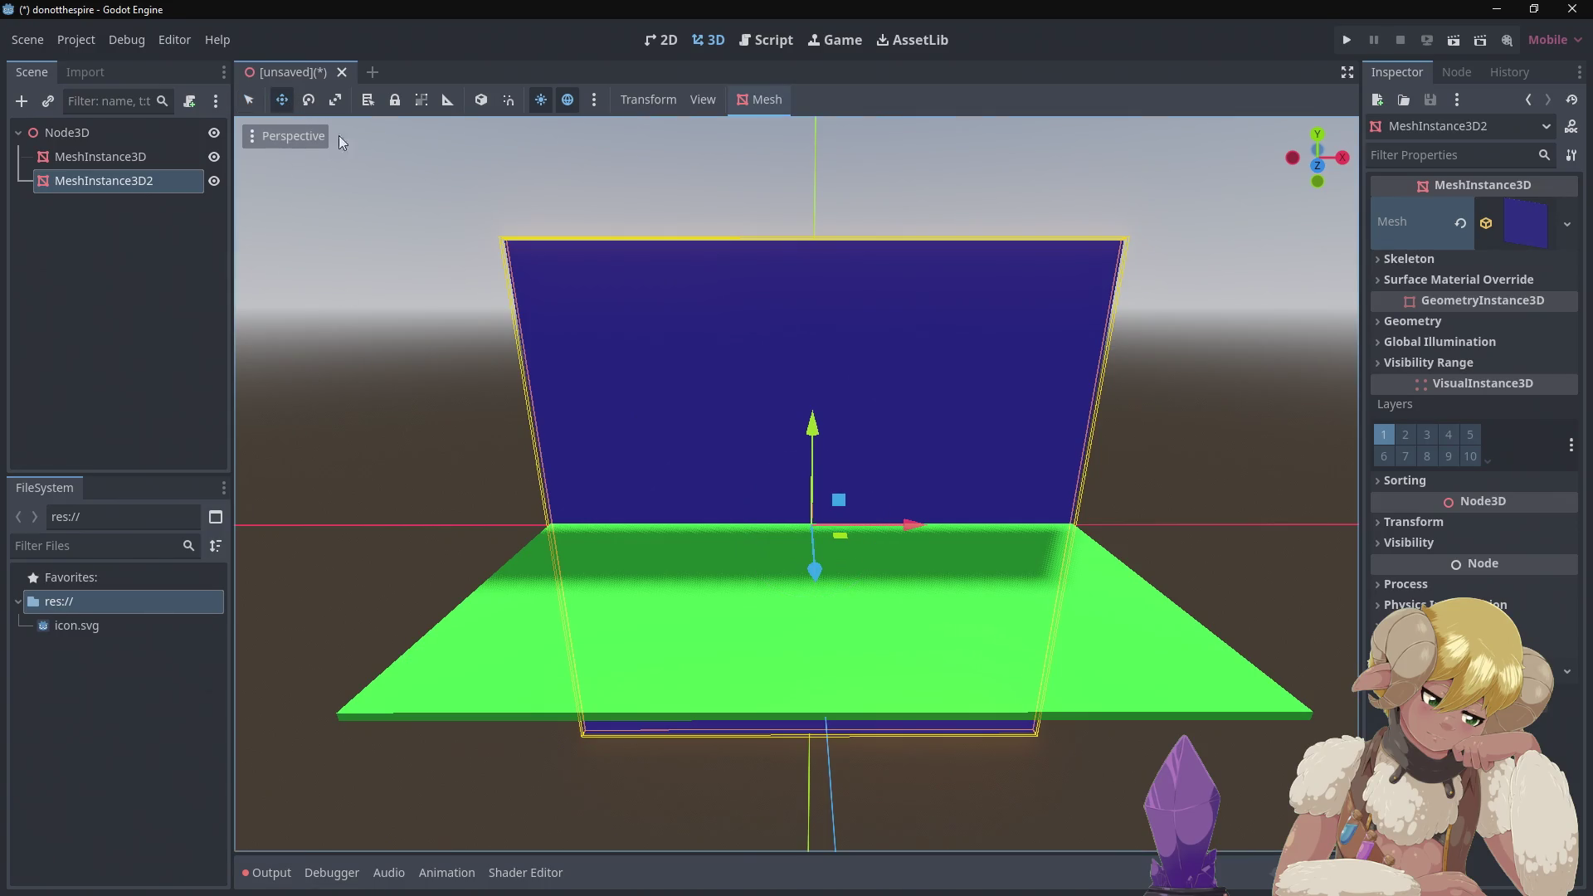
{"action": "mouse_move", "coordinate": [796, 481]}
{"action": "left_mouse_down"}
{"action": "mouse_move", "coordinate": [564, 398]}
{"action": "mouse_move", "coordinate": [531, 381]}
{"action": "mouse_move", "coordinate": [530, 348]}
{"action": "mouse_move", "coordinate": [530, 365]}
{"action": "mouse_move", "coordinate": [464, 365]}
{"action": "mouse_move", "coordinate": [877, 331]}
{"action": "left_mouse_up"}
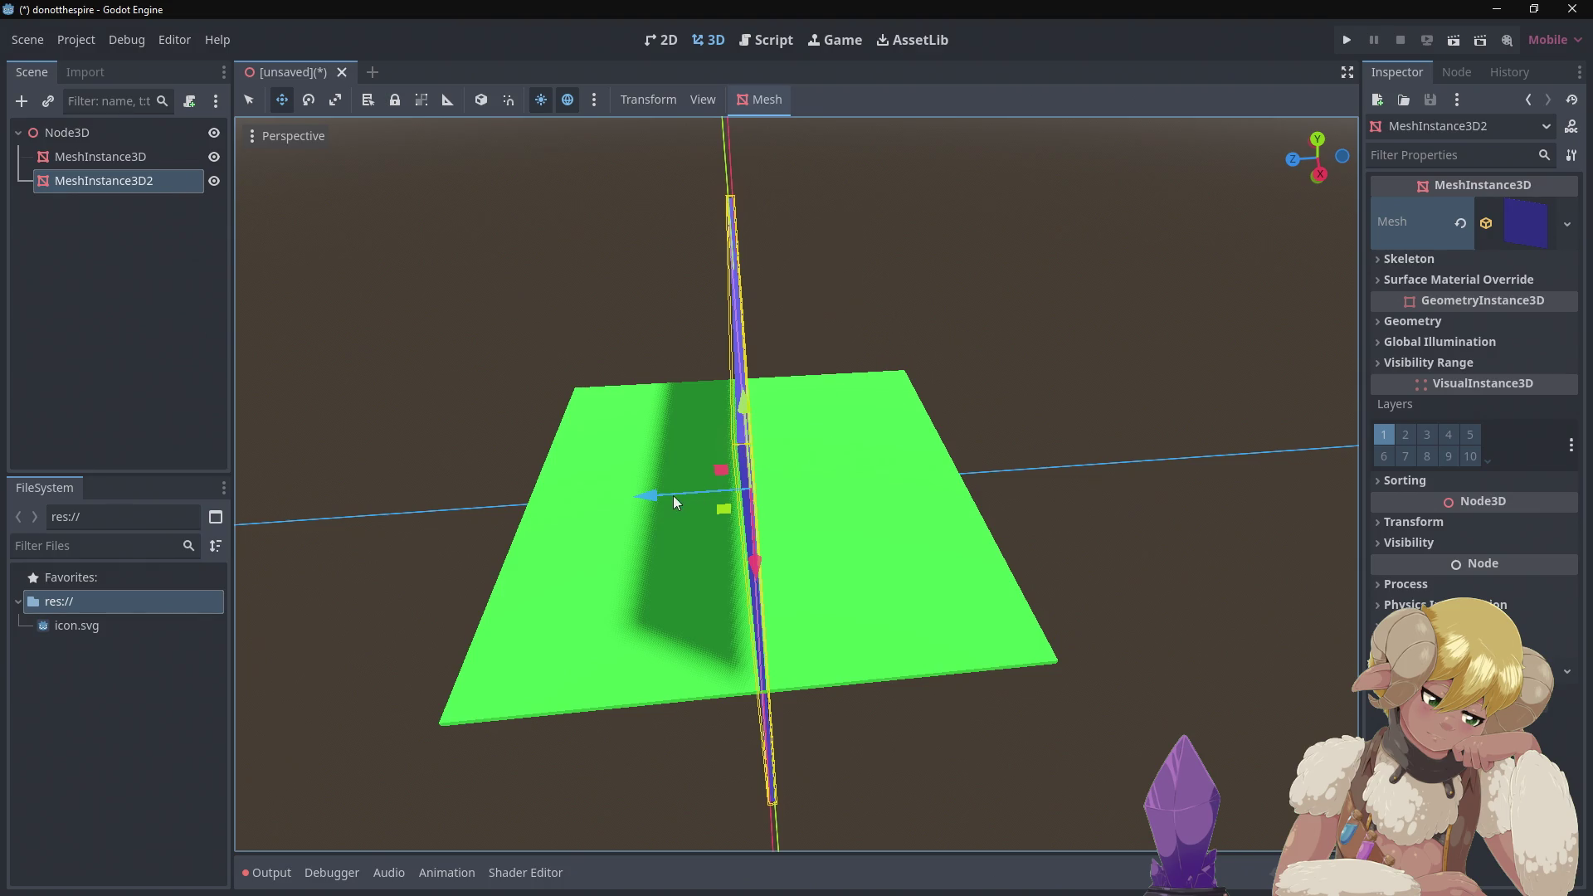
{"action": "left_click_drag", "start_coordinate": [659, 495], "coordinate": [780, 473]}
Lower the green ground plane slightly along Y
{"action": "left_click", "coordinate": [718, 567]}
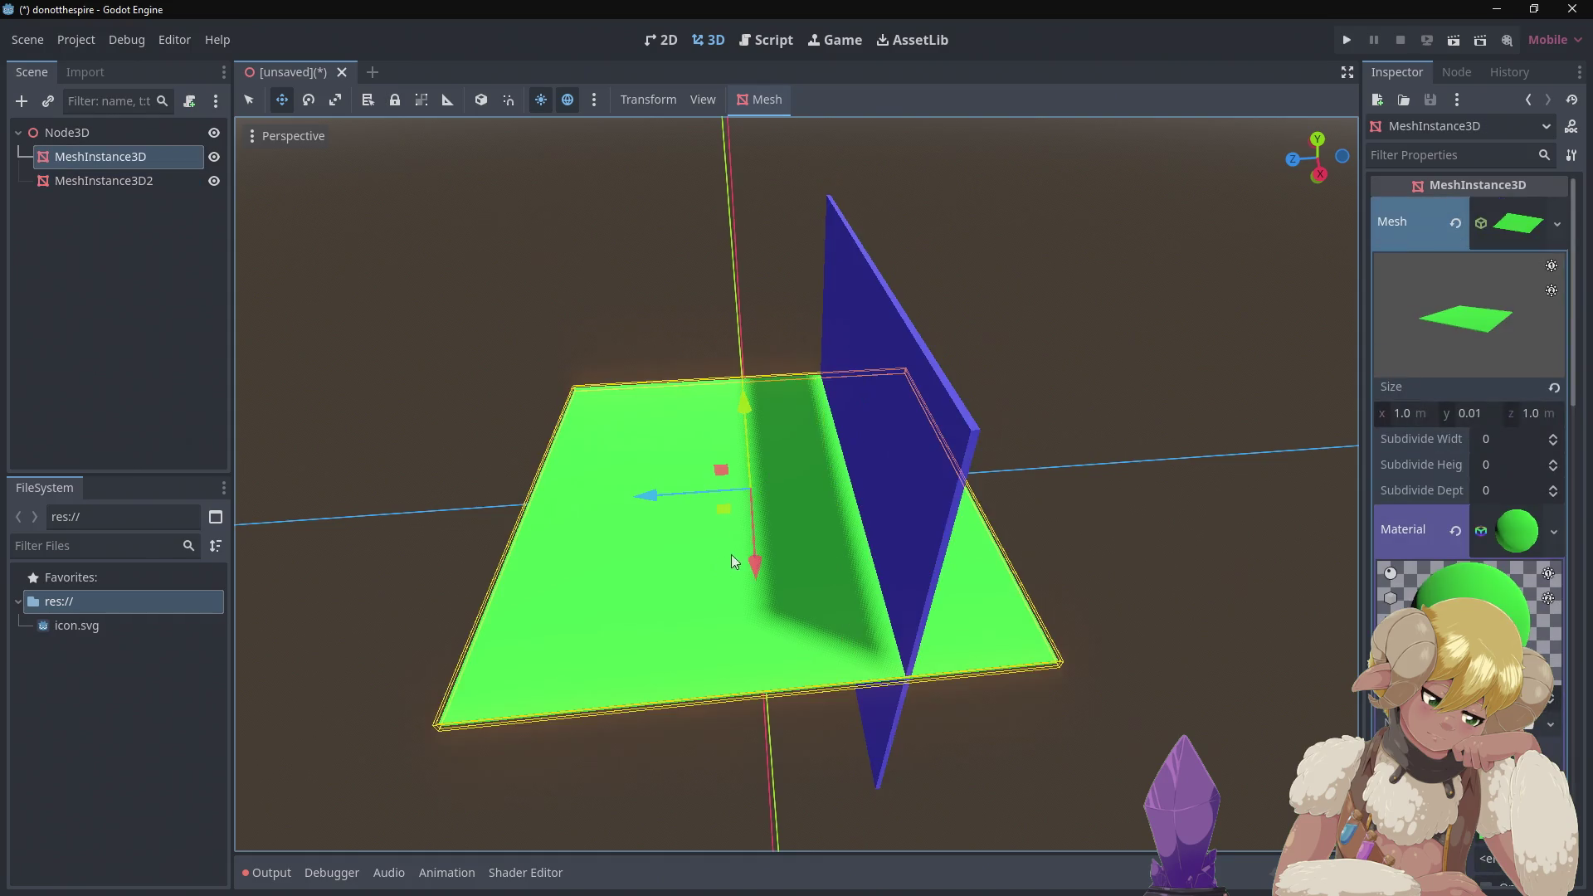
{"action": "mouse_move", "coordinate": [744, 415]}
{"action": "left_mouse_down"}
{"action": "mouse_move", "coordinate": [752, 488]}
{"action": "mouse_move", "coordinate": [589, 357]}
{"action": "mouse_move", "coordinate": [616, 527]}
{"action": "left_mouse_up"}
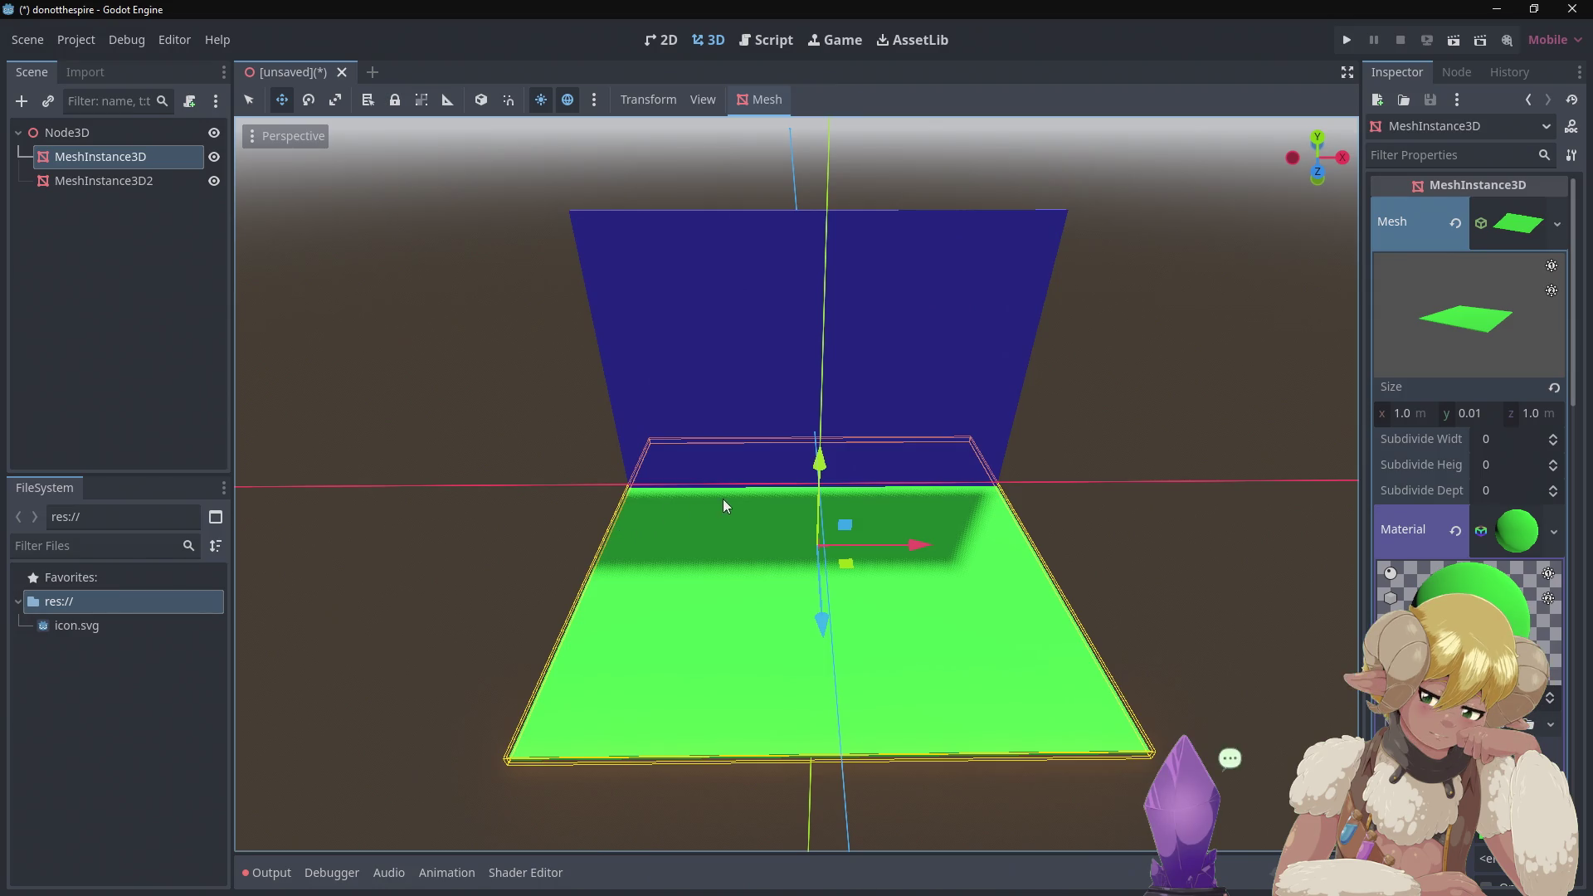
{"action": "left_click", "coordinate": [533, 446]}
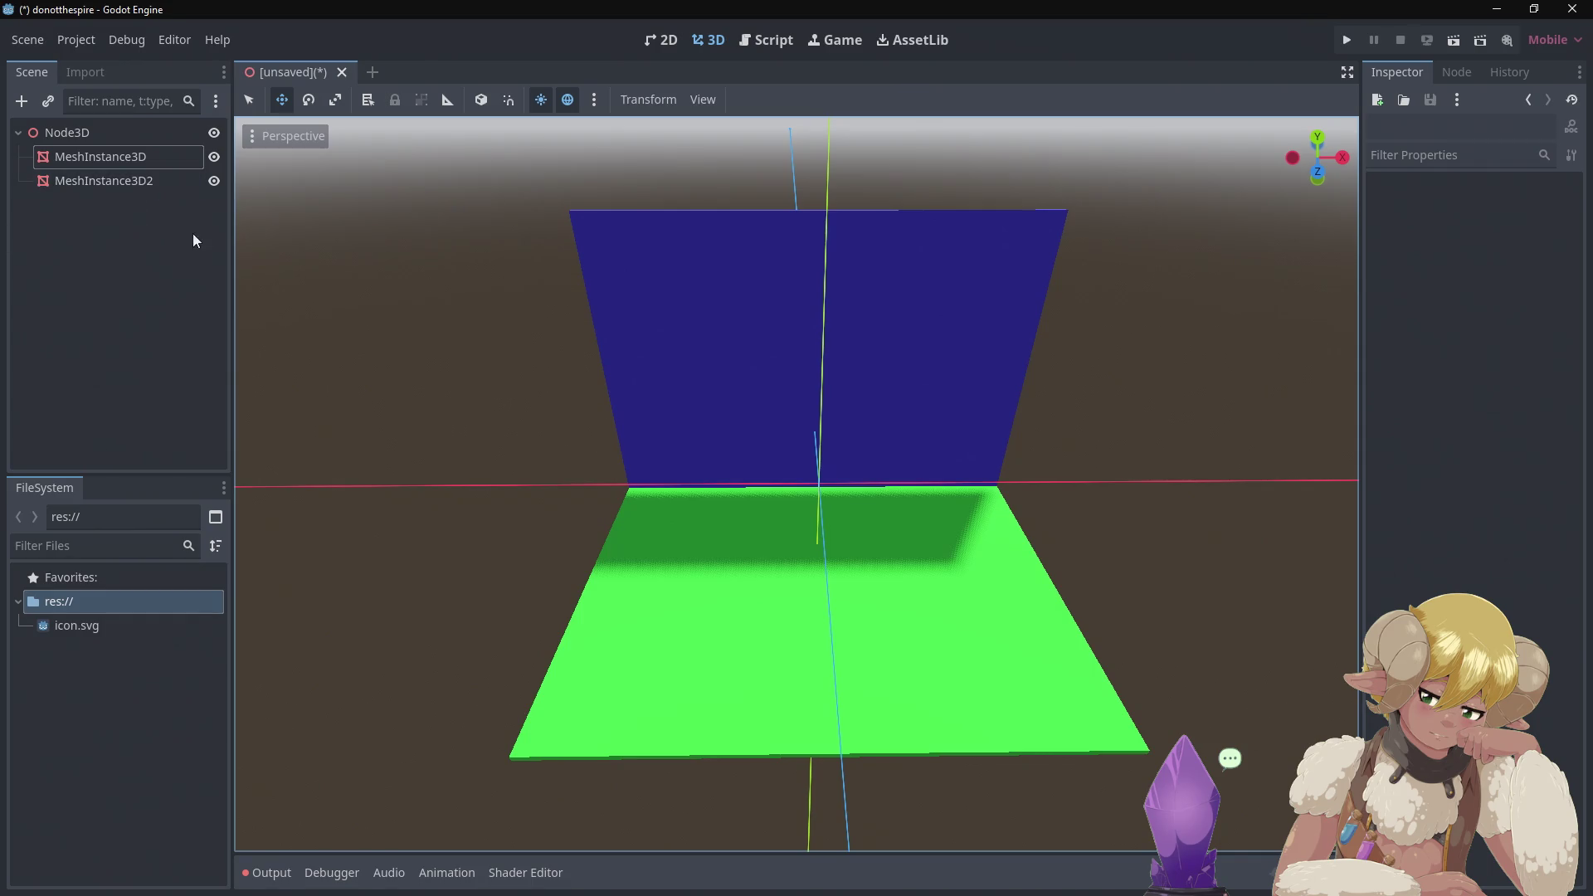
Add a Camera3D child to Node3D, found by searching 'cam' in Create New Node
{"action": "right_click", "coordinate": [87, 133]}
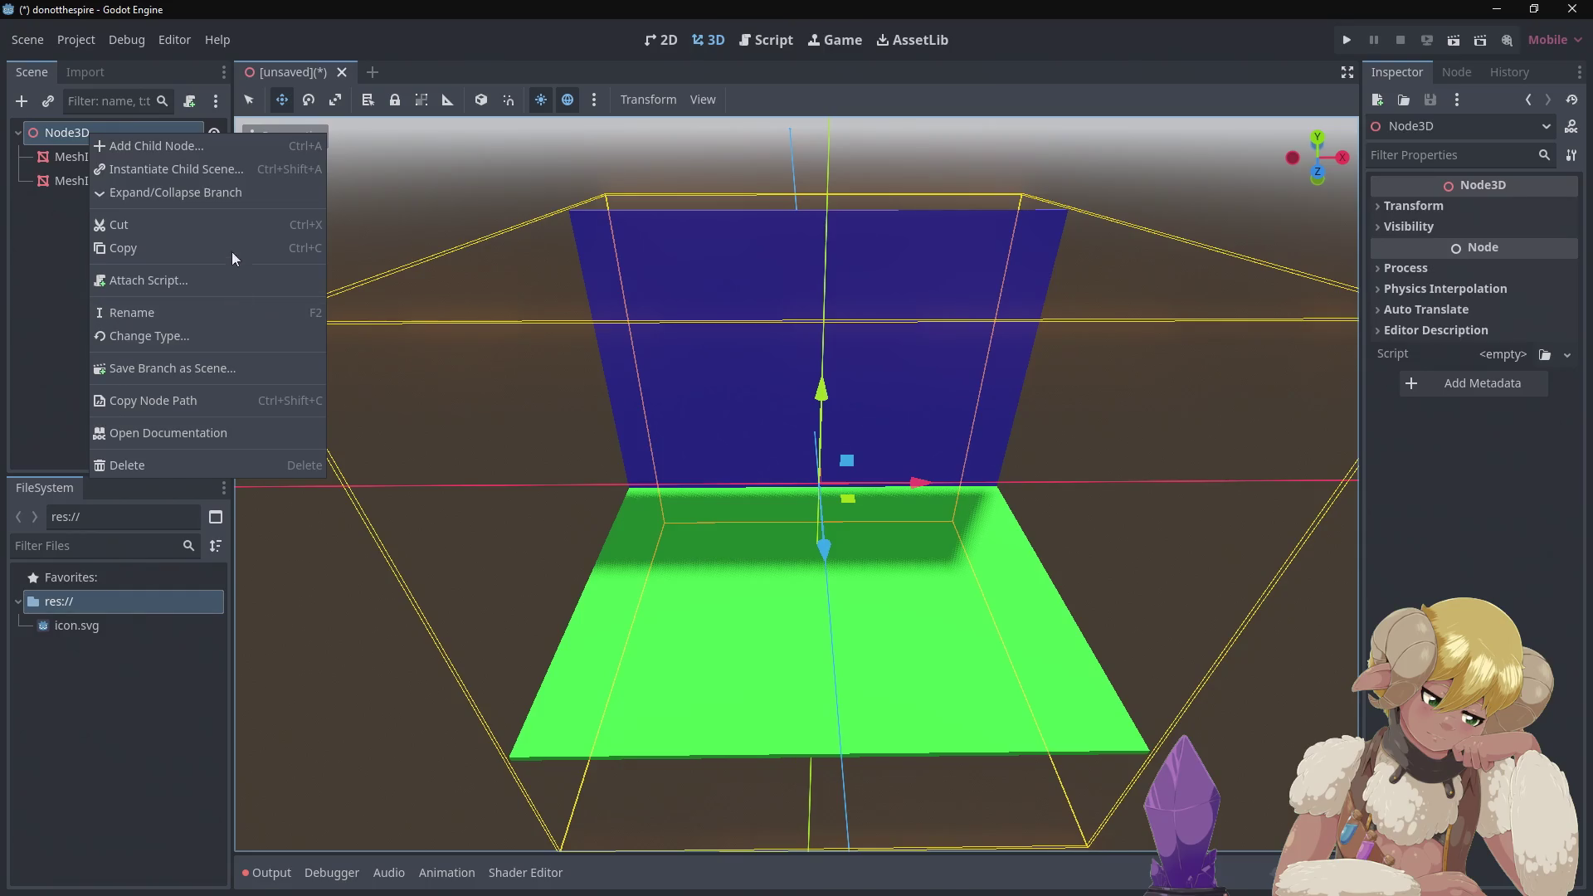
{"action": "left_click", "coordinate": [207, 146]}
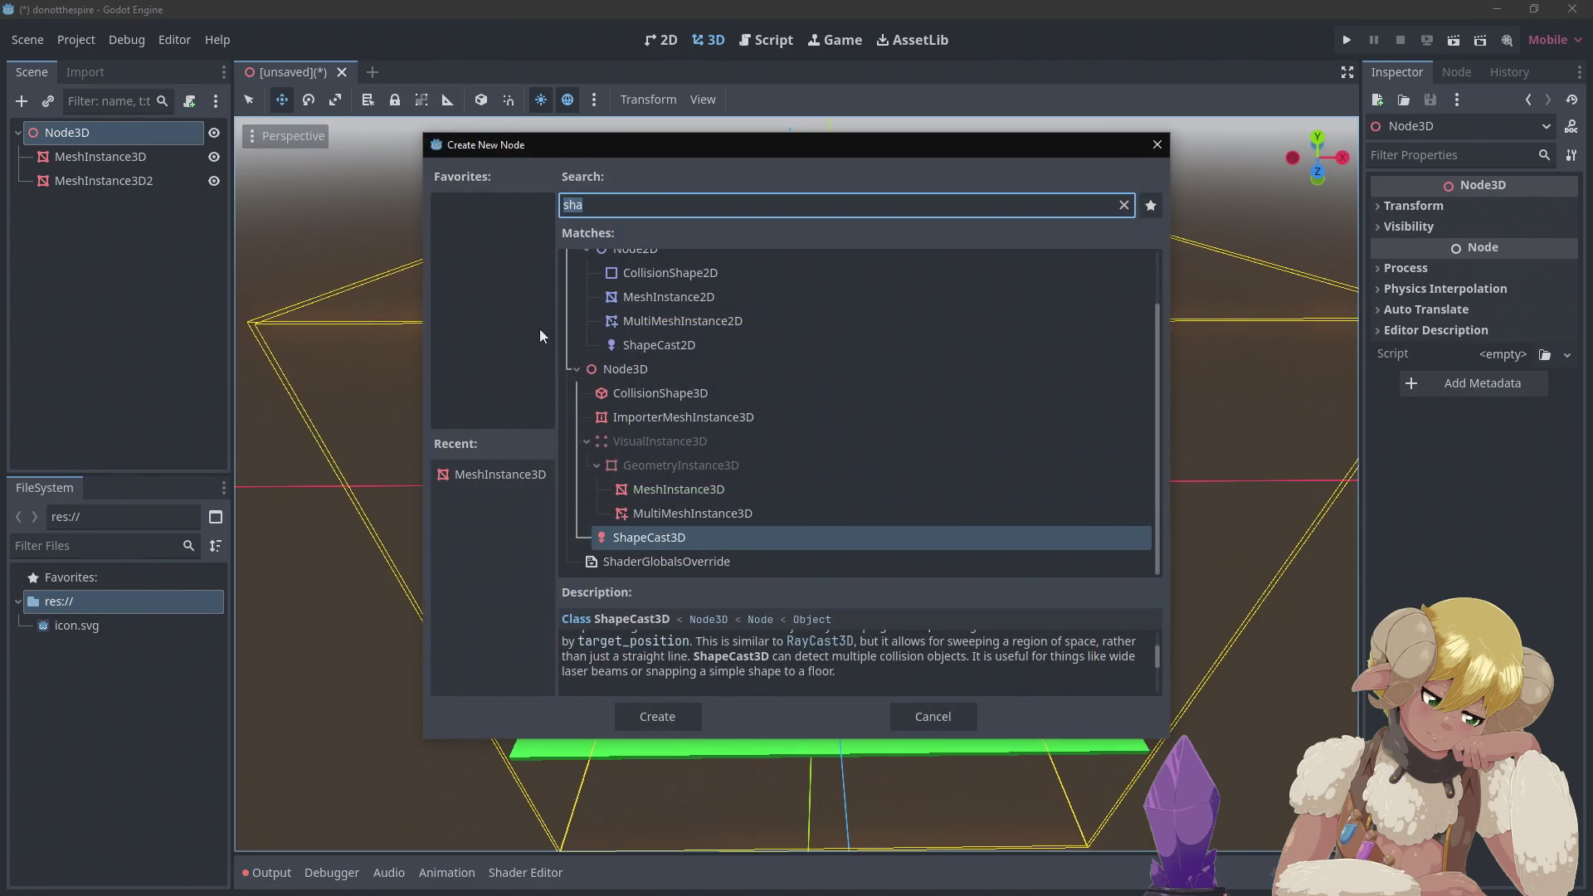
{"action": "scroll", "coordinate": [829, 395], "scroll_direction": "up", "scroll_amount": 2}
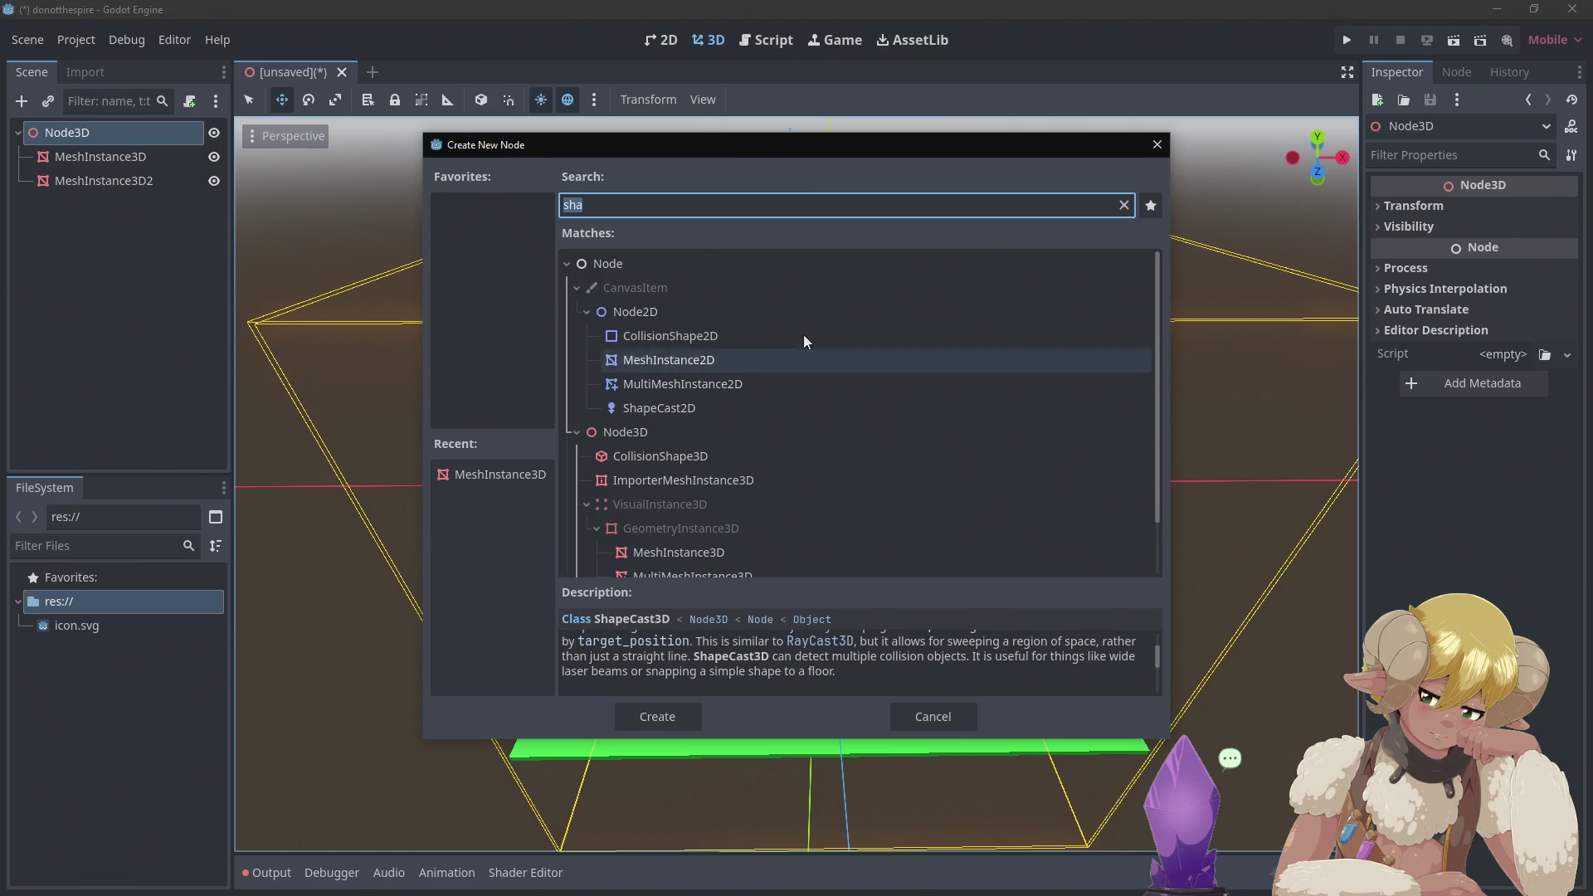
{"action": "scroll", "coordinate": [720, 315], "scroll_direction": "down", "scroll_amount": 2}
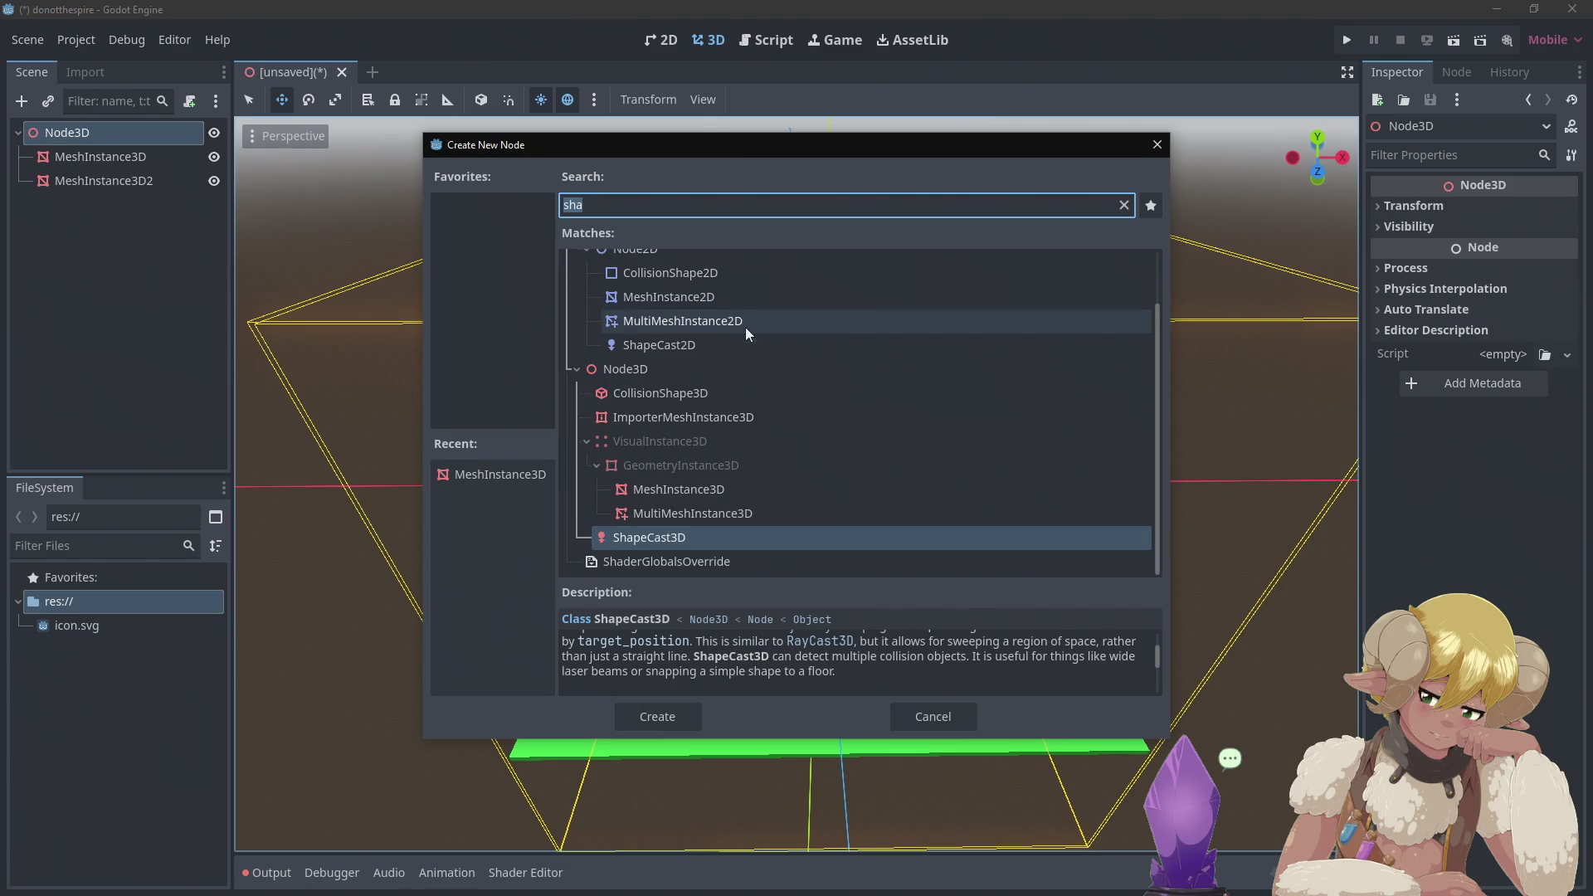
{"action": "type", "text": "cam"}
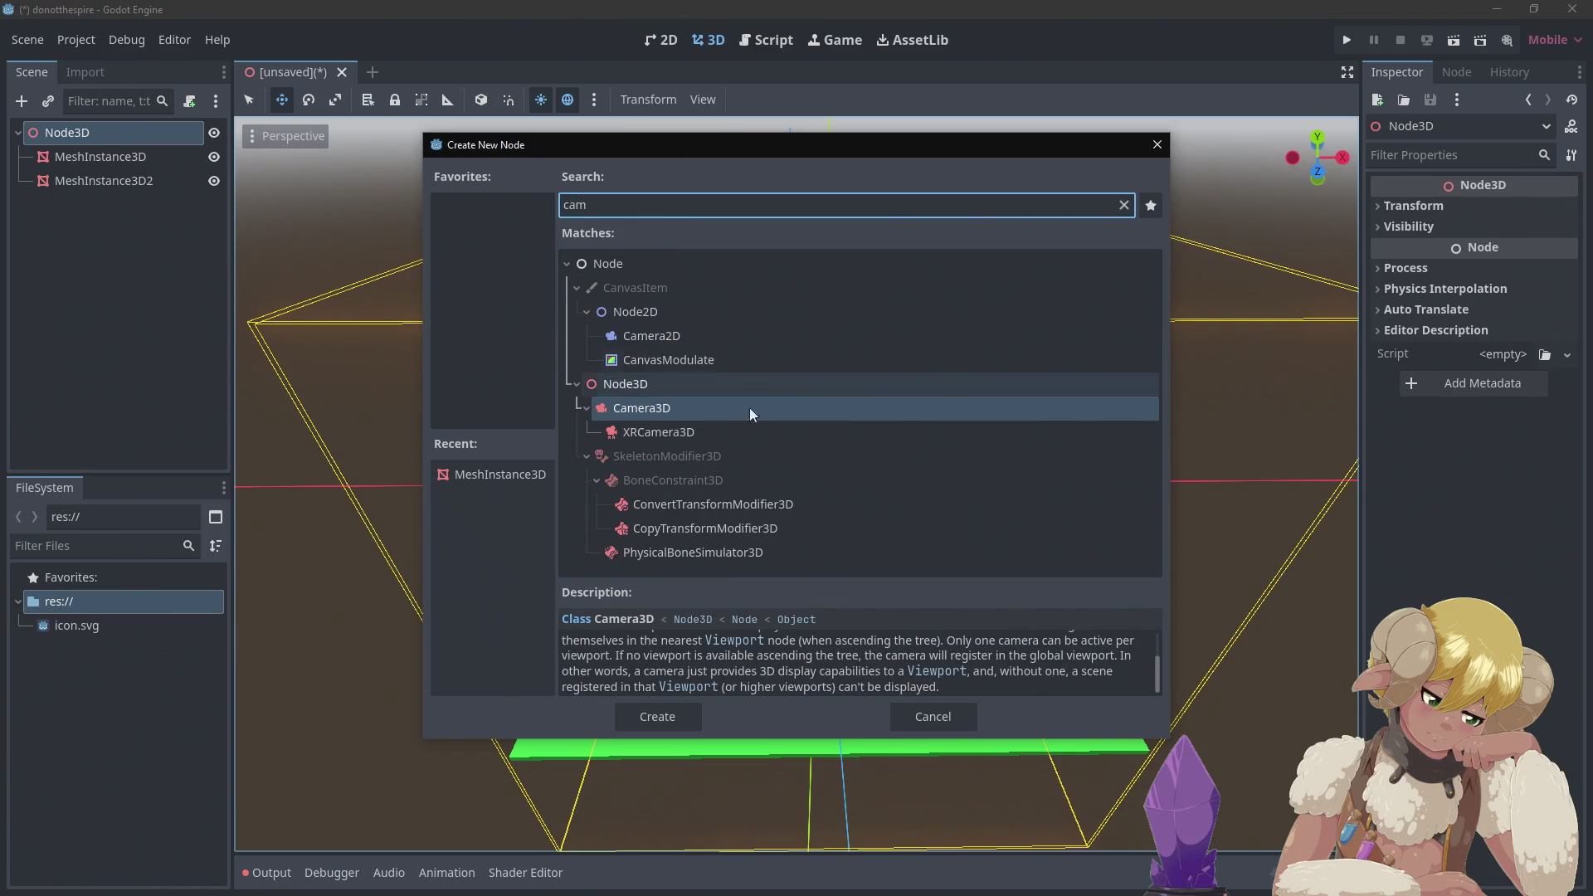
{"action": "left_click", "coordinate": [664, 727]}
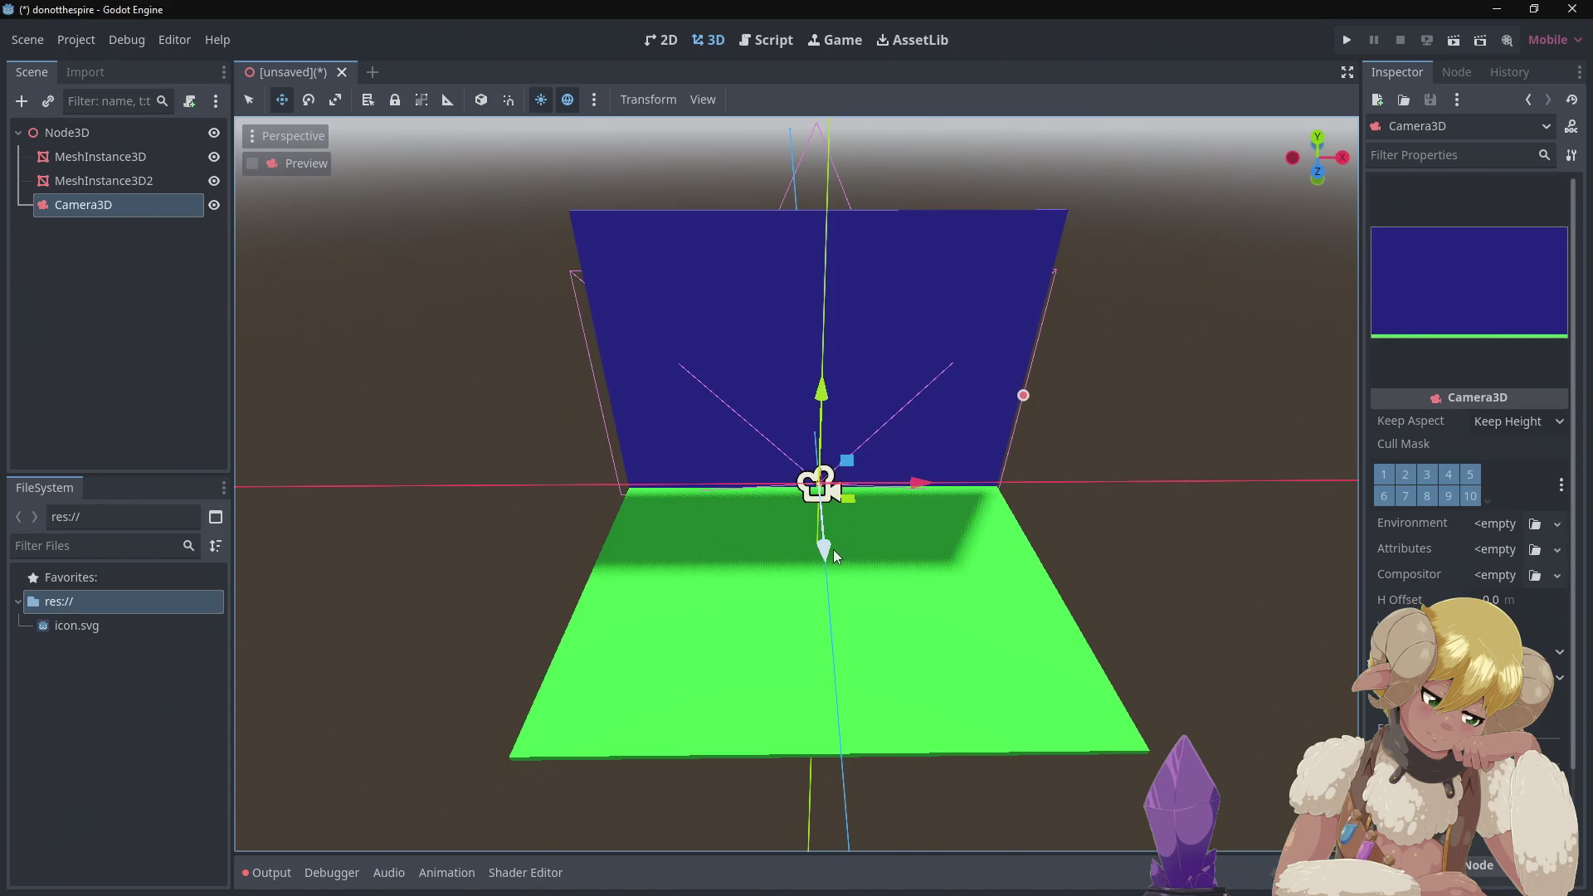
Move the camera forward and up, then tilt it down about X to frame wall and ground
{"action": "mouse_move", "coordinate": [834, 556]}
{"action": "left_mouse_down"}
{"action": "mouse_move", "coordinate": [808, 732]}
{"action": "mouse_move", "coordinate": [815, 853]}
{"action": "mouse_move", "coordinate": [824, 836]}
{"action": "left_mouse_up"}
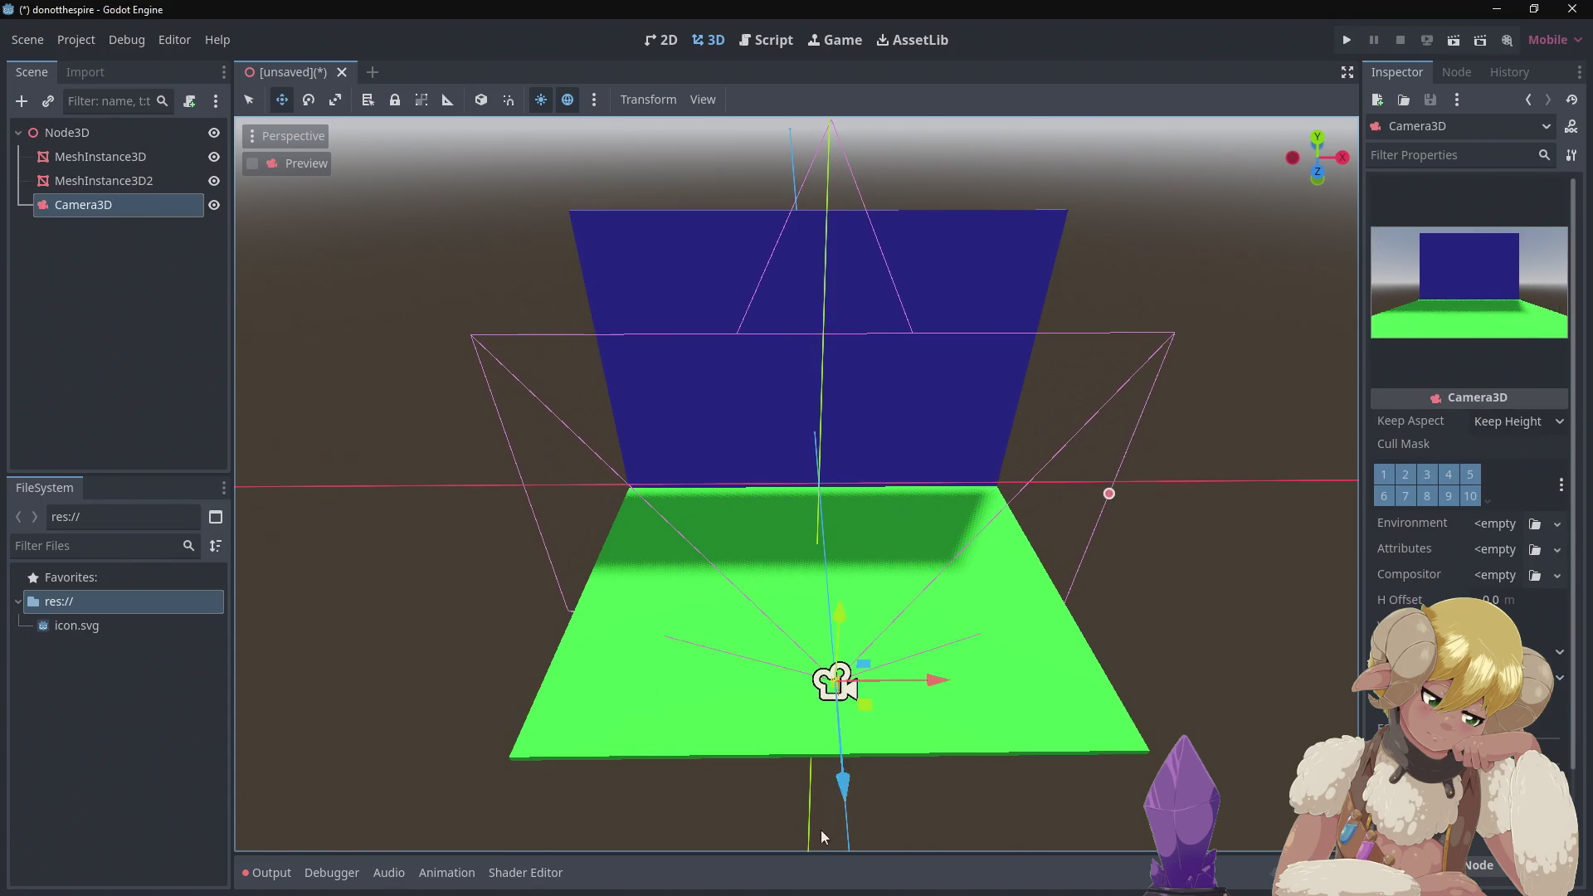
{"action": "mouse_move", "coordinate": [836, 609]}
{"action": "left_mouse_down"}
{"action": "mouse_move", "coordinate": [837, 478]}
{"action": "mouse_move", "coordinate": [841, 524]}
{"action": "mouse_move", "coordinate": [840, 503]}
{"action": "left_mouse_up"}
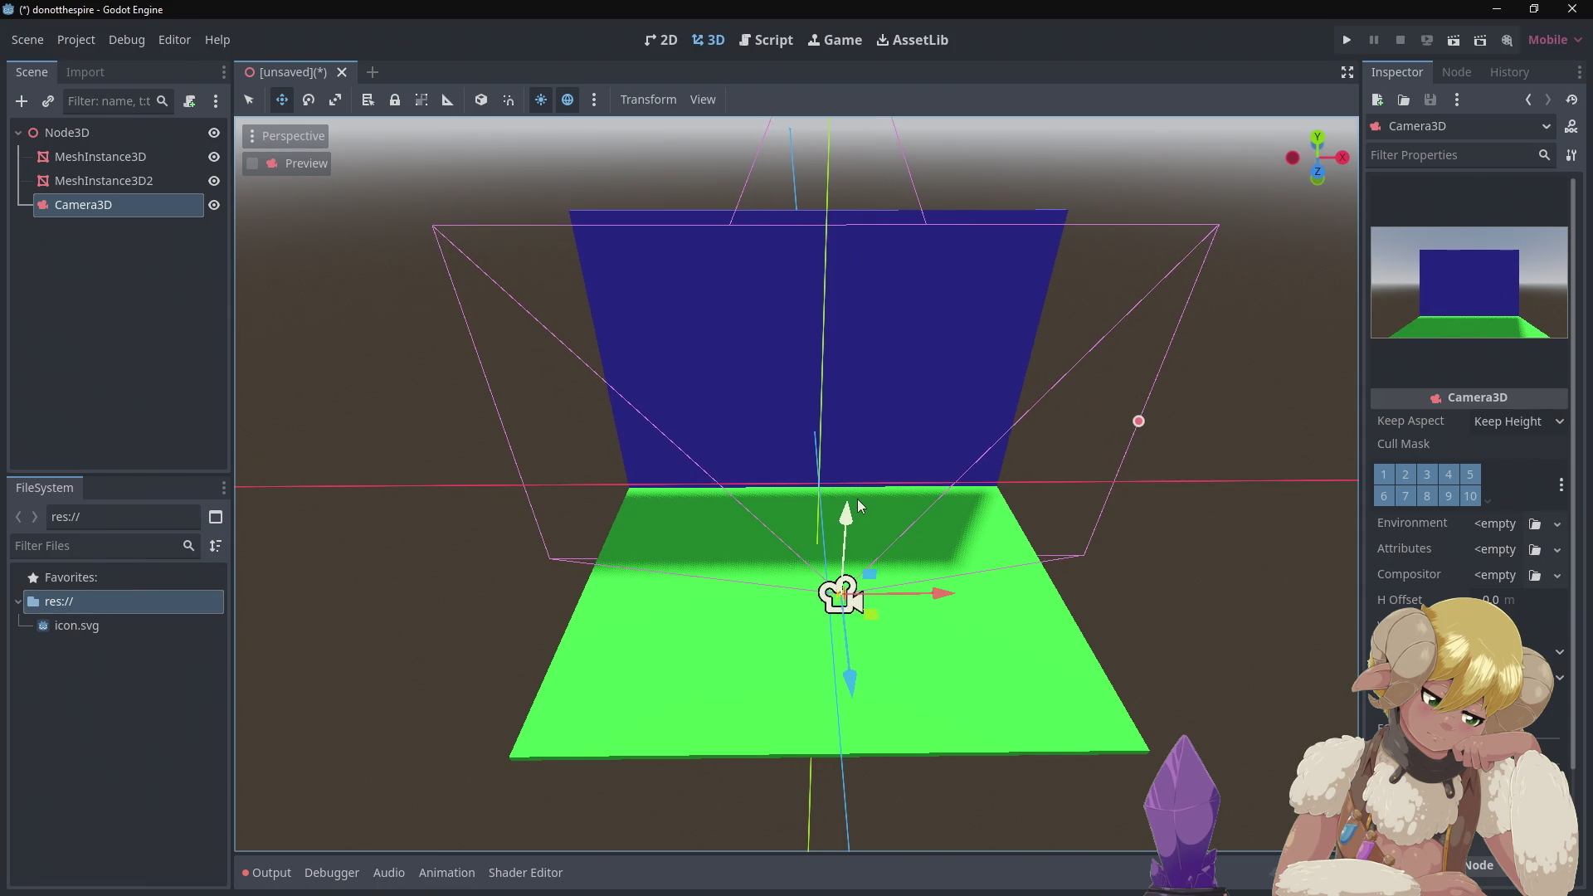
{"action": "left_click", "coordinate": [316, 98]}
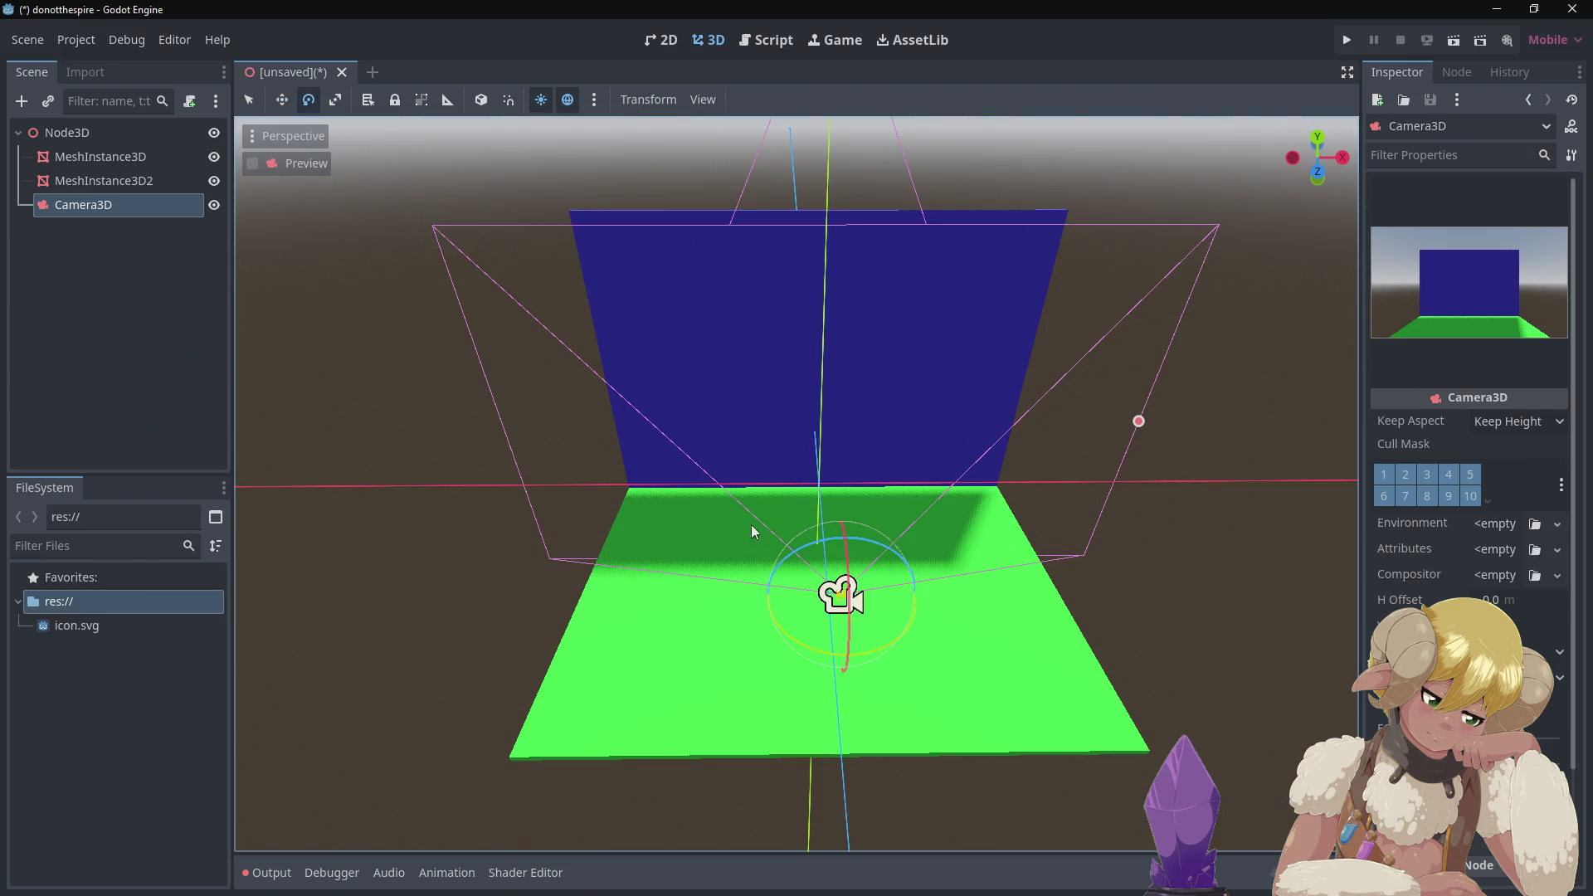
{"action": "left_click_drag", "start_coordinate": [851, 603], "coordinate": [850, 601]}
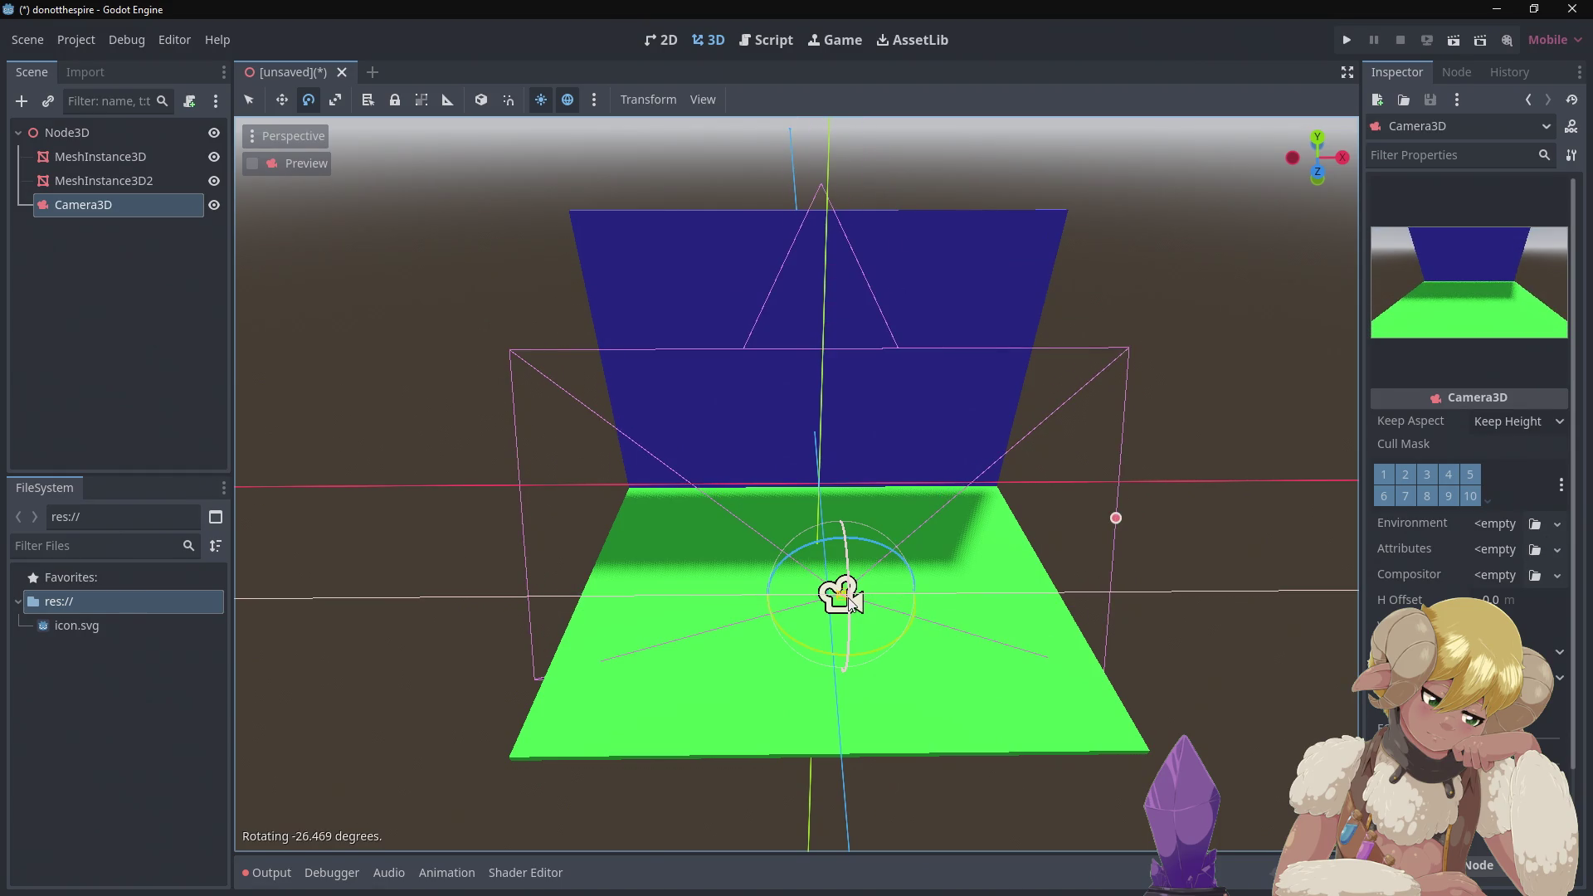
{"action": "left_click_drag", "start_coordinate": [850, 601], "coordinate": [850, 602]}
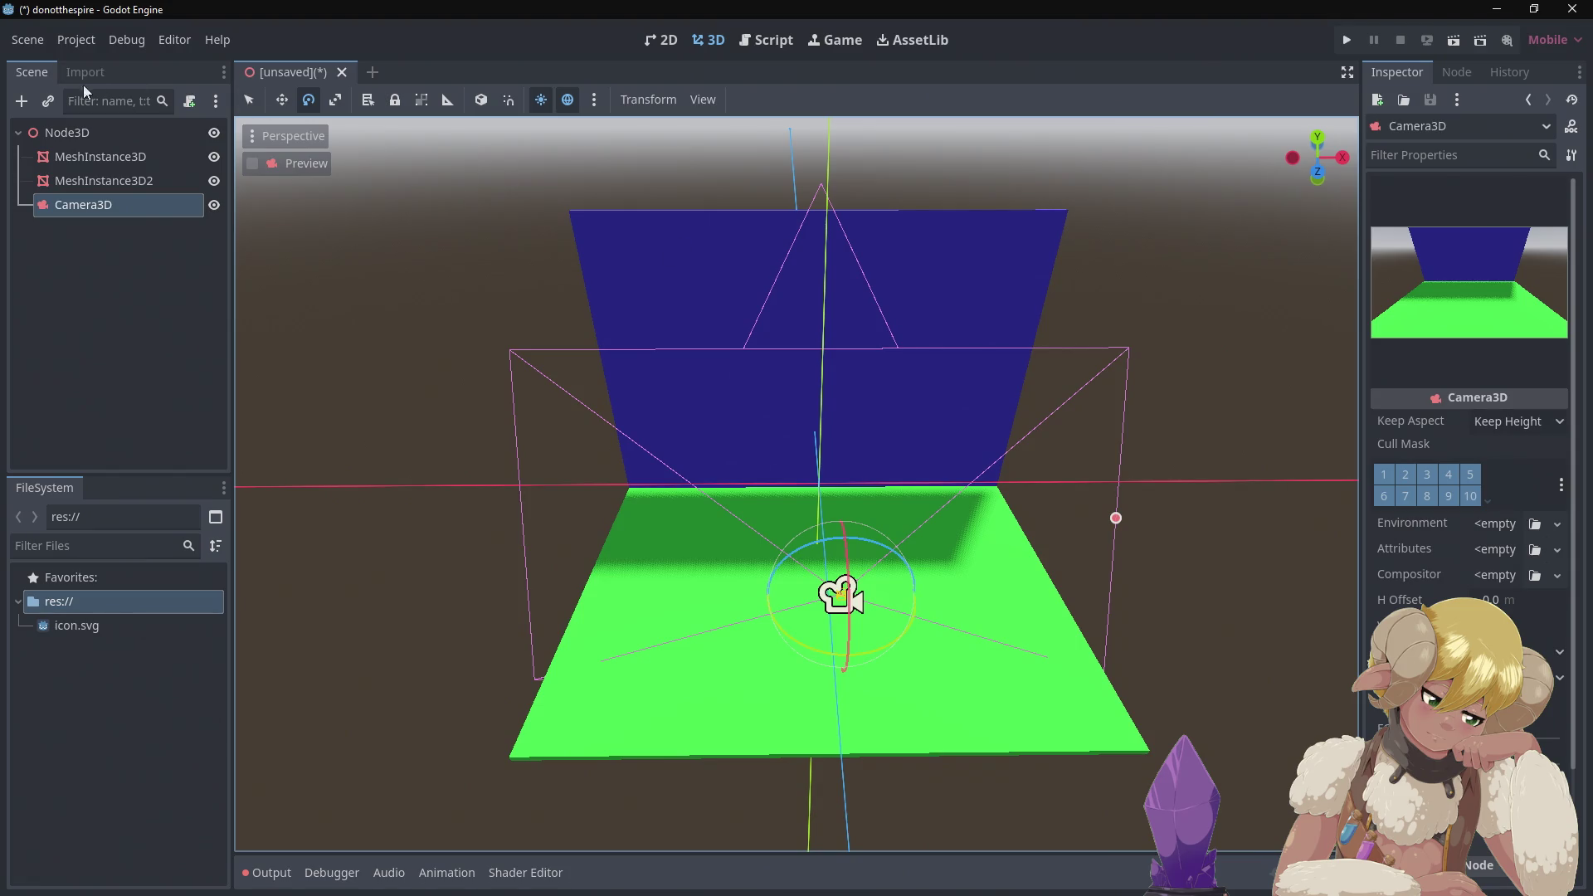
{"action": "left_click", "coordinate": [101, 158]}
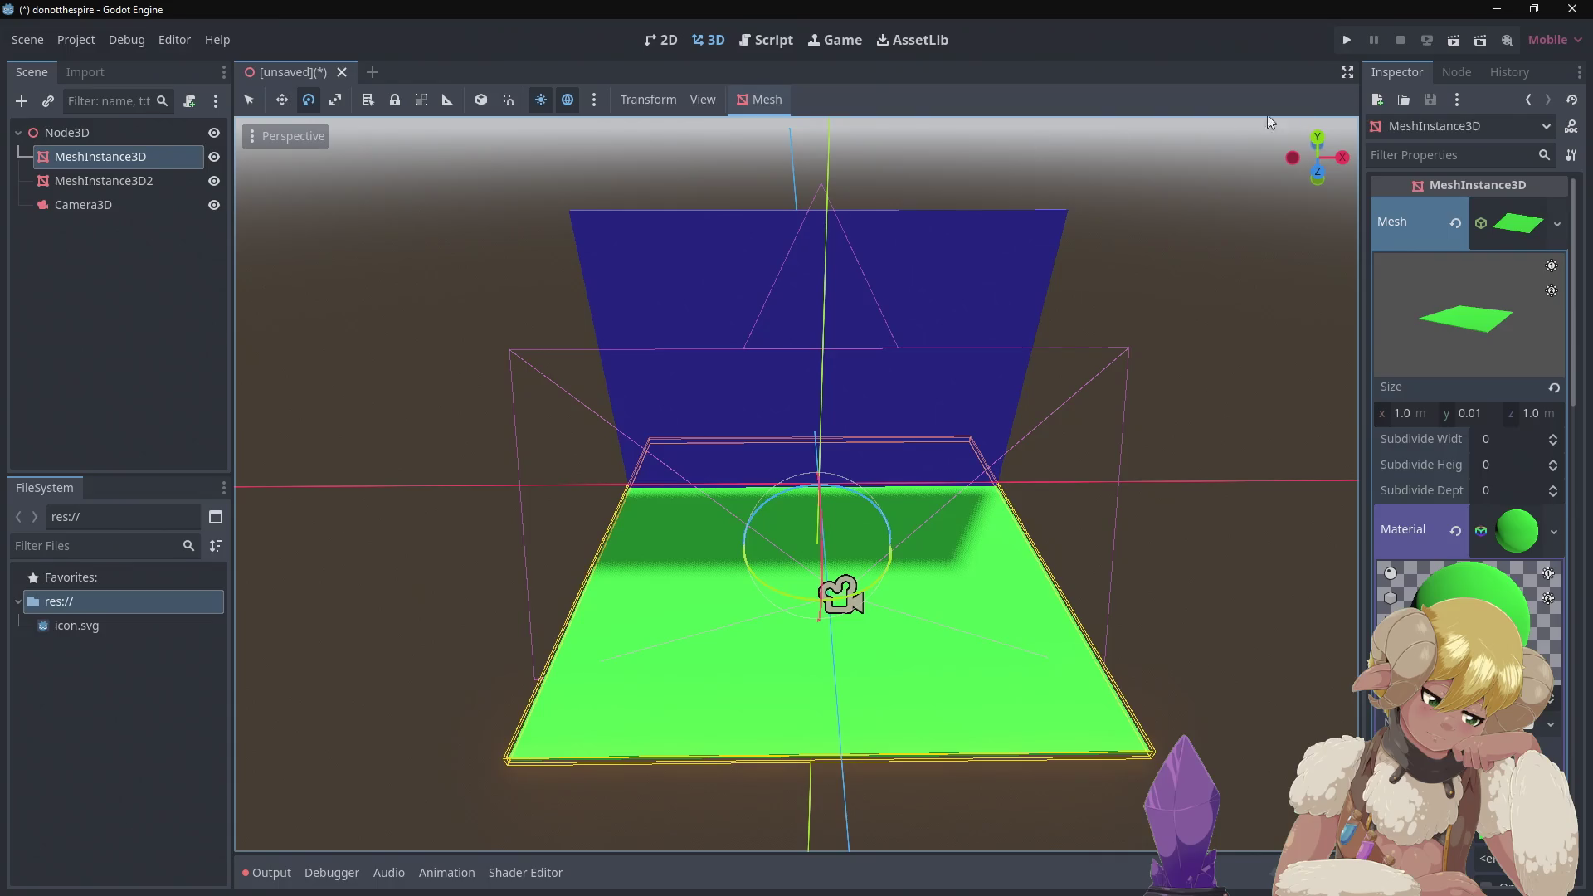
Set the green ground's mesh Size x to 10, then select the blue wall's mesh settings
{"action": "left_click", "coordinate": [1508, 224]}
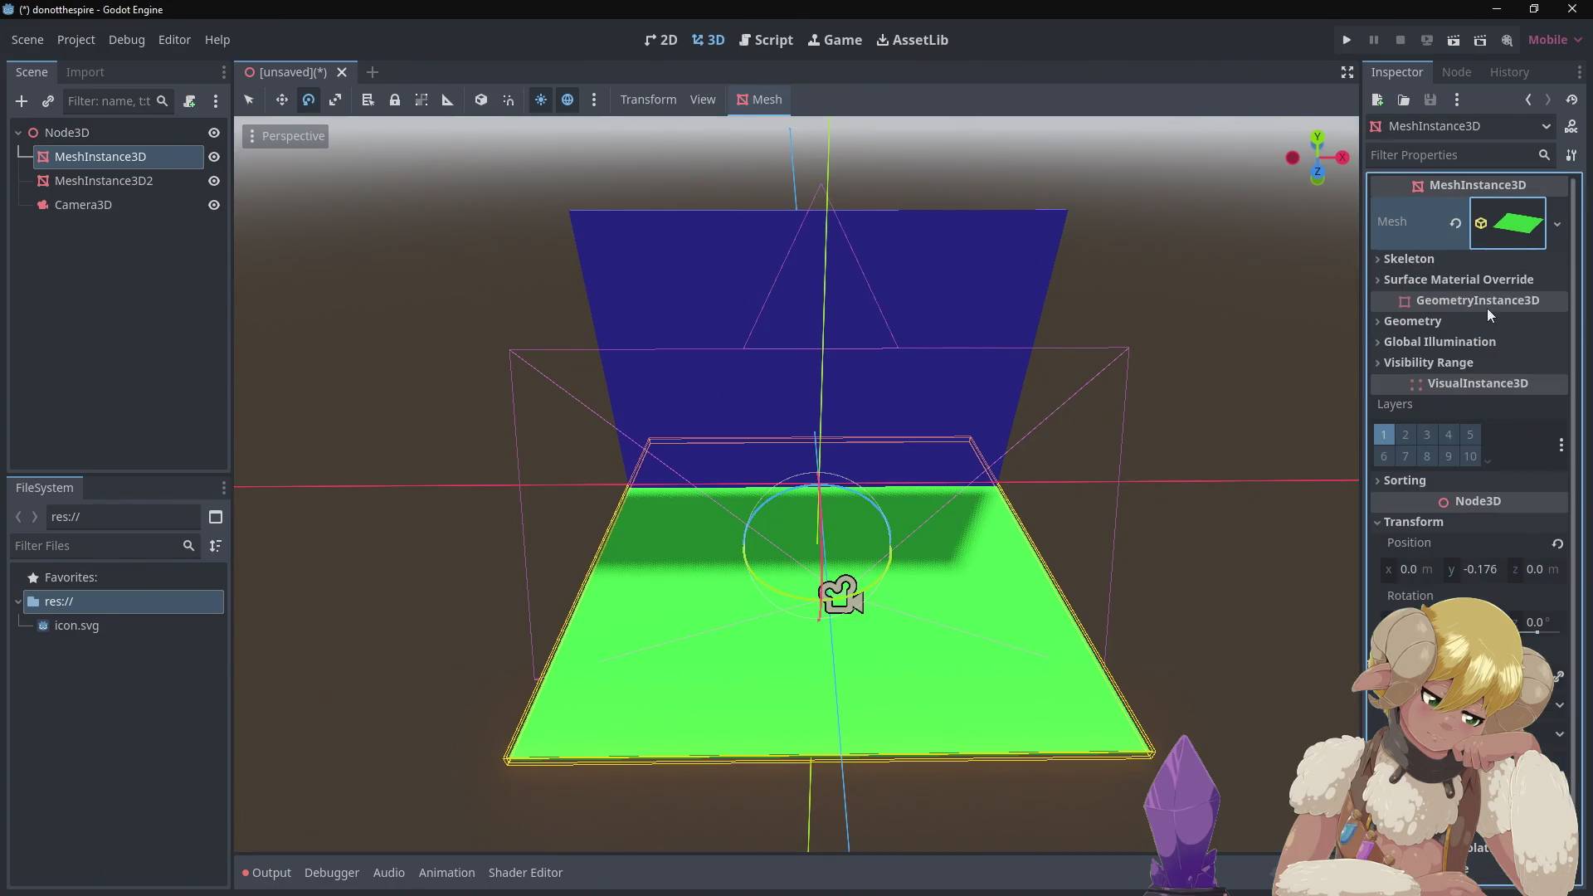
{"action": "left_click", "coordinate": [1491, 226]}
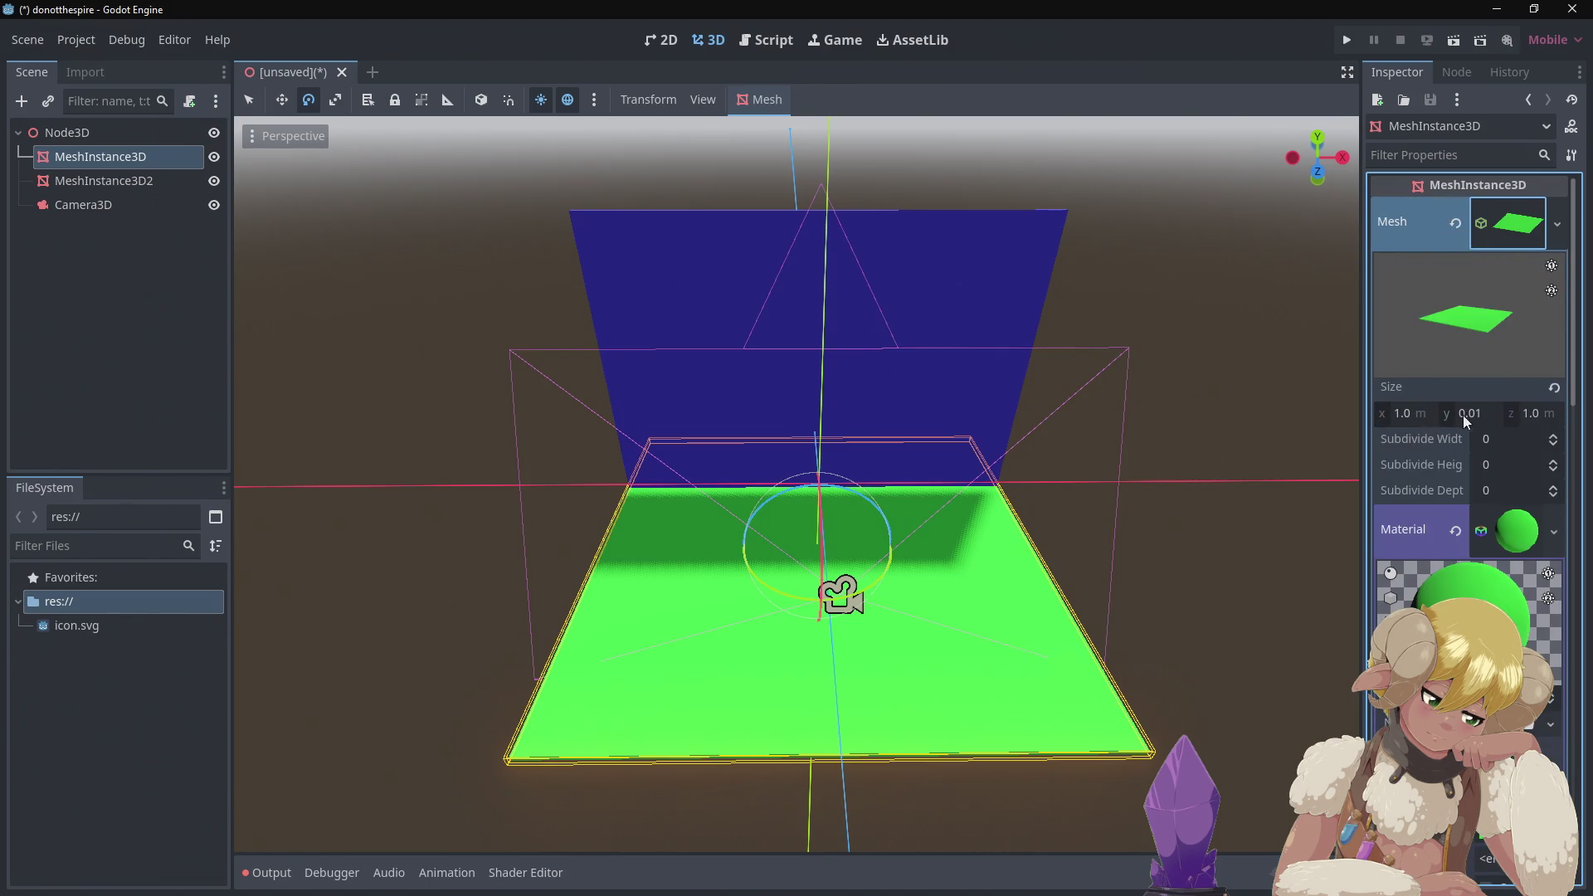
{"action": "left_click", "coordinate": [1407, 415]}
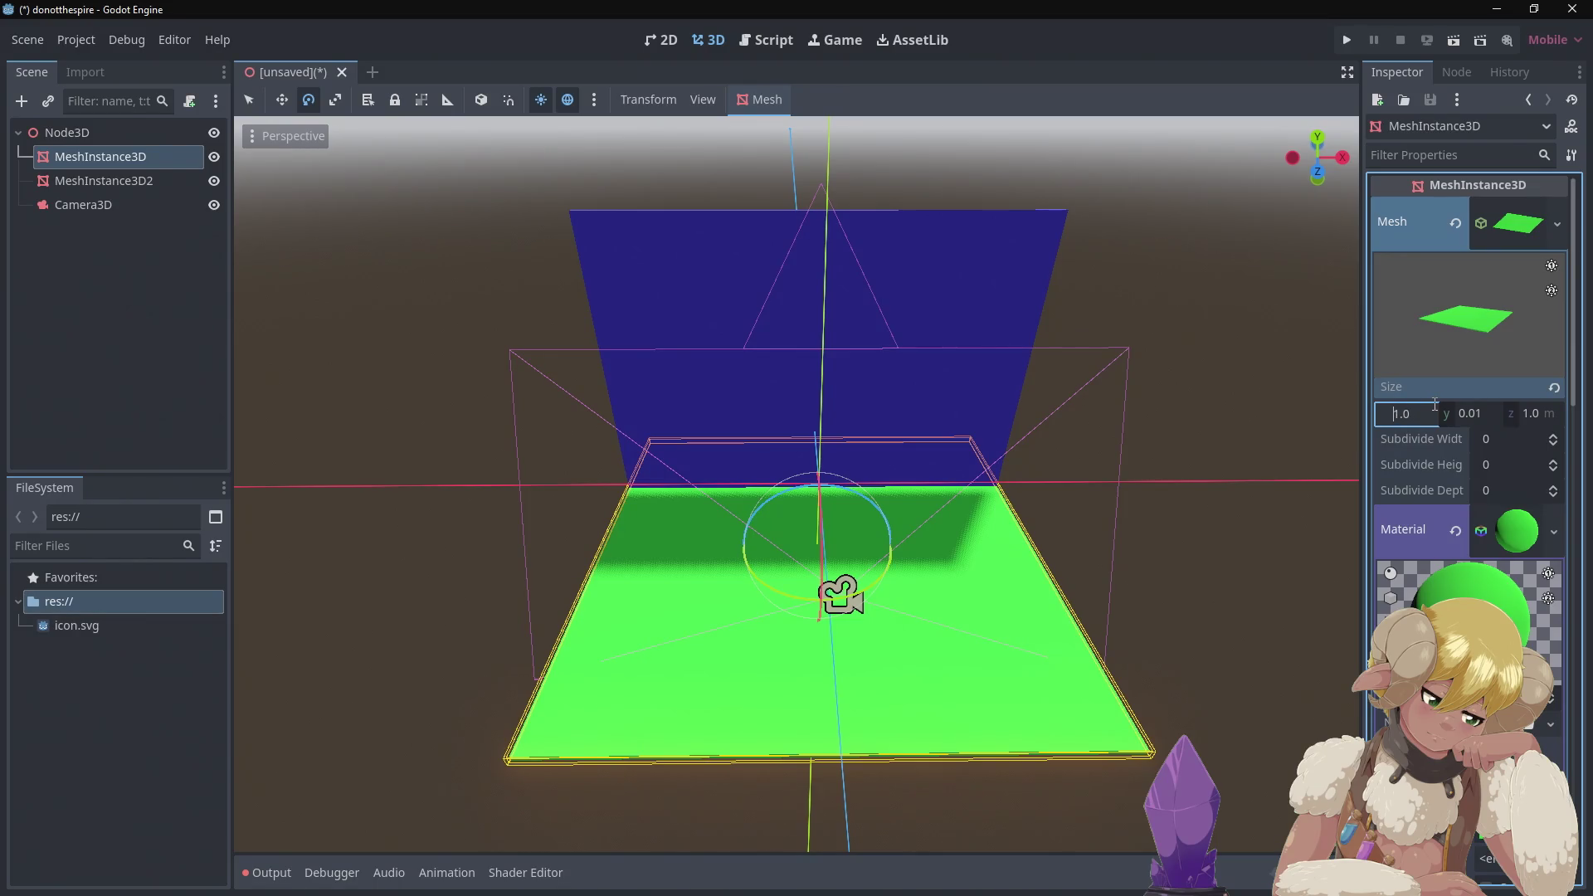
{"action": "type", "text": "1"}
{"action": "key", "text": "Delete"}
{"action": "type", "text": "0"}
{"action": "key", "text": "Return"}
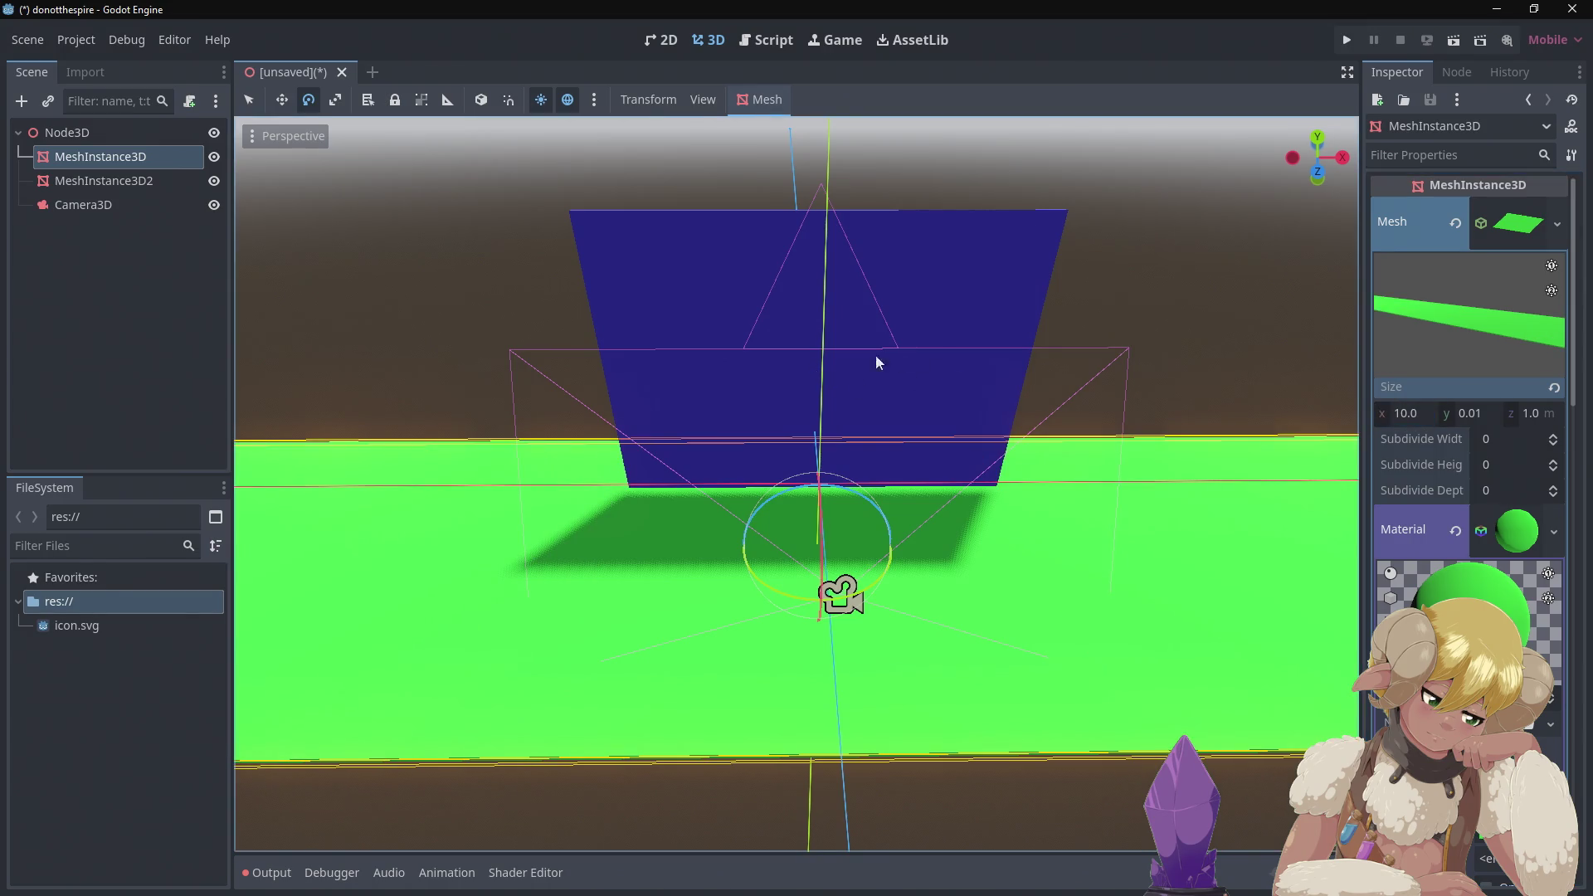
{"action": "left_click", "coordinate": [650, 260]}
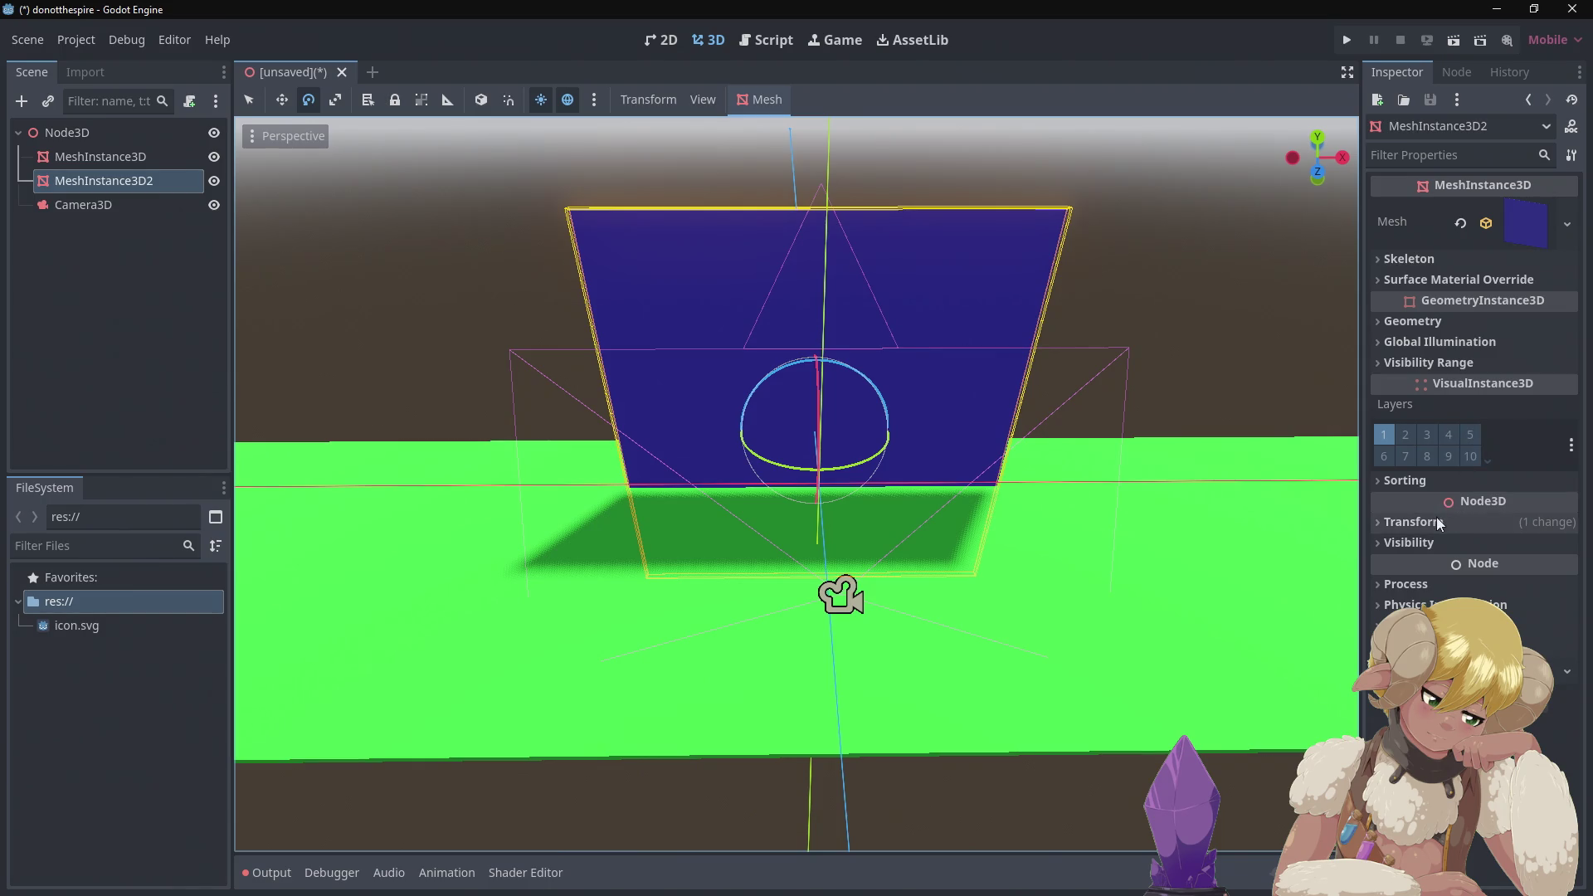
{"action": "left_click", "coordinate": [1514, 222]}
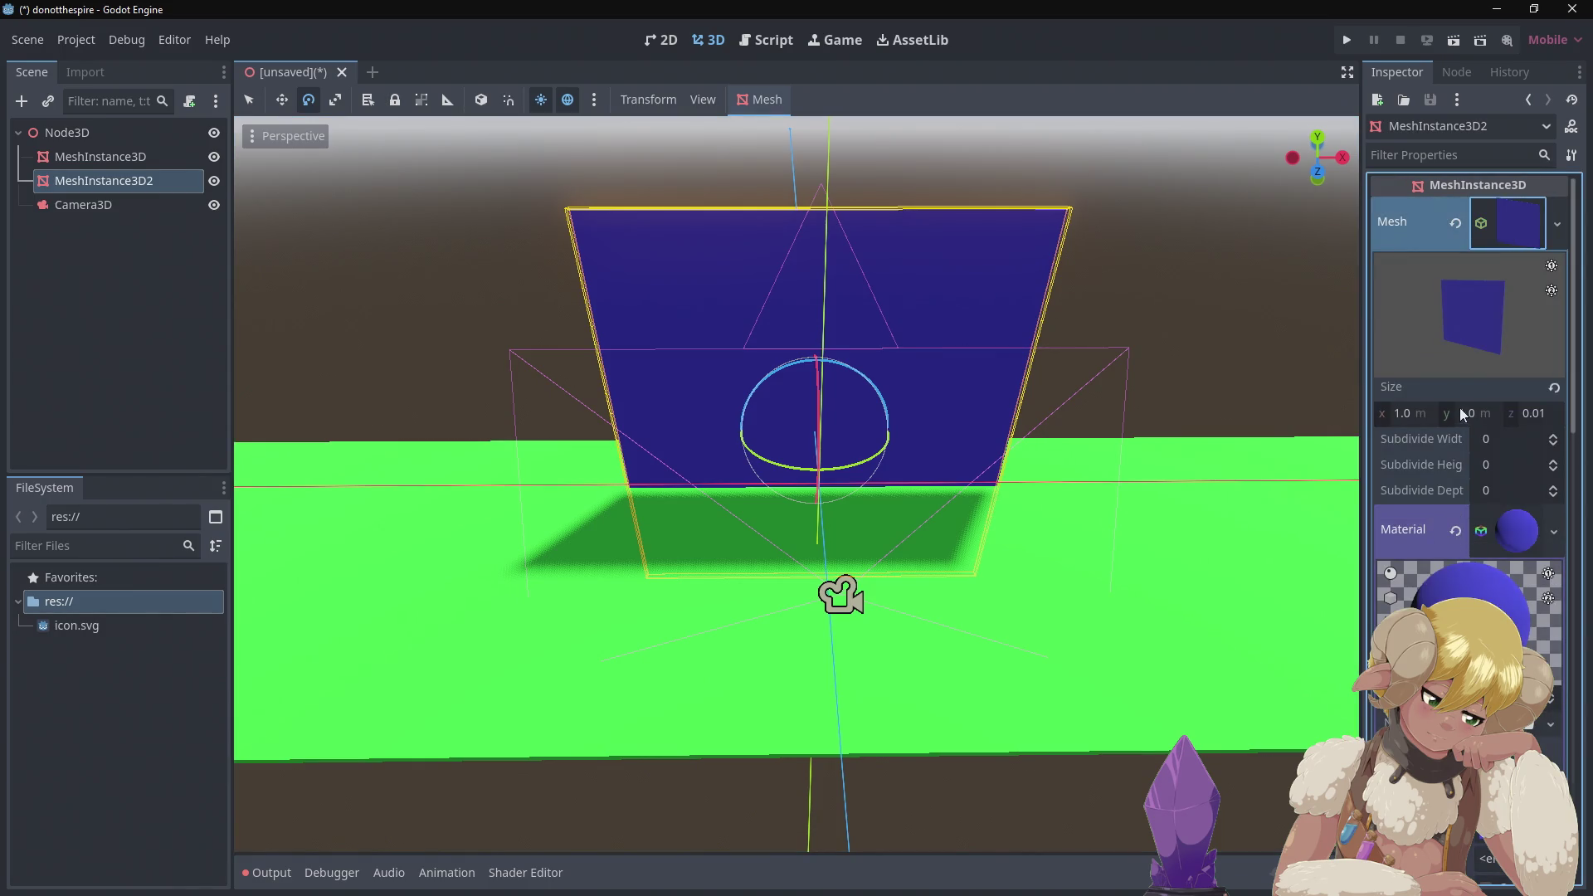
Set the blue wall mesh's Size x to 10 so it spans the full backdrop
{"action": "left_click", "coordinate": [1399, 414]}
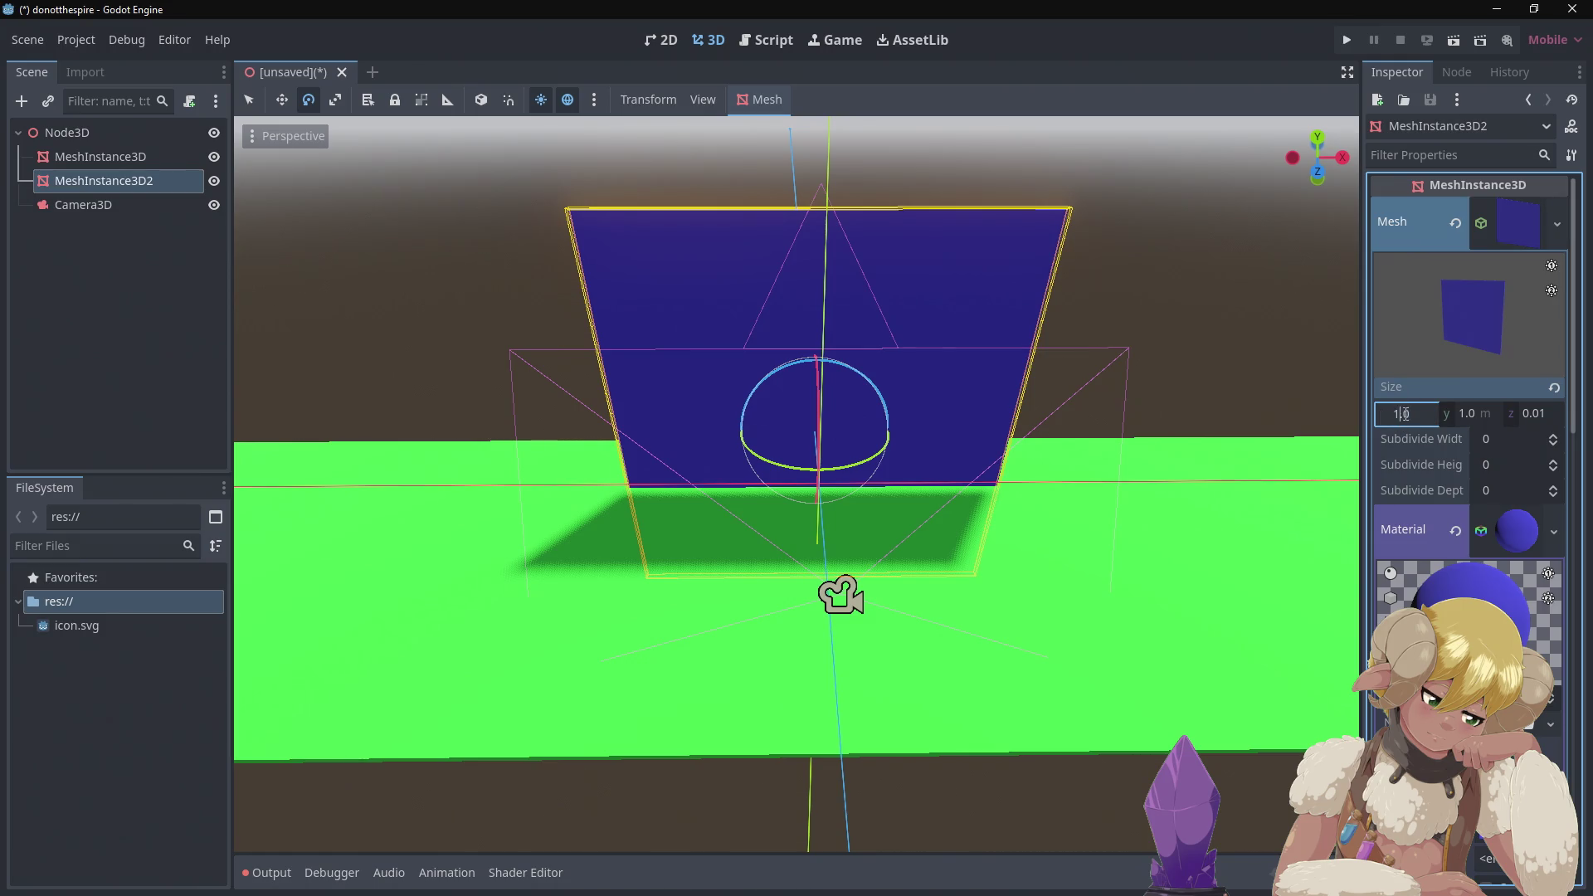
{"action": "type", "text": "0"}
{"action": "key", "text": "Return"}
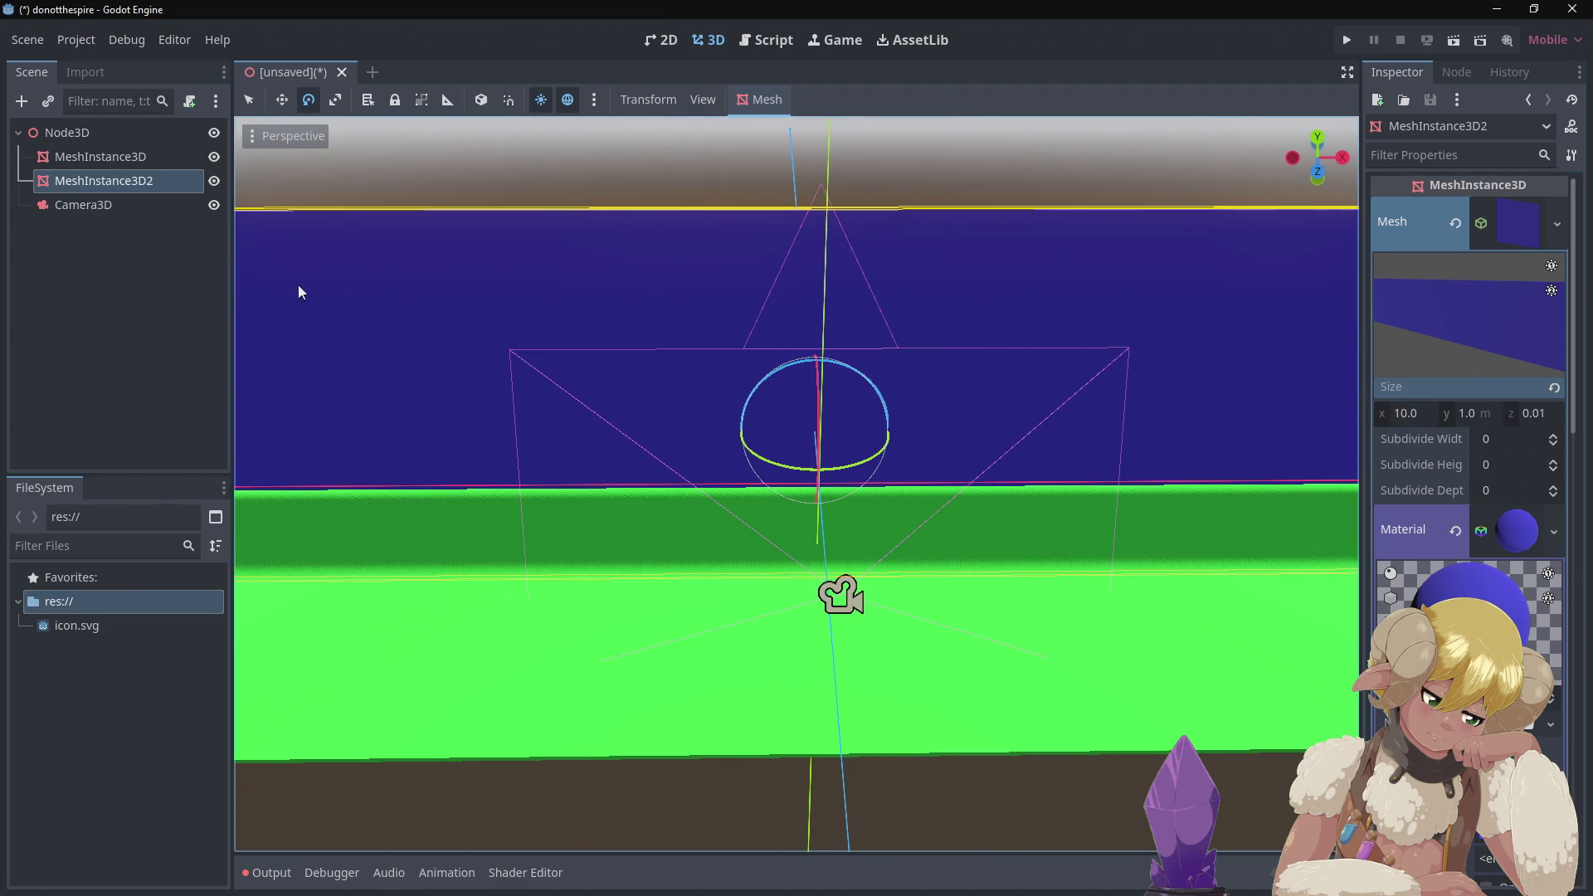
{"action": "left_click", "coordinate": [863, 596]}
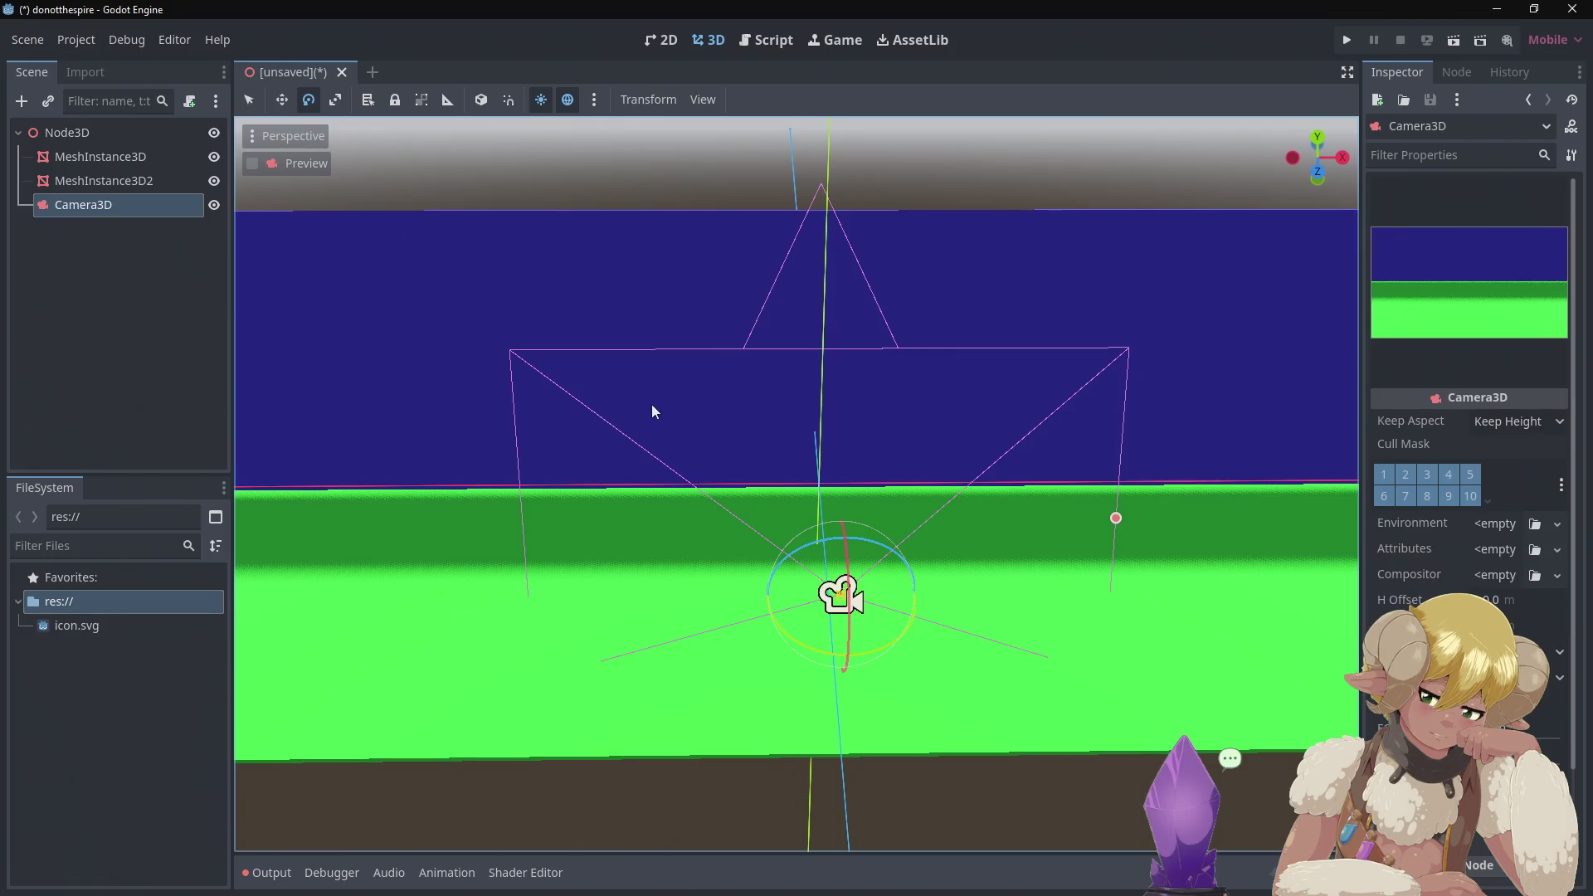
Deselect the Camera3D and bring up the context menu for the root Node3D
{"action": "left_click", "coordinate": [150, 343]}
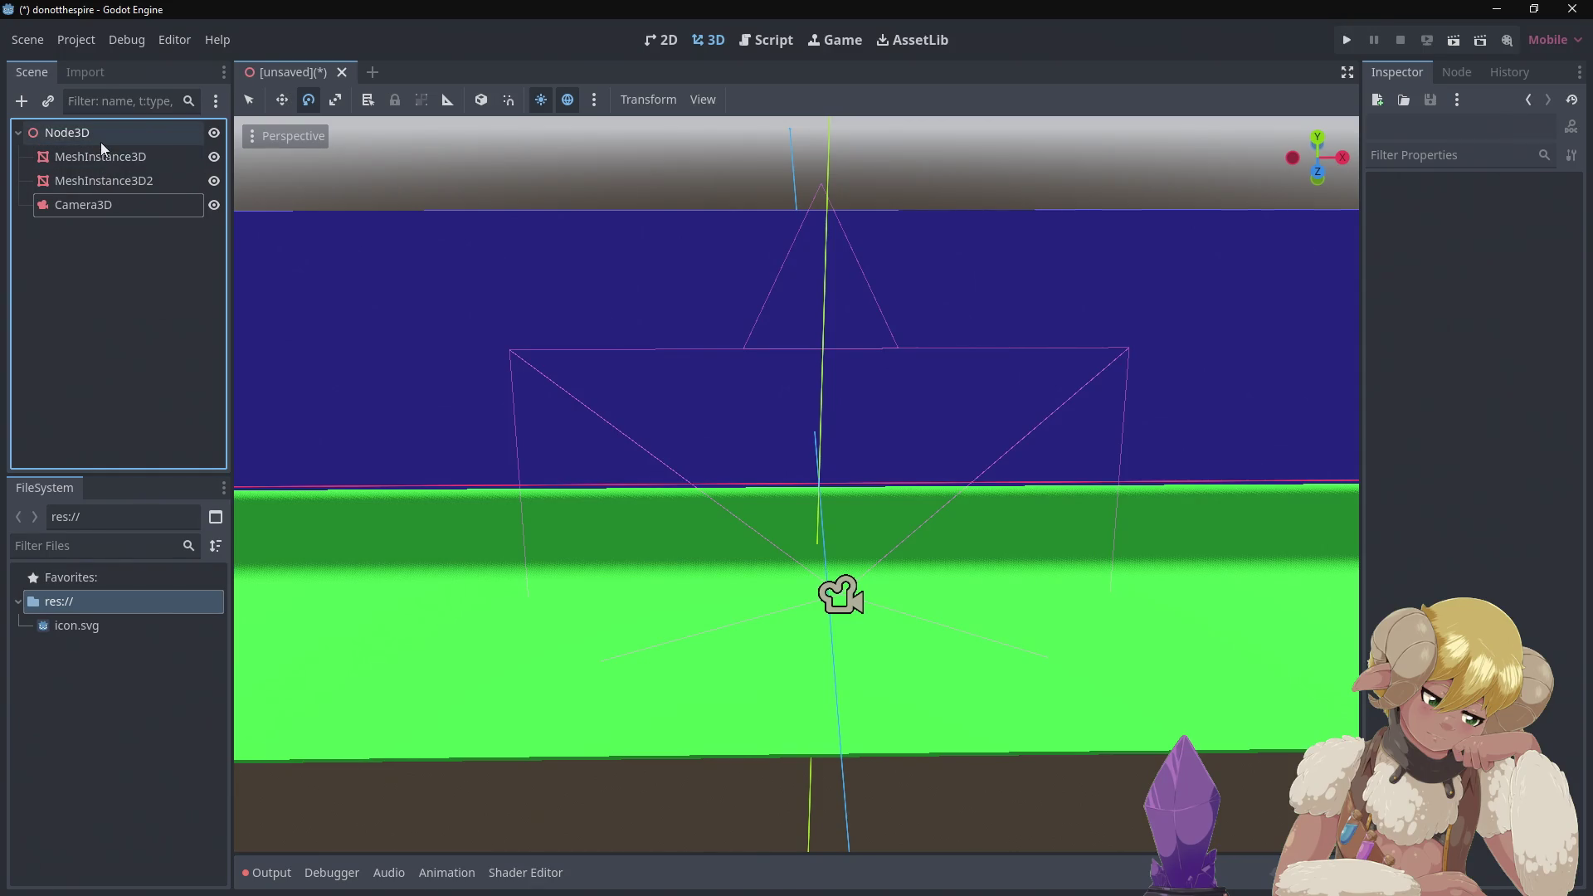
{"action": "right_click", "coordinate": [101, 141]}
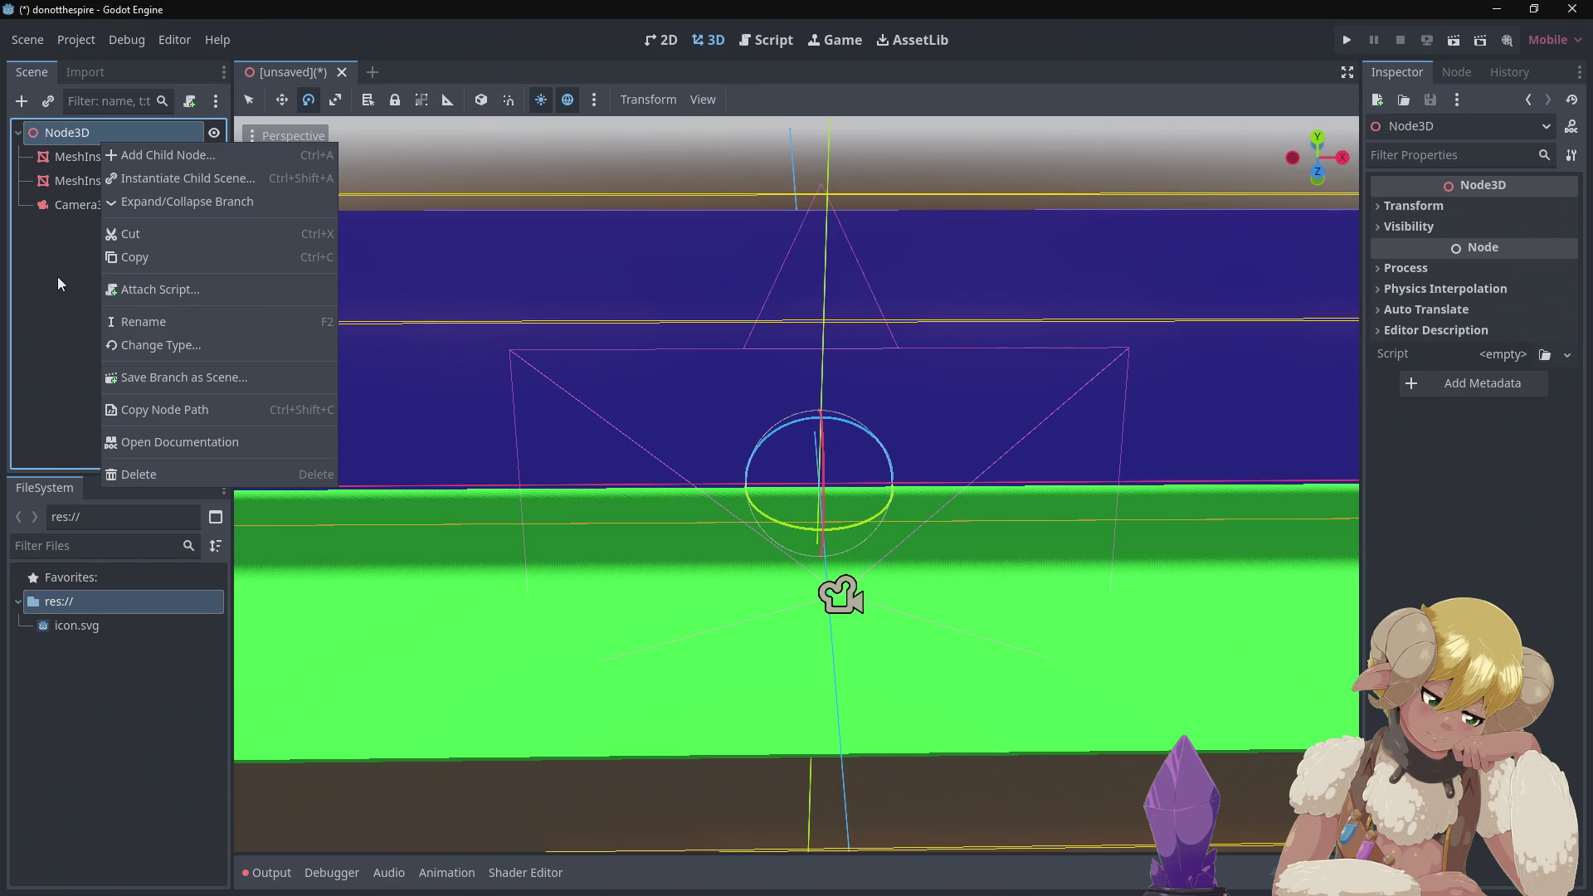
Create a plain Node3D child under the root, clearing the previous node search first
{"action": "left_click", "coordinate": [136, 154]}
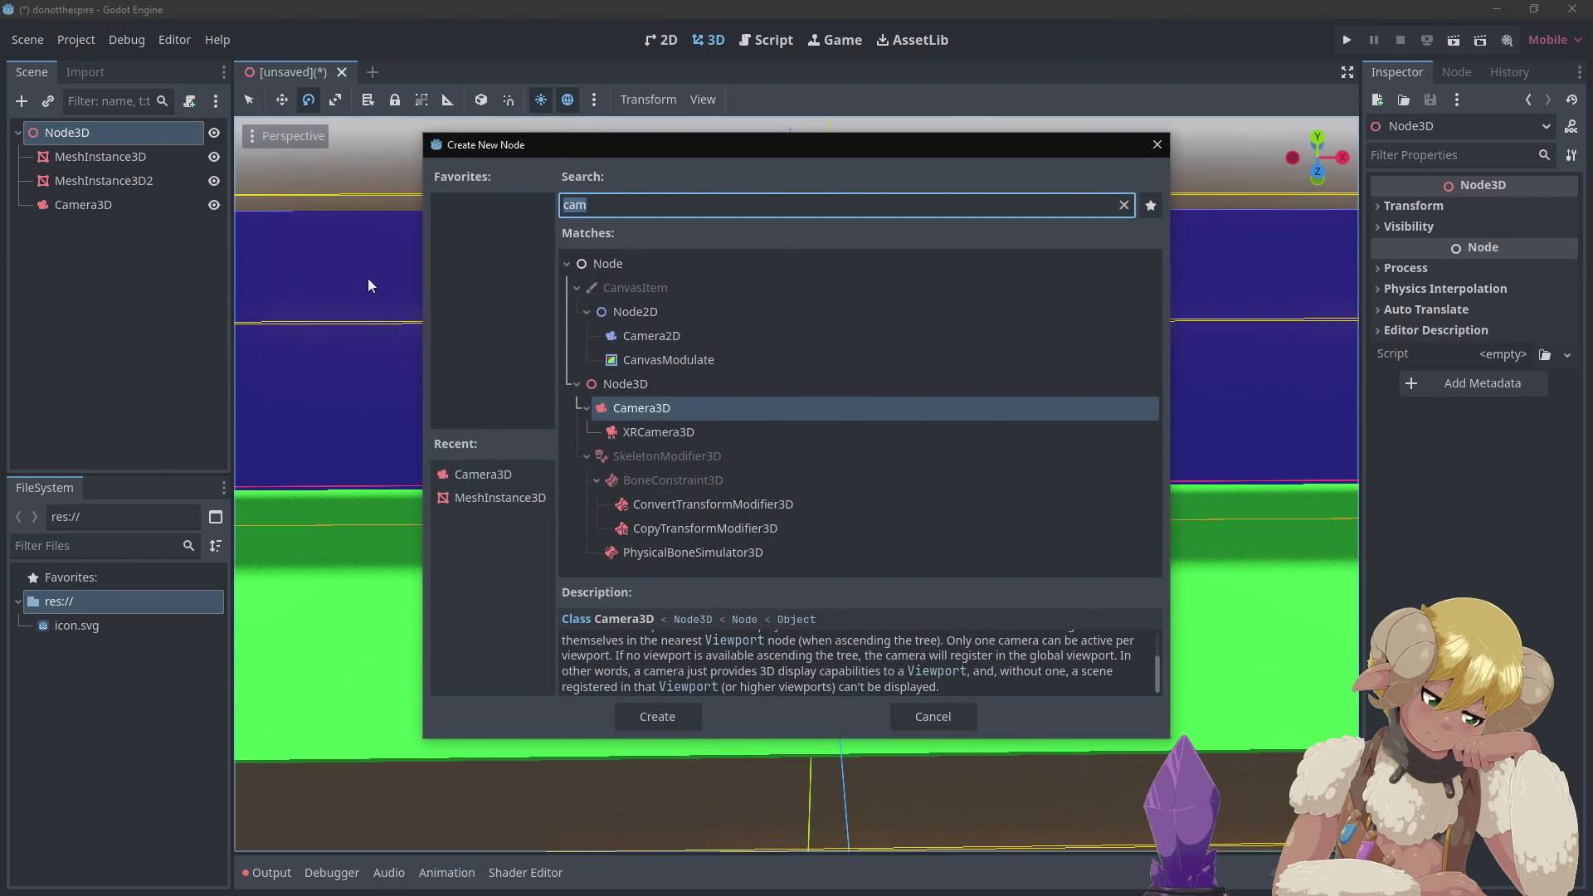
{"action": "key", "text": "BackSpace"}
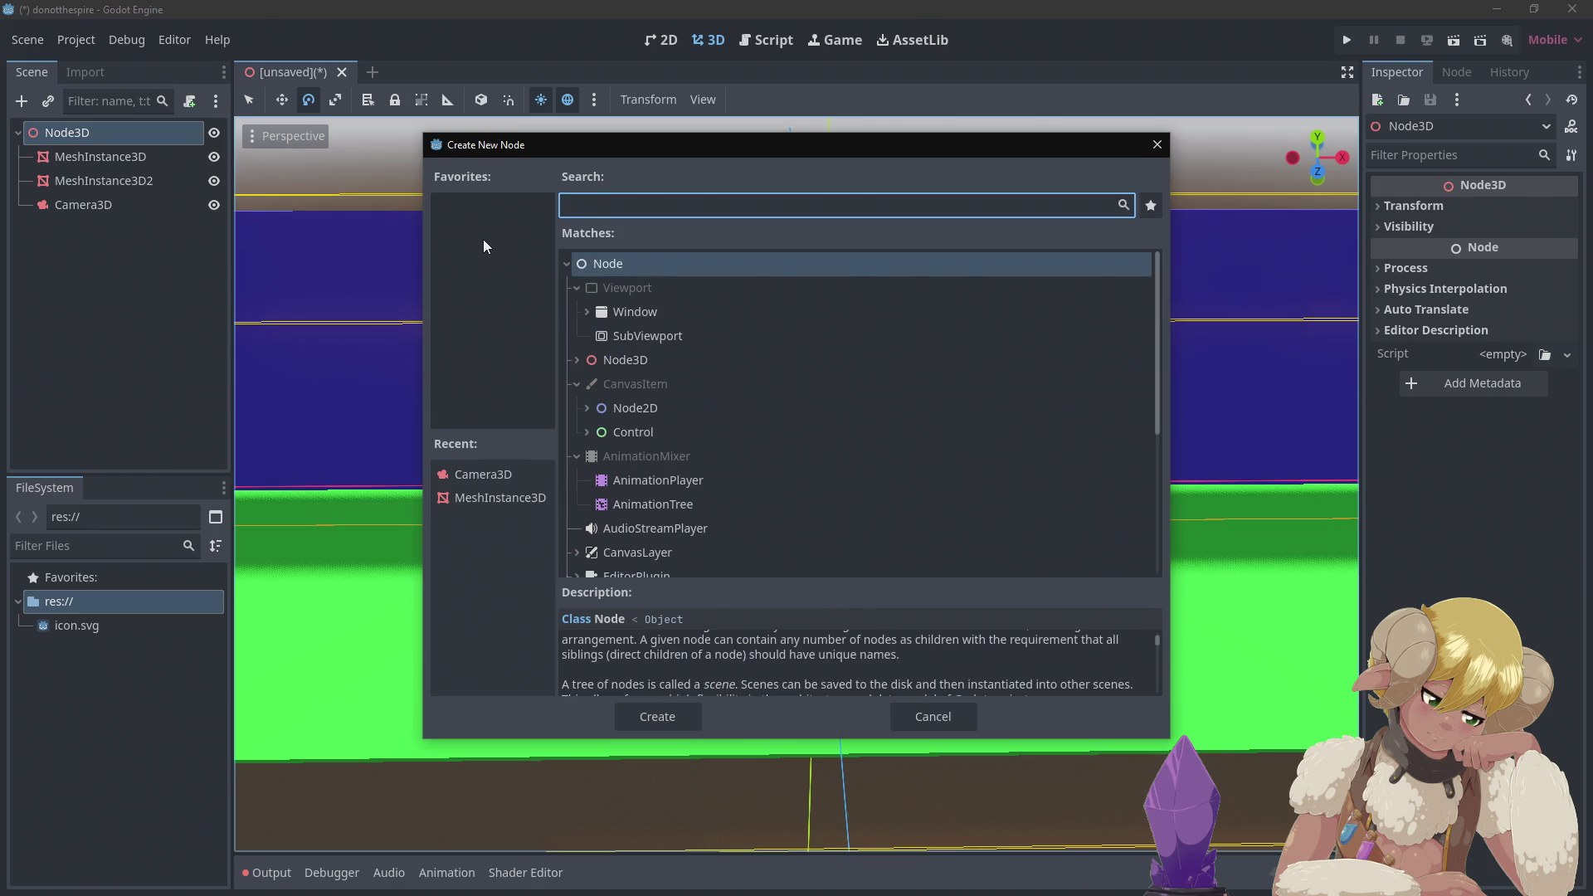
{"action": "left_click", "coordinate": [642, 362]}
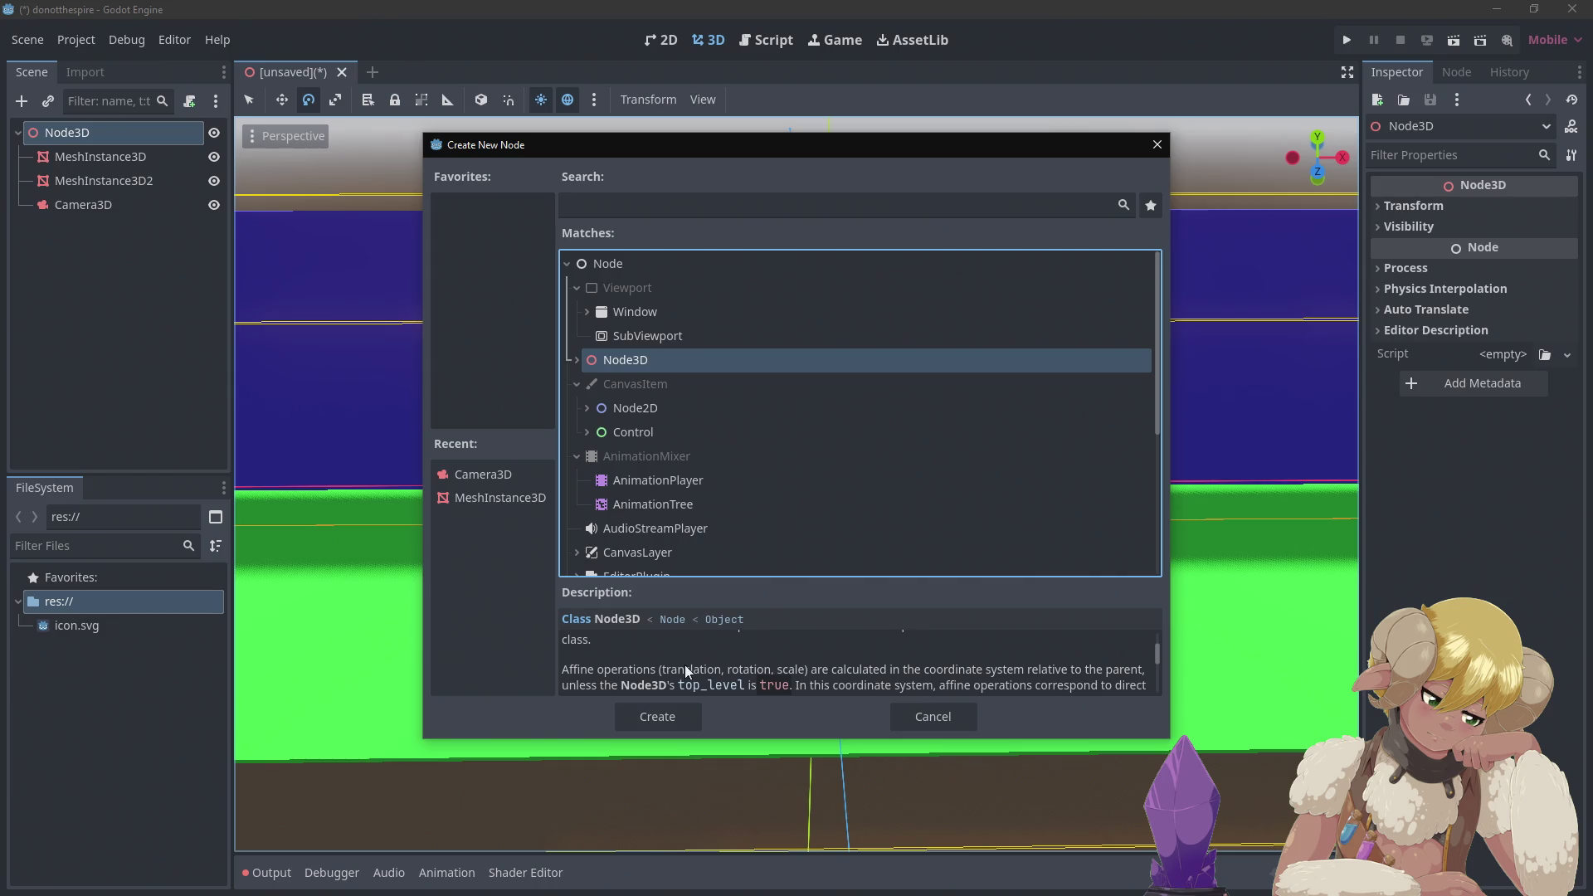
{"action": "left_click", "coordinate": [674, 718]}
{"action": "left_click", "coordinate": [674, 718]}
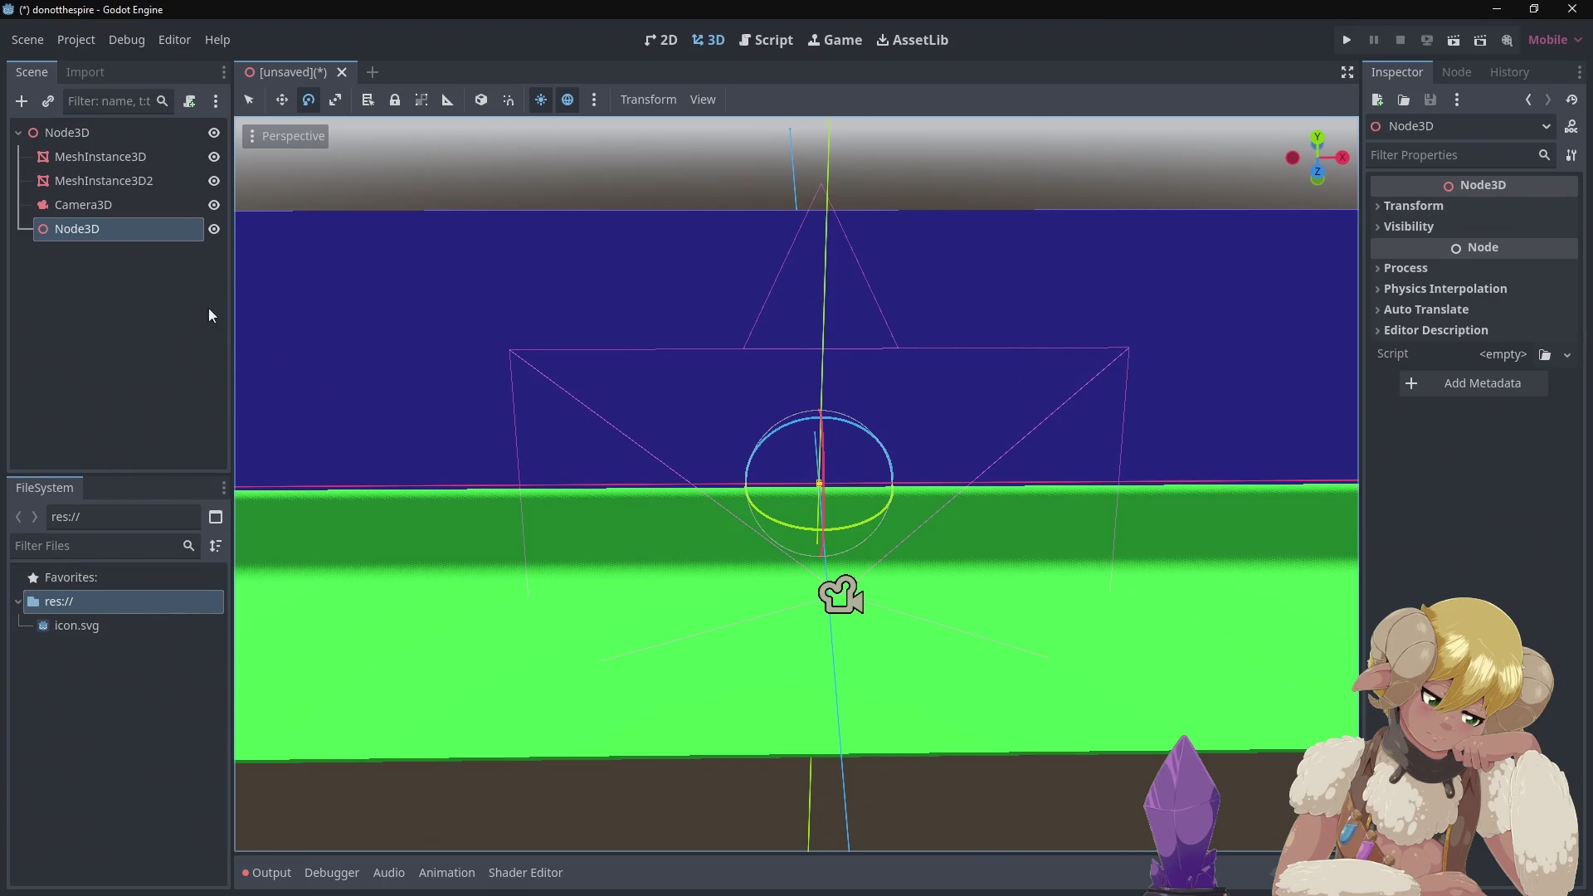
With the Move tool, shift the new Node3D left along X and down along Y
{"action": "left_click", "coordinate": [283, 99]}
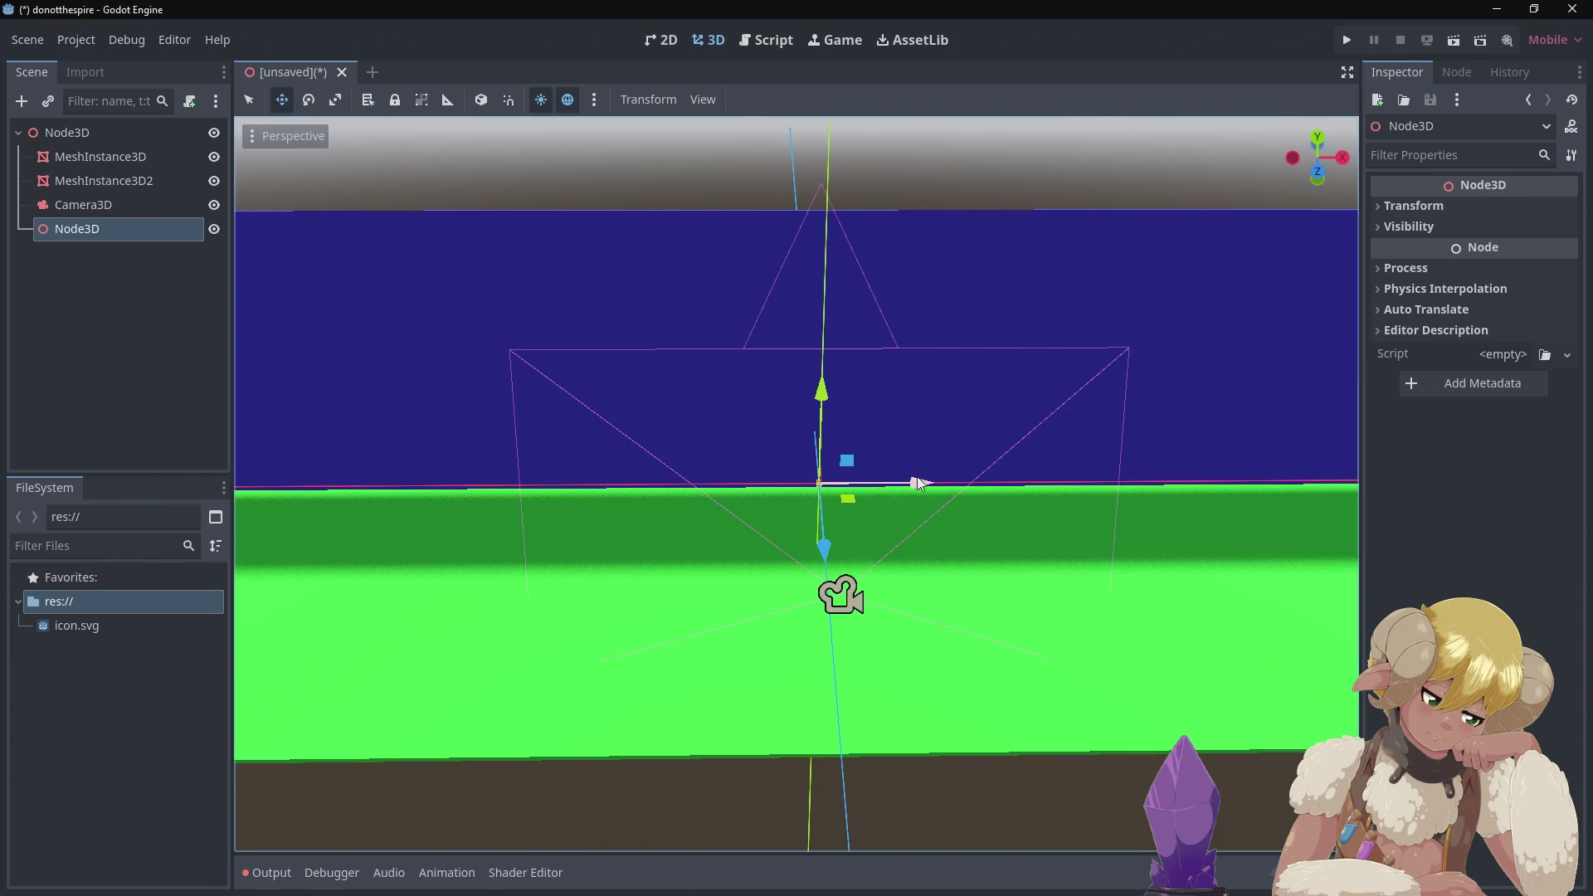
{"action": "left_click_drag", "start_coordinate": [916, 482], "coordinate": [818, 484]}
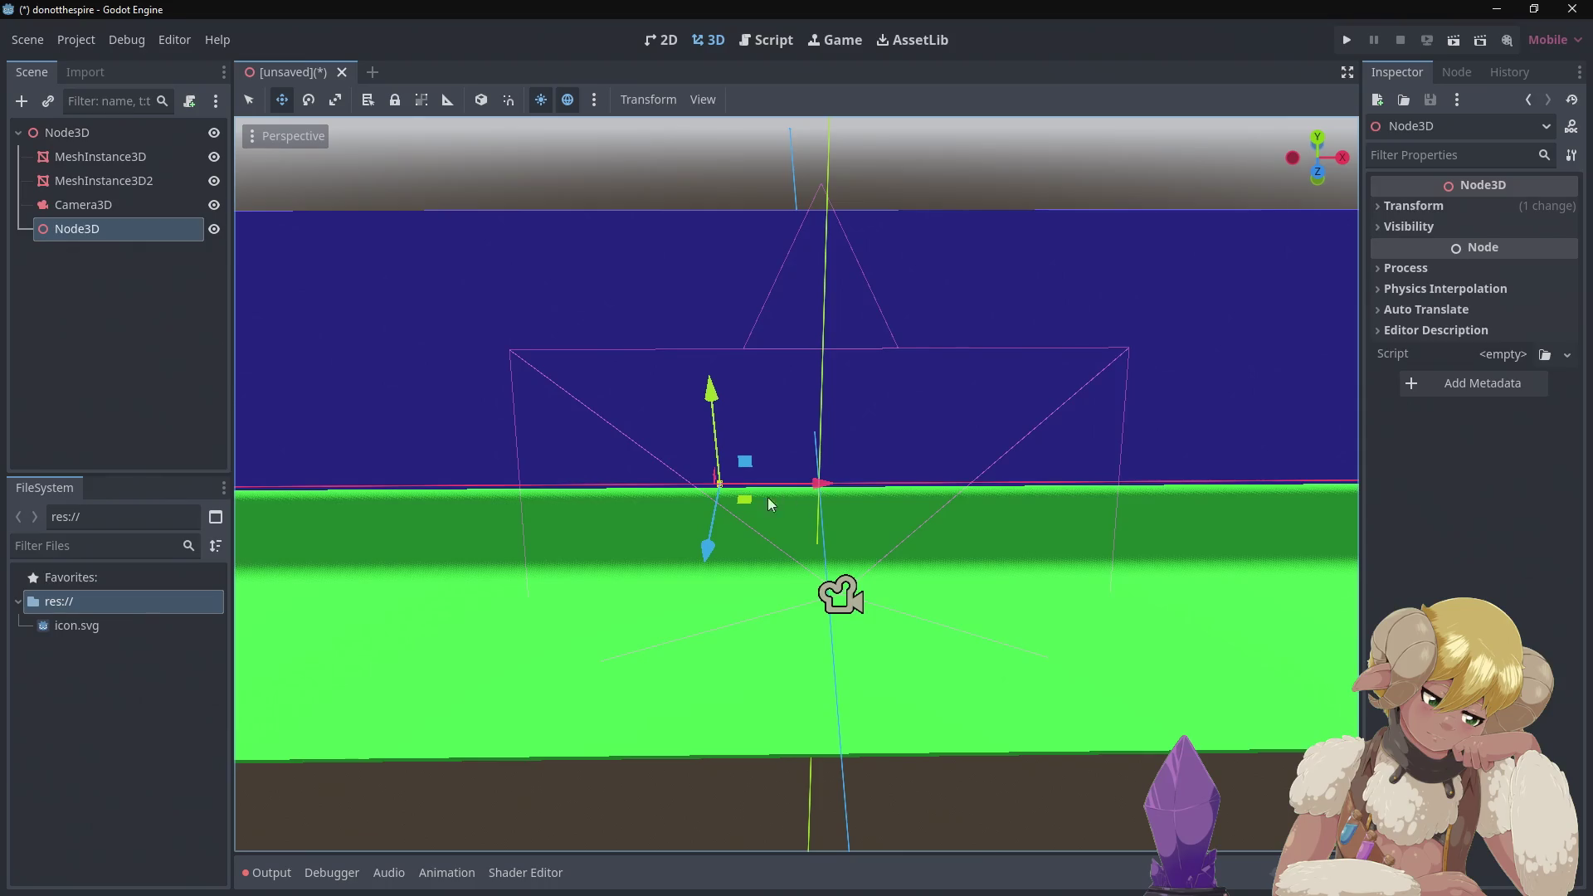
{"action": "left_click_drag", "start_coordinate": [708, 403], "coordinate": [710, 489]}
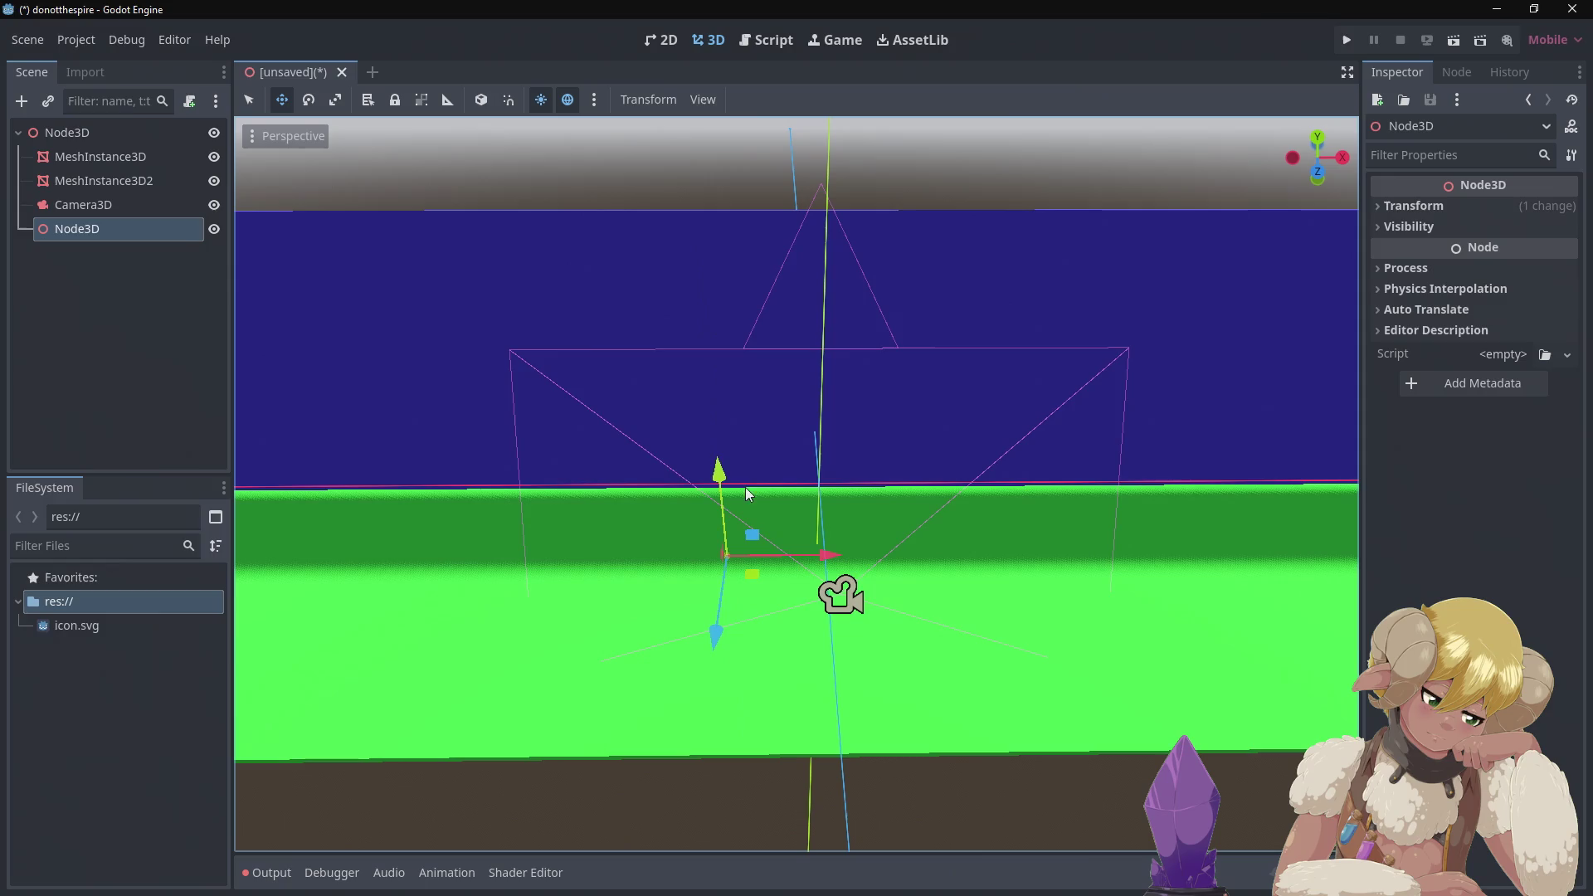
{"action": "scroll", "coordinate": [793, 575], "scroll_direction": "up", "scroll_amount": 5}
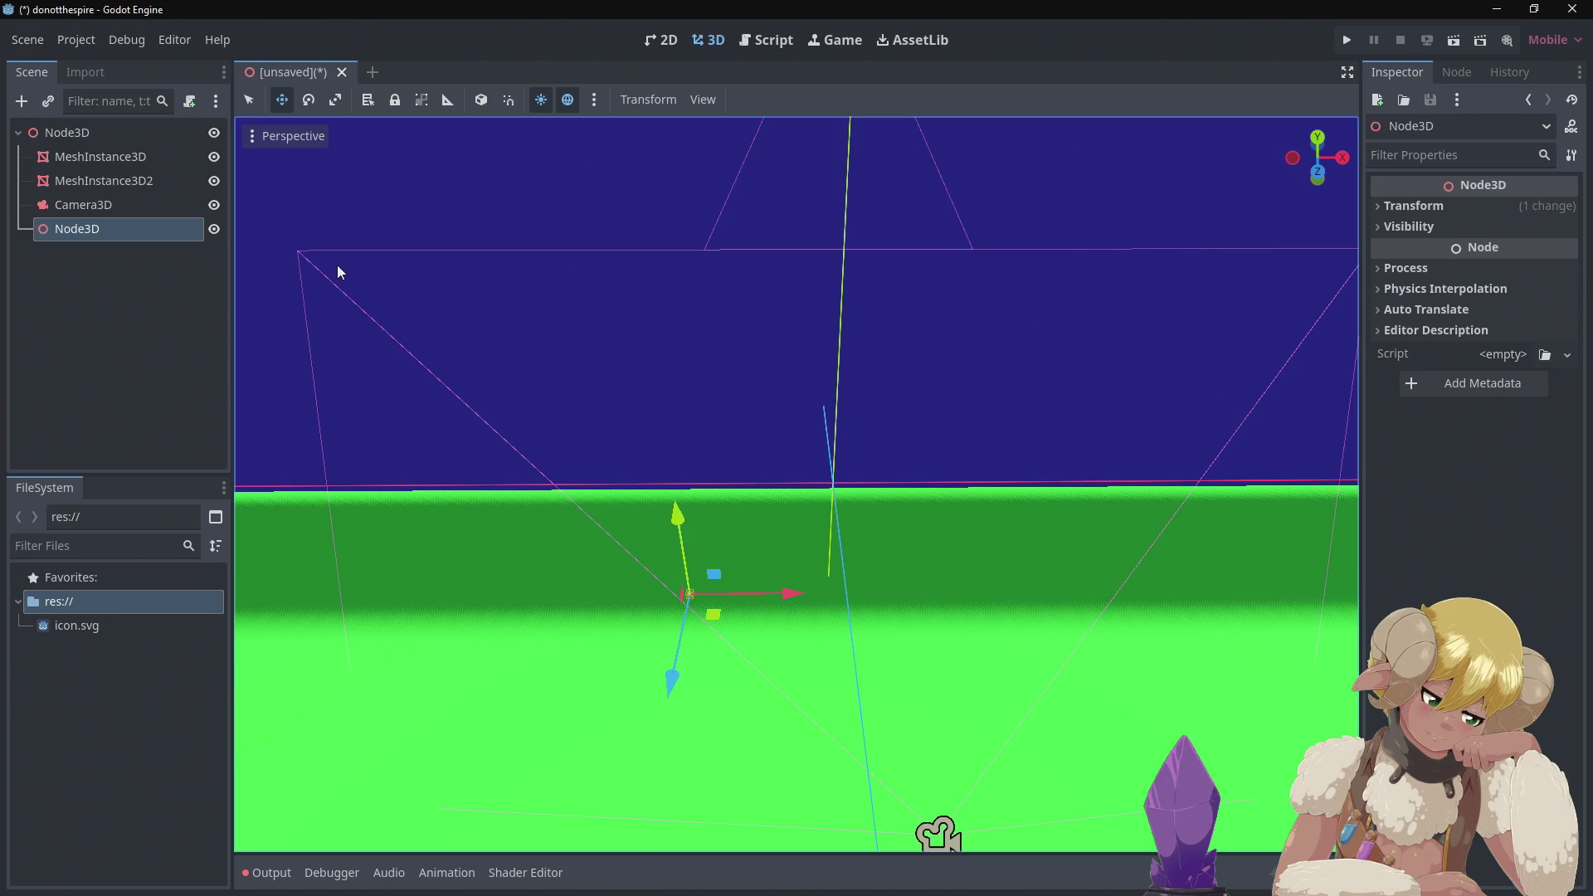
Open Add Child Node for the new Node3D and pick CollisionShape3D from the 3D node types
{"action": "right_click", "coordinate": [137, 231]}
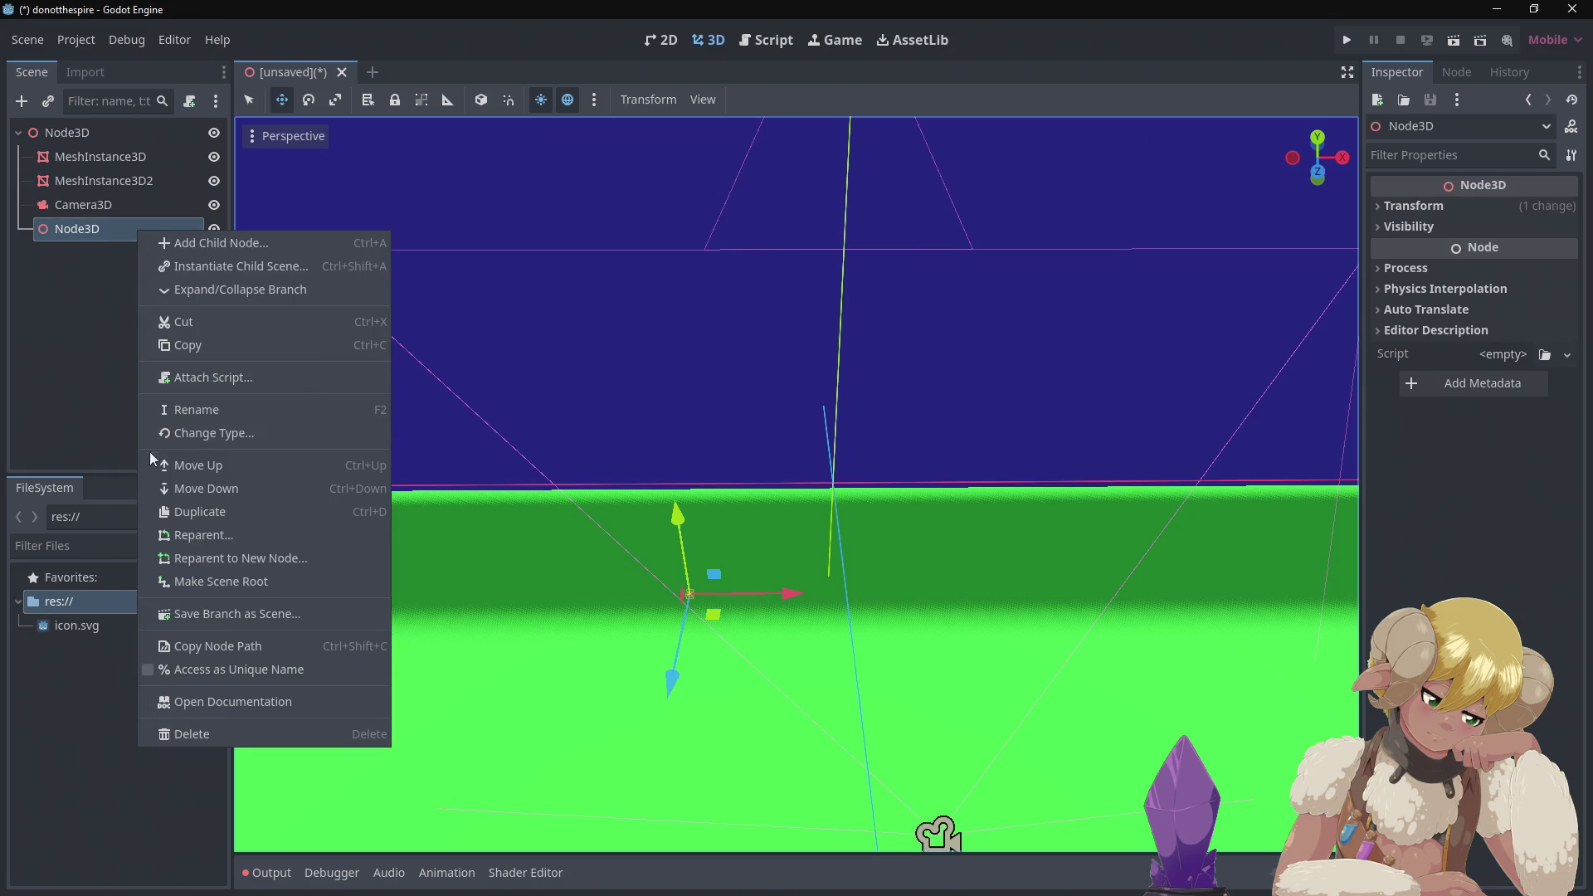
{"action": "left_click", "coordinate": [255, 244]}
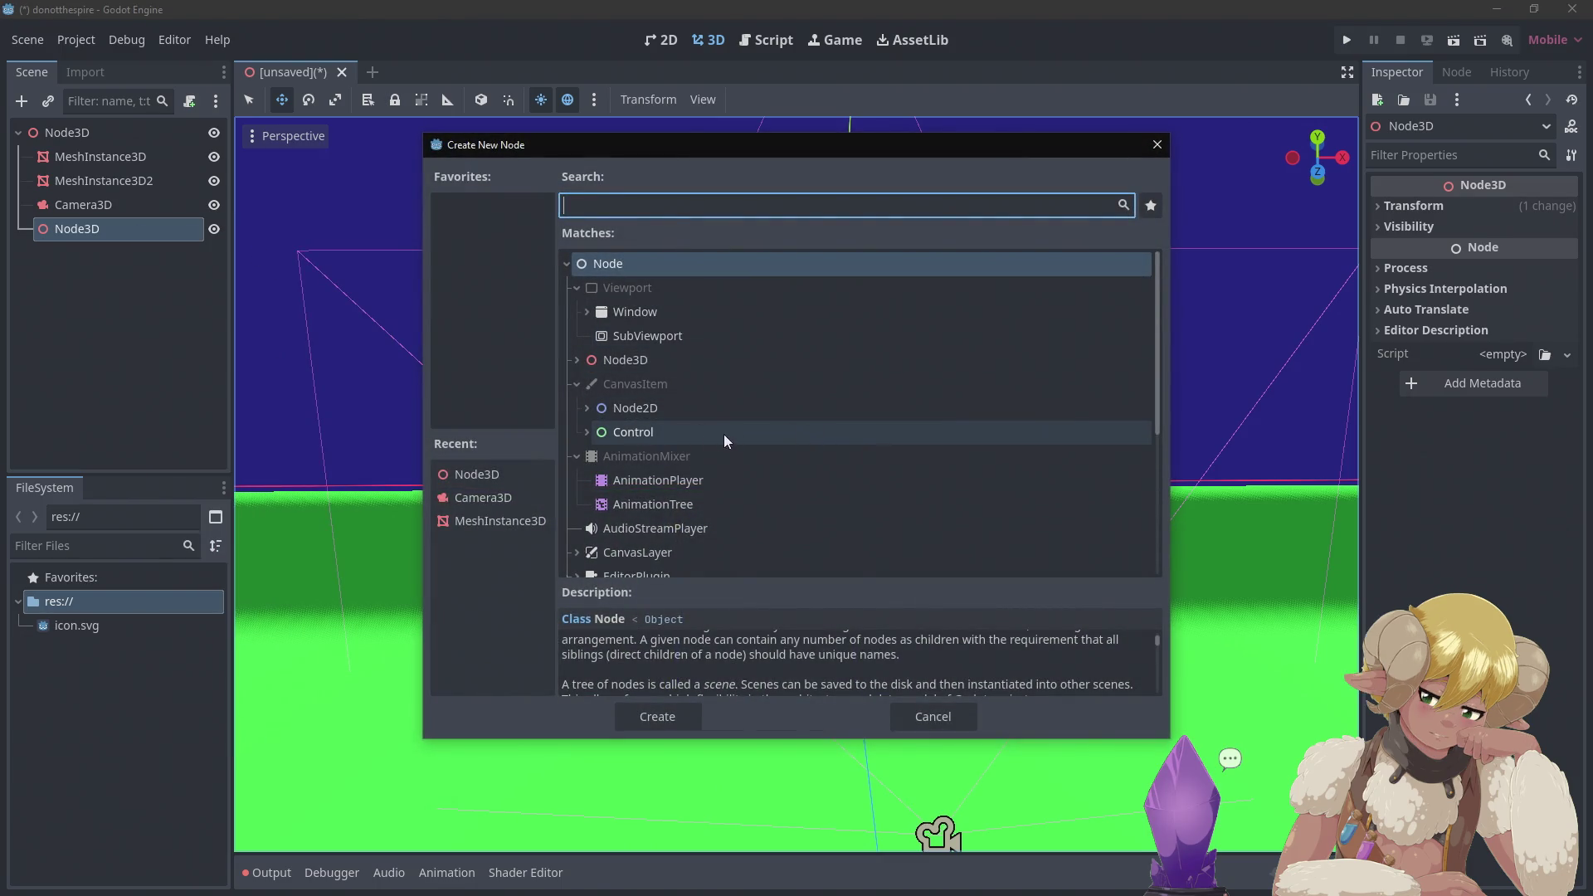
{"action": "scroll", "coordinate": [695, 413], "scroll_direction": "down", "scroll_amount": 3}
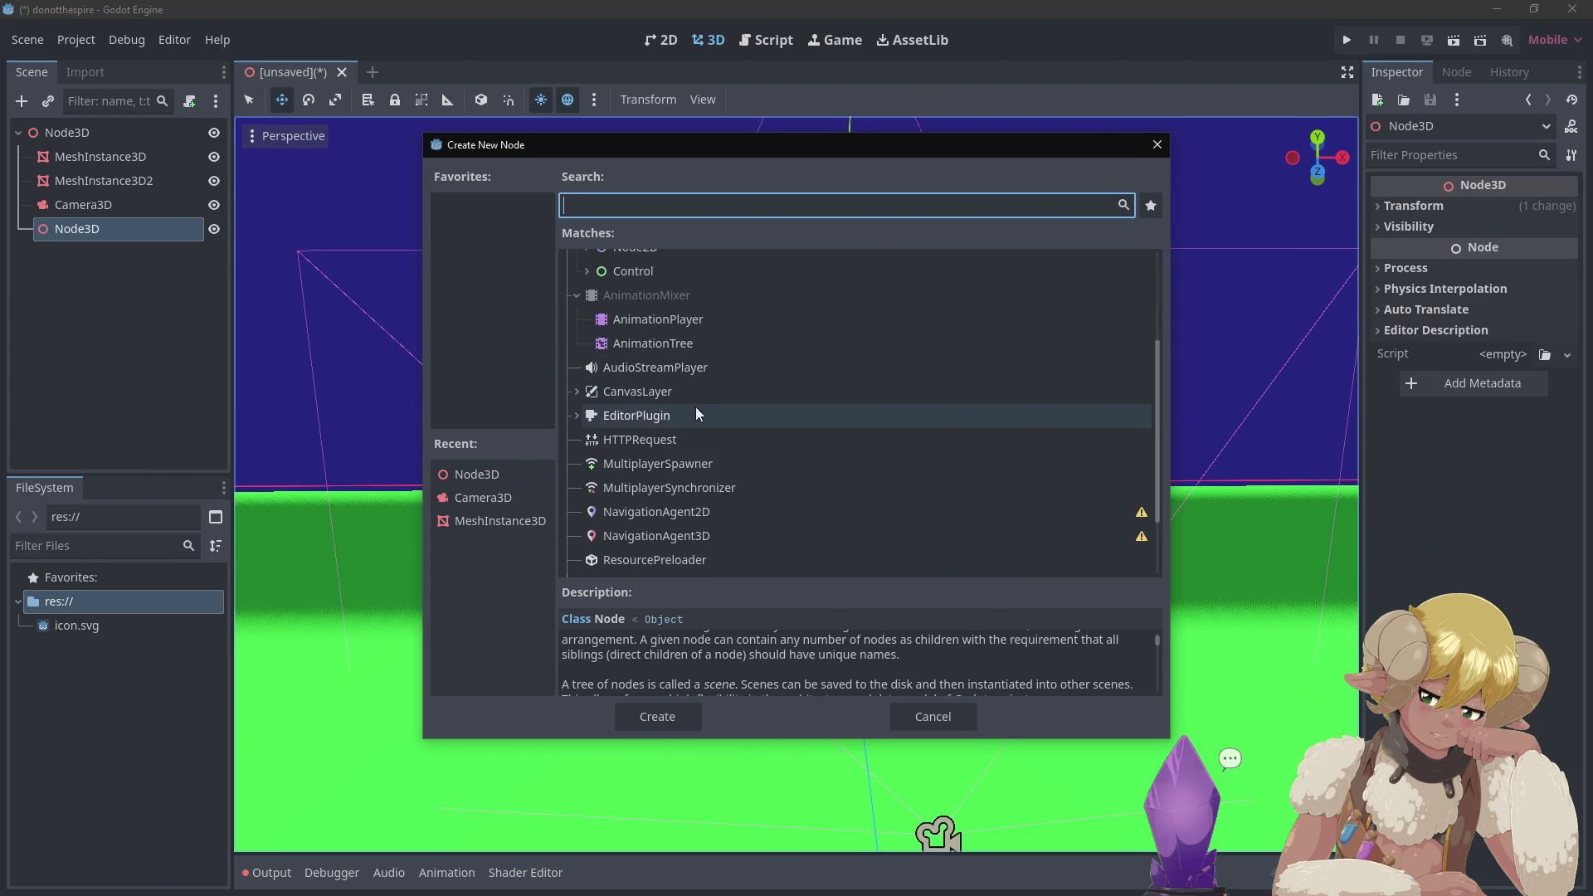
{"action": "scroll", "coordinate": [696, 405], "scroll_direction": "down", "scroll_amount": 2}
{"action": "scroll", "coordinate": [693, 402], "scroll_direction": "up", "scroll_amount": 3}
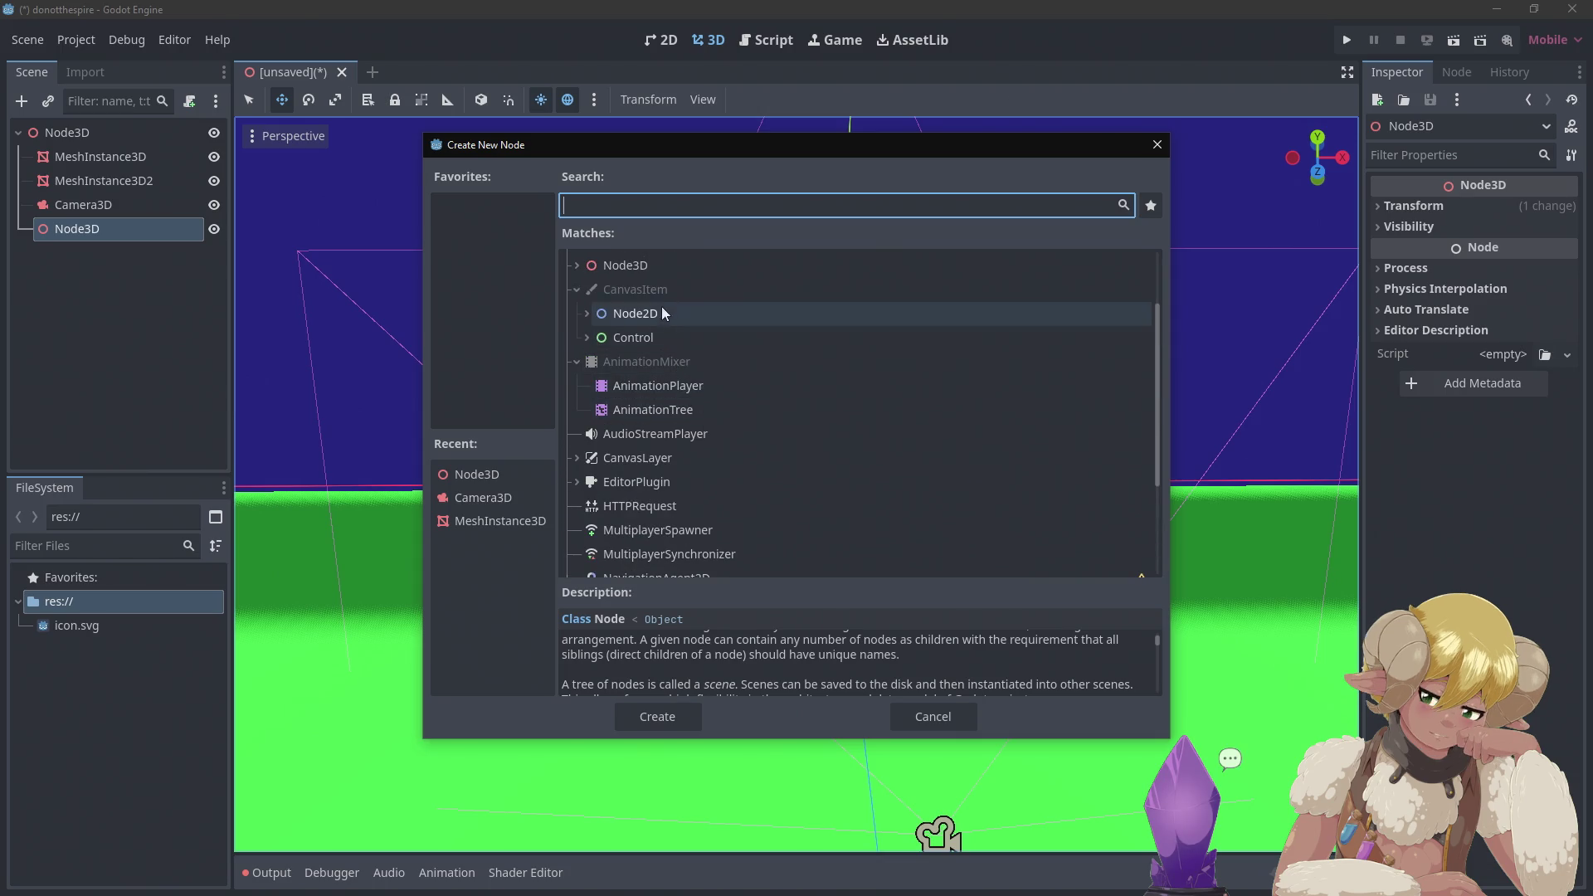
{"action": "left_click", "coordinate": [575, 265]}
{"action": "scroll", "coordinate": [719, 349], "scroll_direction": "down", "scroll_amount": 2}
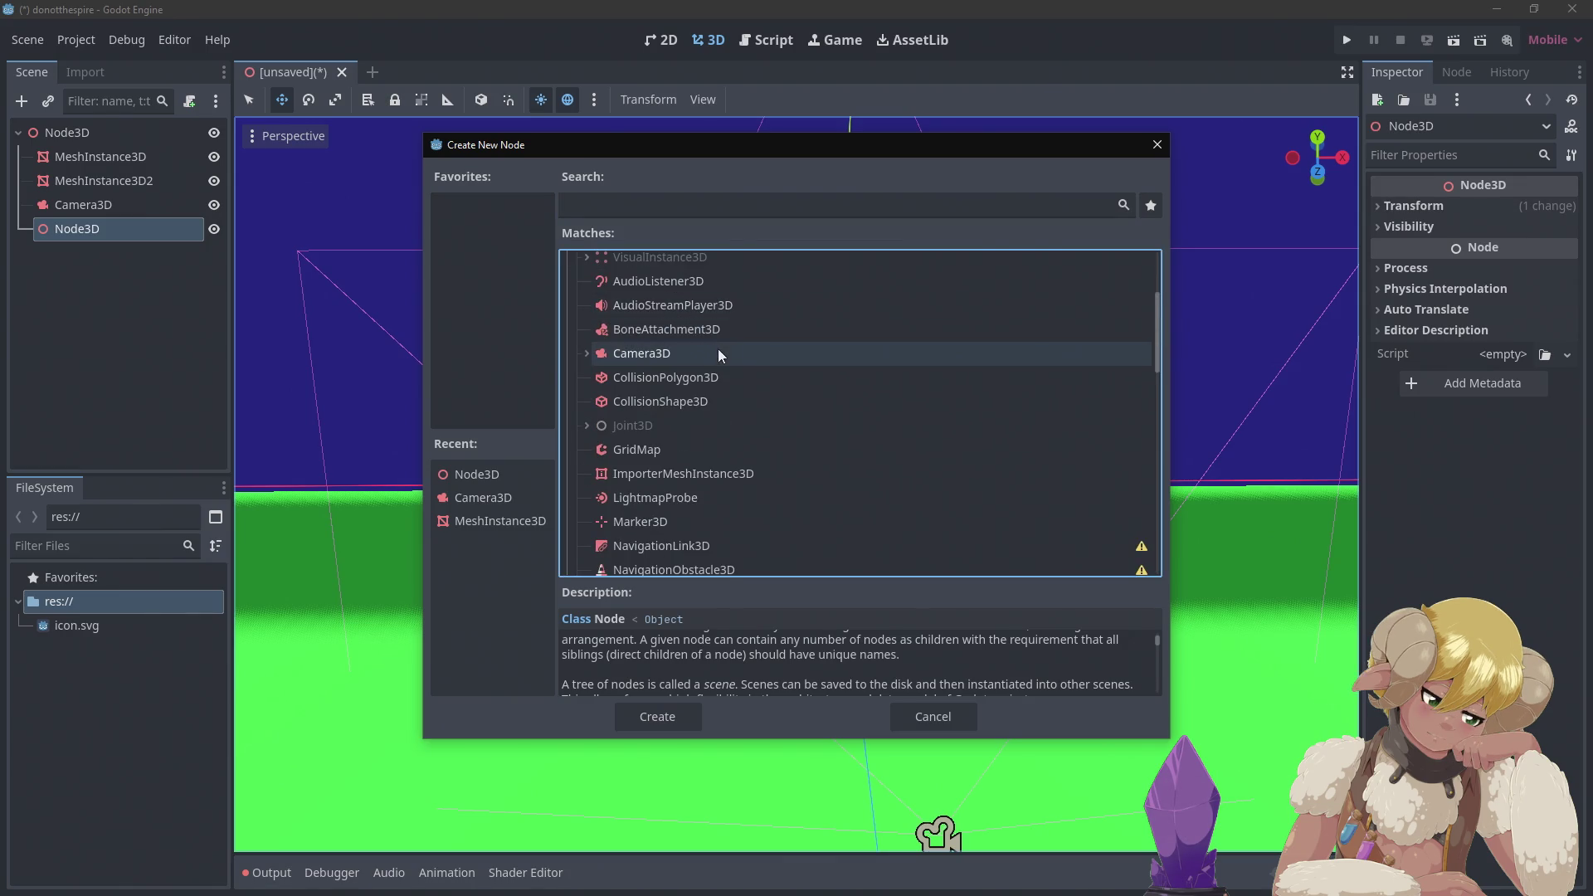
{"action": "scroll", "coordinate": [725, 346], "scroll_direction": "down", "scroll_amount": 2}
{"action": "scroll", "coordinate": [728, 343], "scroll_direction": "down", "scroll_amount": 2}
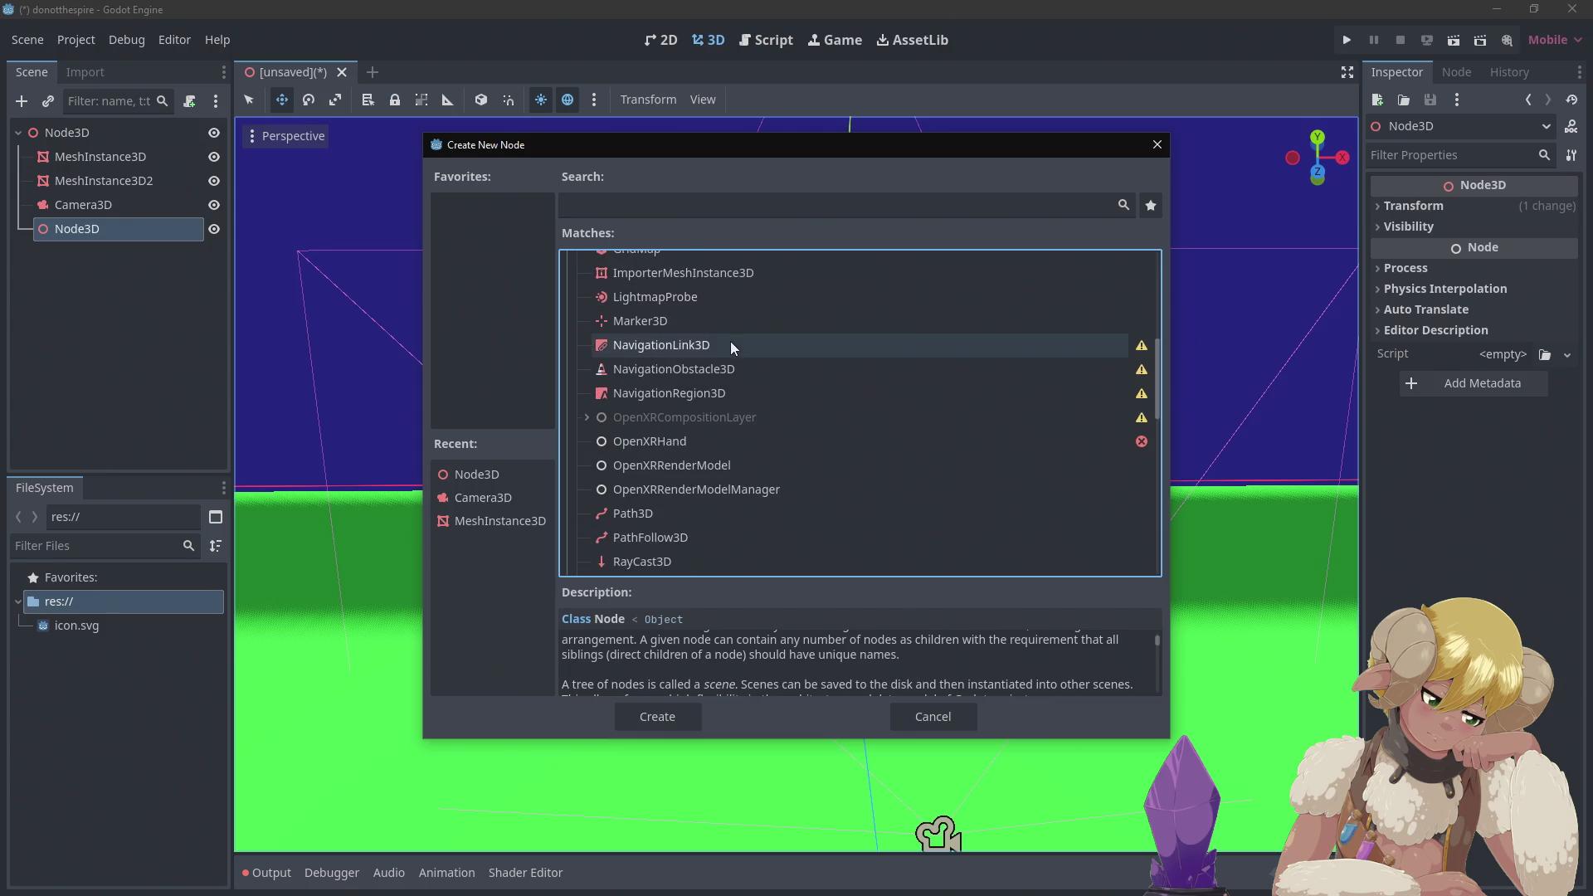
{"action": "scroll", "coordinate": [739, 337], "scroll_direction": "down", "scroll_amount": 6}
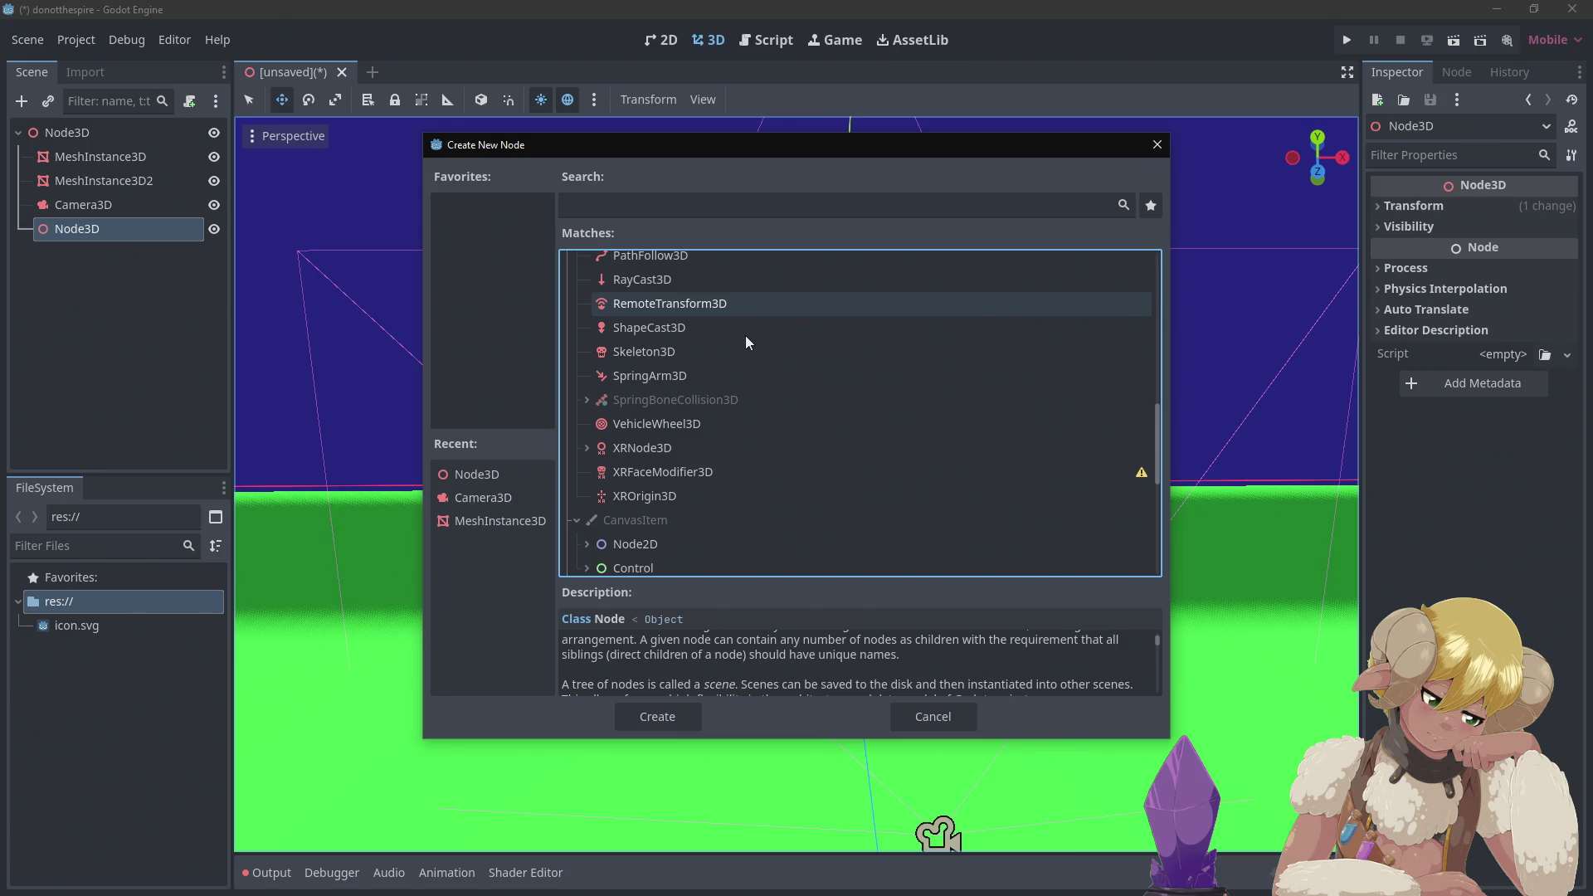
{"action": "scroll", "coordinate": [746, 336], "scroll_direction": "up", "scroll_amount": 6}
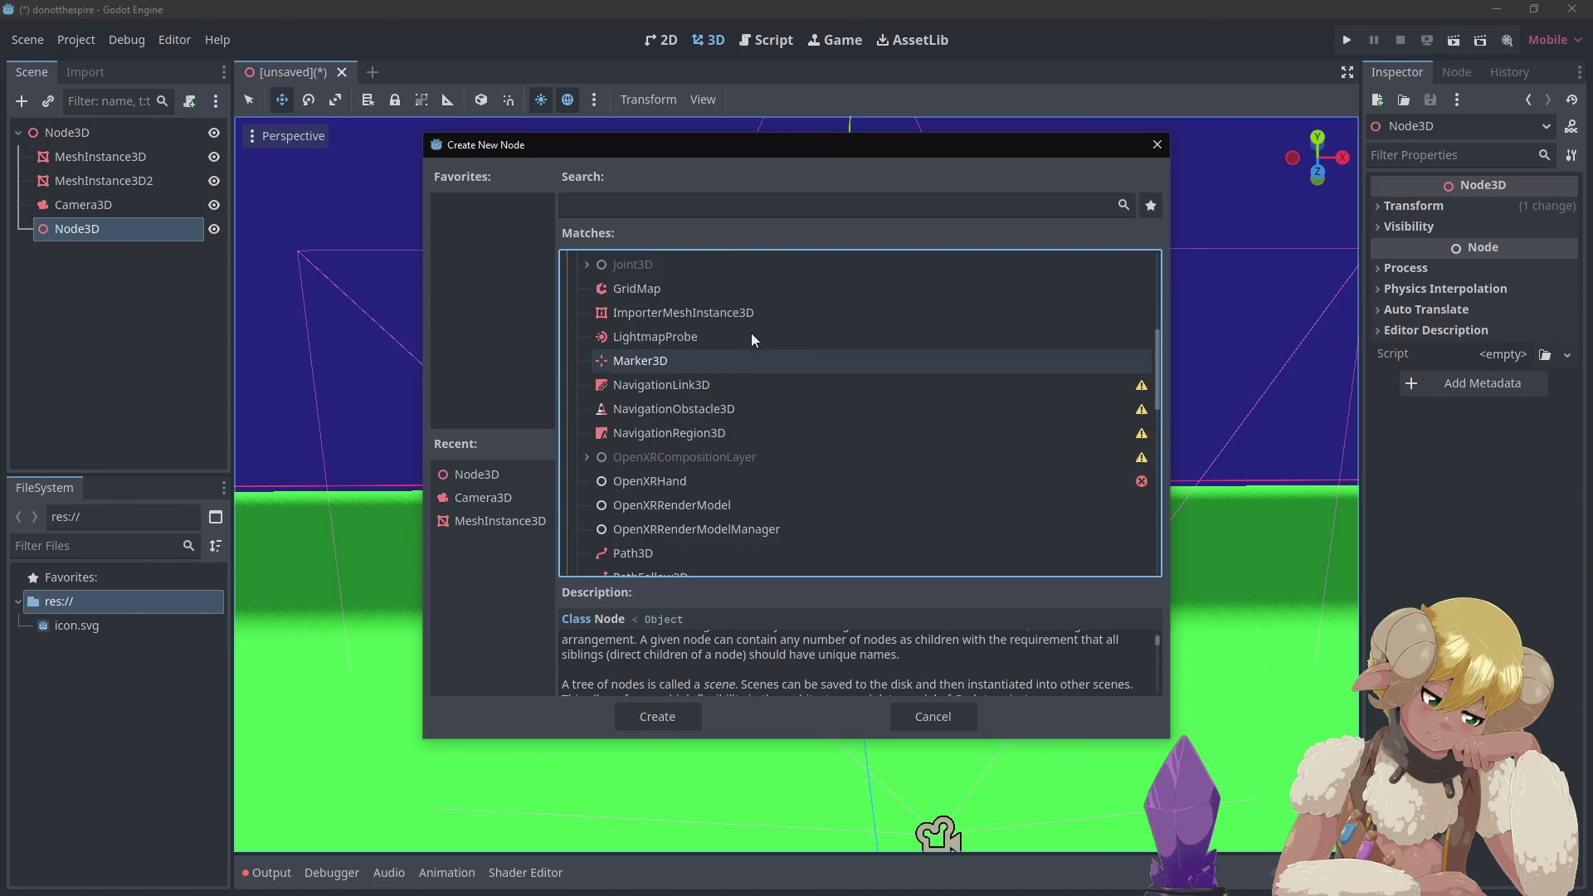
{"action": "scroll", "coordinate": [749, 331], "scroll_direction": "up", "scroll_amount": 2}
{"action": "scroll", "coordinate": [755, 331], "scroll_direction": "up", "scroll_amount": 1}
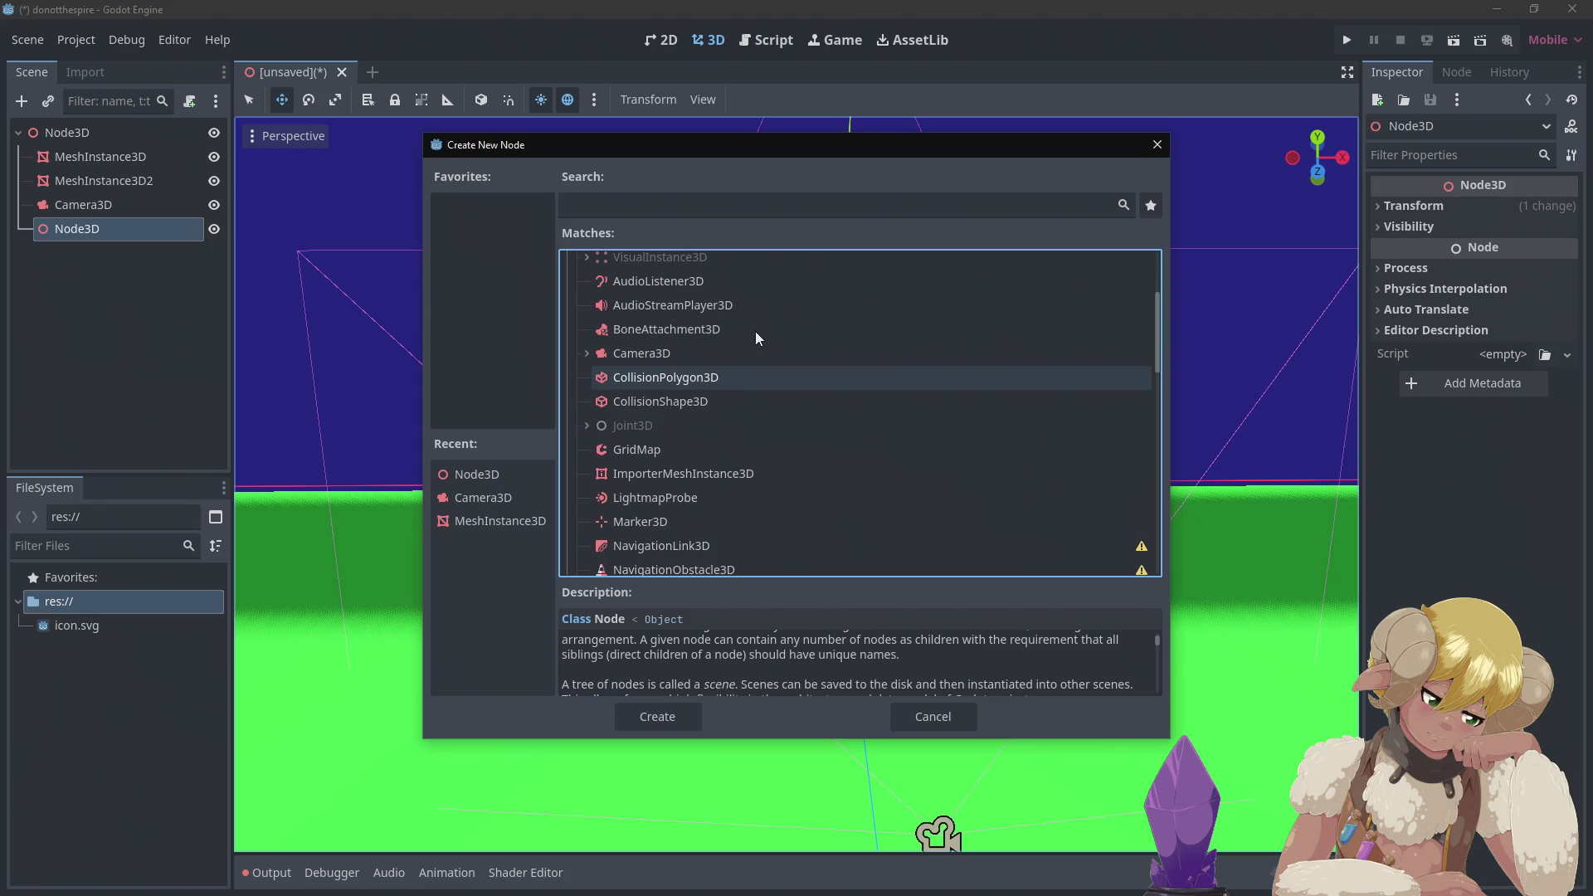
{"action": "left_click", "coordinate": [687, 404]}
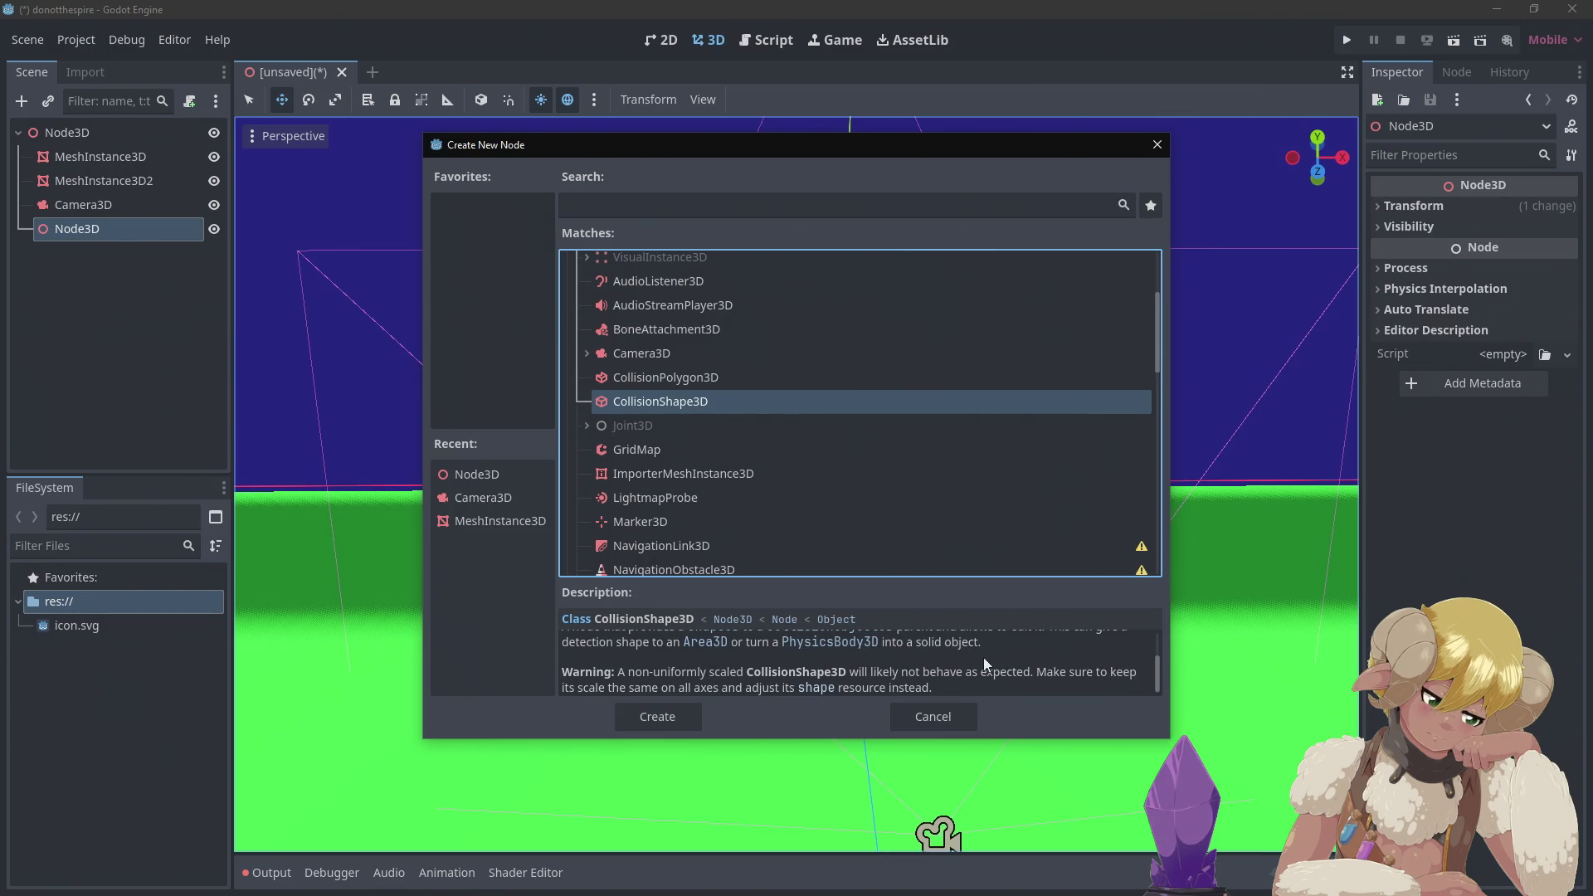
Check the Marker3D description, then create the CollisionShape3D under the Node3D
{"action": "scroll", "coordinate": [982, 659], "scroll_direction": "up", "scroll_amount": 3}
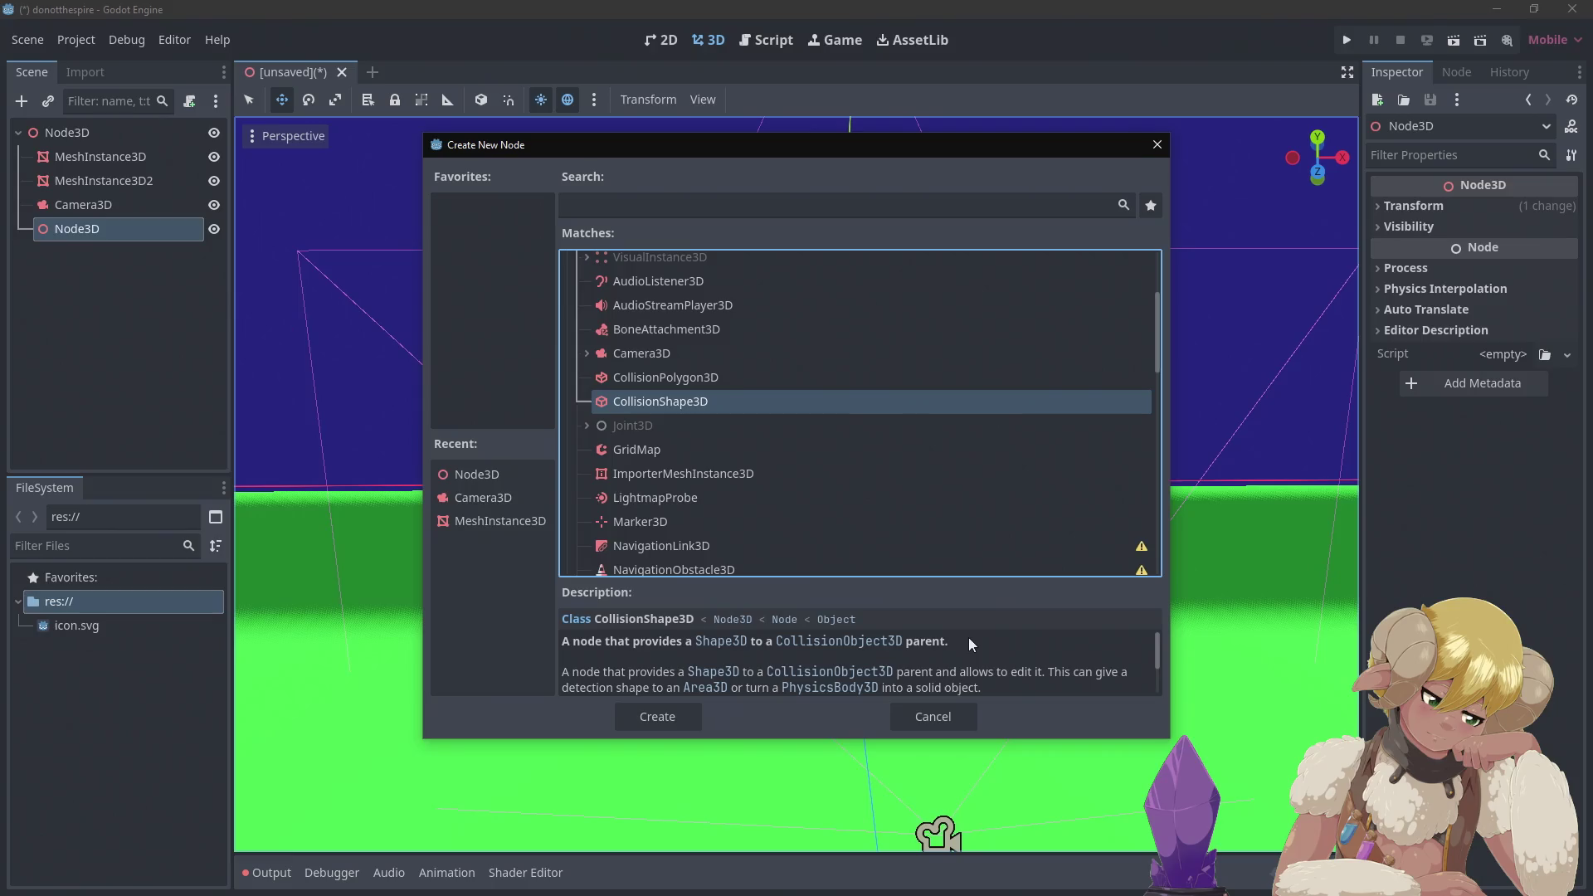
{"action": "scroll", "coordinate": [968, 639], "scroll_direction": "down", "scroll_amount": 3}
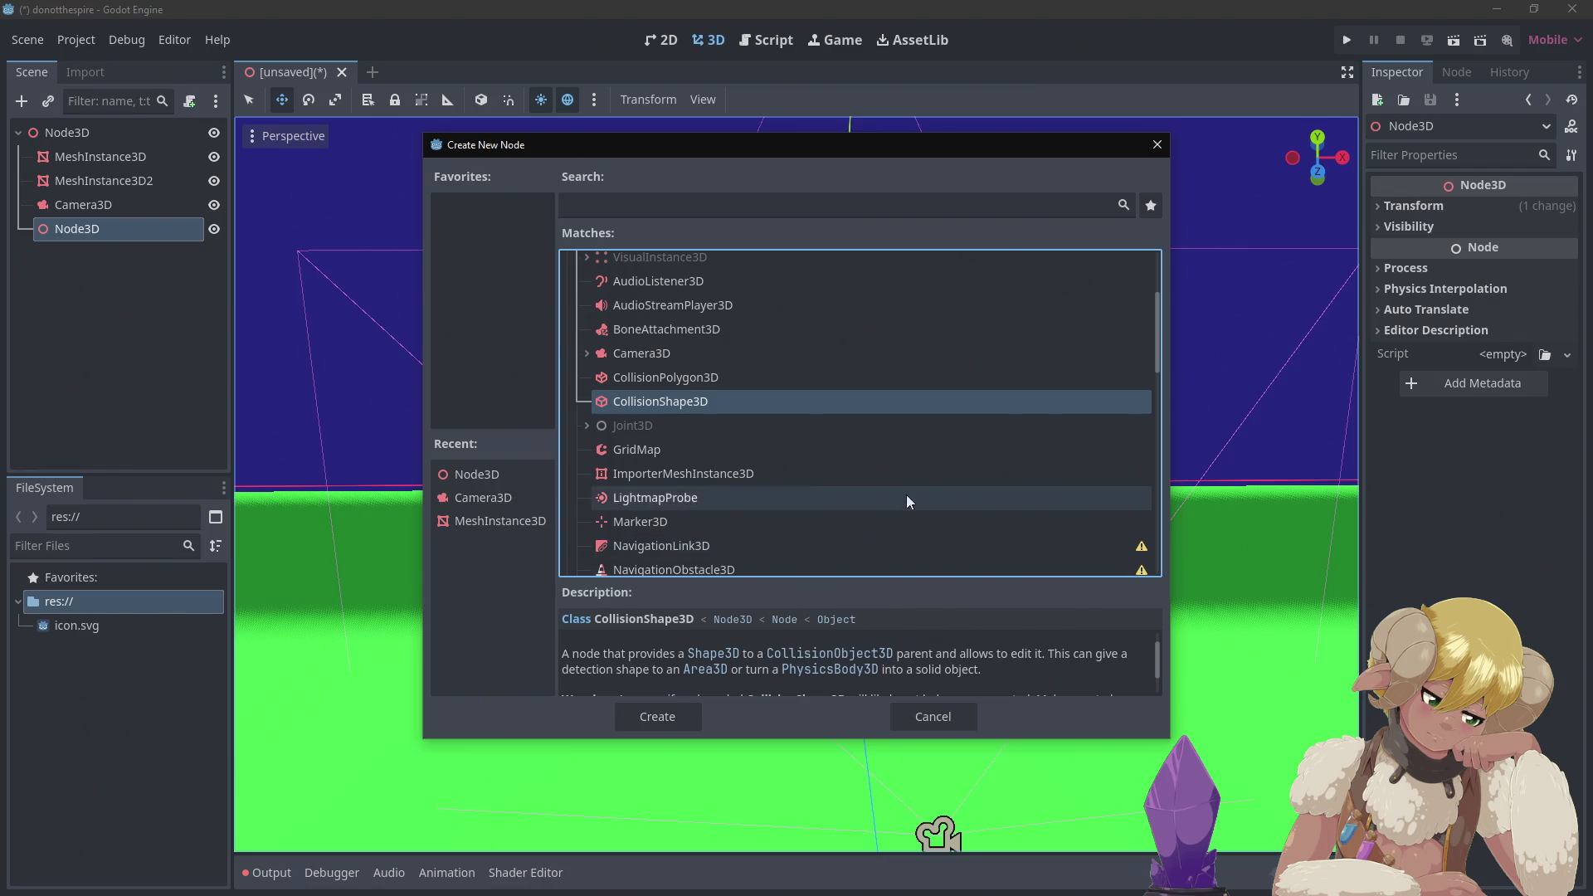
{"action": "scroll", "coordinate": [878, 495], "scroll_direction": "up", "scroll_amount": 3}
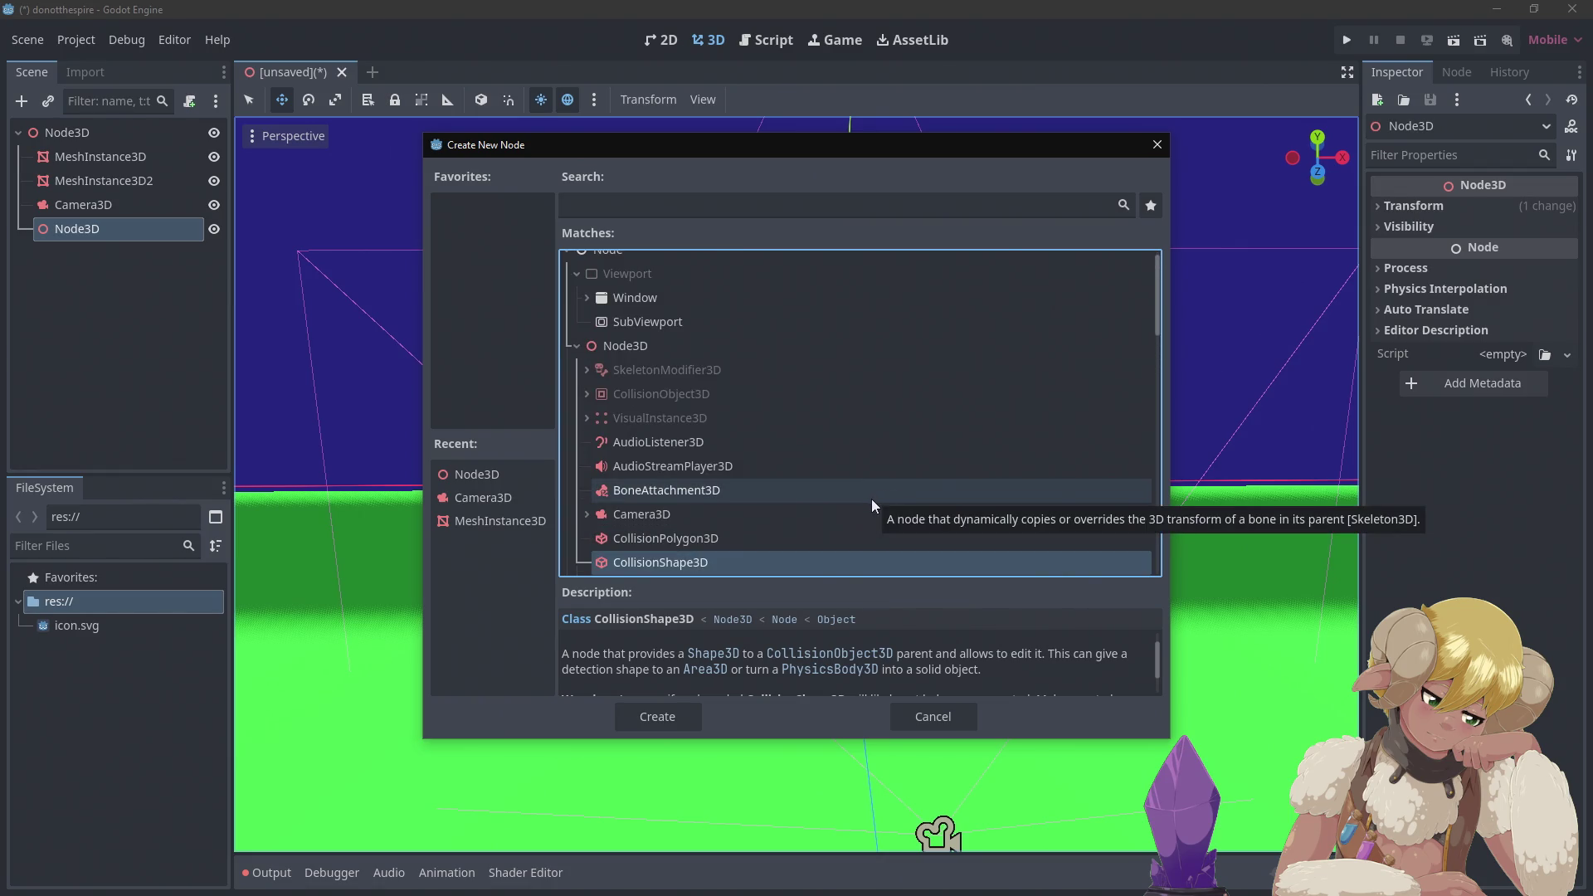
{"action": "scroll", "coordinate": [871, 499], "scroll_direction": "down", "scroll_amount": 2}
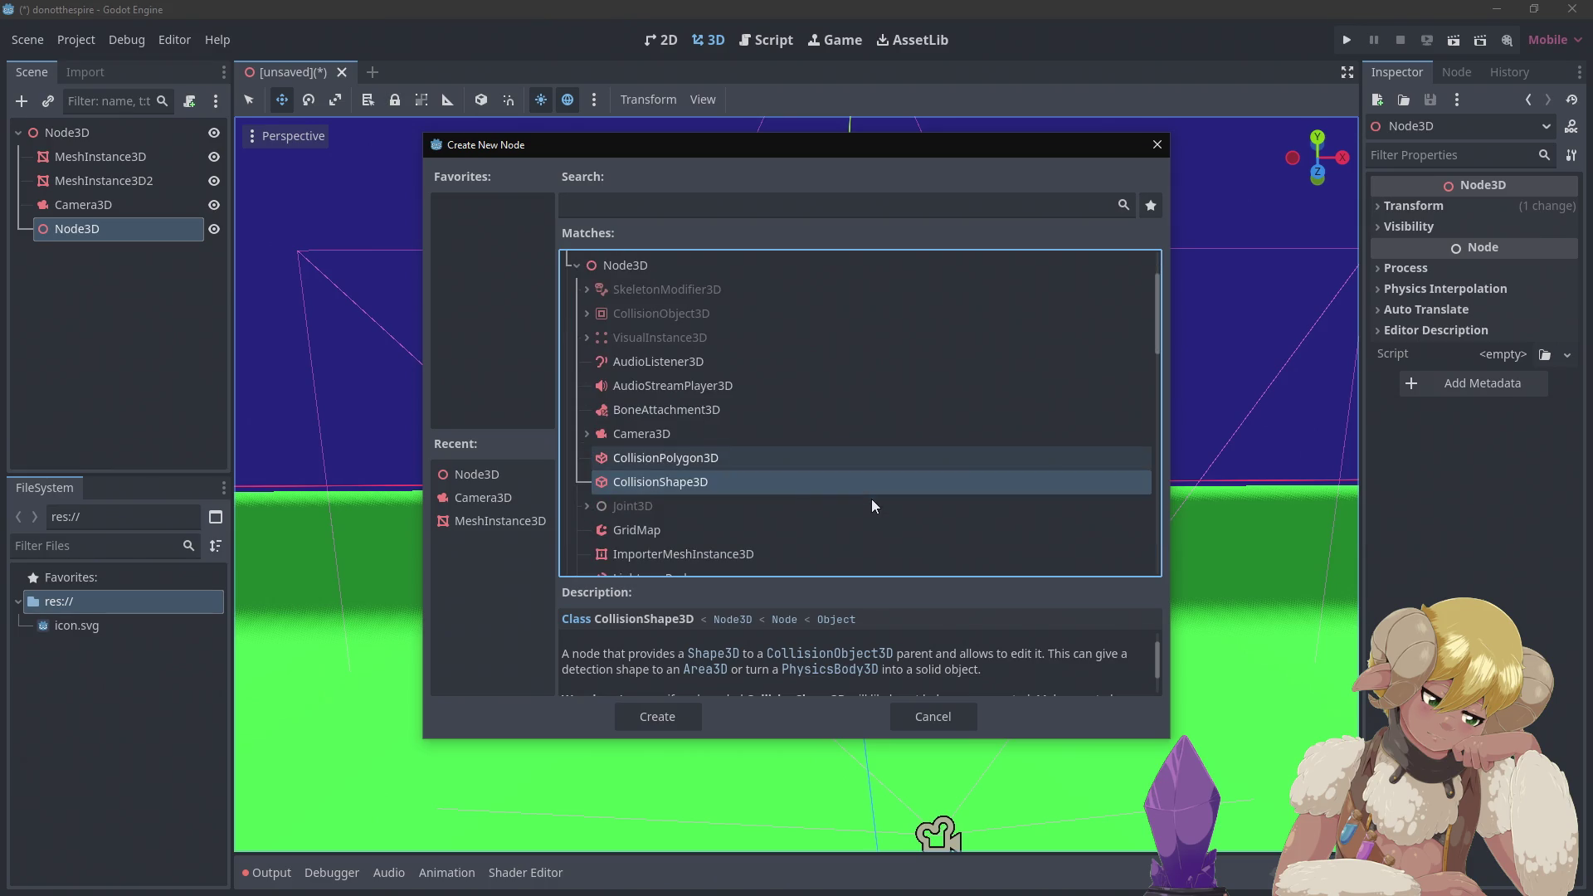
{"action": "scroll", "coordinate": [865, 500], "scroll_direction": "down", "scroll_amount": 1}
{"action": "scroll", "coordinate": [863, 501], "scroll_direction": "down", "scroll_amount": 1}
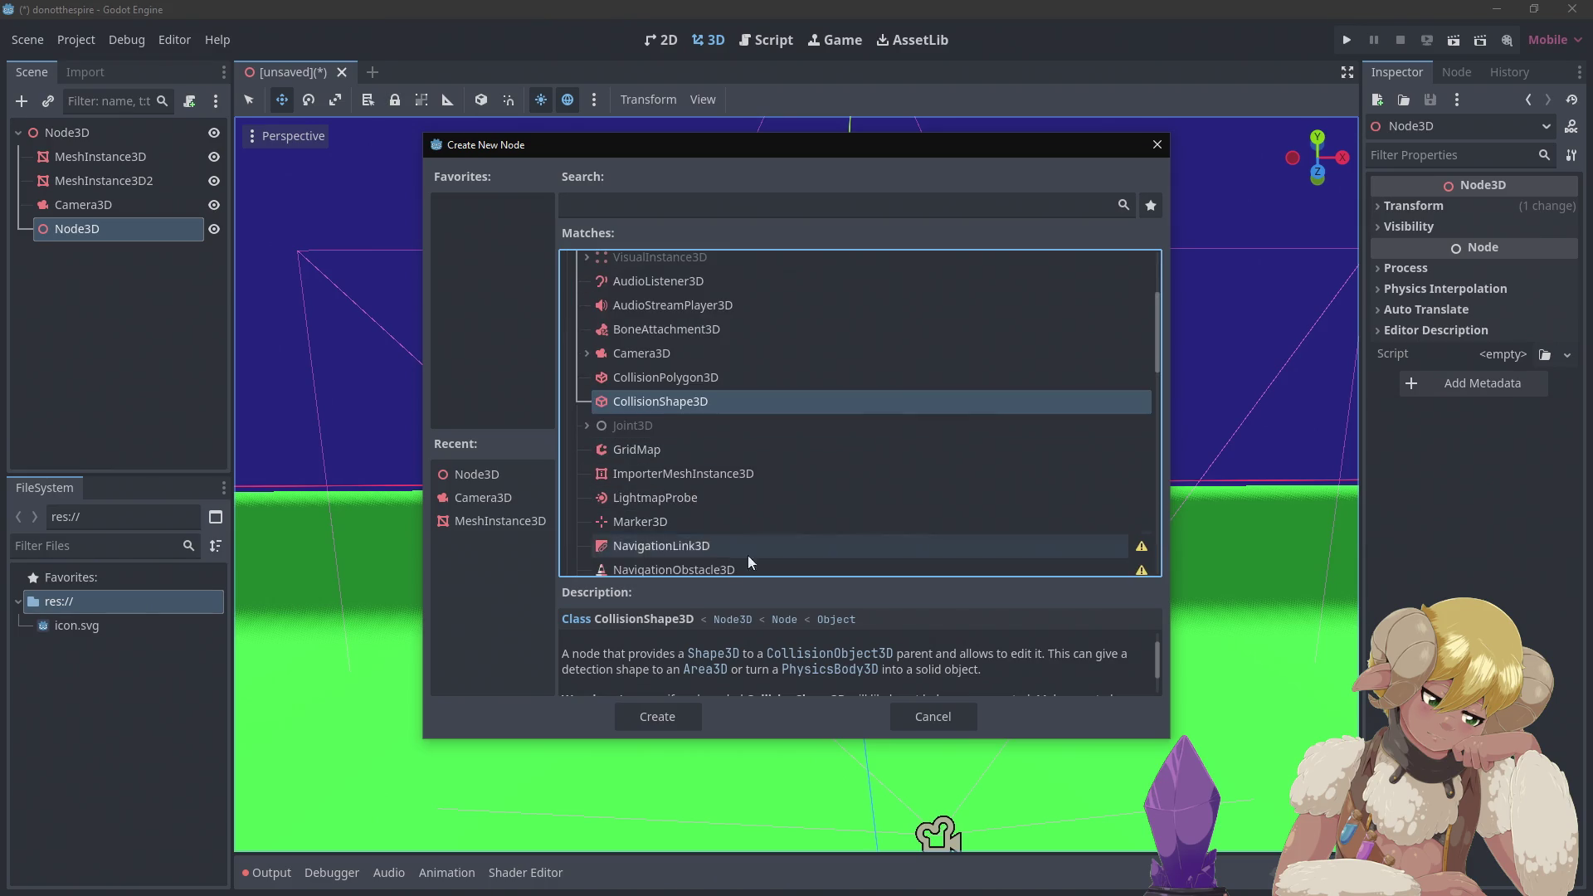
{"action": "left_click", "coordinate": [719, 521]}
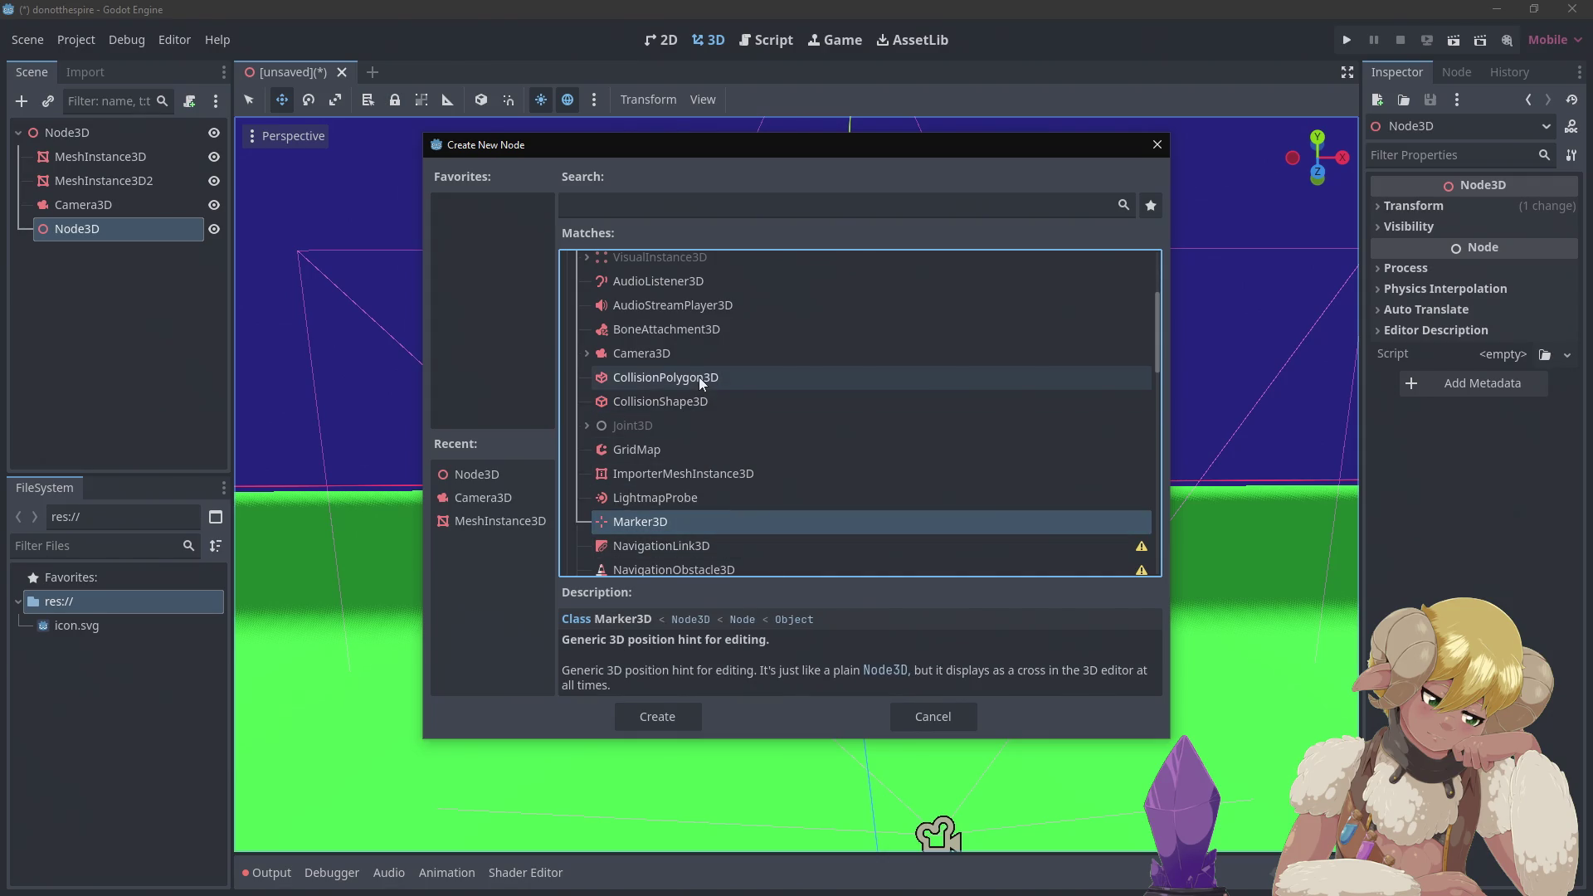
{"action": "left_click", "coordinate": [693, 405]}
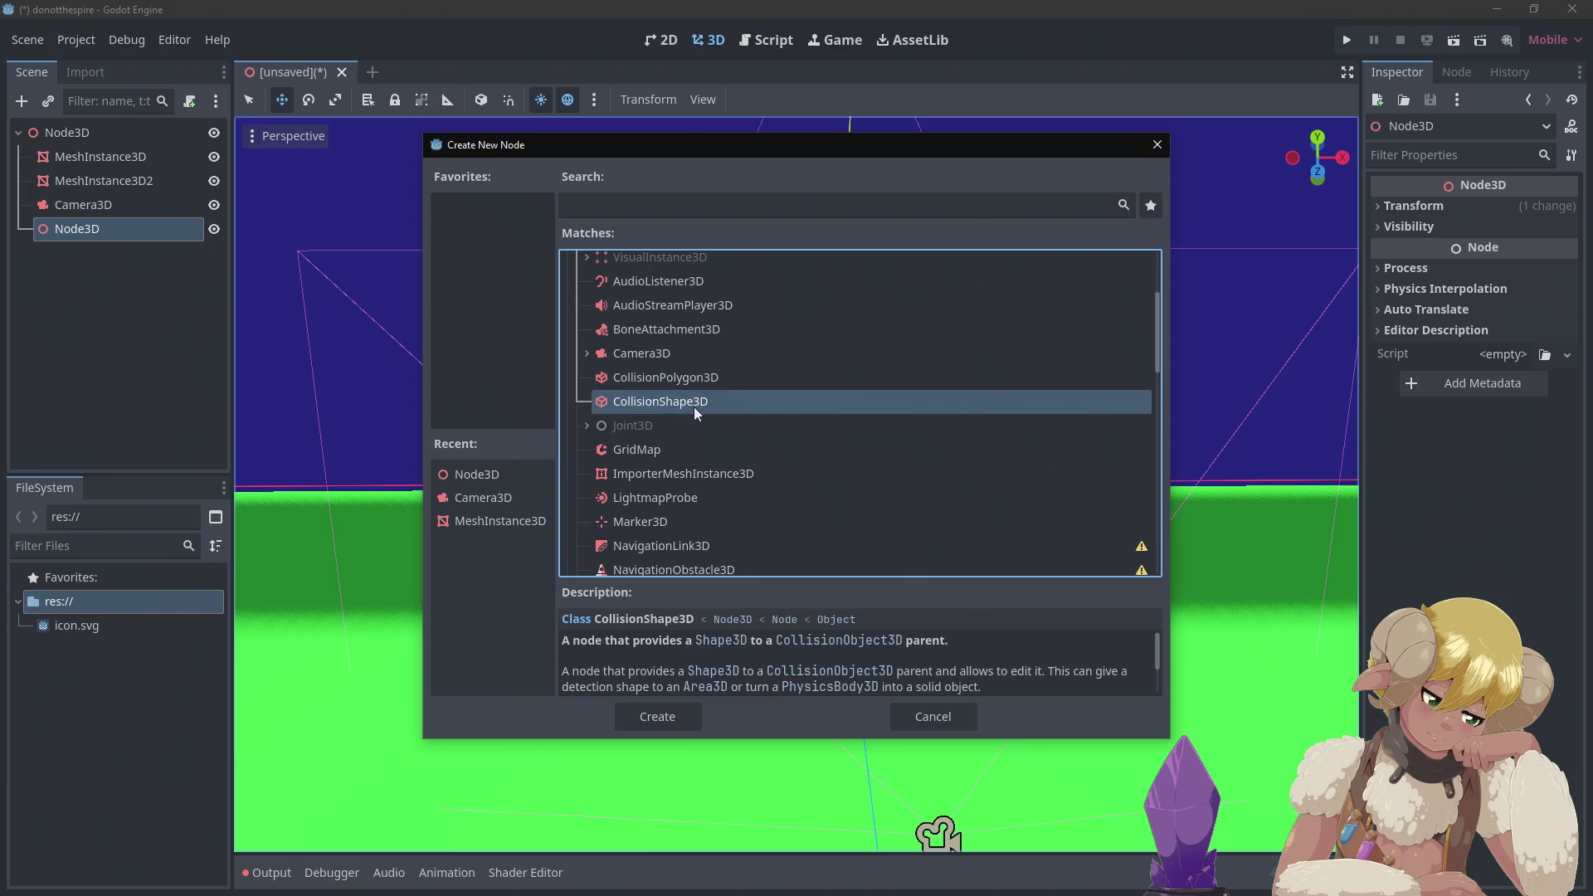
{"action": "left_click", "coordinate": [653, 711]}
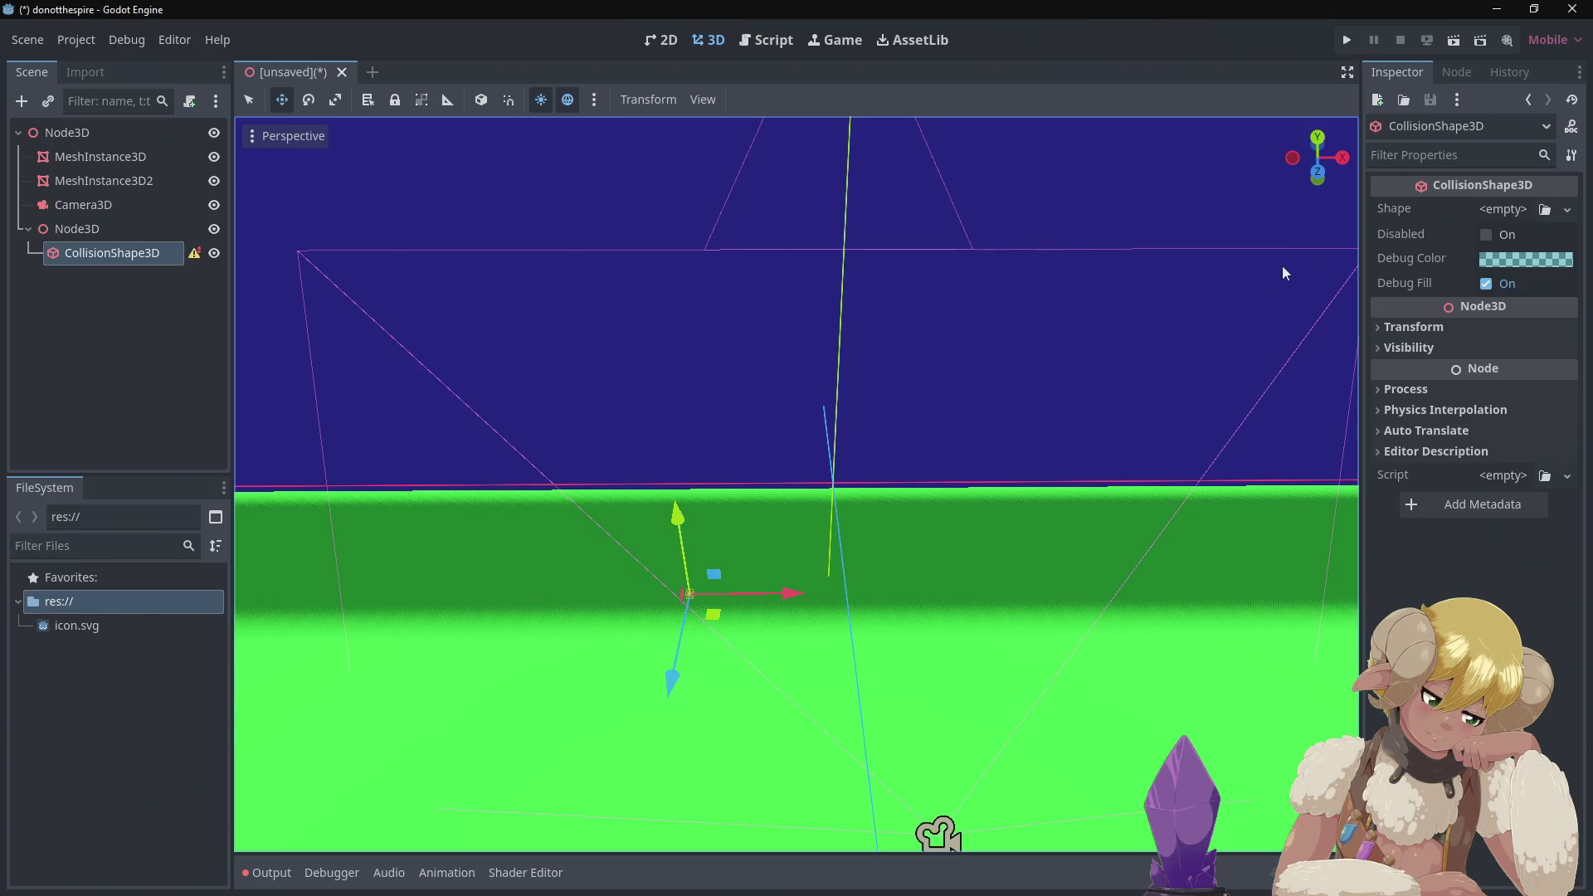
Give the CollisionShape3D a new BoxShape3D, linked scale 0.2, and raise it to about y 0.13
{"action": "left_click", "coordinate": [1491, 209]}
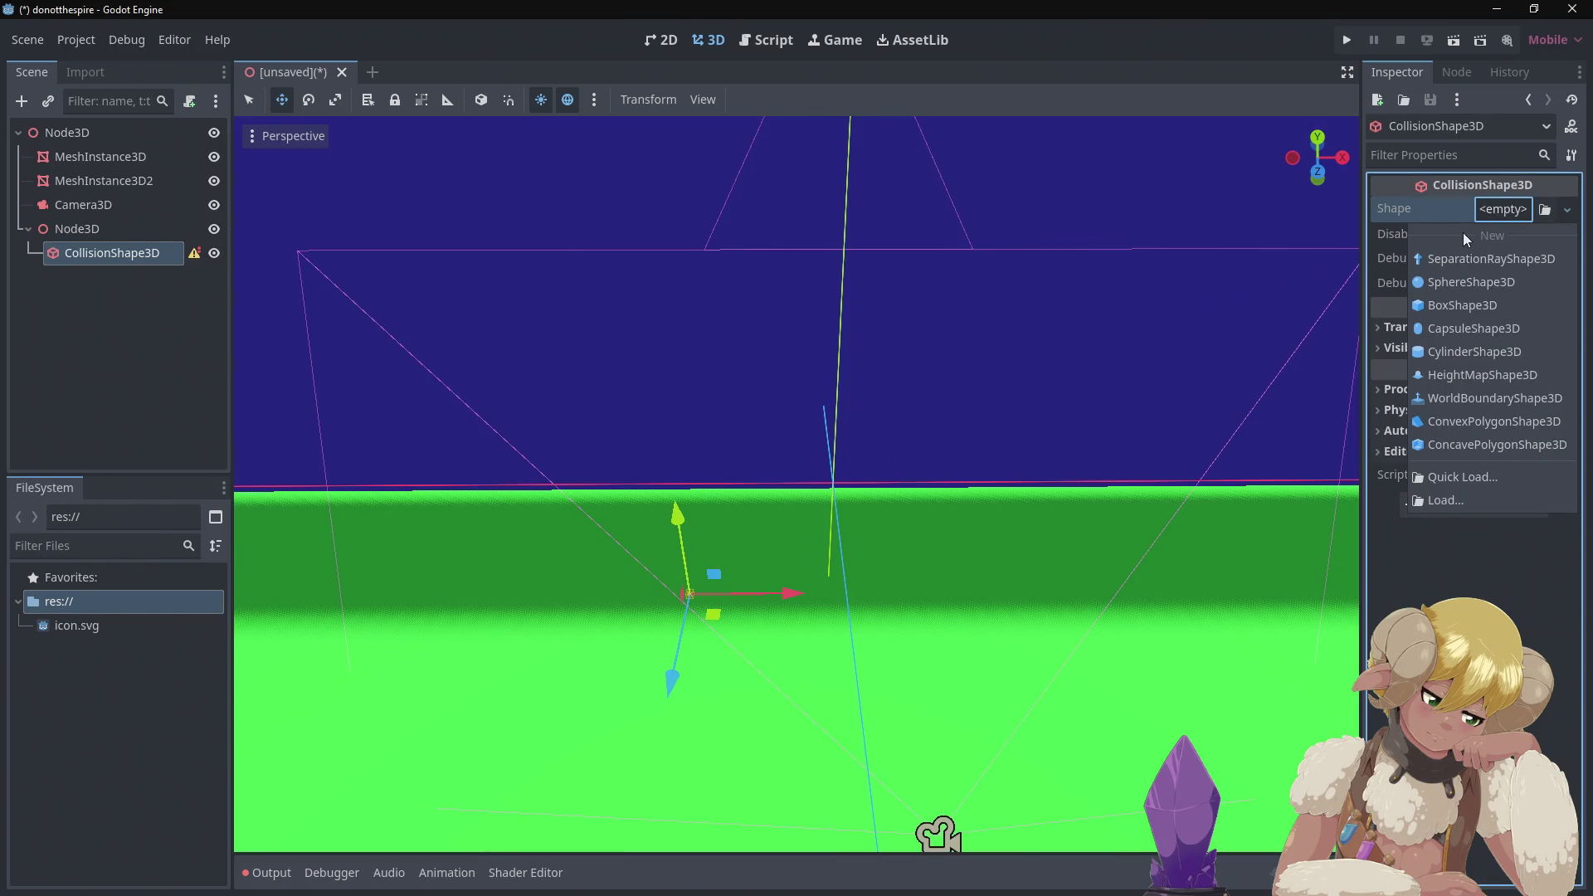
{"action": "left_click", "coordinate": [1462, 306]}
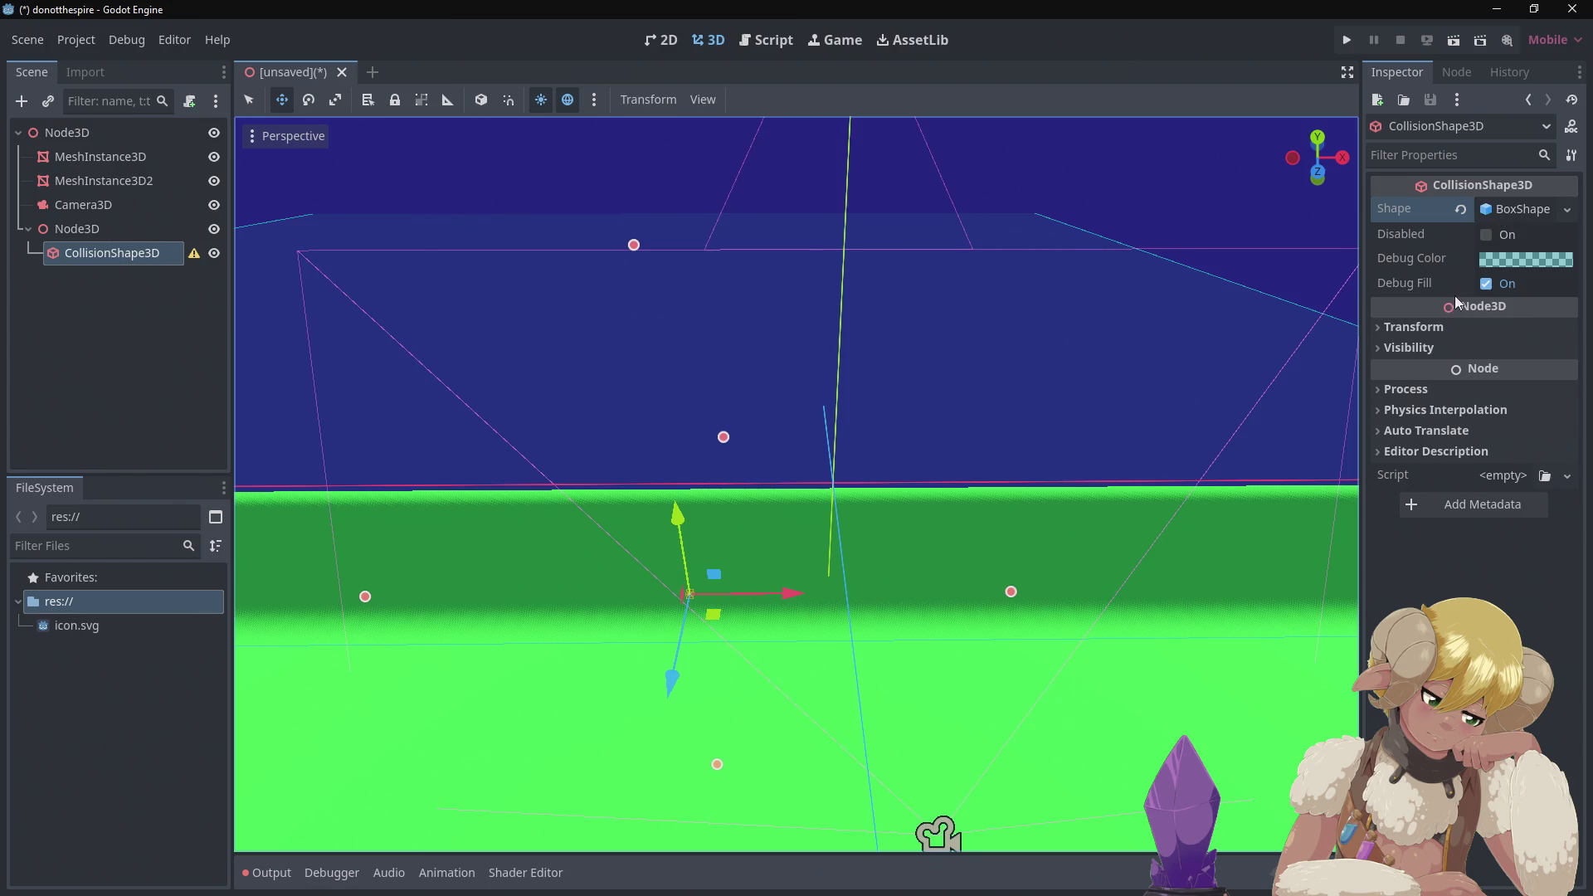
{"action": "left_click", "coordinate": [1439, 328]}
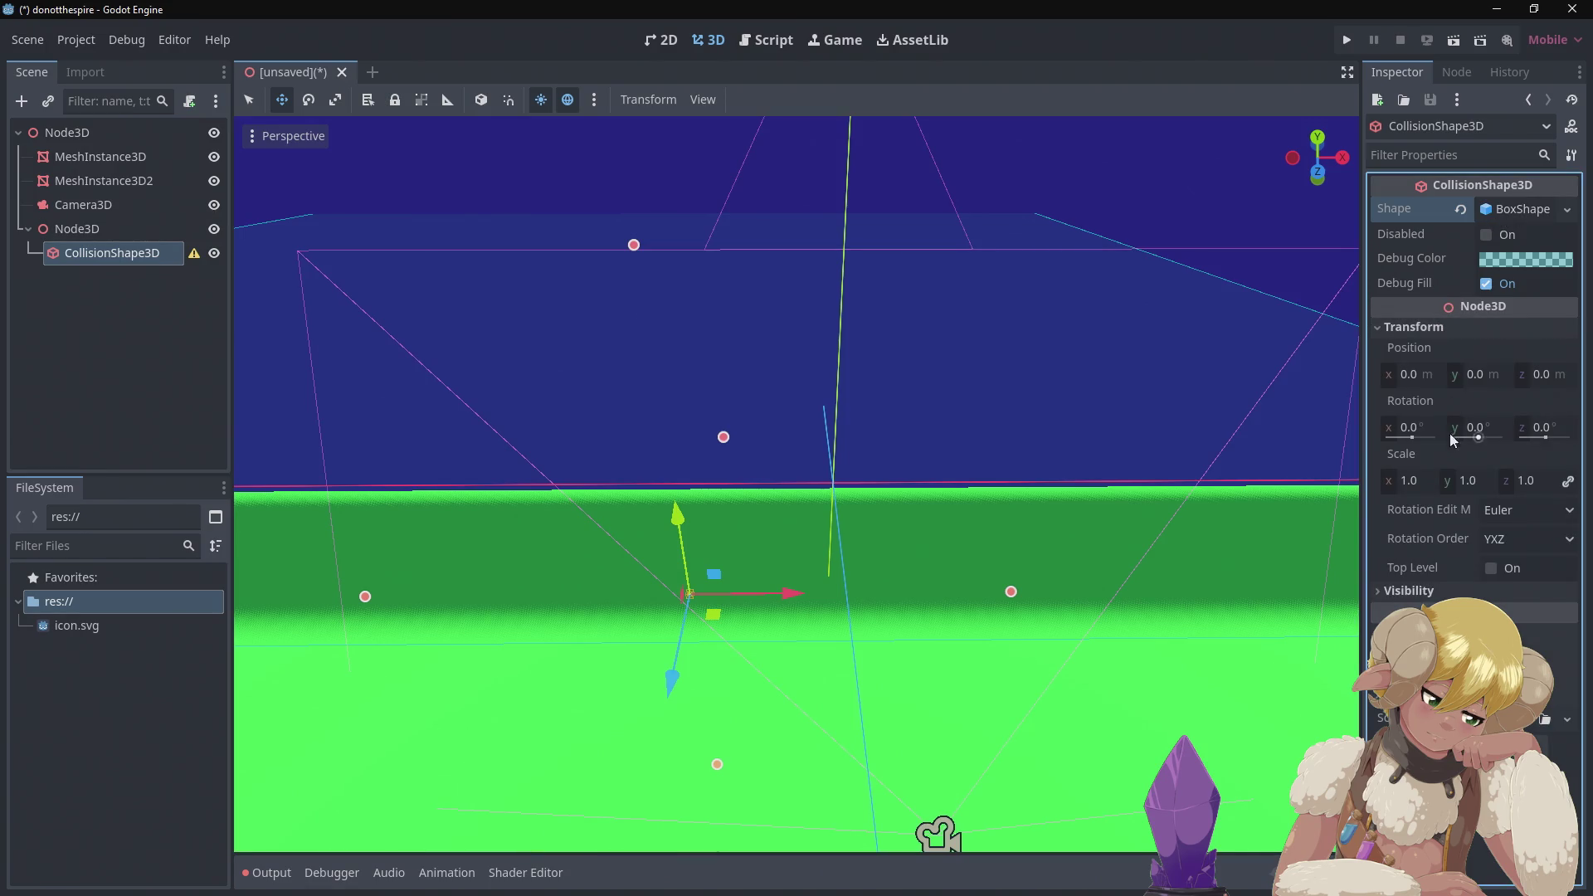
{"action": "left_click", "coordinate": [1413, 481]}
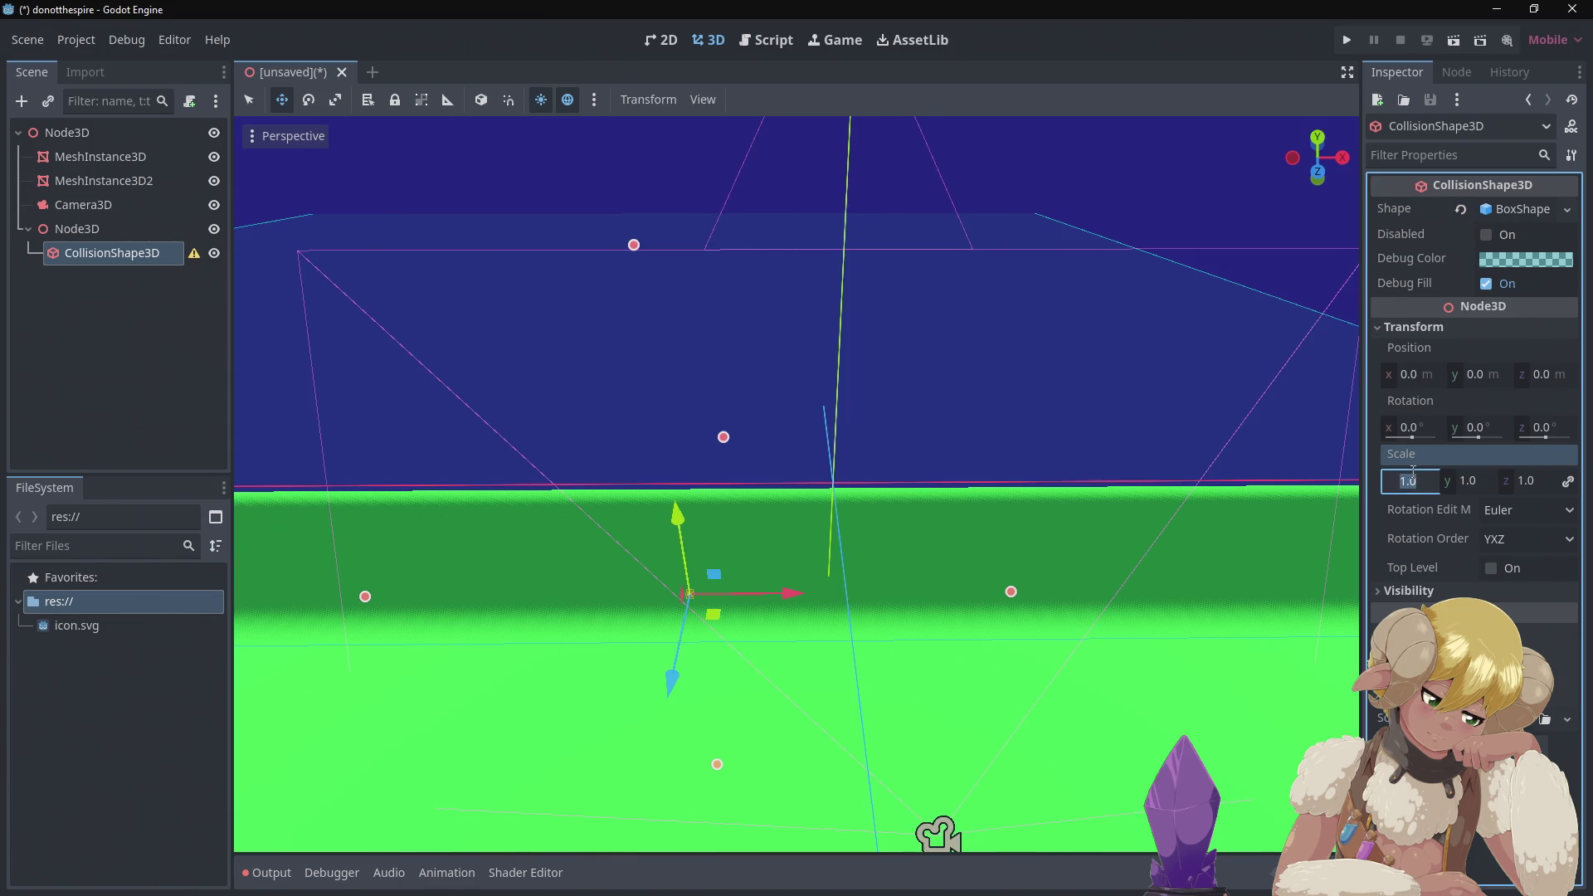
{"action": "type", "text": "0.2"}
{"action": "key", "text": "Return"}
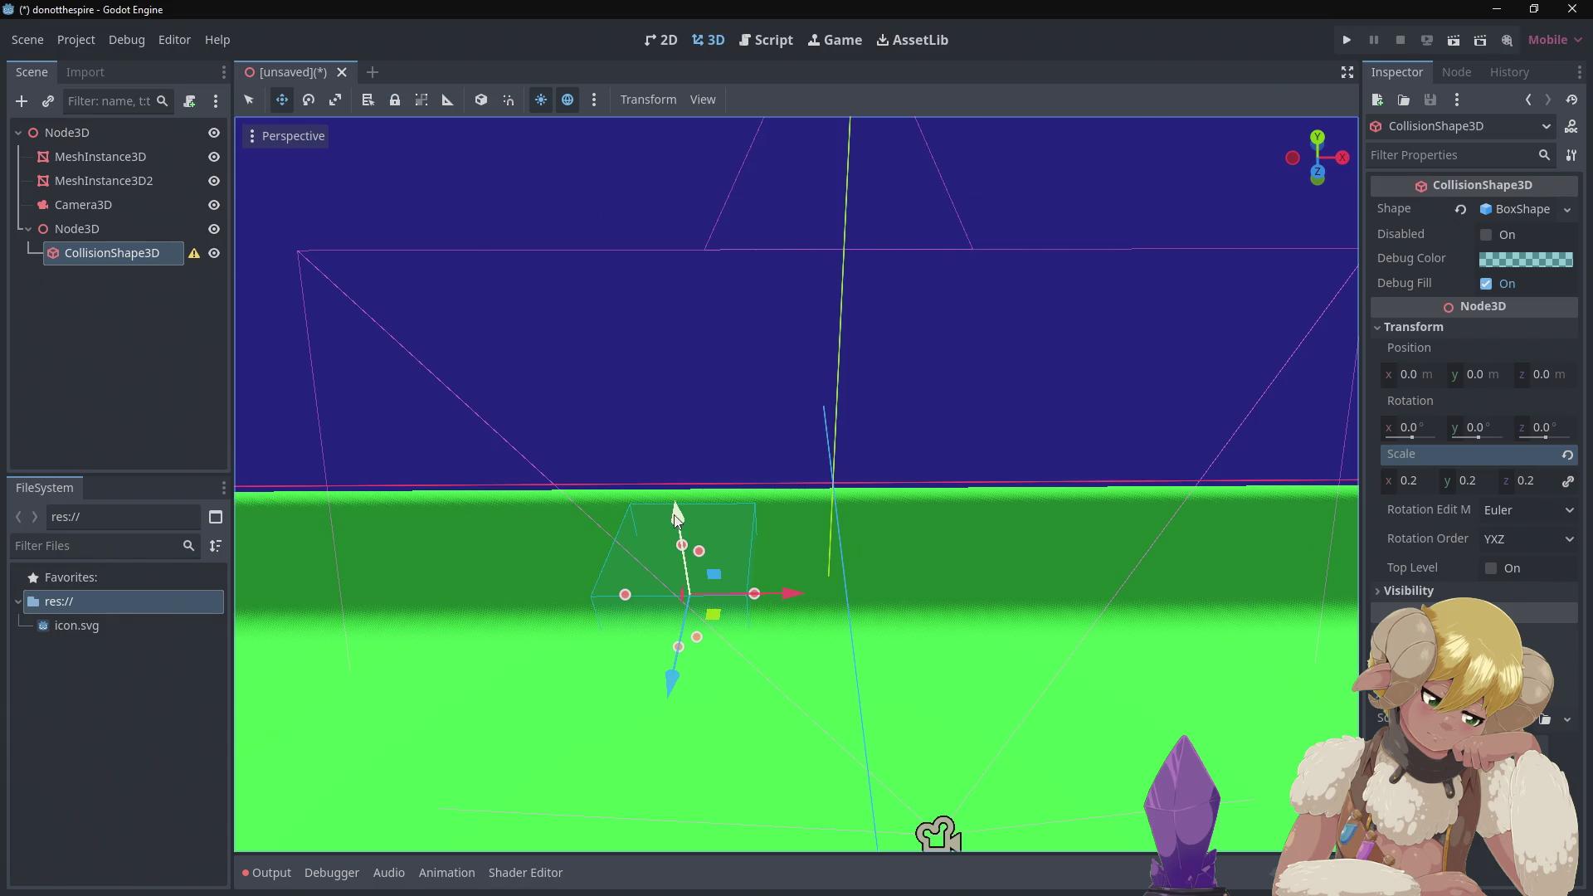
{"action": "mouse_move", "coordinate": [676, 516]}
{"action": "left_mouse_down"}
{"action": "mouse_move", "coordinate": [661, 416]}
{"action": "mouse_move", "coordinate": [662, 437]}
{"action": "left_mouse_up"}
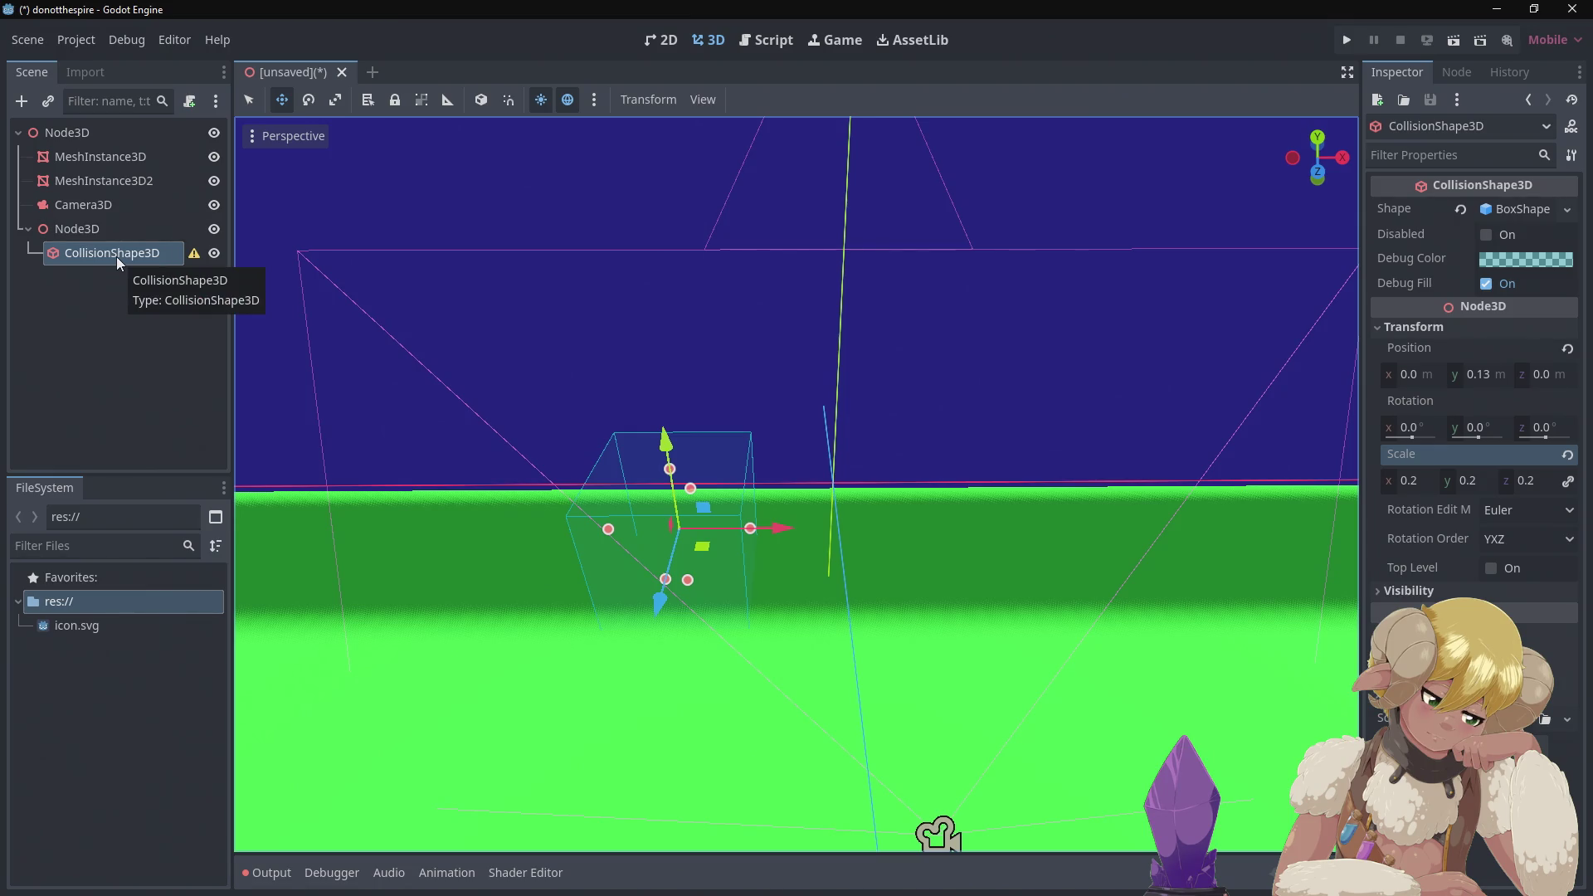
{"action": "mouse_move", "coordinate": [201, 258]}
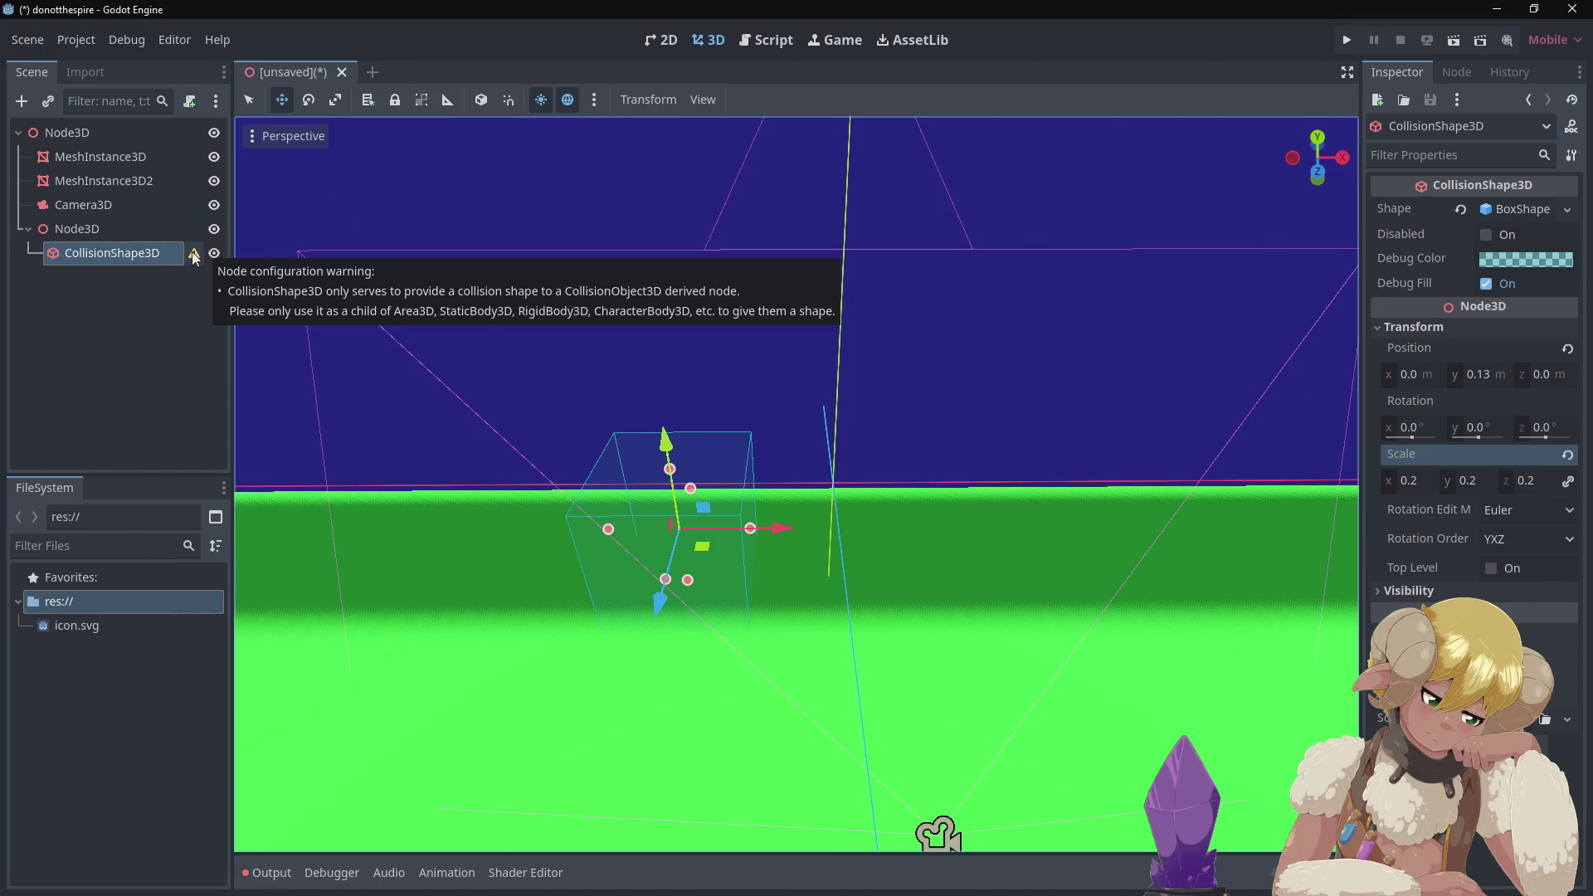
{"action": "right_click", "coordinate": [130, 260]}
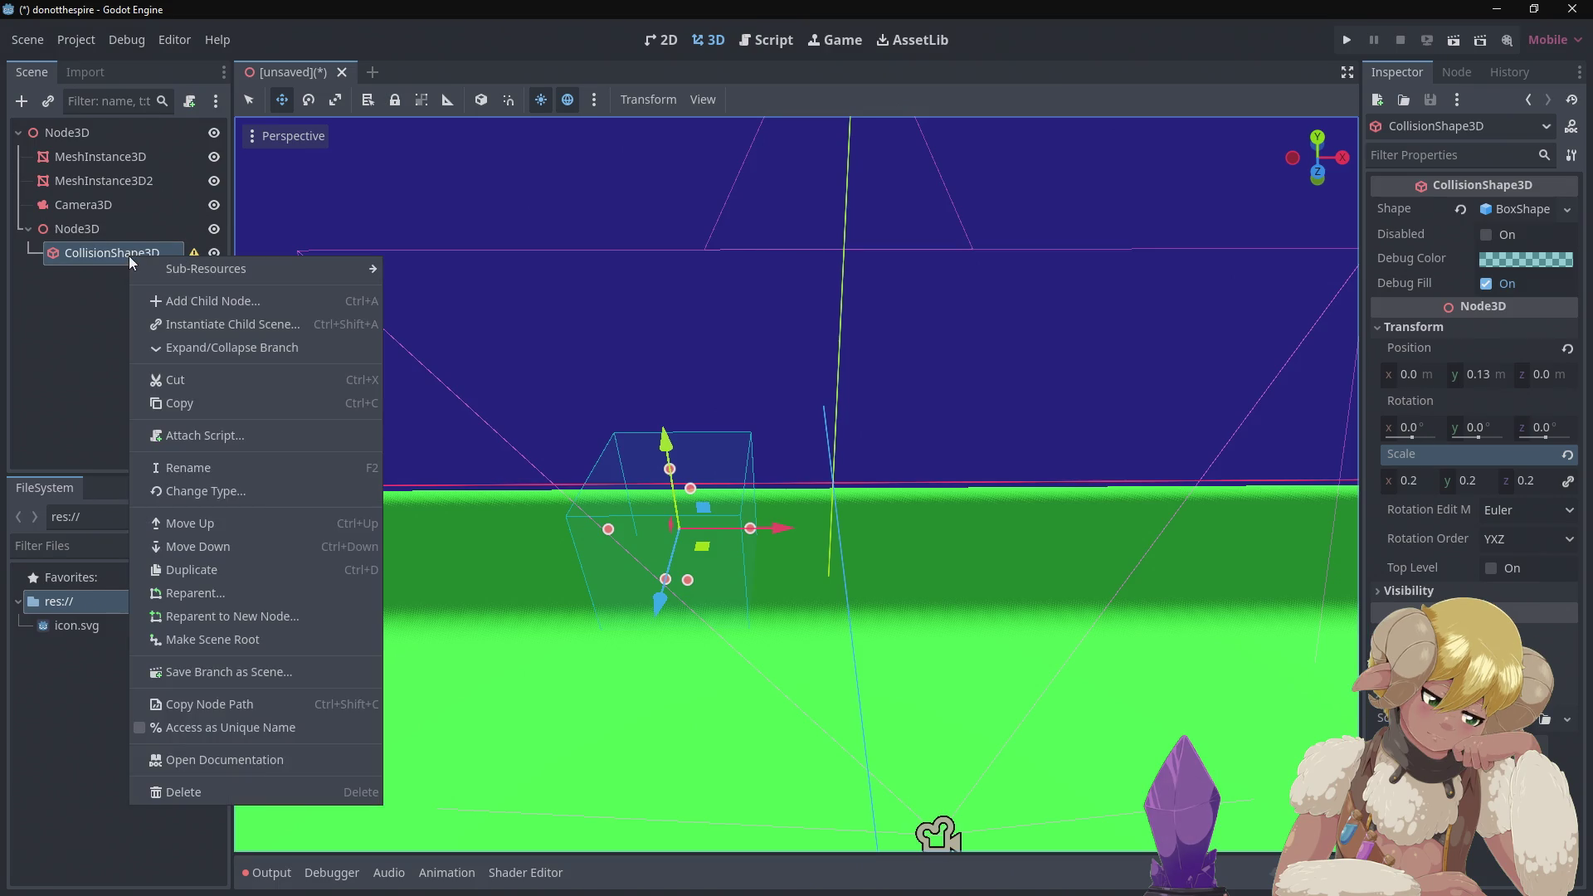
{"action": "left_click", "coordinate": [81, 232]}
{"action": "right_click", "coordinate": [81, 232]}
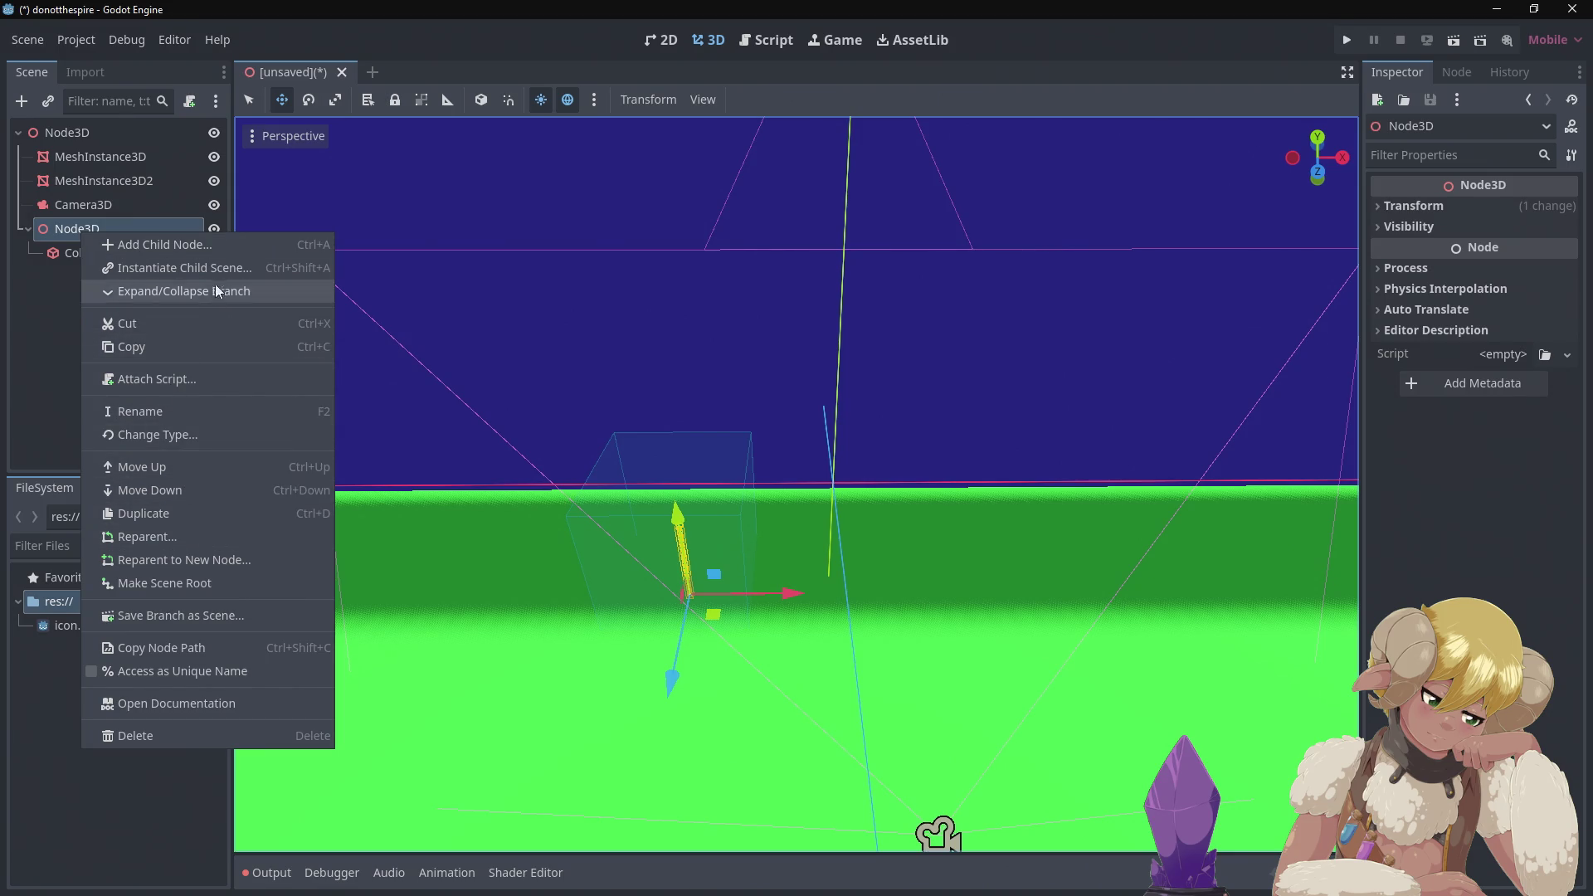
{"action": "left_click", "coordinate": [225, 250]}
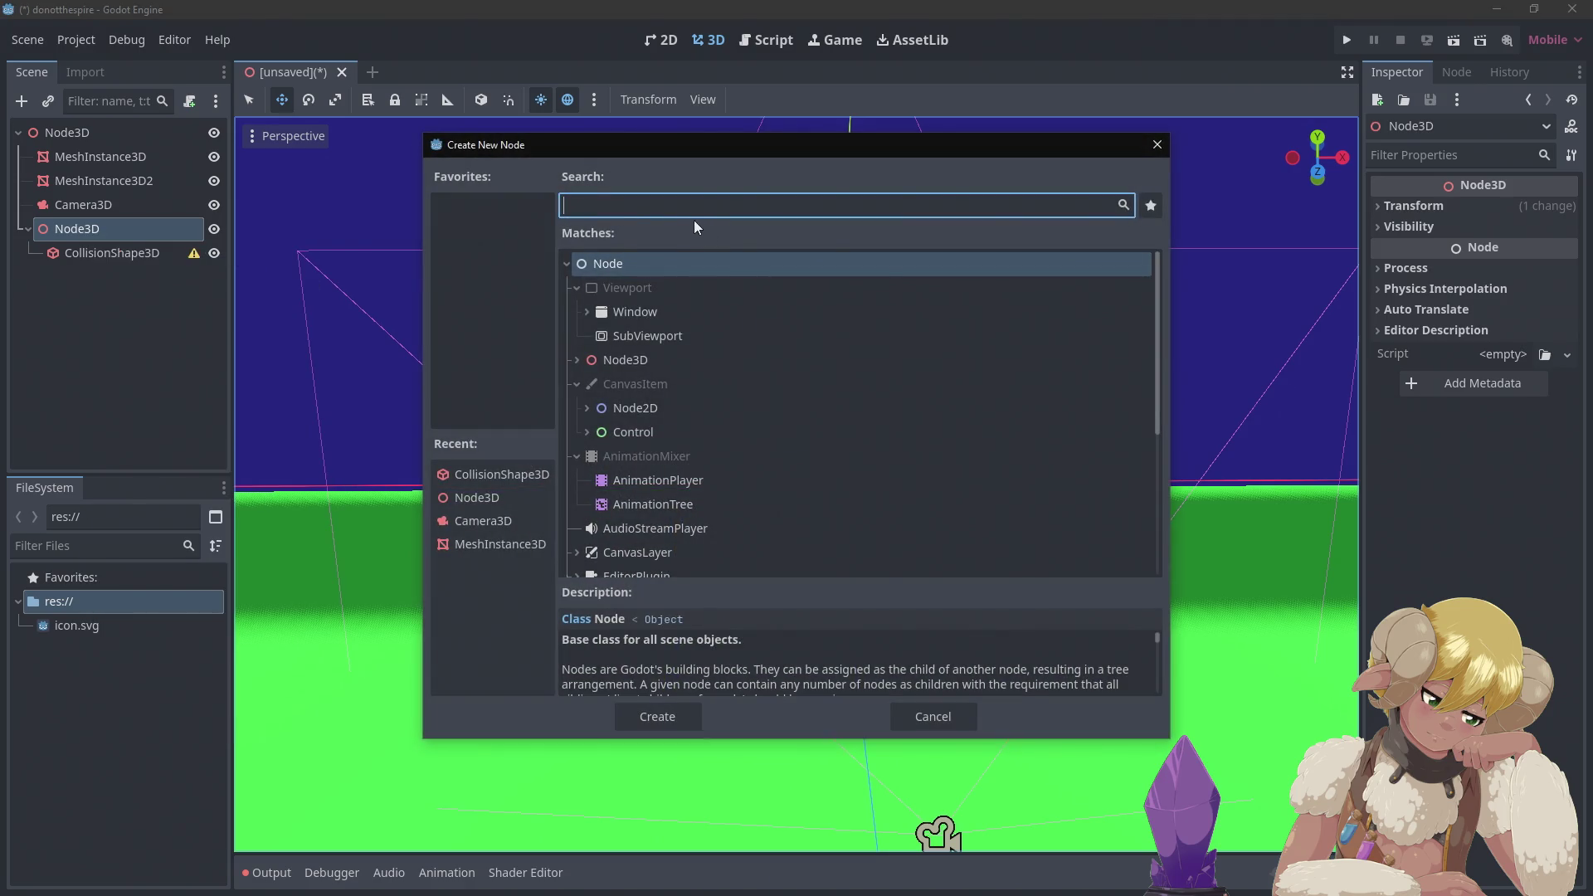
{"action": "type", "text": "ri"}
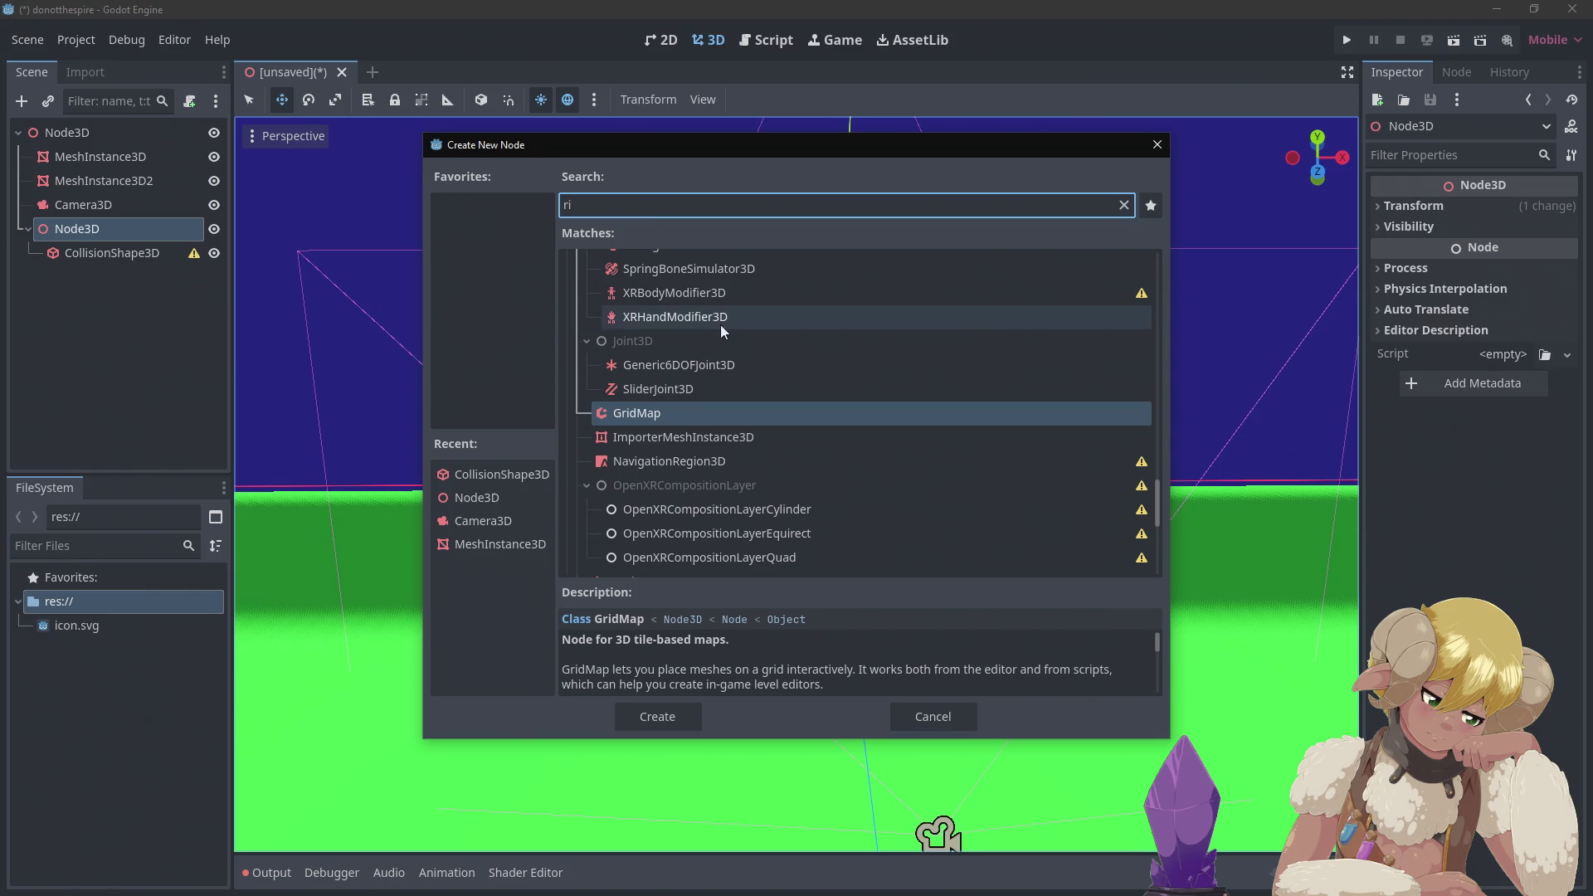
{"action": "type", "text": "g"}
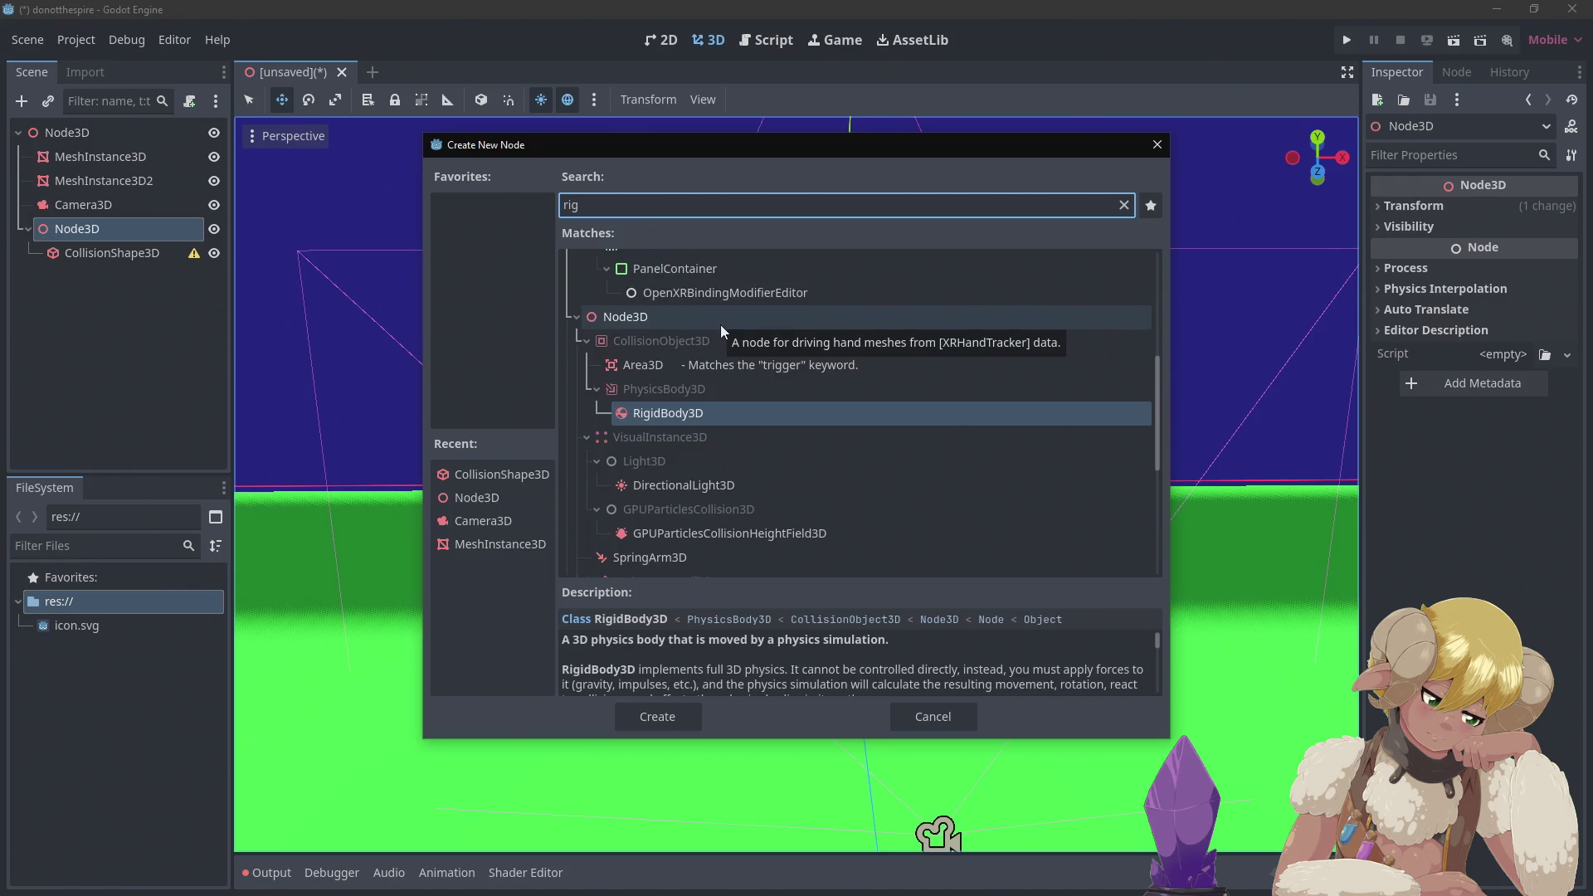
{"action": "type", "text": "i"}
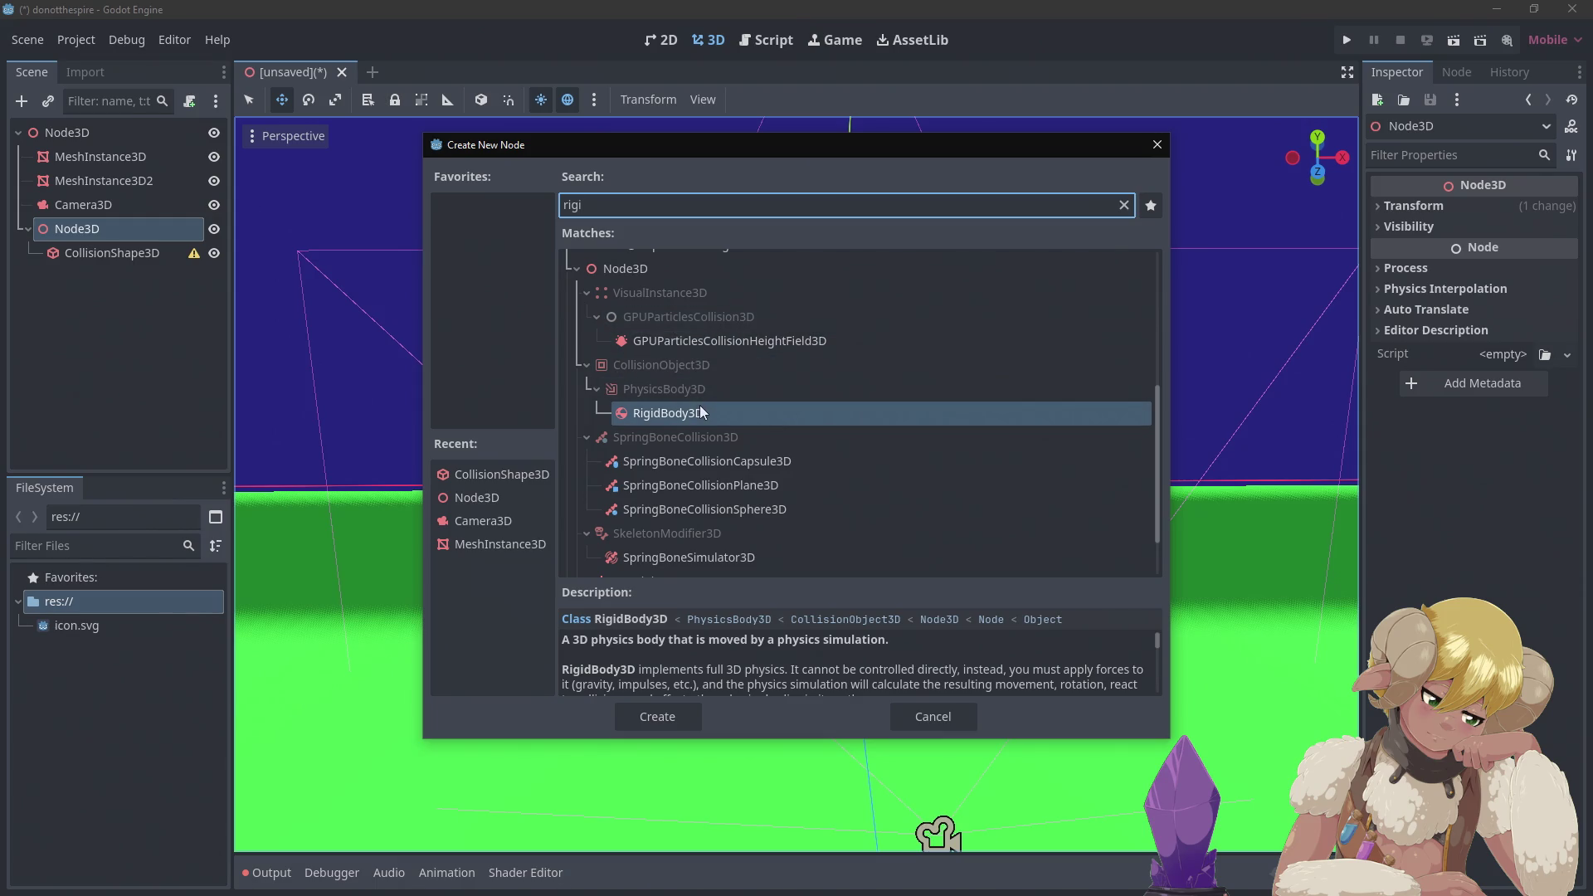
{"action": "left_click", "coordinate": [701, 412]}
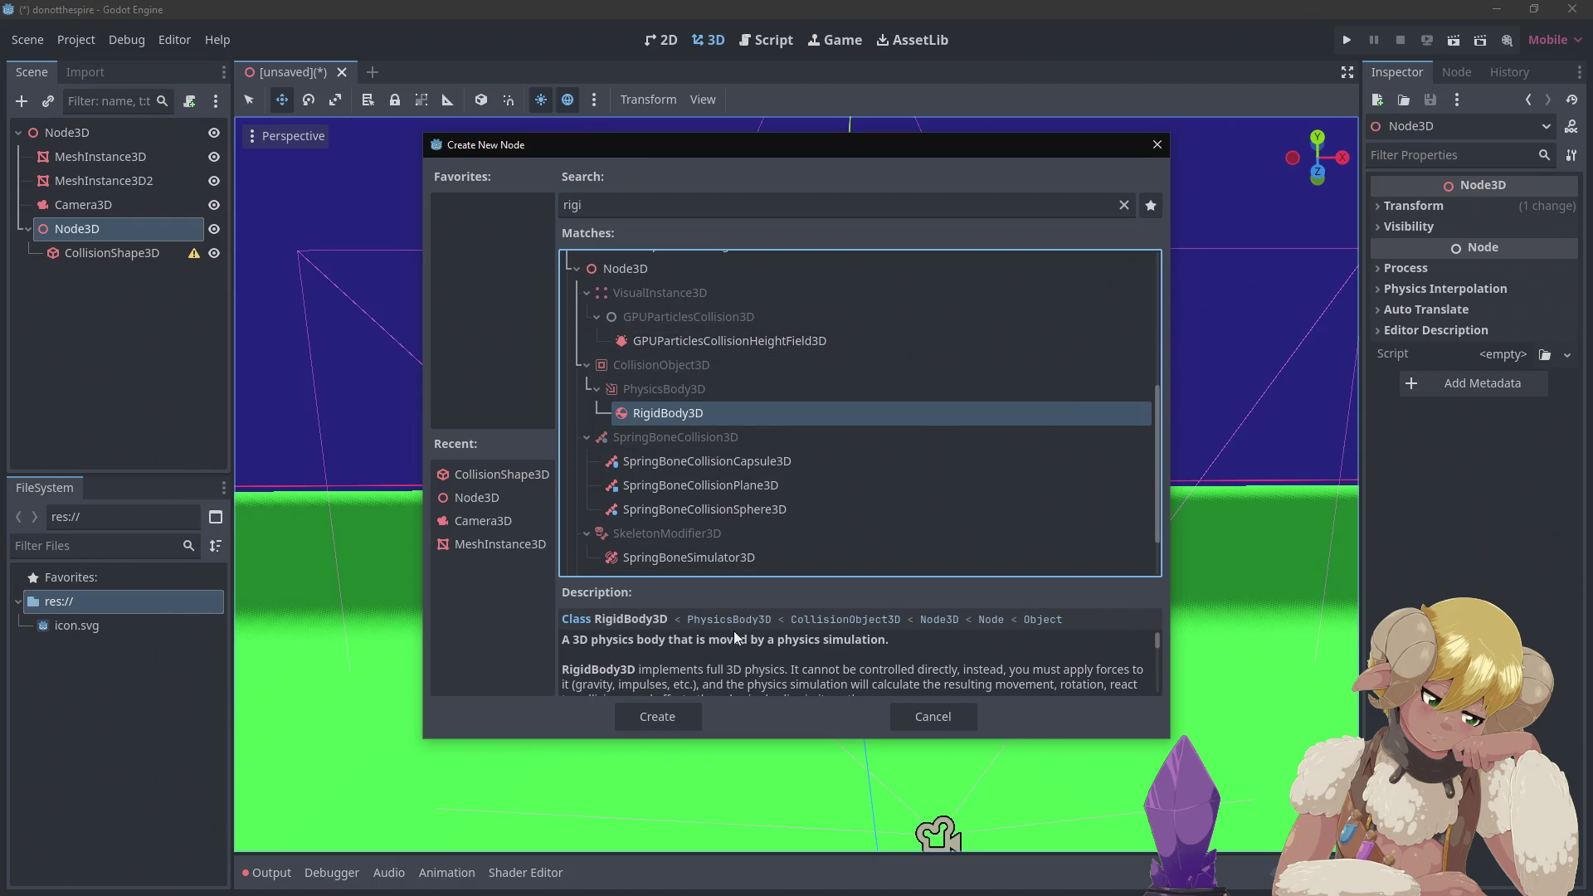
{"action": "left_click", "coordinate": [675, 712]}
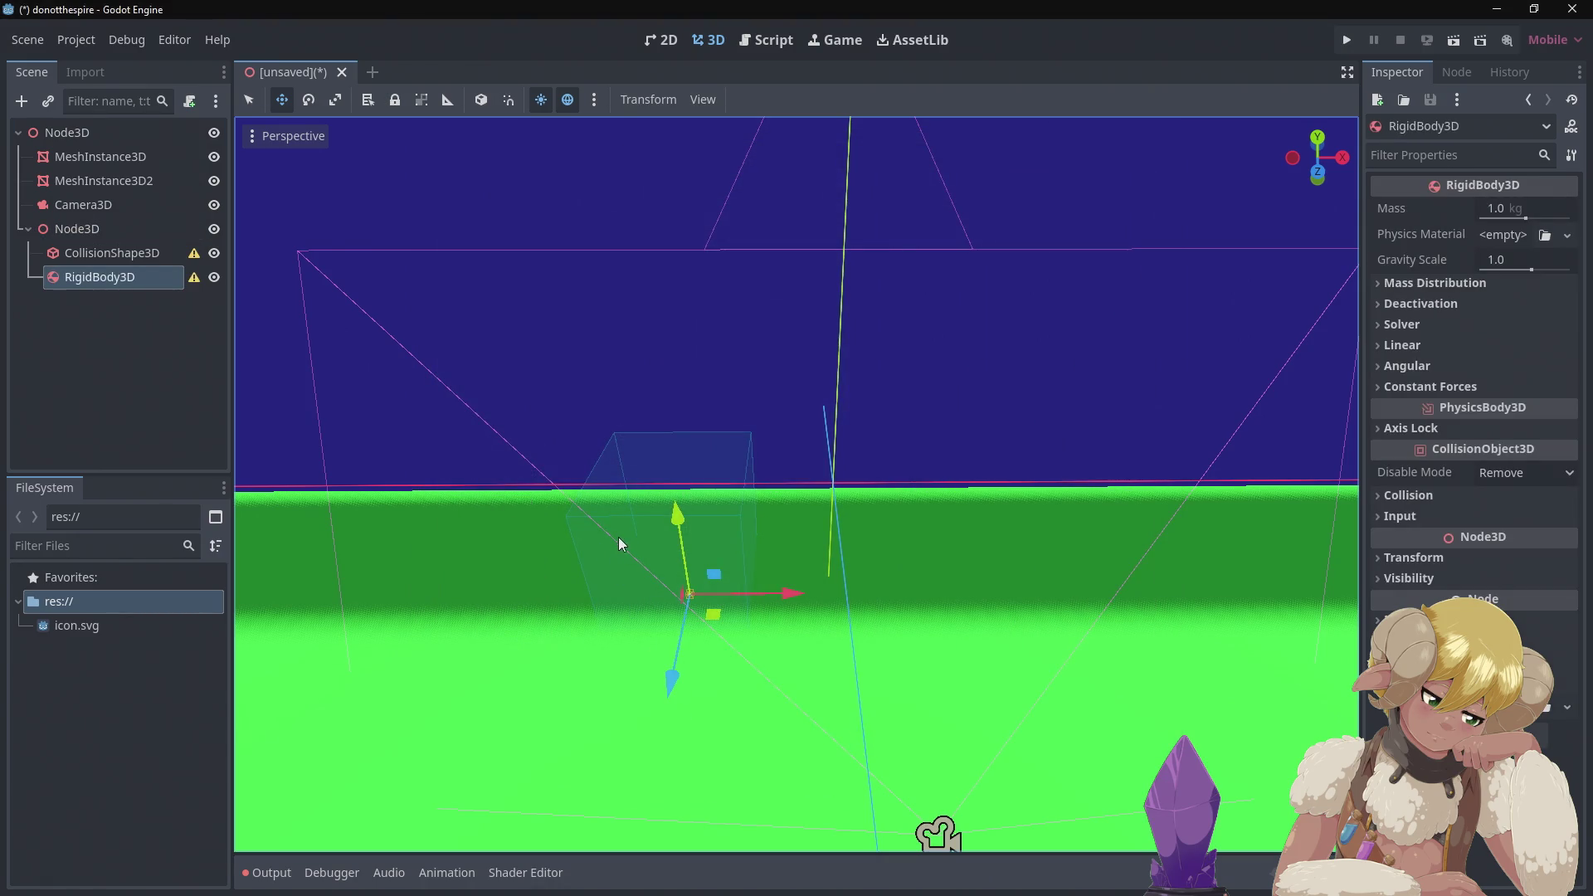
{"action": "mouse_move", "coordinate": [88, 277]}
{"action": "left_mouse_down"}
{"action": "mouse_move", "coordinate": [87, 232]}
{"action": "mouse_move", "coordinate": [78, 301]}
{"action": "left_mouse_up"}
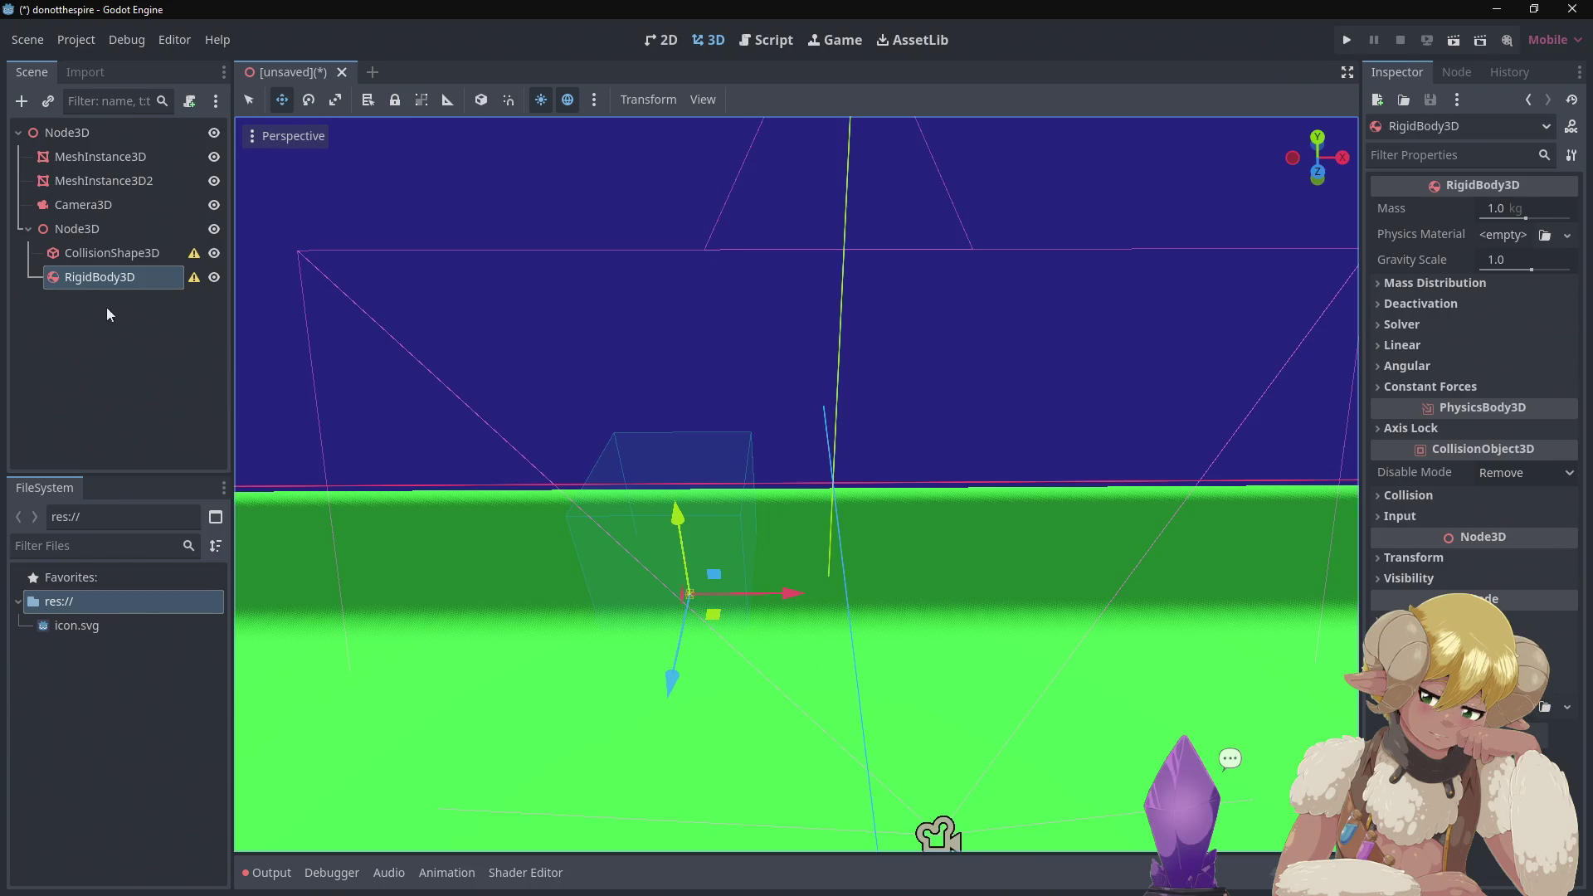
{"action": "left_click", "coordinate": [114, 281]}
{"action": "key", "text": "Delete"}
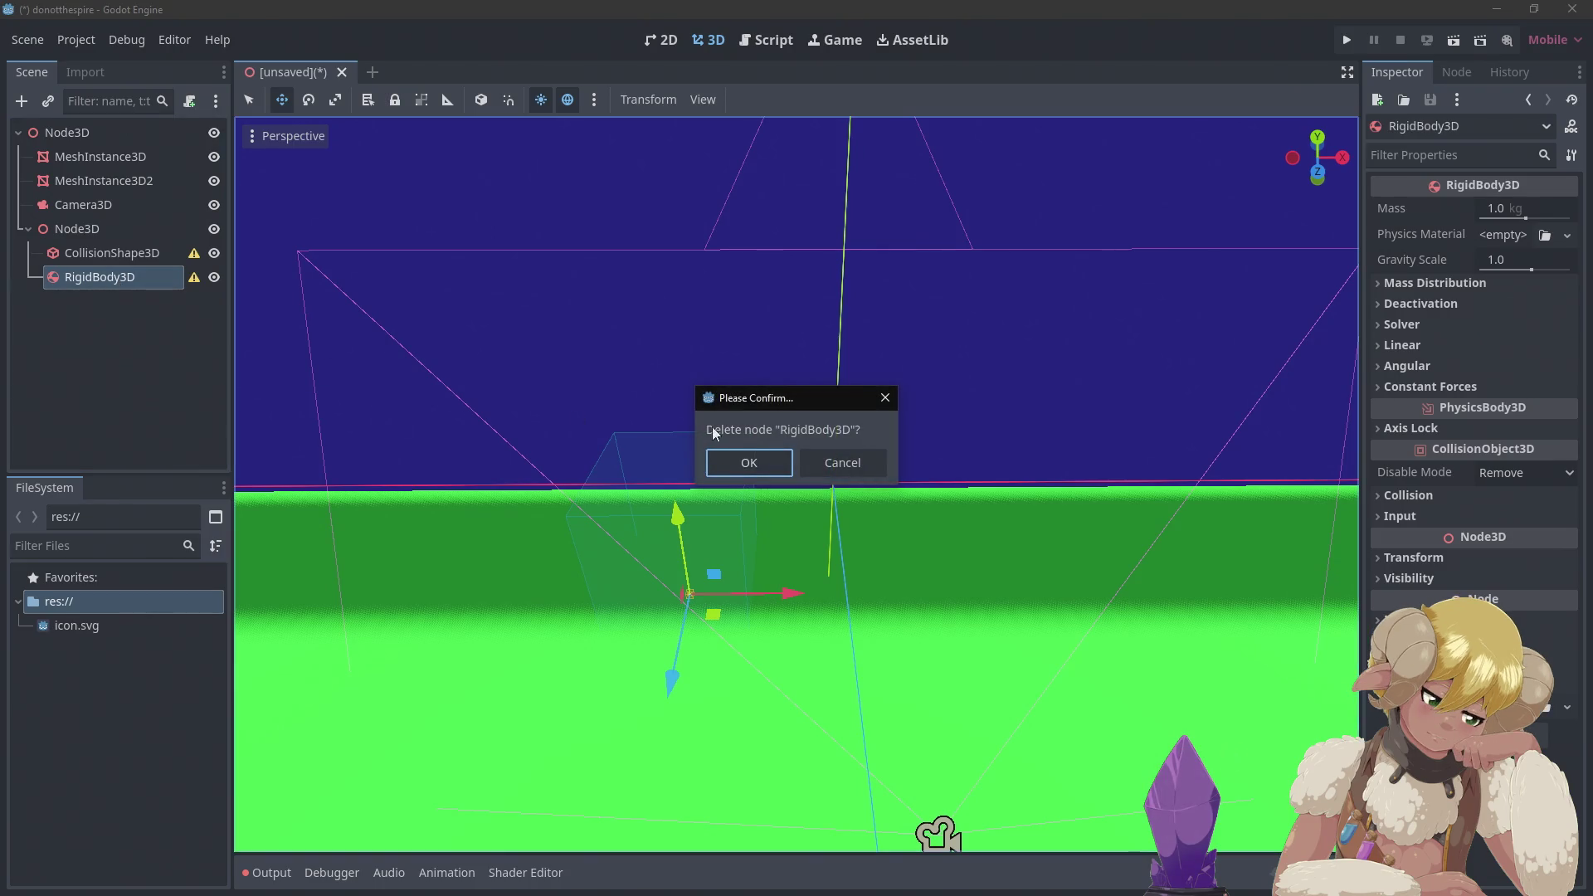
{"action": "left_click", "coordinate": [749, 463]}
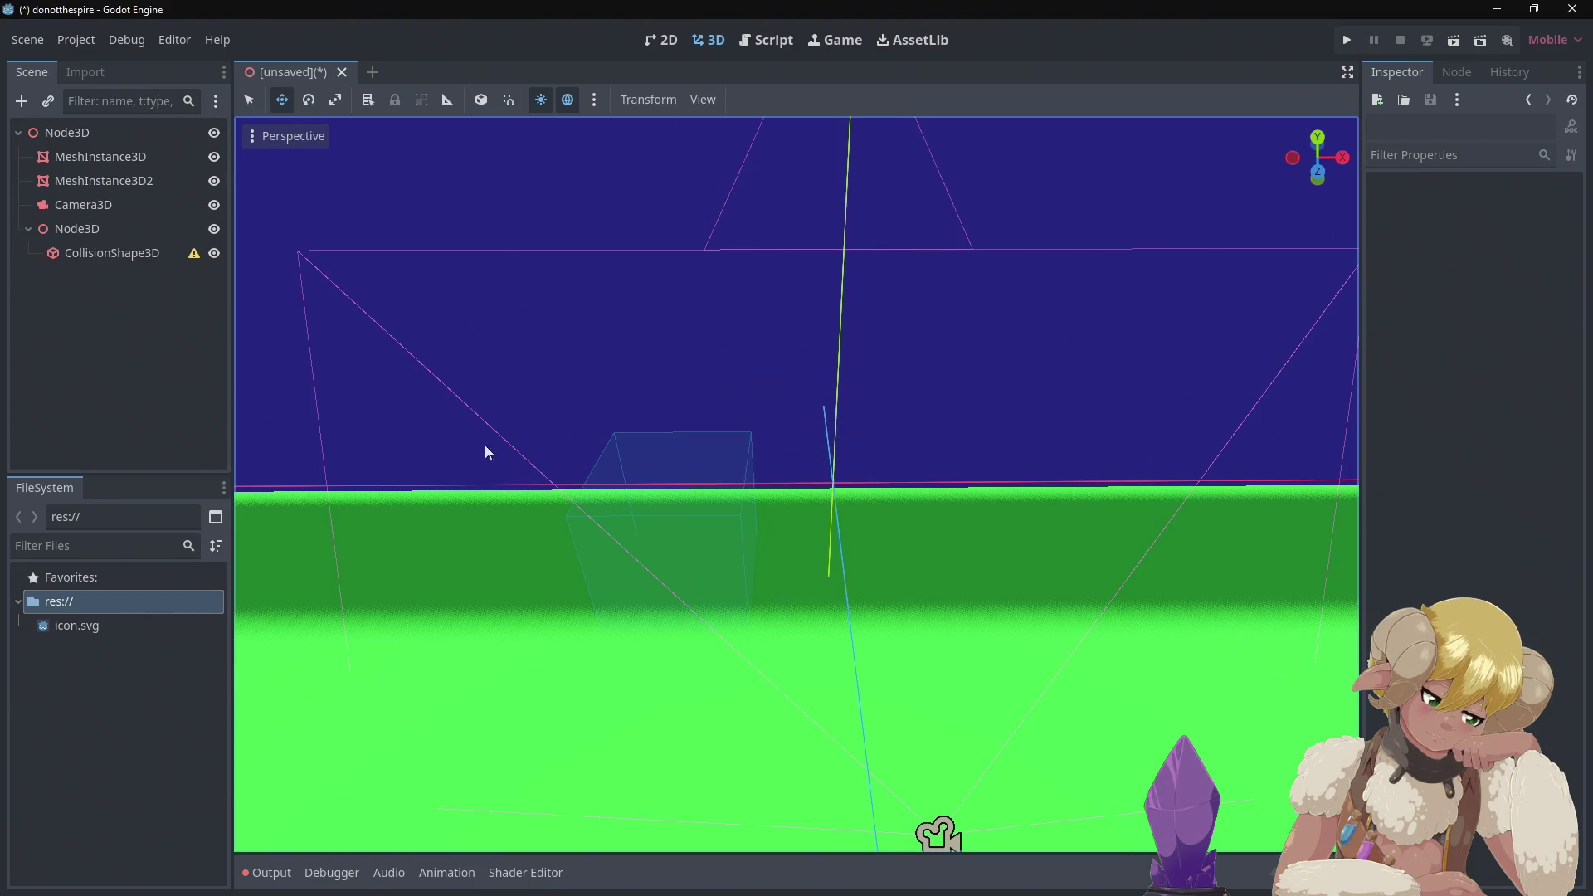
Add a MeshInstance3D child under the child Node3D
{"action": "right_click", "coordinate": [127, 232]}
{"action": "left_click", "coordinate": [200, 250]}
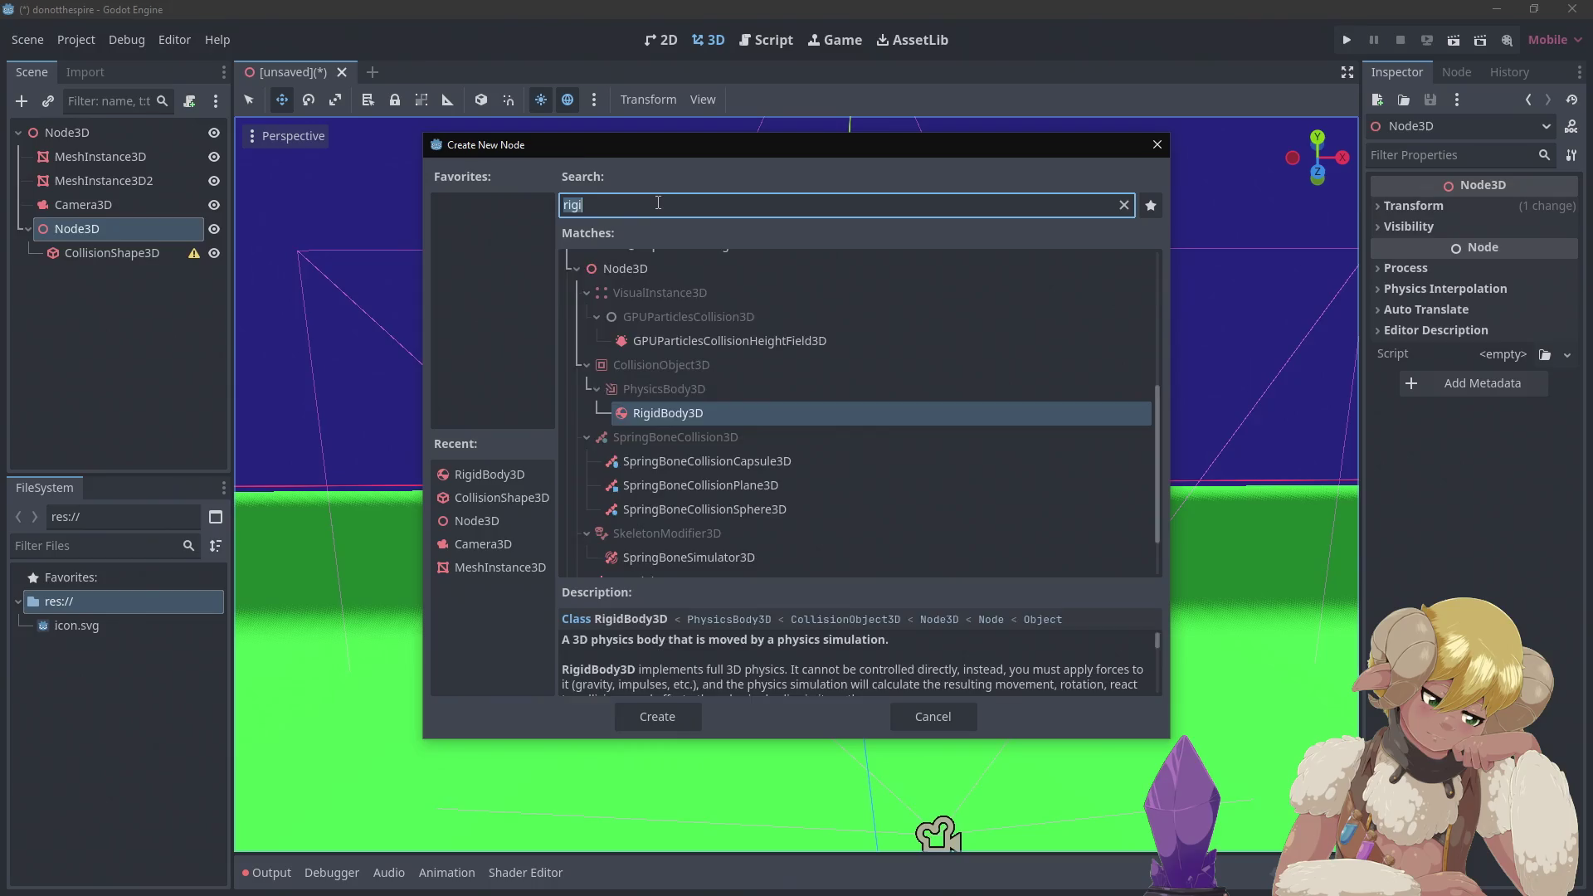
{"action": "type", "text": "mesh"}
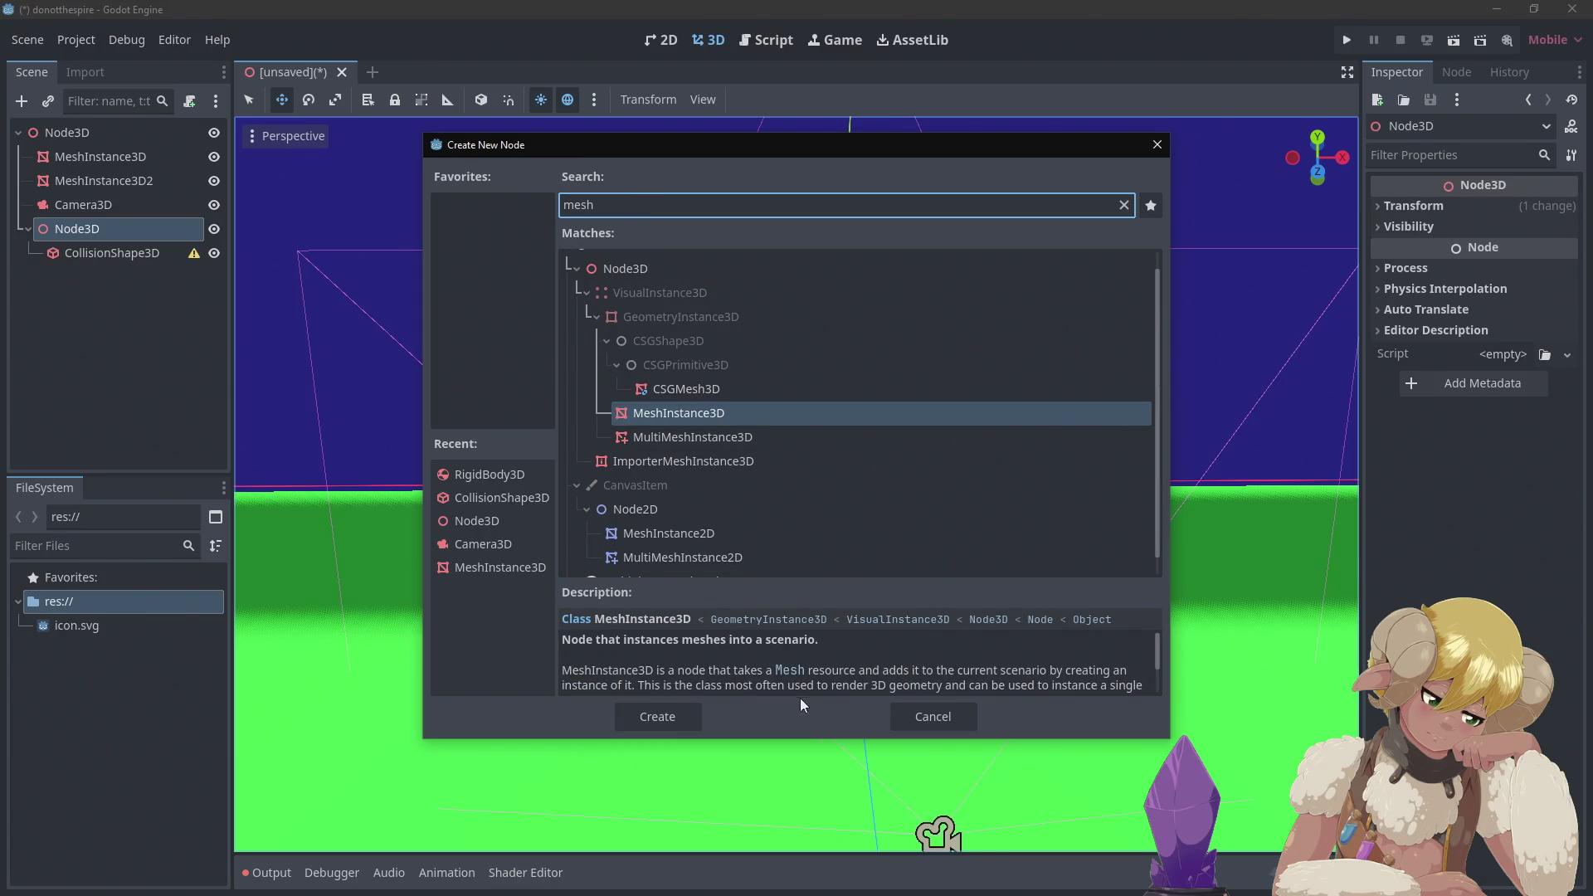
{"action": "left_click", "coordinate": [629, 720]}
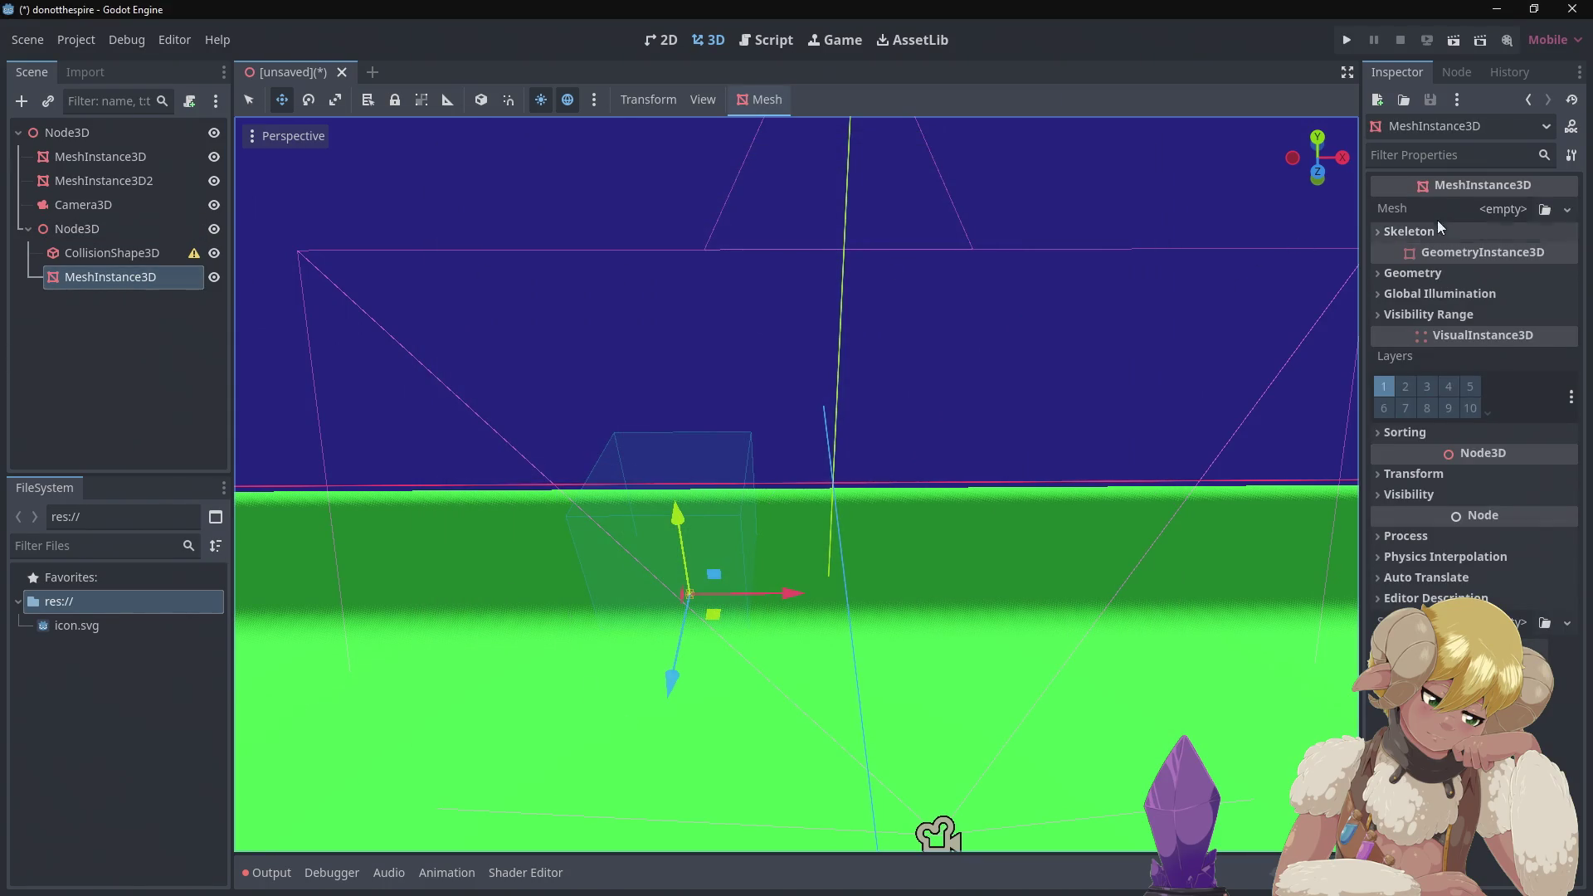
Give it a new BoxMesh, shrink its scale, and raise it to about y 0.126
{"action": "left_click", "coordinate": [1475, 213]}
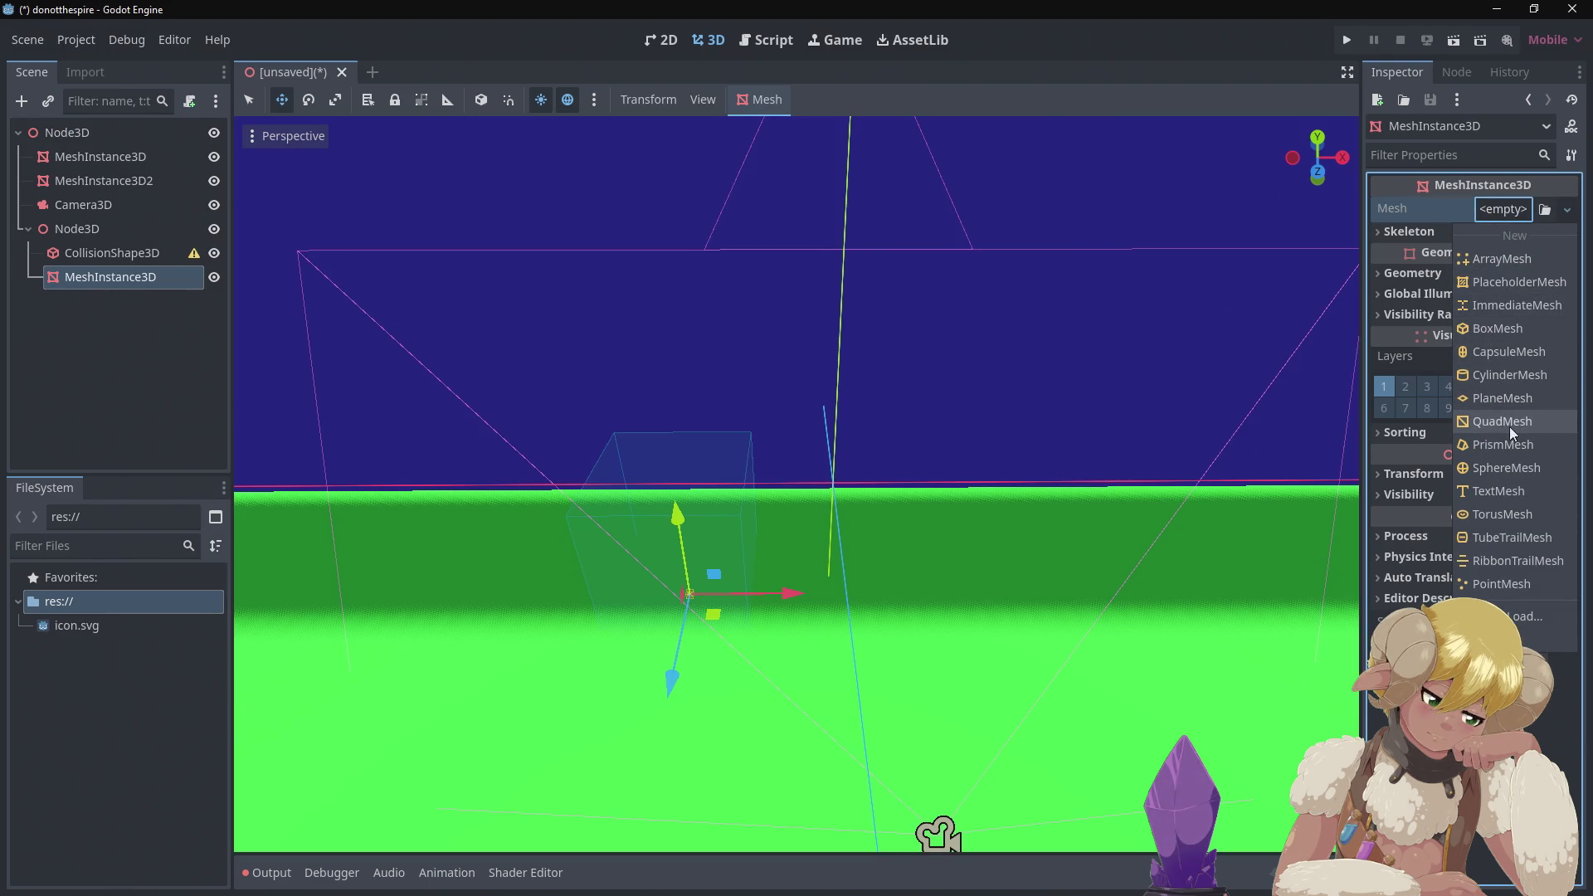
{"action": "left_click", "coordinate": [1490, 330]}
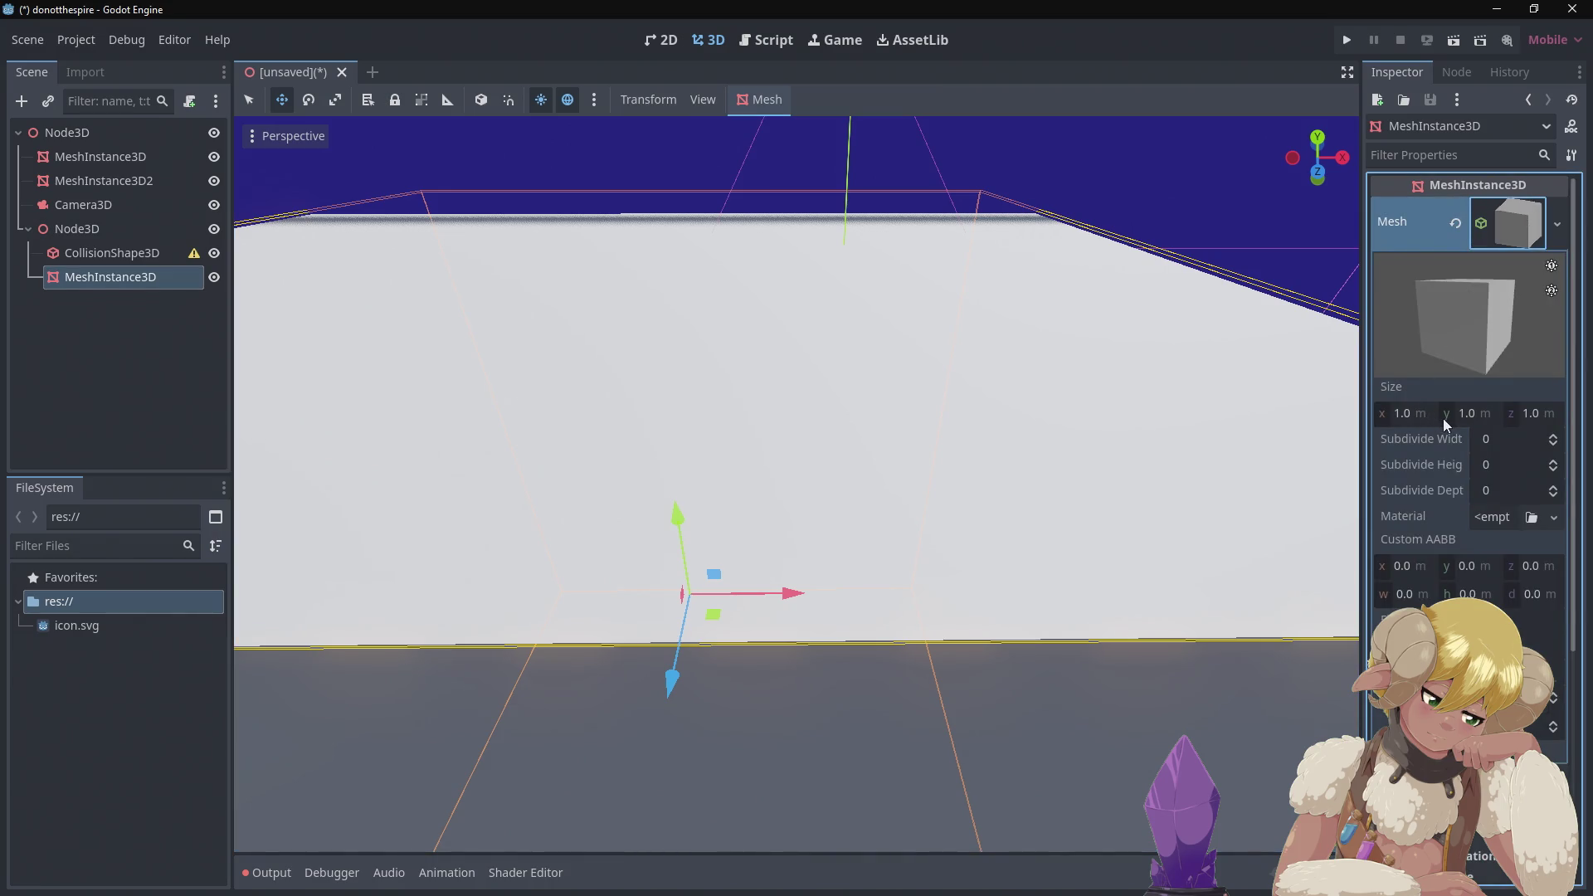
{"action": "left_click", "coordinate": [1522, 230]}
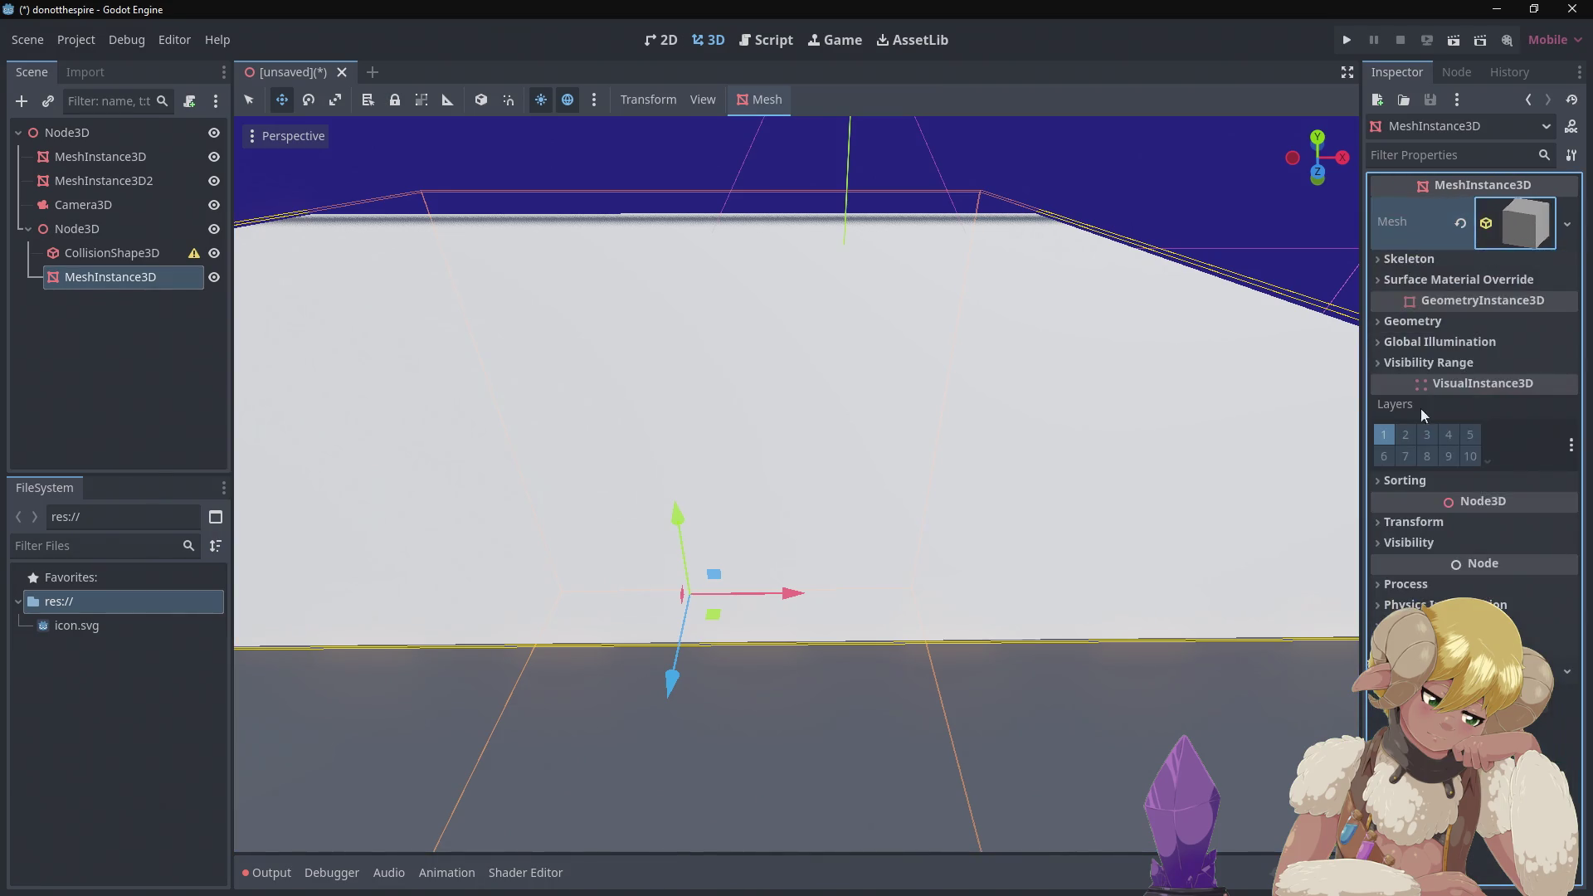
{"action": "left_click", "coordinate": [1410, 521]}
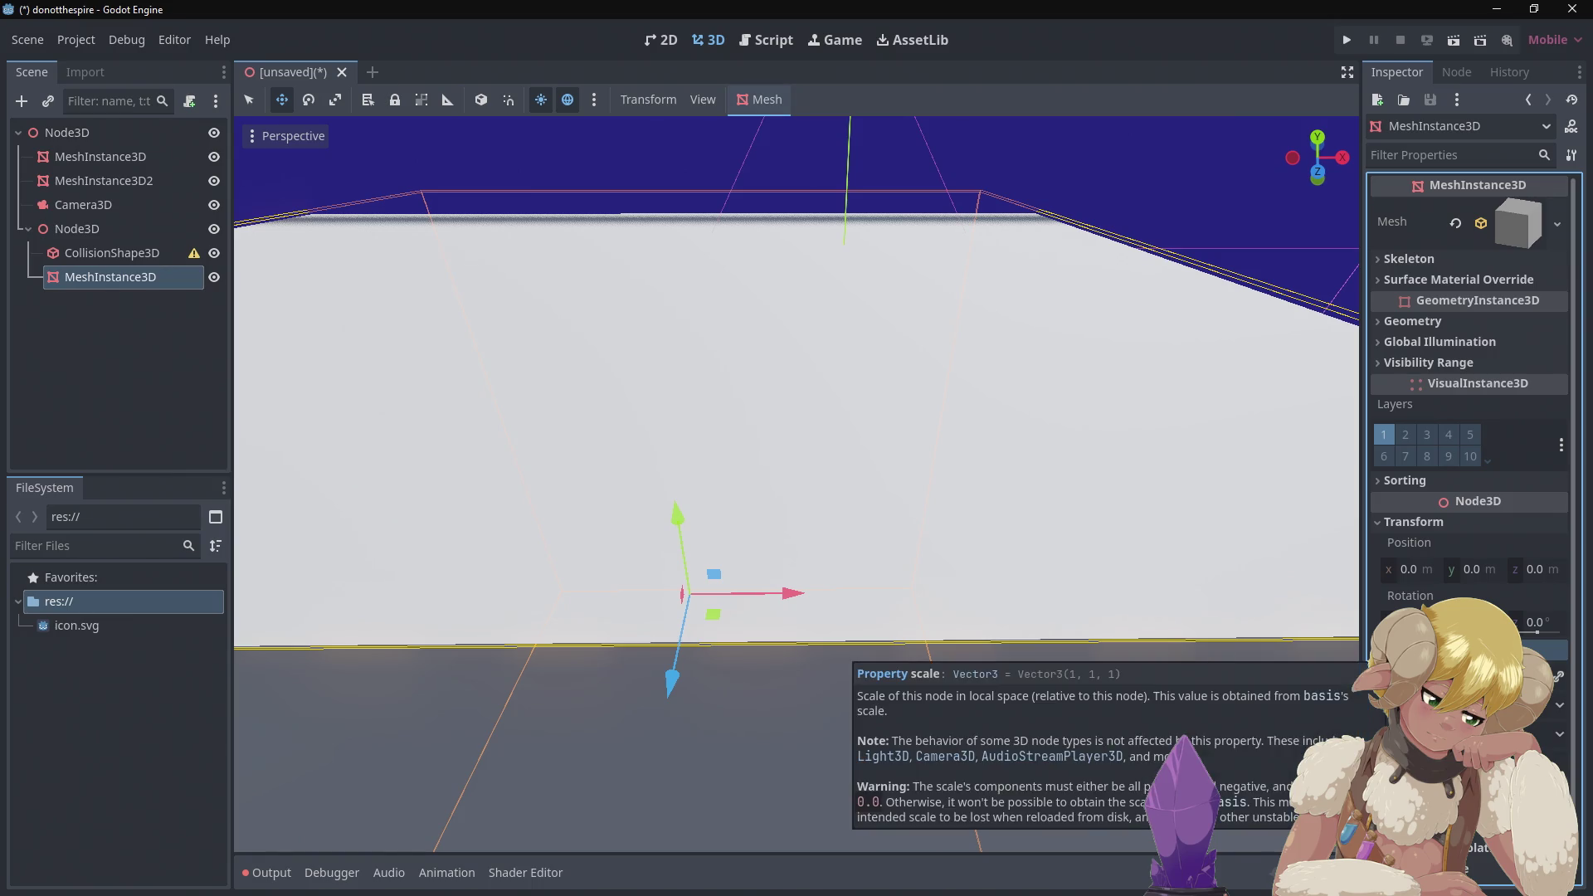
{"action": "left_click_drag", "start_coordinate": [1493, 649], "coordinate": [1410, 649]}
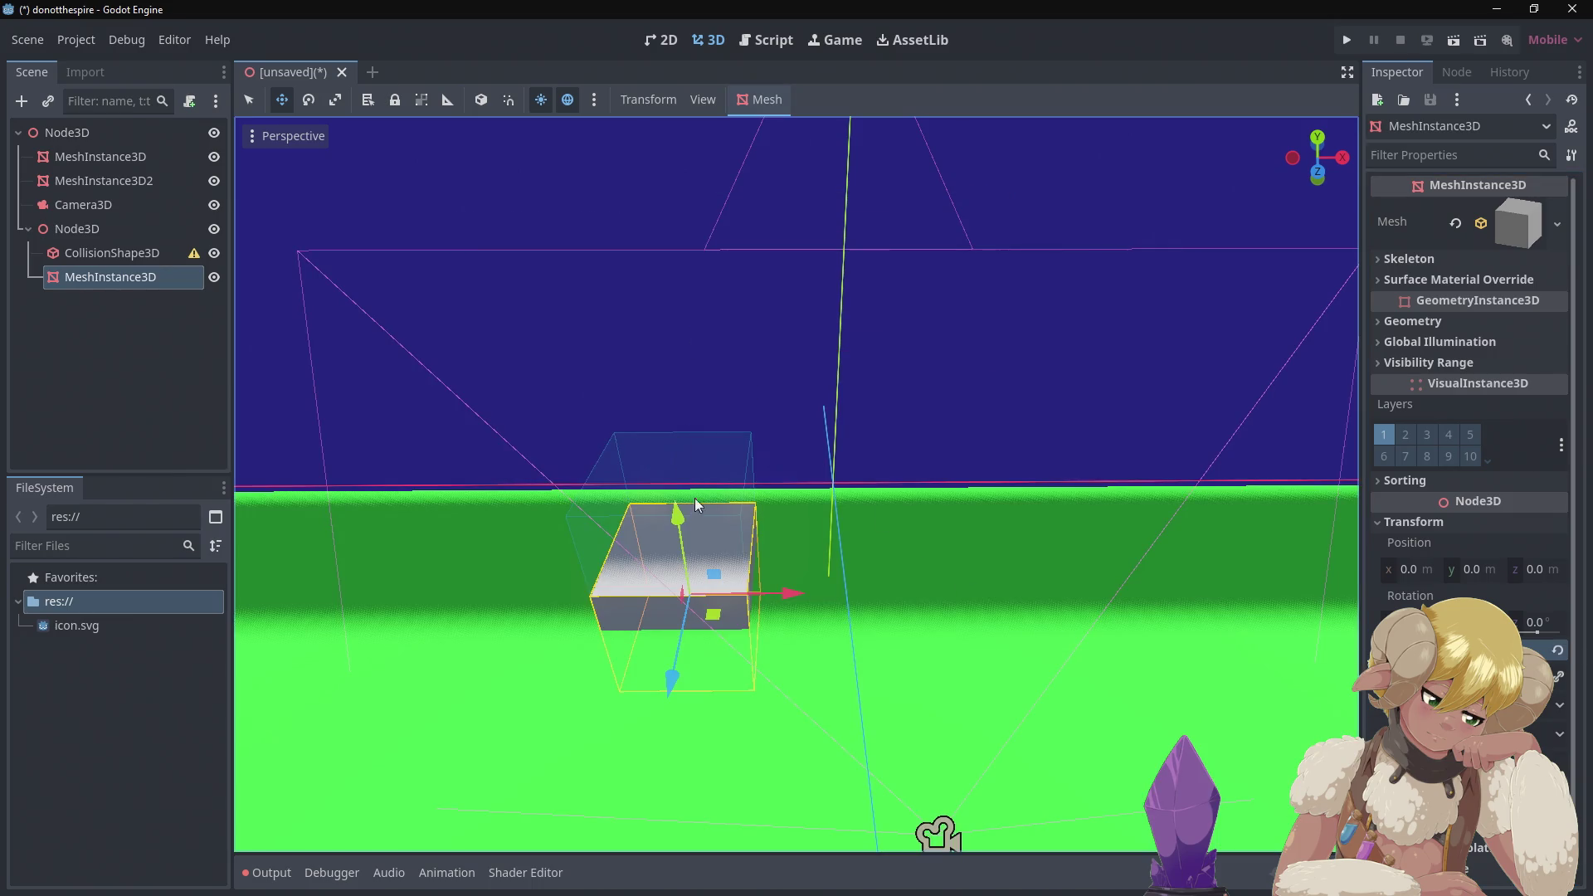
{"action": "left_click_drag", "start_coordinate": [695, 503], "coordinate": [662, 439]}
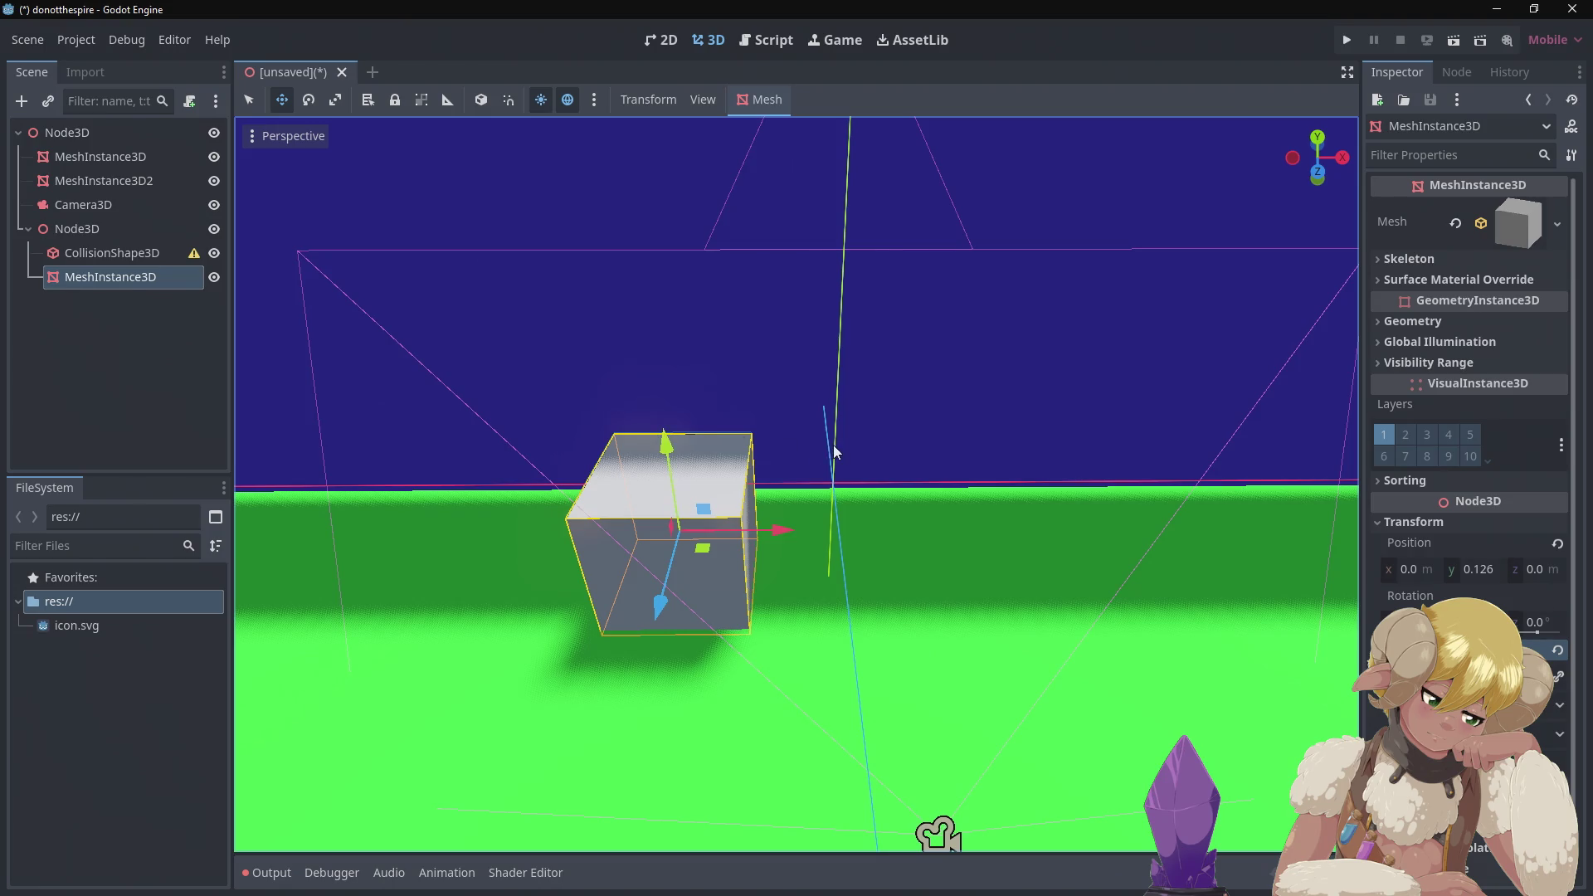
{"action": "left_click", "coordinate": [936, 830]}
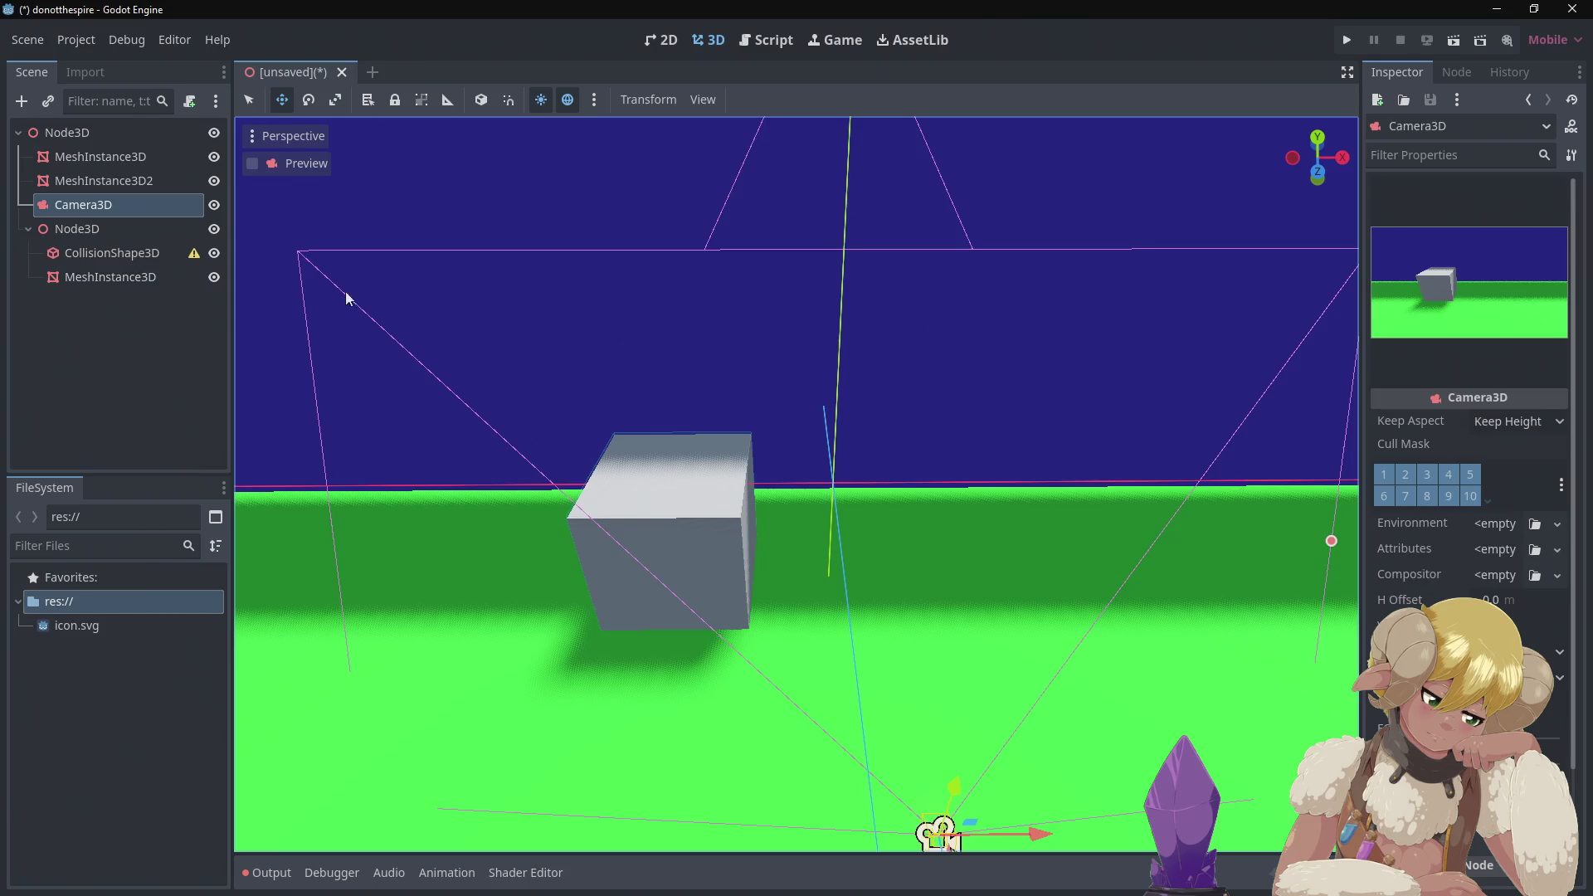
Drag CollisionShape3D onto MeshInstance3D in the Scene dock to reparent it
{"action": "left_click", "coordinate": [83, 228]}
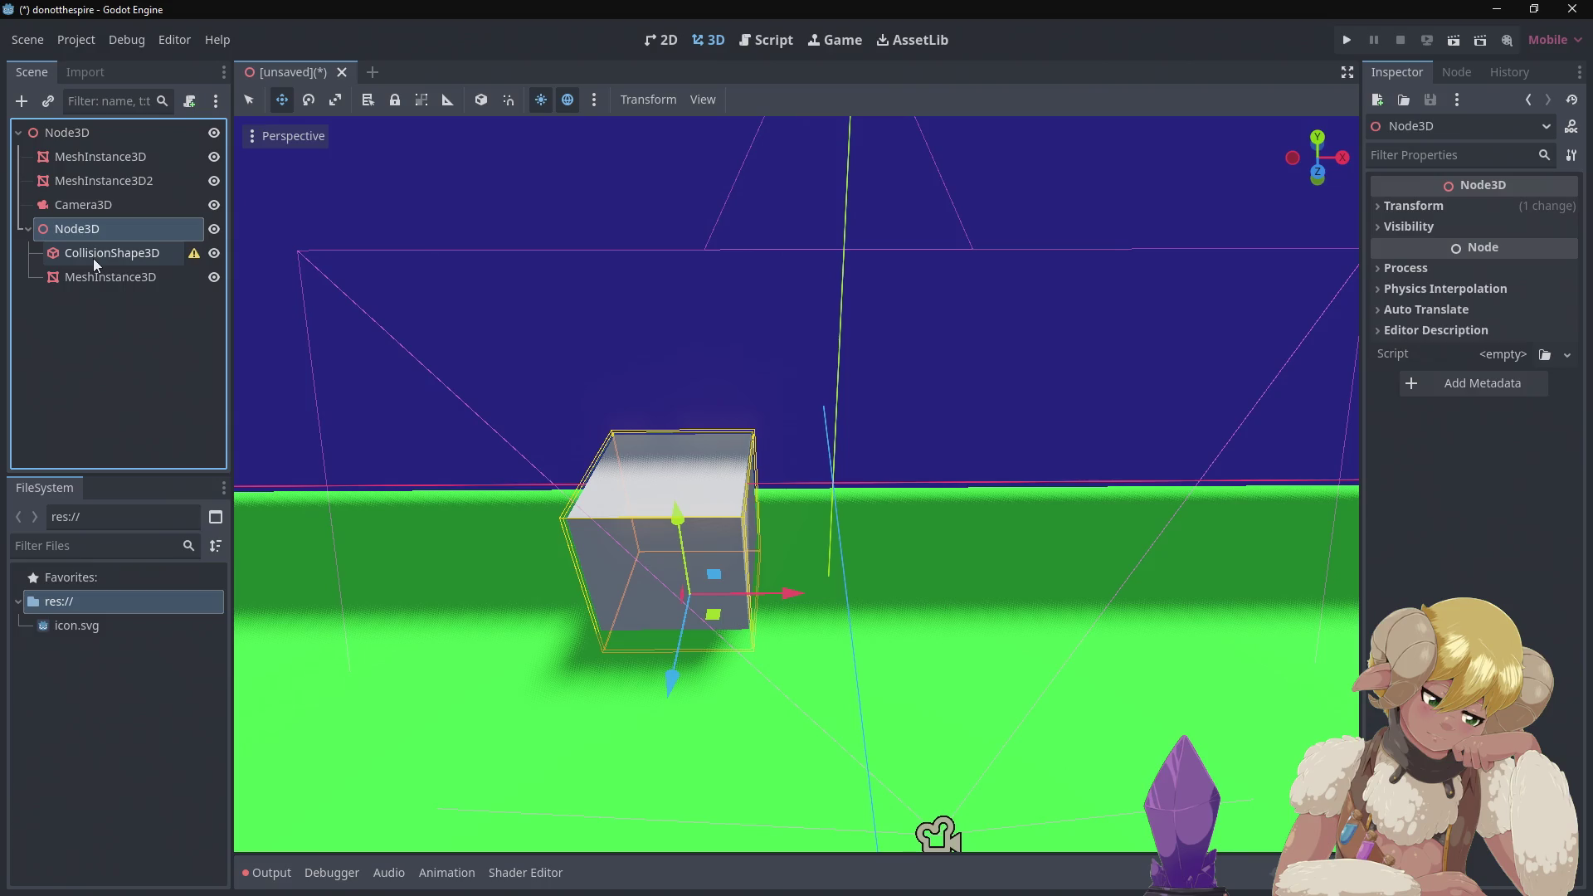
{"action": "mouse_move", "coordinate": [192, 255]}
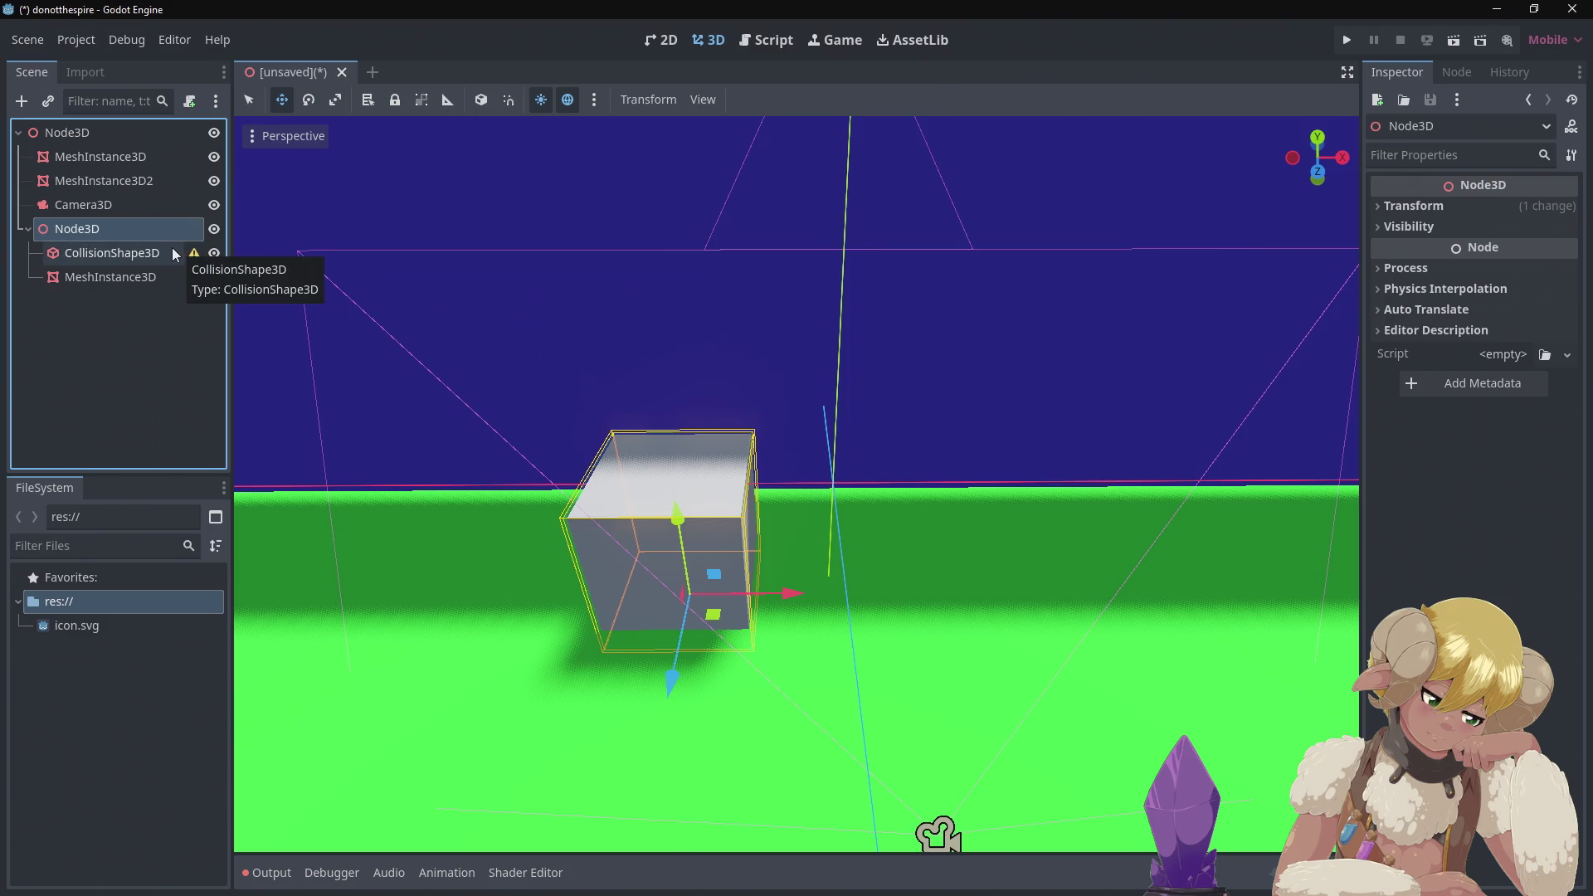
{"action": "left_click_drag", "start_coordinate": [128, 251], "coordinate": [114, 276]}
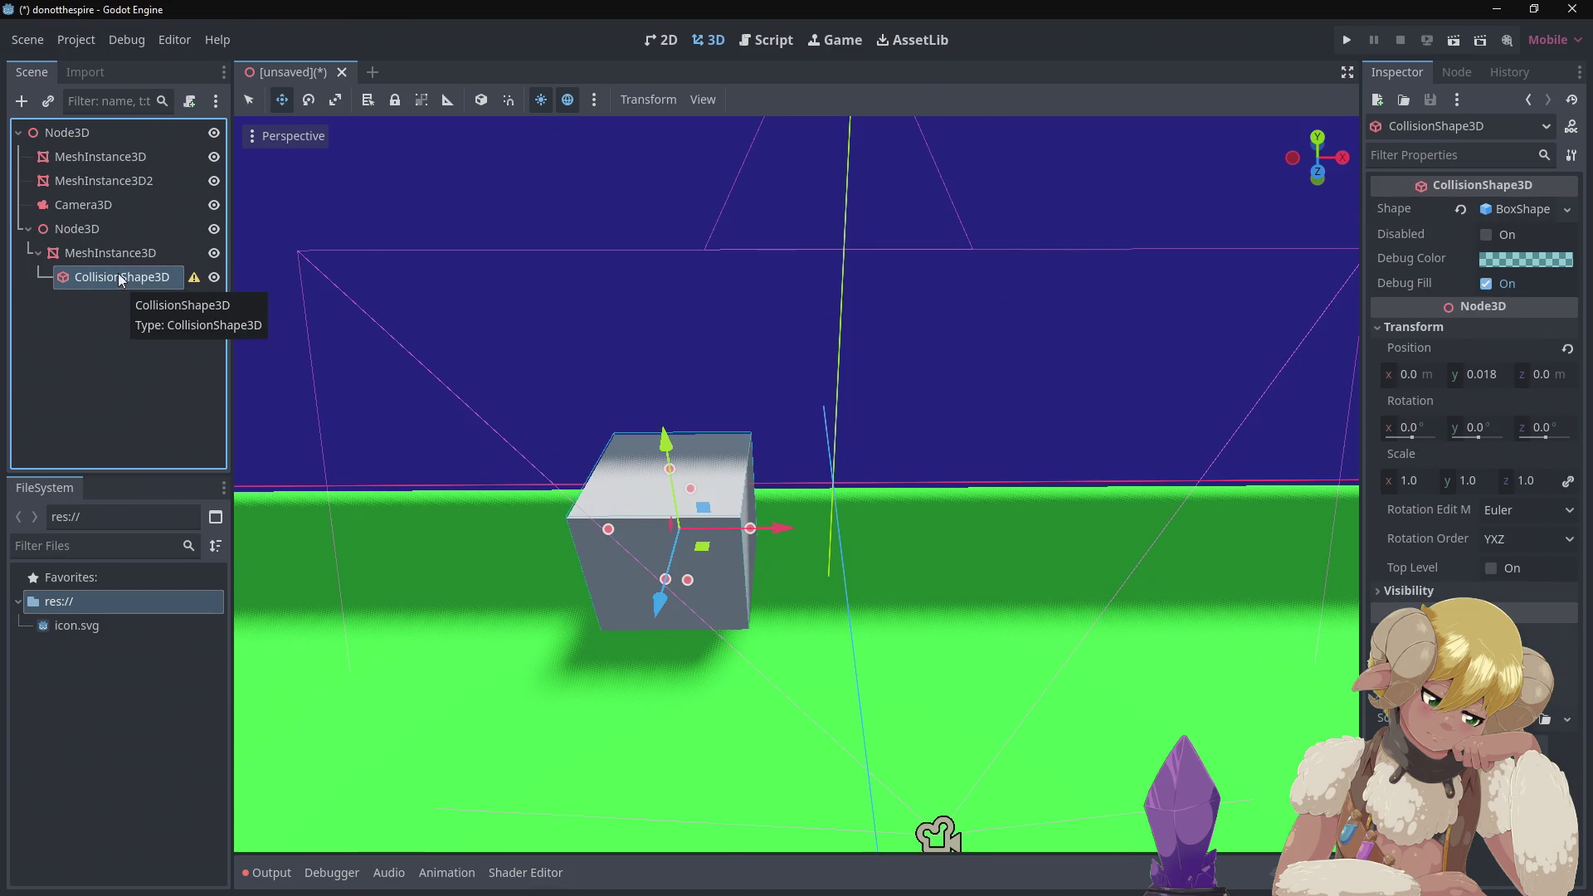
{"action": "right_click", "coordinate": [111, 231]}
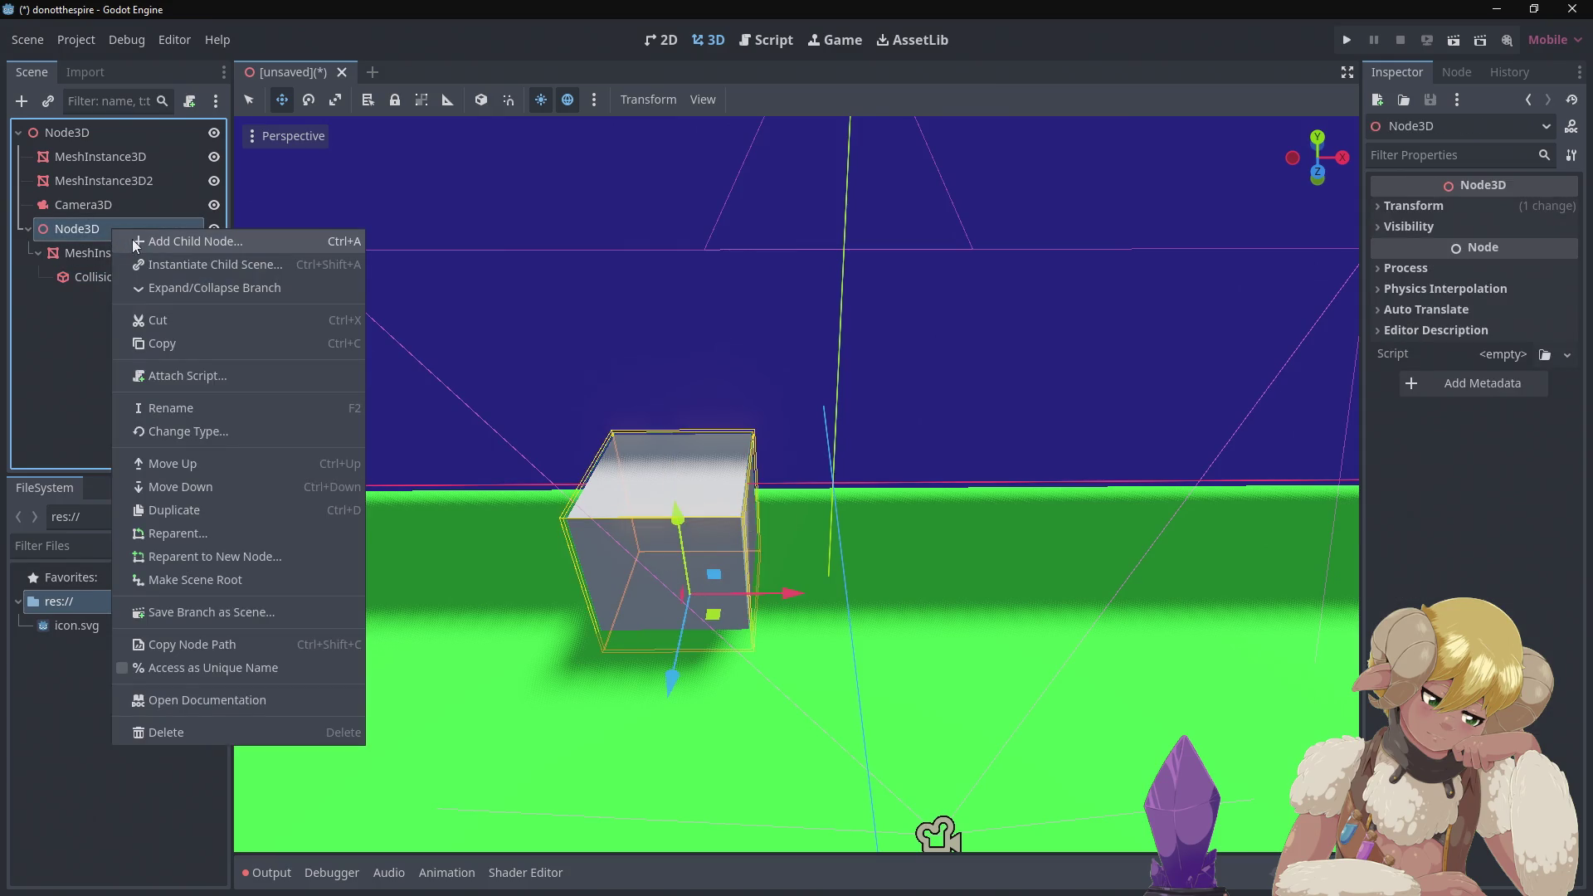
{"action": "left_click", "coordinate": [136, 241]}
{"action": "type", "text": "stat"}
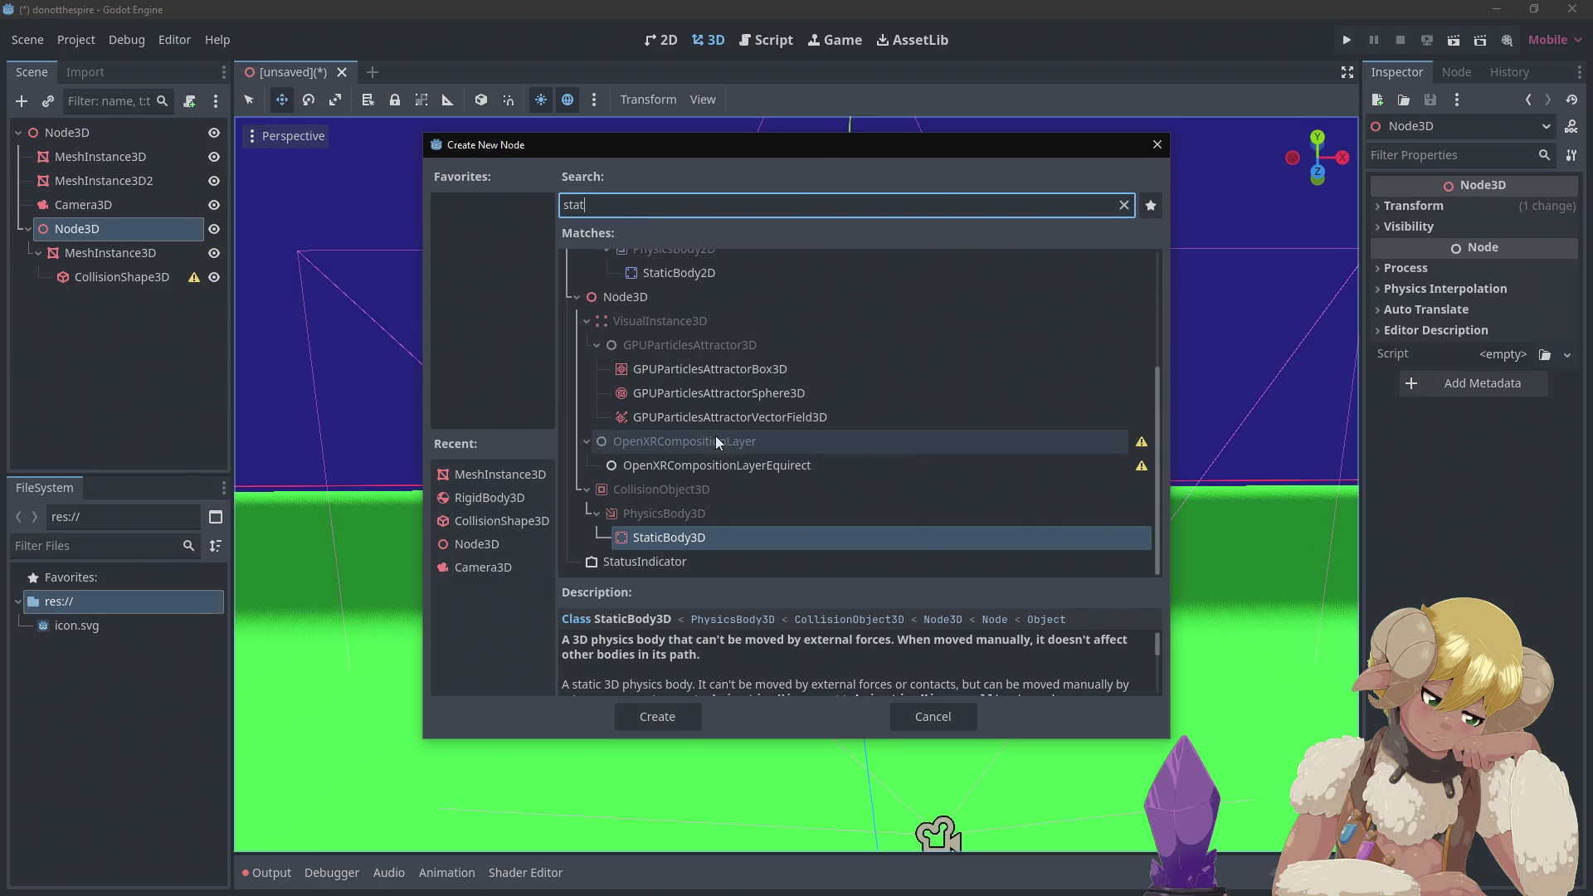
{"action": "left_click", "coordinate": [654, 706]}
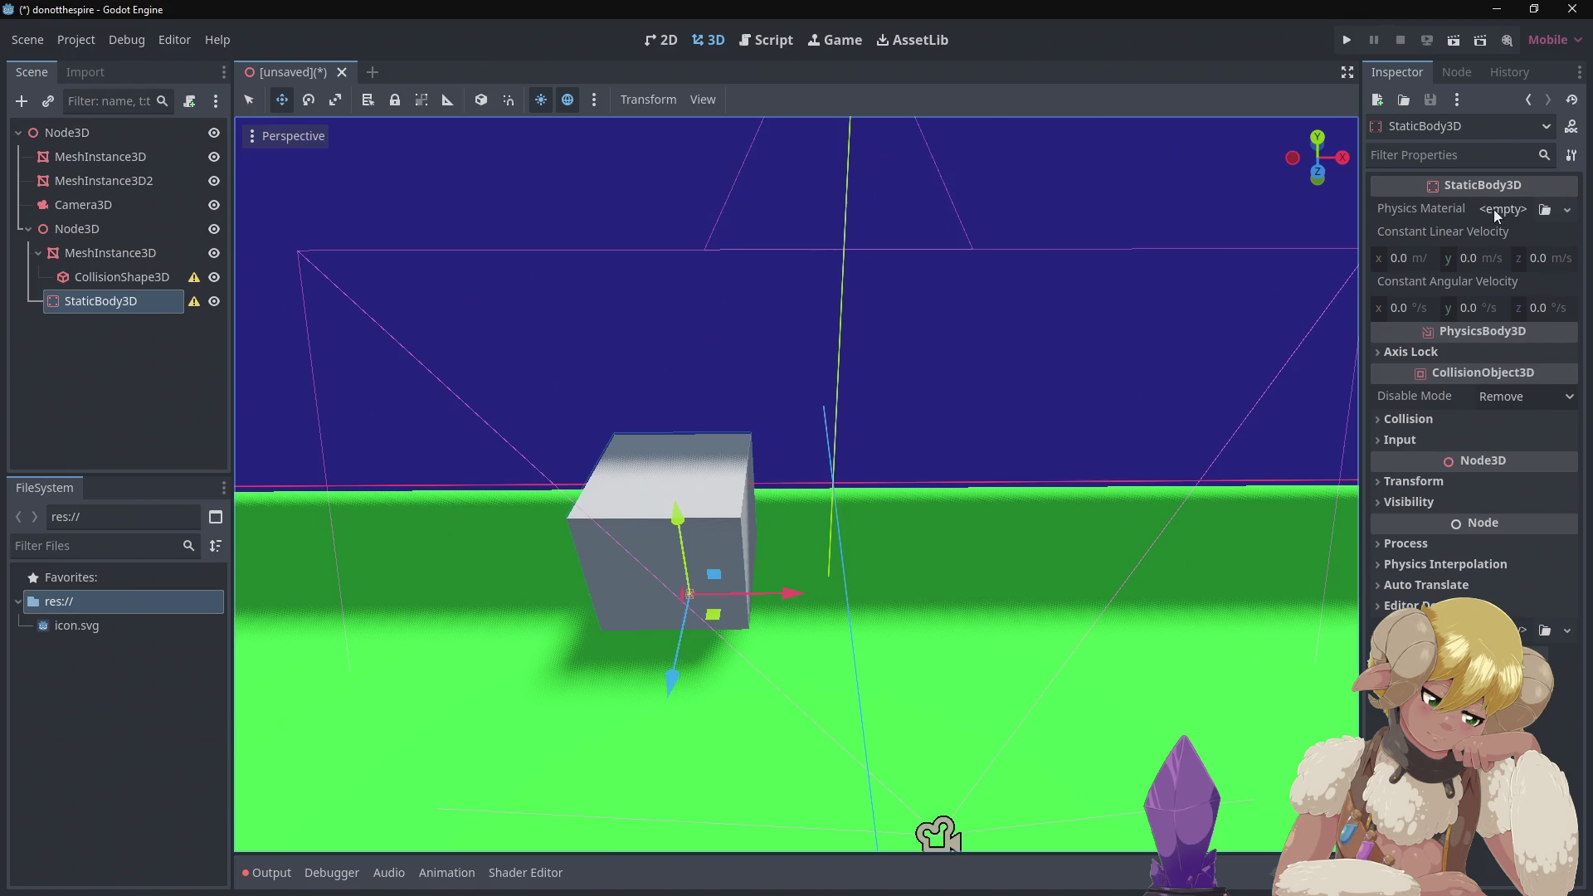
{"action": "left_click", "coordinate": [1498, 211]}
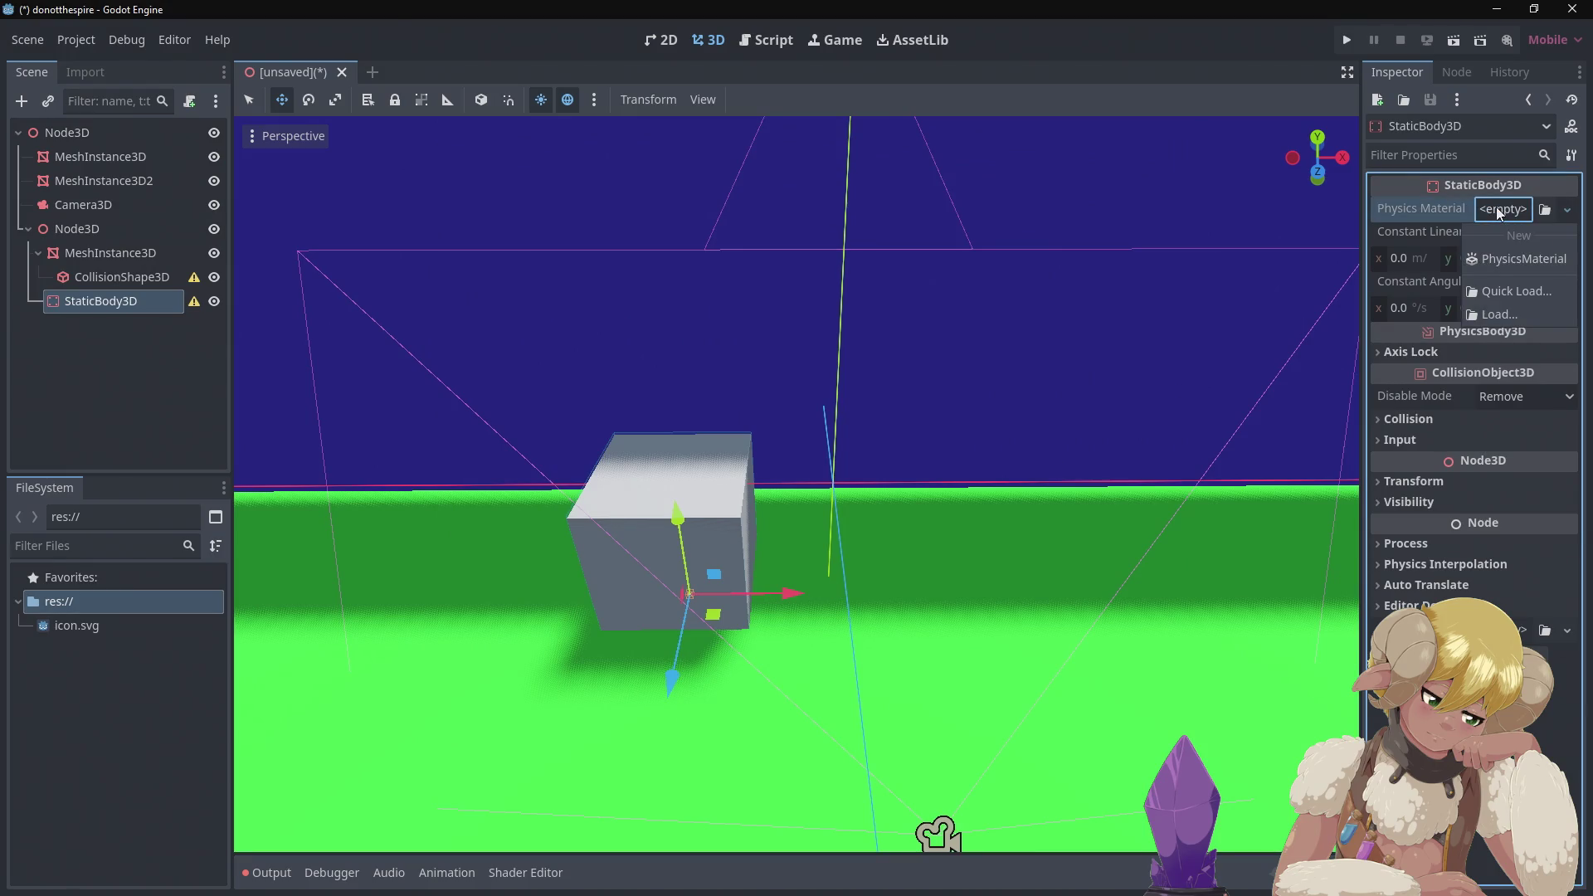
{"action": "left_click", "coordinate": [1497, 213]}
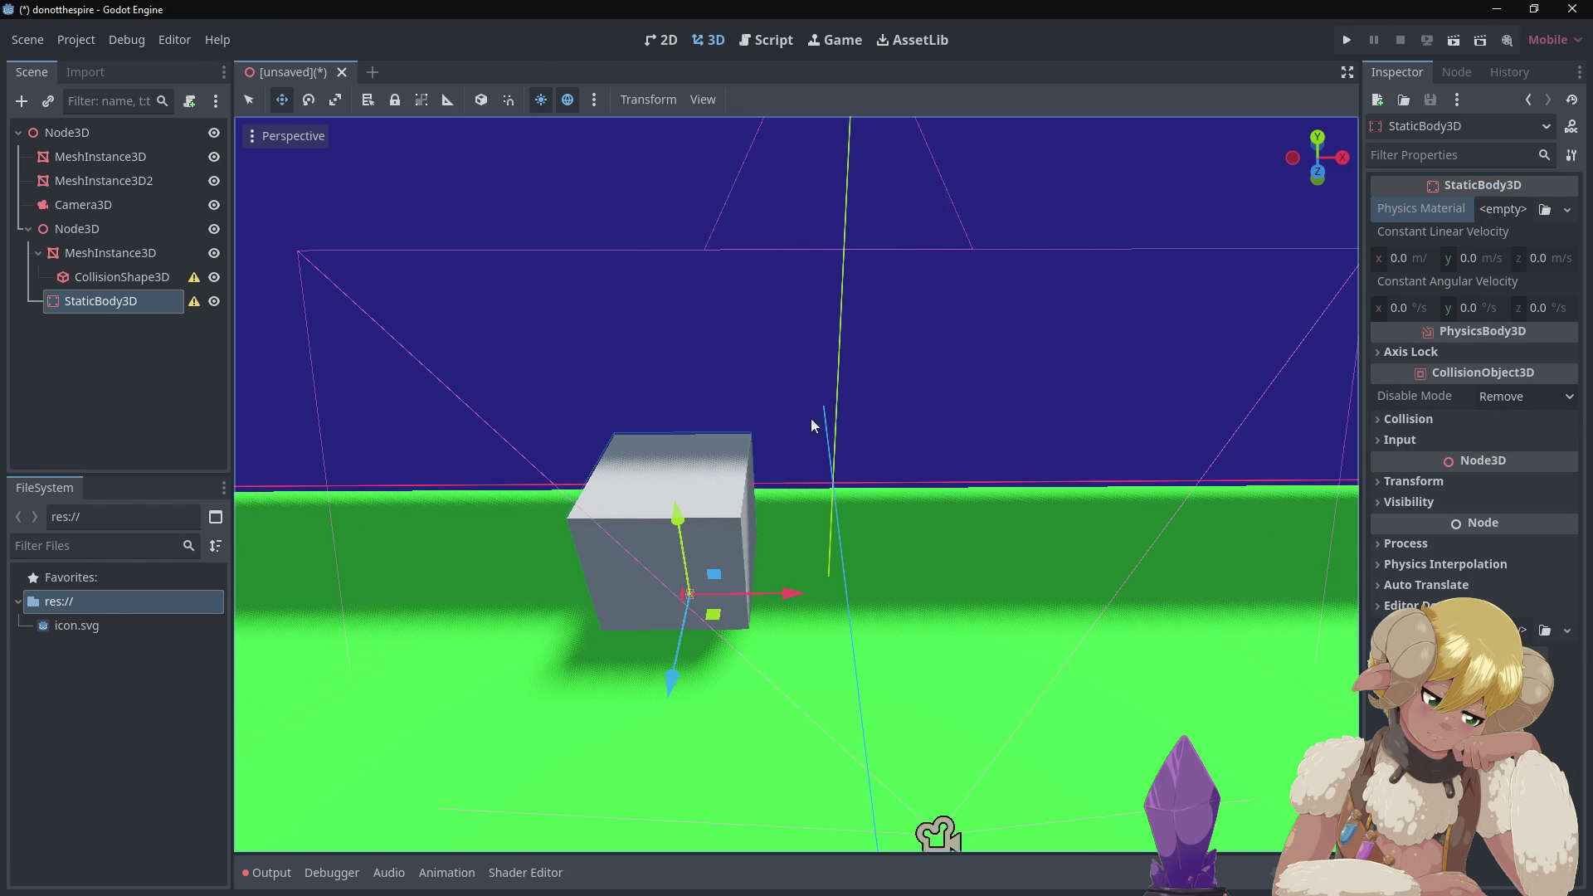
{"action": "right_click", "coordinate": [102, 306]}
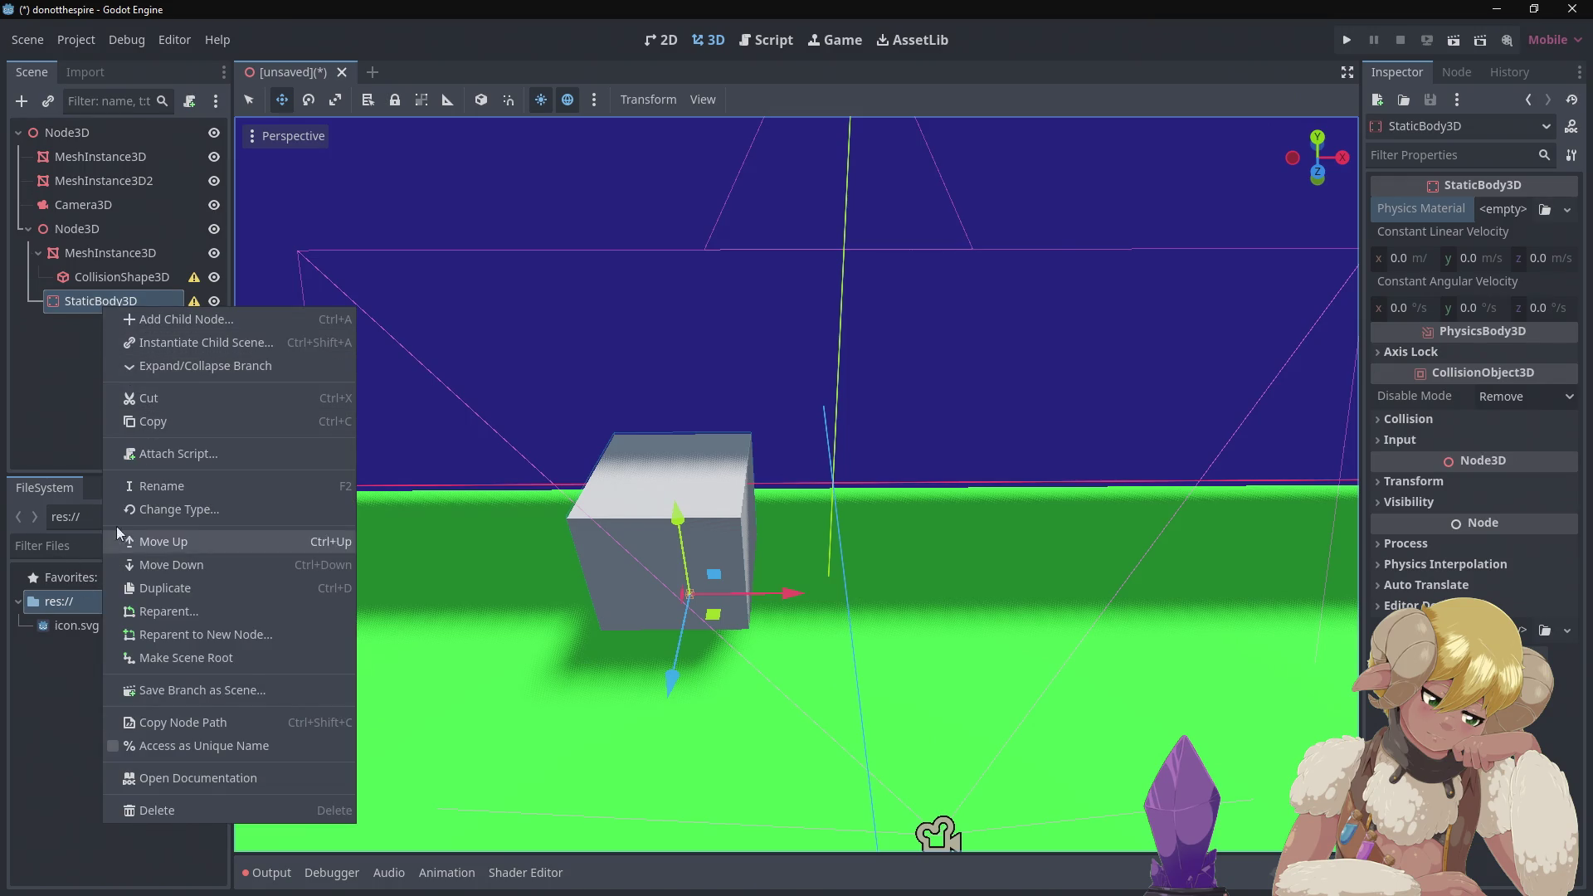
{"action": "left_click", "coordinate": [150, 809]}
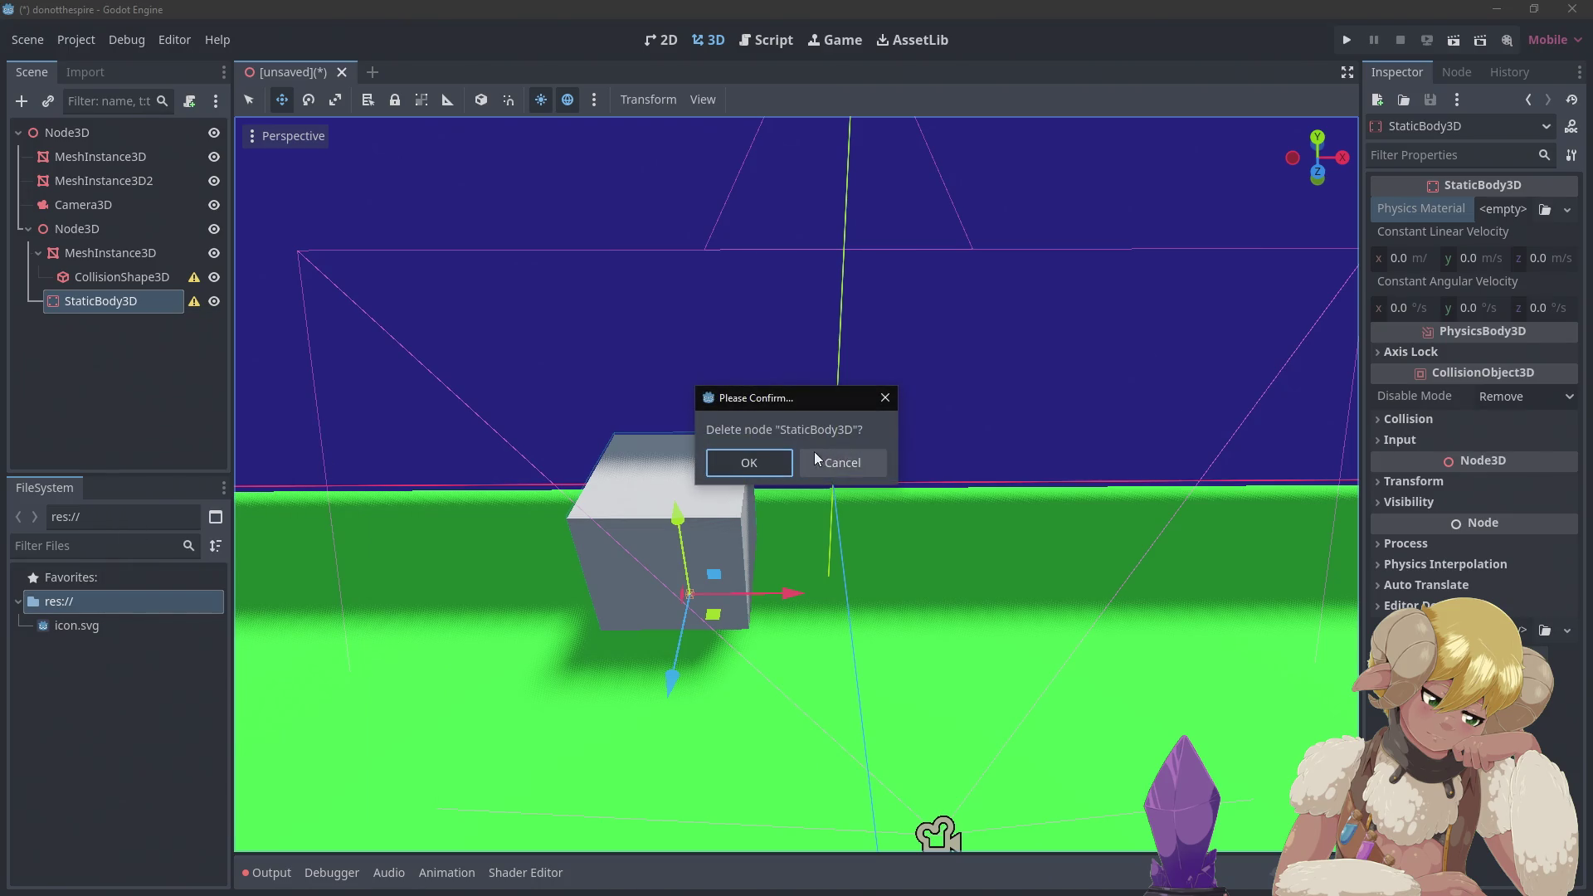
{"action": "left_click", "coordinate": [733, 458]}
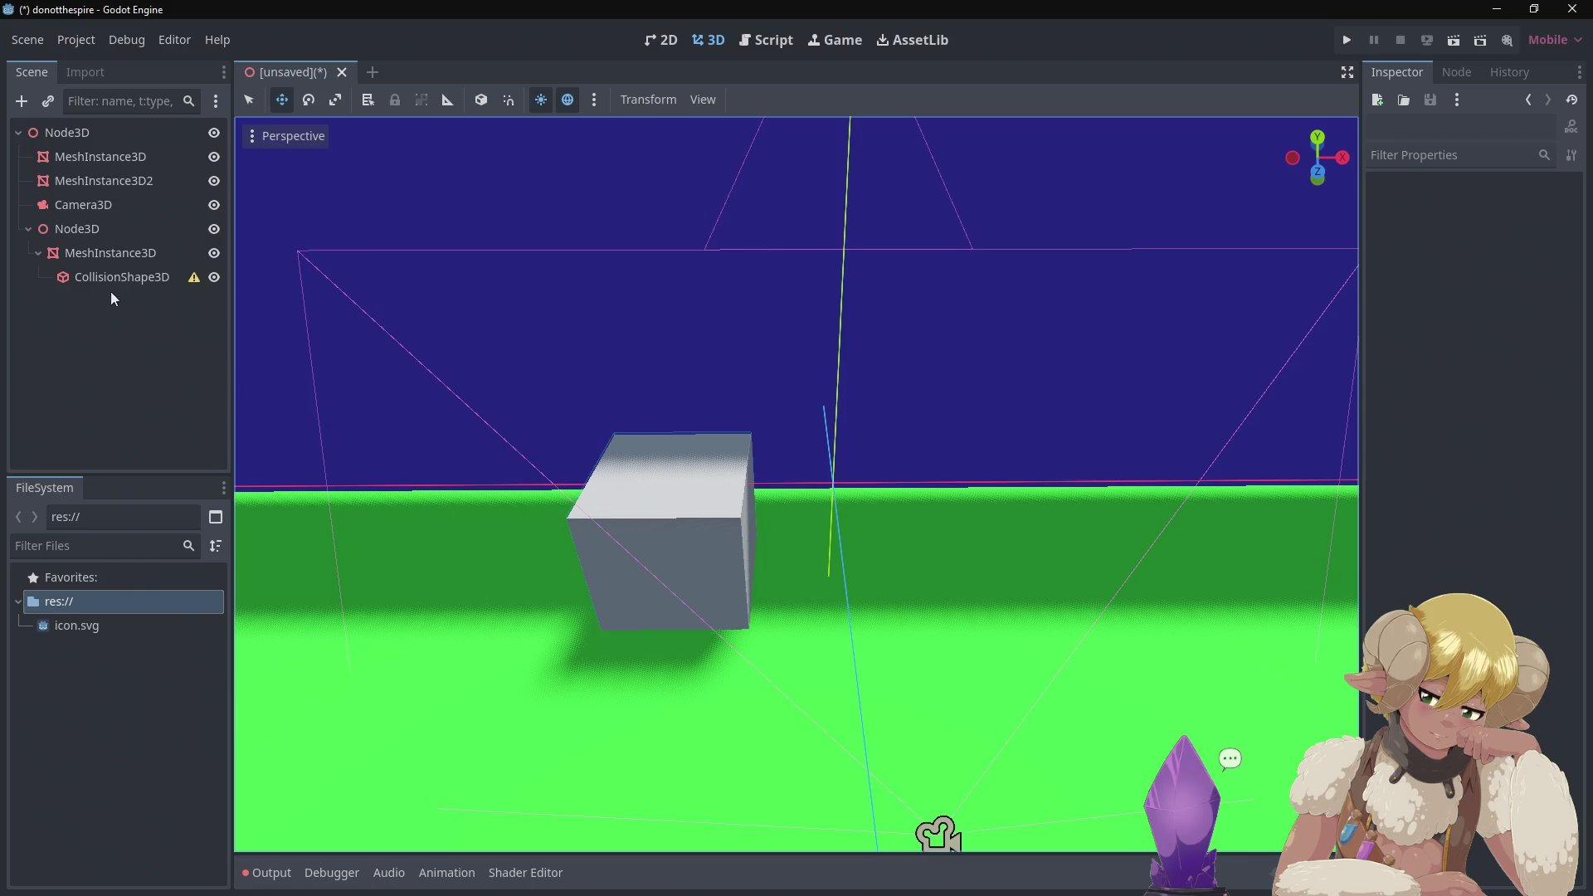
Duplicate the cube's Node3D as Node3D2 and drag the copy right along X
{"action": "left_click", "coordinate": [107, 229]}
{"action": "right_click", "coordinate": [109, 227]}
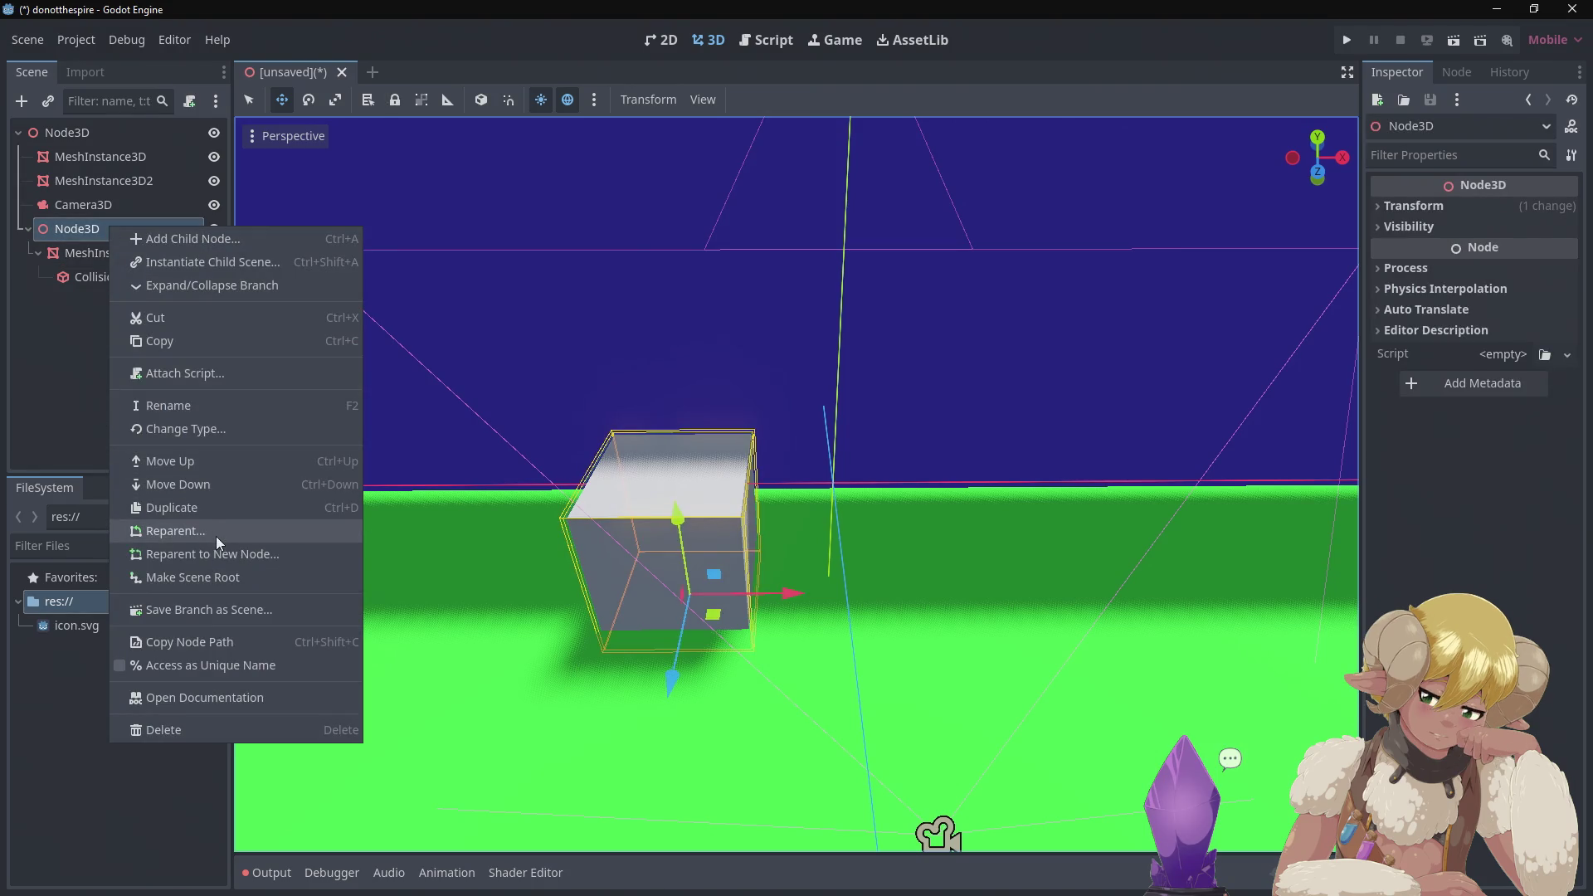
{"action": "left_click", "coordinate": [184, 506]}
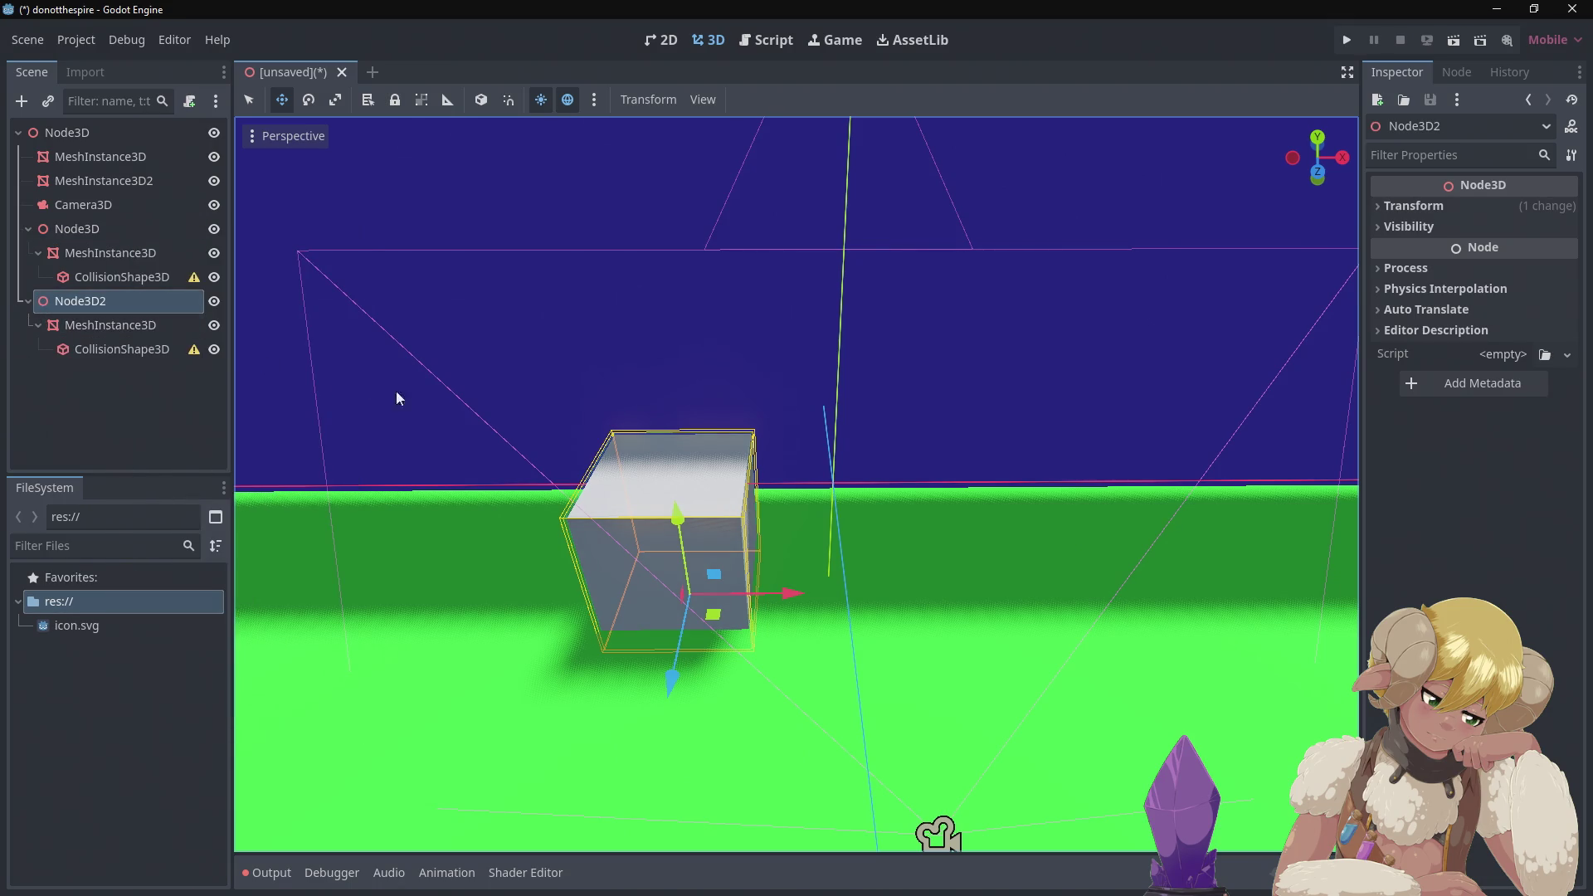
{"action": "mouse_move", "coordinate": [787, 598]}
{"action": "left_mouse_down"}
{"action": "mouse_move", "coordinate": [1174, 622]}
{"action": "mouse_move", "coordinate": [1091, 629]}
{"action": "left_mouse_up"}
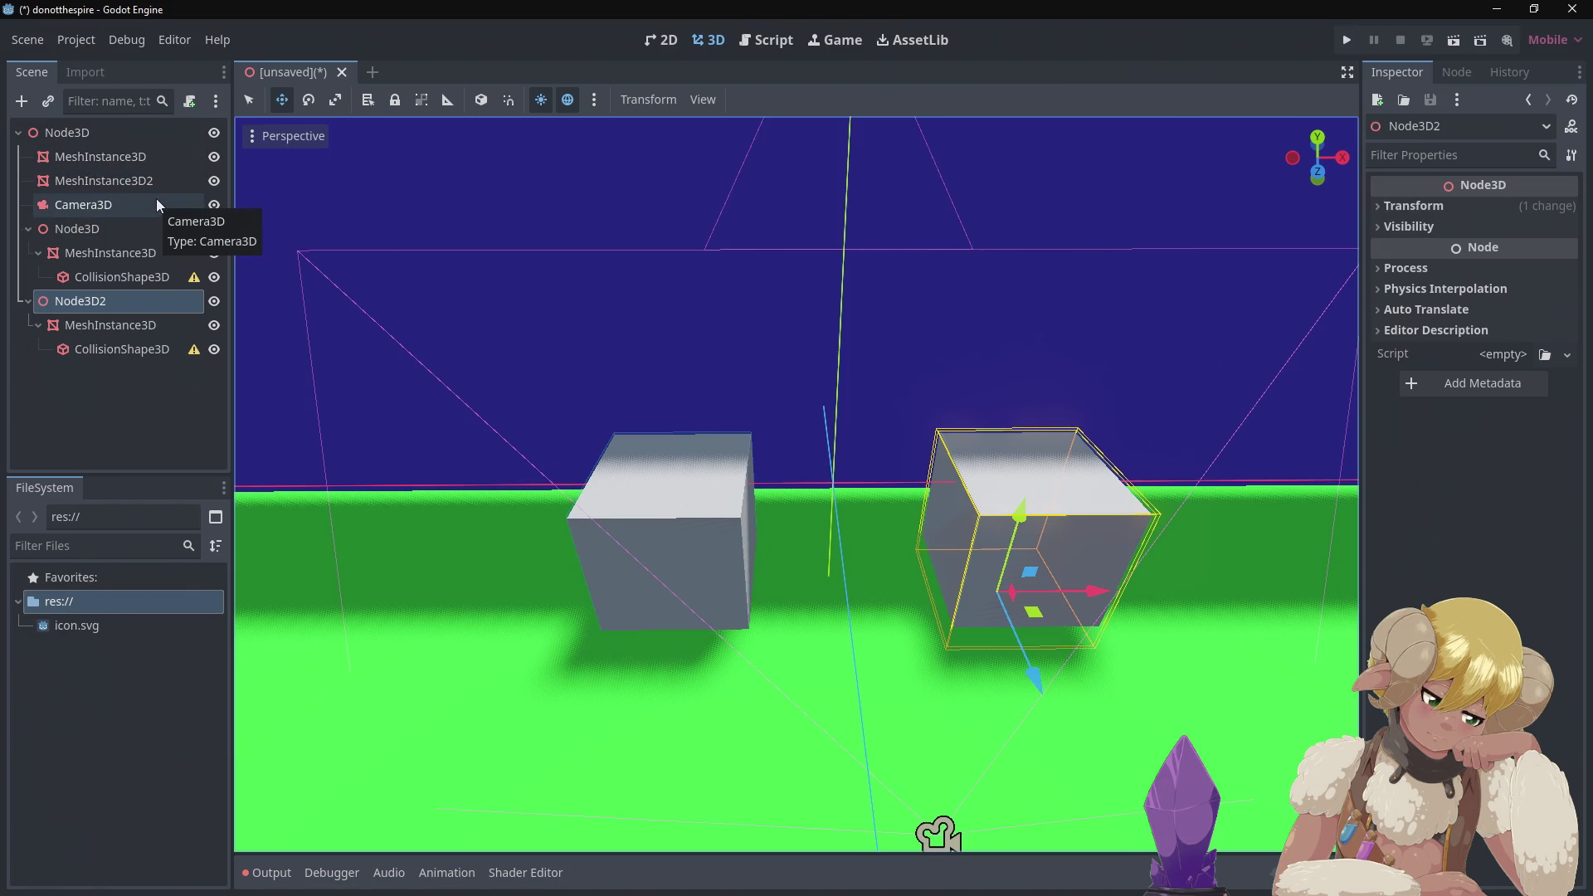
Save the scene as main_scene.tscn in res://
{"action": "left_click", "coordinate": [141, 412]}
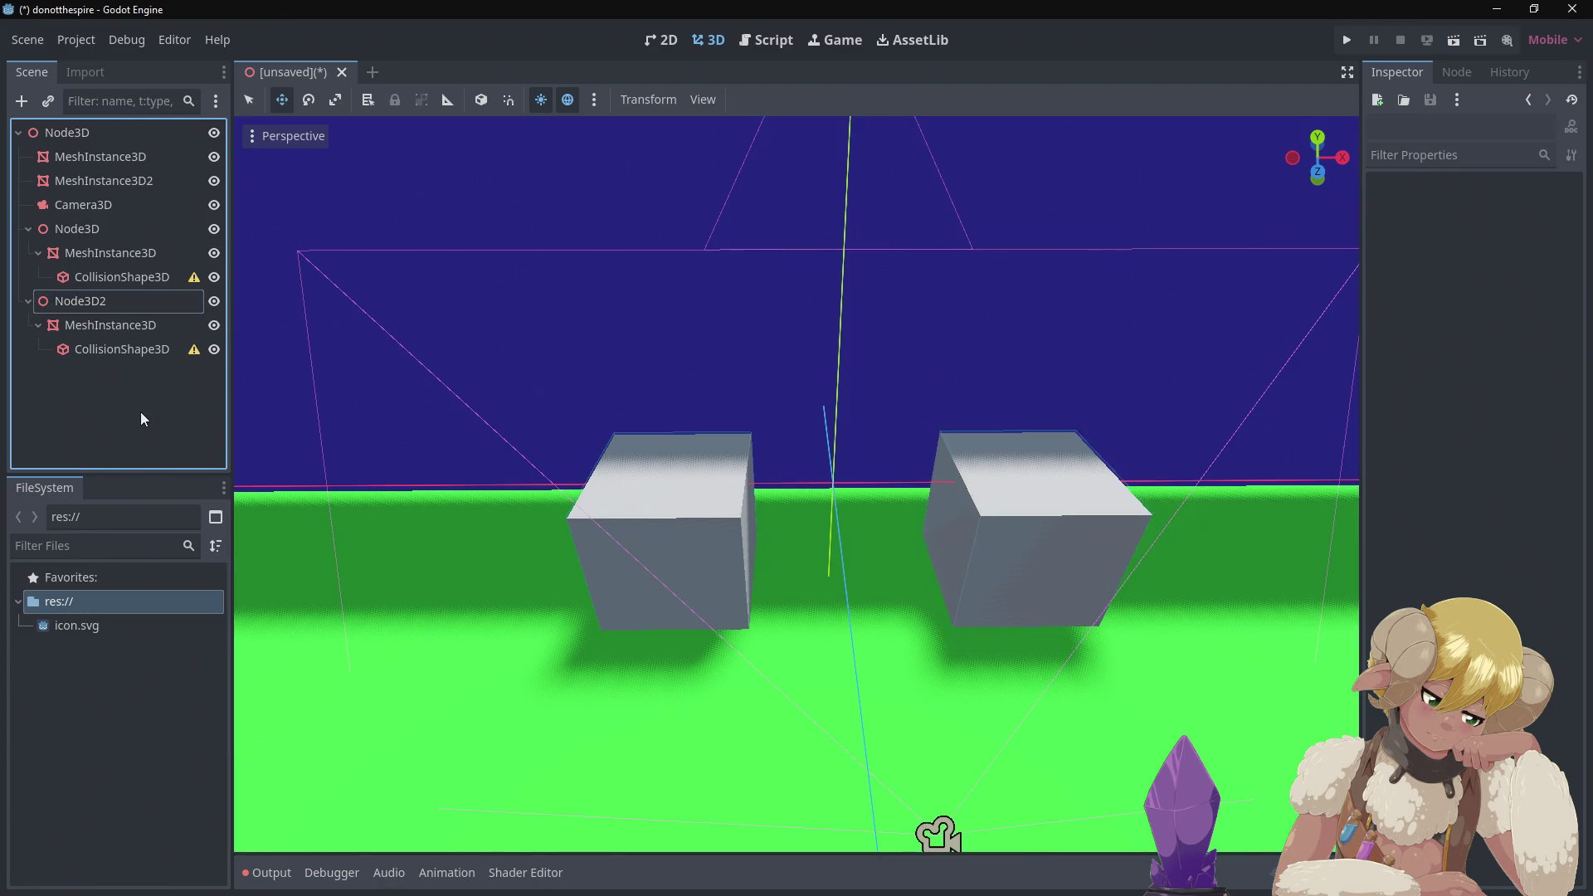
{"action": "key", "text": "ctrl+s"}
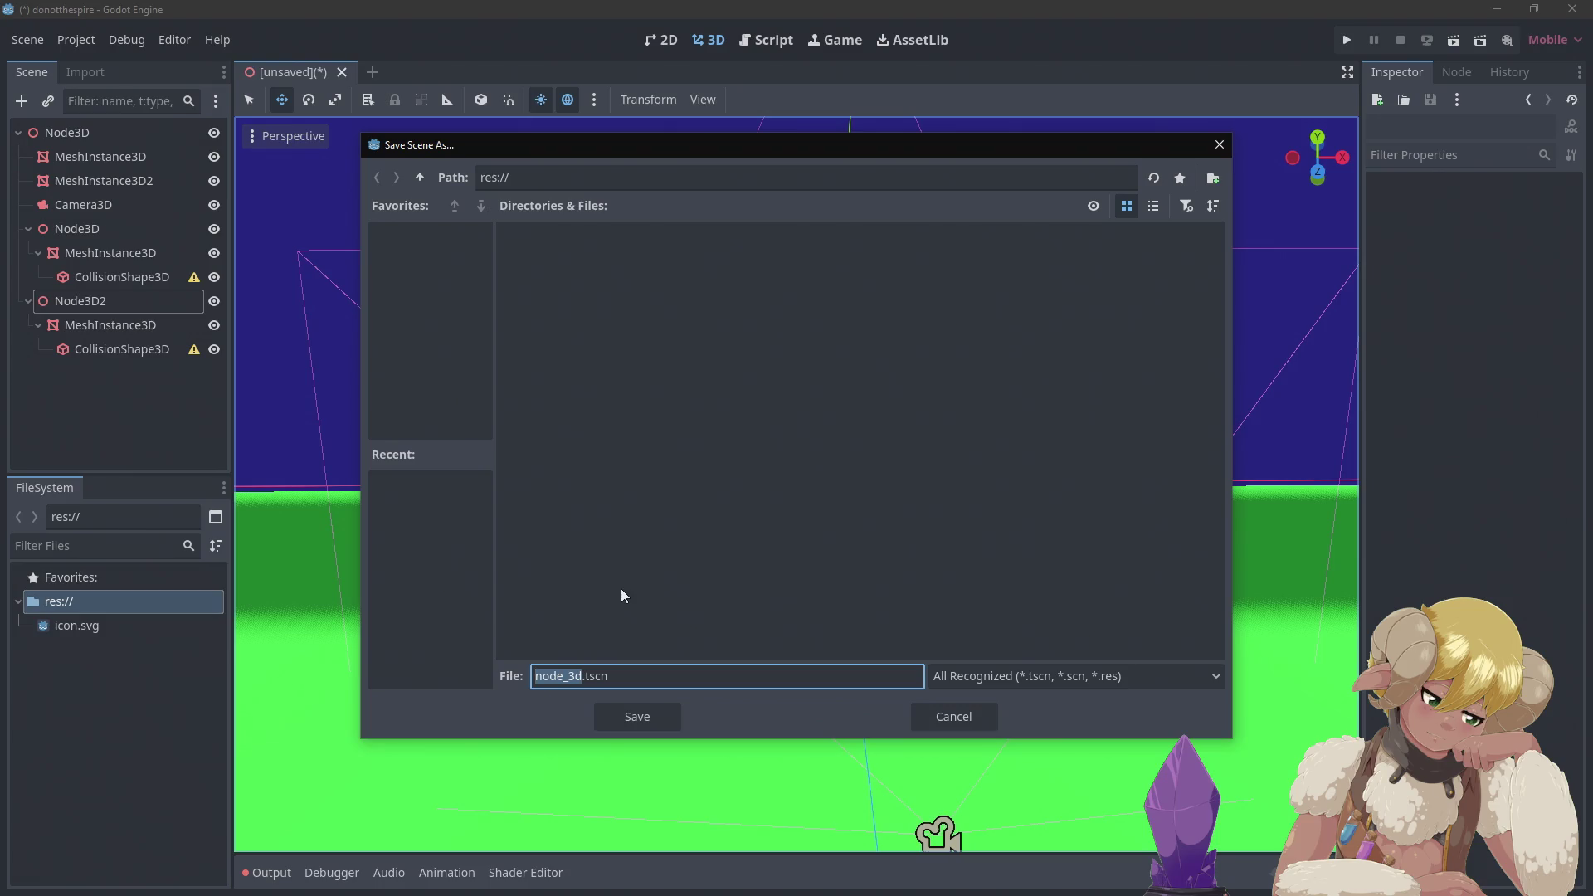
{"action": "type", "text": "main"}
{"action": "type", "text": "_scene"}
{"action": "key", "text": "Return"}
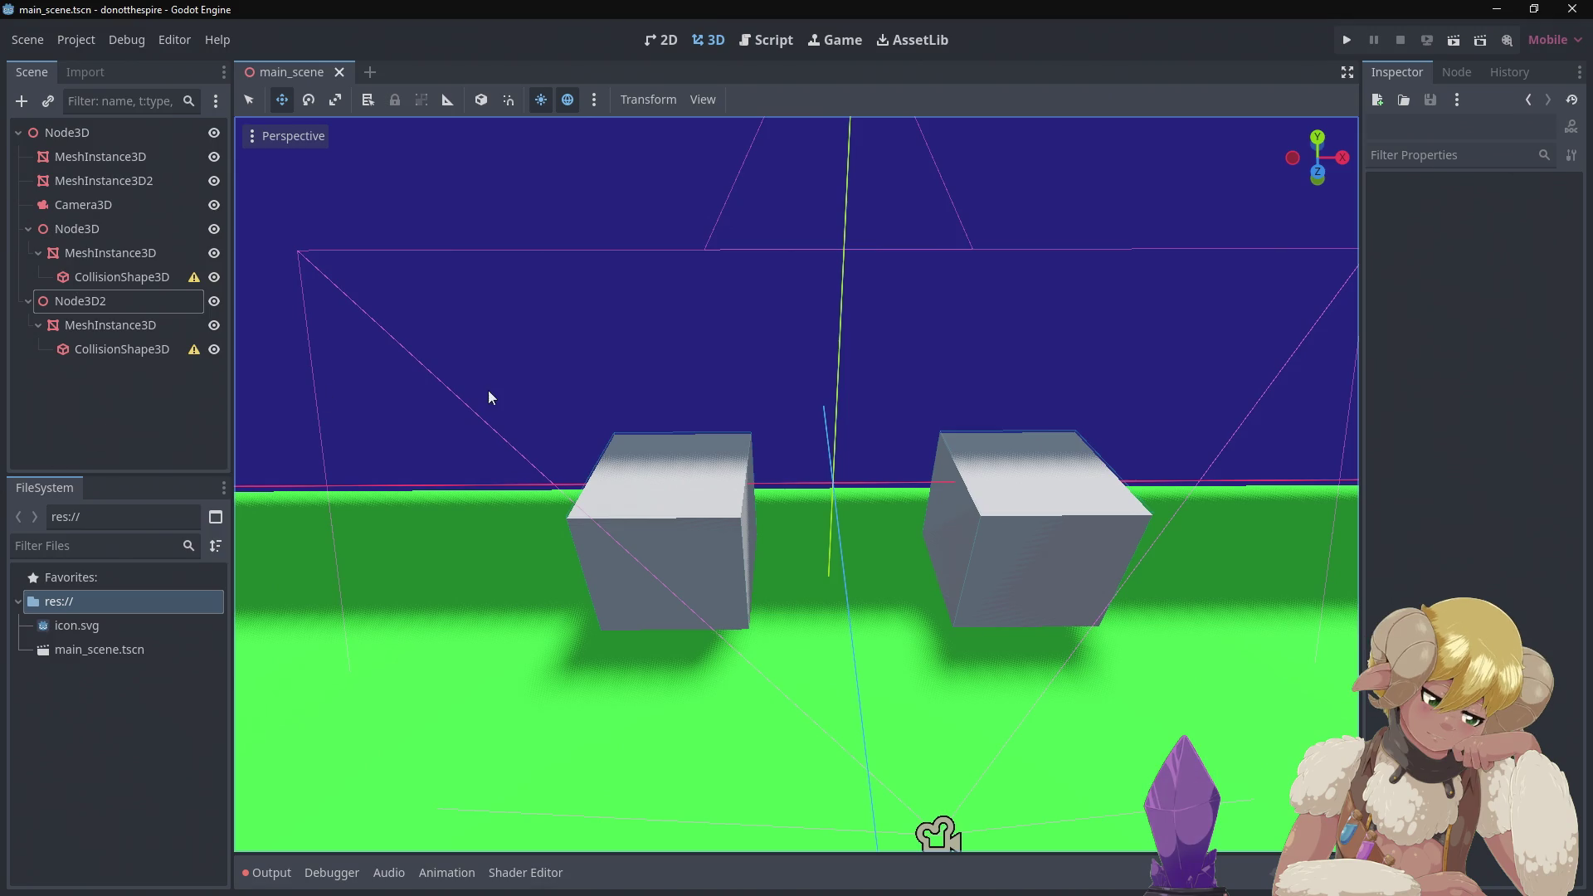
Narrow the blue wall plane's mesh Size x from 10 to 3
{"action": "scroll", "coordinate": [489, 390], "scroll_direction": "down", "scroll_amount": 6}
{"action": "scroll", "coordinate": [501, 384], "scroll_direction": "down", "scroll_amount": 10}
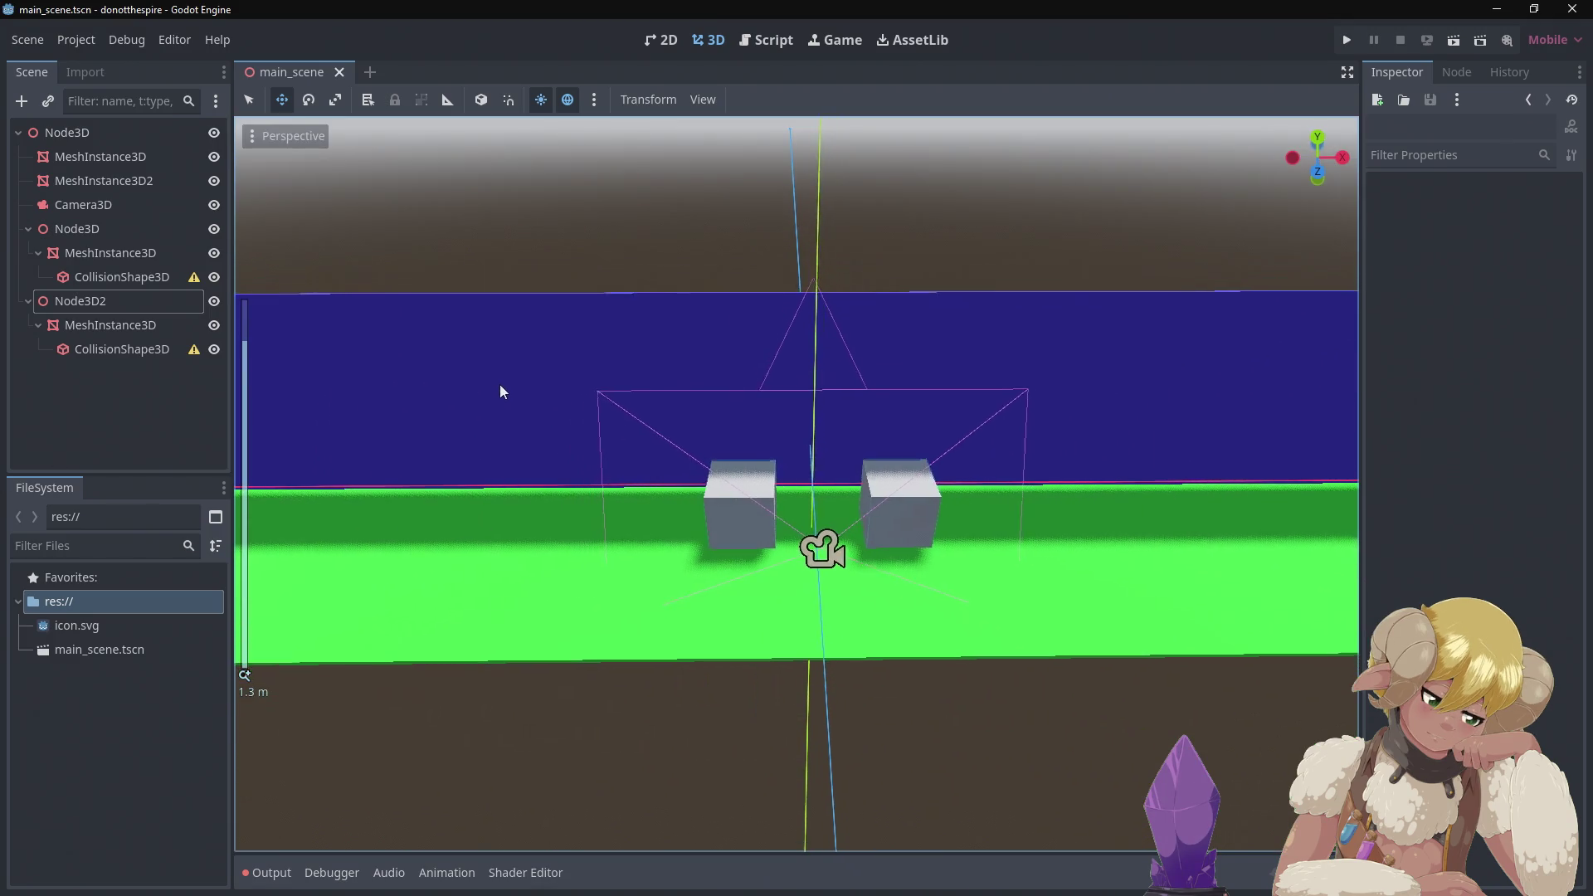
{"action": "left_click_drag", "start_coordinate": [500, 380], "coordinate": [526, 446]}
{"action": "left_click", "coordinate": [551, 429]}
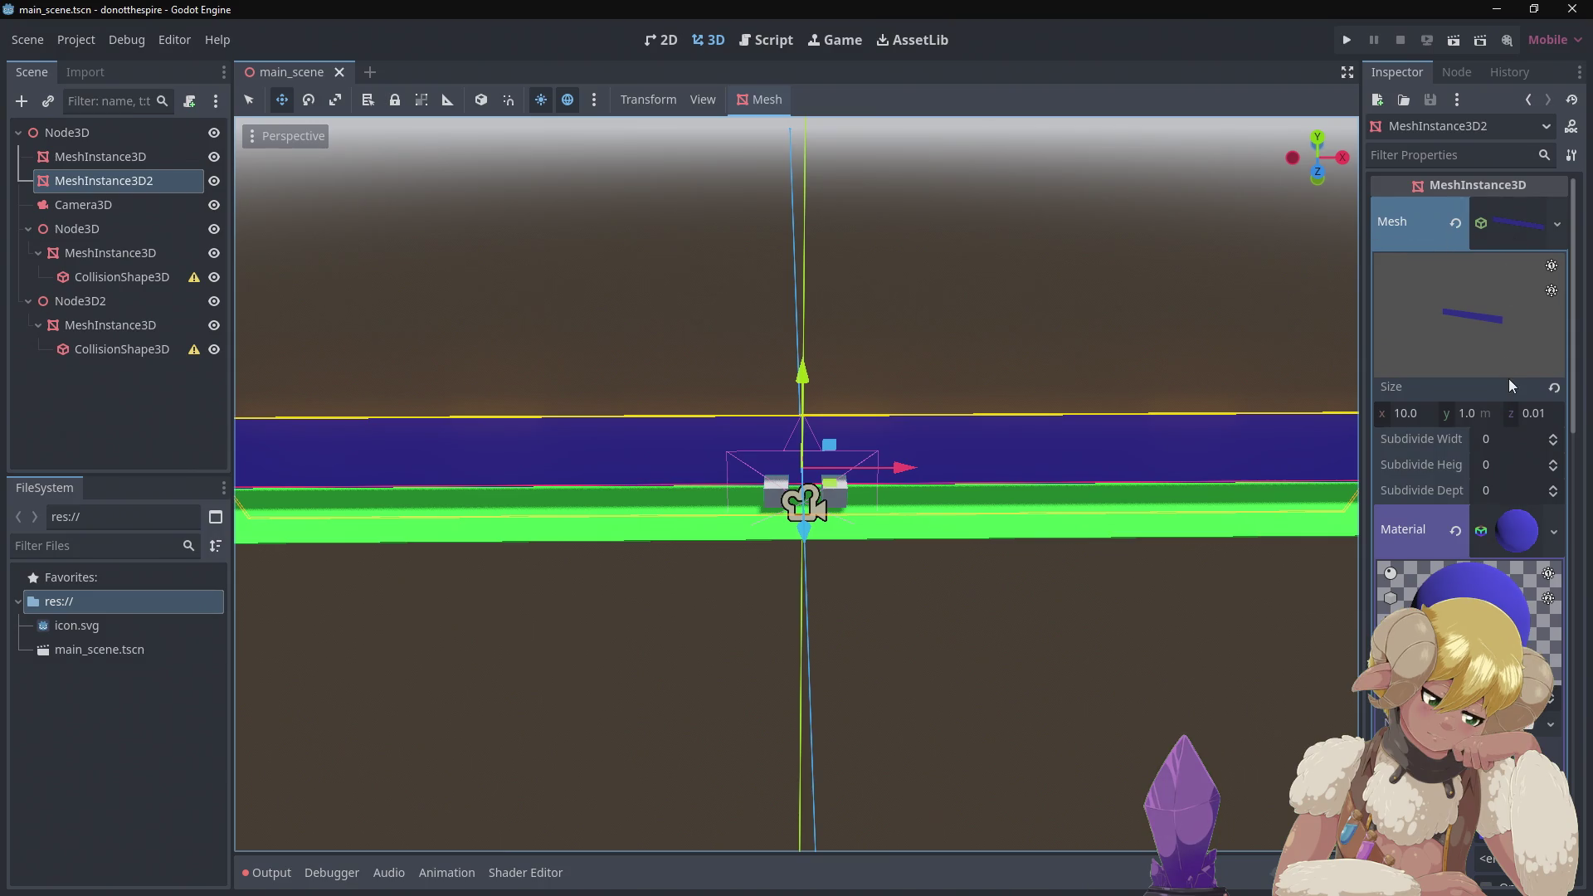
{"action": "left_click", "coordinate": [1409, 415]}
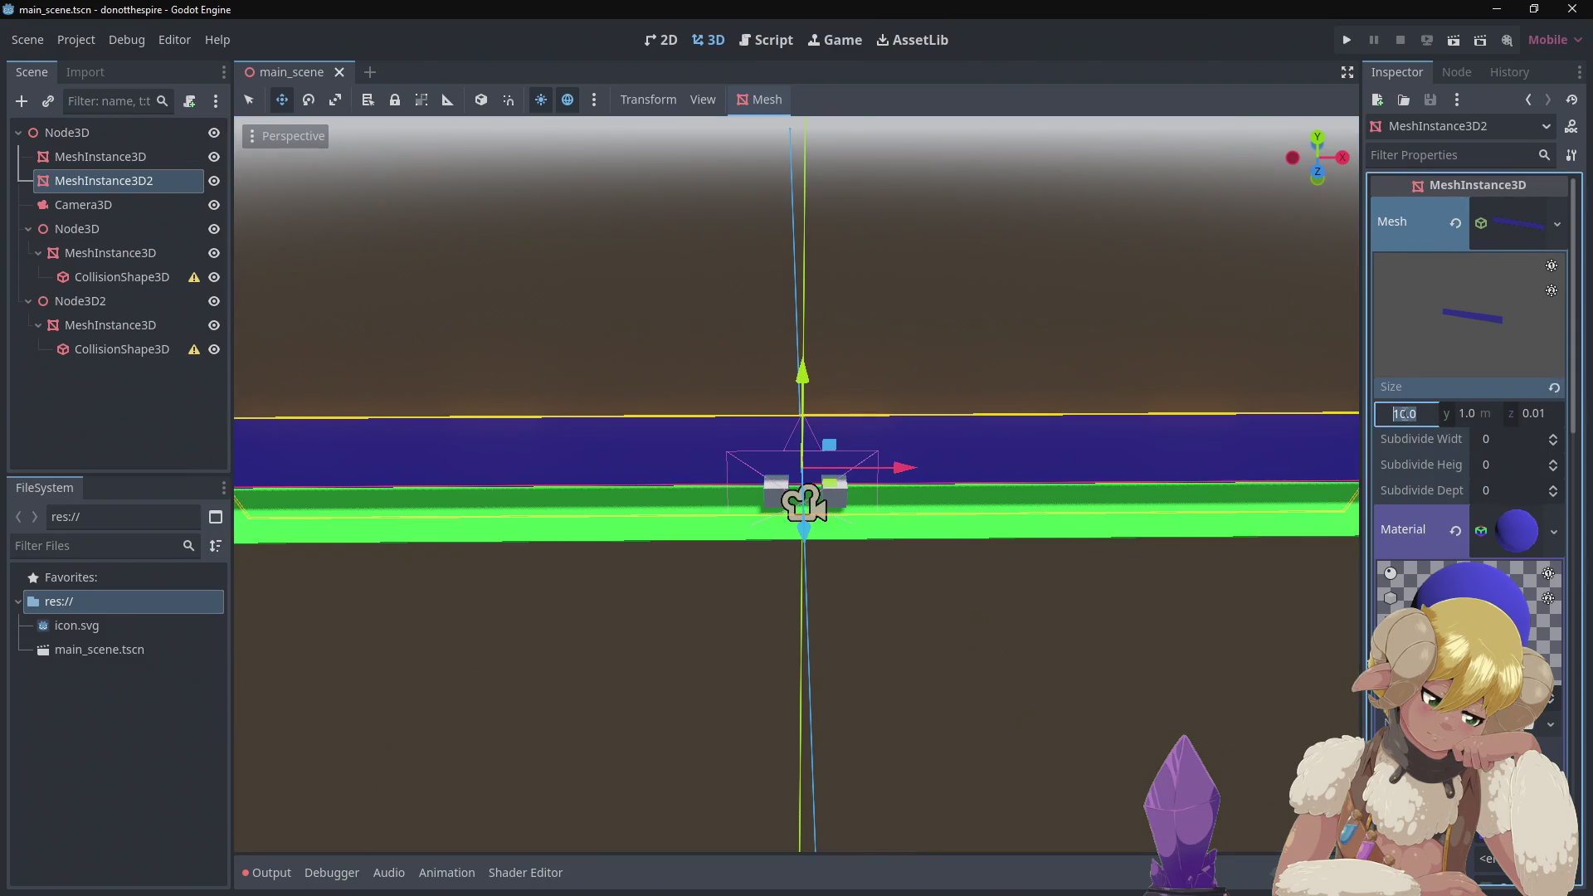
{"action": "left_click", "coordinate": [1399, 413]}
{"action": "left_click_drag", "start_coordinate": [1402, 413], "coordinate": [1338, 415]}
{"action": "type", "text": "5"}
{"action": "key", "text": "Return"}
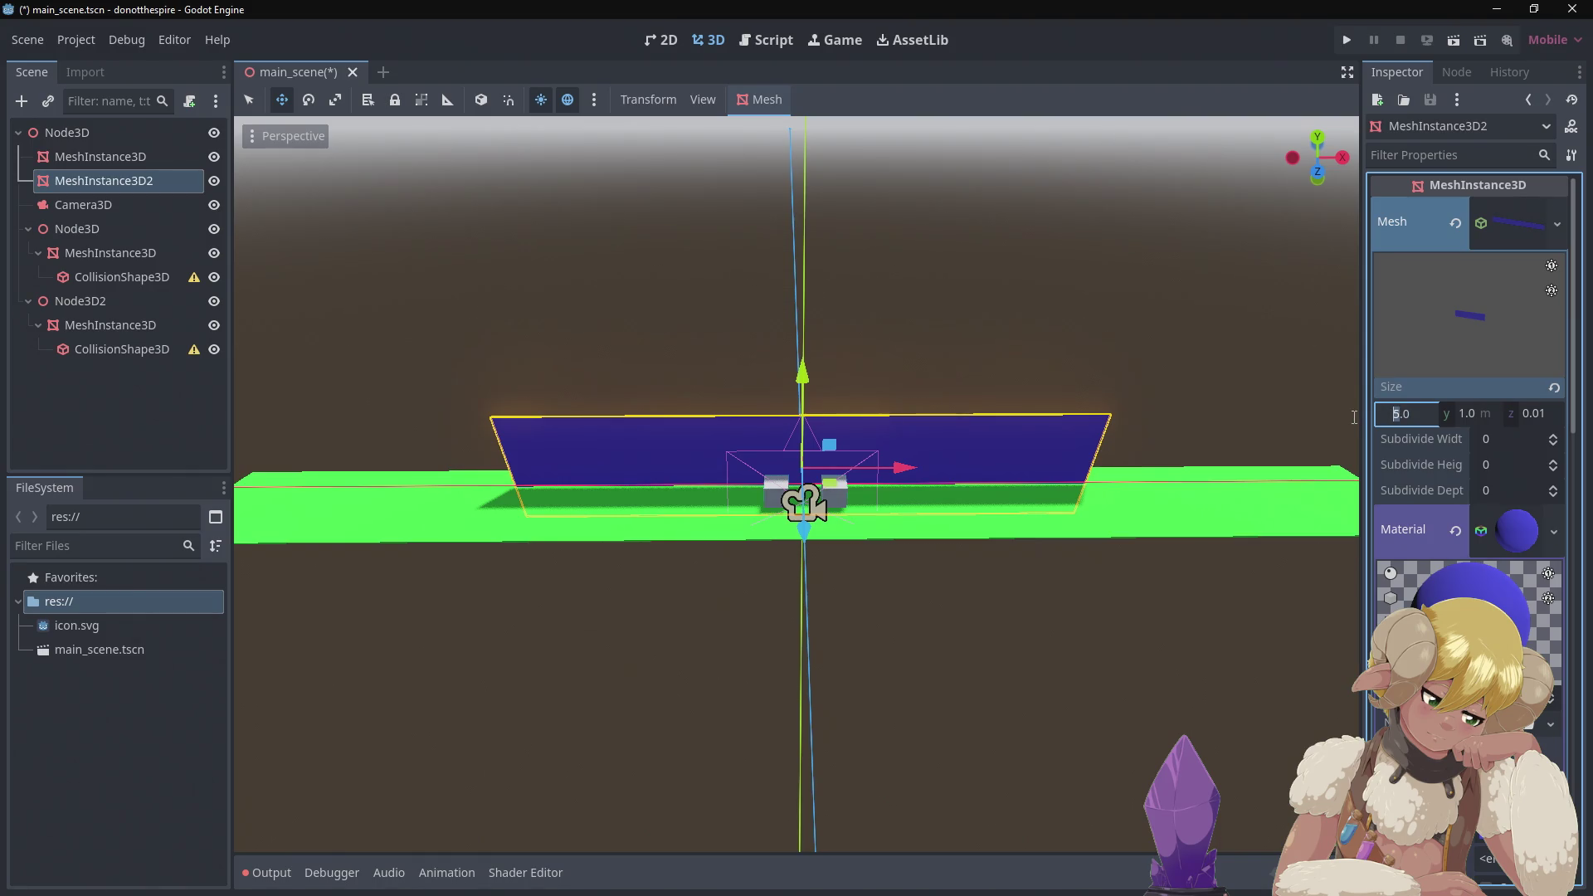
{"action": "type", "text": "3"}
{"action": "key", "text": "Return"}
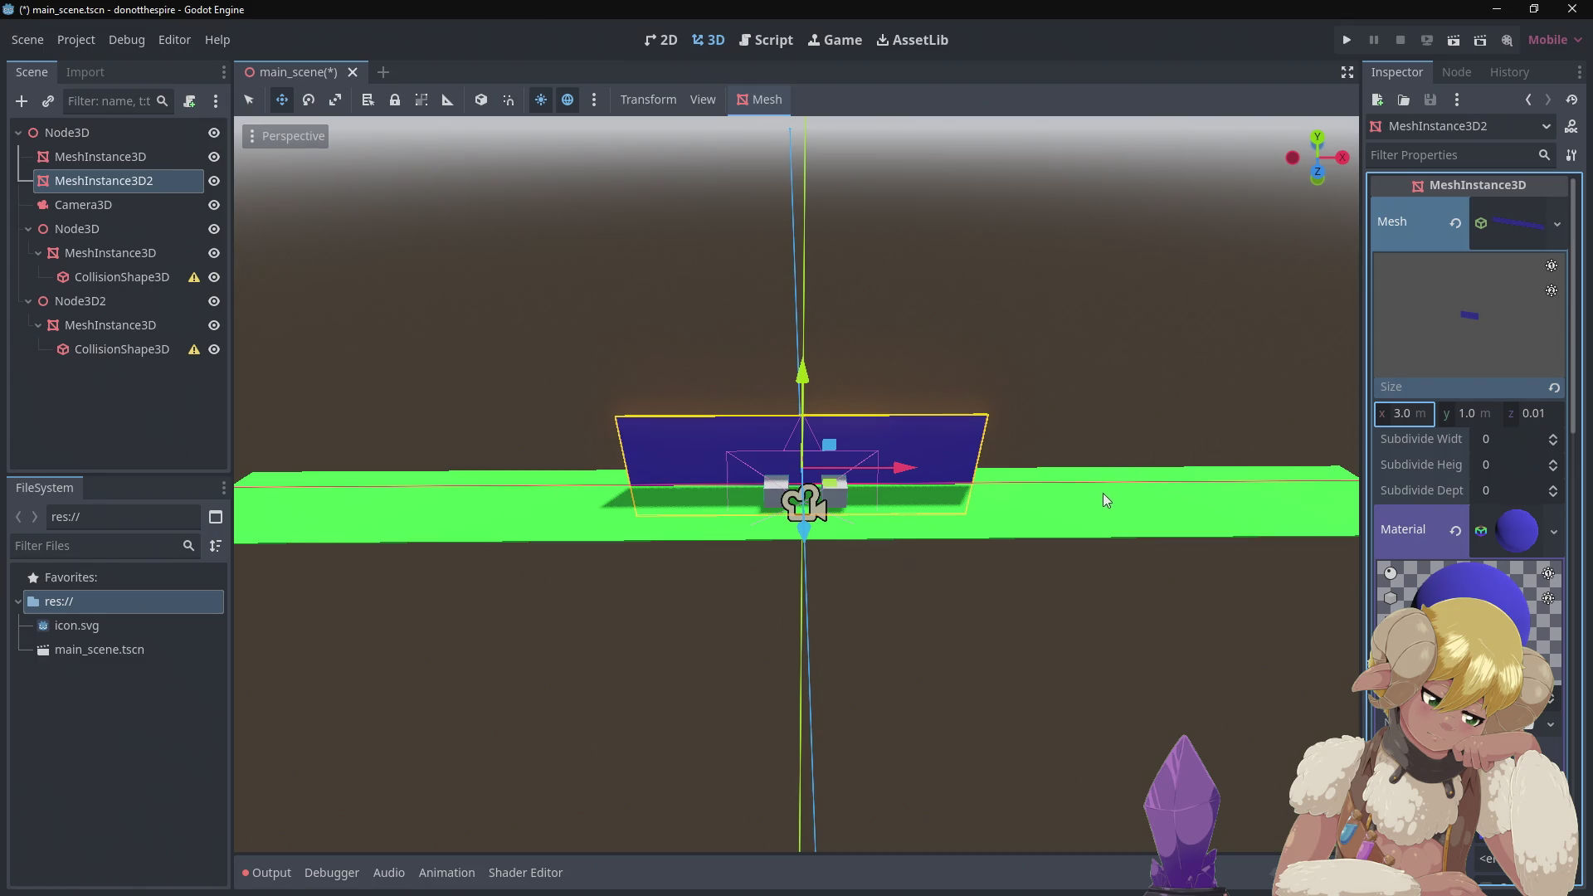
Set the green ground plane's mesh Size x to 3
{"action": "left_click", "coordinate": [1103, 493]}
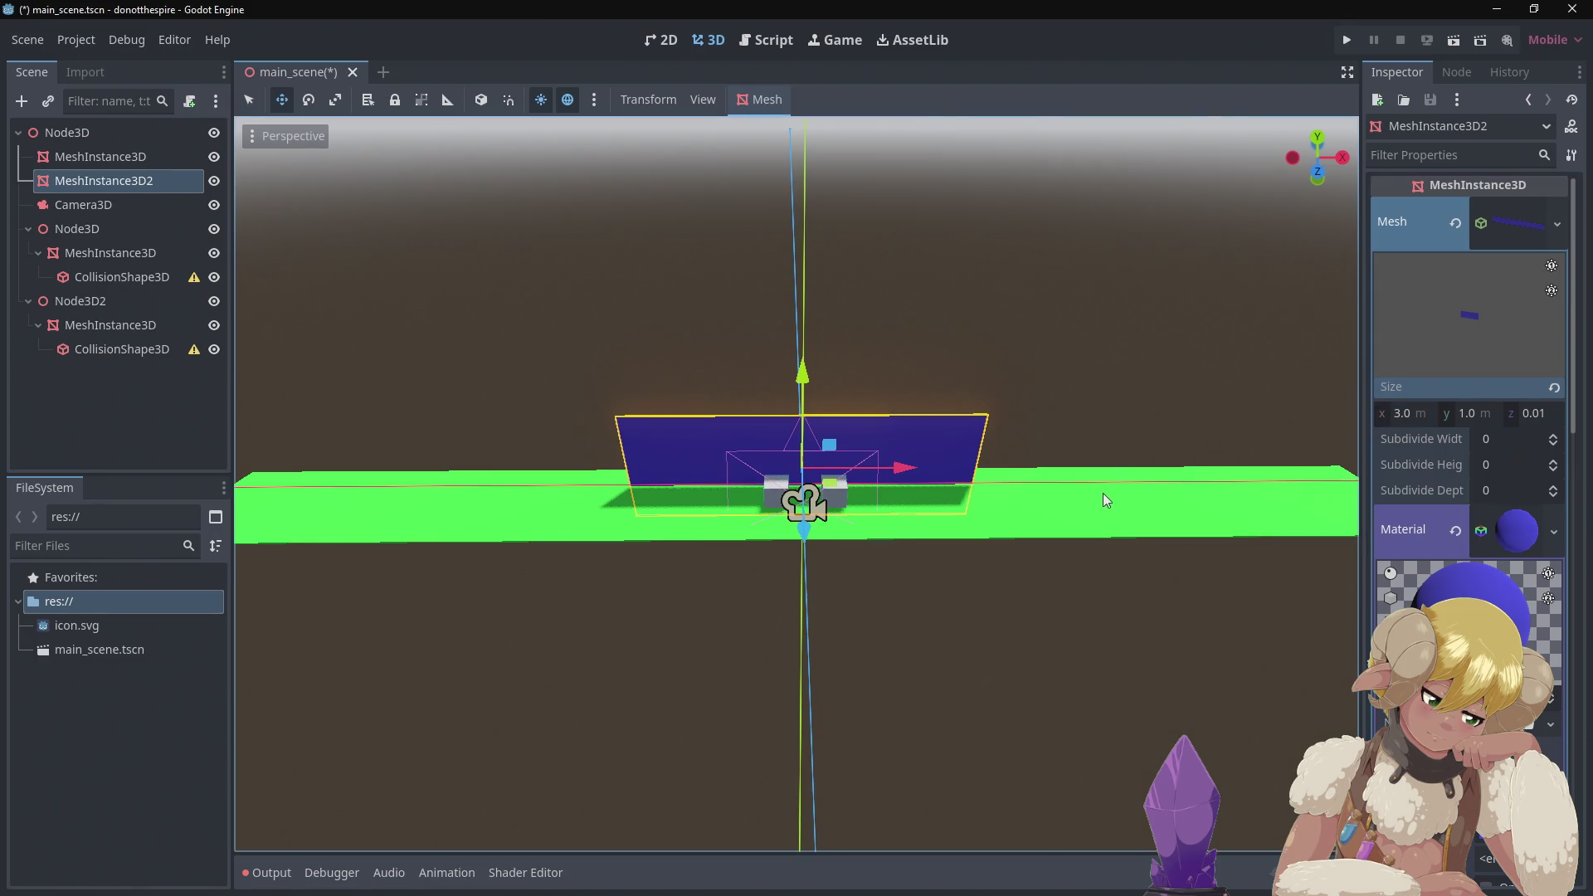
{"action": "left_click", "coordinate": [1397, 413]}
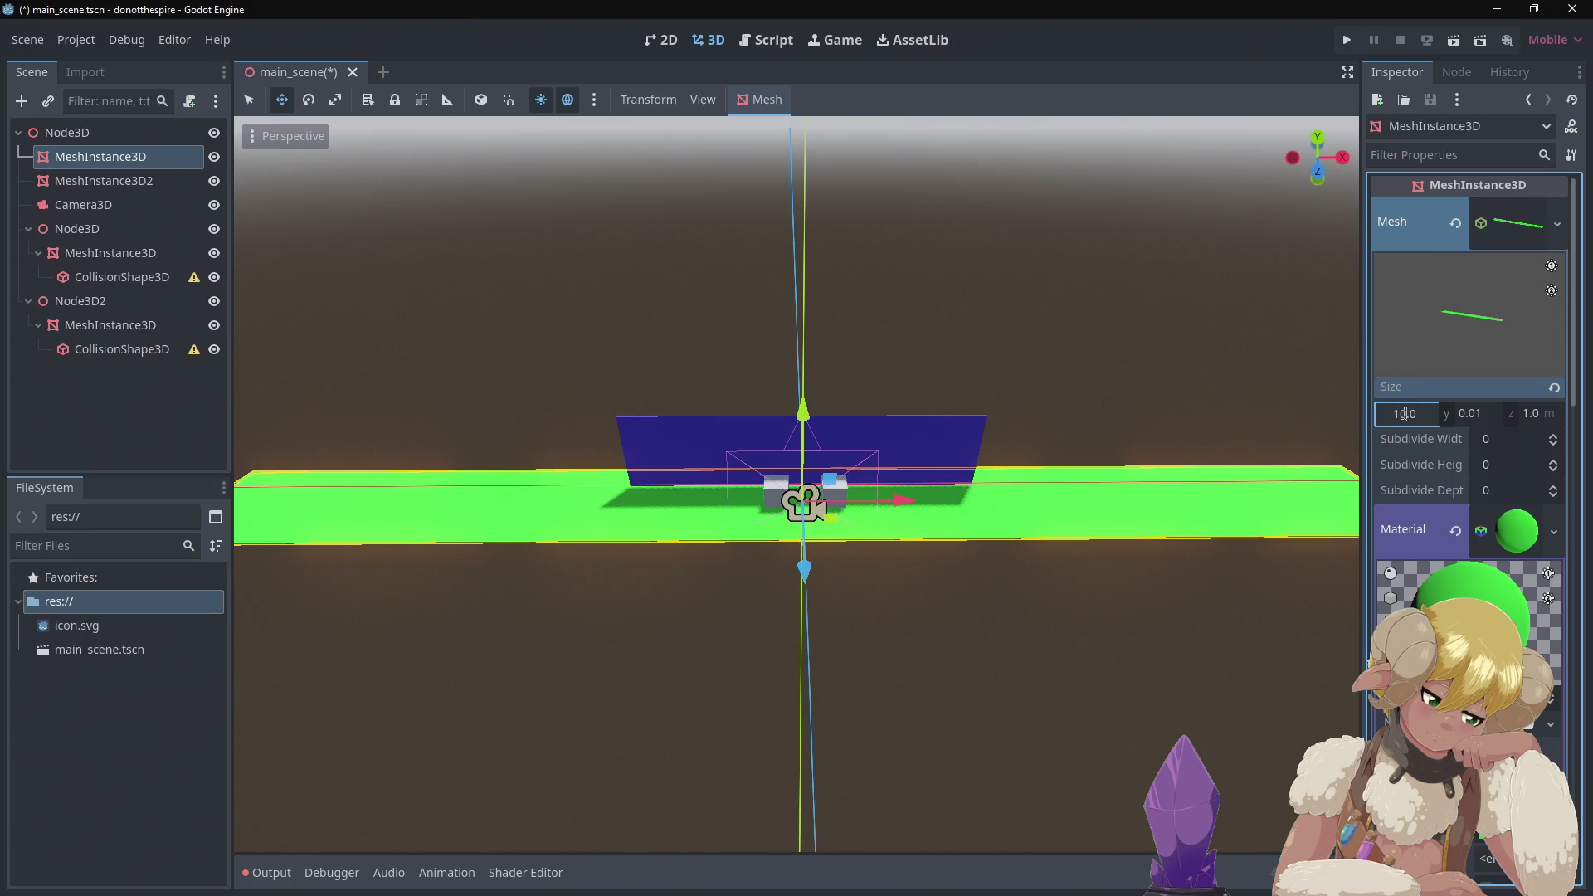
{"action": "double_click", "coordinate": [1400, 413]}
{"action": "type", "text": "3"}
{"action": "key", "text": "Return"}
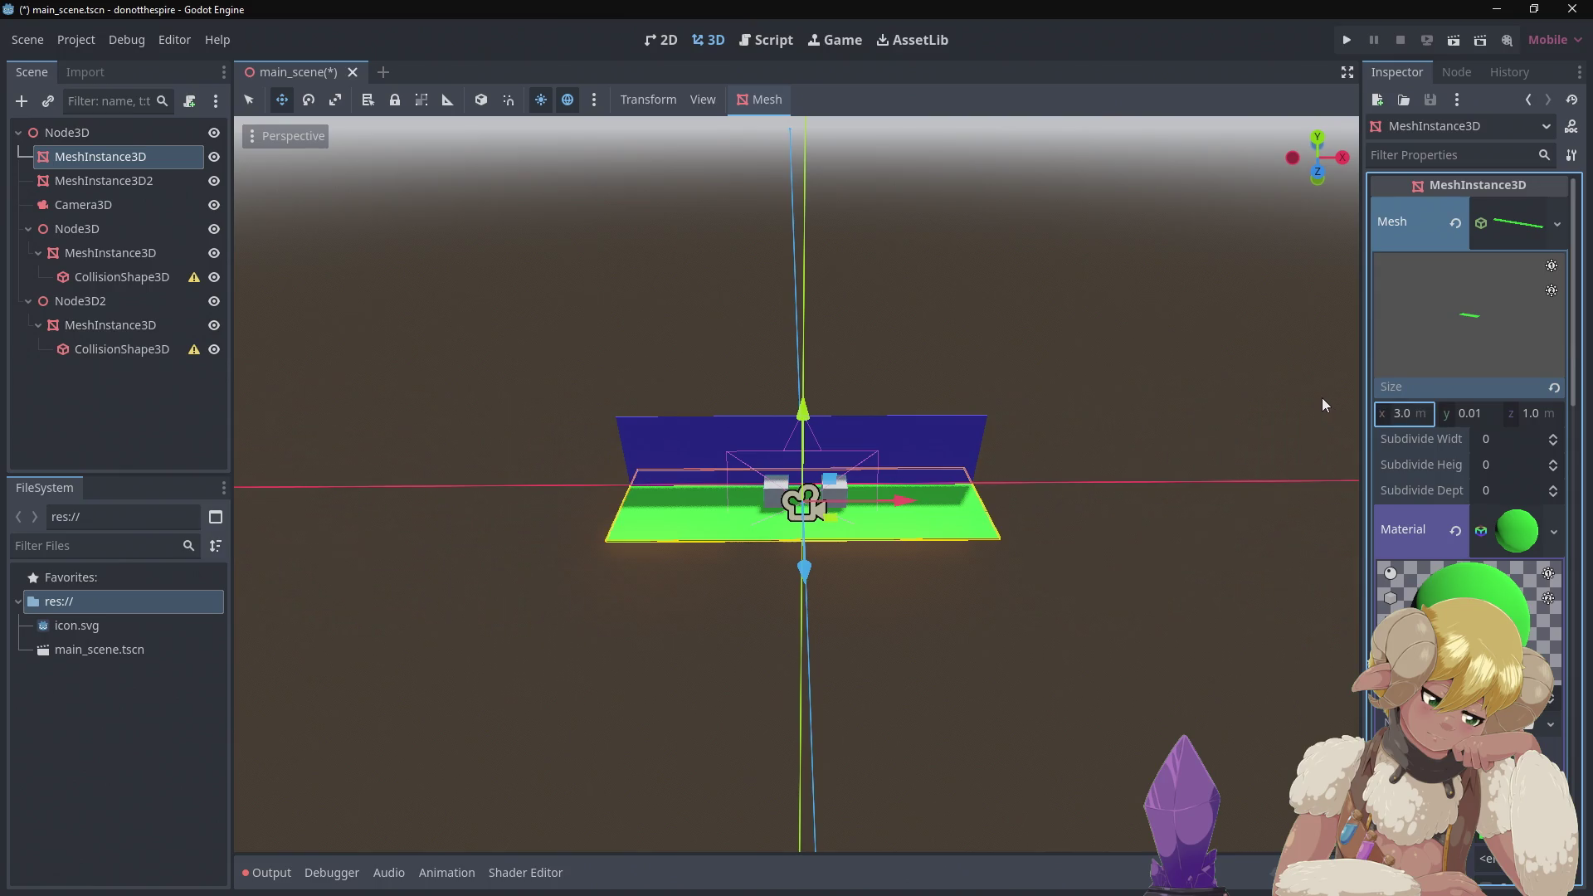
Check the Camera3D preview framing both cubes, then deselect the camera
{"action": "scroll", "coordinate": [952, 568], "scroll_direction": "up", "scroll_amount": 10}
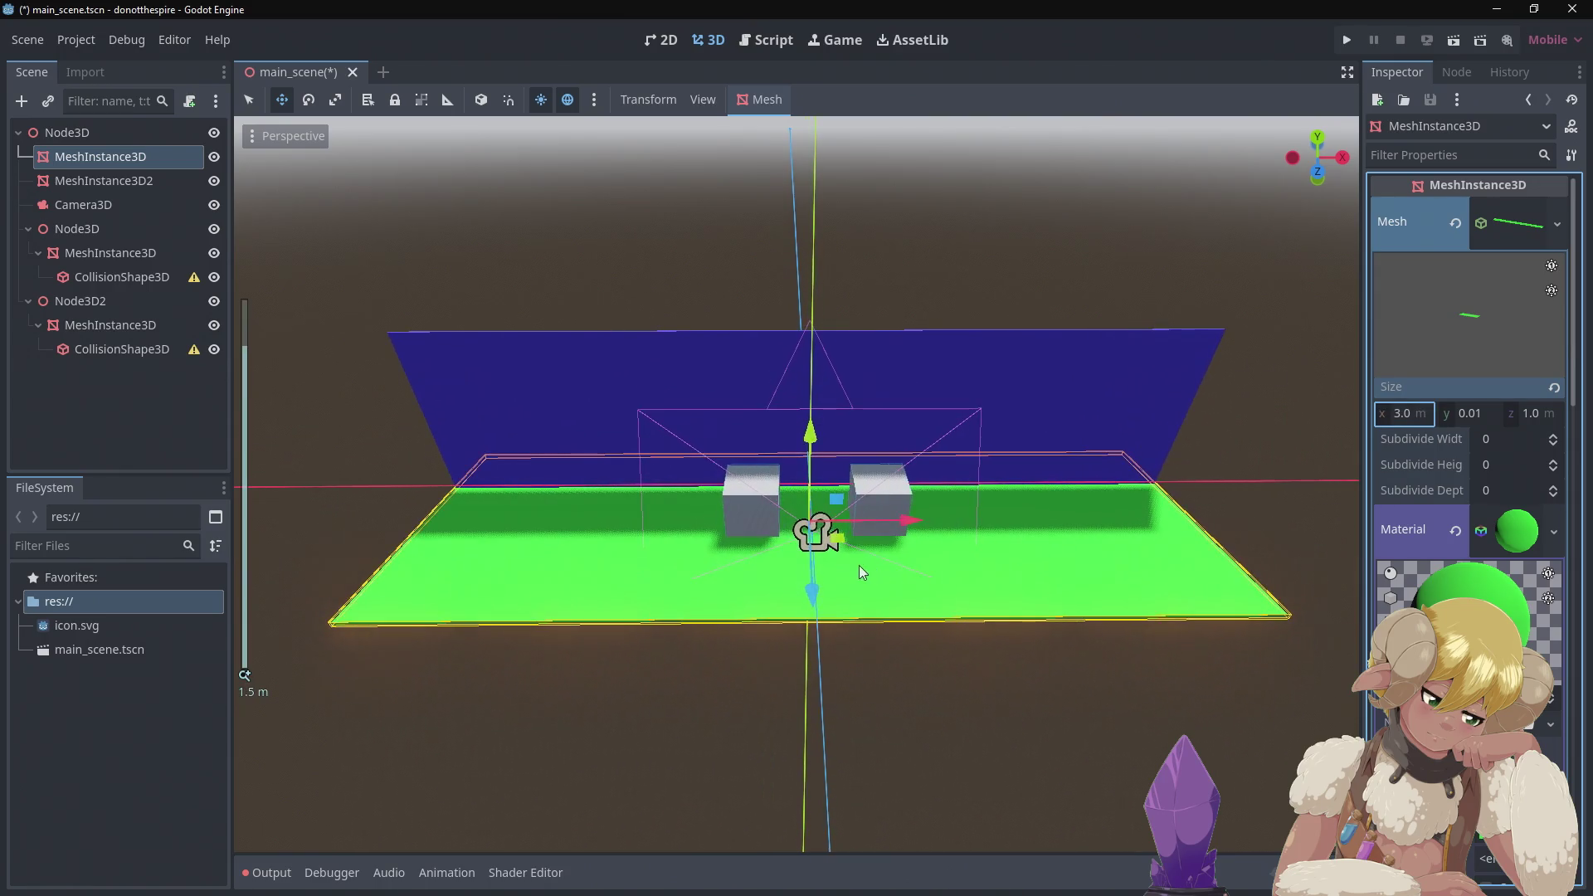
{"action": "left_click", "coordinate": [817, 523]}
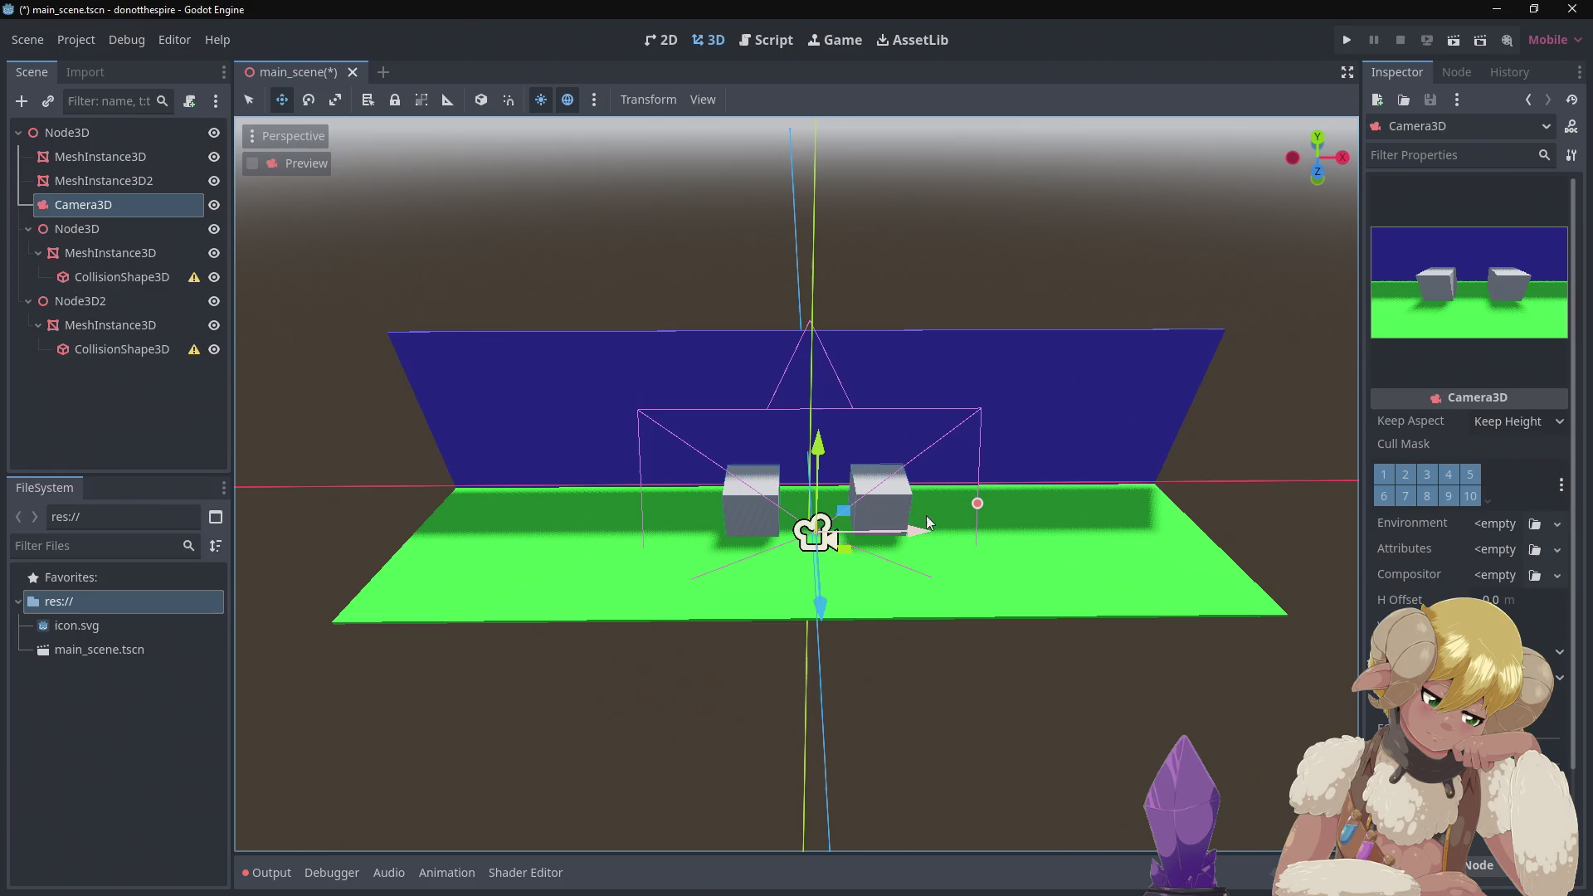
{"action": "scroll", "coordinate": [991, 350], "scroll_direction": "up", "scroll_amount": 3}
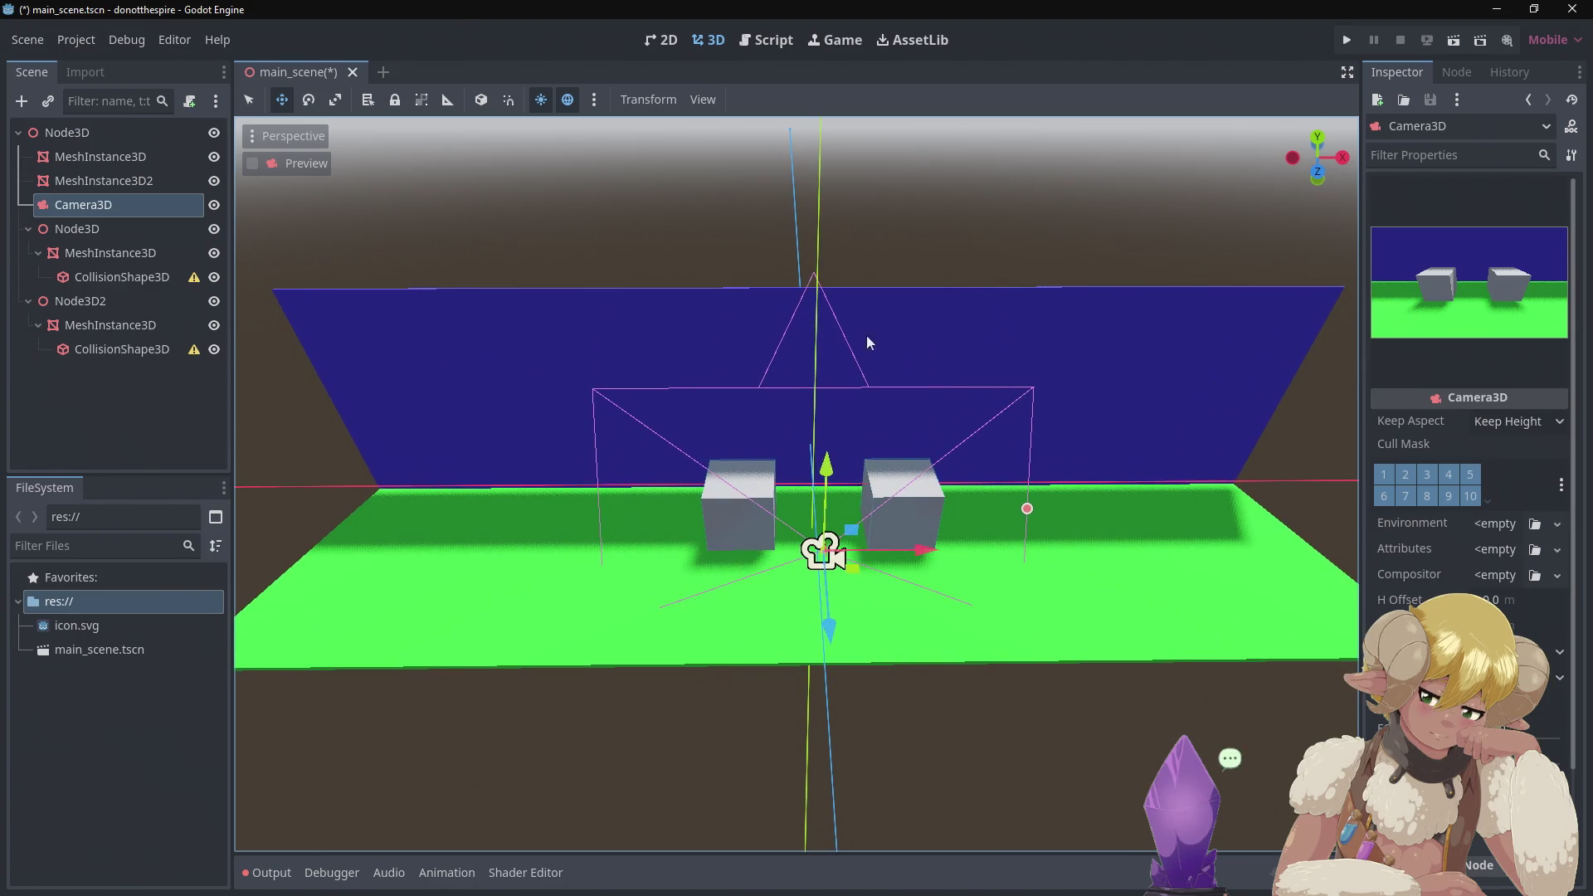
{"action": "left_click", "coordinate": [100, 435]}
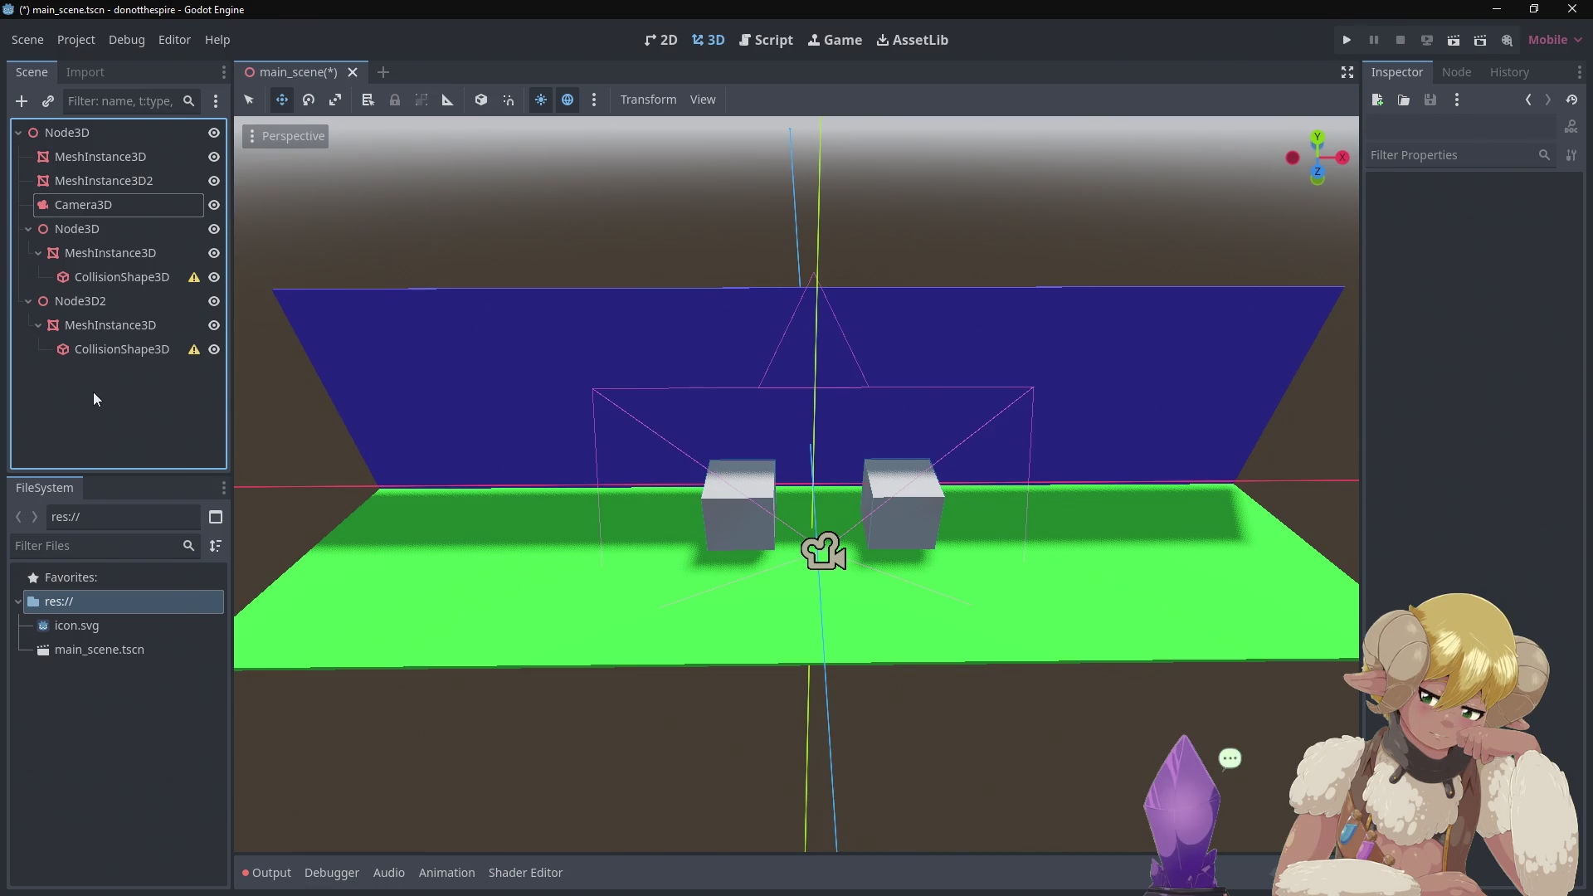
Create an empty GDScript named class_card.gd in res:// from the FileSystem dock
{"action": "right_click", "coordinate": [89, 393]}
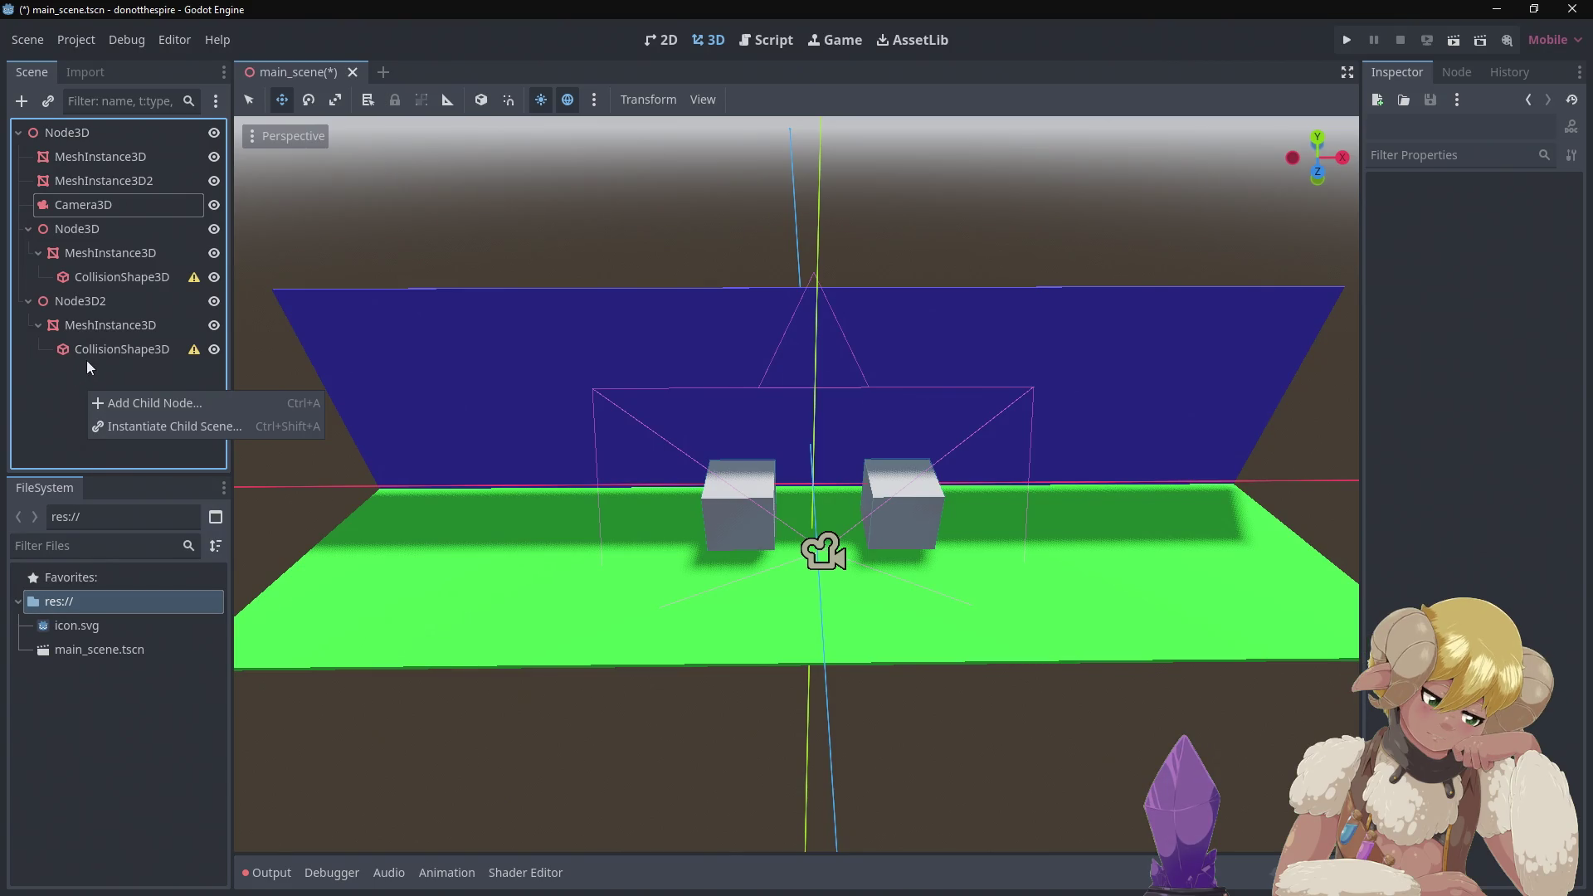
{"action": "left_click", "coordinate": [52, 394]}
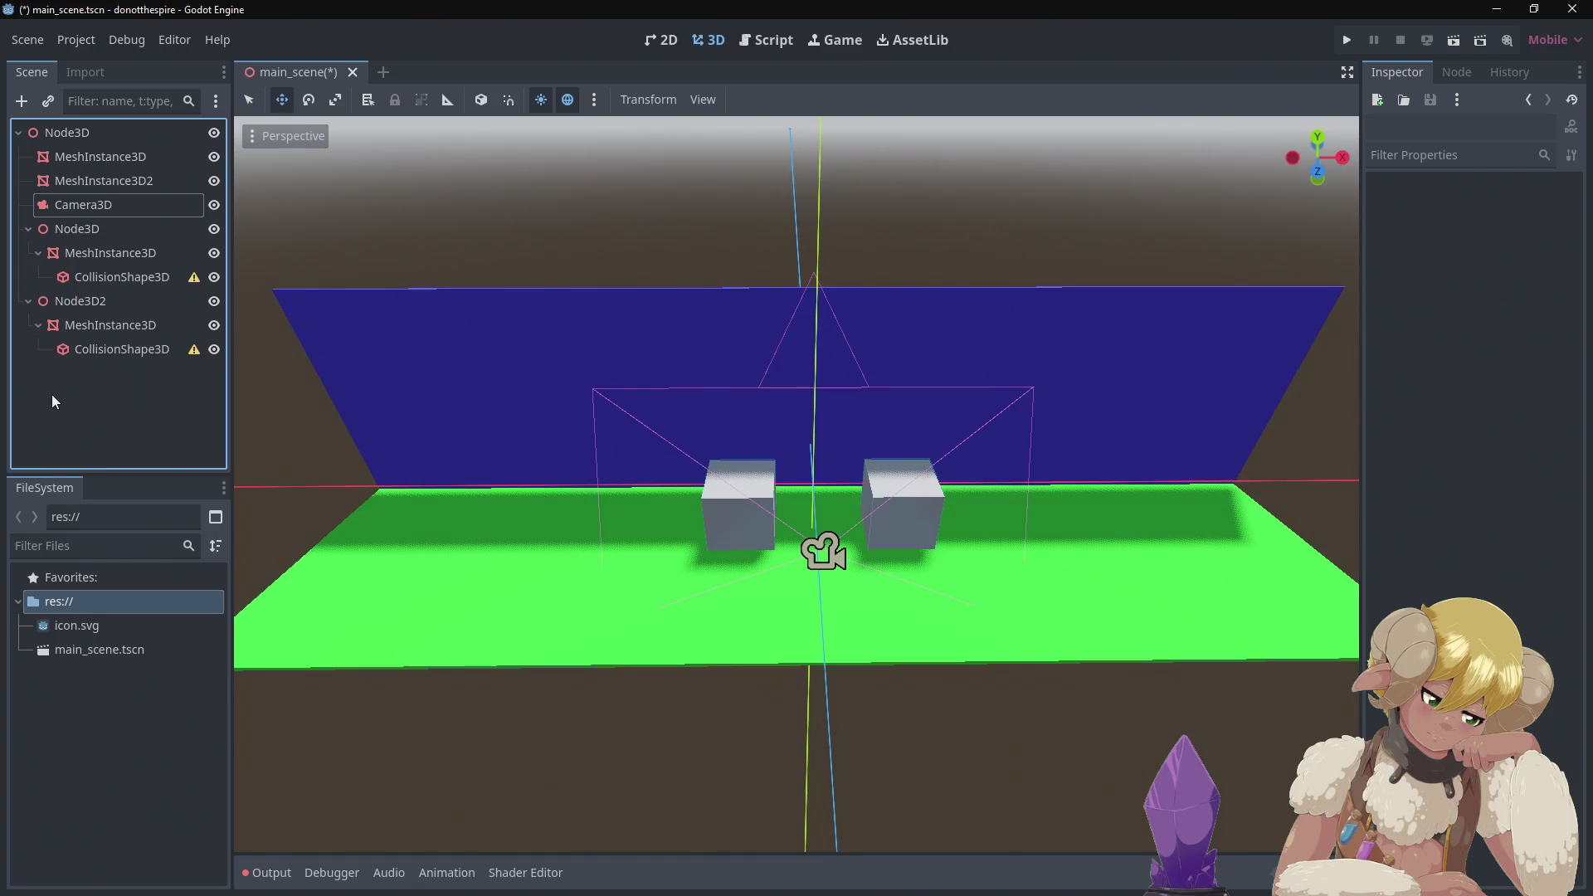
{"action": "right_click", "coordinate": [90, 697]}
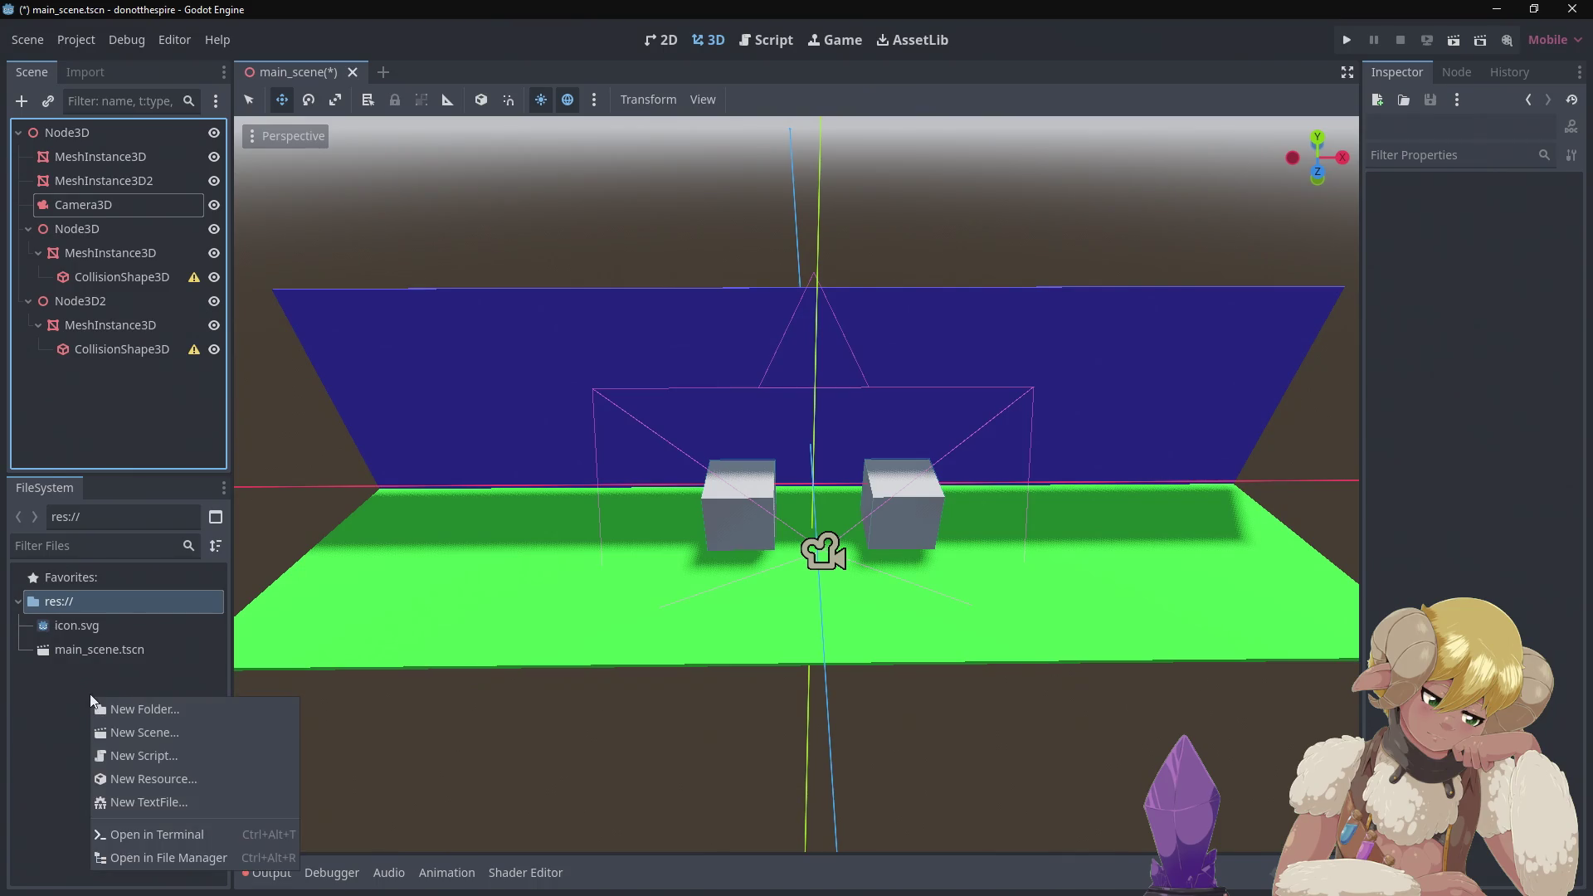
{"action": "left_click", "coordinate": [131, 756]}
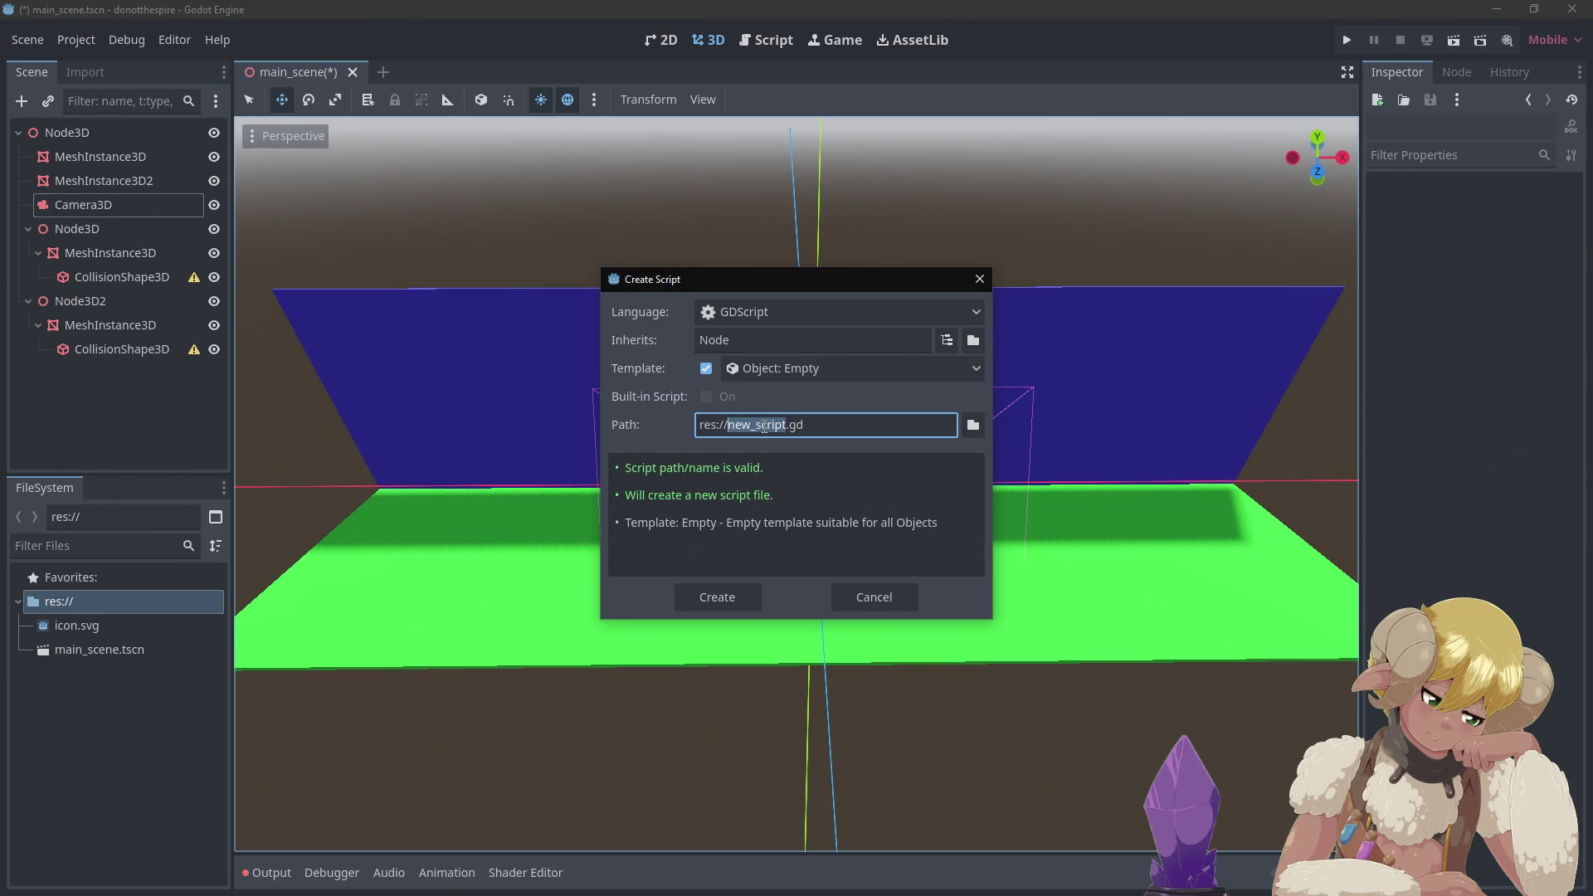
{"action": "type", "text": "class"}
{"action": "type", "text": "_card"}
{"action": "key", "text": "Return"}
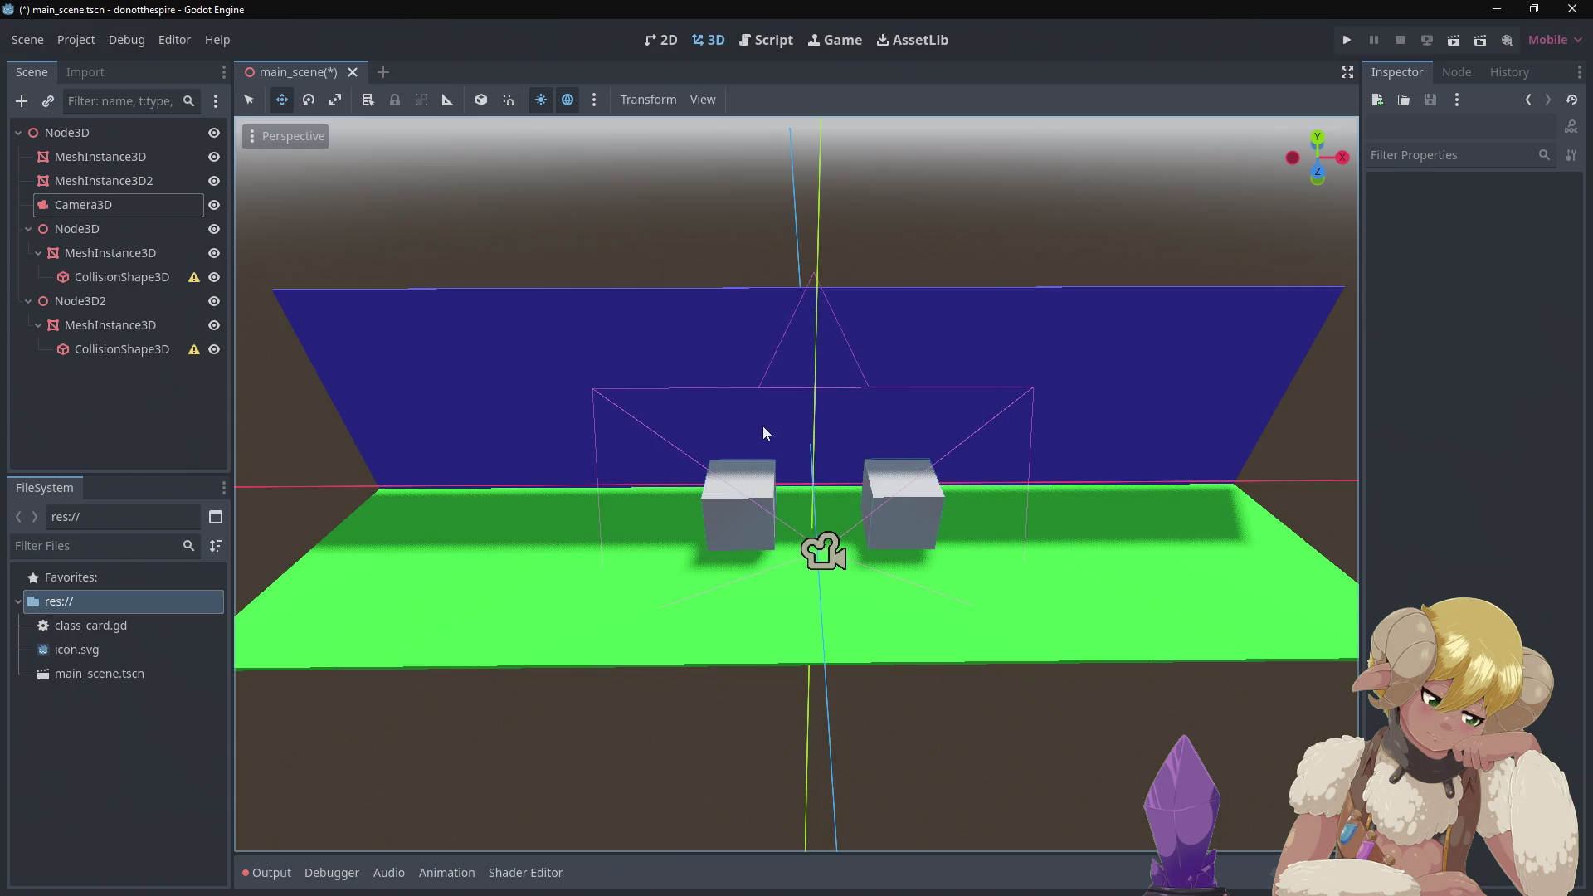
Open class_card.gd in the script editor, go to line 2, and launch Online Docs
{"action": "double_click", "coordinate": [91, 625]}
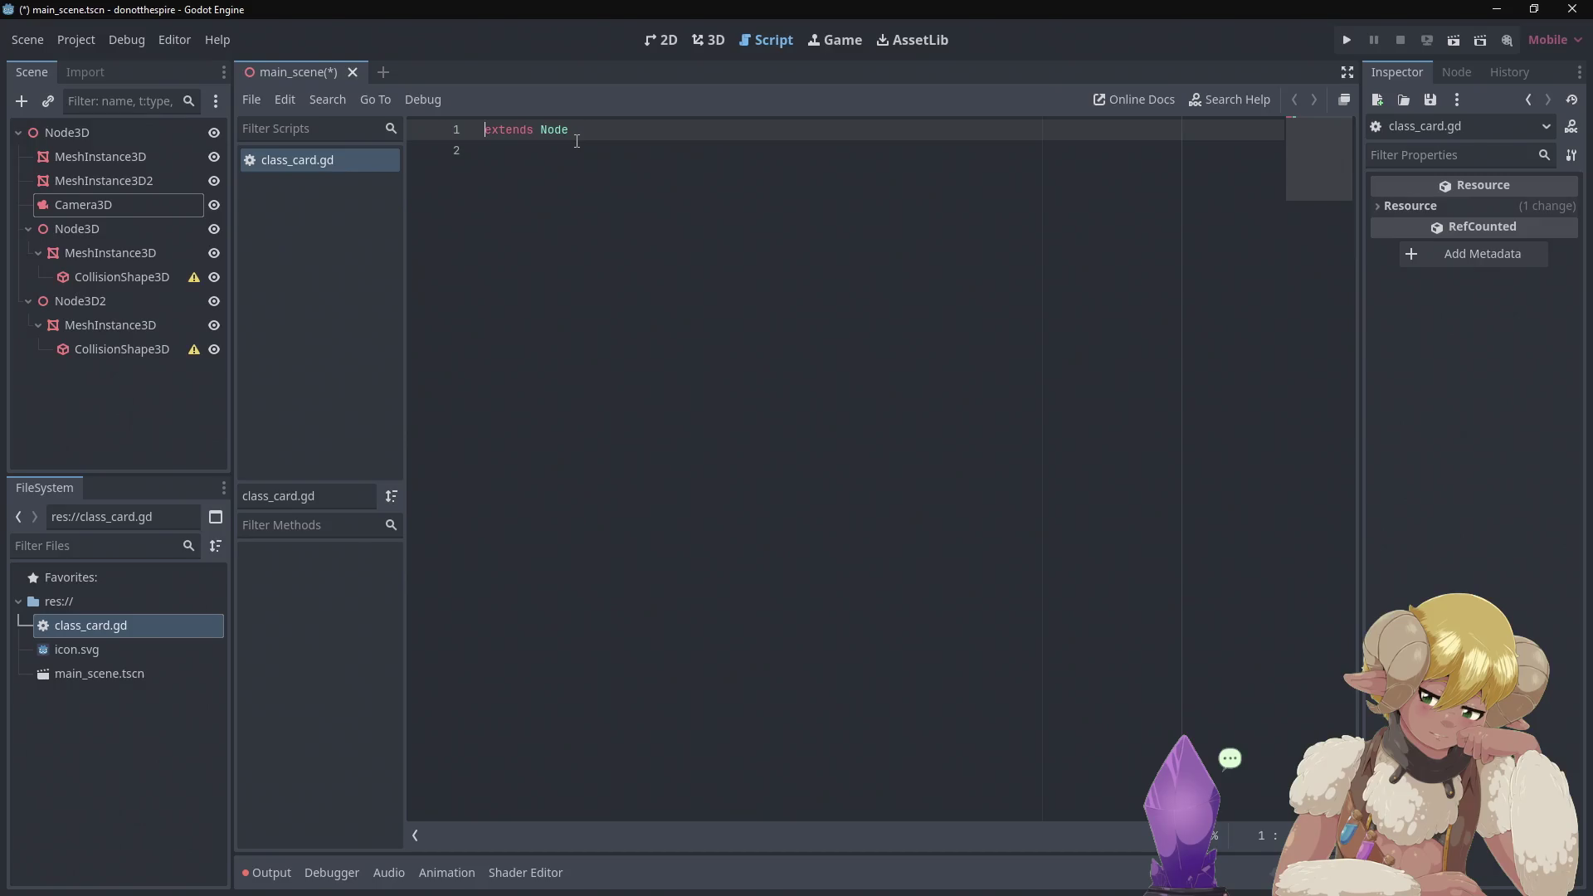
{"action": "left_click", "coordinate": [600, 154]}
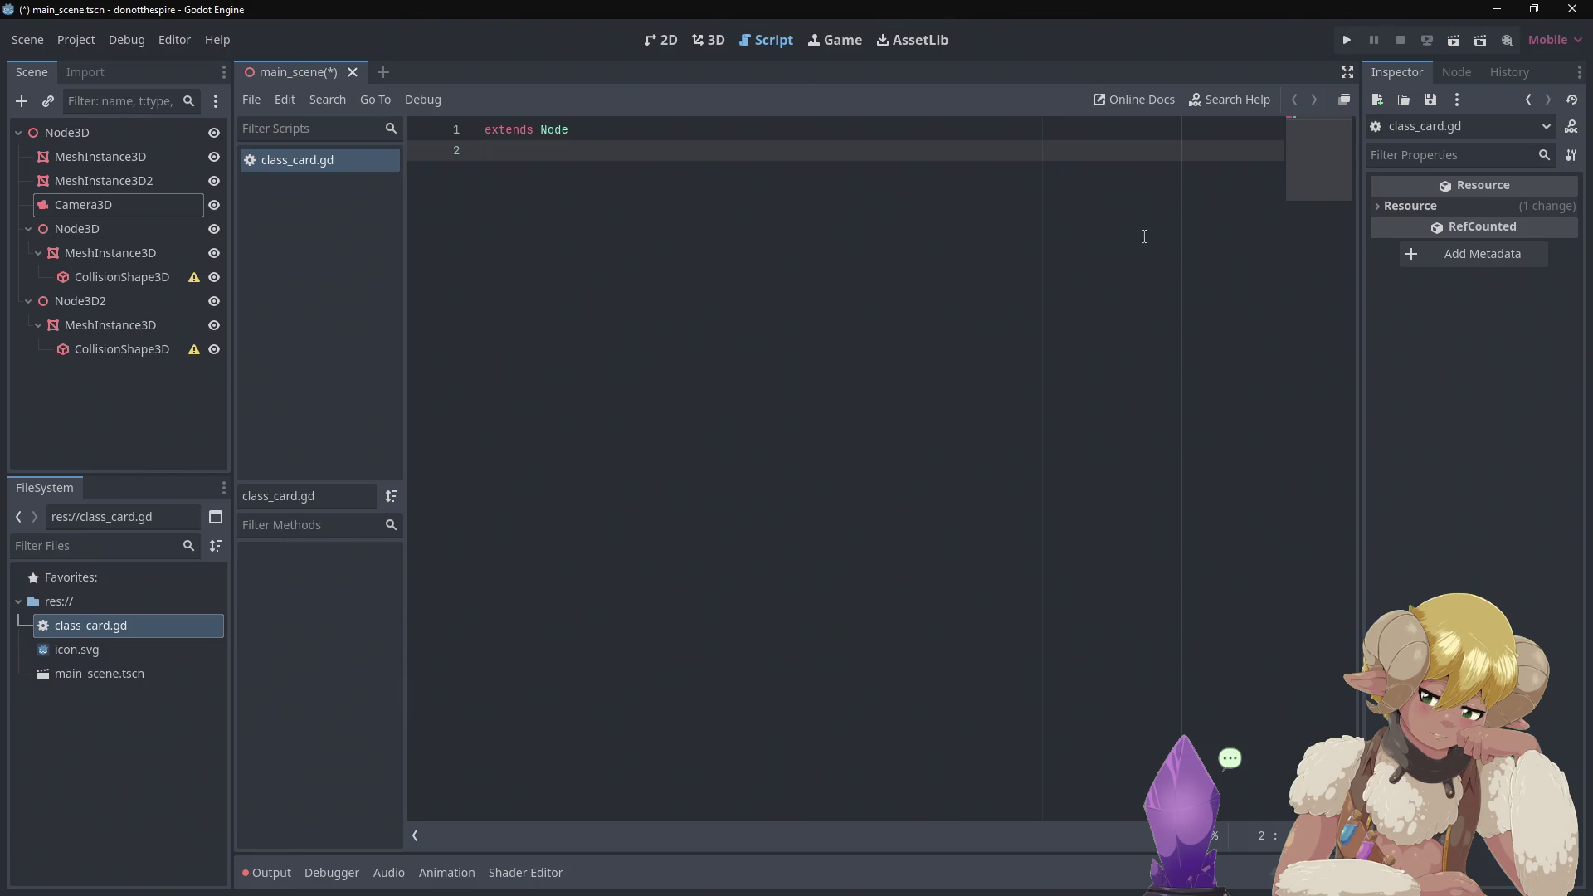
{"action": "left_click", "coordinate": [1140, 108]}
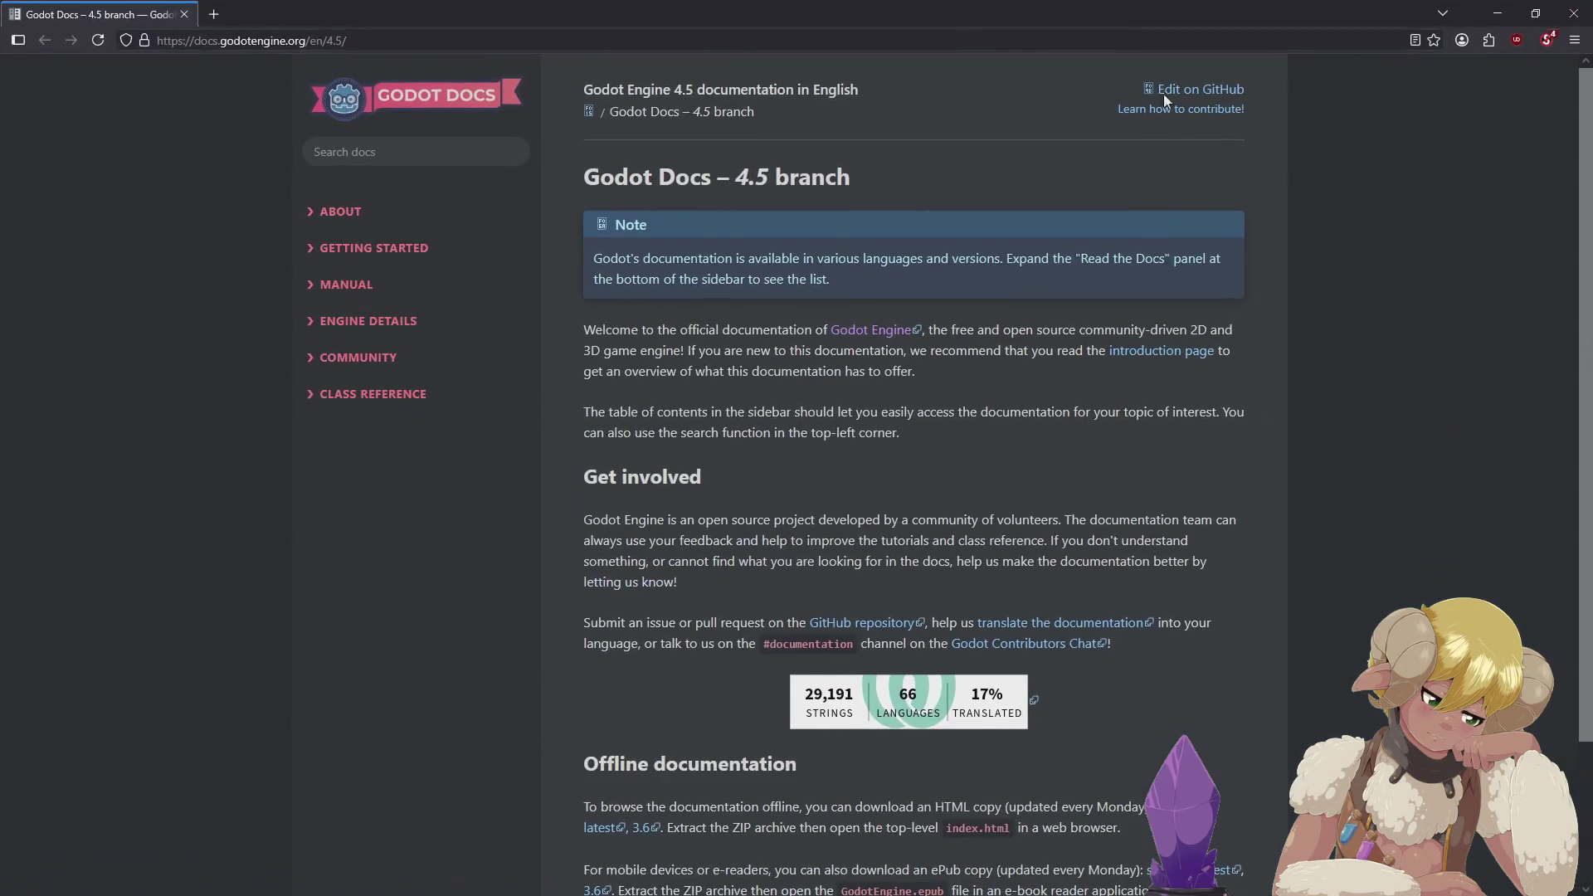
Allow scripts on the docs site, search 'class', and open the Inheritance class tree page
{"action": "left_click", "coordinate": [1546, 40]}
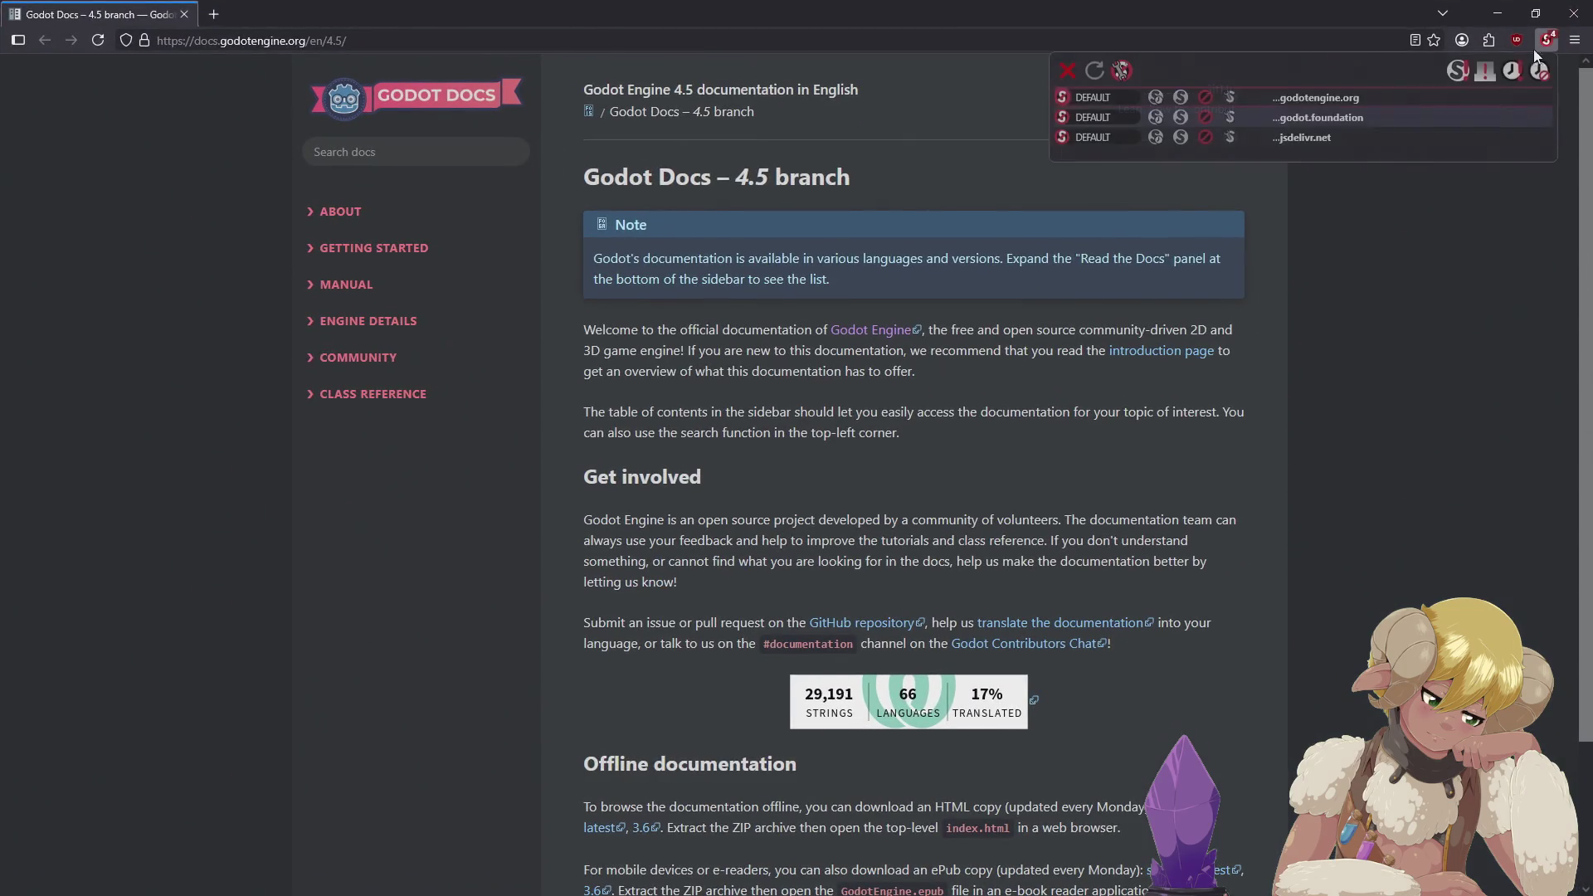
{"action": "left_click", "coordinate": [1498, 72]}
{"action": "left_click", "coordinate": [454, 161]}
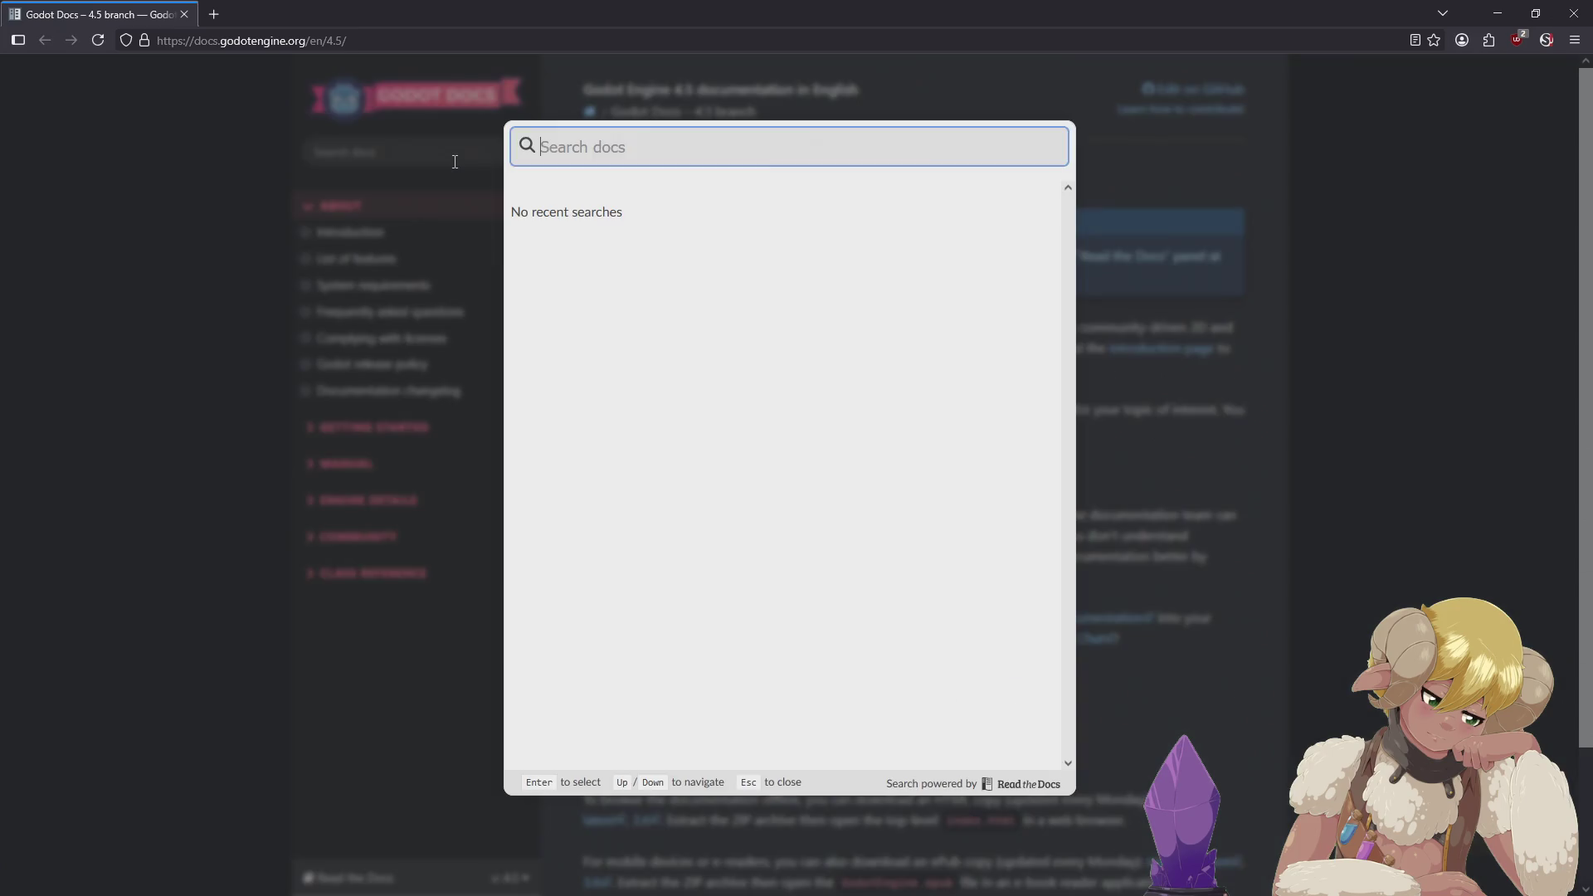
{"action": "left_click", "coordinate": [406, 164]}
{"action": "left_click", "coordinate": [392, 161]}
{"action": "left_click", "coordinate": [390, 156]}
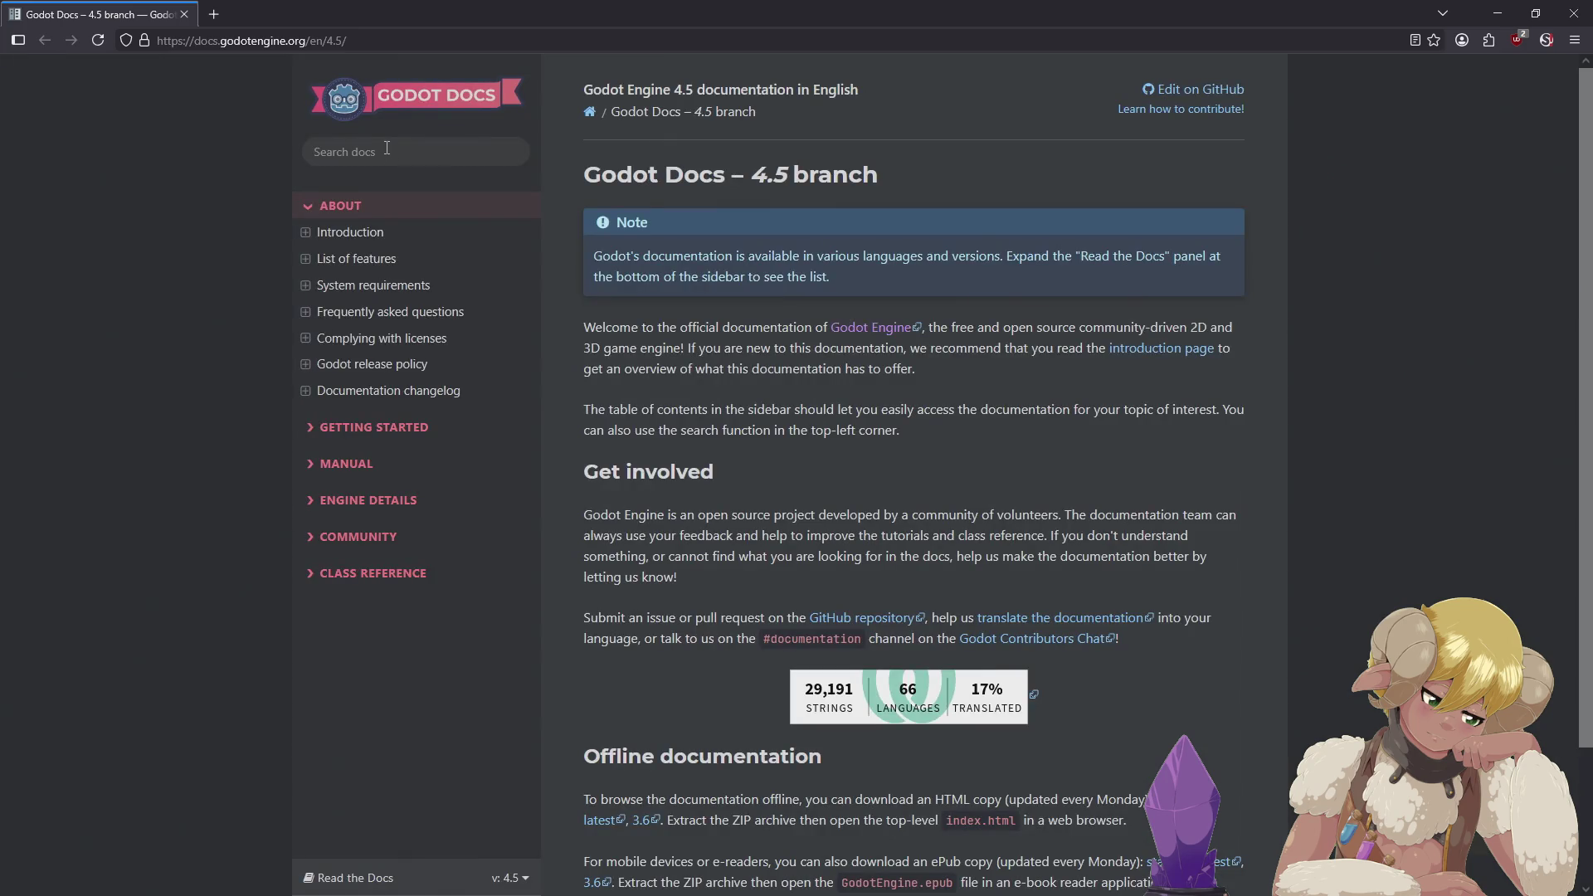
{"action": "left_click", "coordinate": [387, 147]}
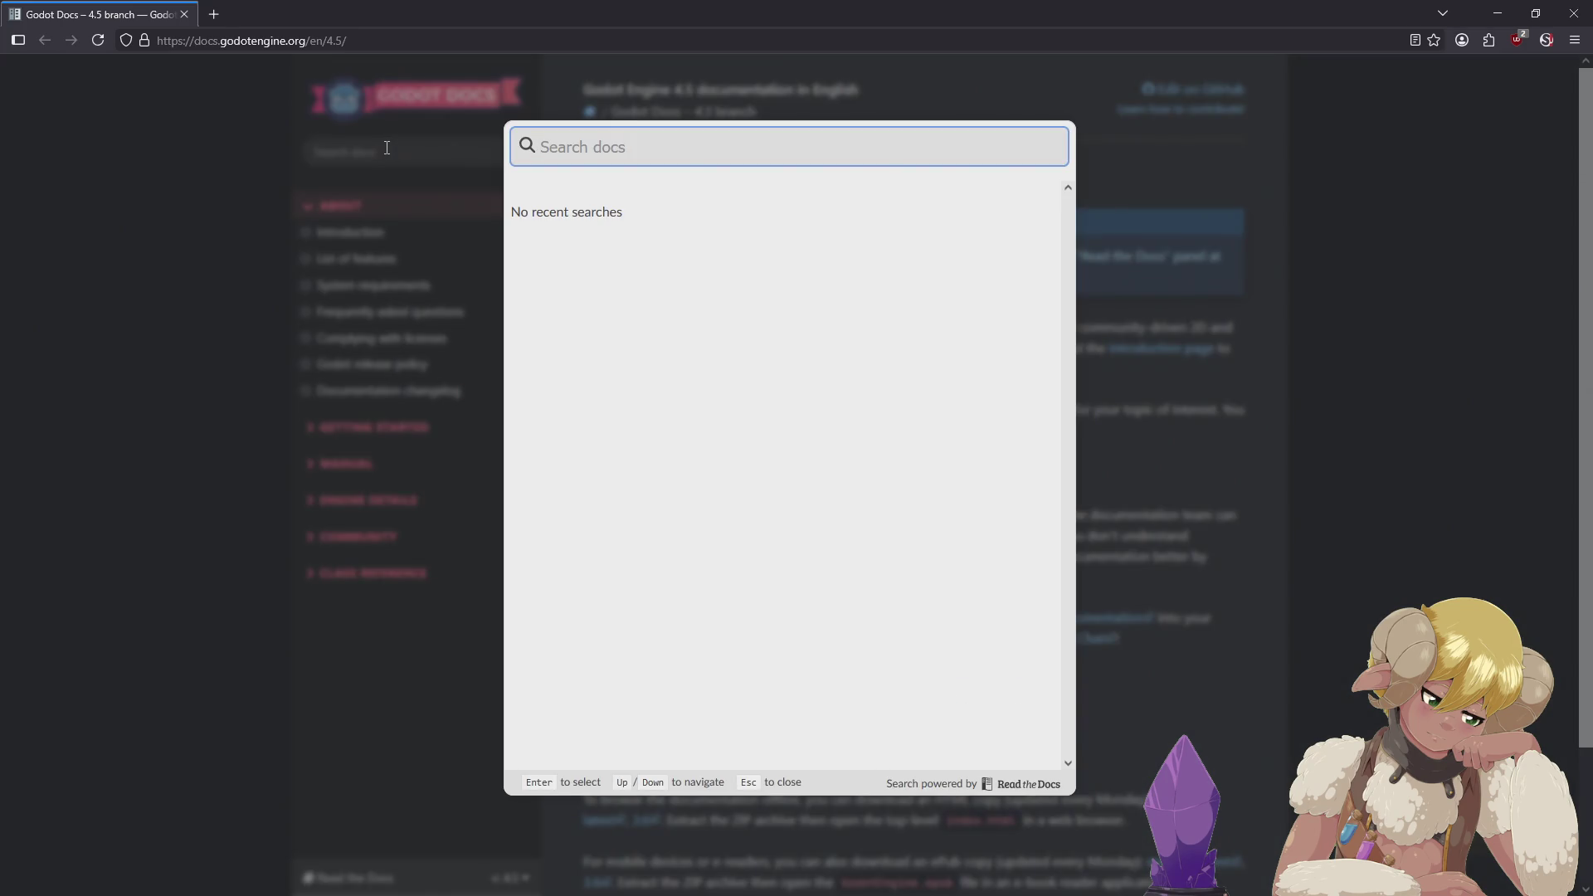
{"action": "type", "text": "class"}
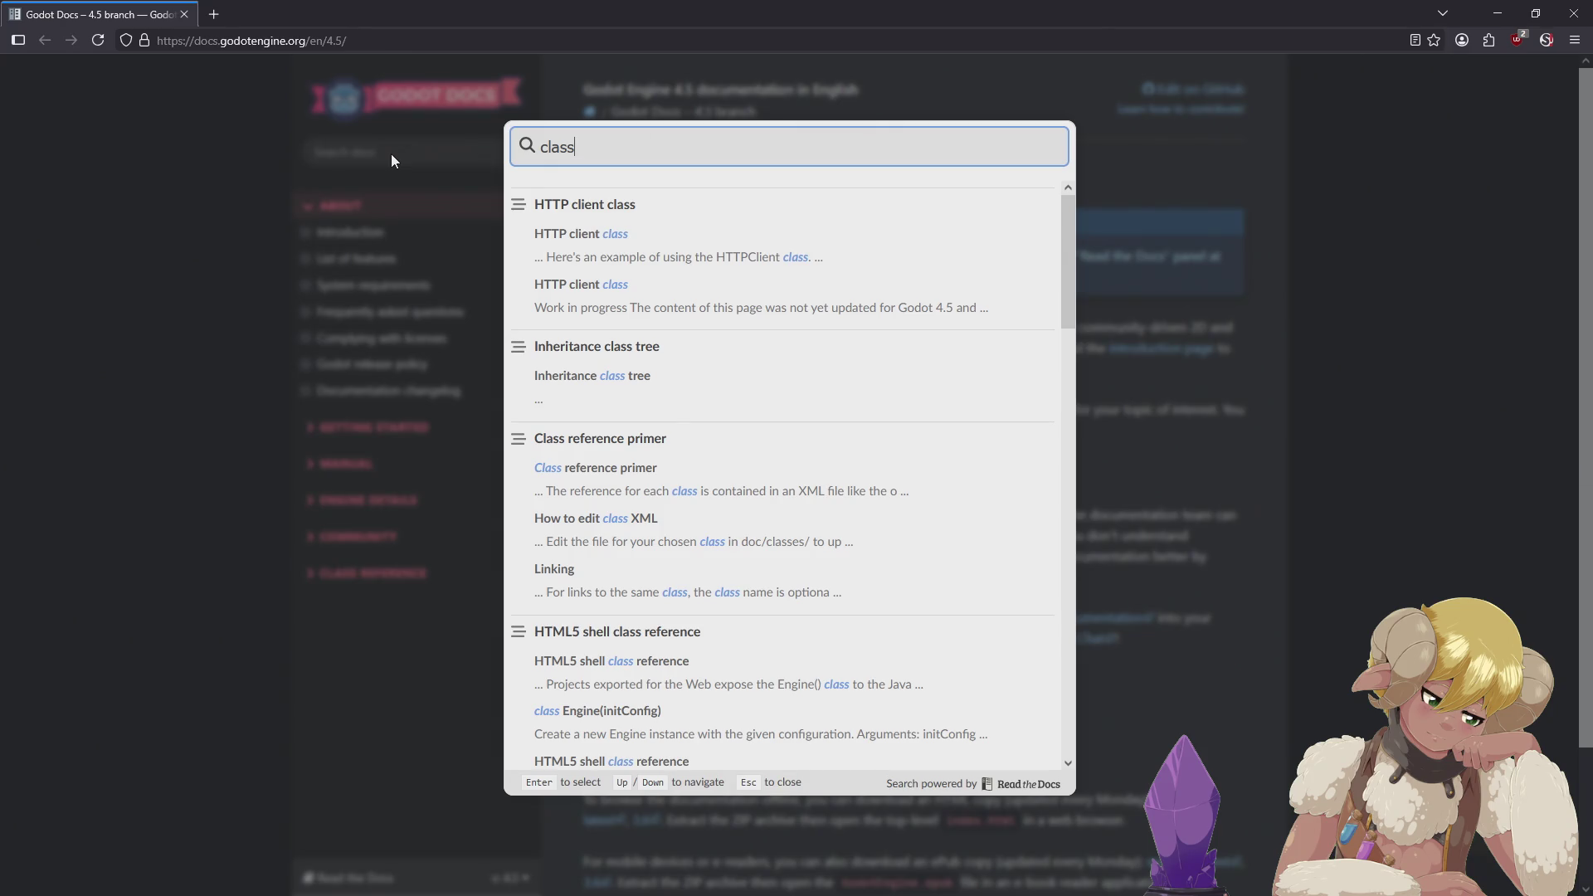
{"action": "left_click", "coordinate": [614, 381]}
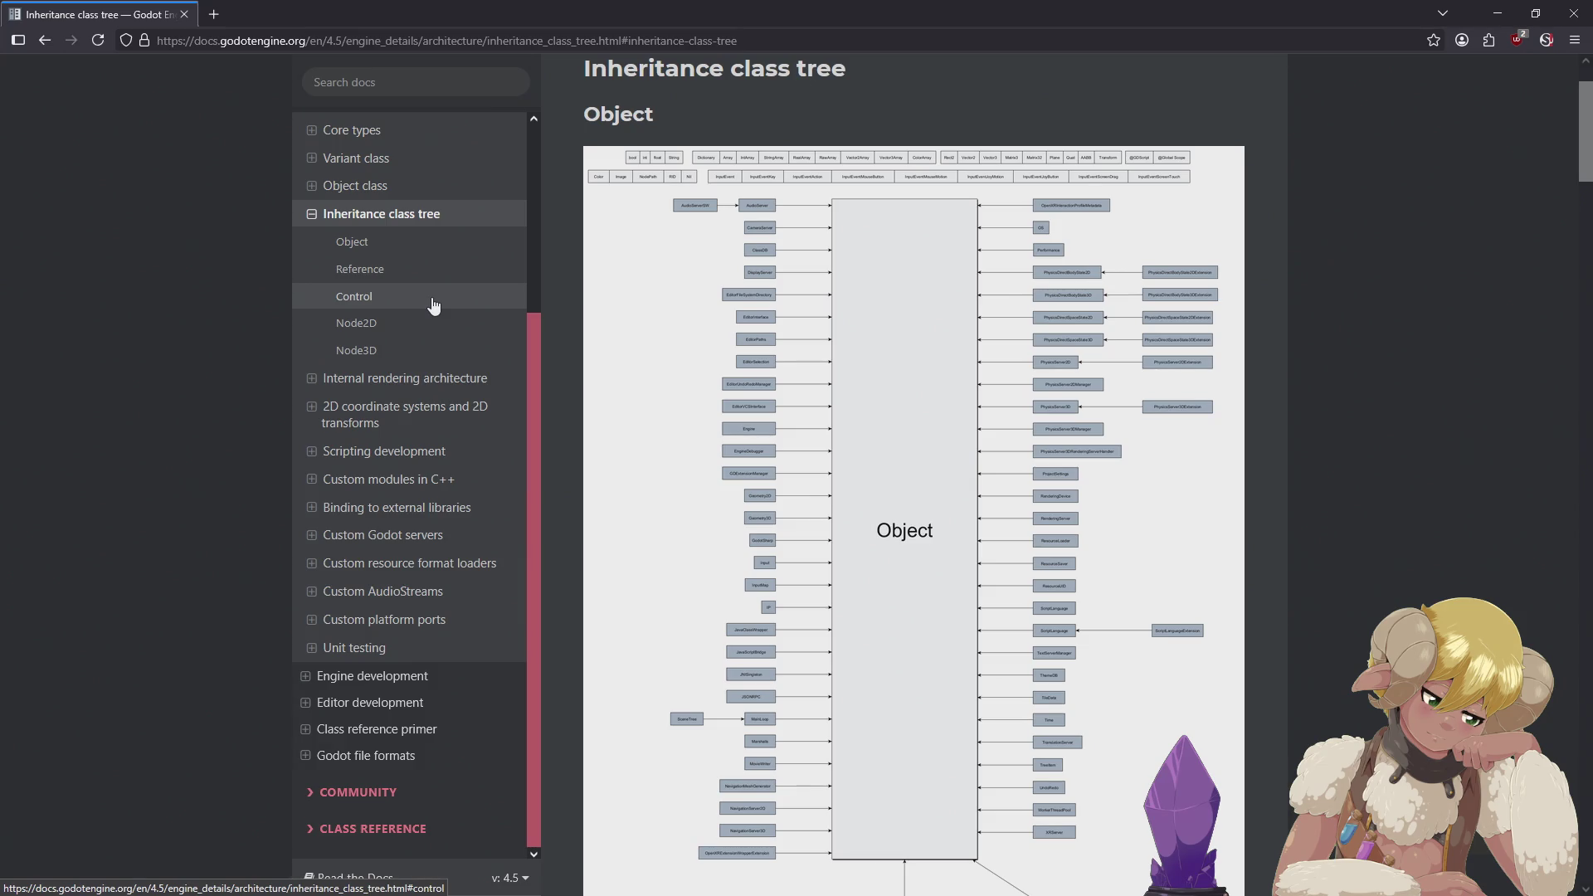
Jump to the Object section and expand the Getting Started sidebar topics
{"action": "scroll", "coordinate": [433, 305], "scroll_direction": "up", "scroll_amount": 3}
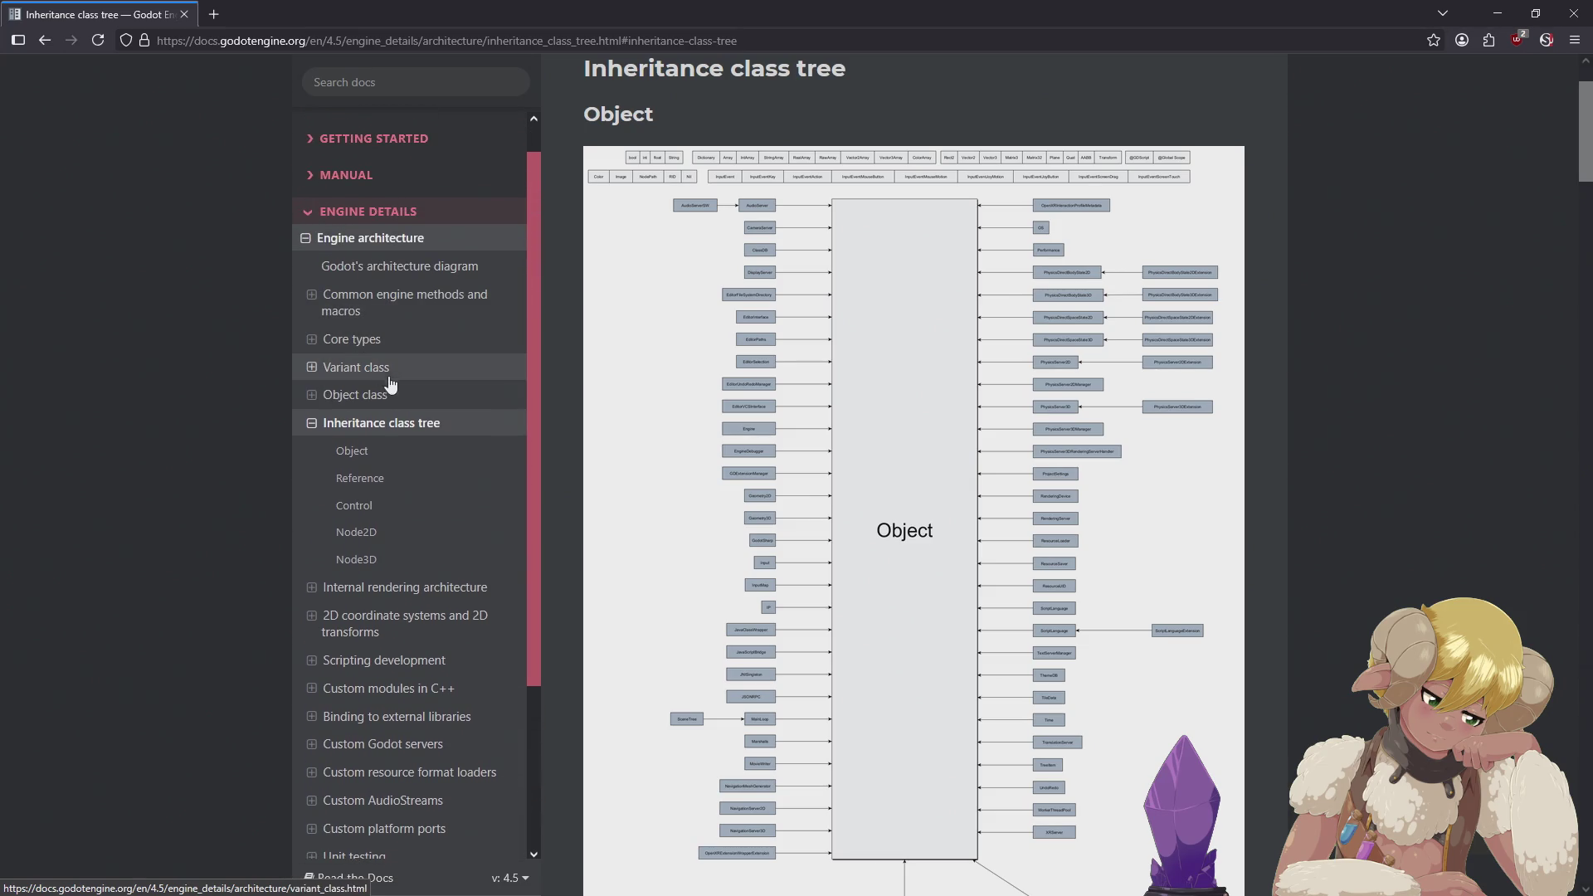
{"action": "left_click", "coordinate": [407, 455]}
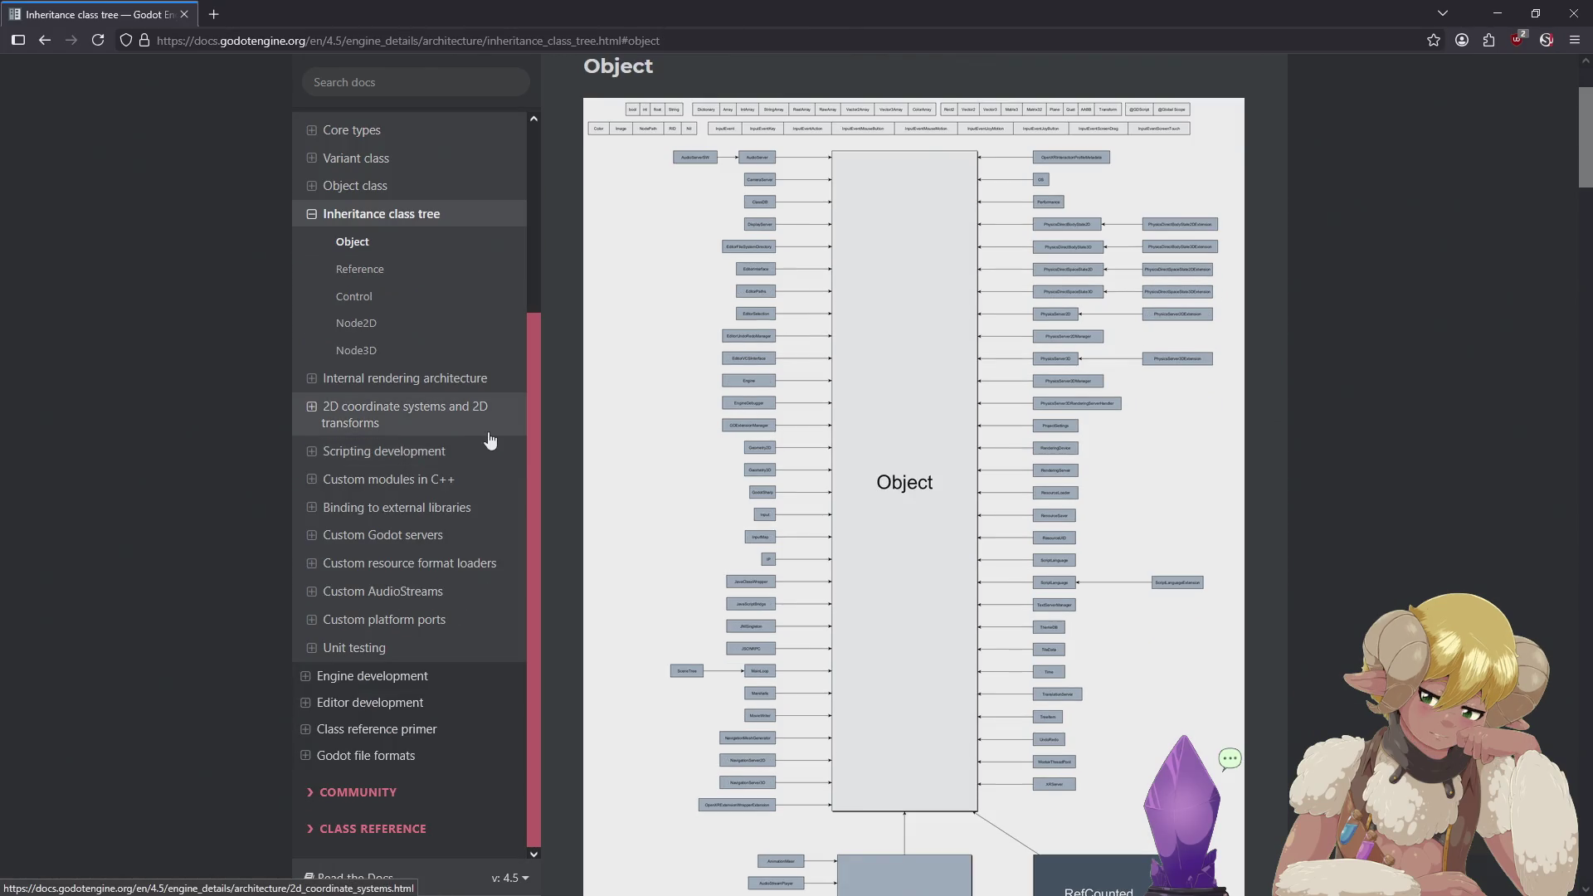
{"action": "scroll", "coordinate": [490, 440], "scroll_direction": "up", "scroll_amount": 3}
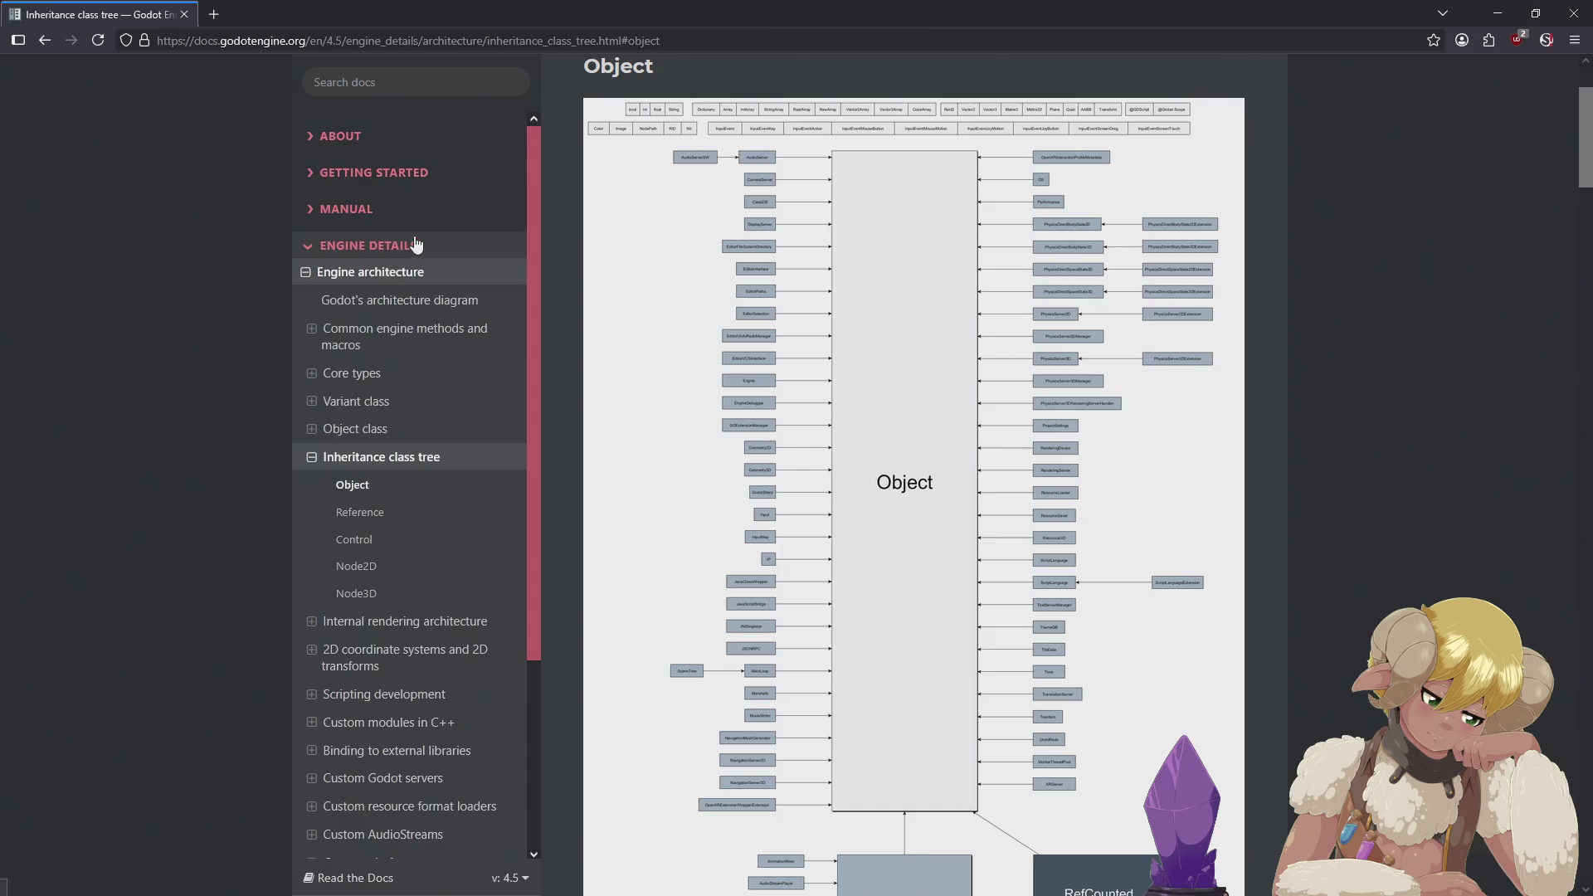
{"action": "scroll", "coordinate": [412, 236], "scroll_direction": "up", "scroll_amount": 2}
{"action": "left_click", "coordinate": [407, 245]}
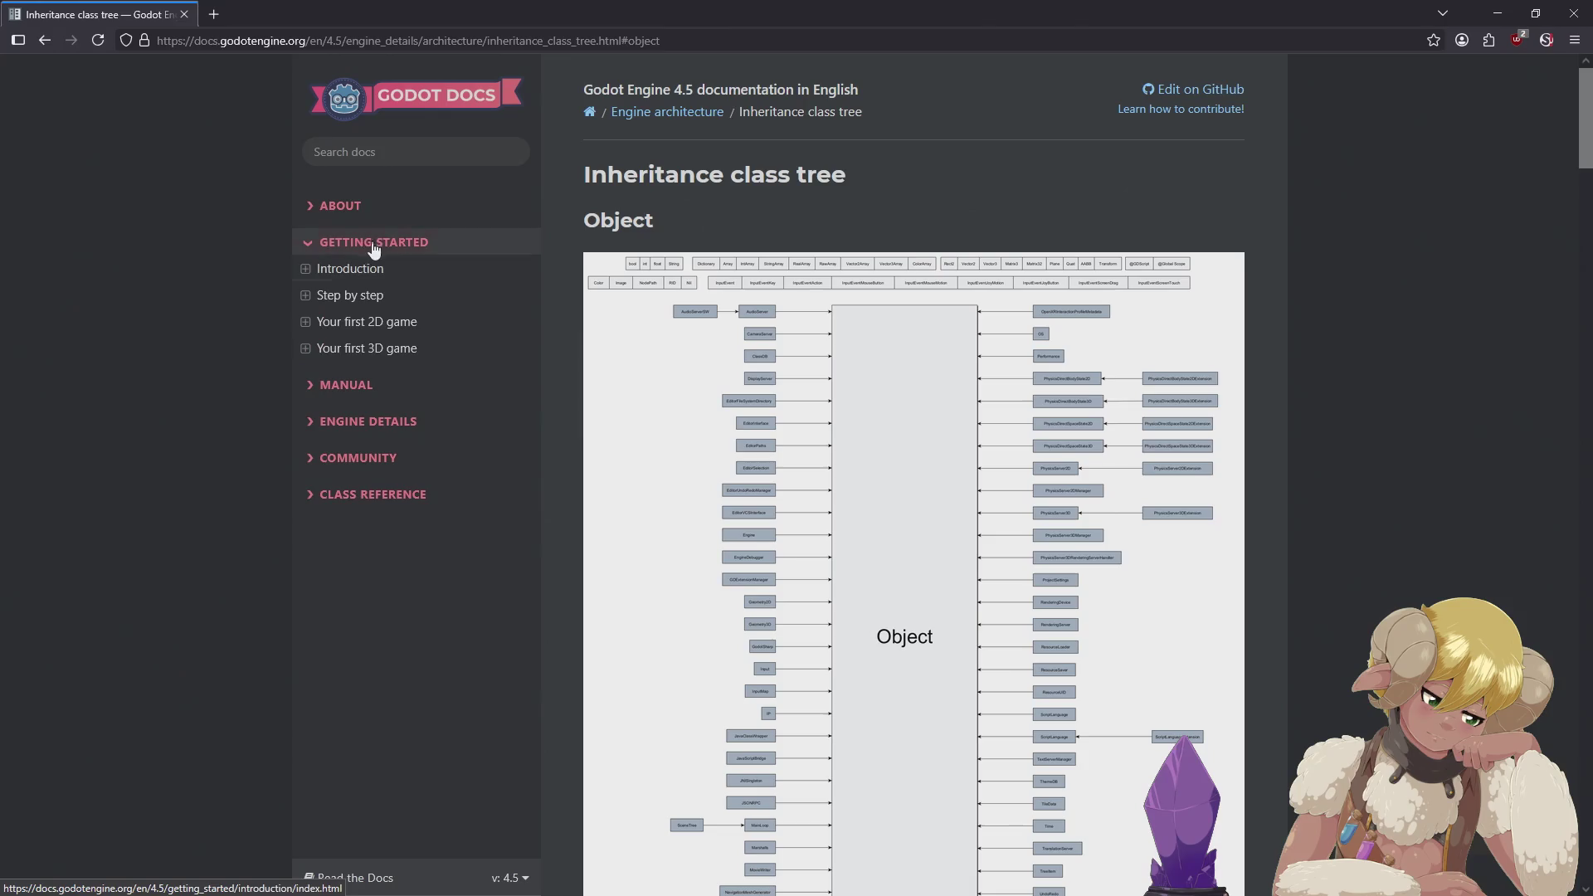
Reopen the documentation search and search for 'node'
{"action": "left_click", "coordinate": [400, 152]}
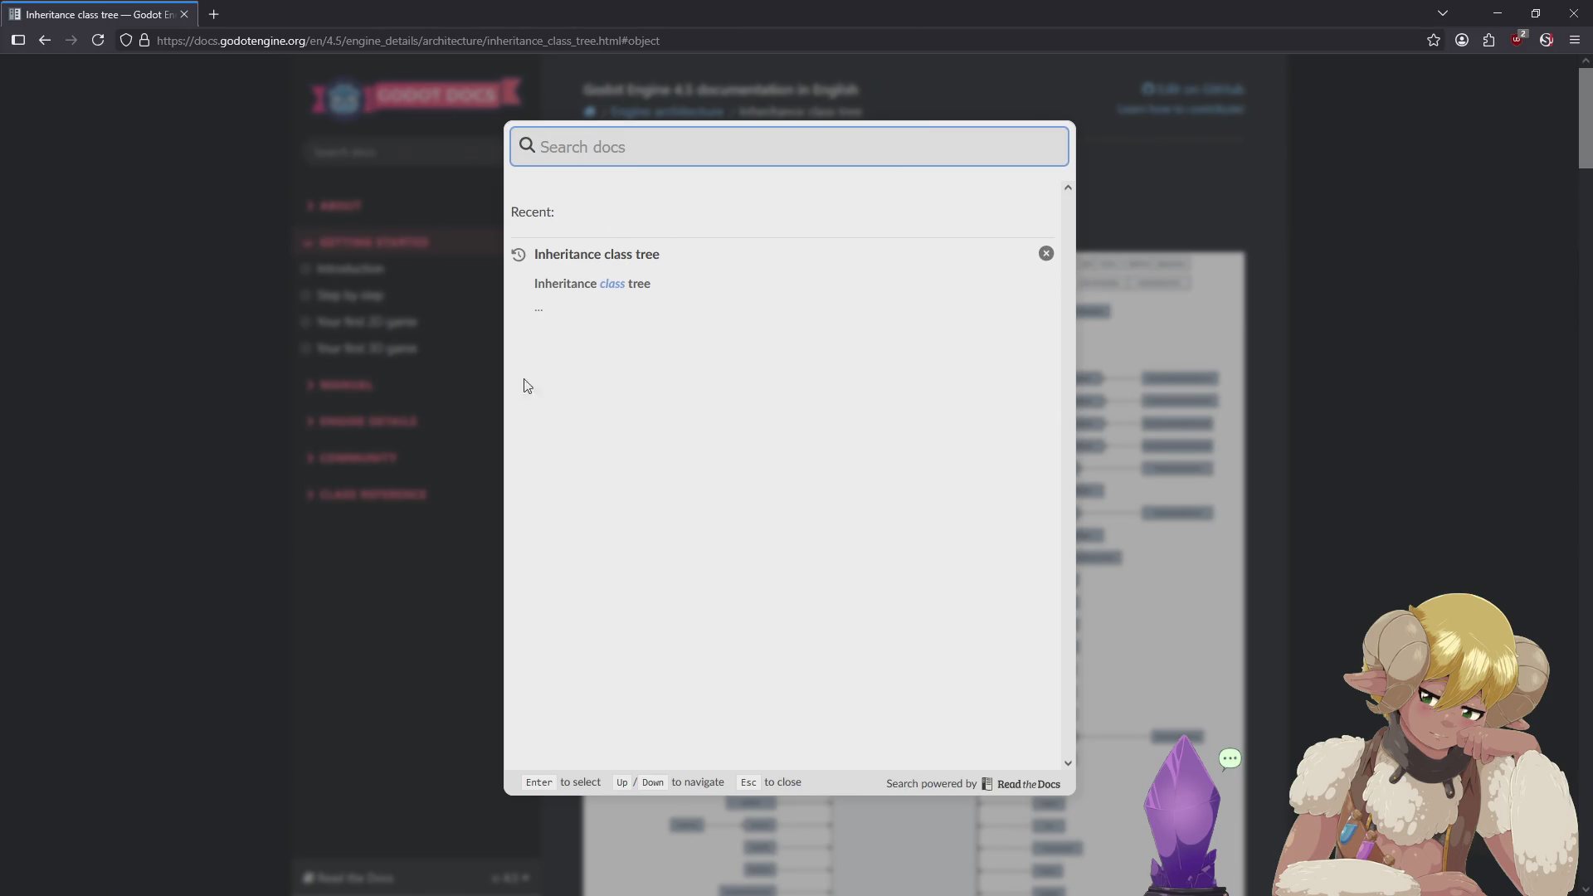
{"action": "left_click", "coordinate": [372, 207]}
{"action": "left_click", "coordinate": [354, 151]}
{"action": "left_click", "coordinate": [123, 207]}
{"action": "left_click", "coordinate": [465, 152]}
{"action": "left_click", "coordinate": [433, 151]}
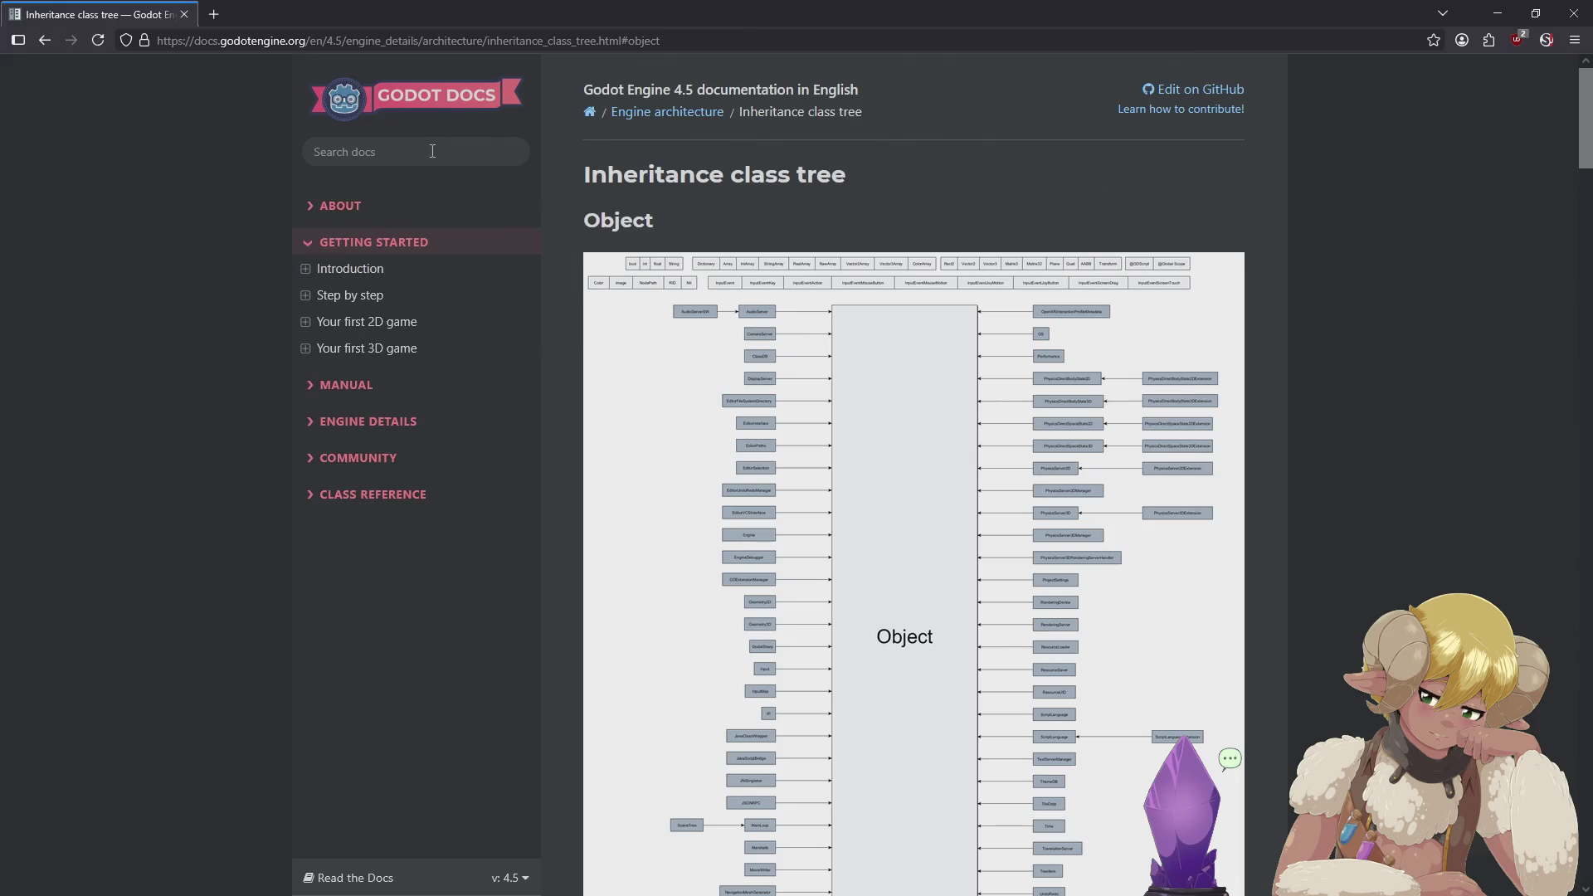
{"action": "left_click", "coordinate": [430, 151]}
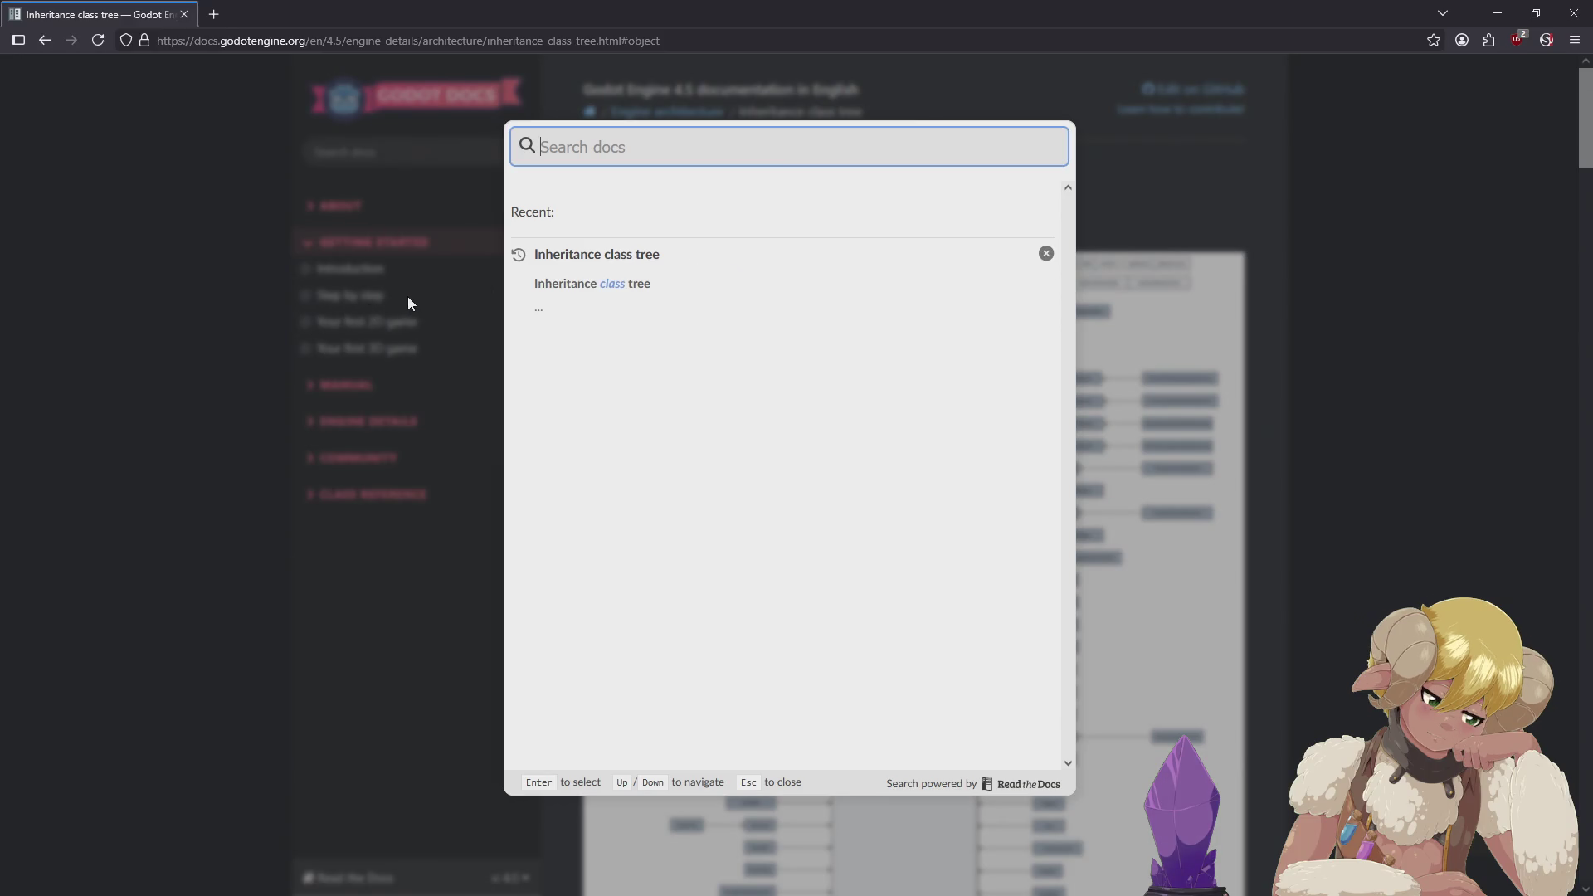
{"action": "type", "text": "node"}
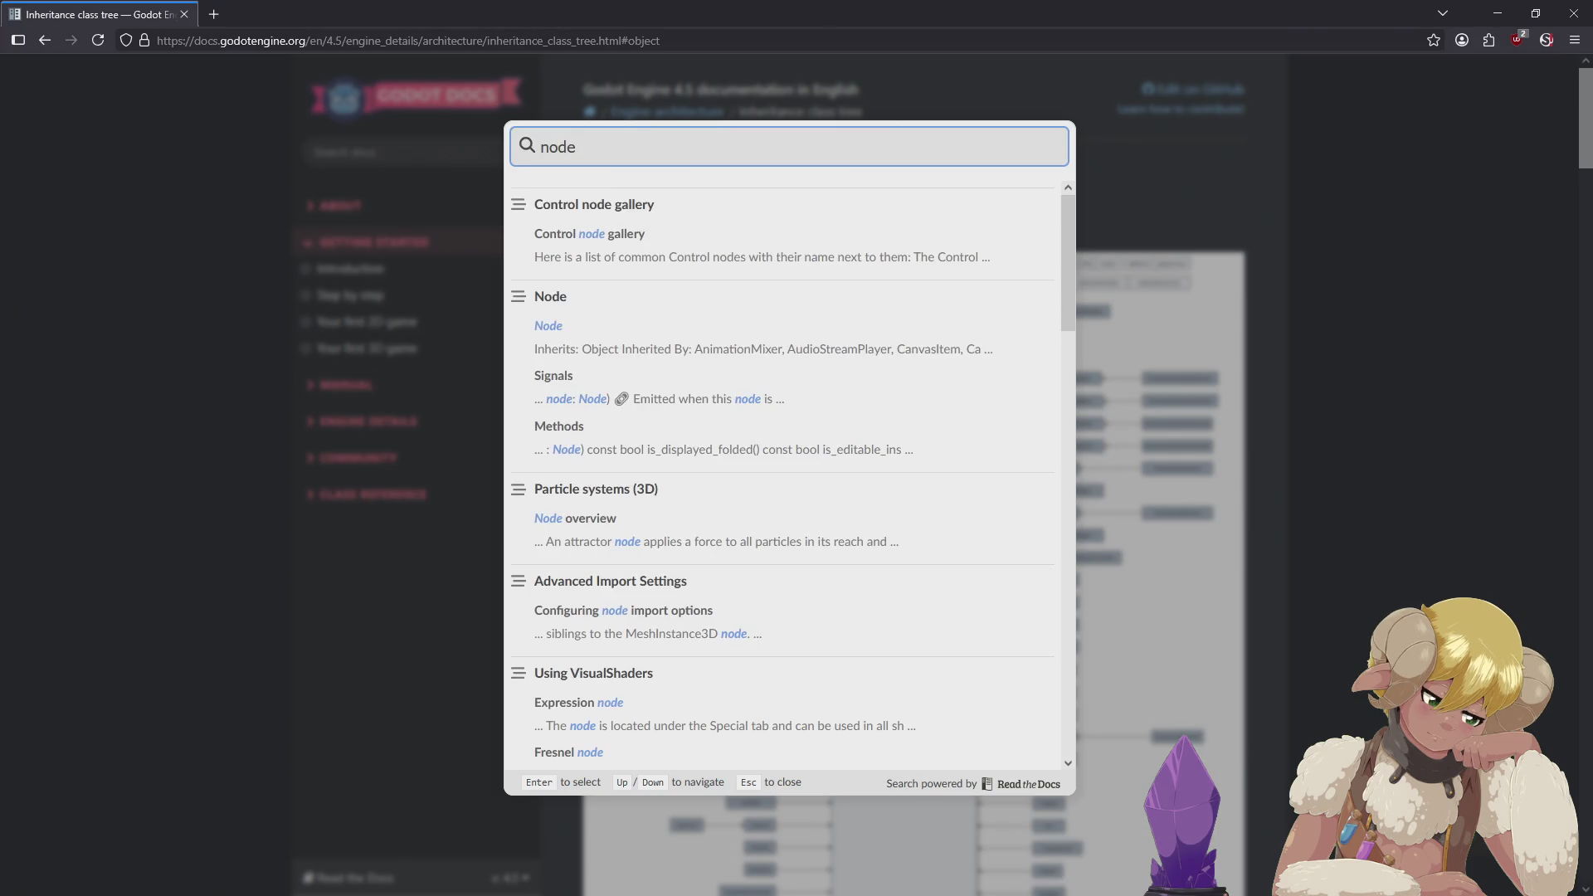
Open the Node class reference and scroll through its properties, methods, signals and enumerations
{"action": "left_click", "coordinate": [664, 341]}
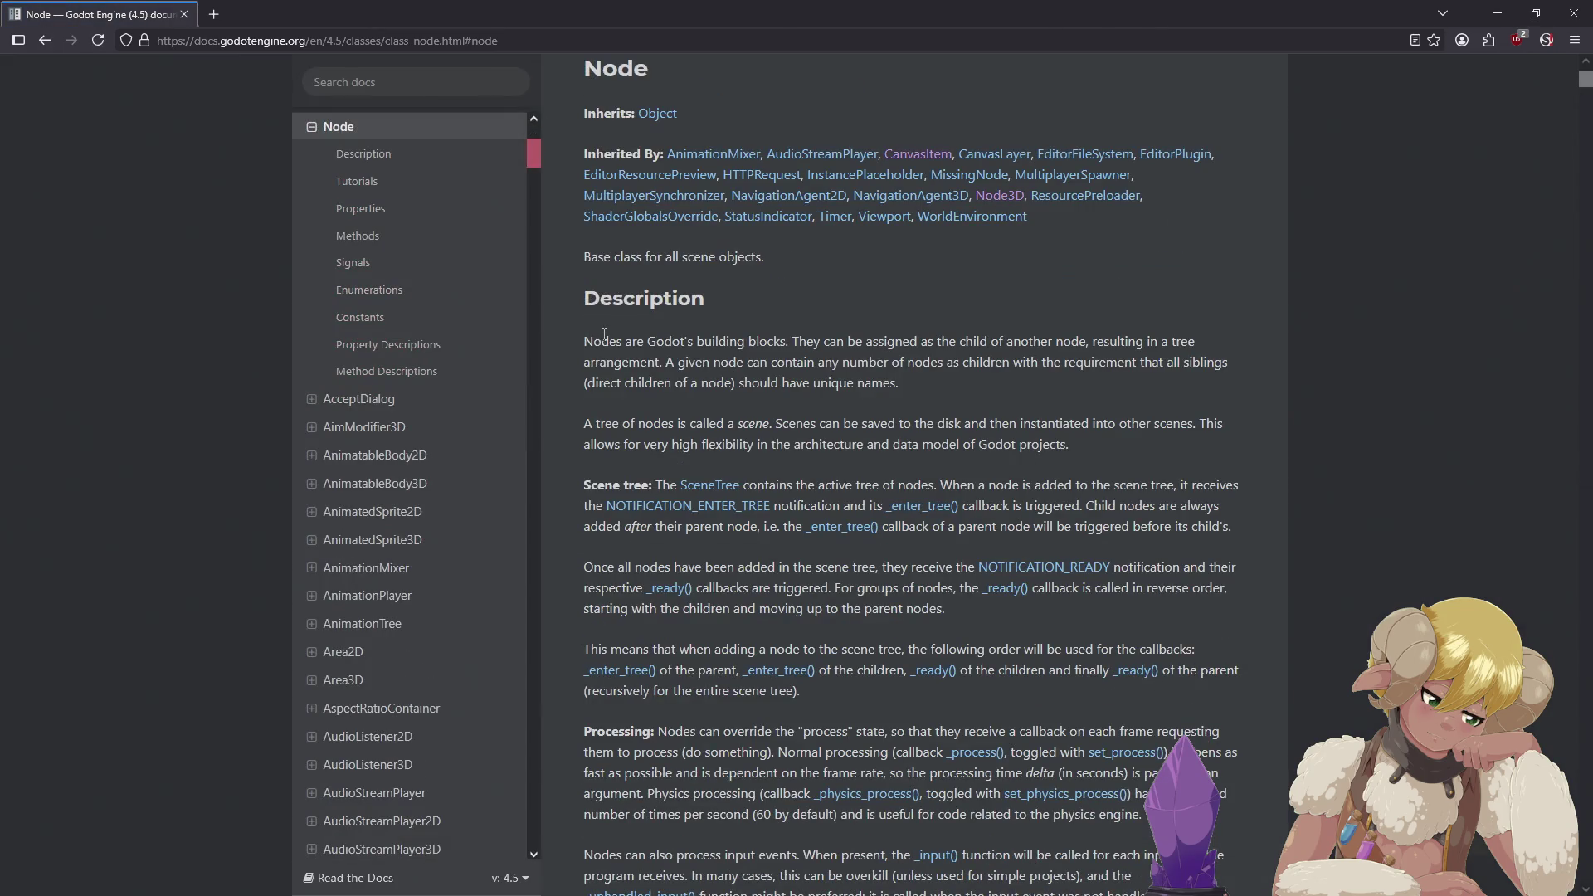
{"action": "scroll", "coordinate": [346, 406], "scroll_direction": "up", "scroll_amount": 5}
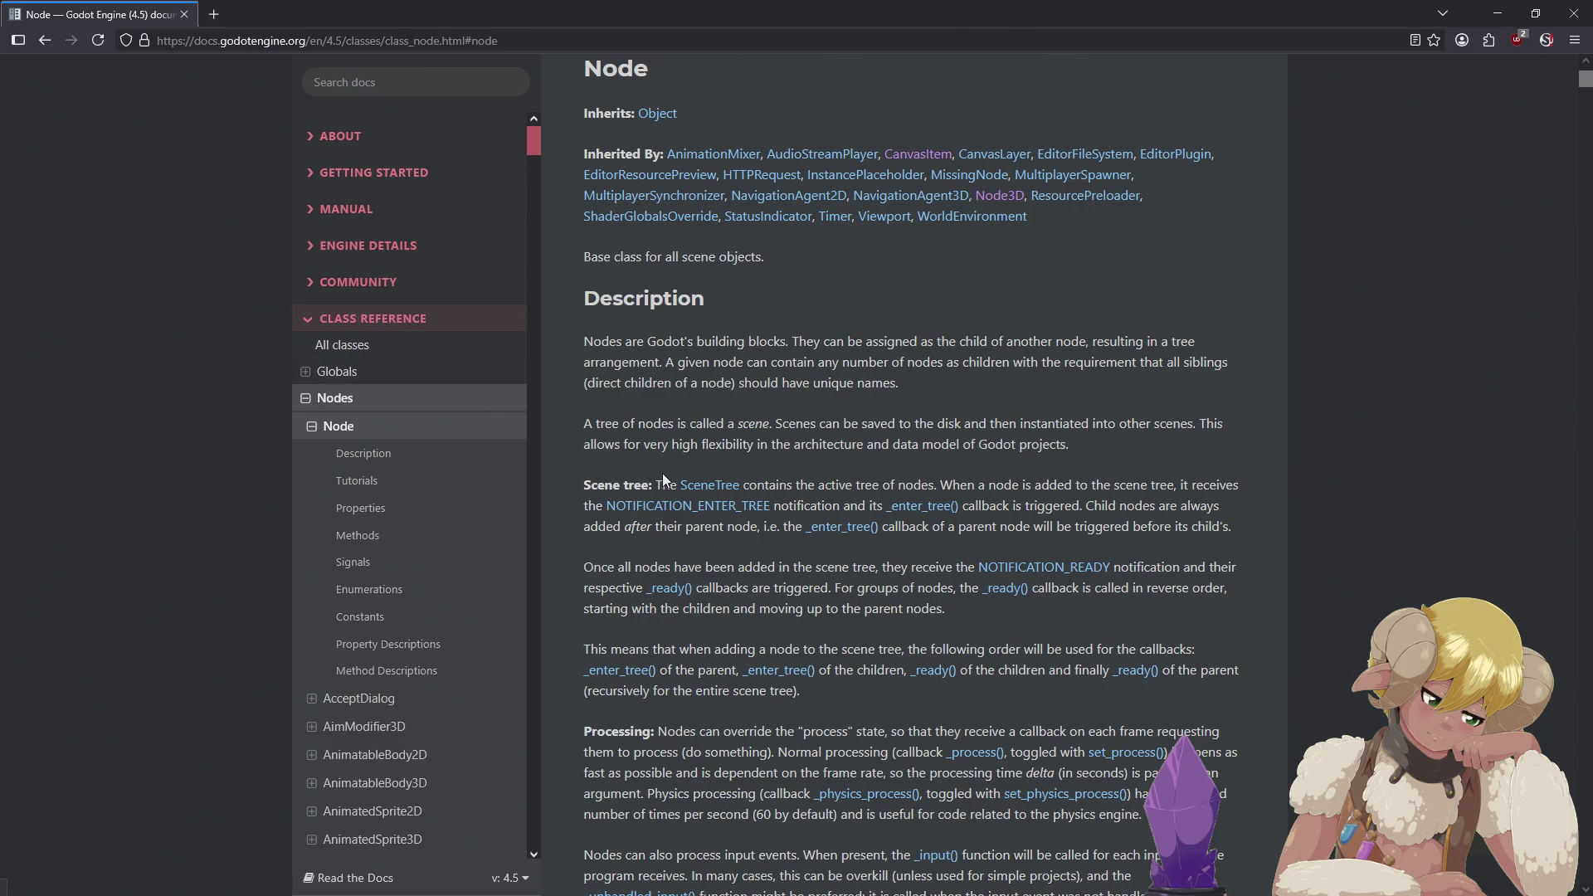
{"action": "scroll", "coordinate": [665, 471], "scroll_direction": "down", "scroll_amount": 7}
{"action": "scroll", "coordinate": [682, 465], "scroll_direction": "down", "scroll_amount": 19}
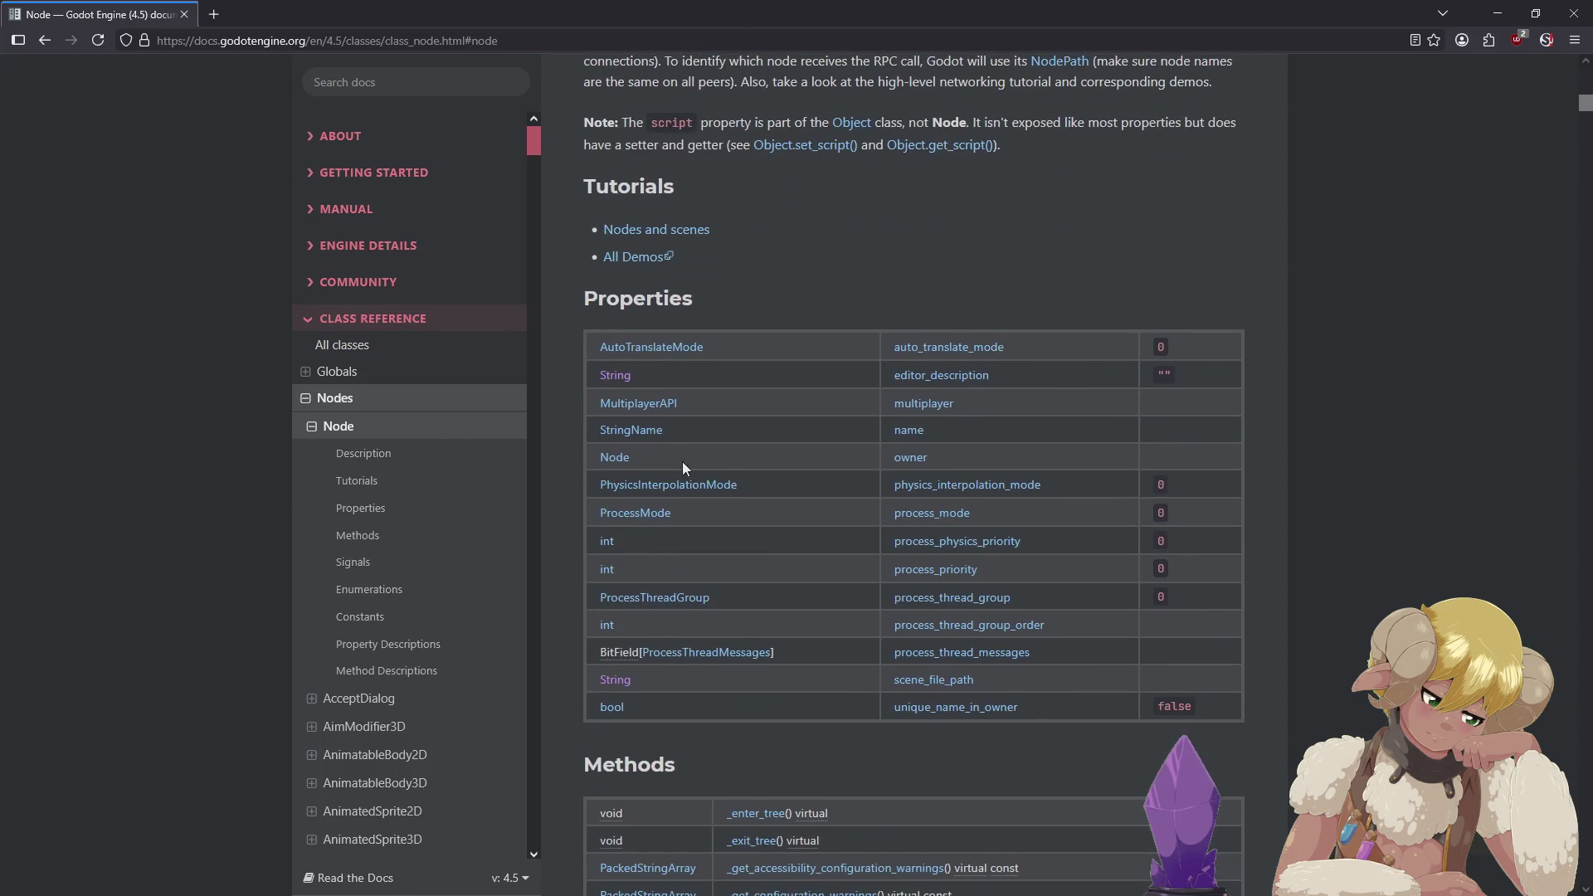
{"action": "scroll", "coordinate": [718, 461], "scroll_direction": "down", "scroll_amount": 20}
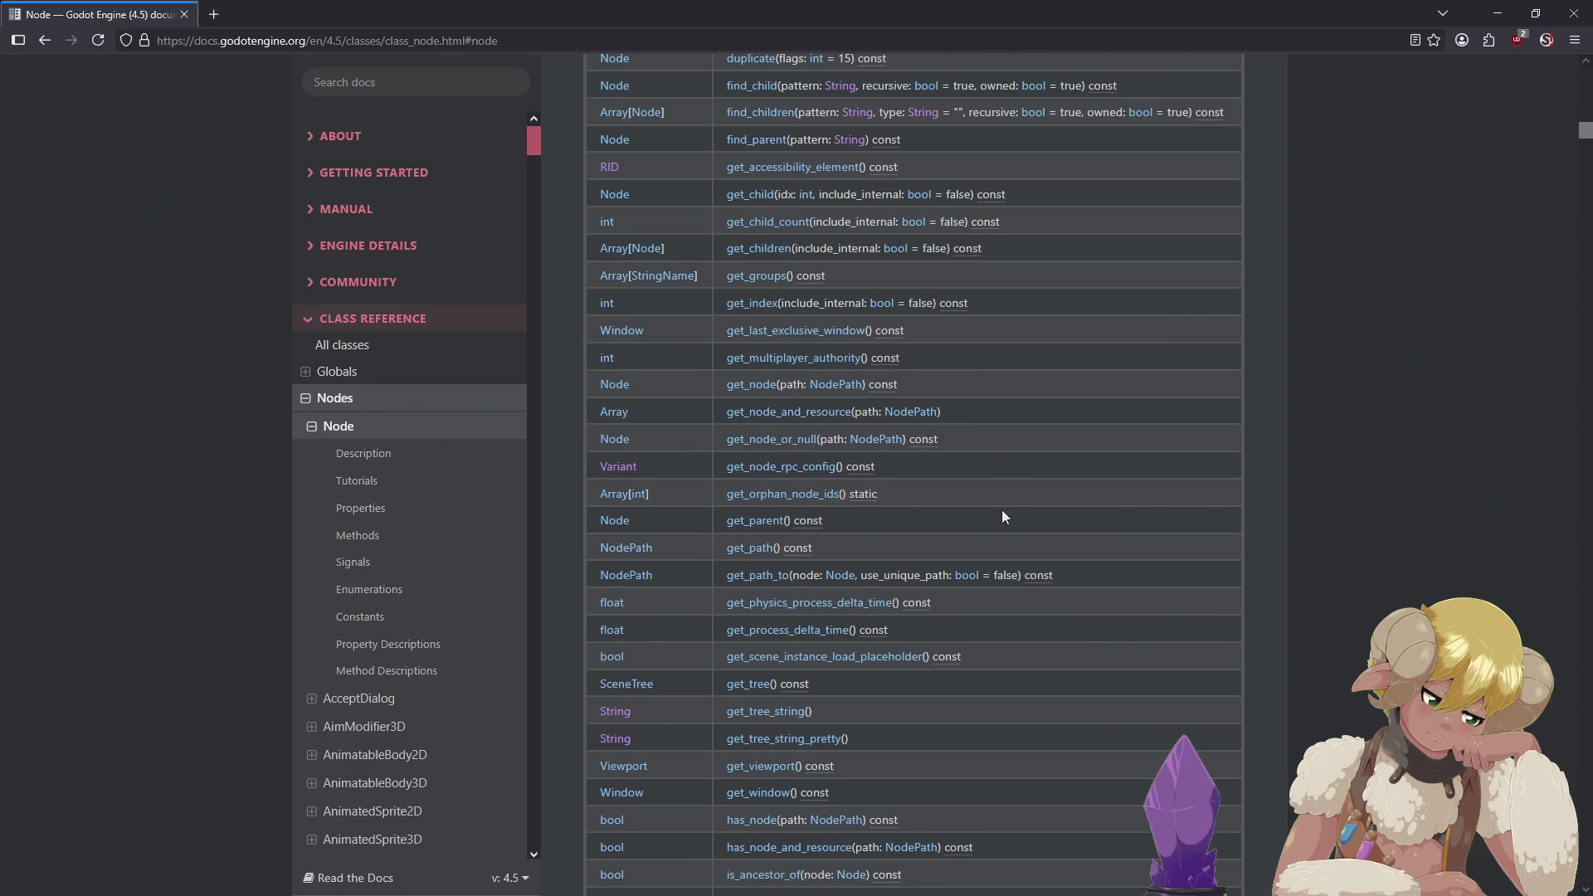
{"action": "scroll", "coordinate": [1005, 472], "scroll_direction": "down", "scroll_amount": 20}
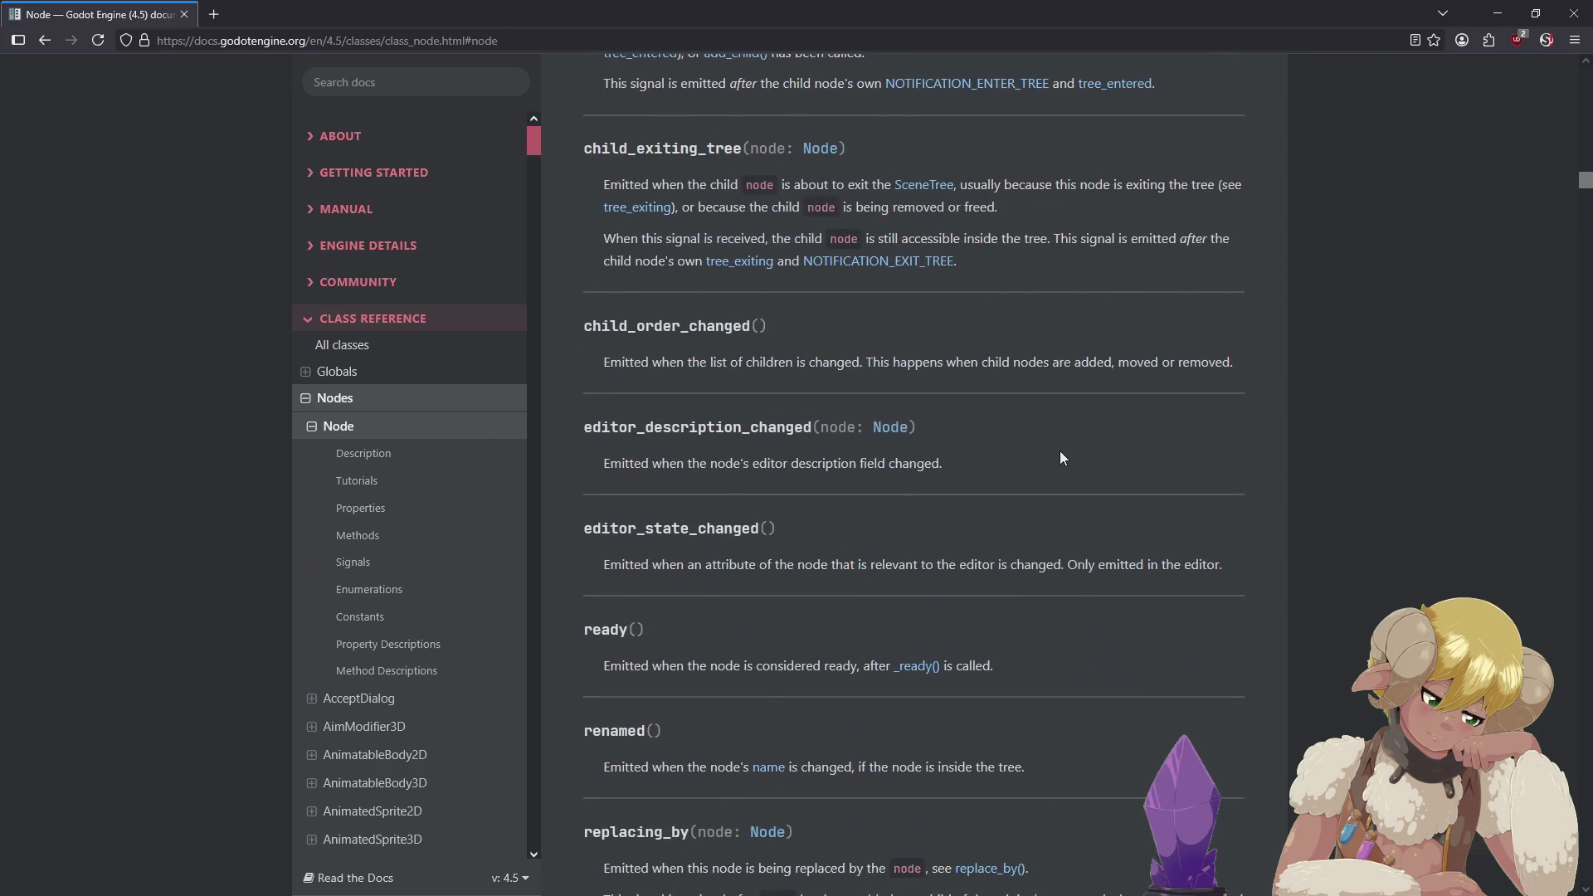
{"action": "scroll", "coordinate": [1044, 456], "scroll_direction": "down", "scroll_amount": 6}
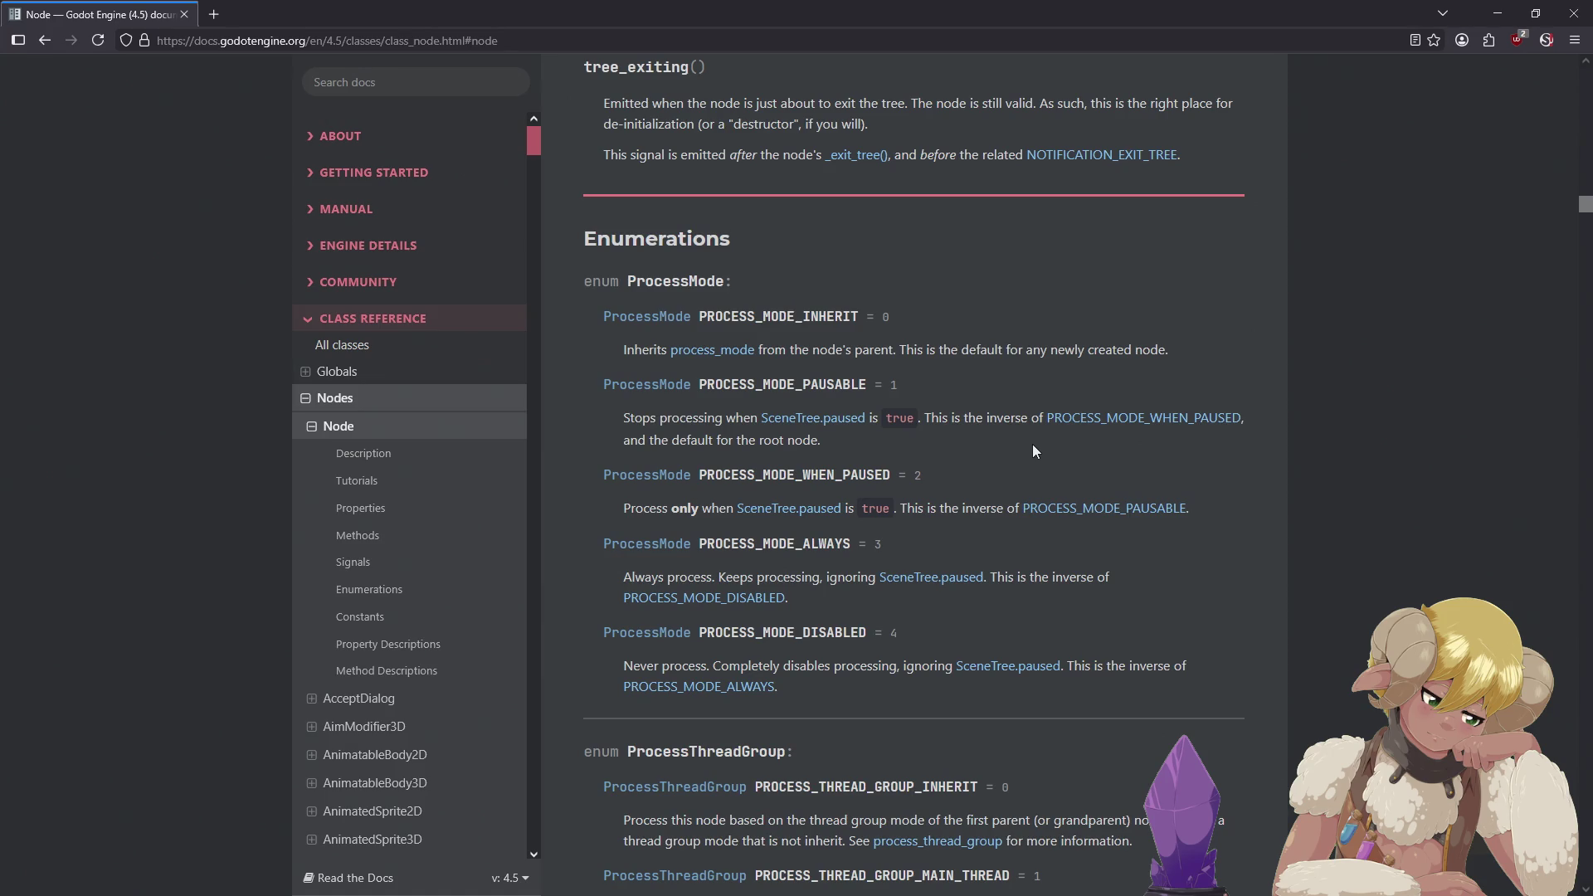
{"action": "scroll", "coordinate": [1033, 444], "scroll_direction": "down", "scroll_amount": 2}
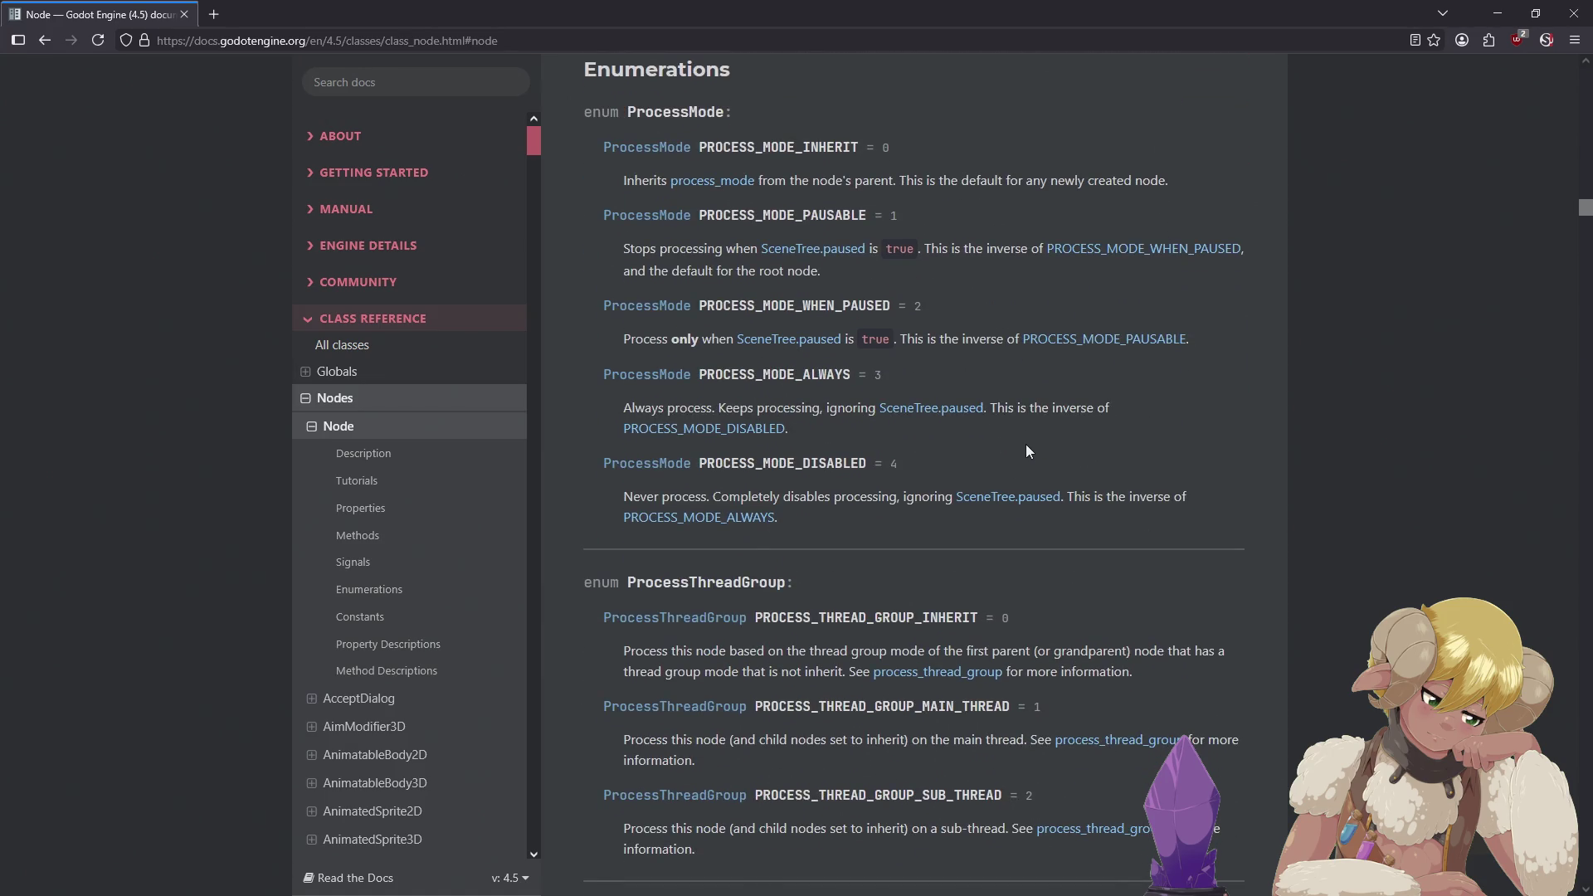
{"action": "scroll", "coordinate": [1025, 450], "scroll_direction": "down", "scroll_amount": 5}
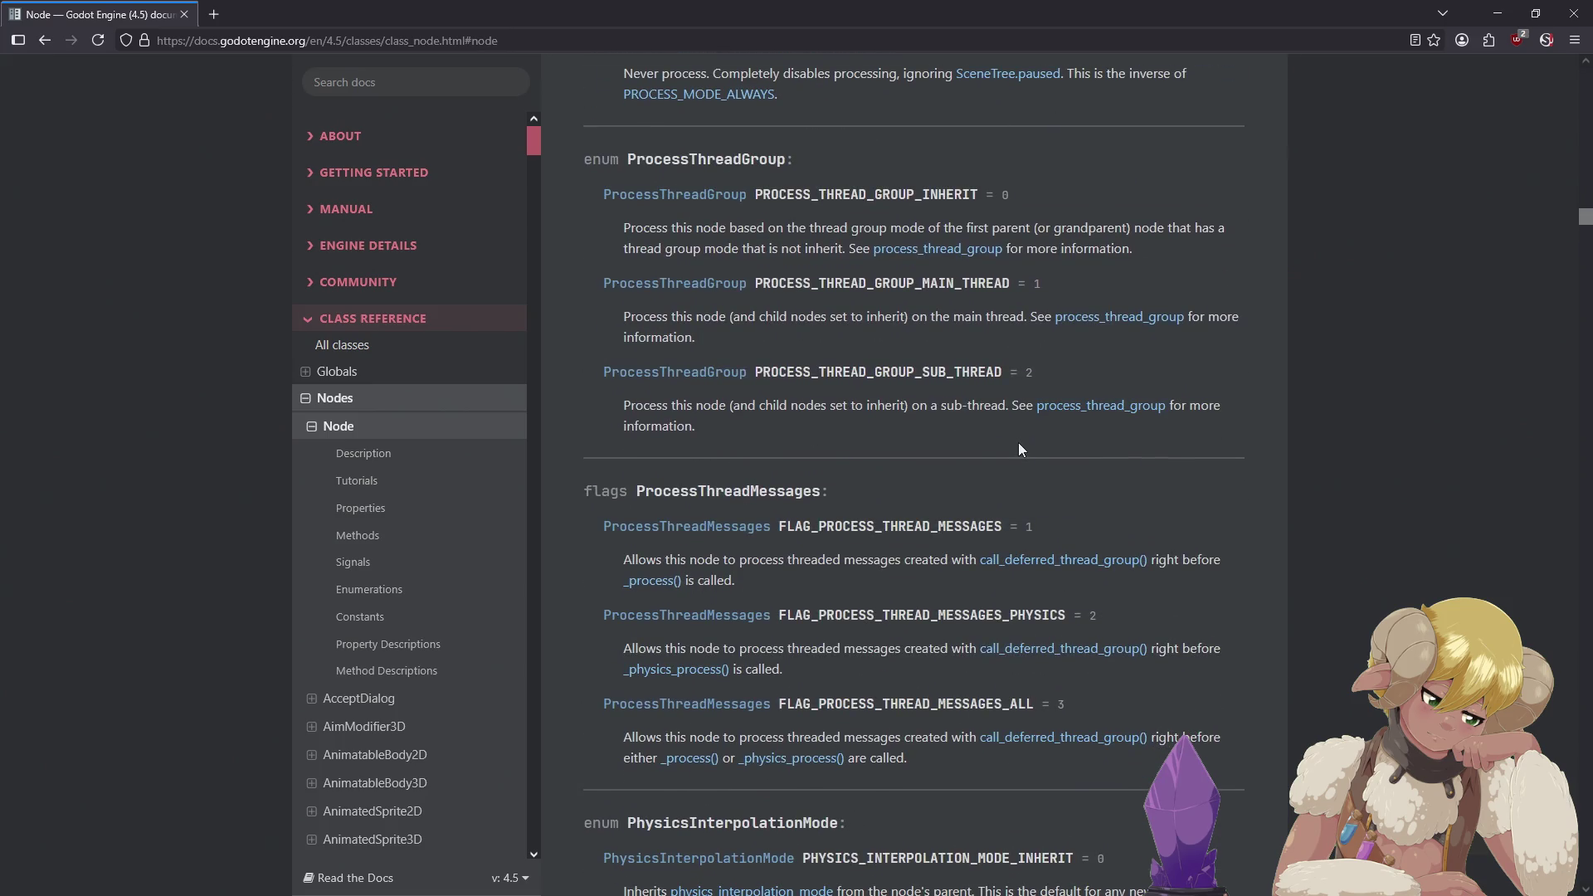
{"action": "scroll", "coordinate": [1022, 439], "scroll_direction": "down", "scroll_amount": 6}
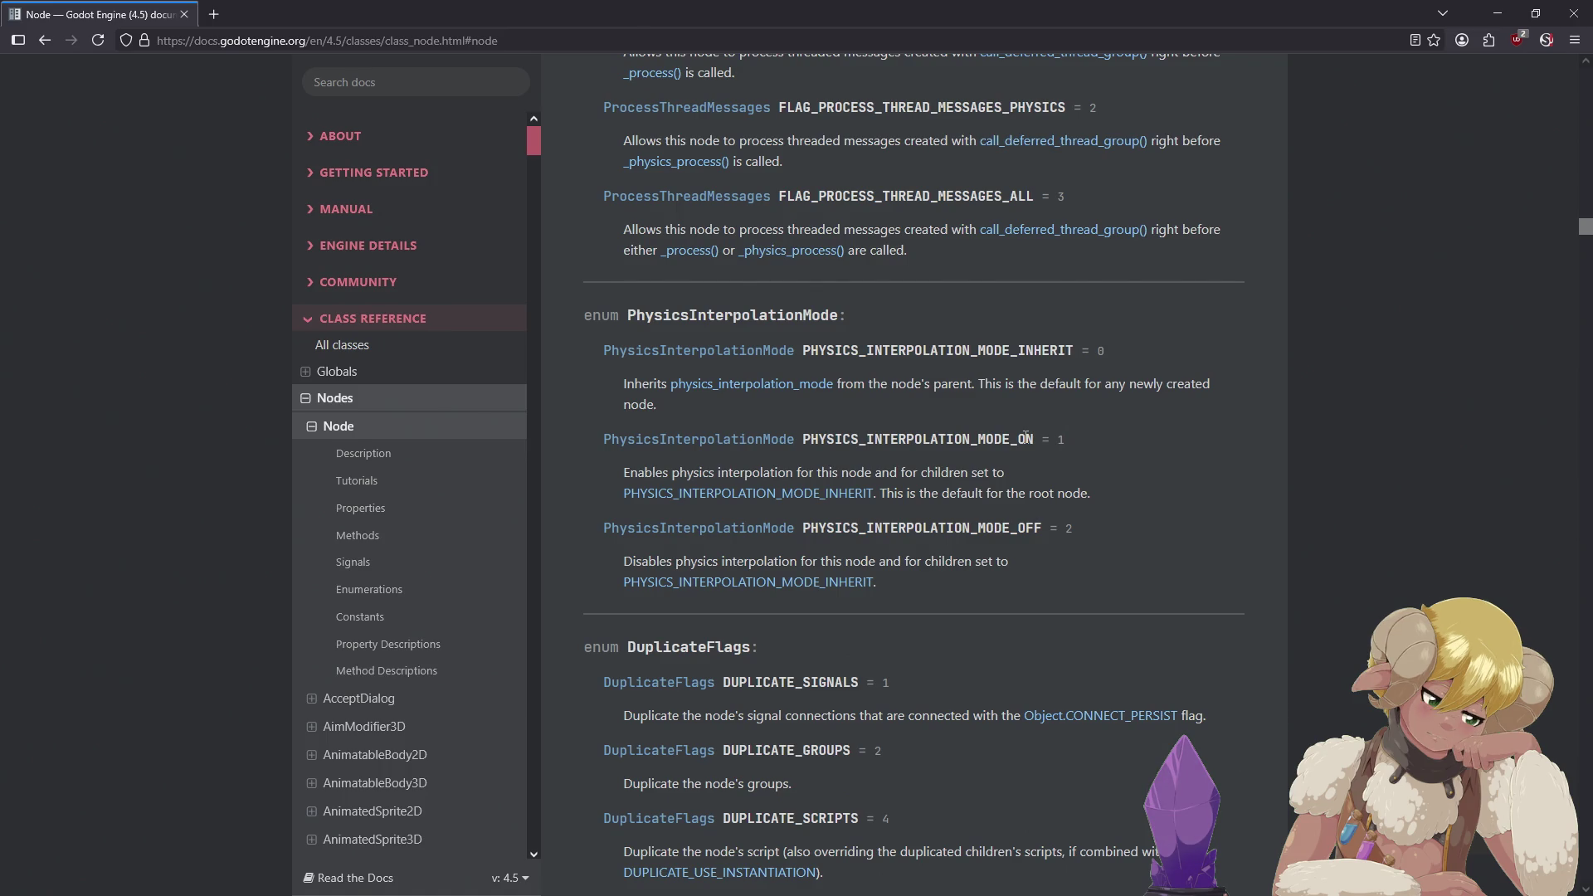
{"action": "scroll", "coordinate": [1025, 437], "scroll_direction": "down", "scroll_amount": 5}
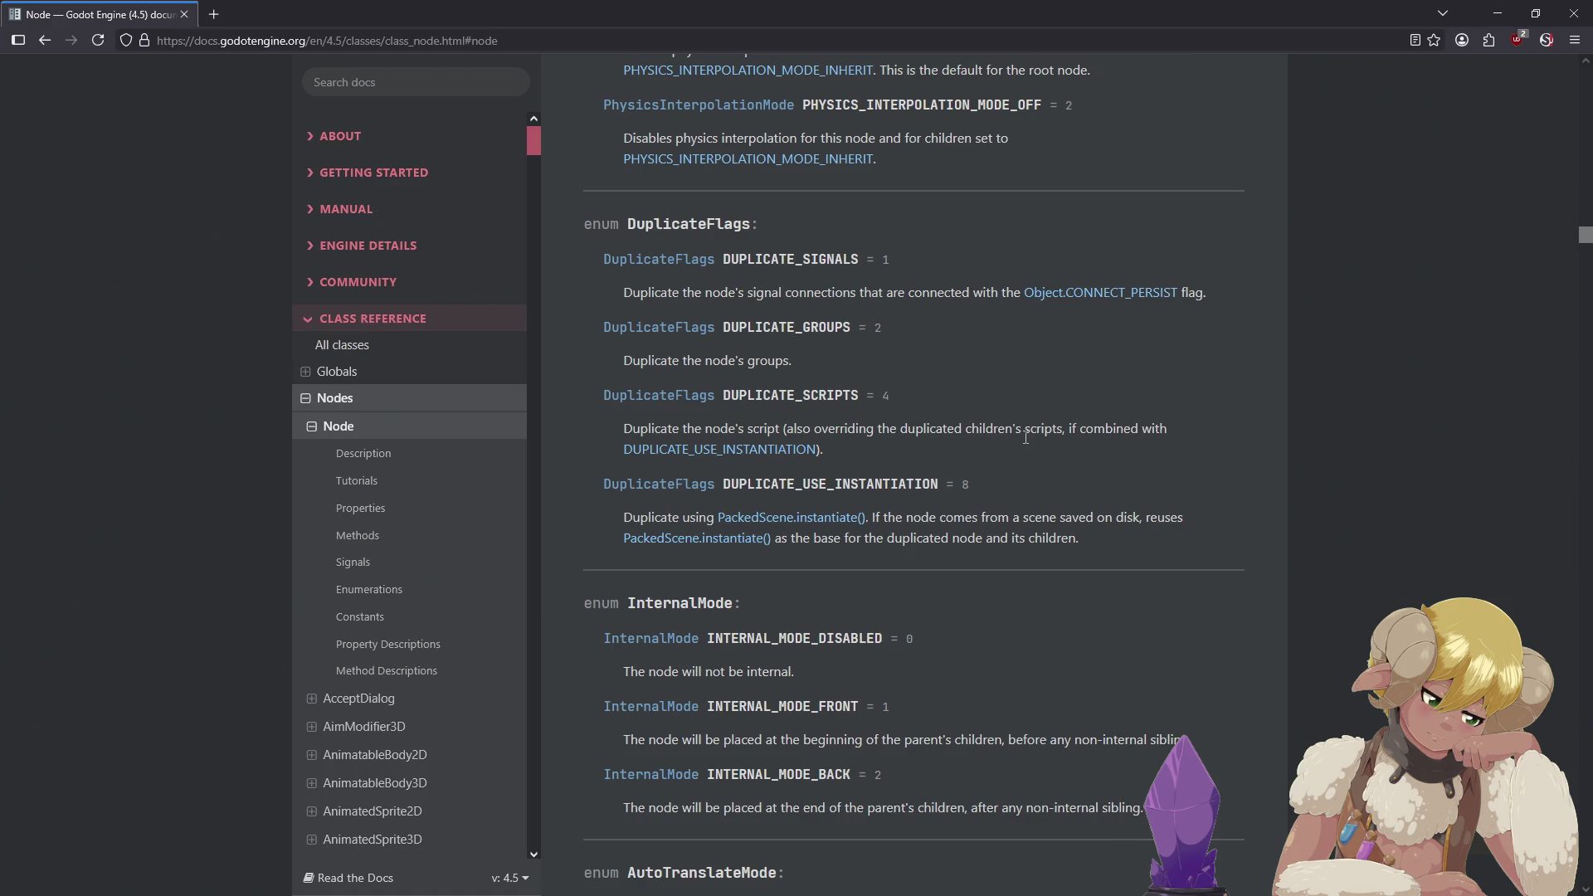
{"action": "scroll", "coordinate": [1022, 436], "scroll_direction": "down", "scroll_amount": 4}
Return to the page top, expand Manual in the sidebar, and open Best practices
{"action": "scroll", "coordinate": [992, 433], "scroll_direction": "up", "scroll_amount": 5}
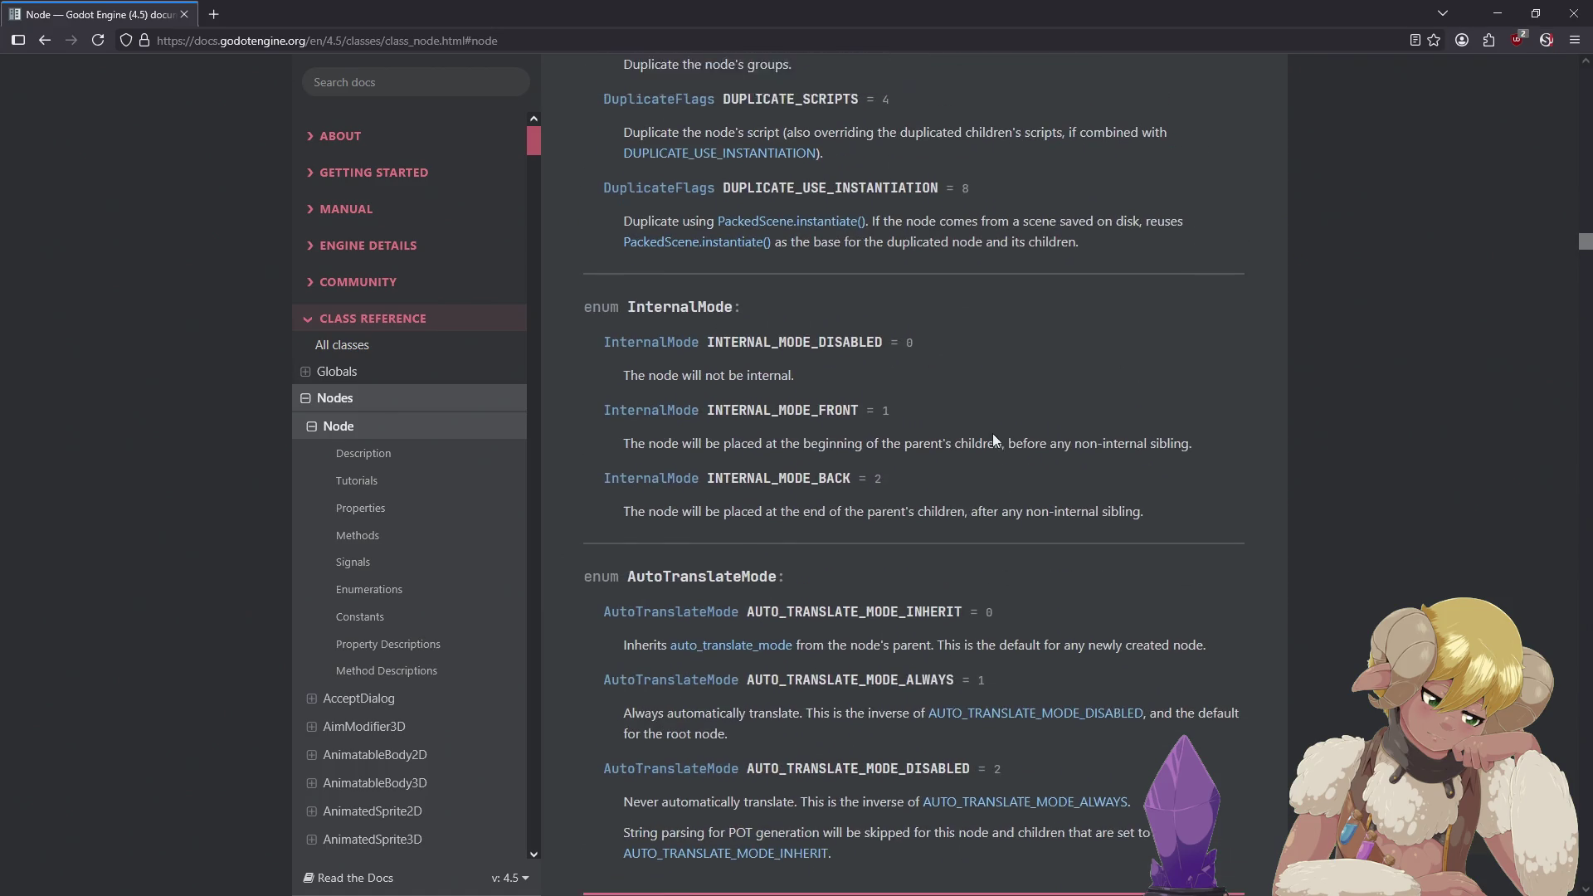
{"action": "scroll", "coordinate": [986, 449], "scroll_direction": "up", "scroll_amount": 19}
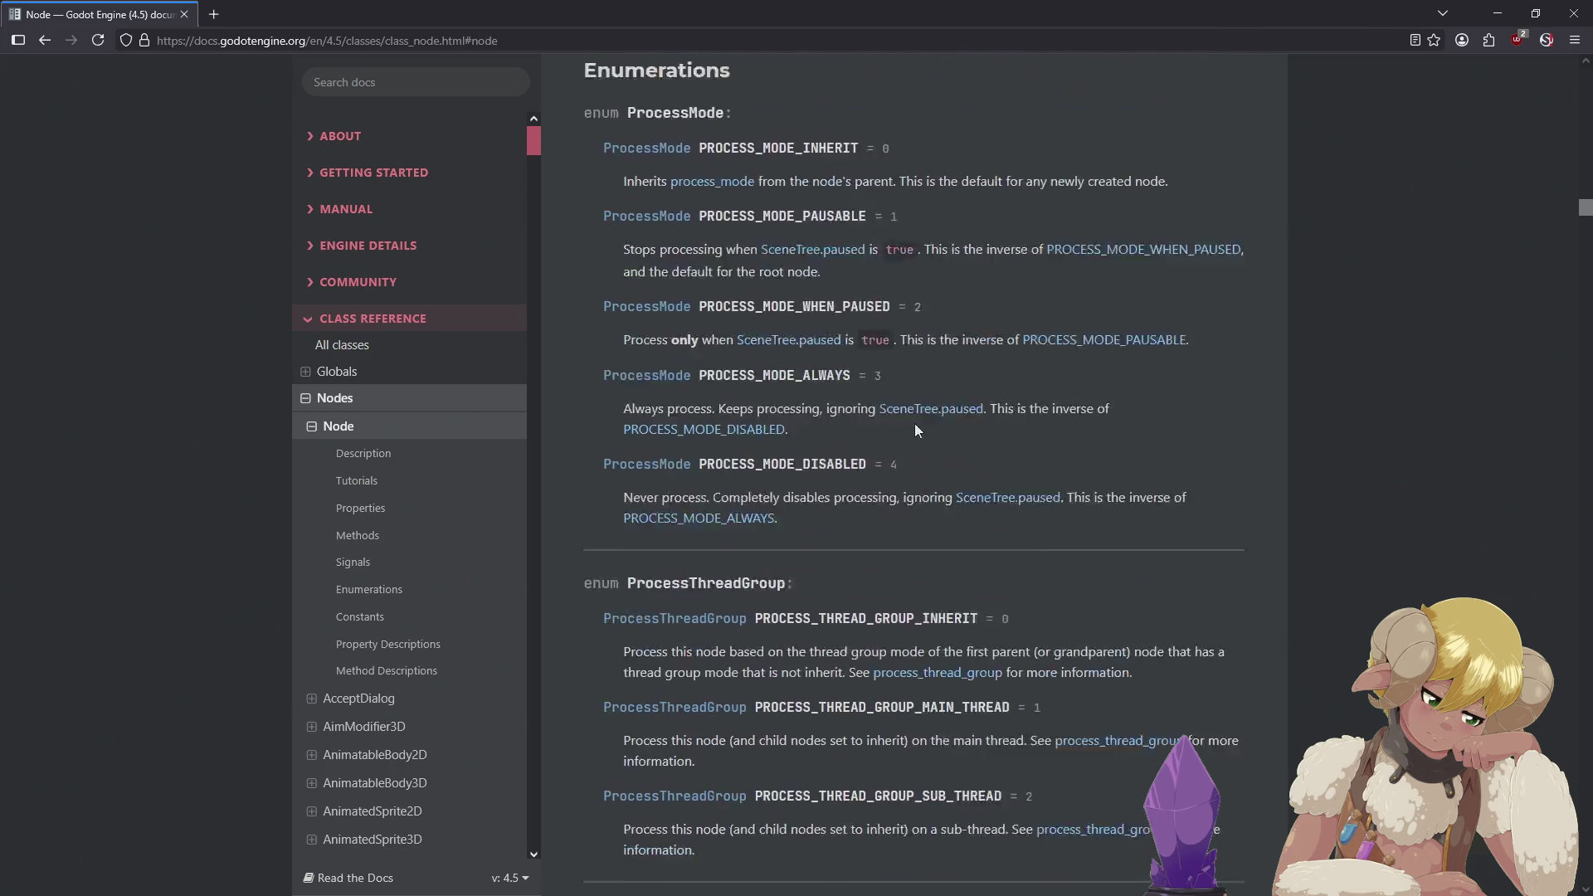
{"action": "scroll", "coordinate": [918, 421], "scroll_direction": "up", "scroll_amount": 10}
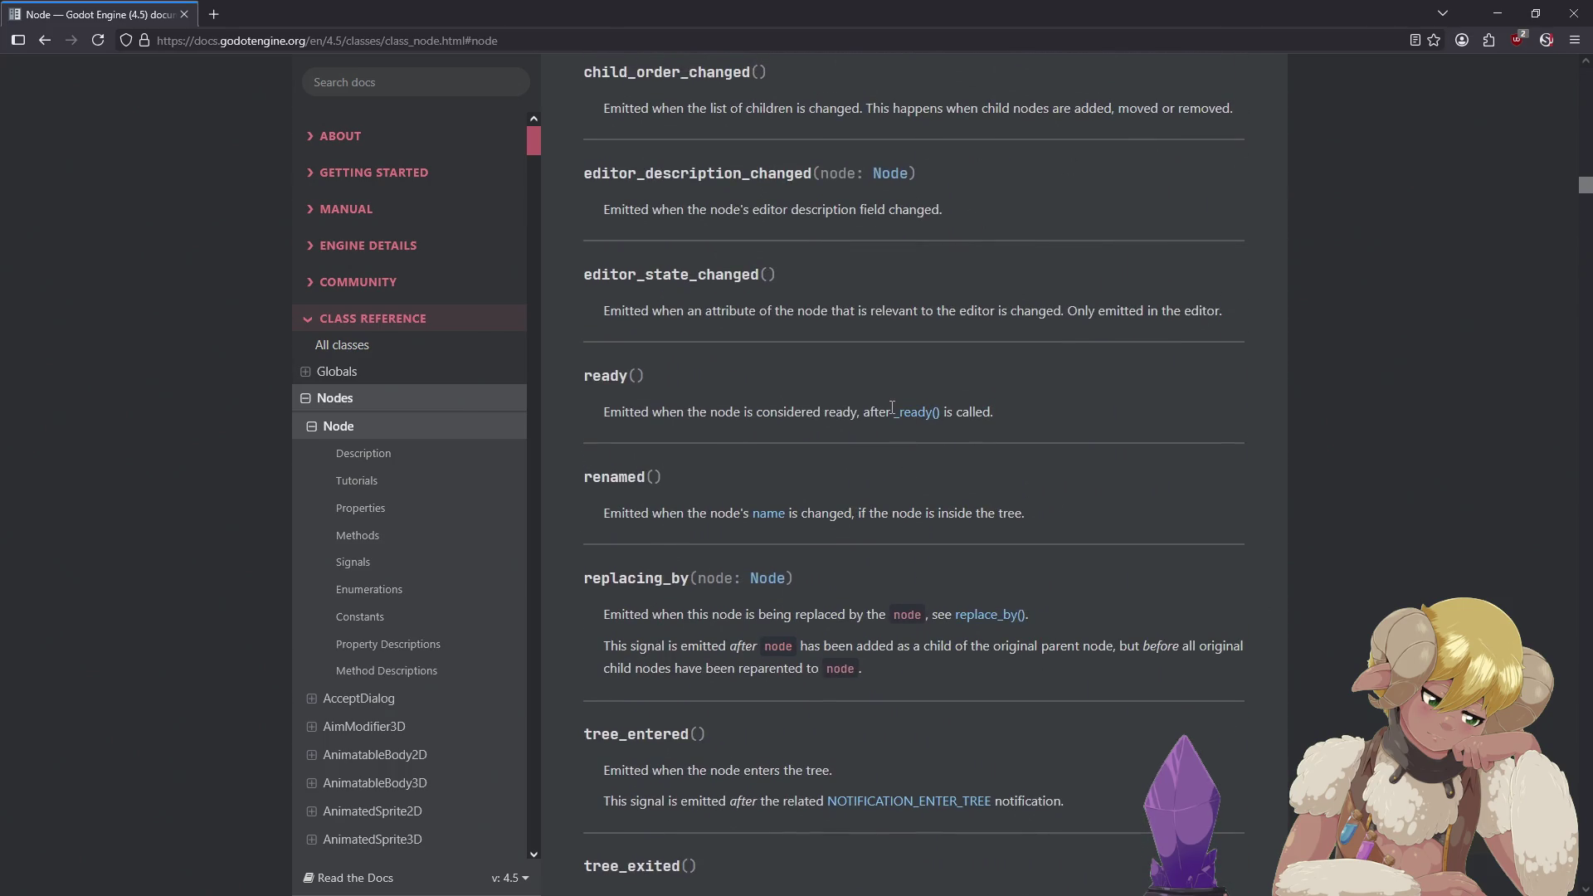
{"action": "scroll", "coordinate": [879, 405], "scroll_direction": "up", "scroll_amount": 14}
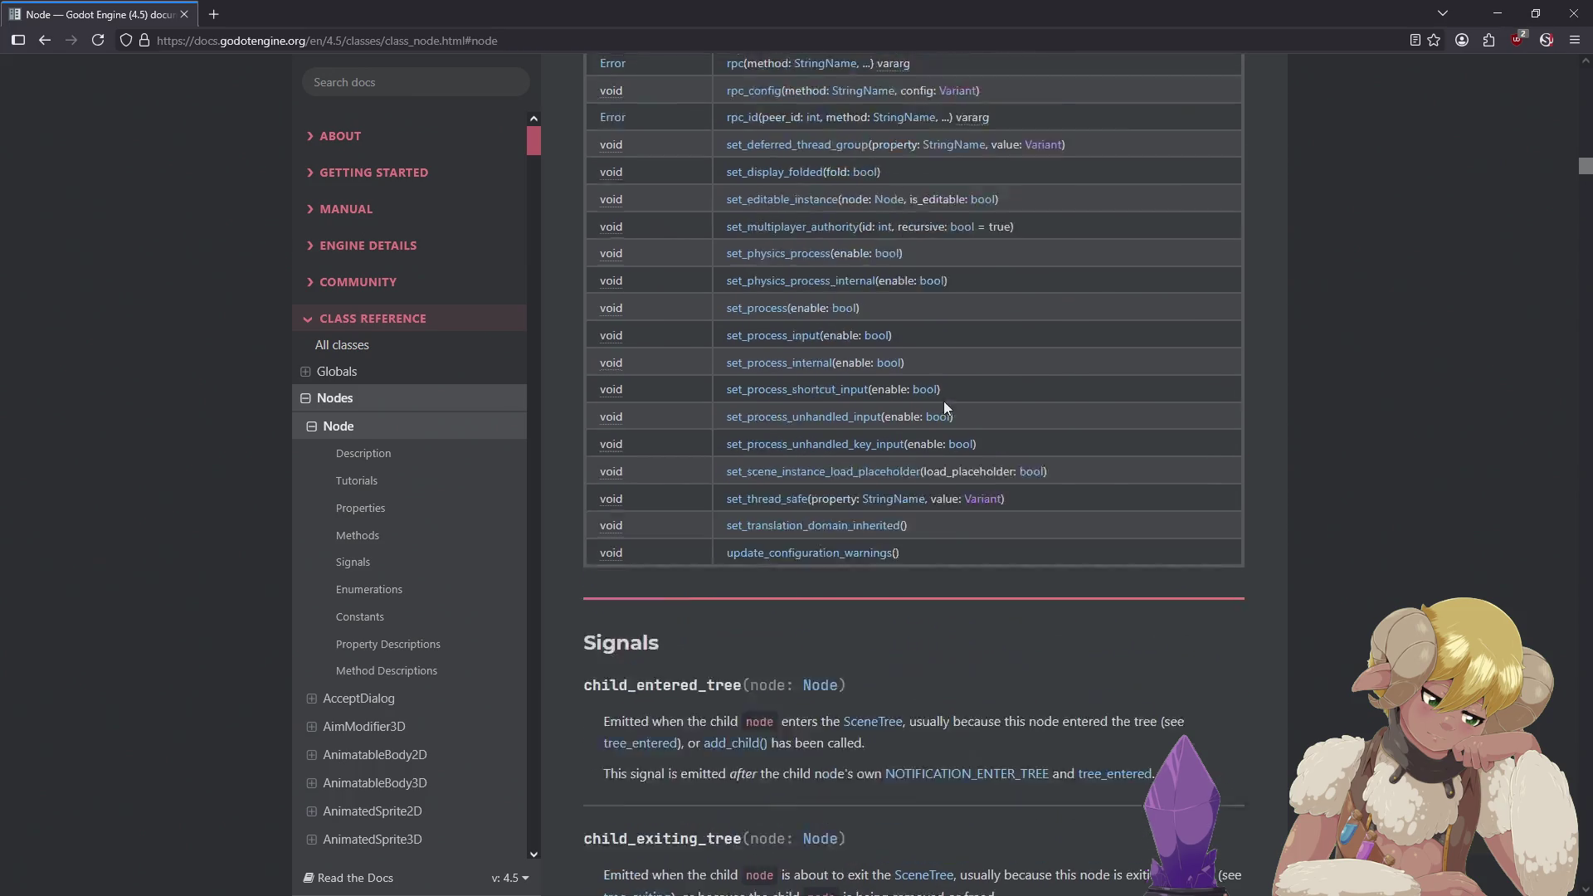
{"action": "scroll", "coordinate": [937, 407], "scroll_direction": "up", "scroll_amount": 15}
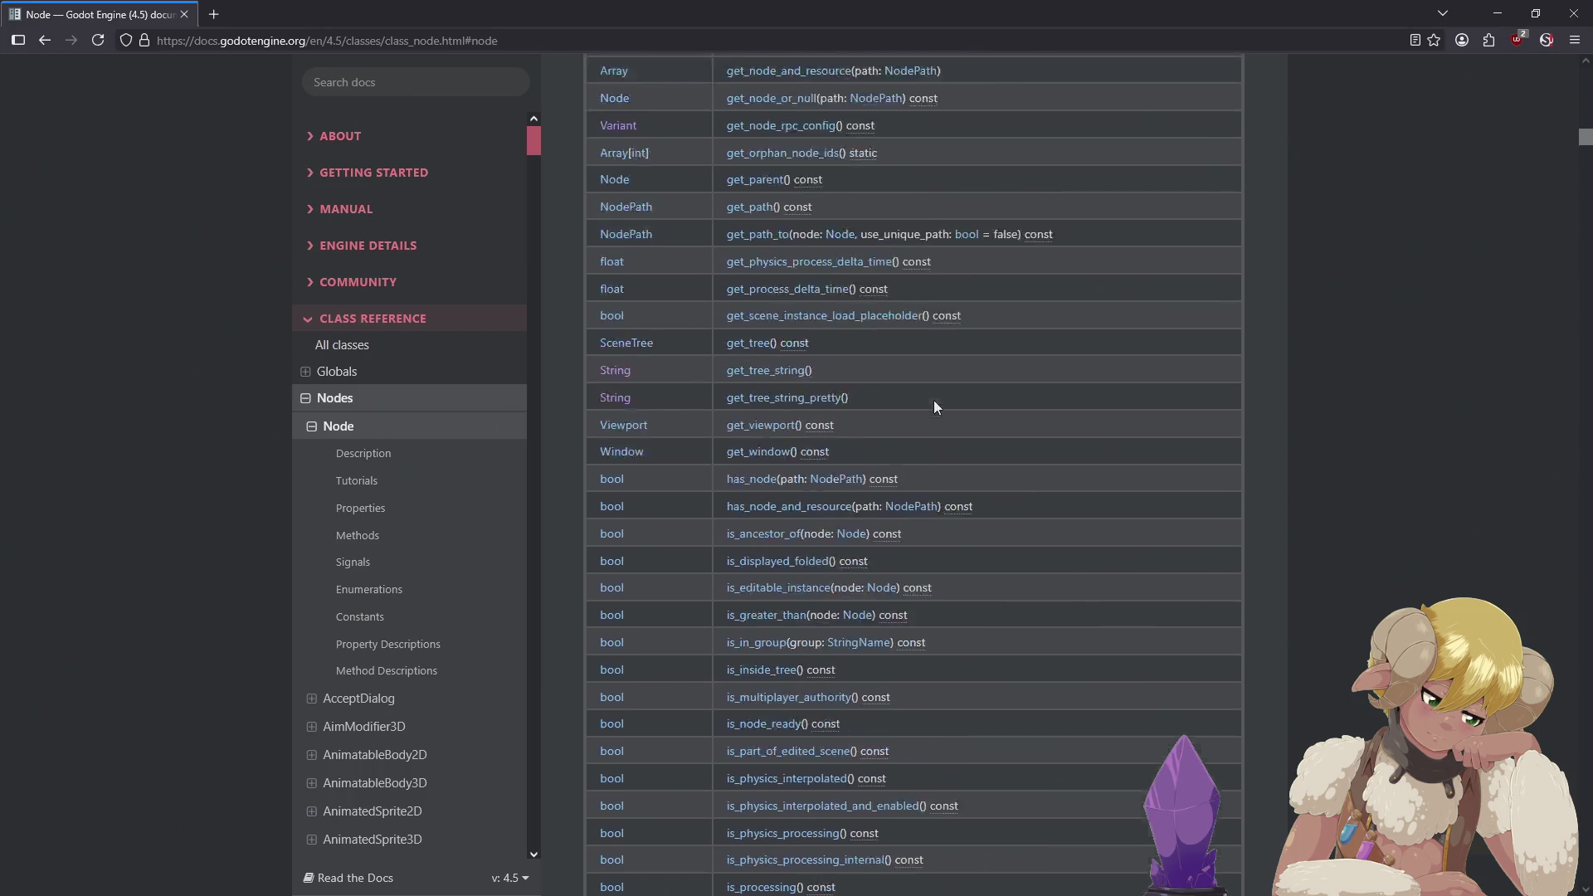
{"action": "scroll", "coordinate": [927, 407], "scroll_direction": "up", "scroll_amount": 17}
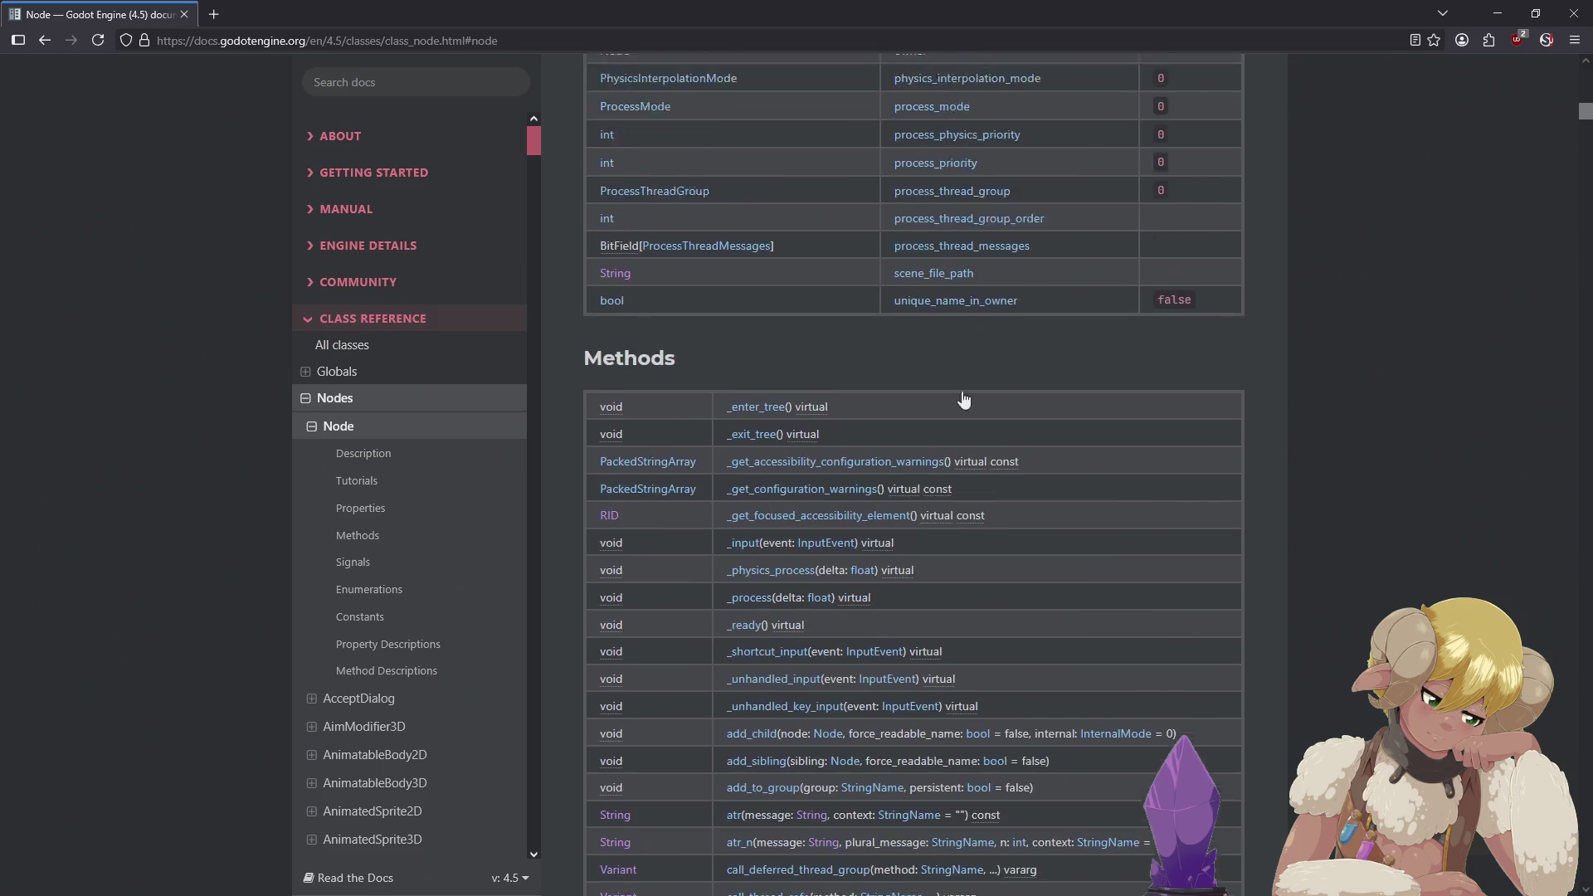
{"action": "scroll", "coordinate": [979, 390], "scroll_direction": "up", "scroll_amount": 9}
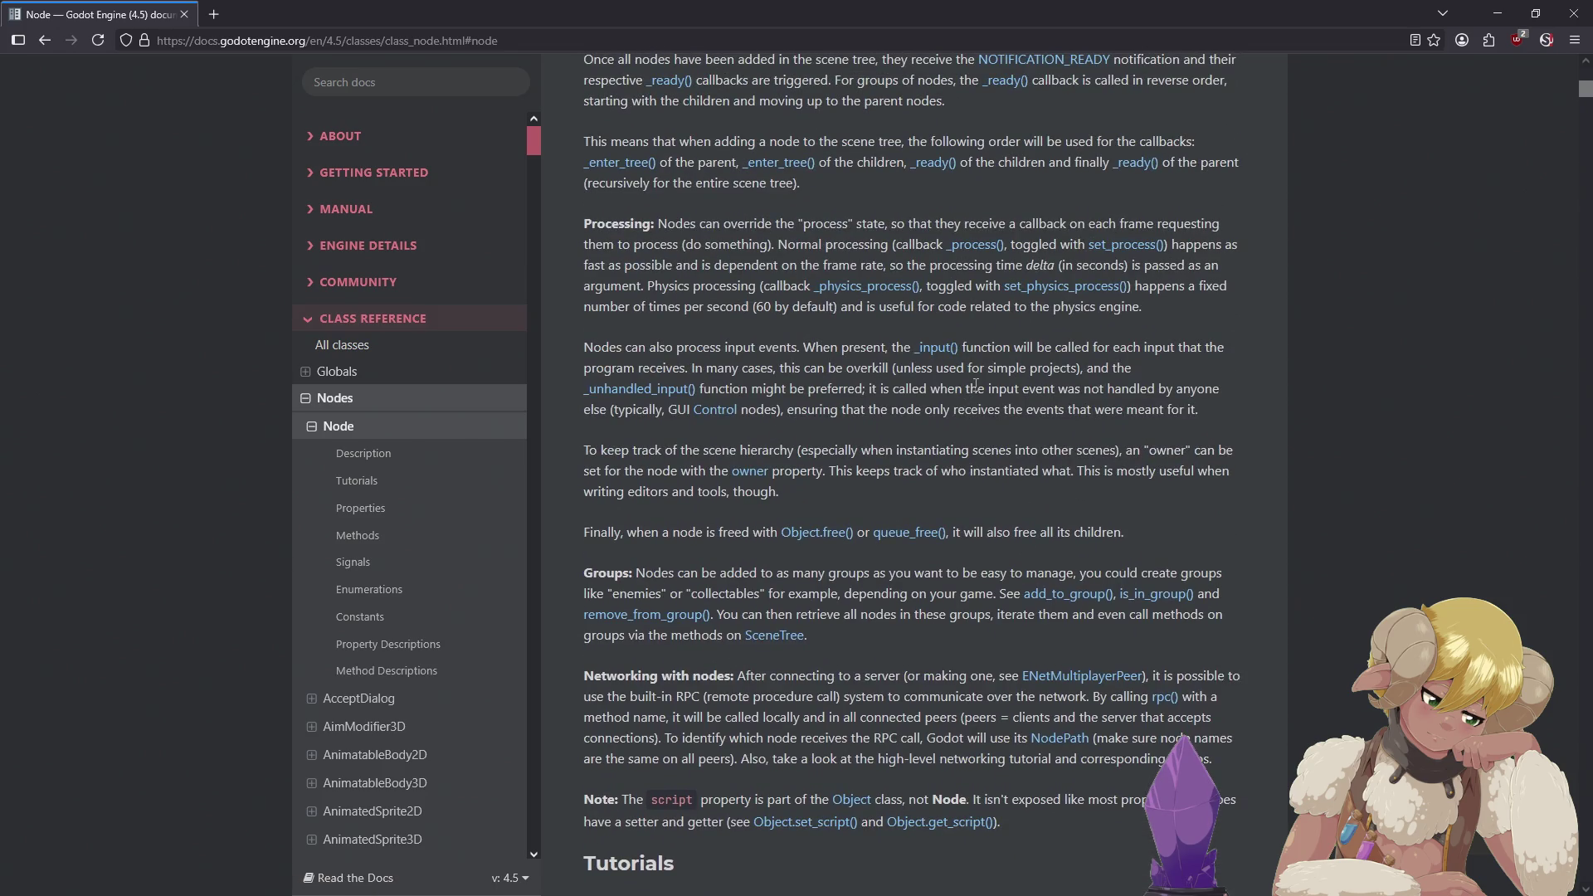
{"action": "scroll", "coordinate": [962, 390], "scroll_direction": "up", "scroll_amount": 7}
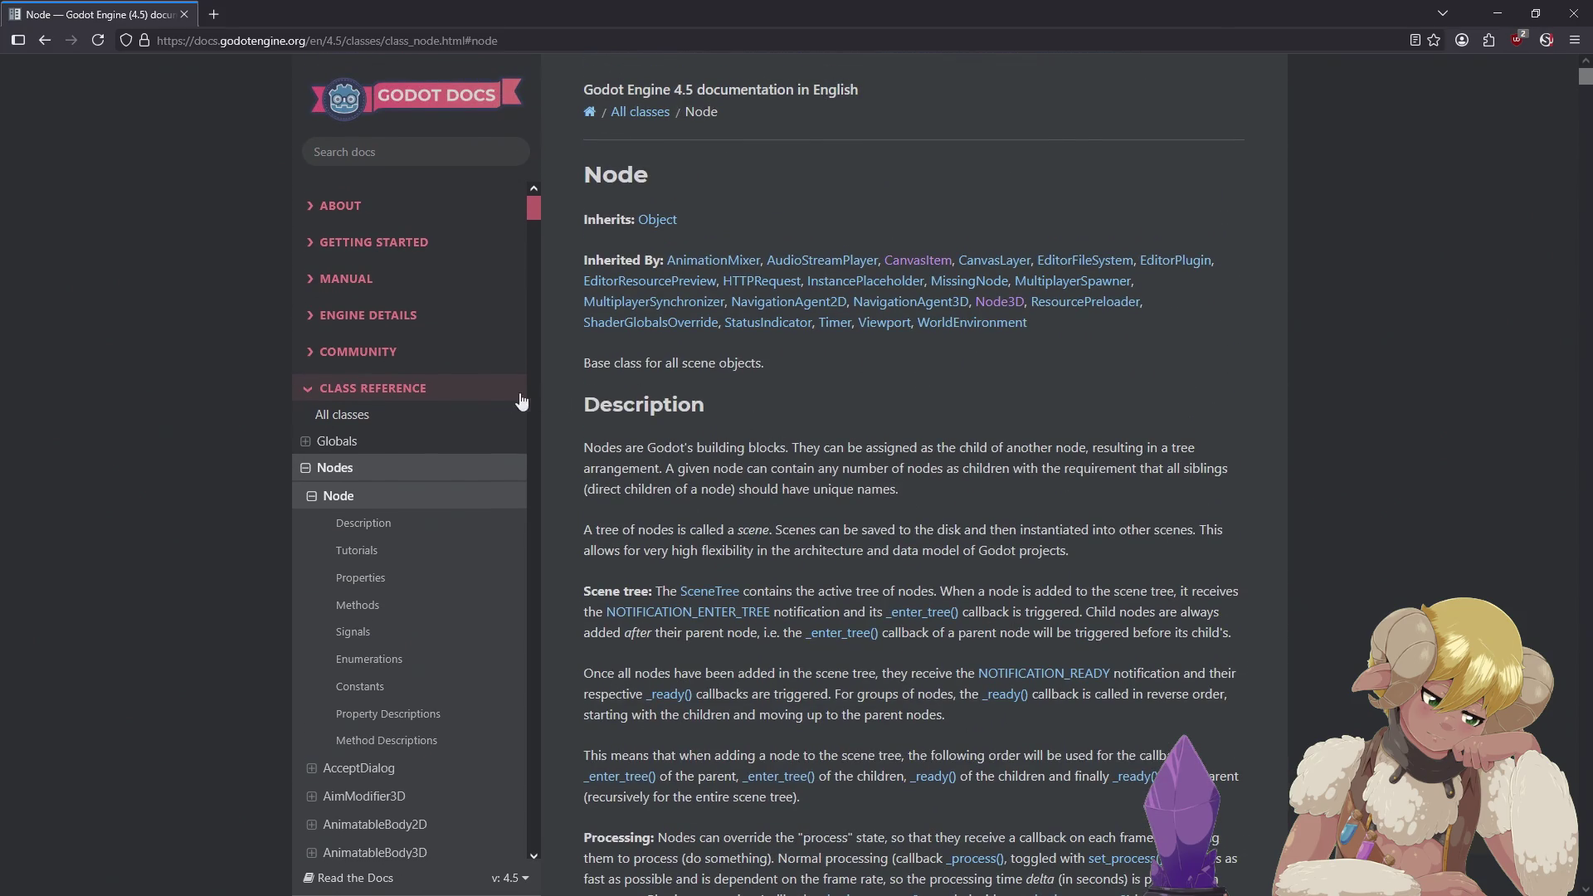
{"action": "left_click", "coordinate": [420, 282]}
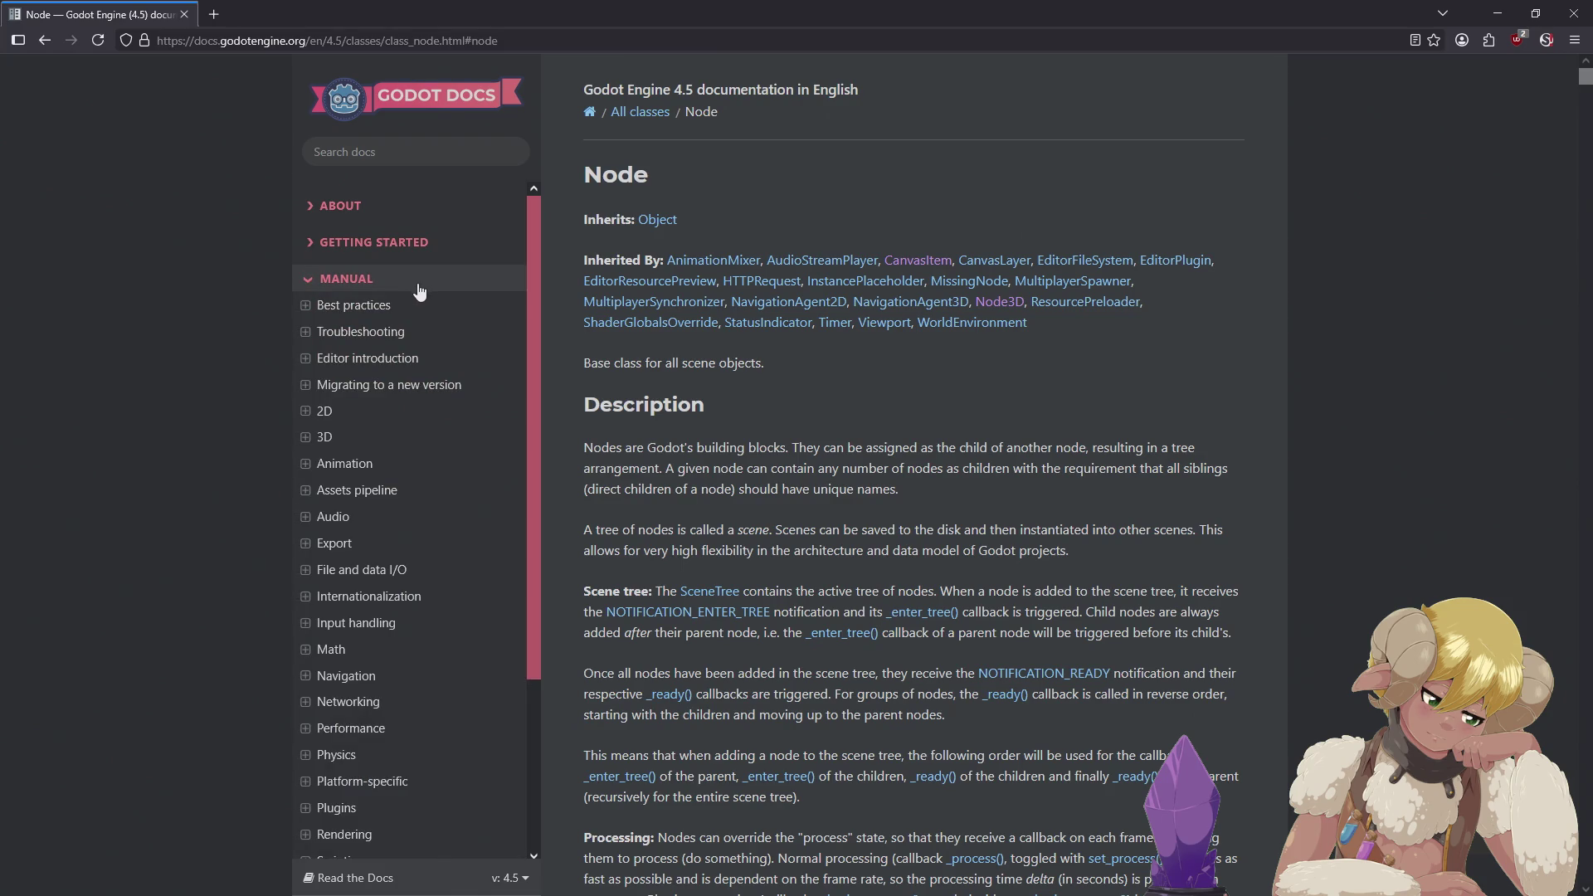
{"action": "left_click", "coordinate": [405, 304]}
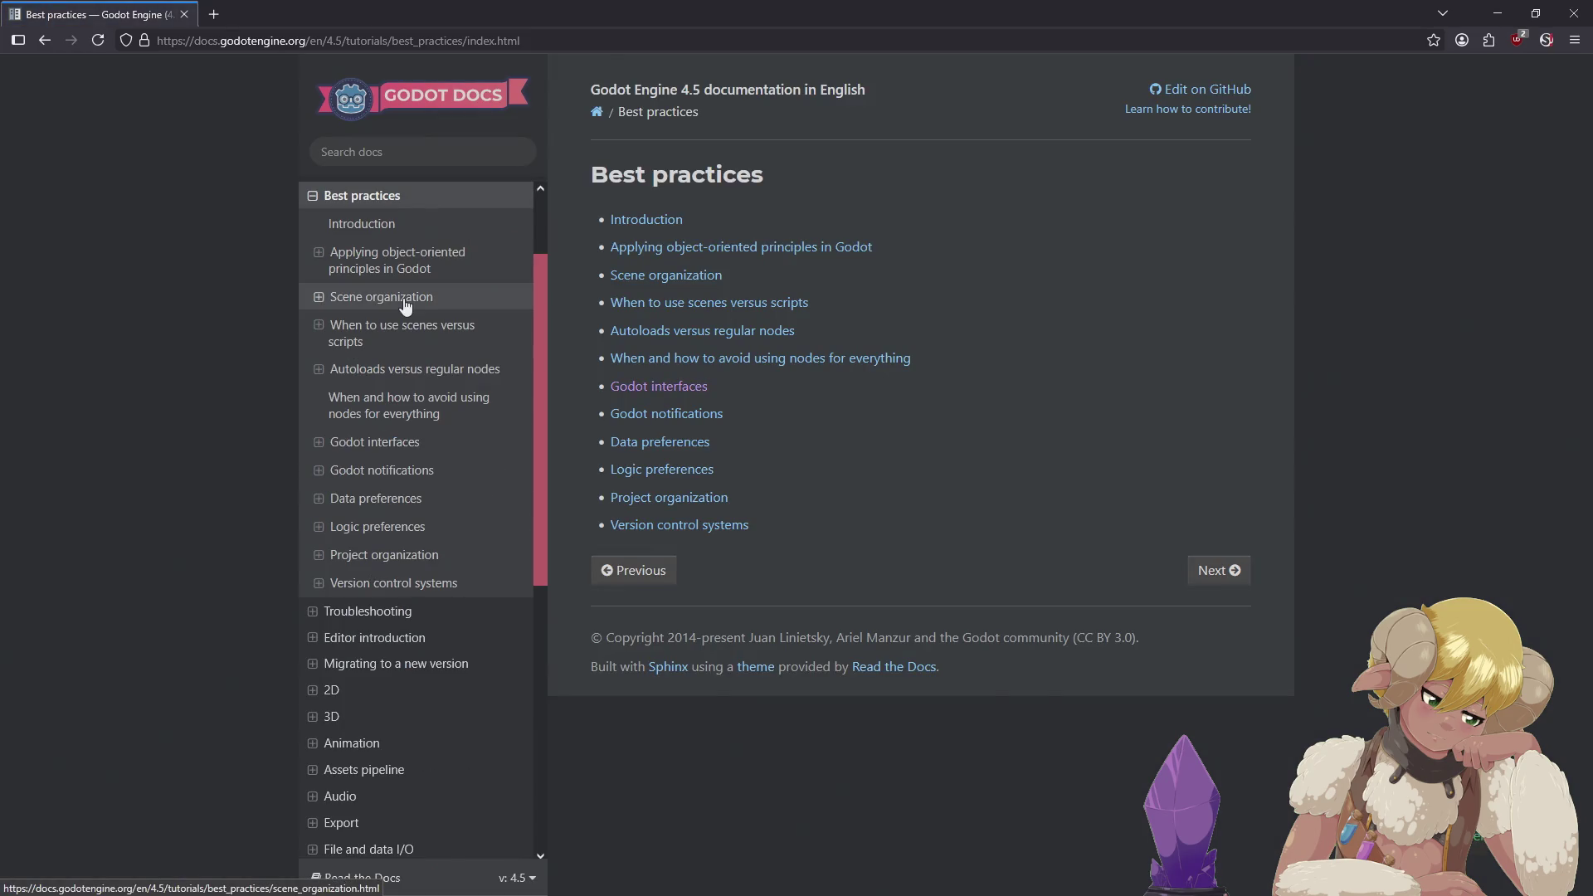
Open 'Applying object-oriented principles in Godot' and scroll down to its Scenes section
{"action": "left_click", "coordinate": [709, 249]}
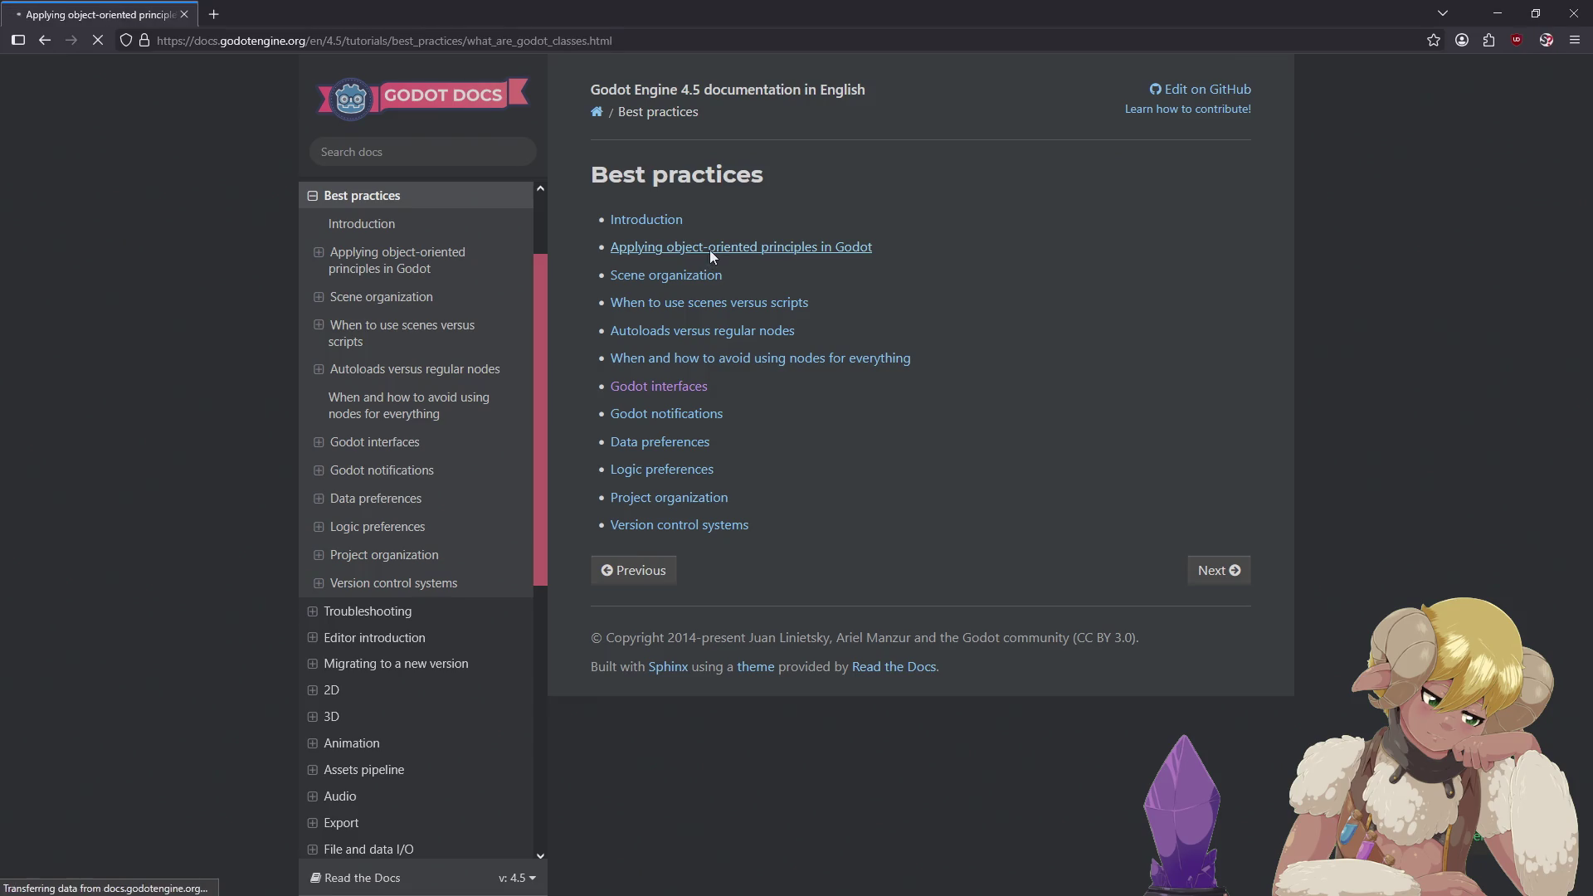
{"action": "scroll", "coordinate": [755, 347], "scroll_direction": "down", "scroll_amount": 4}
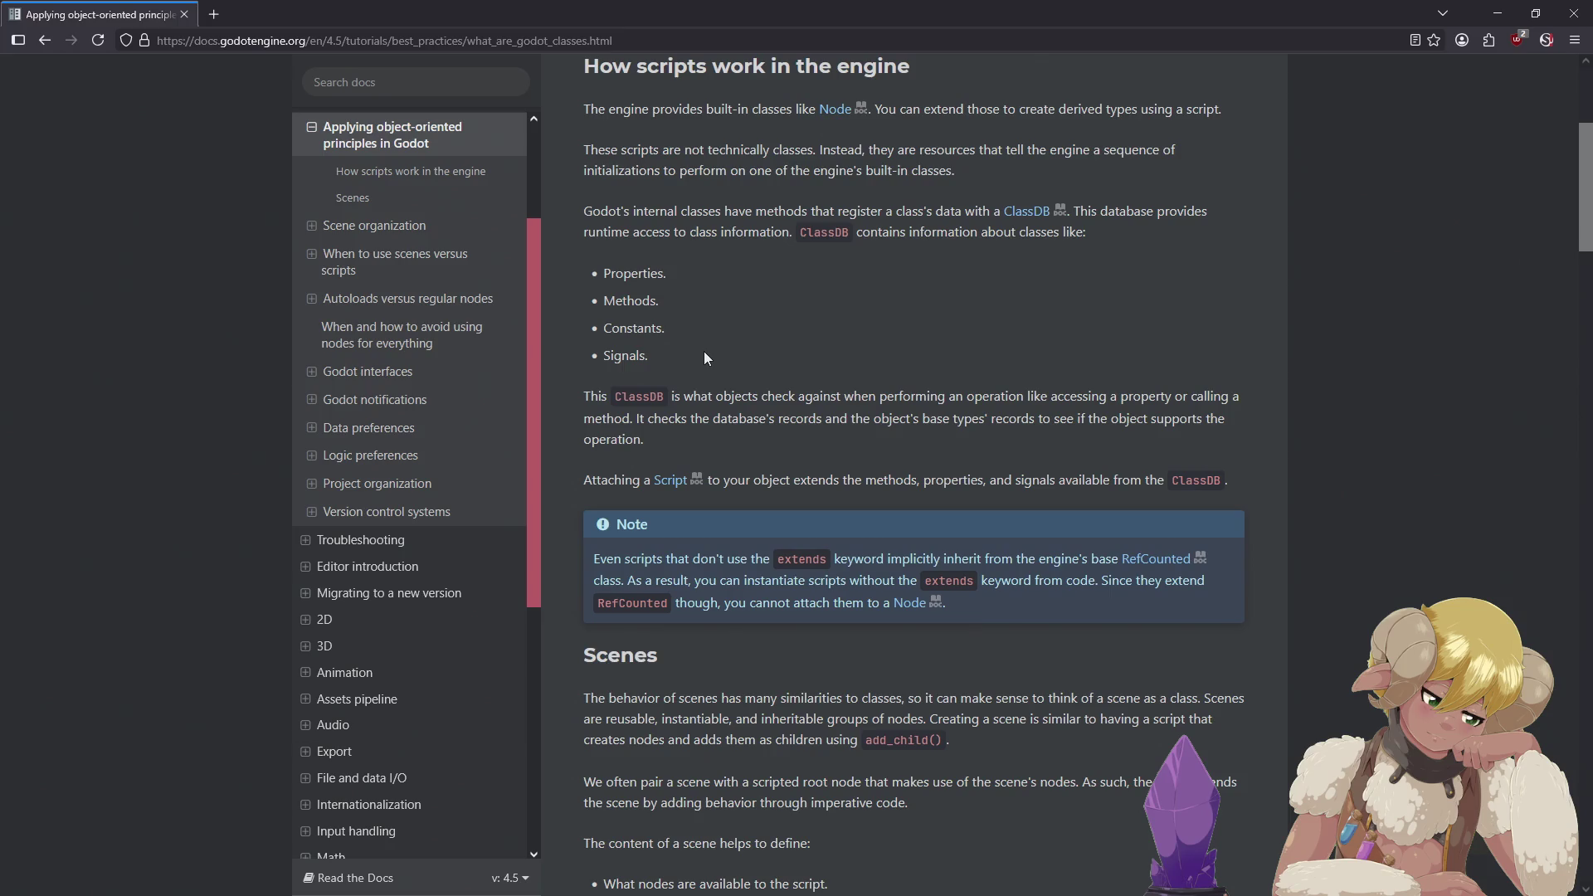
{"action": "scroll", "coordinate": [704, 358], "scroll_direction": "down", "scroll_amount": 3}
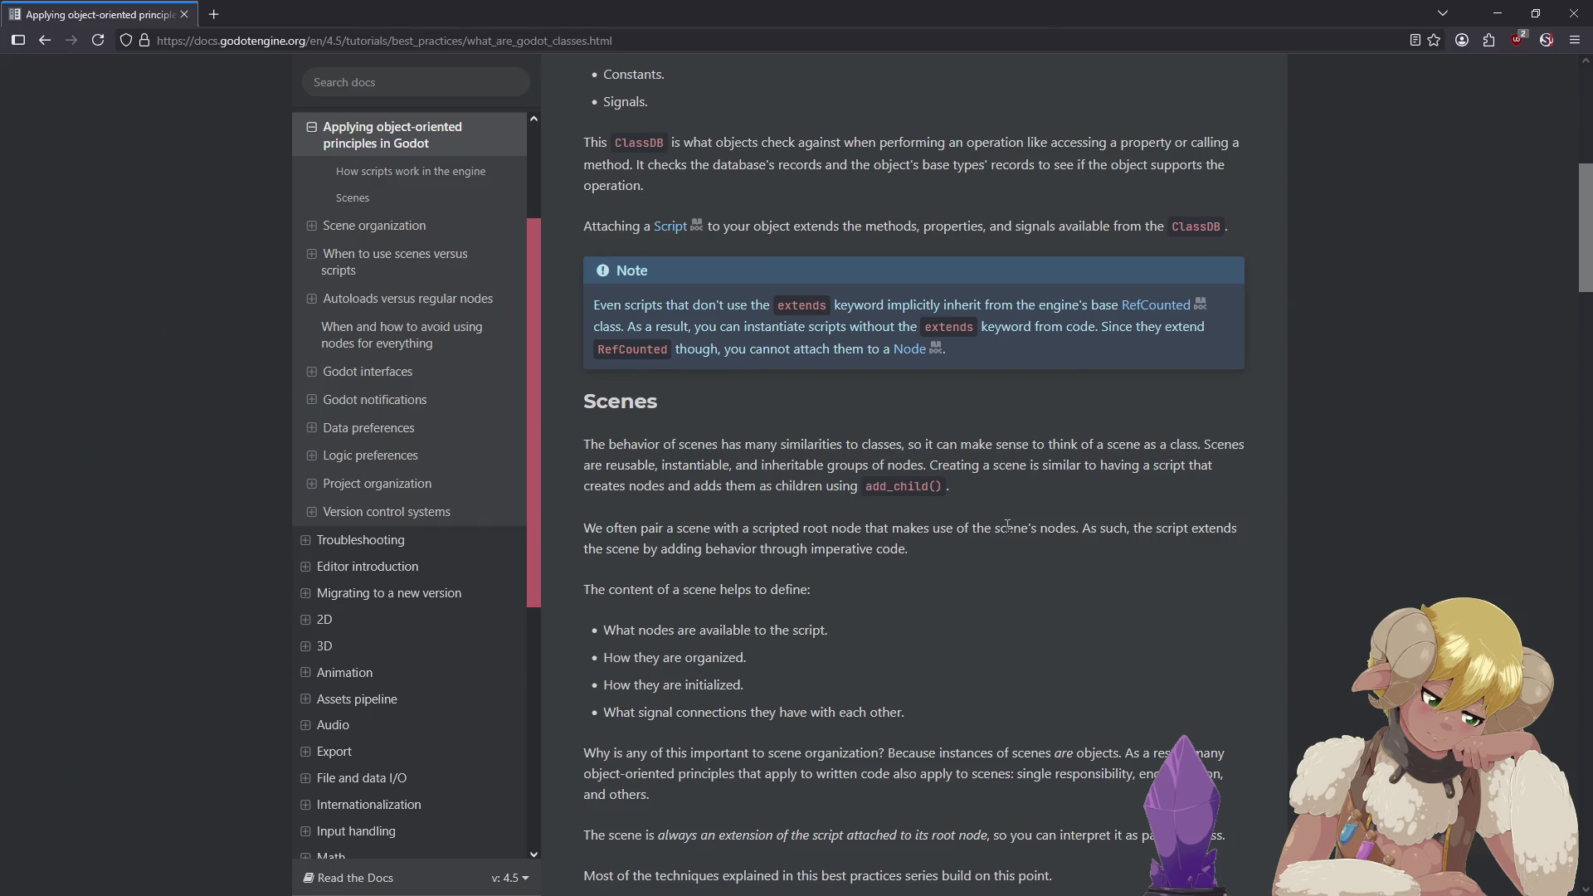
Skim the docs' Scenes section on scripted root nodes, then switch back to the Godot editor
{"action": "scroll", "coordinate": [1007, 526], "scroll_direction": "down", "scroll_amount": 4}
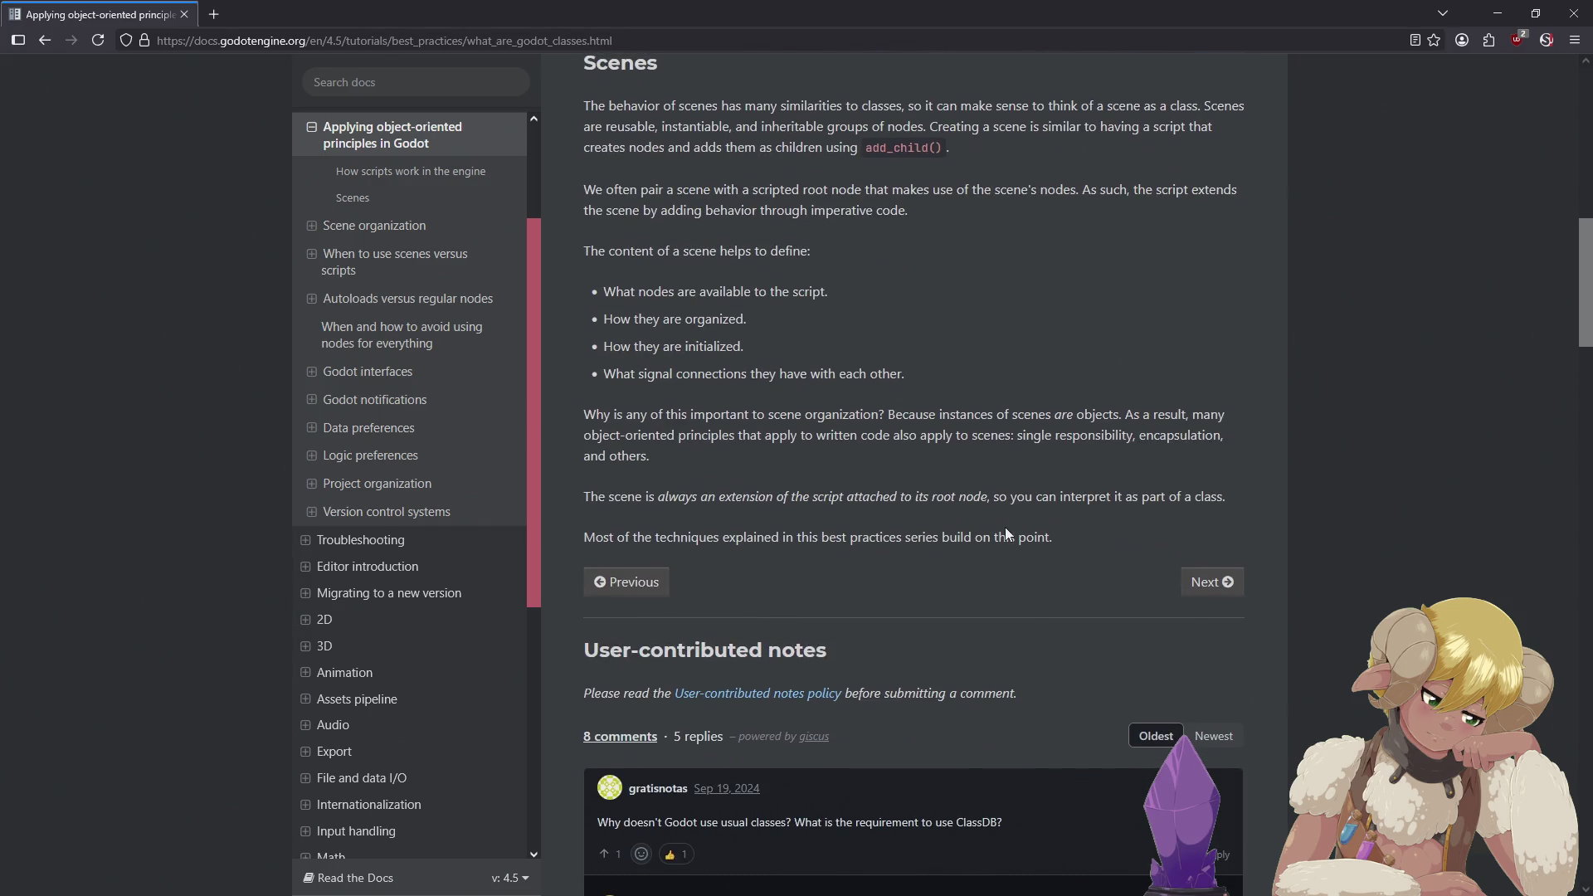
{"action": "scroll", "coordinate": [989, 534], "scroll_direction": "up", "scroll_amount": 2}
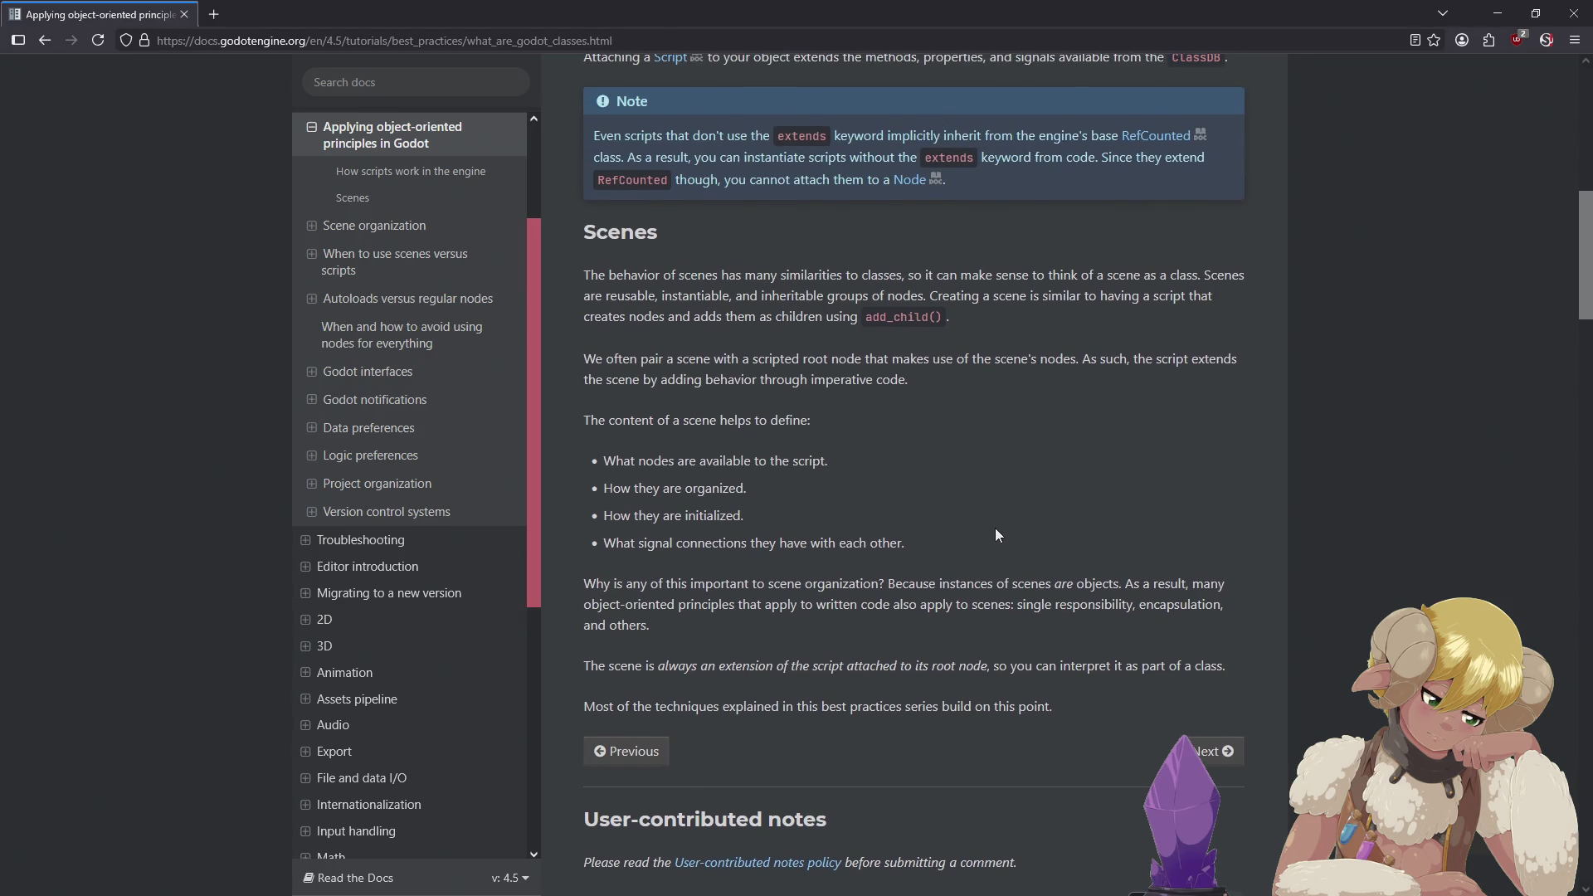
{"action": "scroll", "coordinate": [994, 531], "scroll_direction": "up", "scroll_amount": 2}
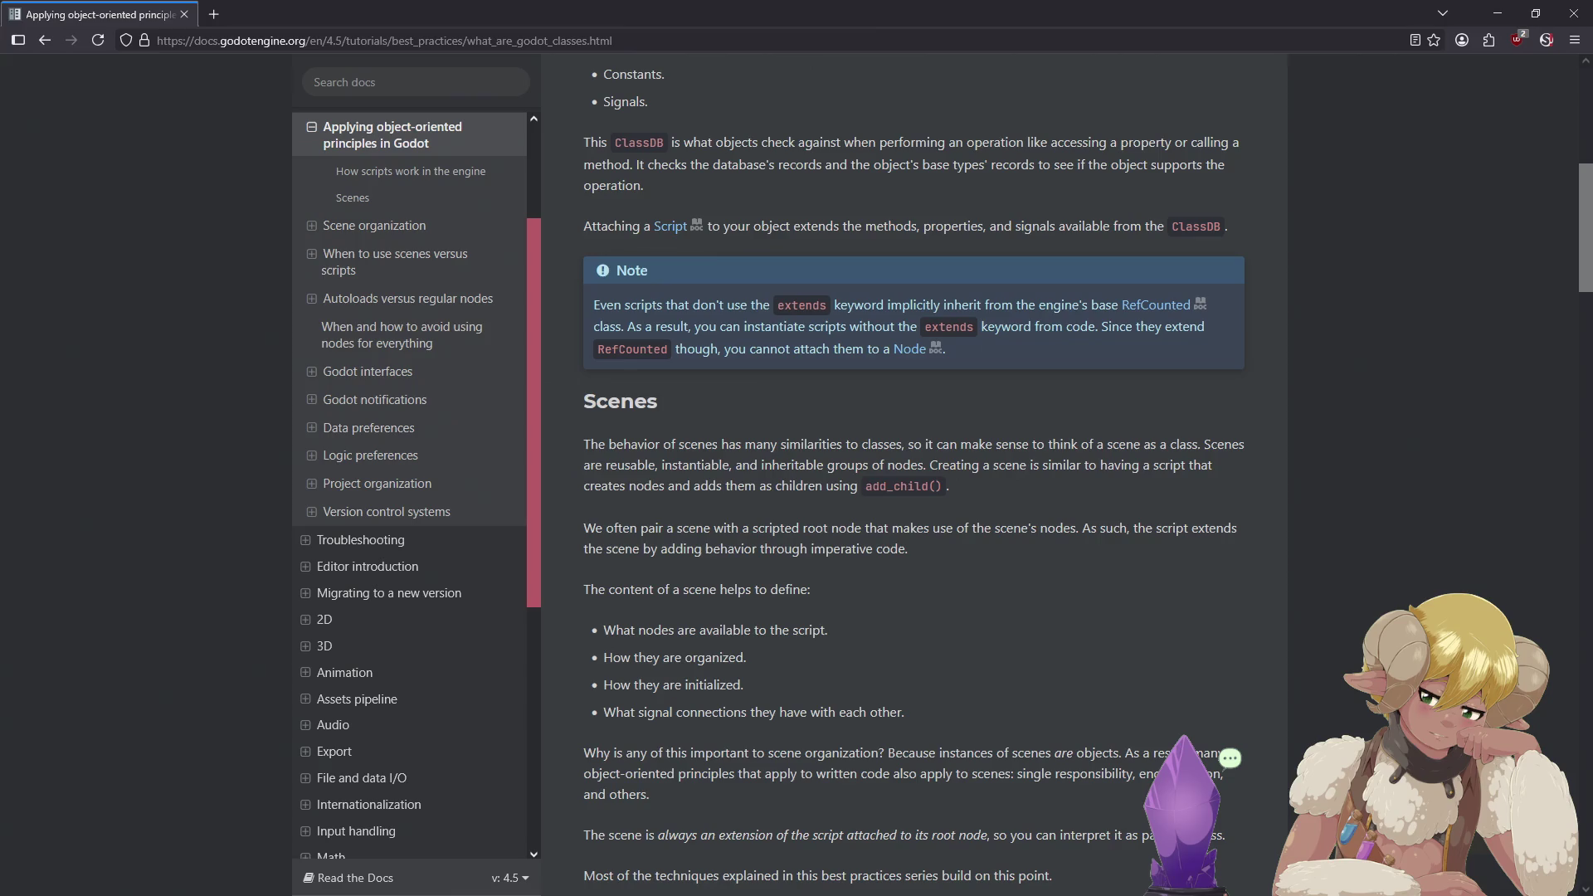
{"action": "key", "text": "alt+Tab"}
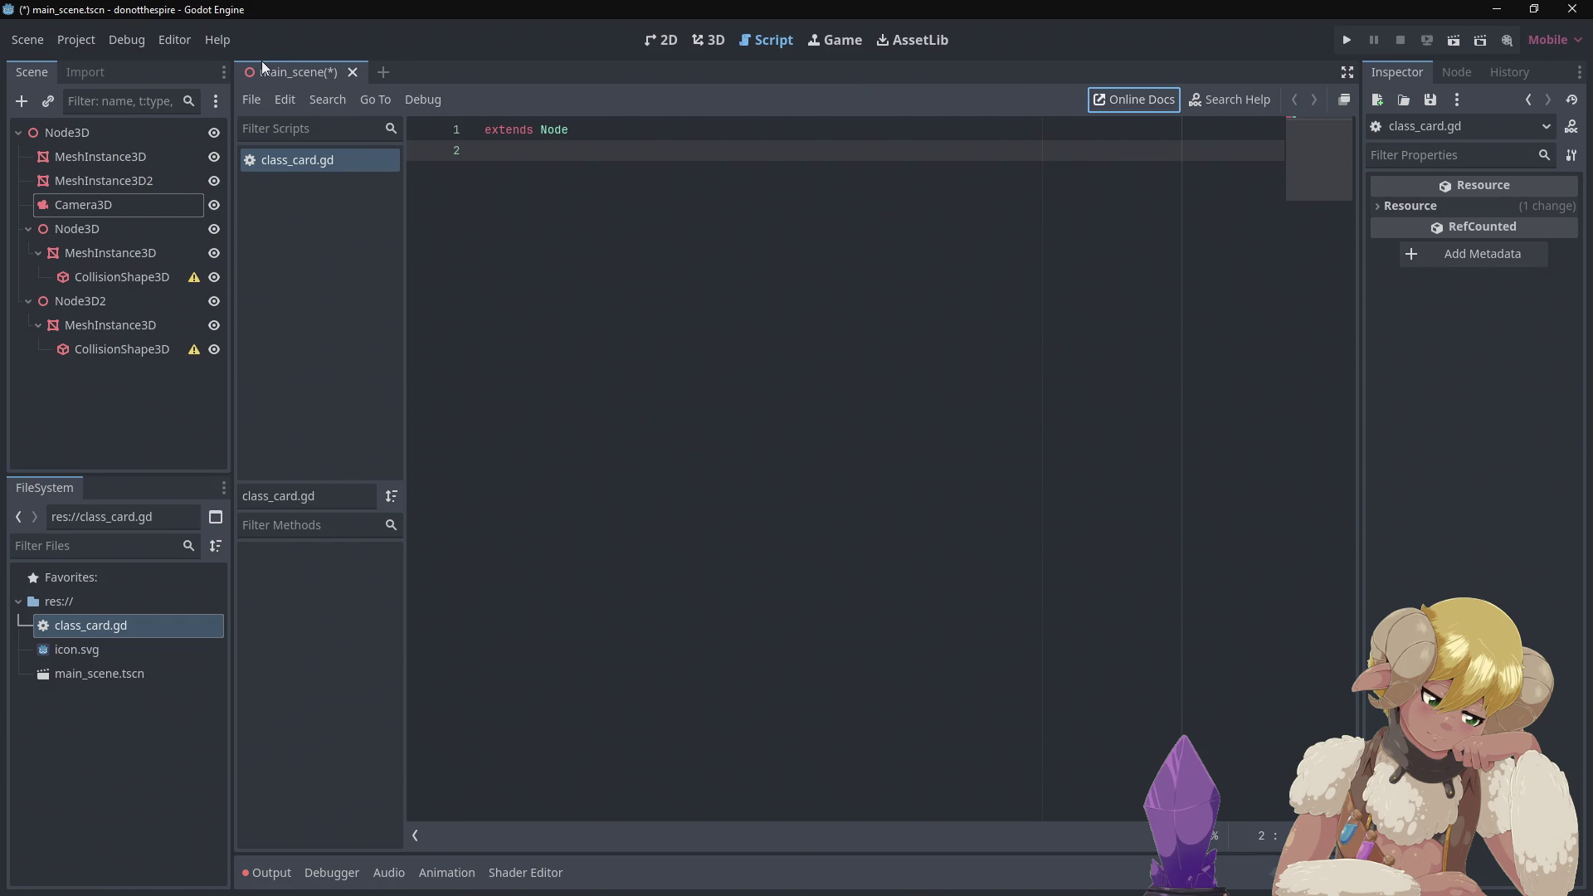
Add a new 3D Scene, attach class_card.gd to its Node3D root, and begin saving it
{"action": "left_click", "coordinate": [382, 69]}
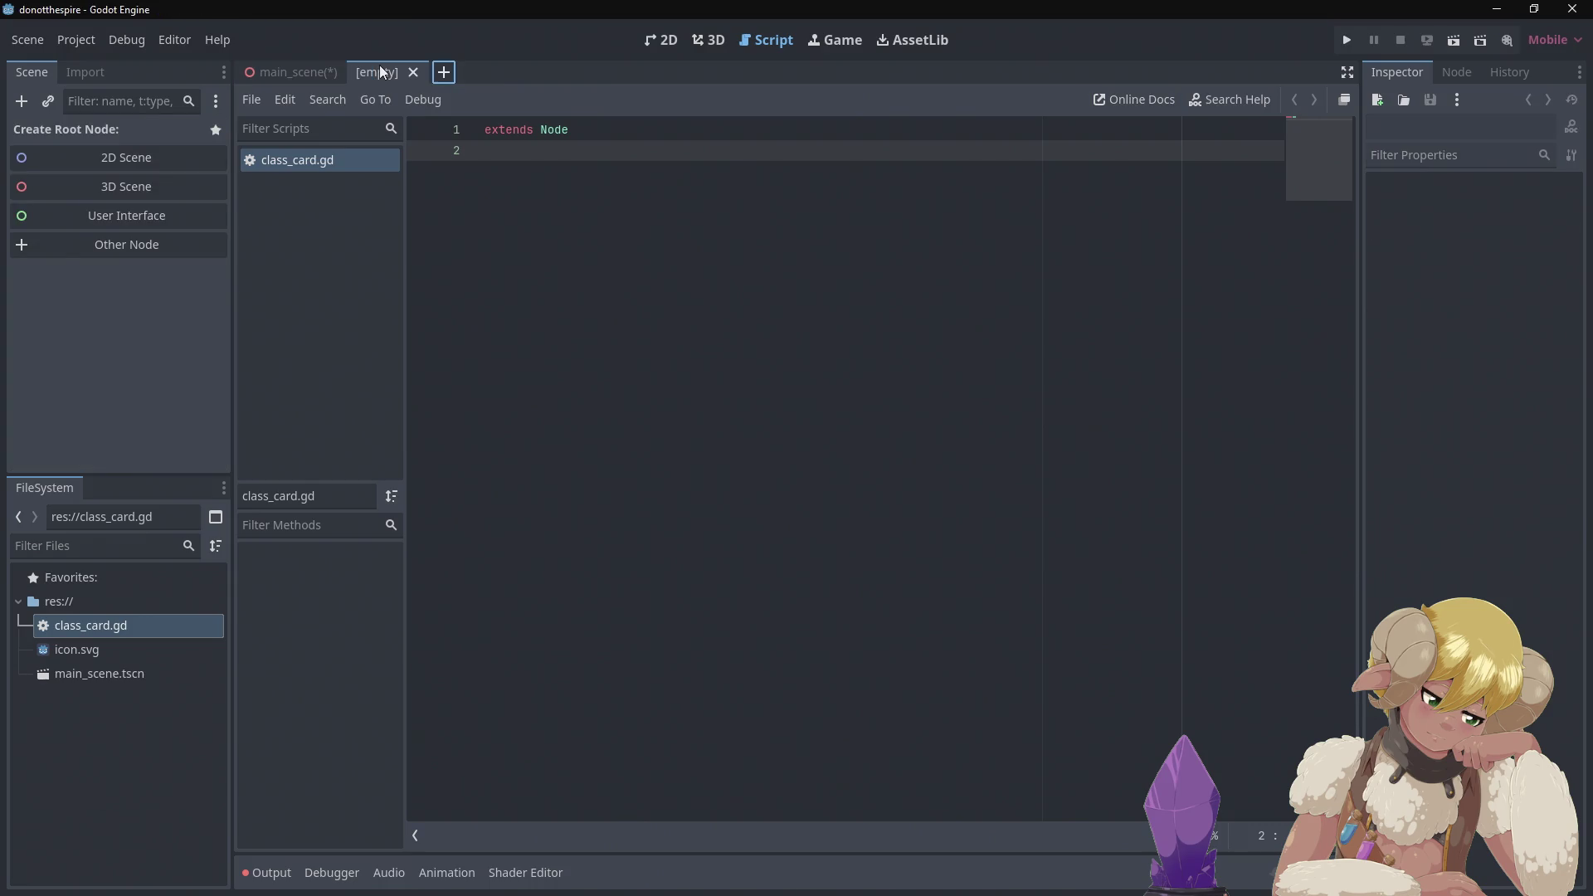
{"action": "left_click", "coordinate": [143, 187]}
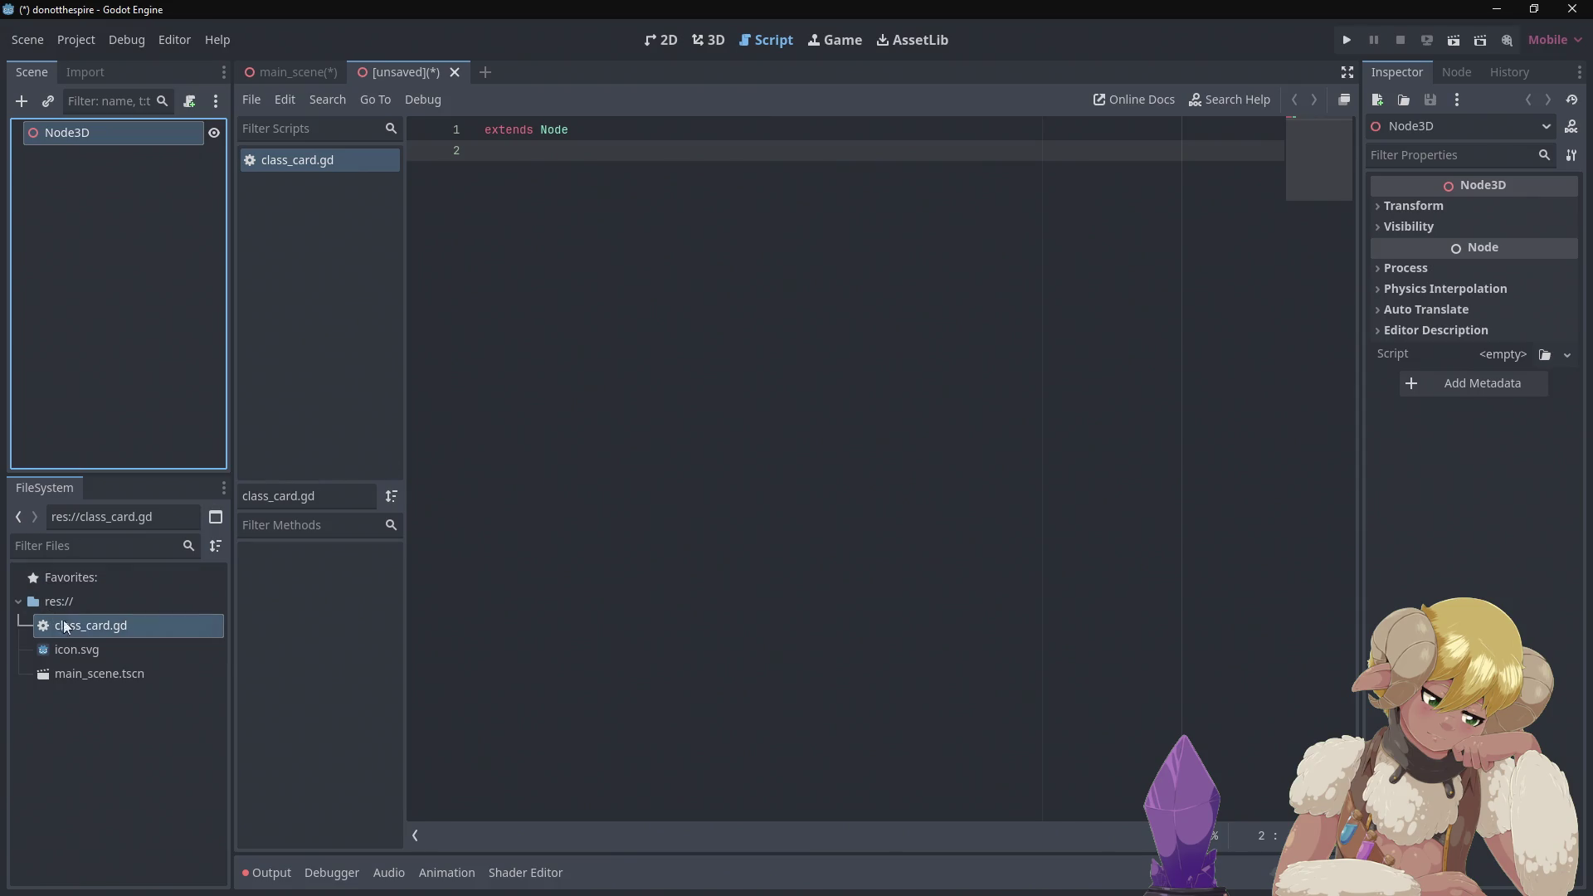
{"action": "left_click", "coordinate": [95, 628]}
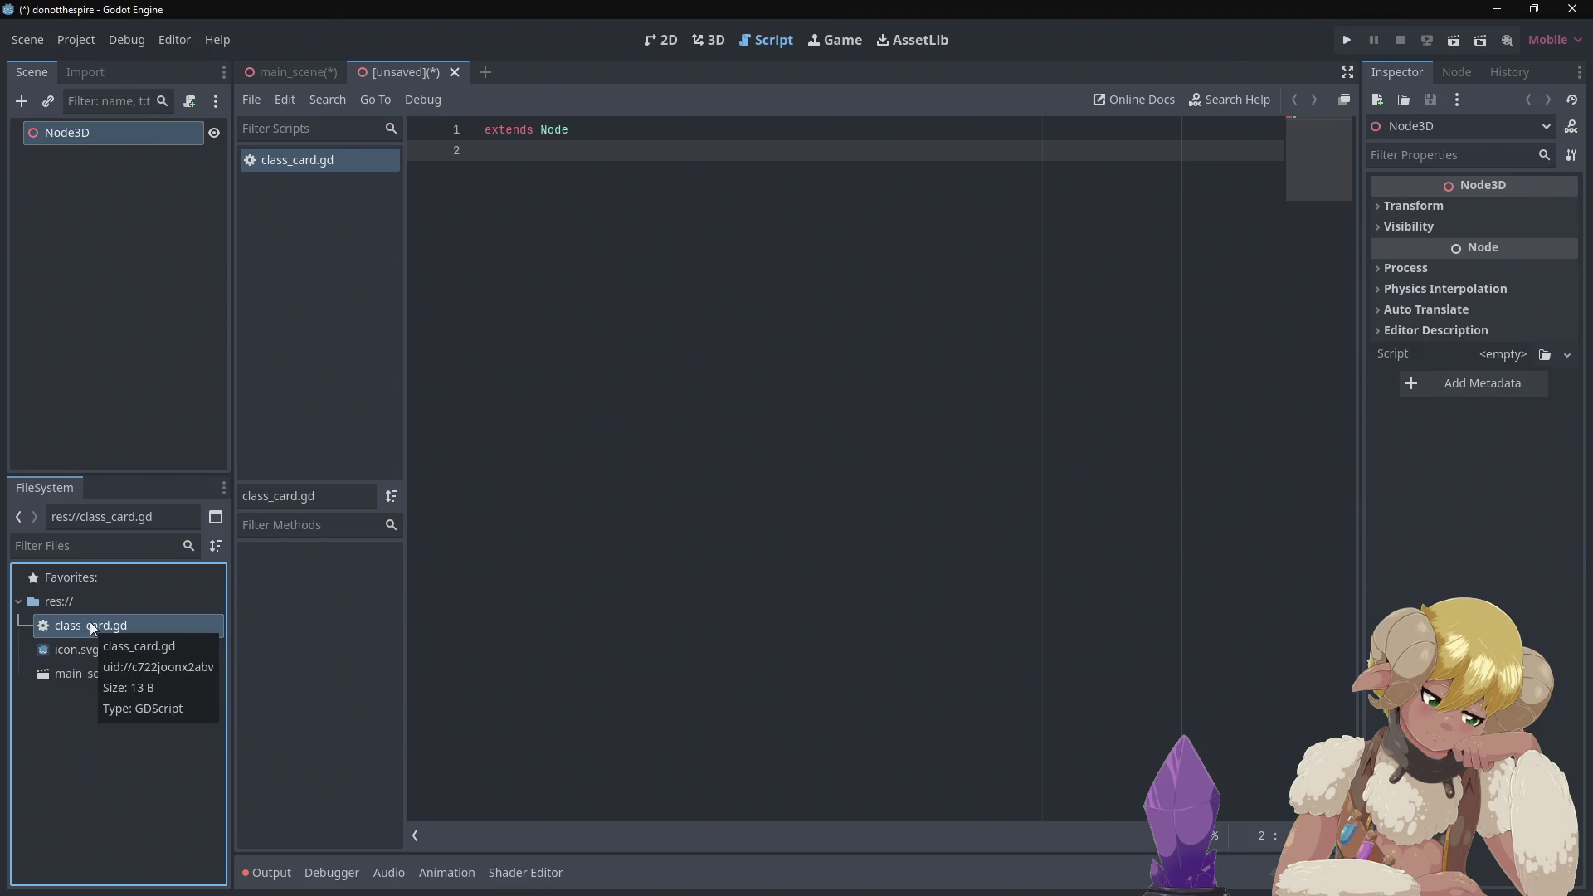
{"action": "mouse_move", "coordinate": [94, 630]}
{"action": "left_mouse_down"}
{"action": "mouse_move", "coordinate": [1097, 471]}
{"action": "mouse_move", "coordinate": [1494, 366]}
{"action": "left_mouse_up"}
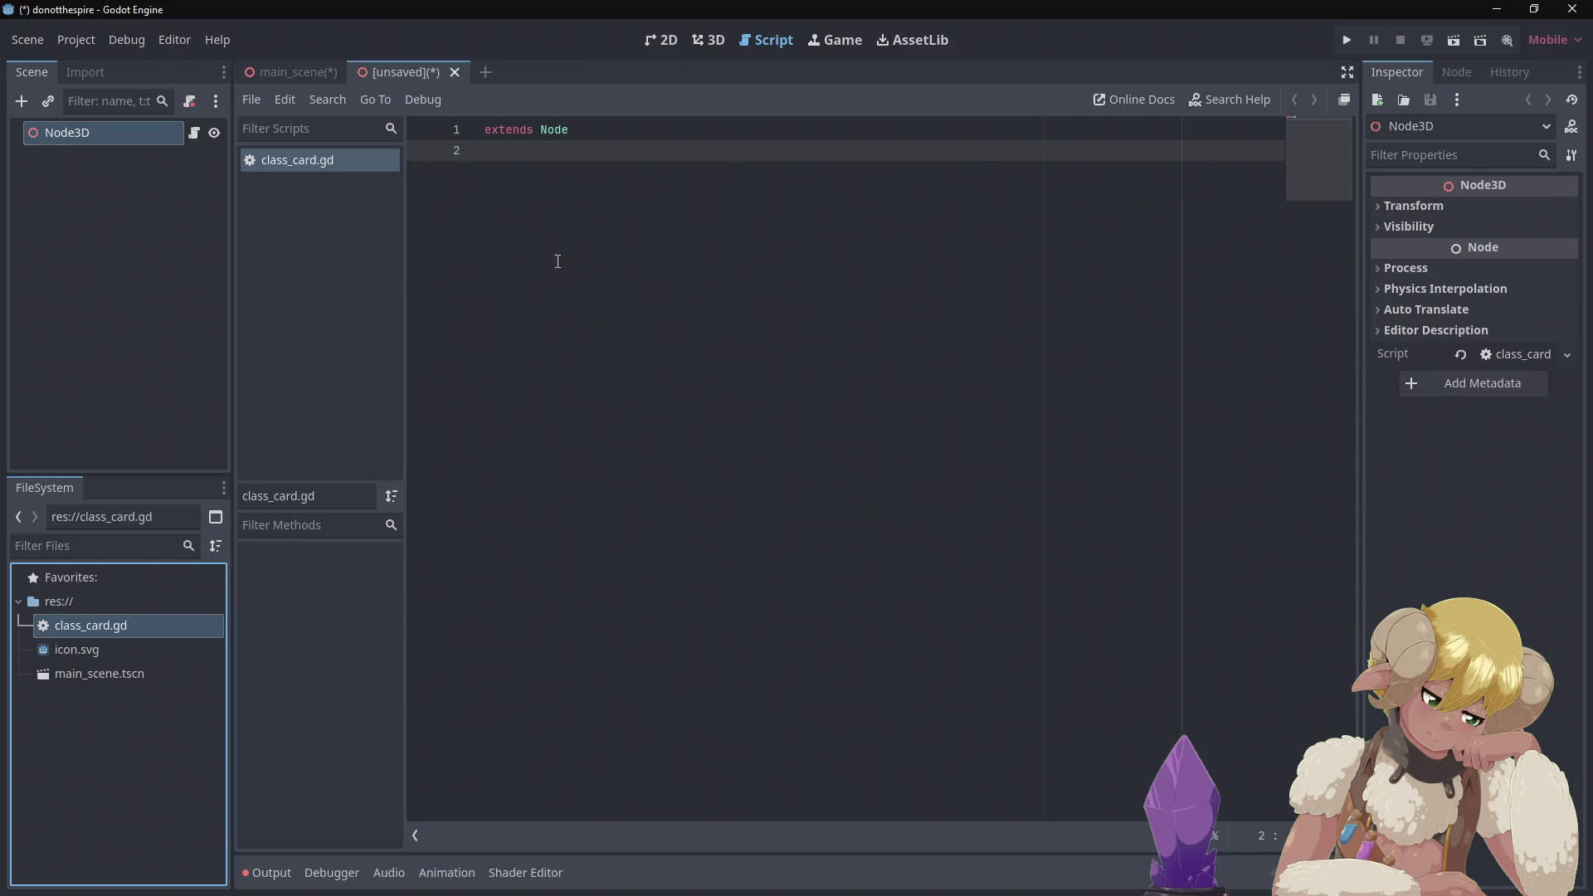
{"action": "key", "text": "ctrl+s"}
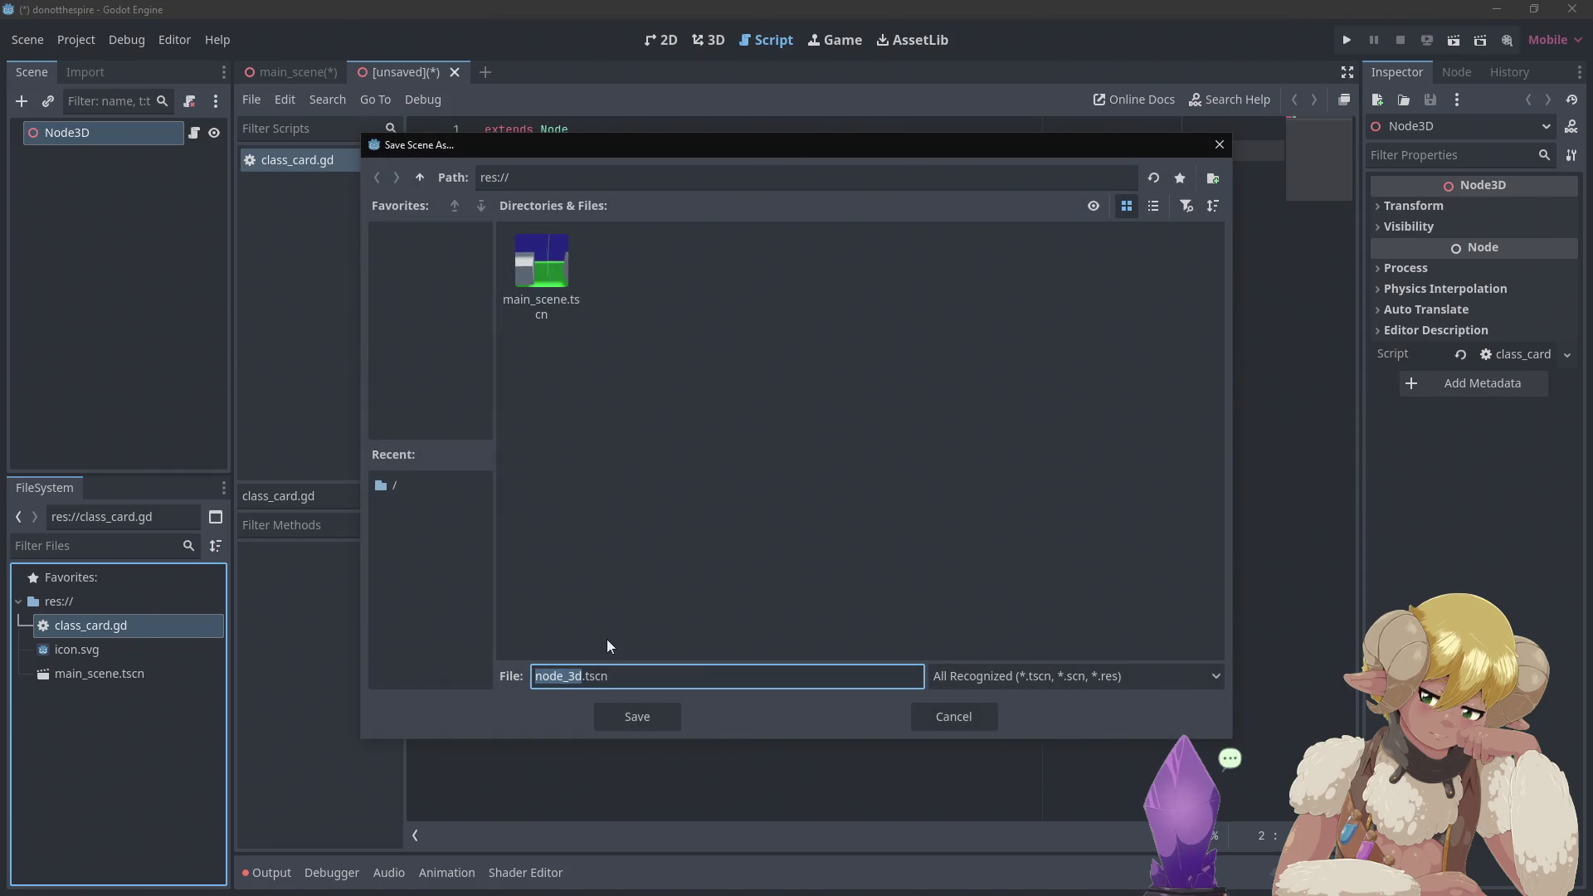
Save the scene as card_scene.tscn and place the cursor in the class_card.gd script
{"action": "type", "text": "card_sc"}
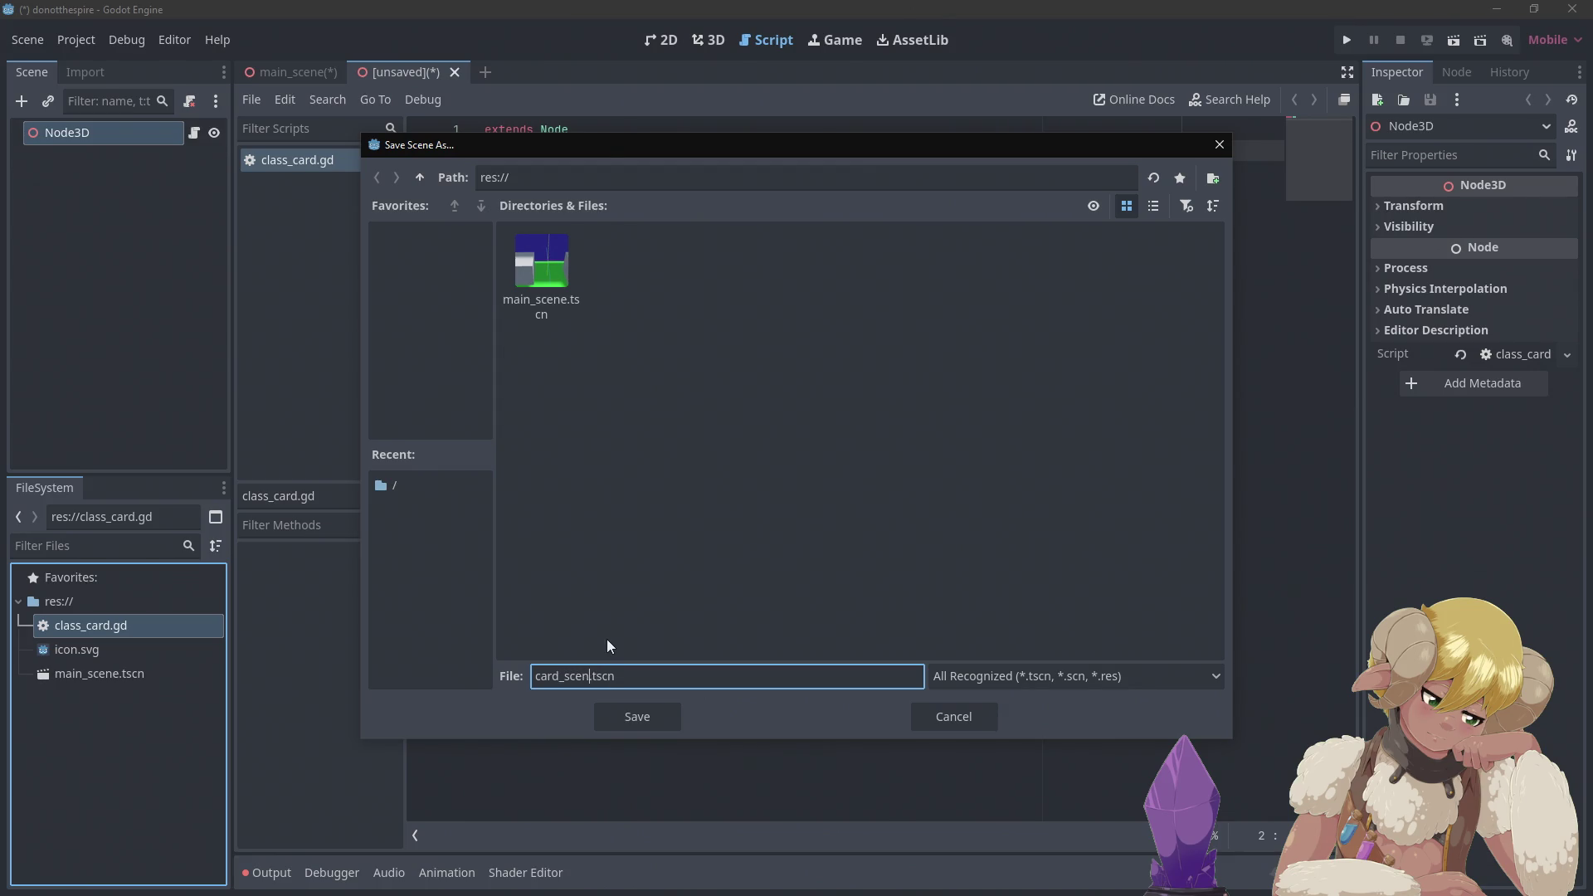
{"action": "type", "text": "e"}
{"action": "key", "text": "Return"}
{"action": "left_click", "coordinate": [832, 442]}
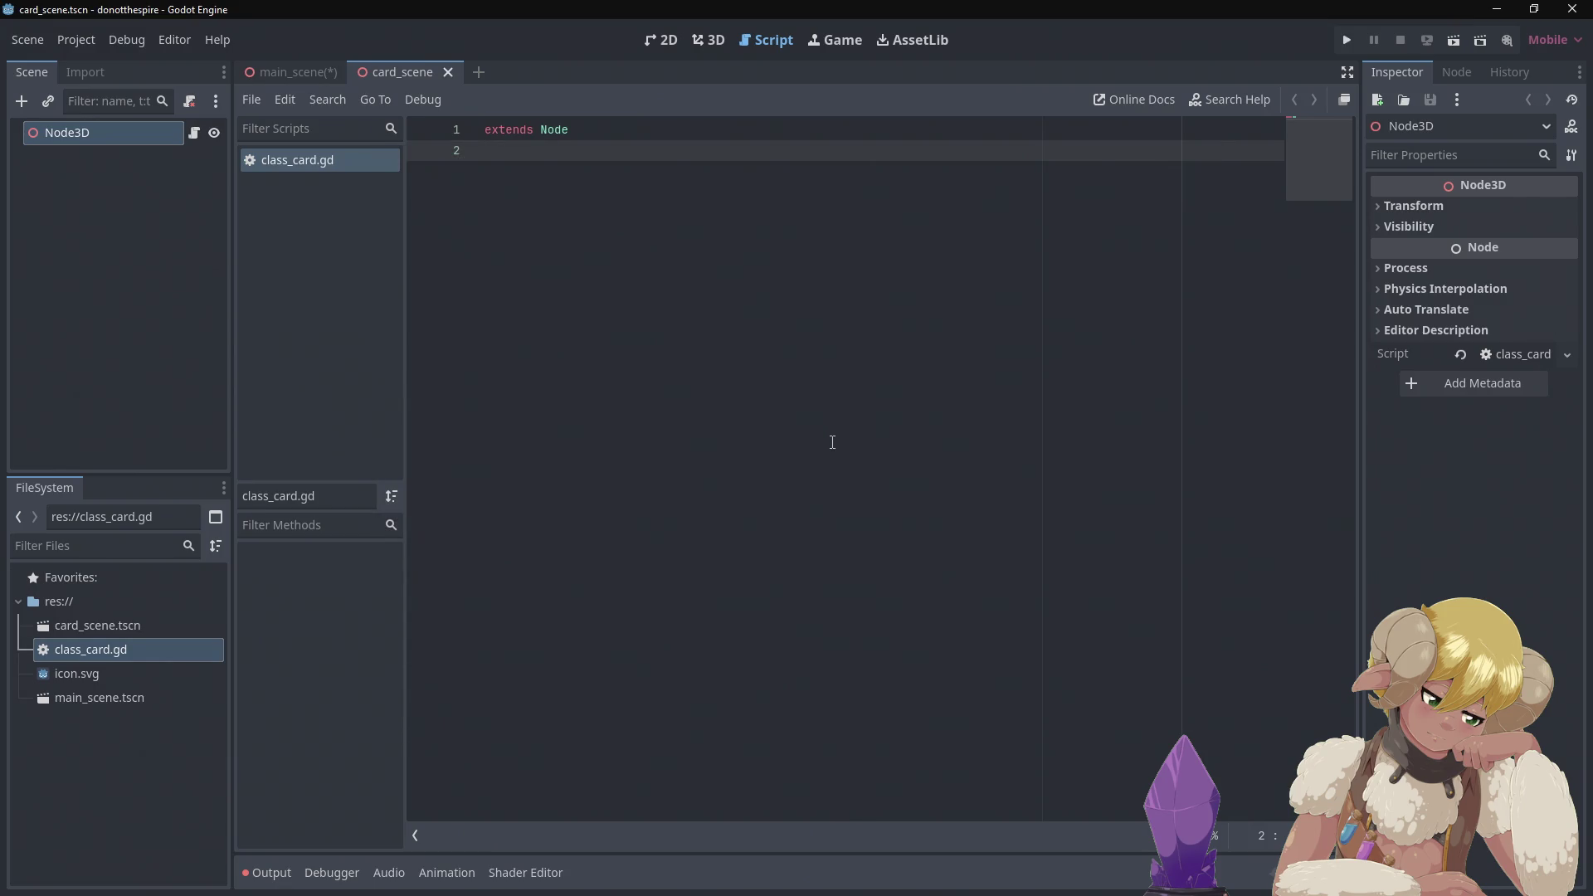
Add a var card_name declaration on a new line 3 of class_card.gd
{"action": "key", "text": "Return"}
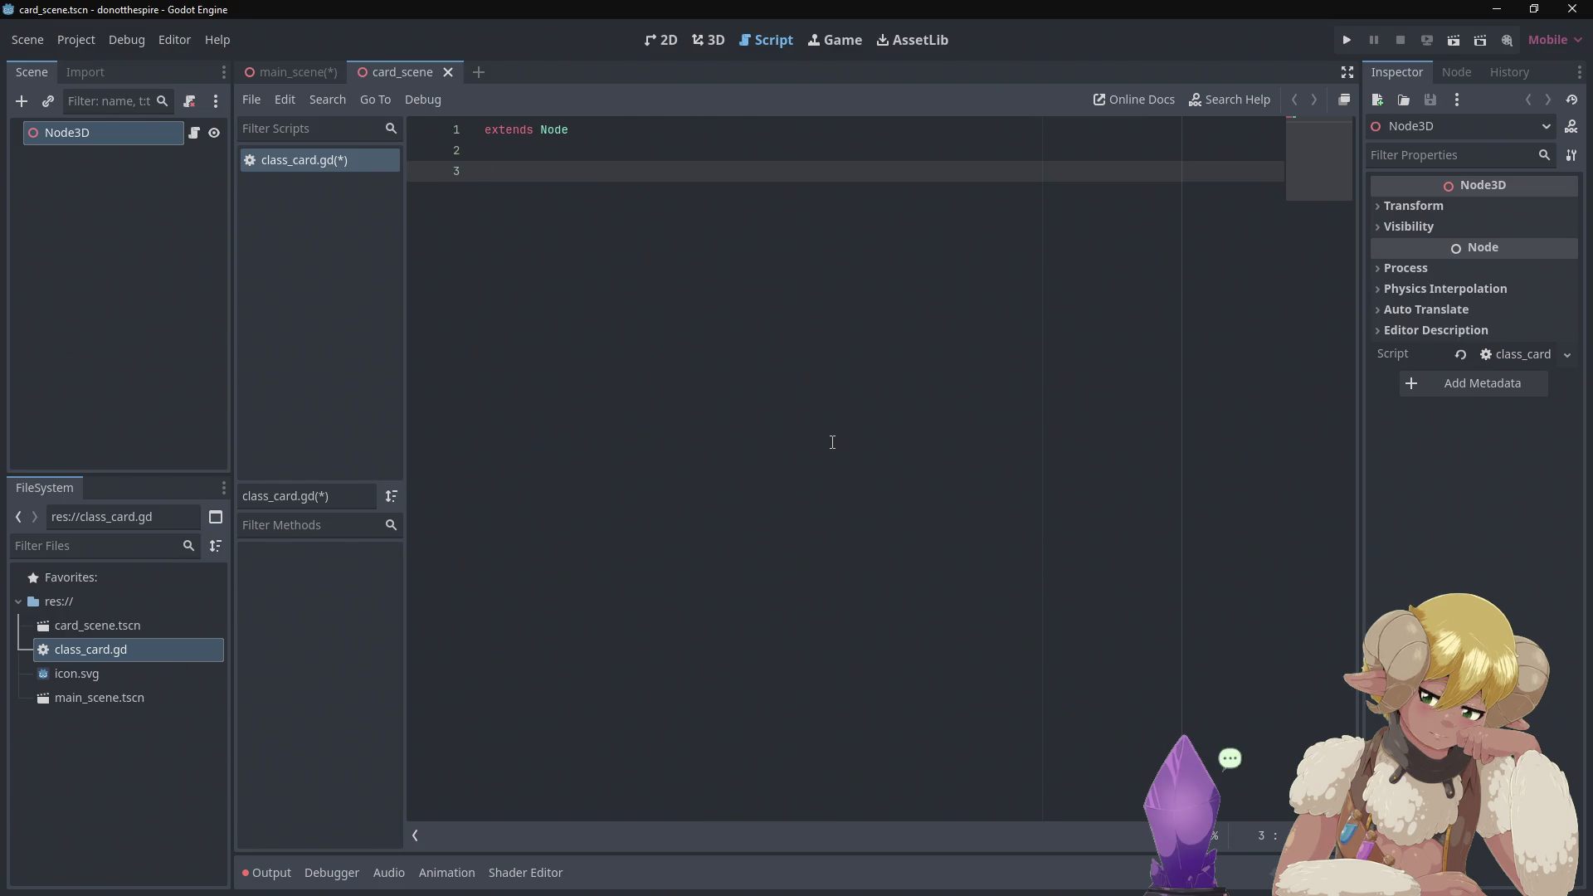
{"action": "type", "text": "var"}
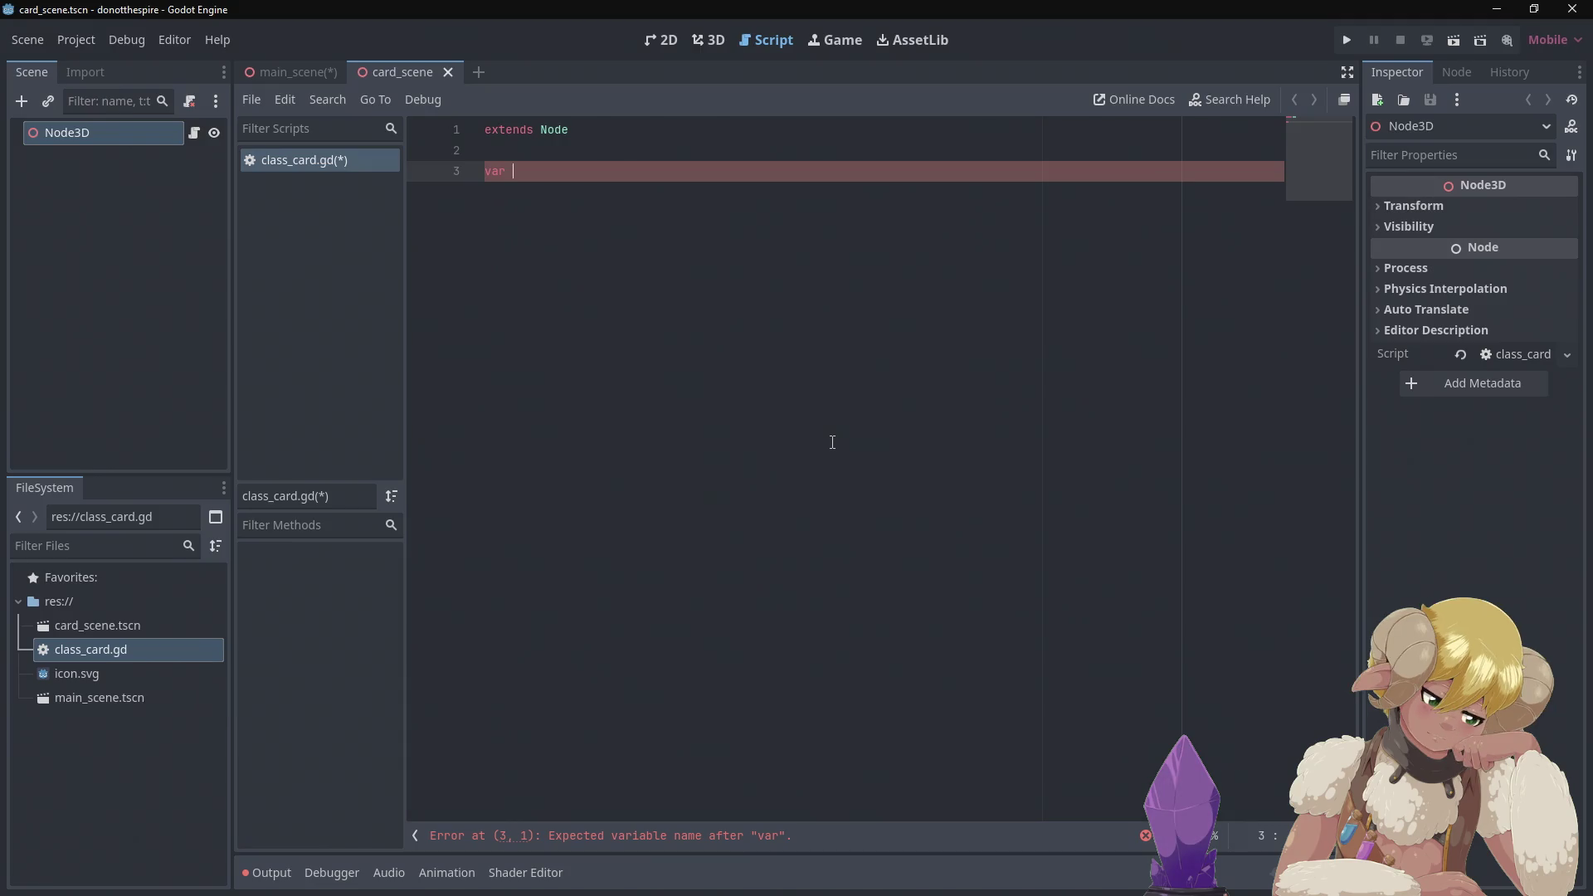
{"action": "type", "text": "card_"}
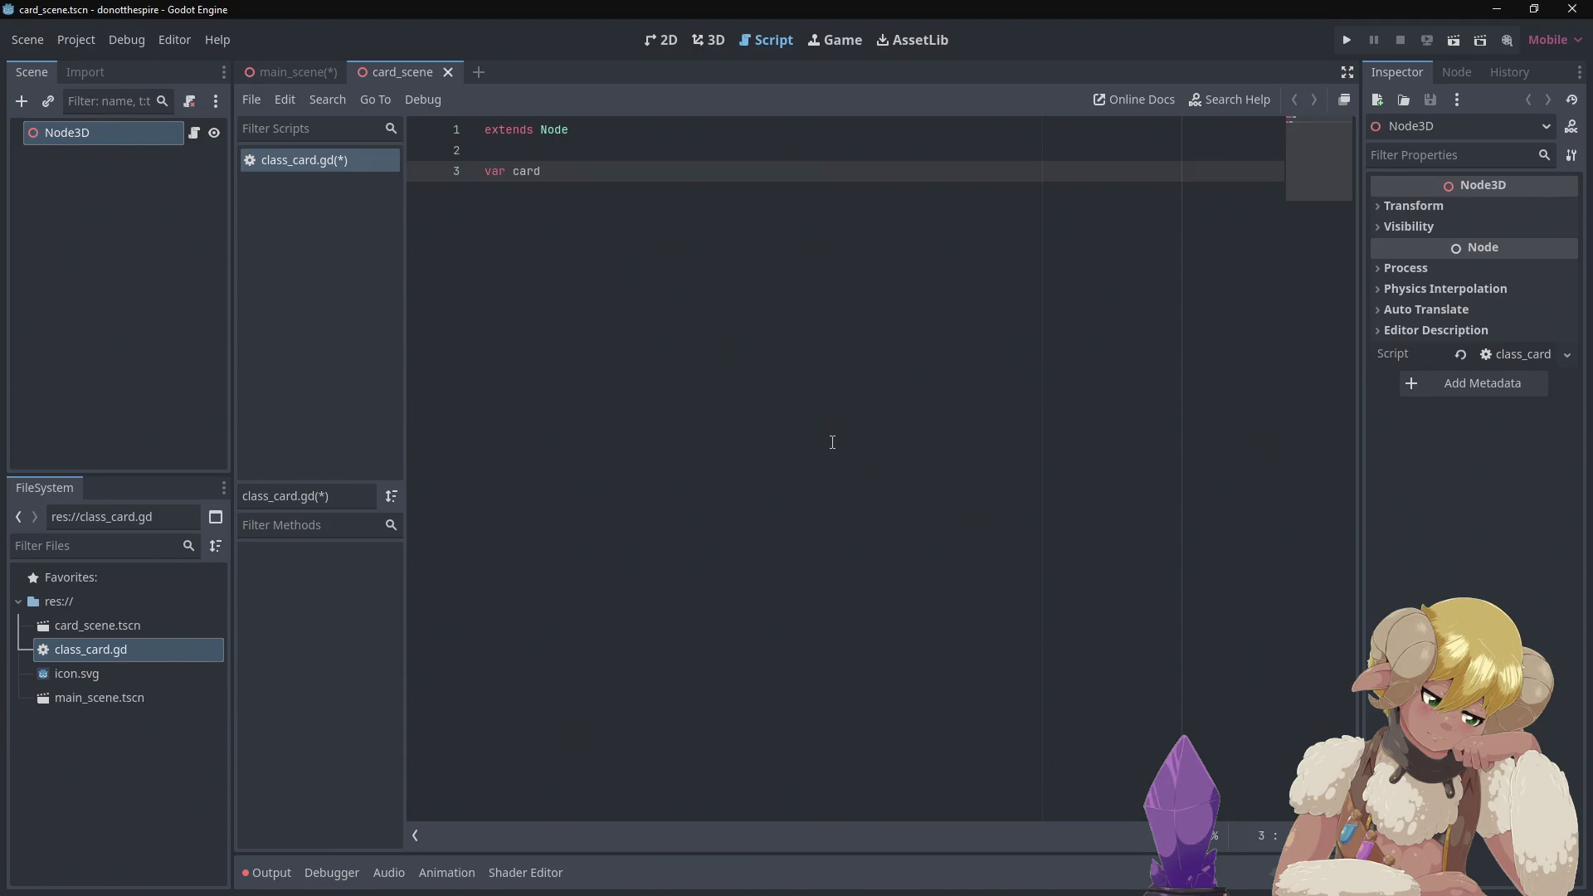
{"action": "type", "text": "name"}
{"action": "key", "text": "ctrl+Left"}
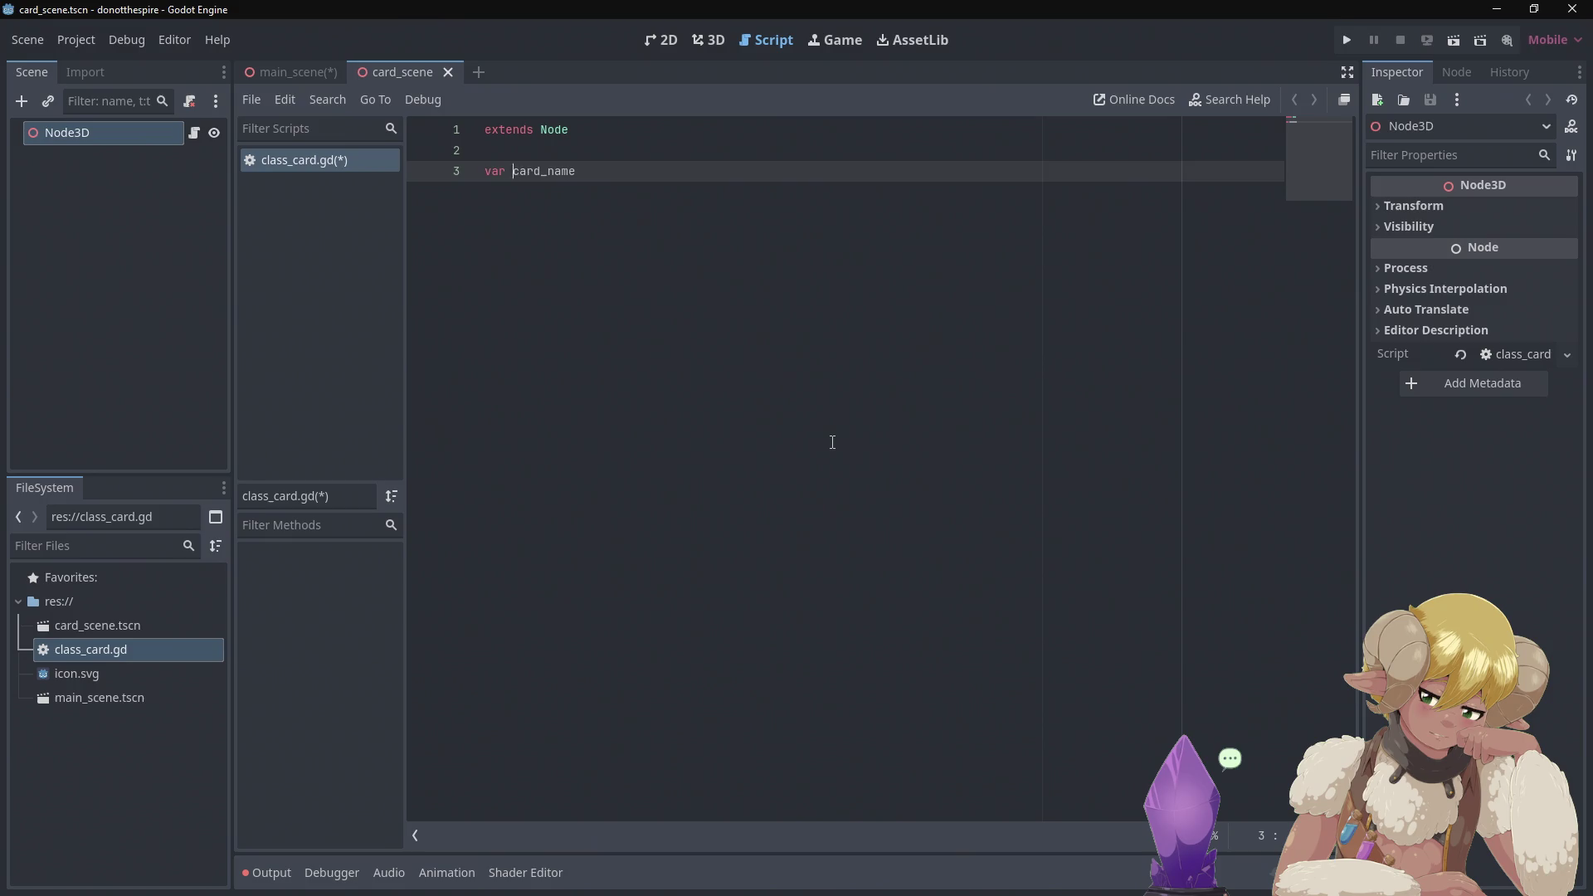
{"action": "key", "text": "Left"}
{"action": "key", "text": "Left"}
{"action": "type", "text": "#"}
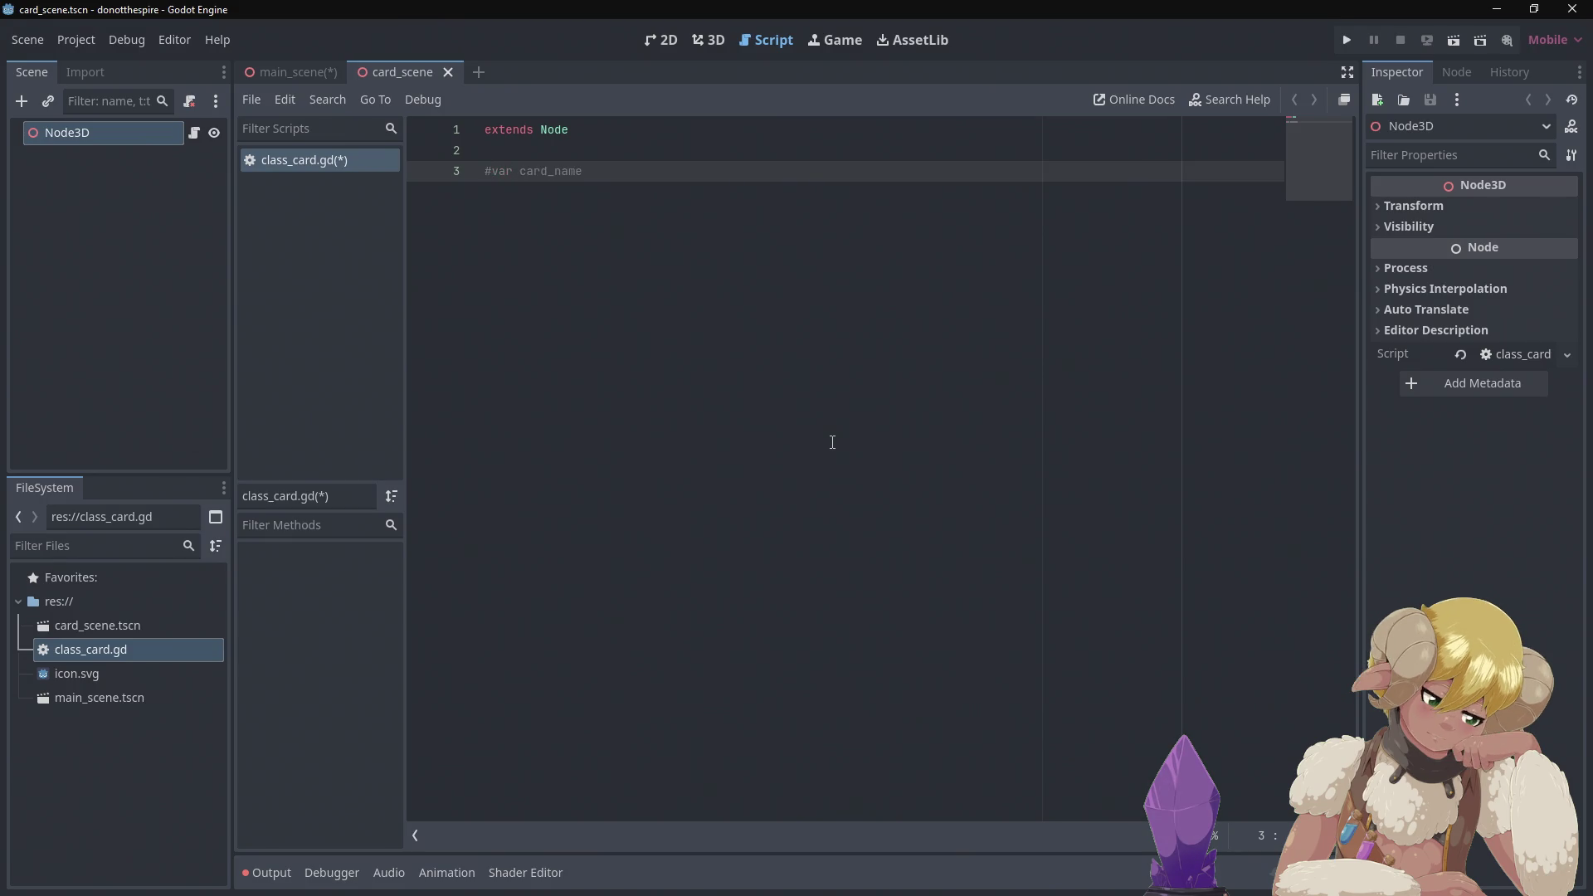
{"action": "key", "text": "BackSpace"}
{"action": "key", "text": "Up"}
{"action": "key", "text": "Down"}
{"action": "type", "text": "#"}
{"action": "type", "text": "w"}
{"action": "key", "text": "BackSpace"}
{"action": "key", "text": "BackSpace"}
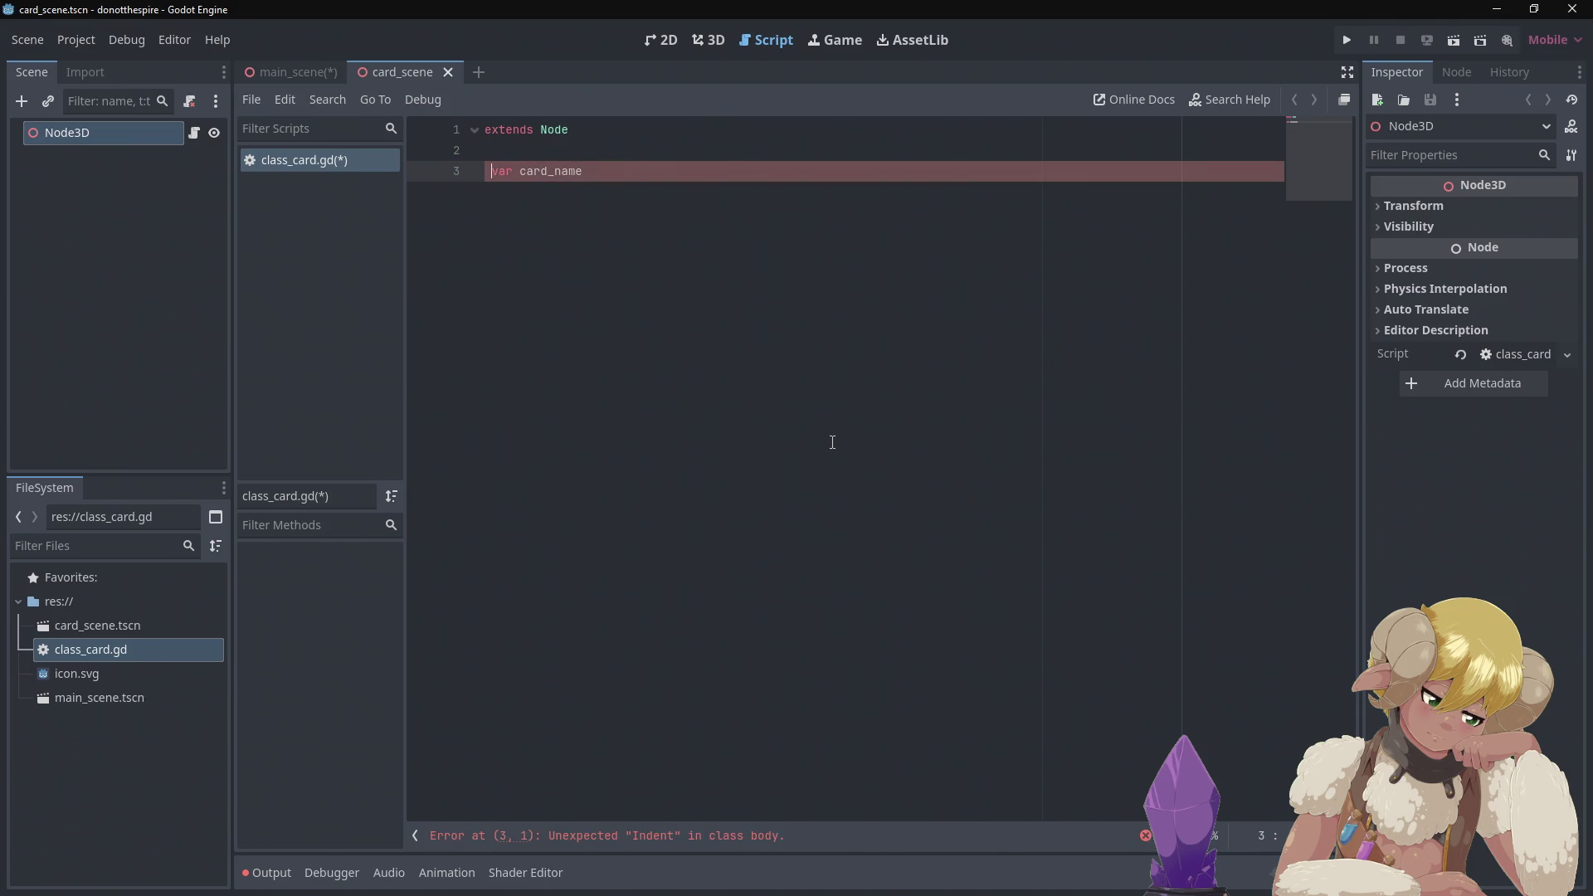
{"action": "type", "text": "@"}
{"action": "key", "text": "Down"}
{"action": "key", "text": "Return"}
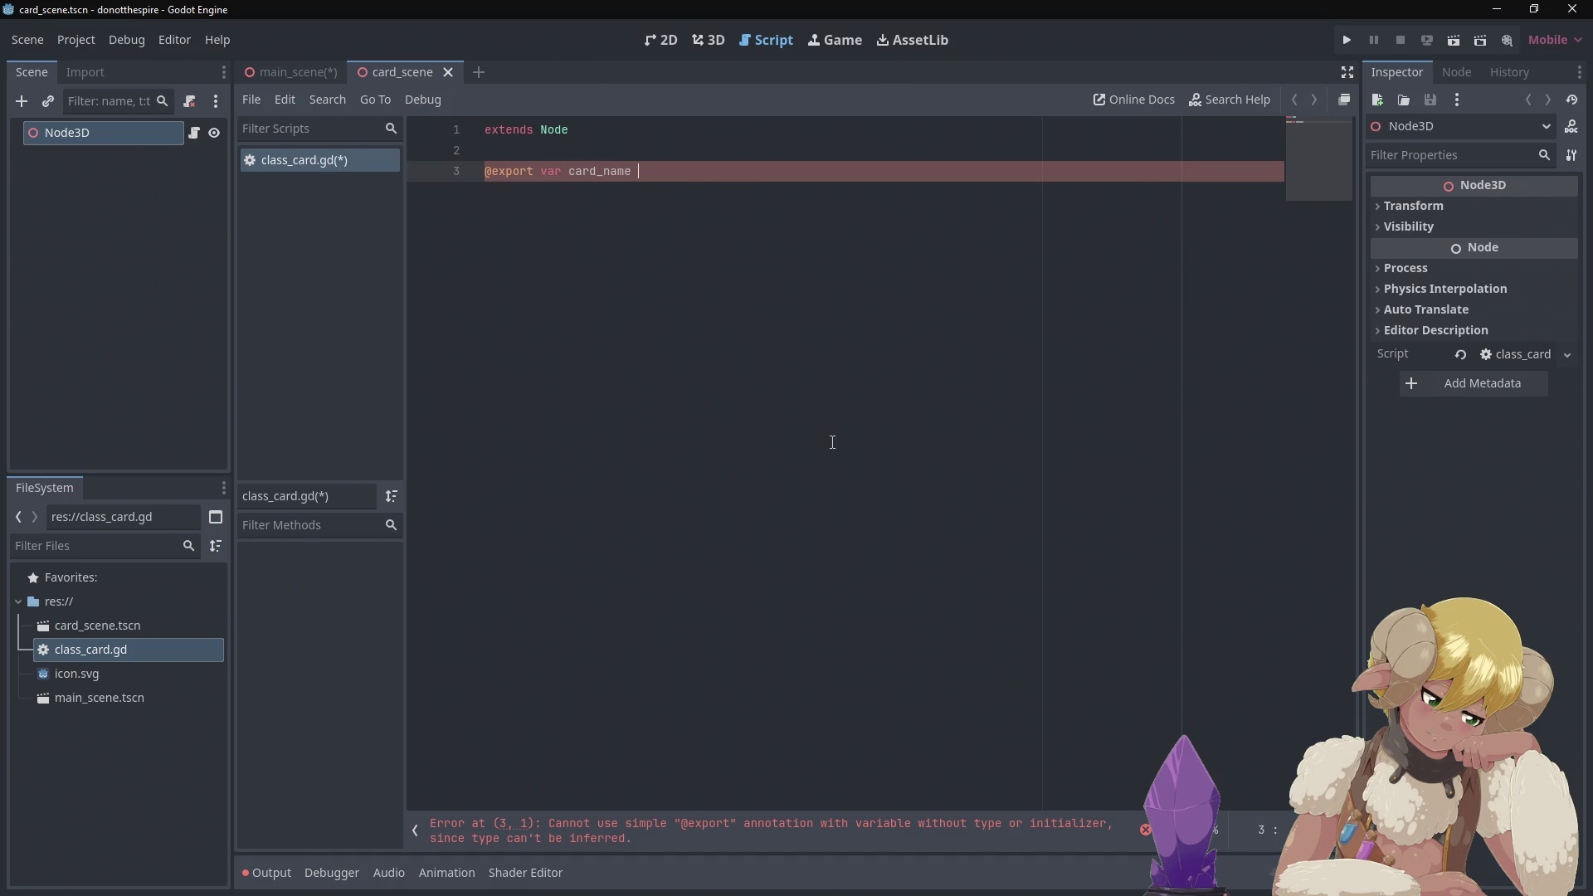
{"action": "type", "text": "= \""}
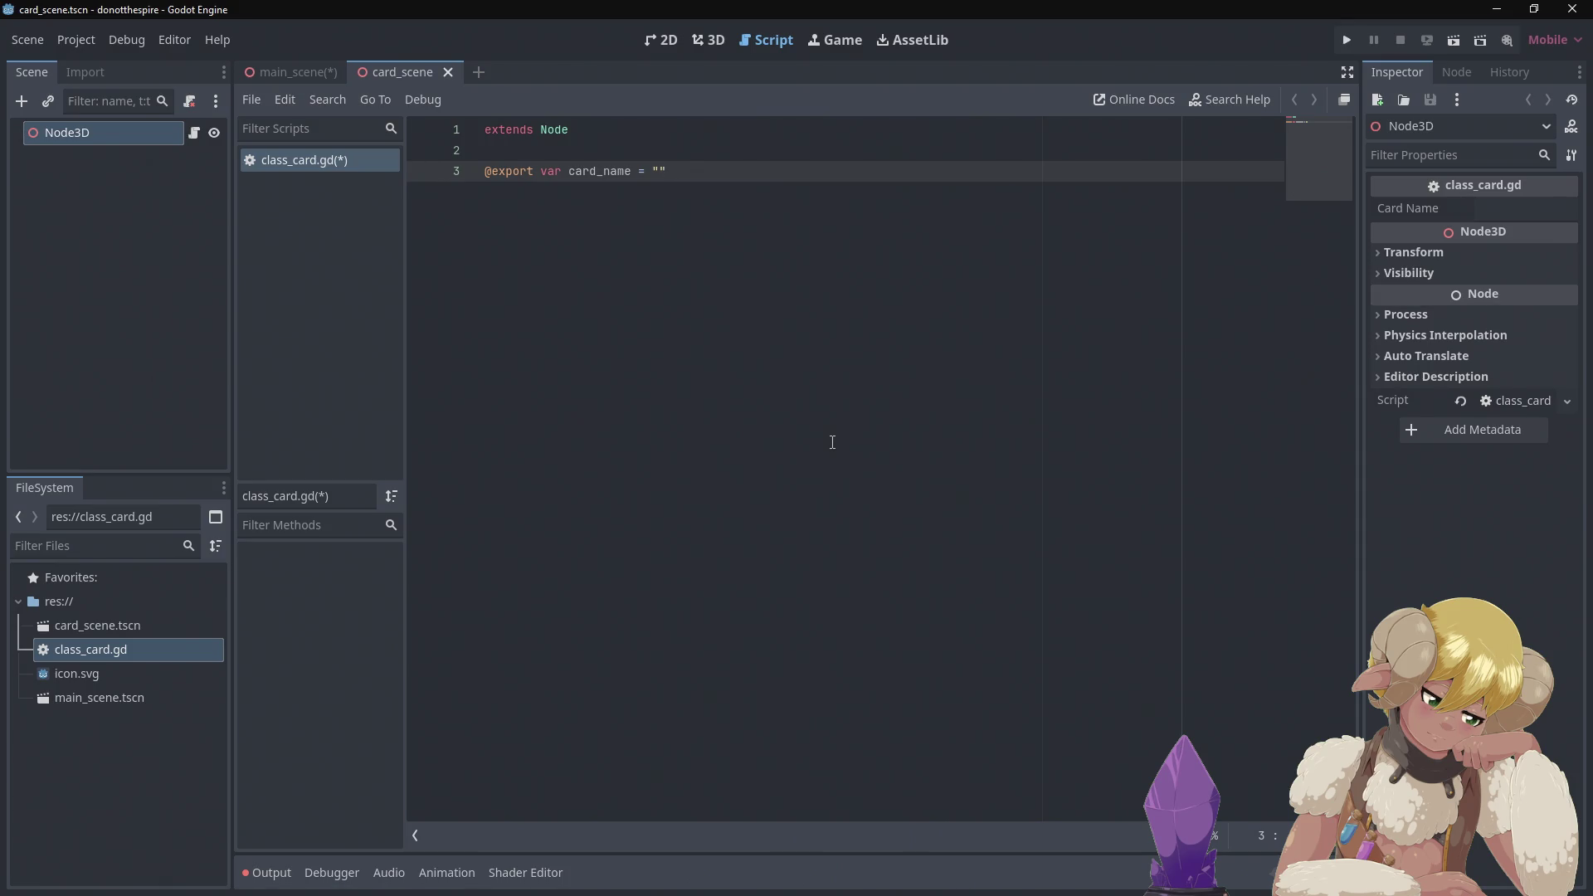
{"action": "key", "text": "Return"}
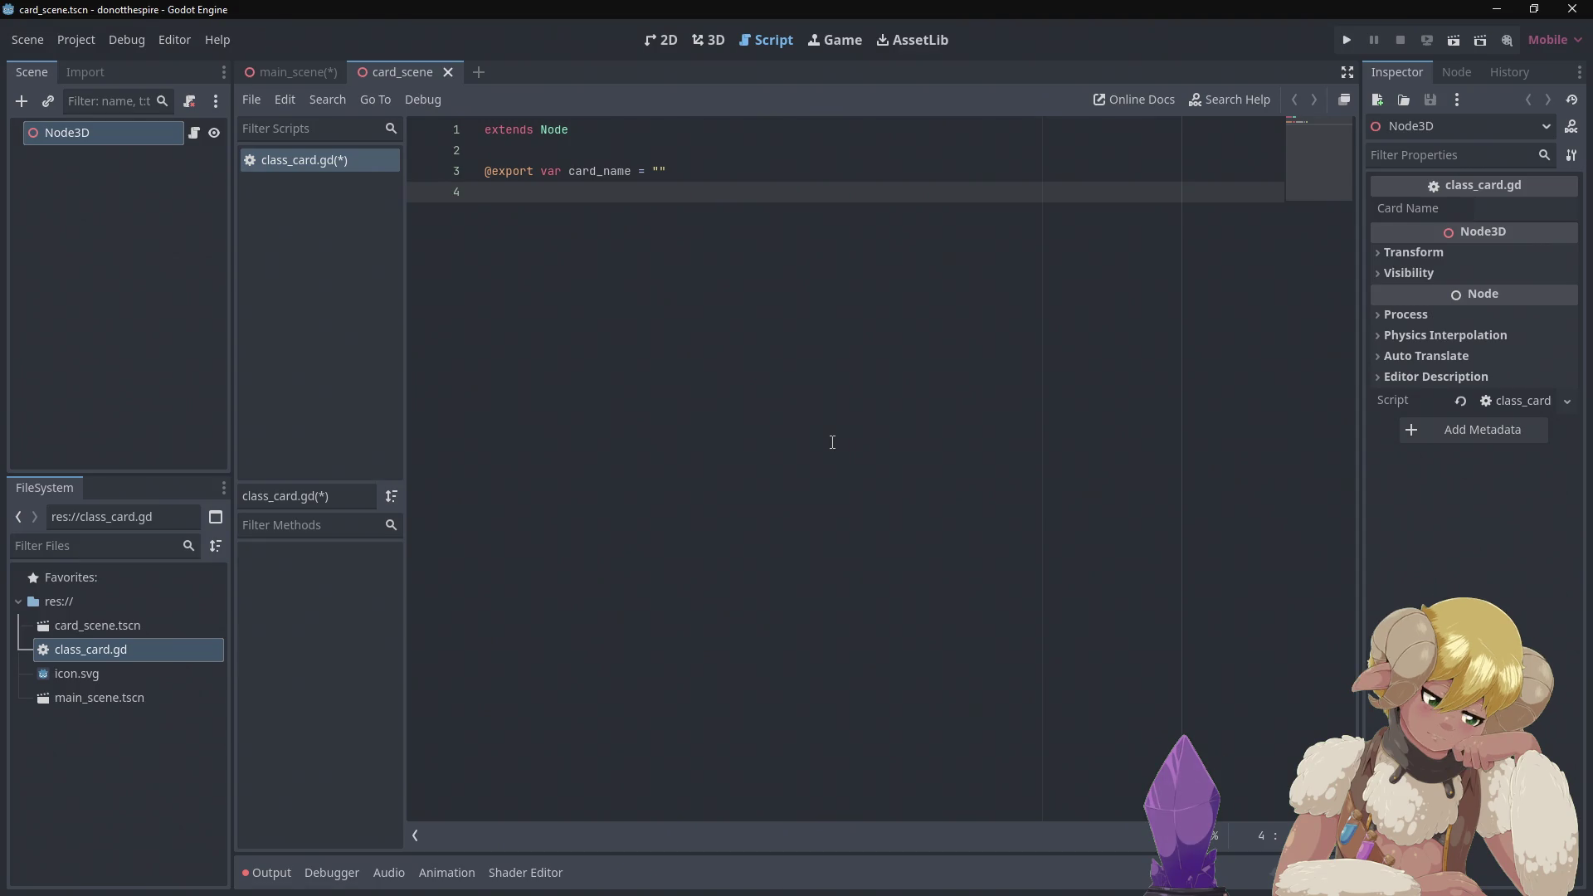
{"action": "type", "text": "@export"}
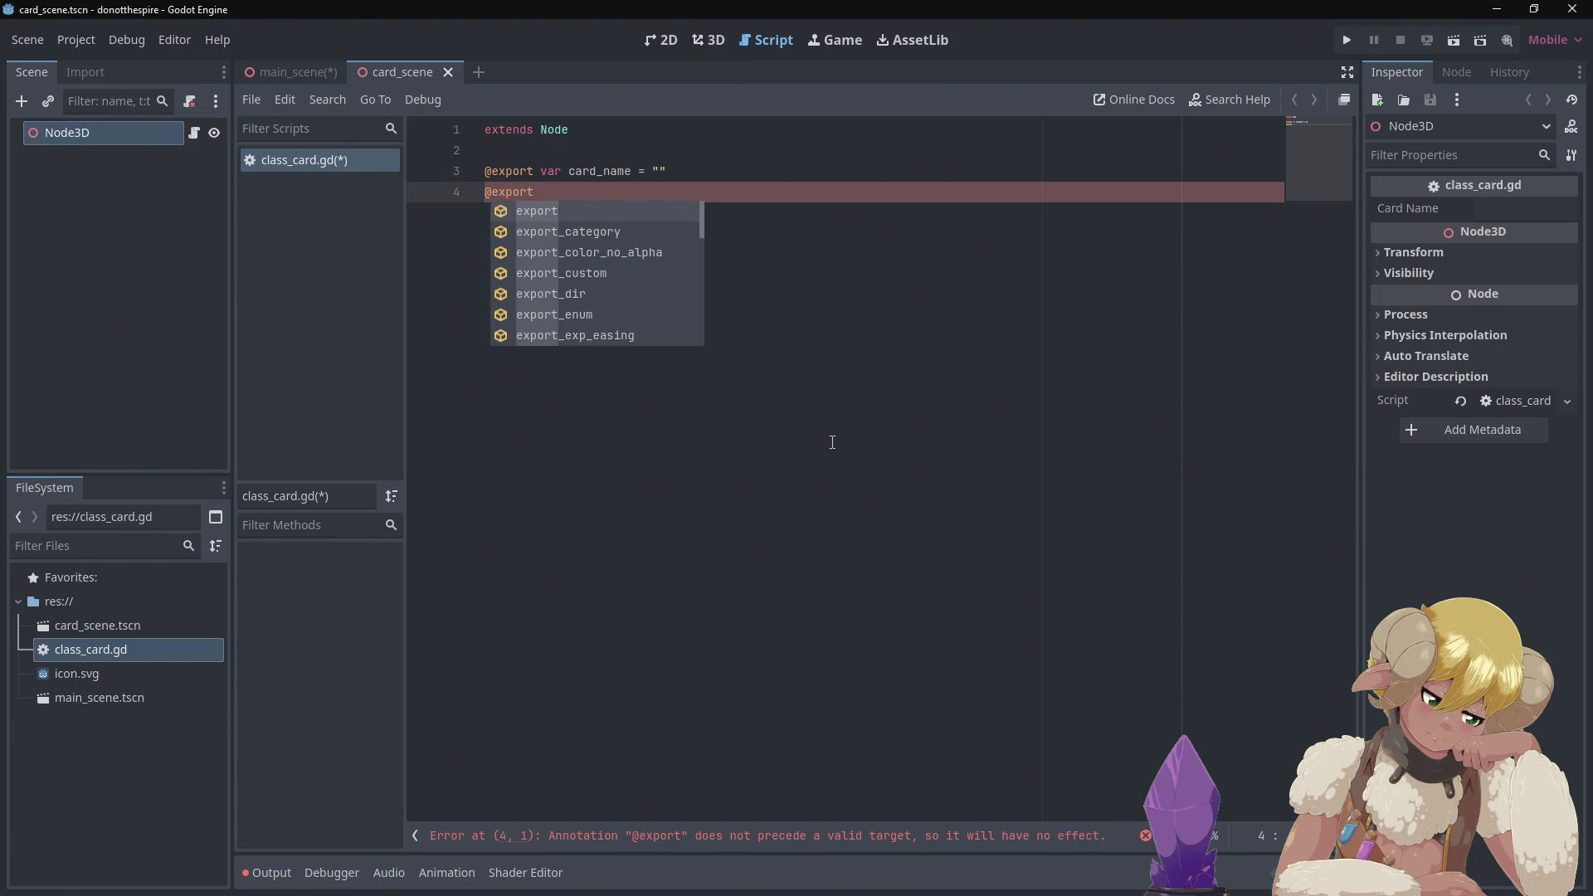
{"action": "type", "text": " c"}
{"action": "key", "text": "BackSpace"}
{"action": "type", "text": "var ca"}
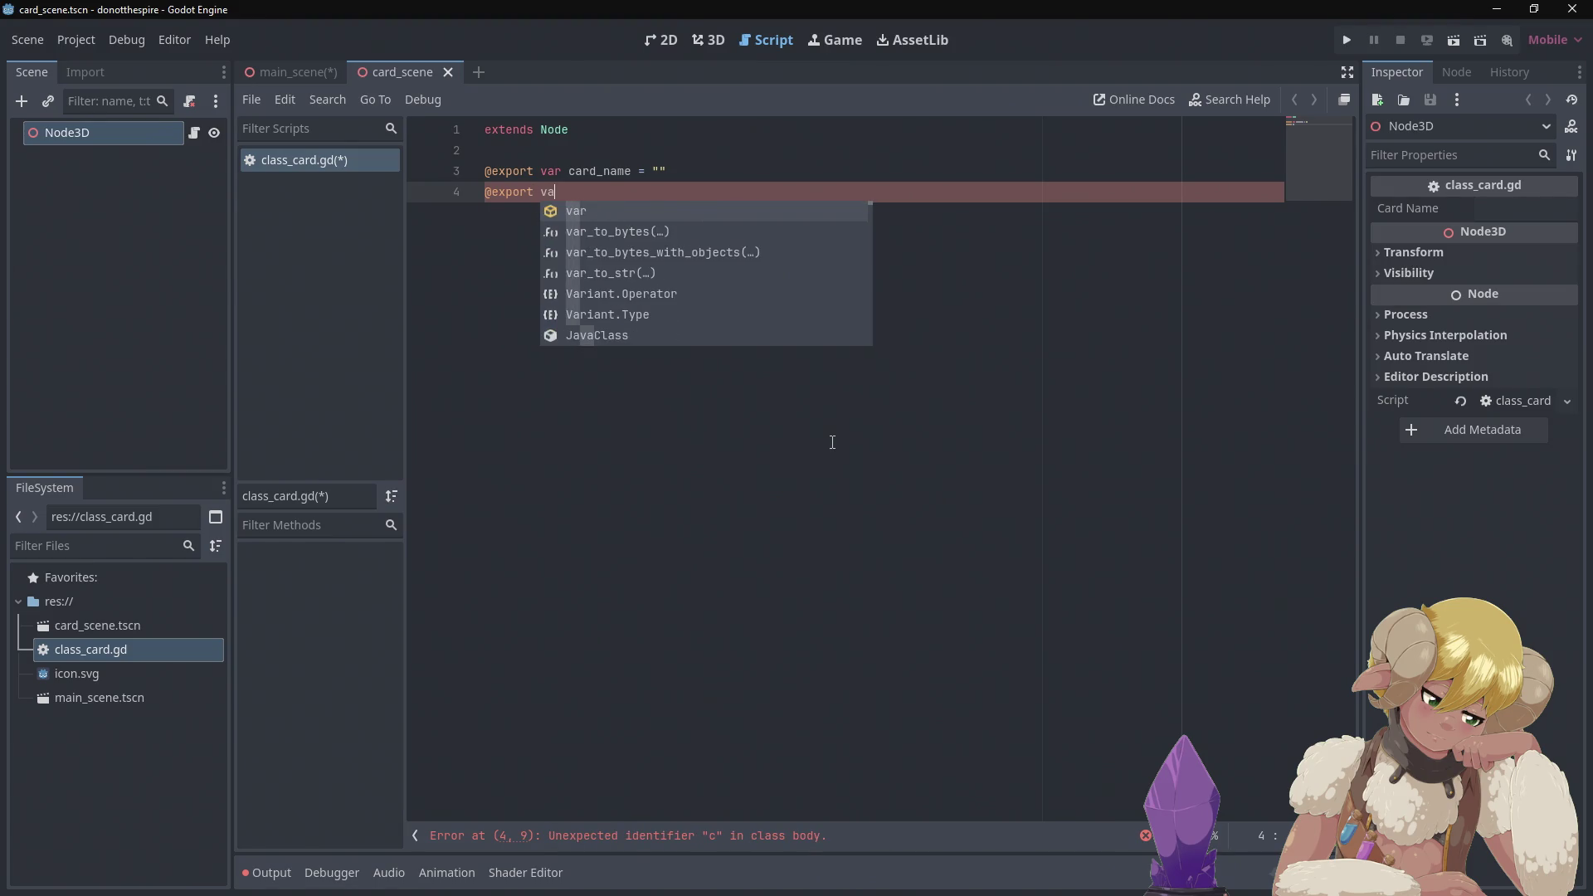
{"action": "type", "text": "rd_c"}
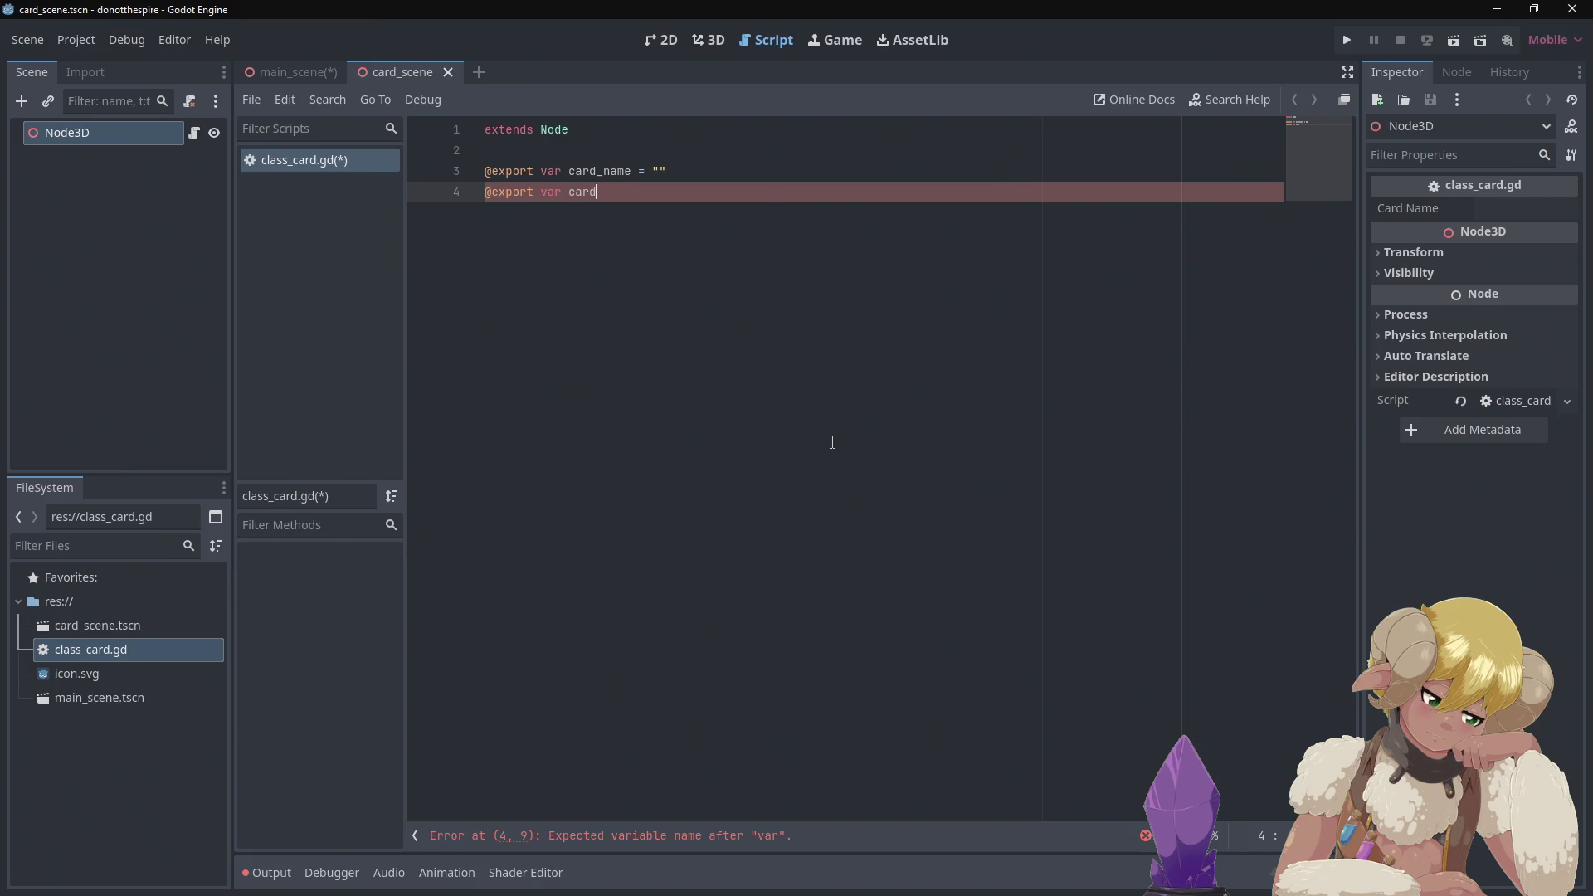
{"action": "type", "text": "ost "}
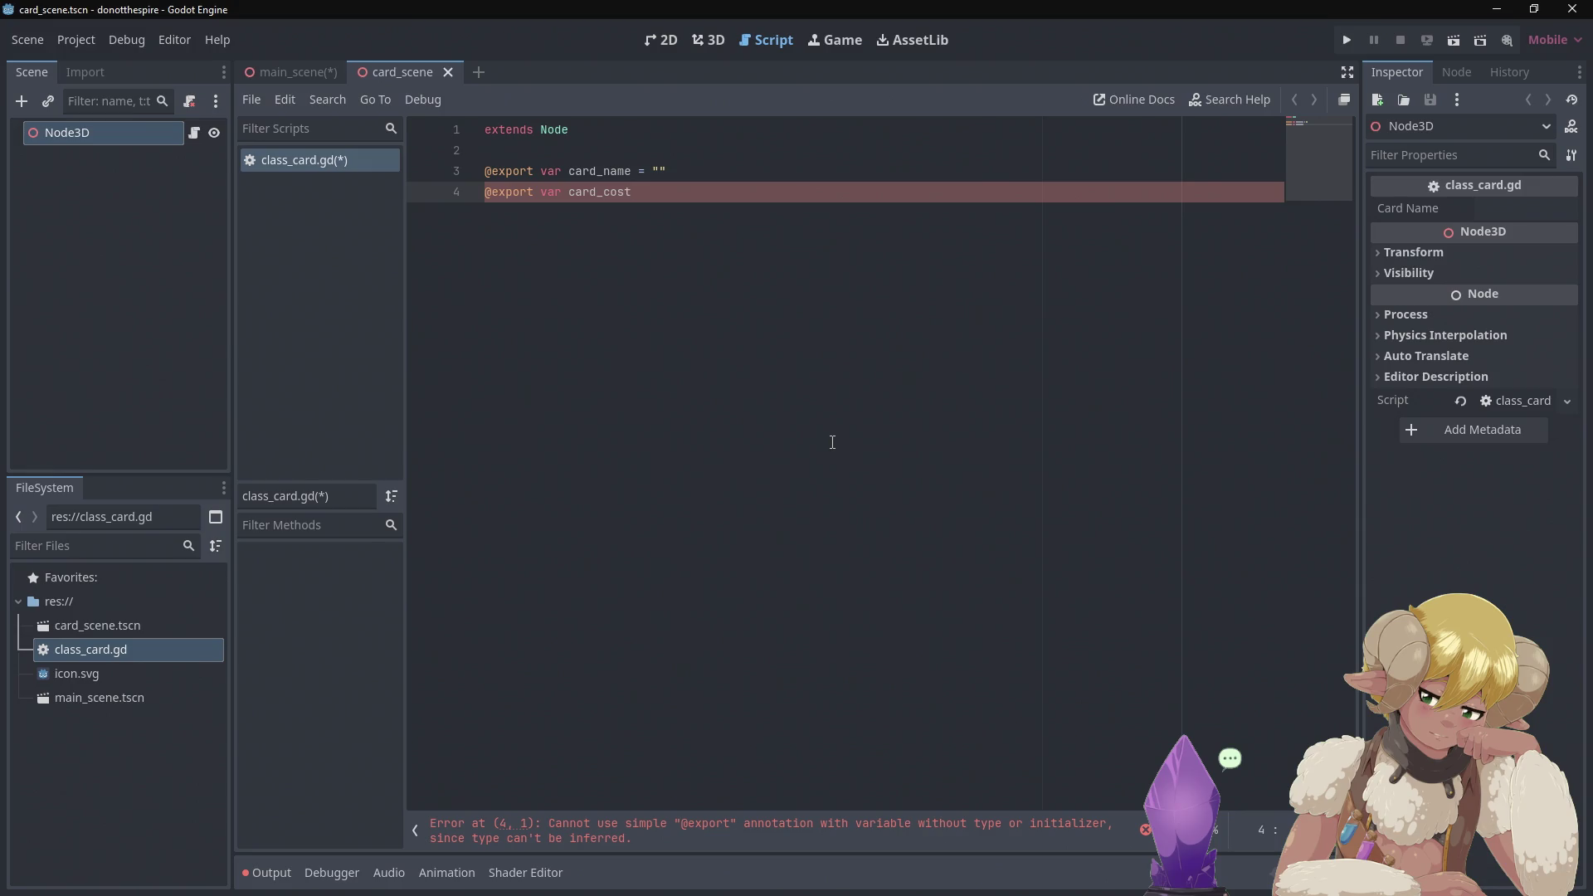
{"action": "type", "text": "= 0"}
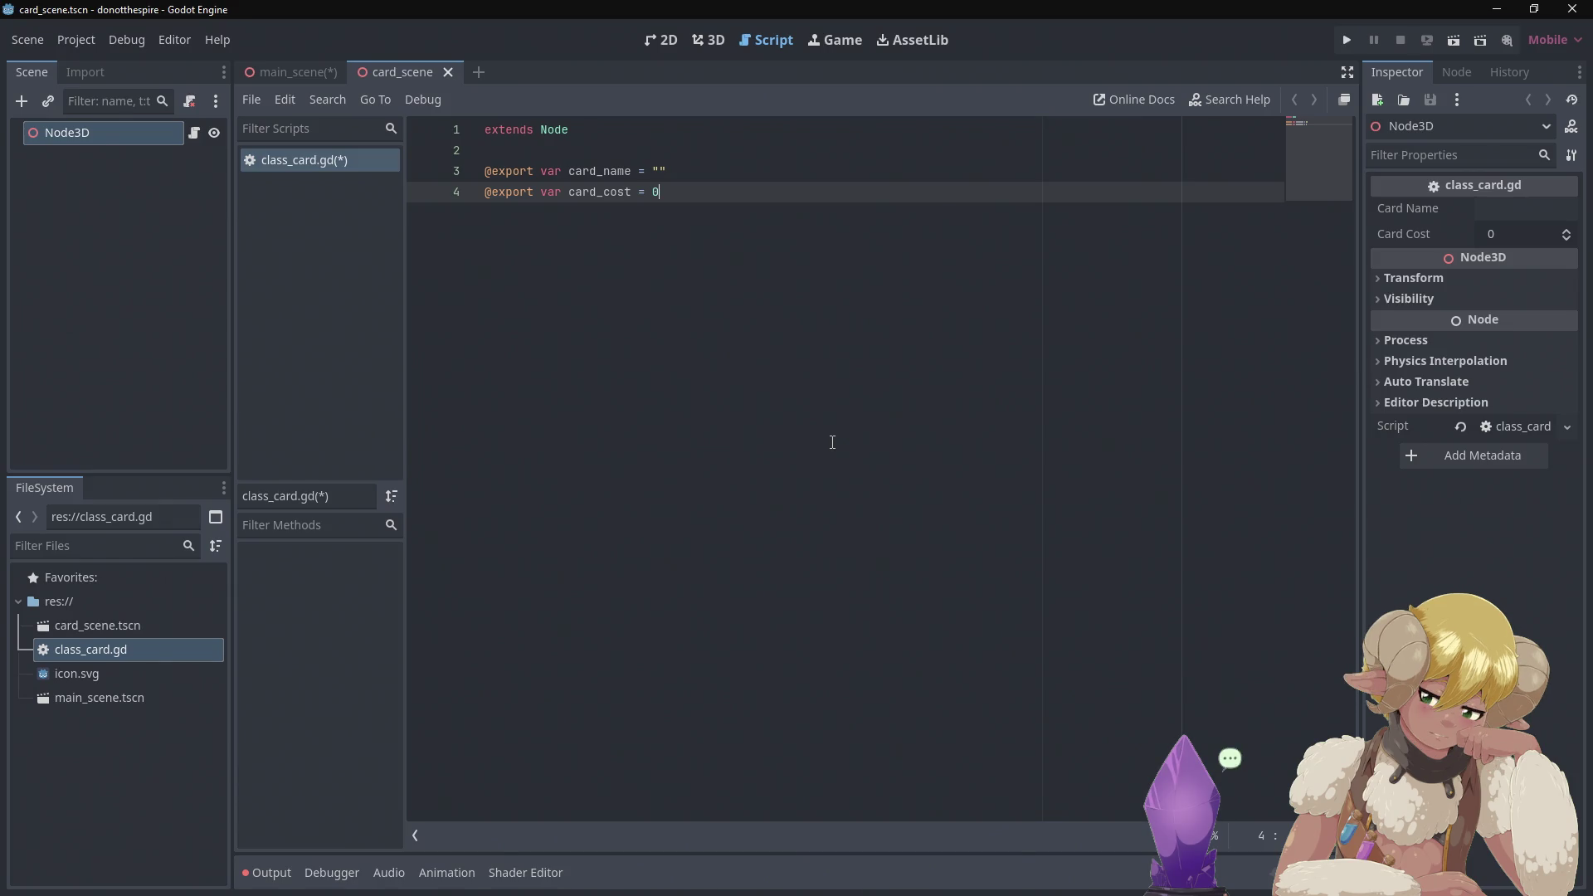
{"action": "key", "text": "Return"}
{"action": "type", "text": "@"}
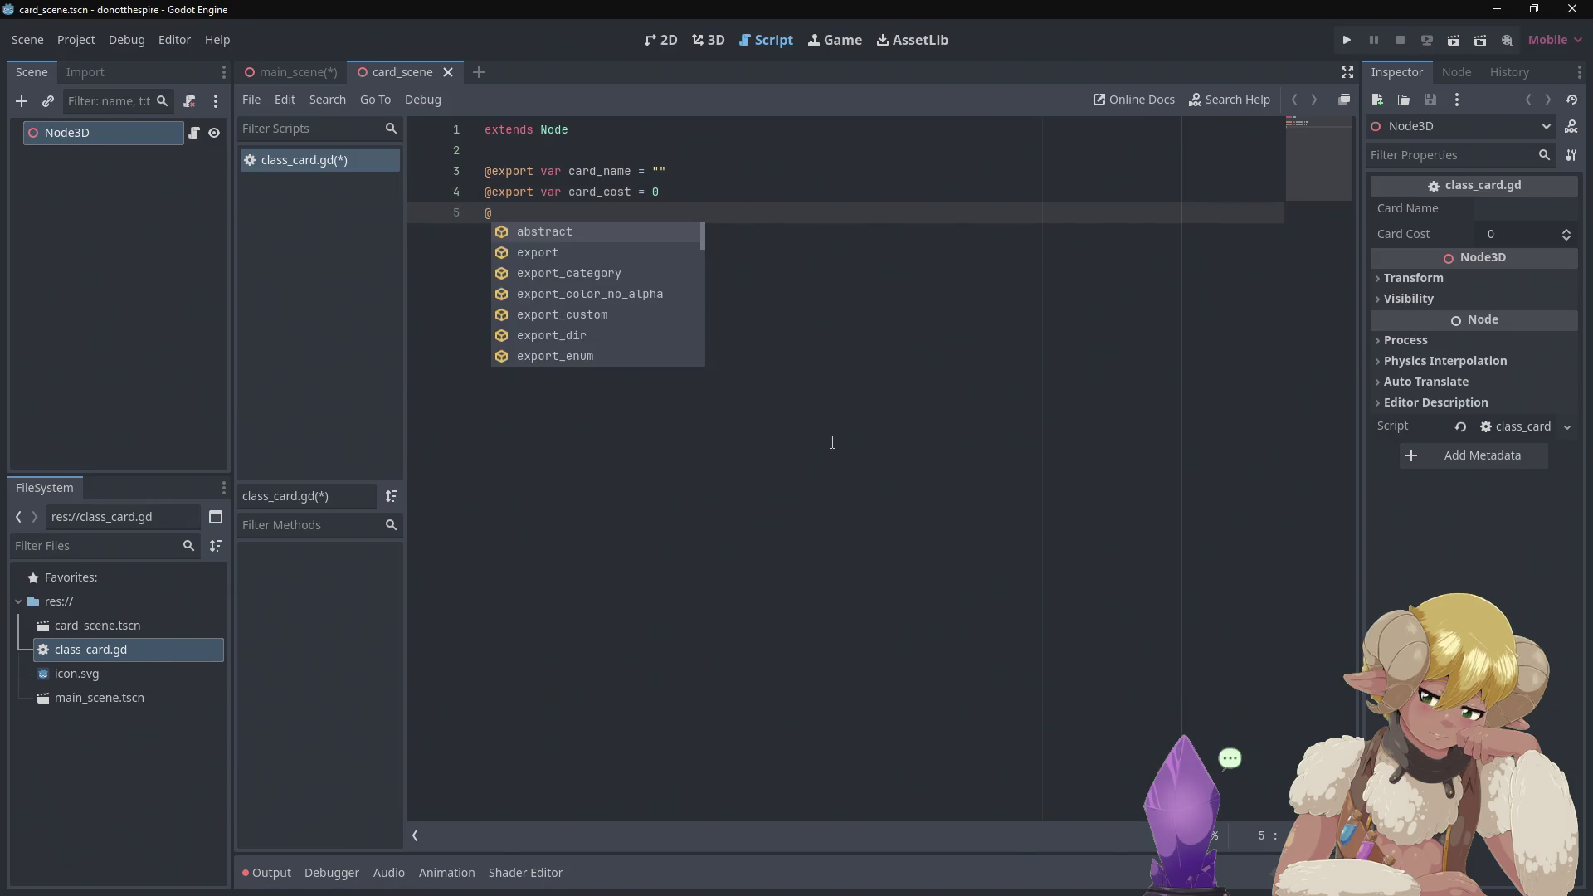
{"action": "type", "text": "expor"}
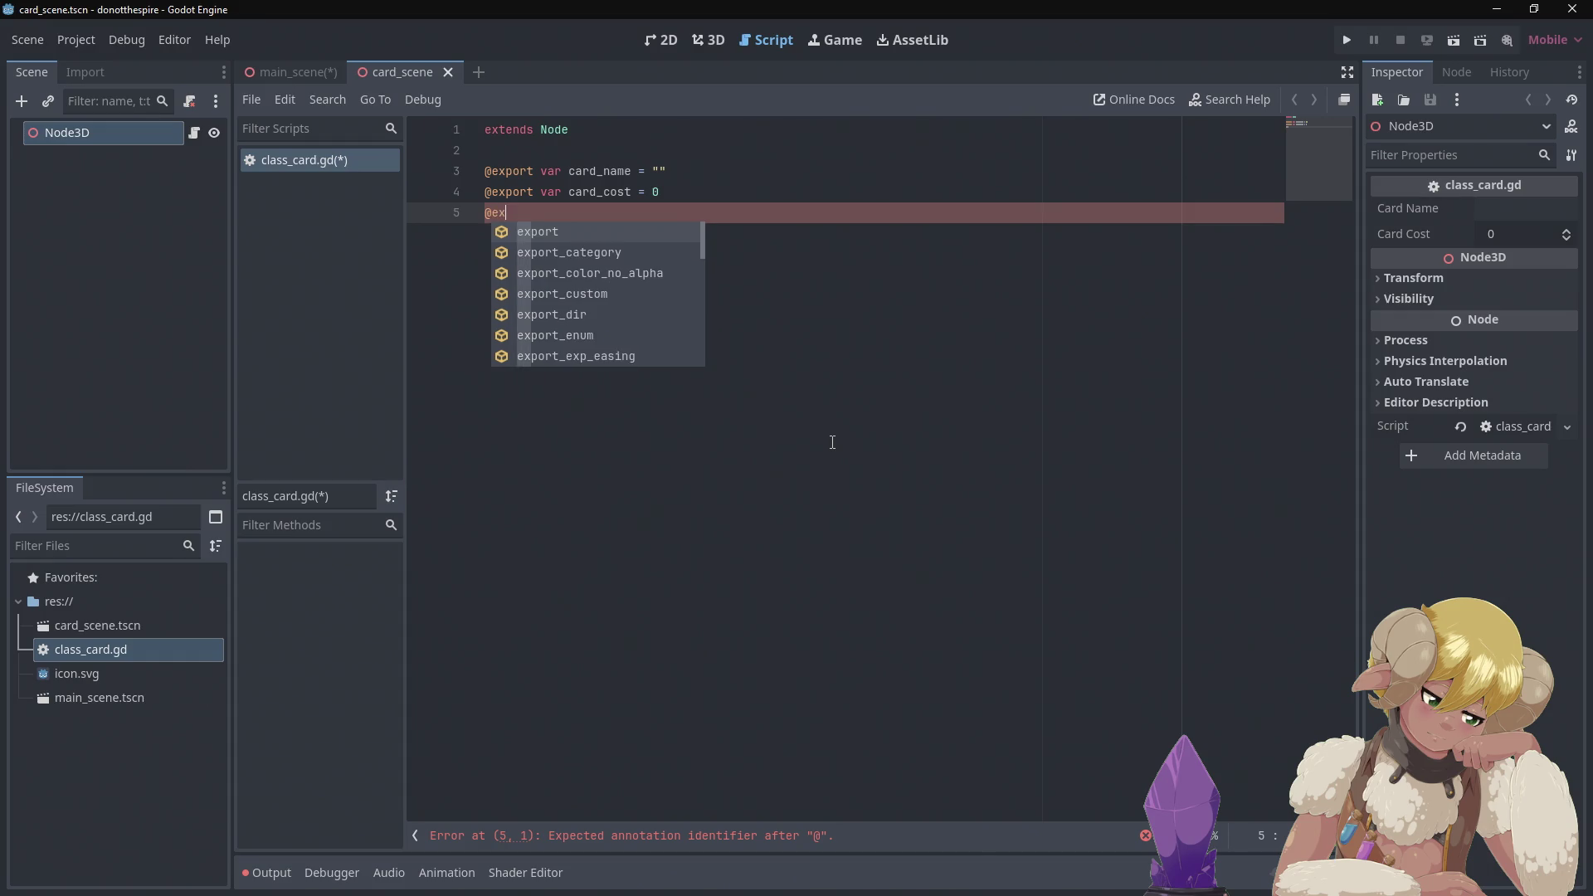
{"action": "type", "text": "t car"}
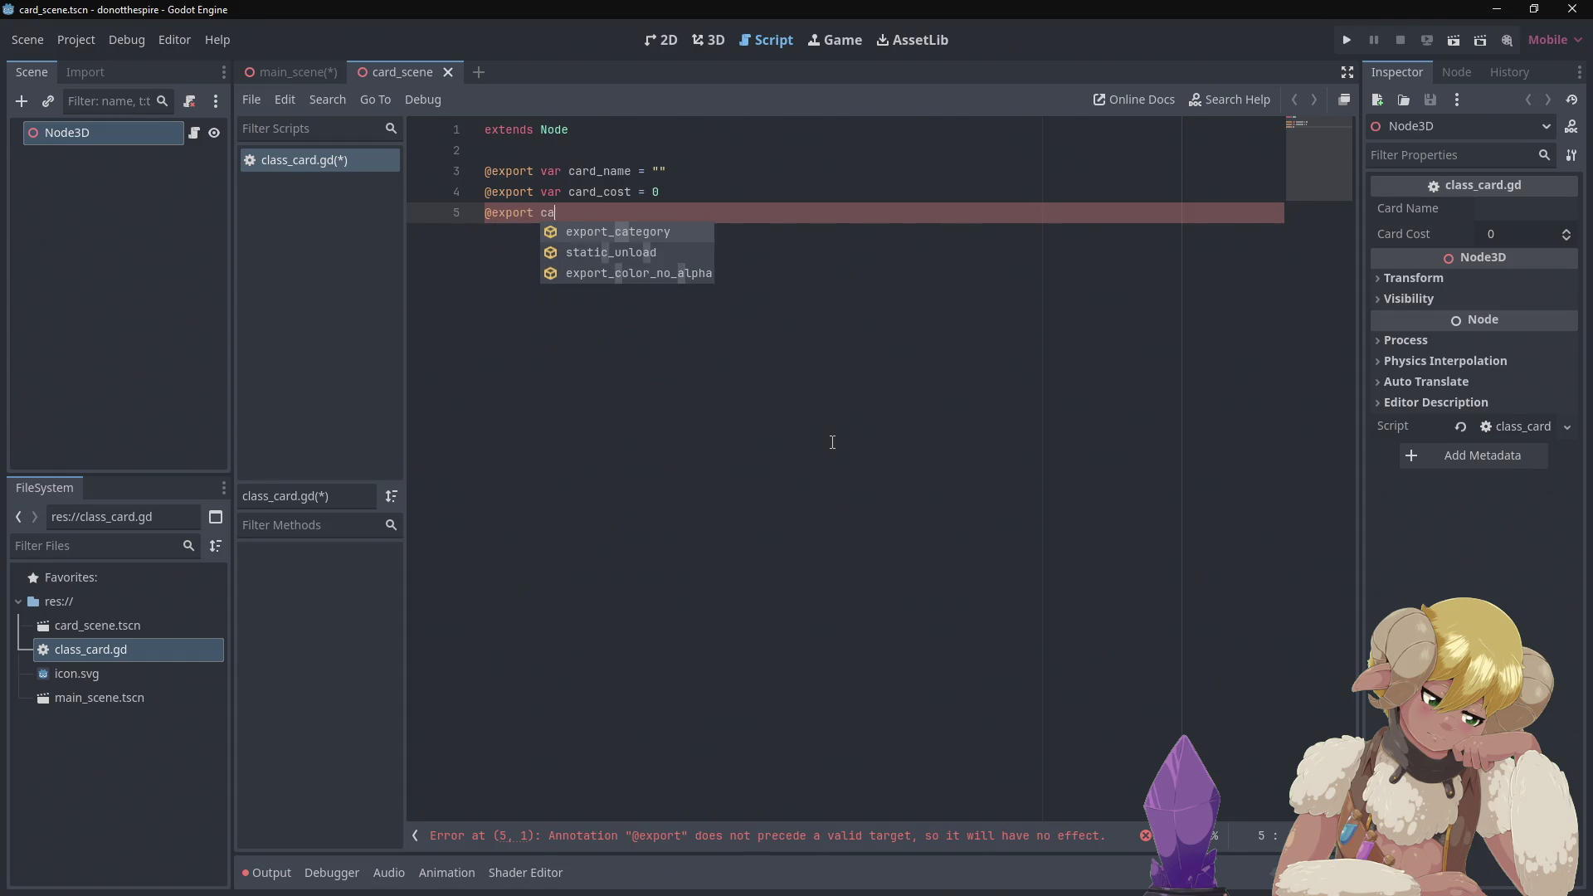
{"action": "key", "text": "BackSpace"}
{"action": "key", "text": "BackSpace"}
{"action": "key", "text": "BackSpace"}
{"action": "type", "text": "var "}
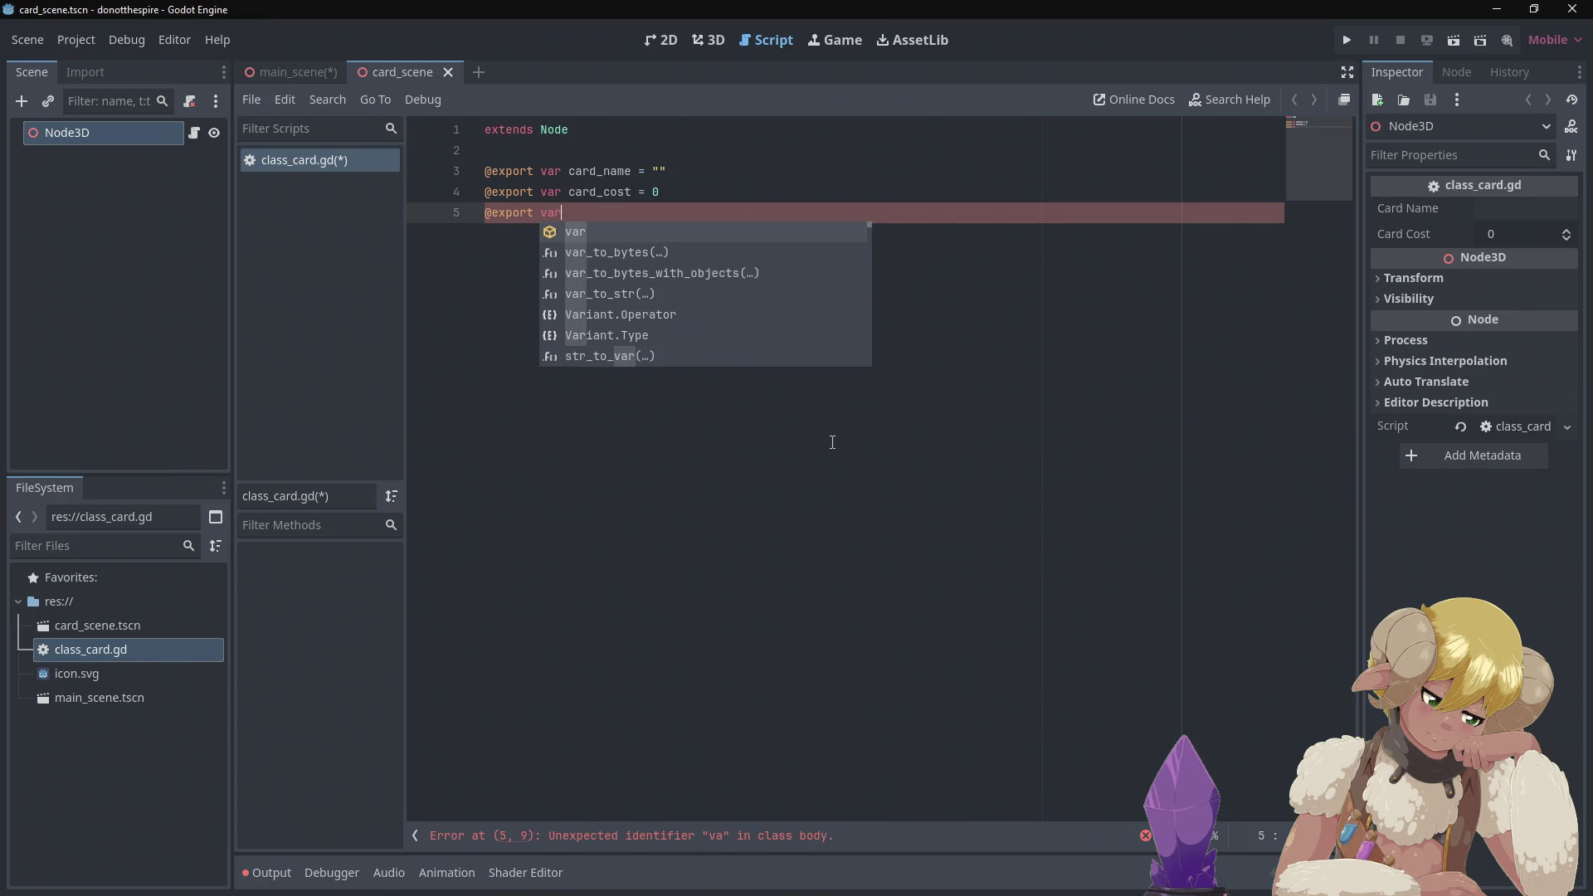
{"action": "type", "text": "card"}
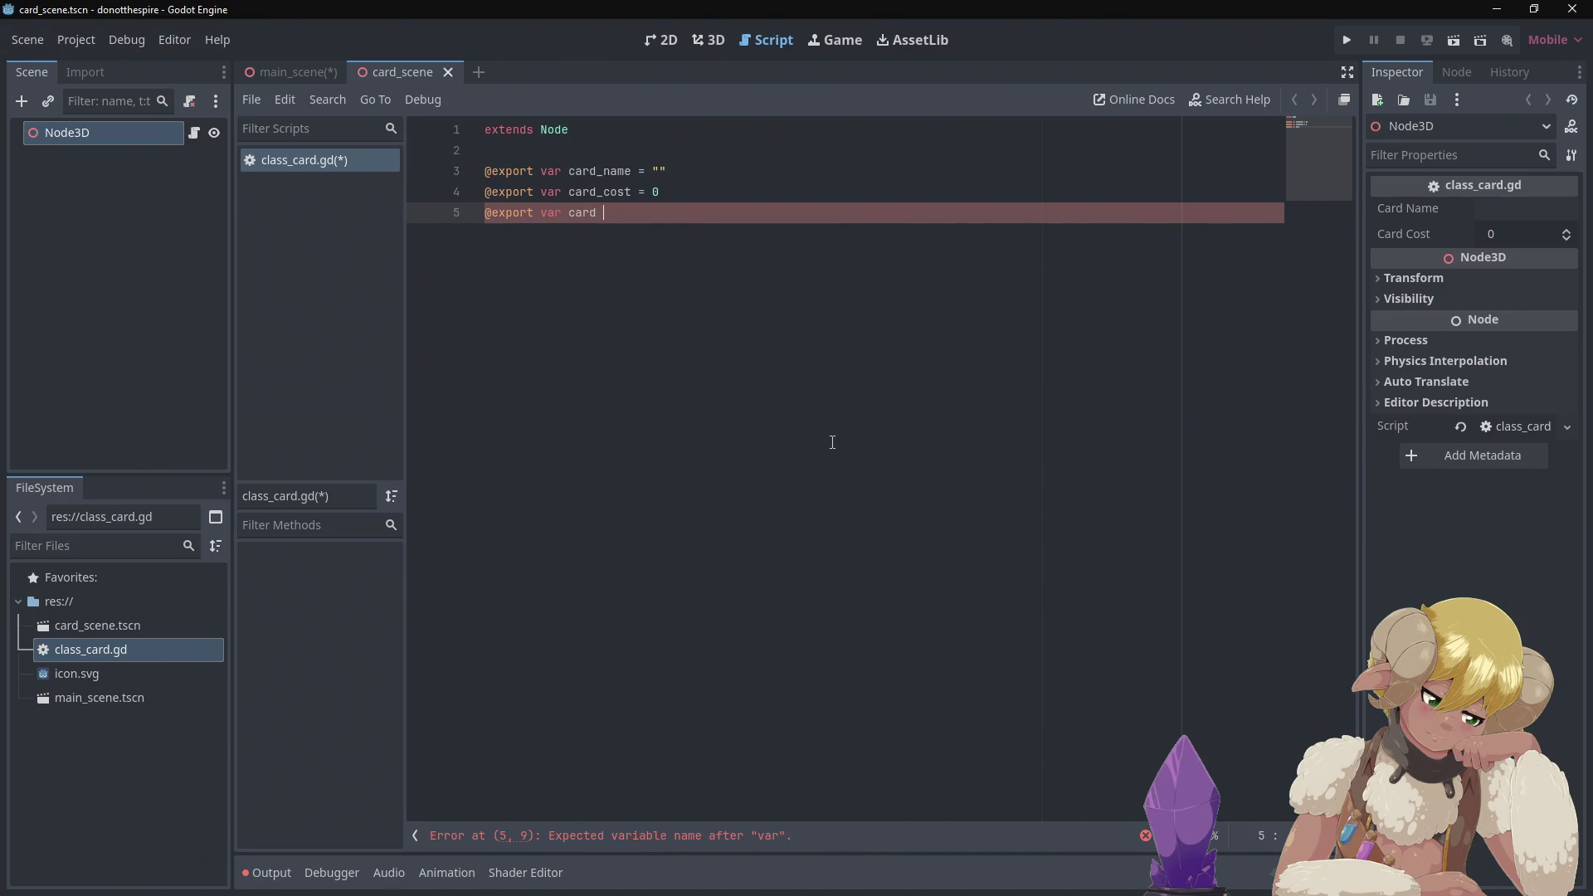
{"action": "type", "text": "_type"}
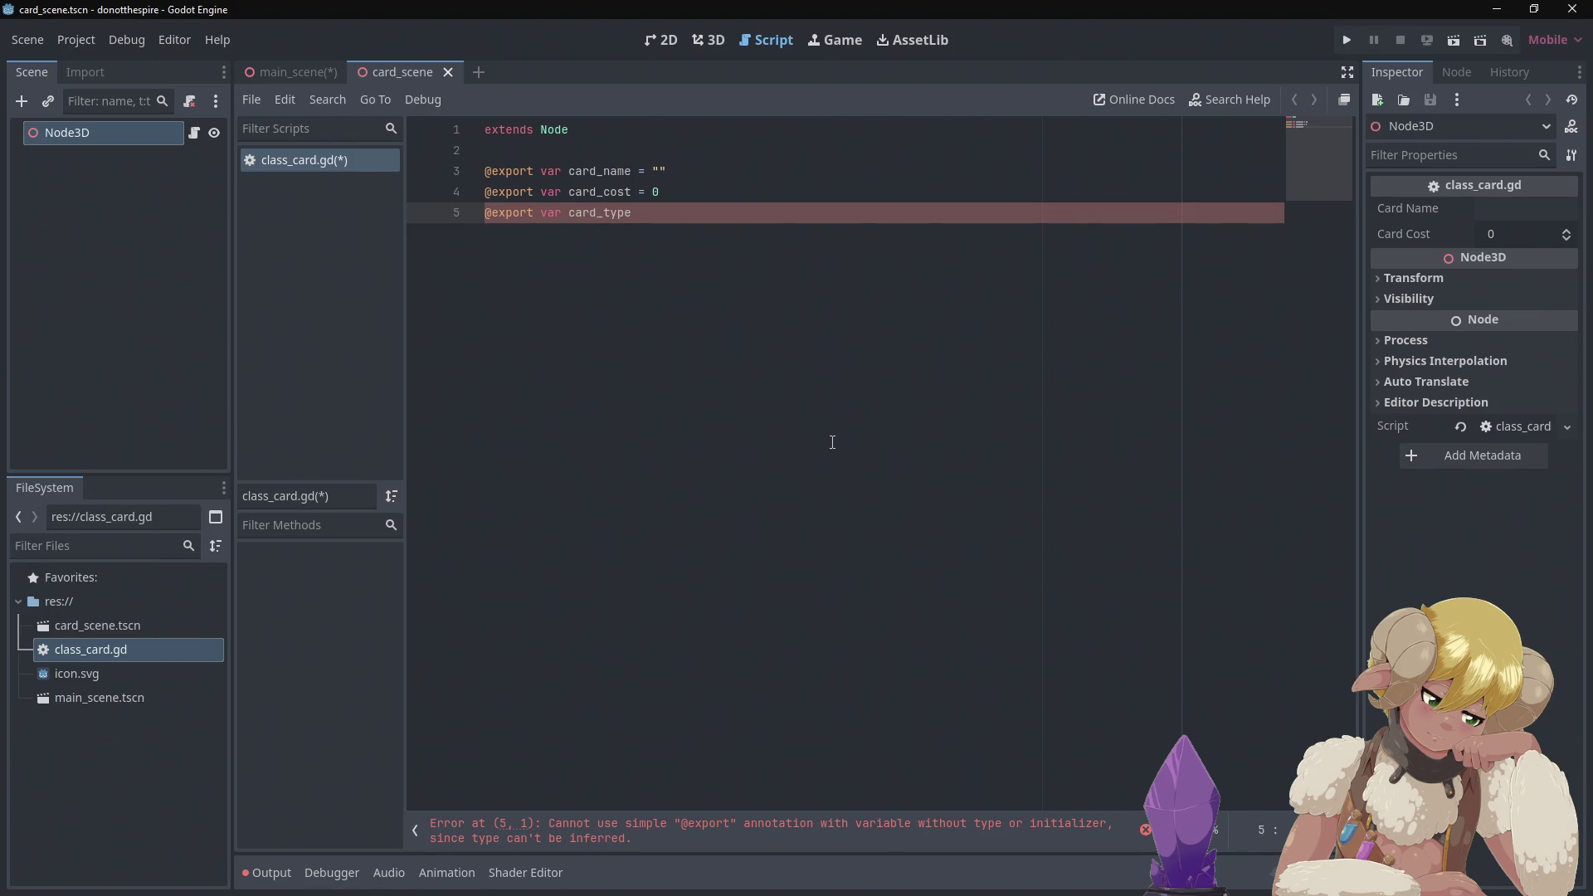
{"action": "key", "text": "Up"}
{"action": "key", "text": "Up"}
{"action": "key", "text": "Up"}
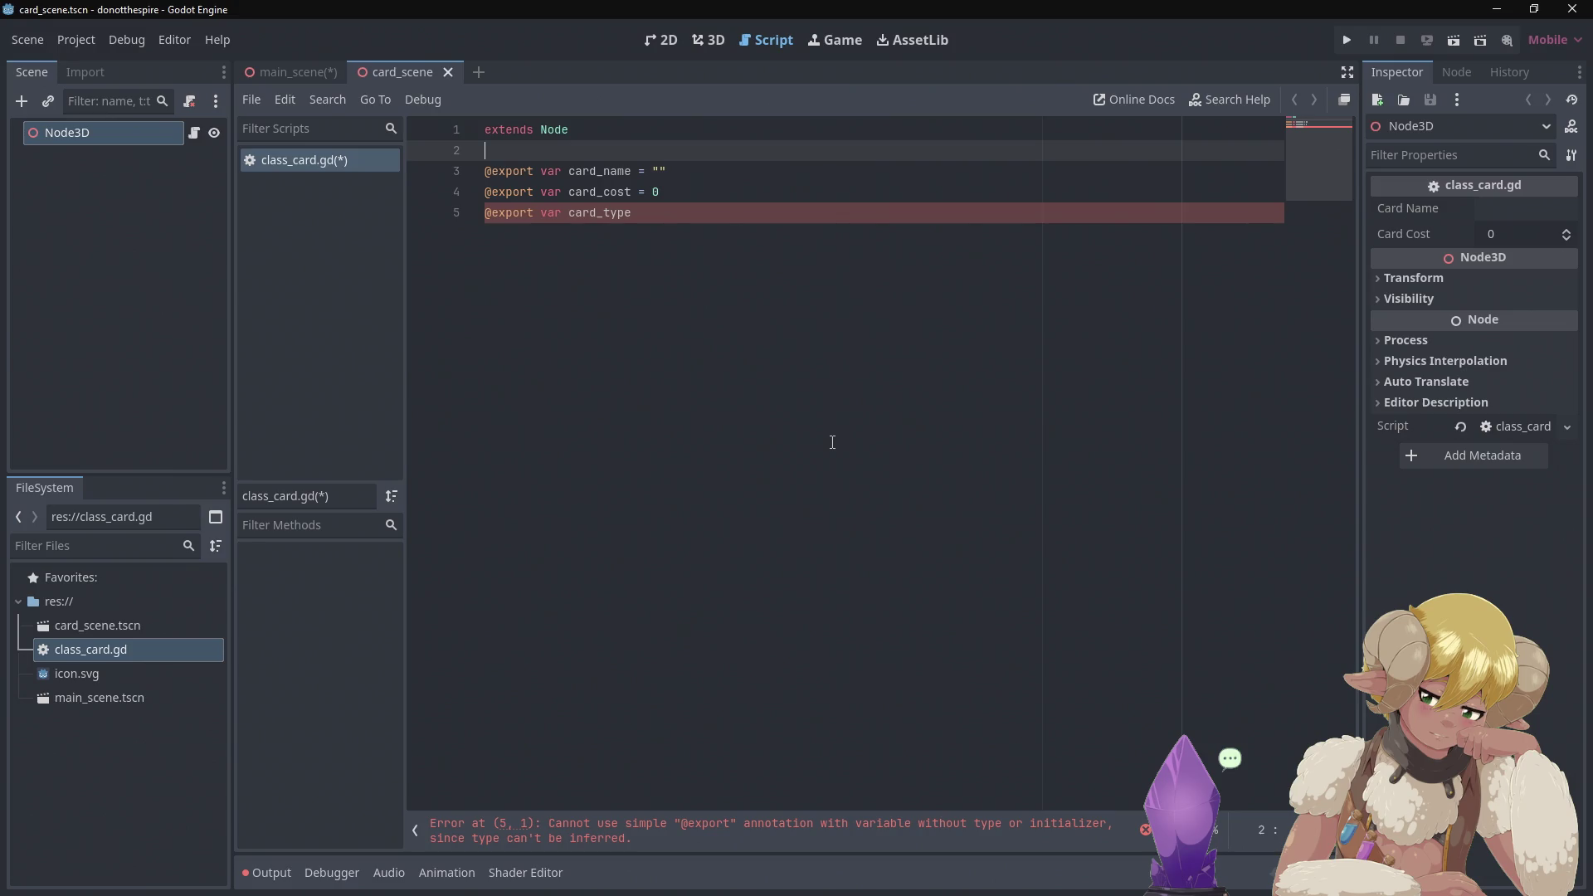
Insert an enum card_types = [] line above the exports, then switch to the browser docs
{"action": "key", "text": "Return"}
{"action": "key", "text": "Return"}
{"action": "key", "text": "Up"}
{"action": "type", "text": "enum"}
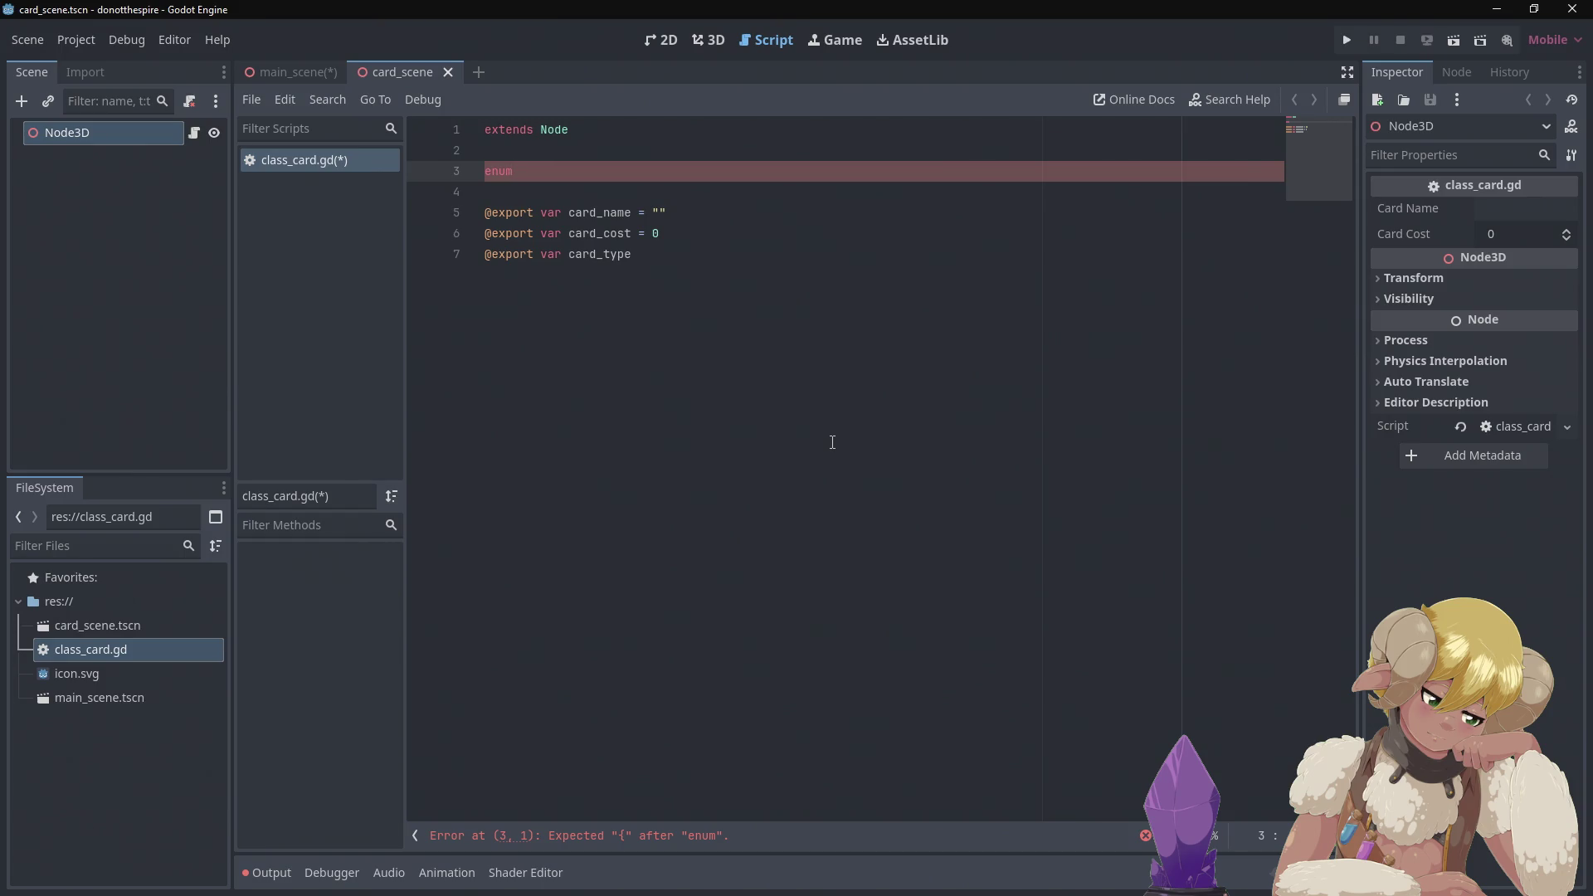
{"action": "type", "text": "card"}
{"action": "type", "text": "_types"}
{"action": "type", "text": " = "}
{"action": "type", "text": "["}
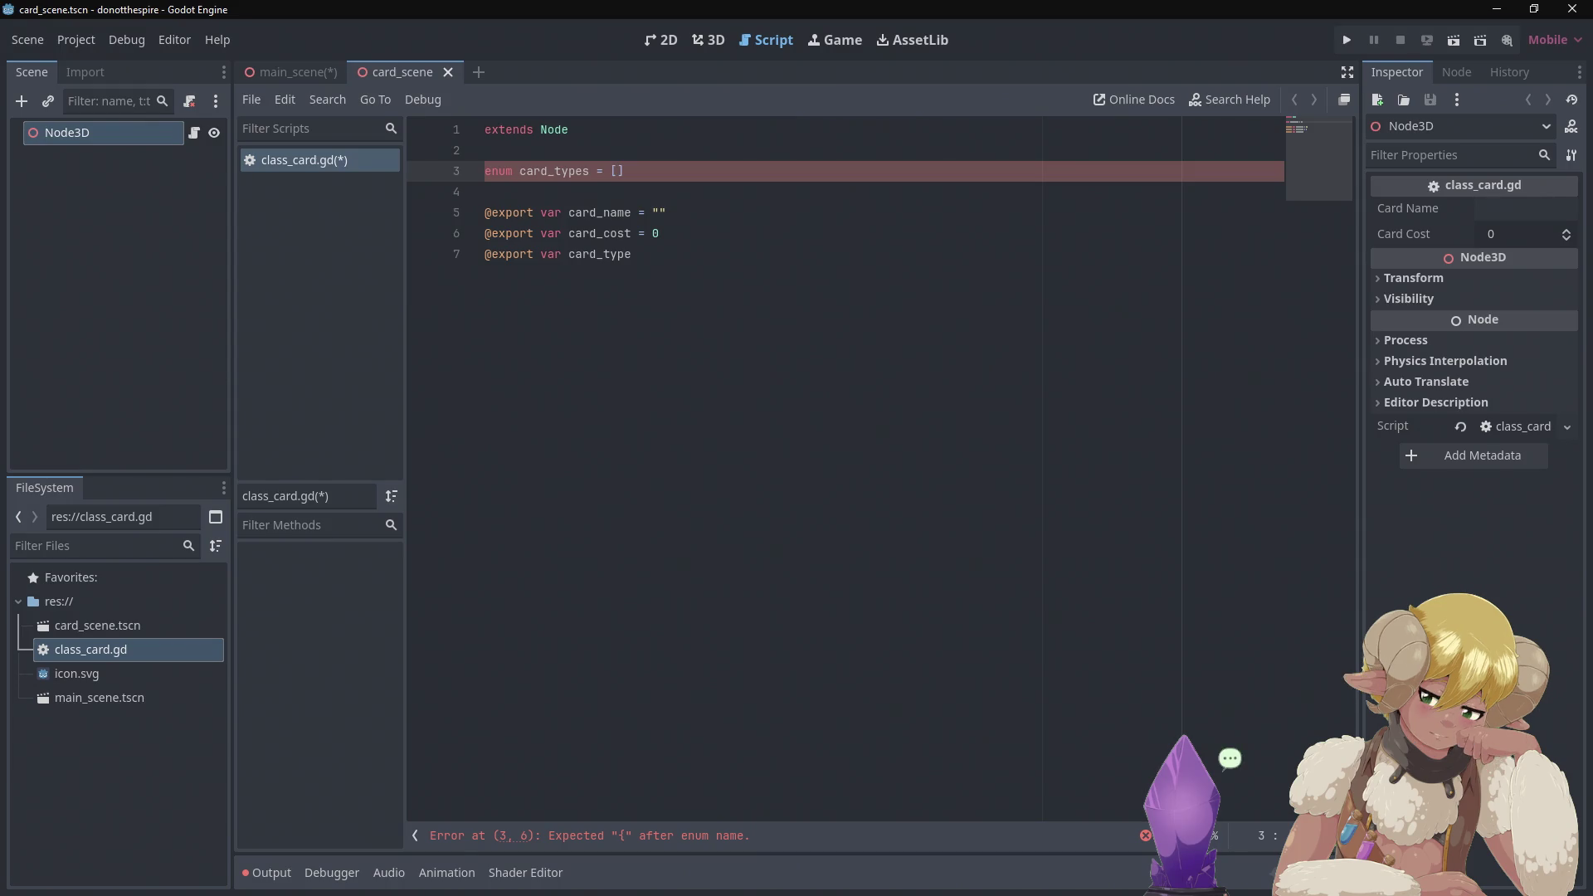
{"action": "key", "text": "alt+Tab"}
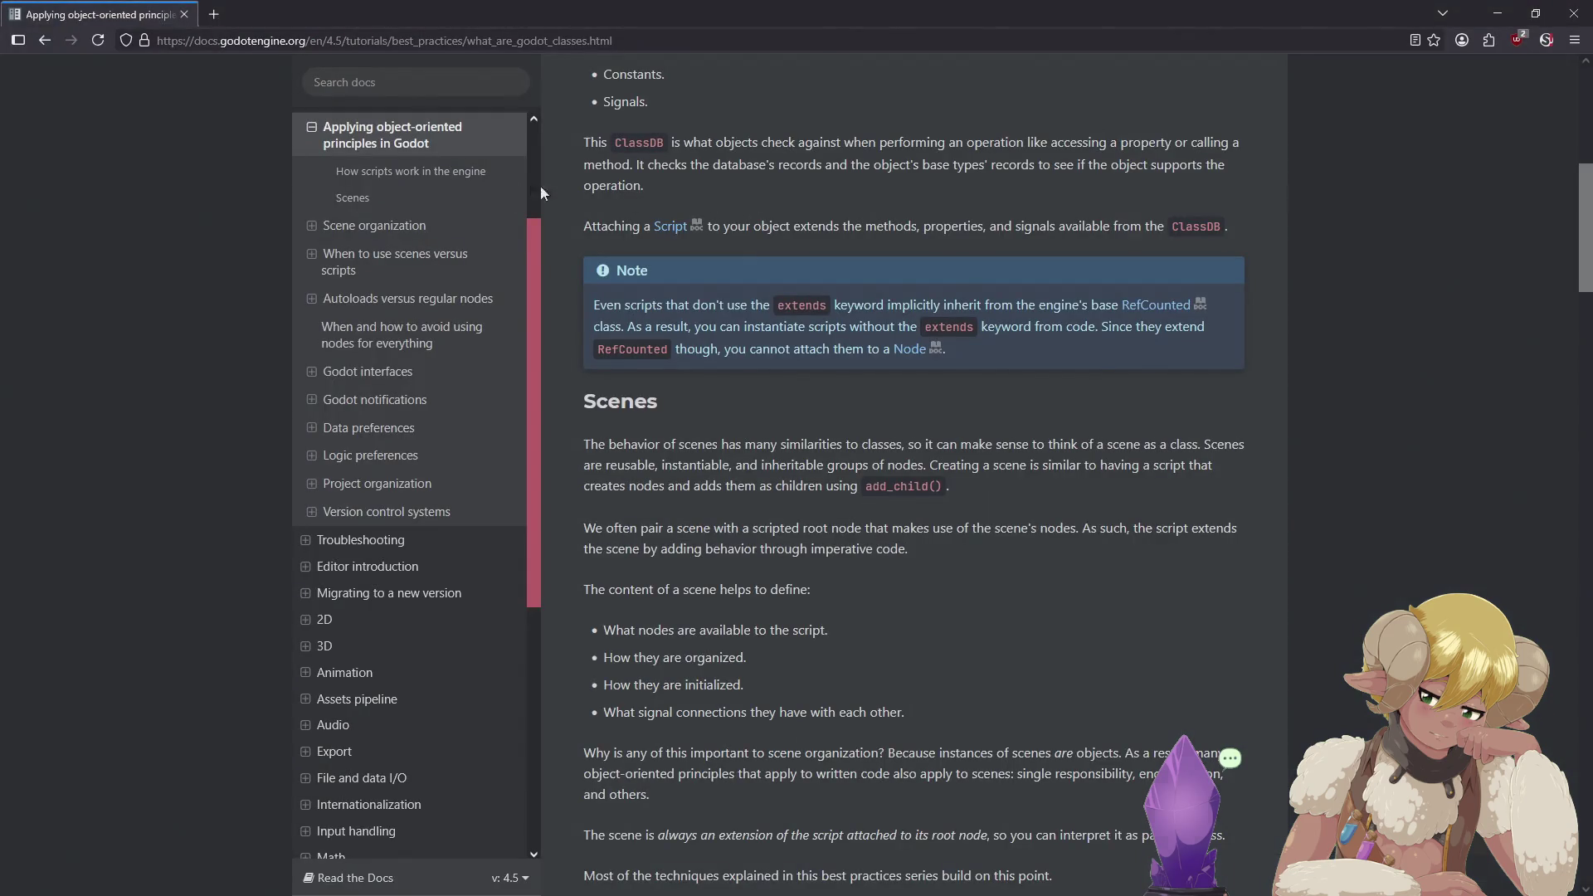
Search the docs for 'enum' and open the EditorExportPreset enumerations result
{"action": "left_click", "coordinate": [431, 79]}
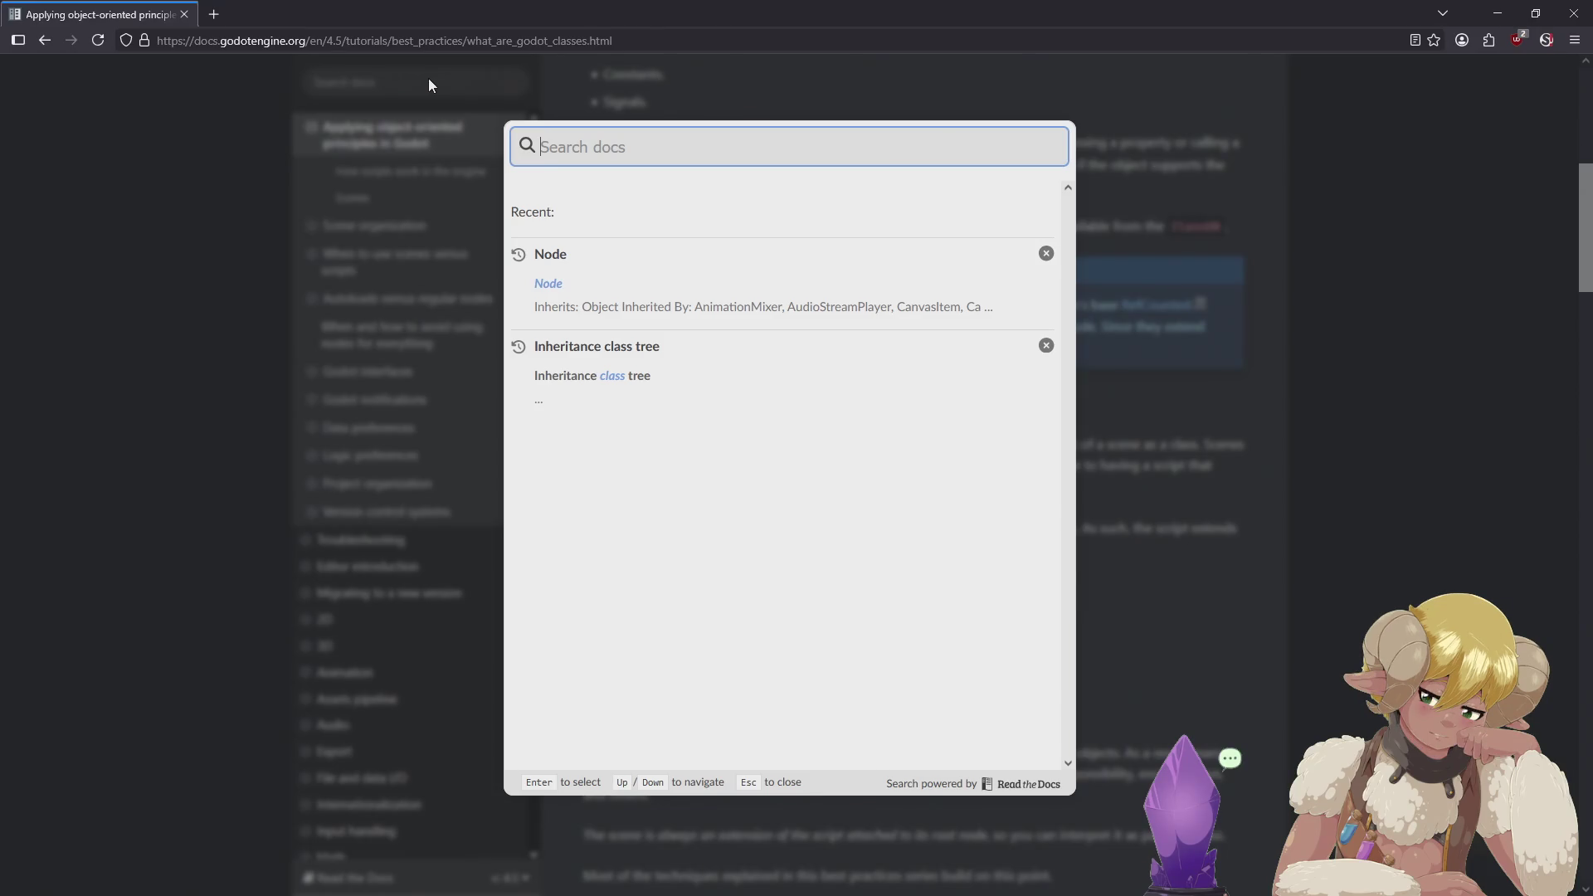
{"action": "type", "text": "enu"}
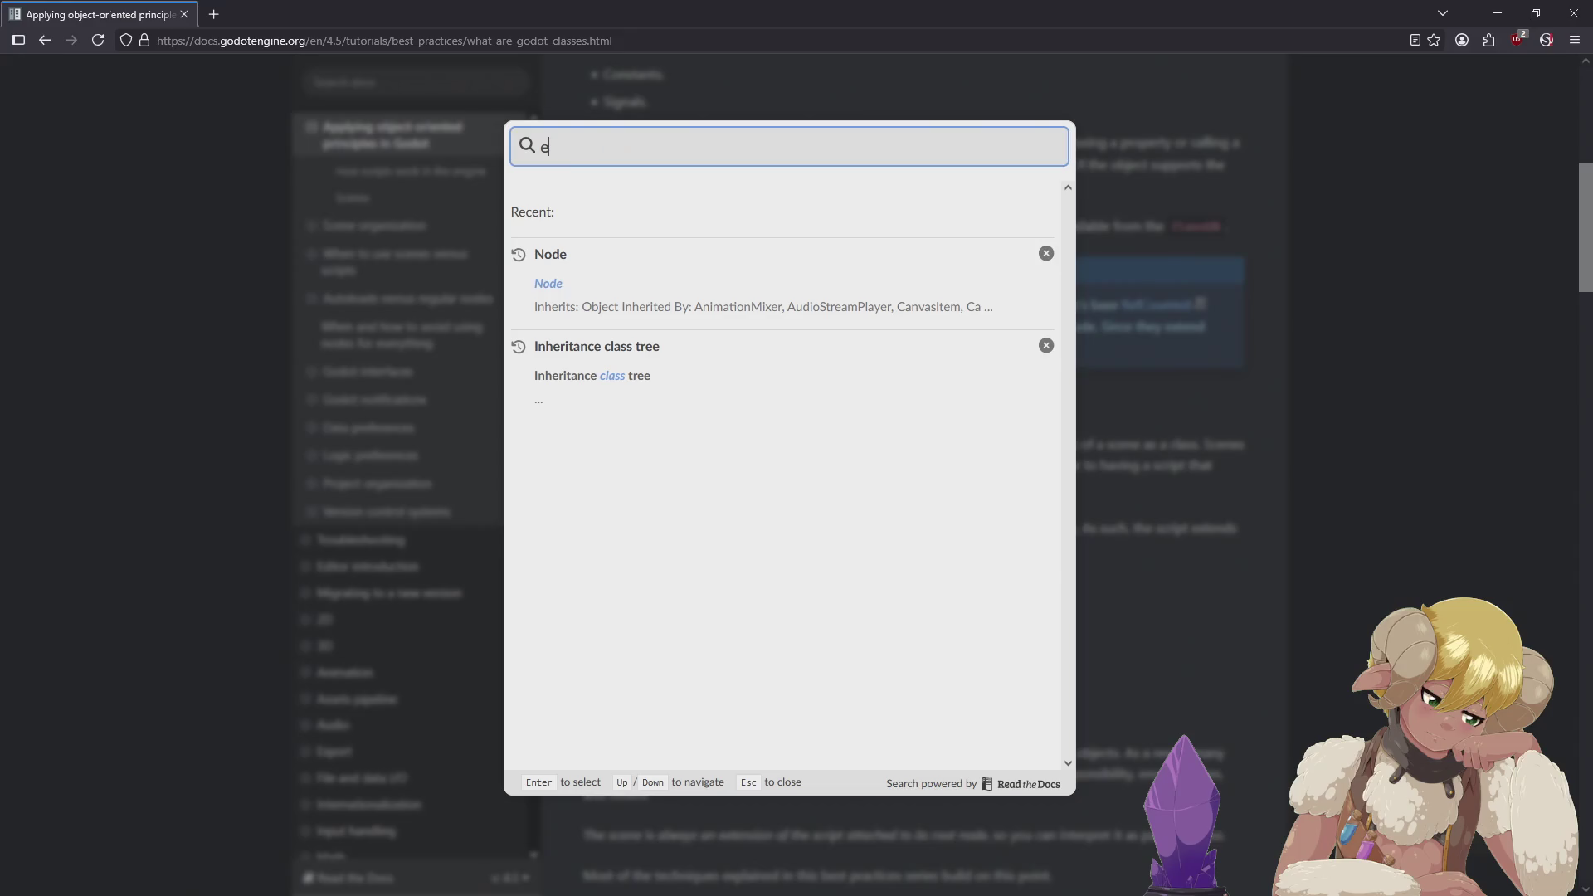
{"action": "type", "text": "m"}
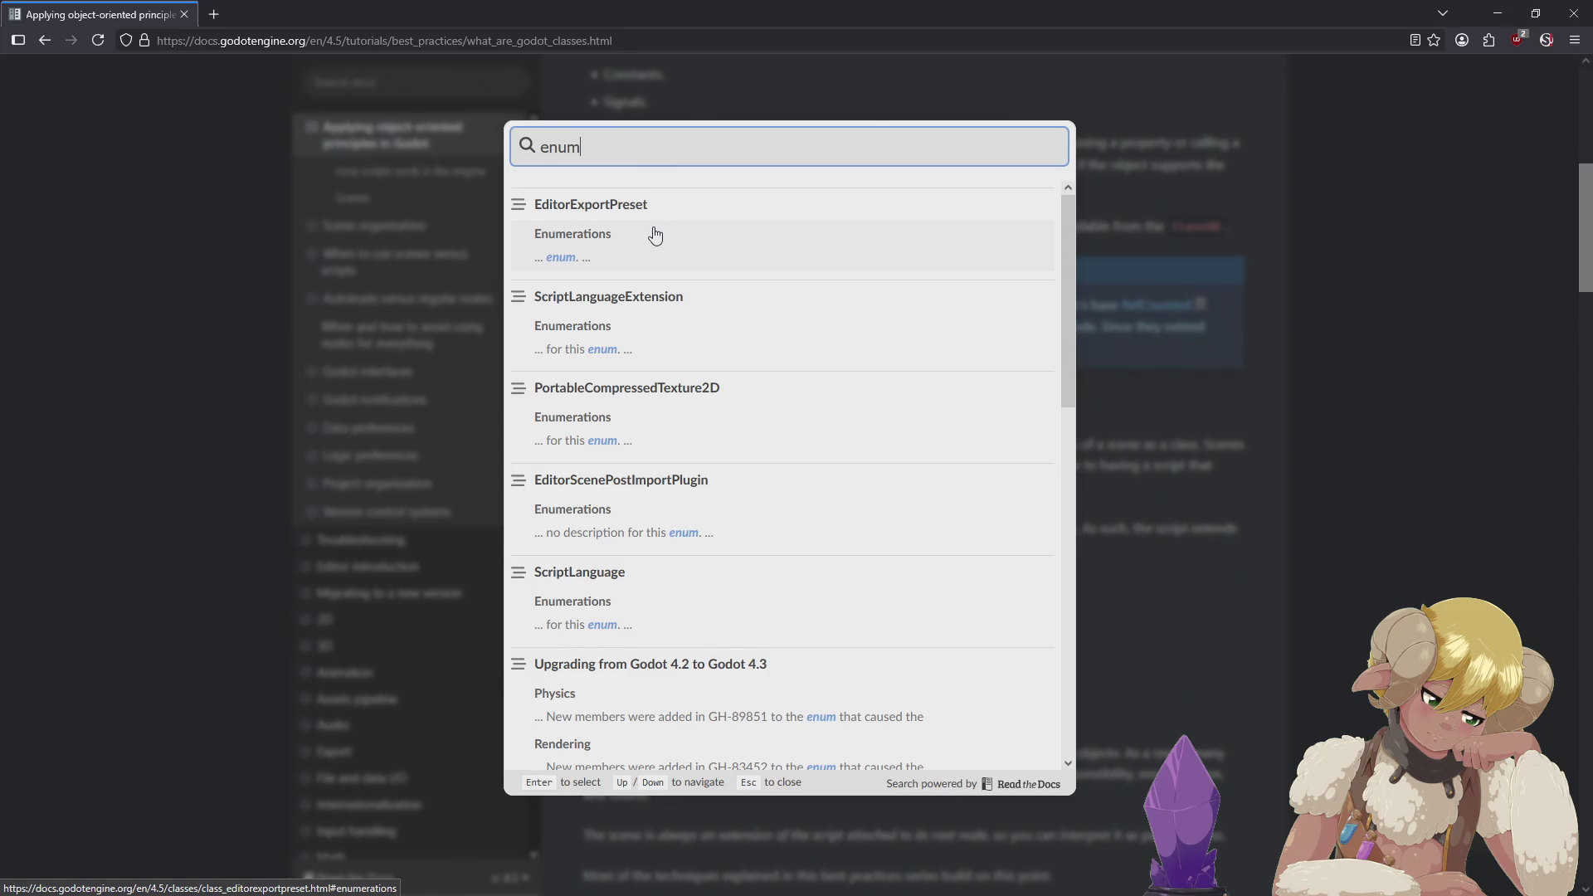
{"action": "scroll", "coordinate": [649, 236], "scroll_direction": "down", "scroll_amount": 1}
{"action": "scroll", "coordinate": [646, 238], "scroll_direction": "down", "scroll_amount": 3}
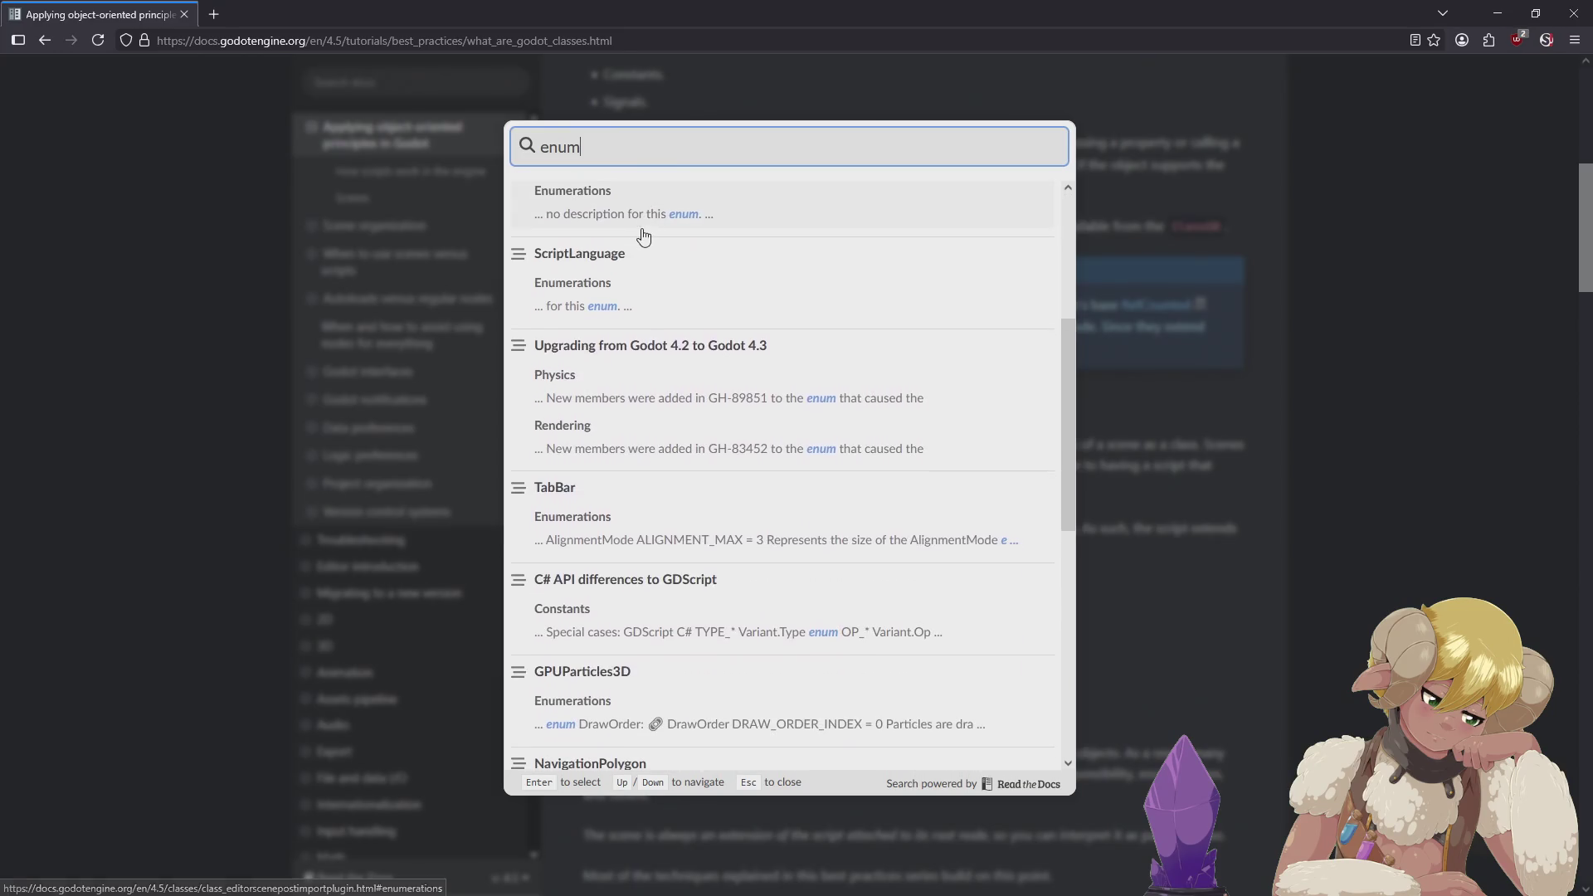
{"action": "scroll", "coordinate": [670, 326], "scroll_direction": "up", "scroll_amount": 4}
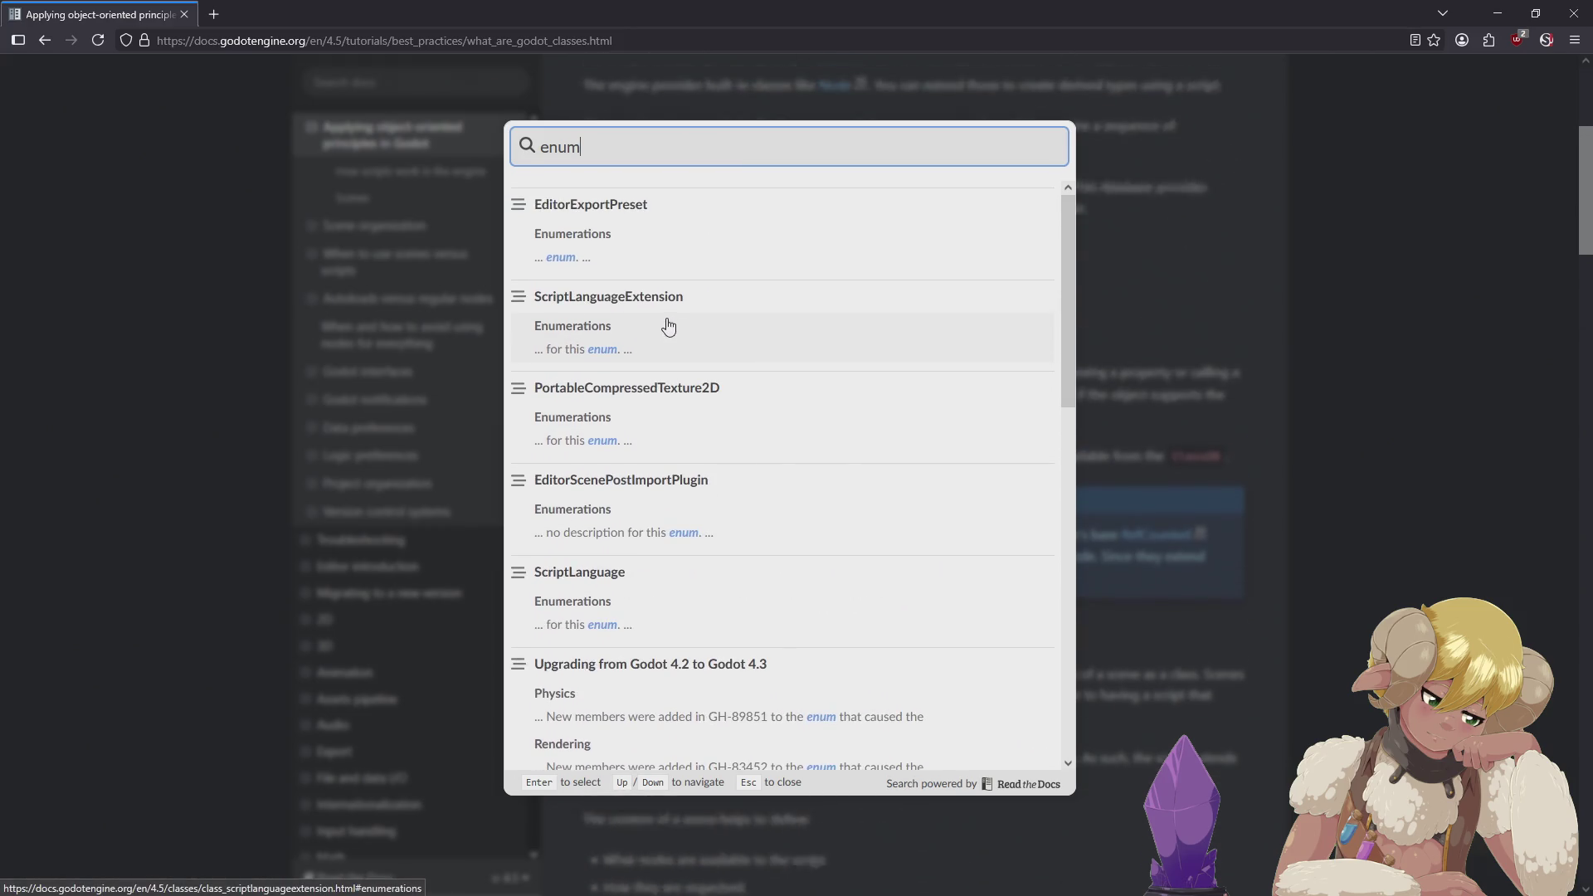
{"action": "left_click", "coordinate": [642, 254]}
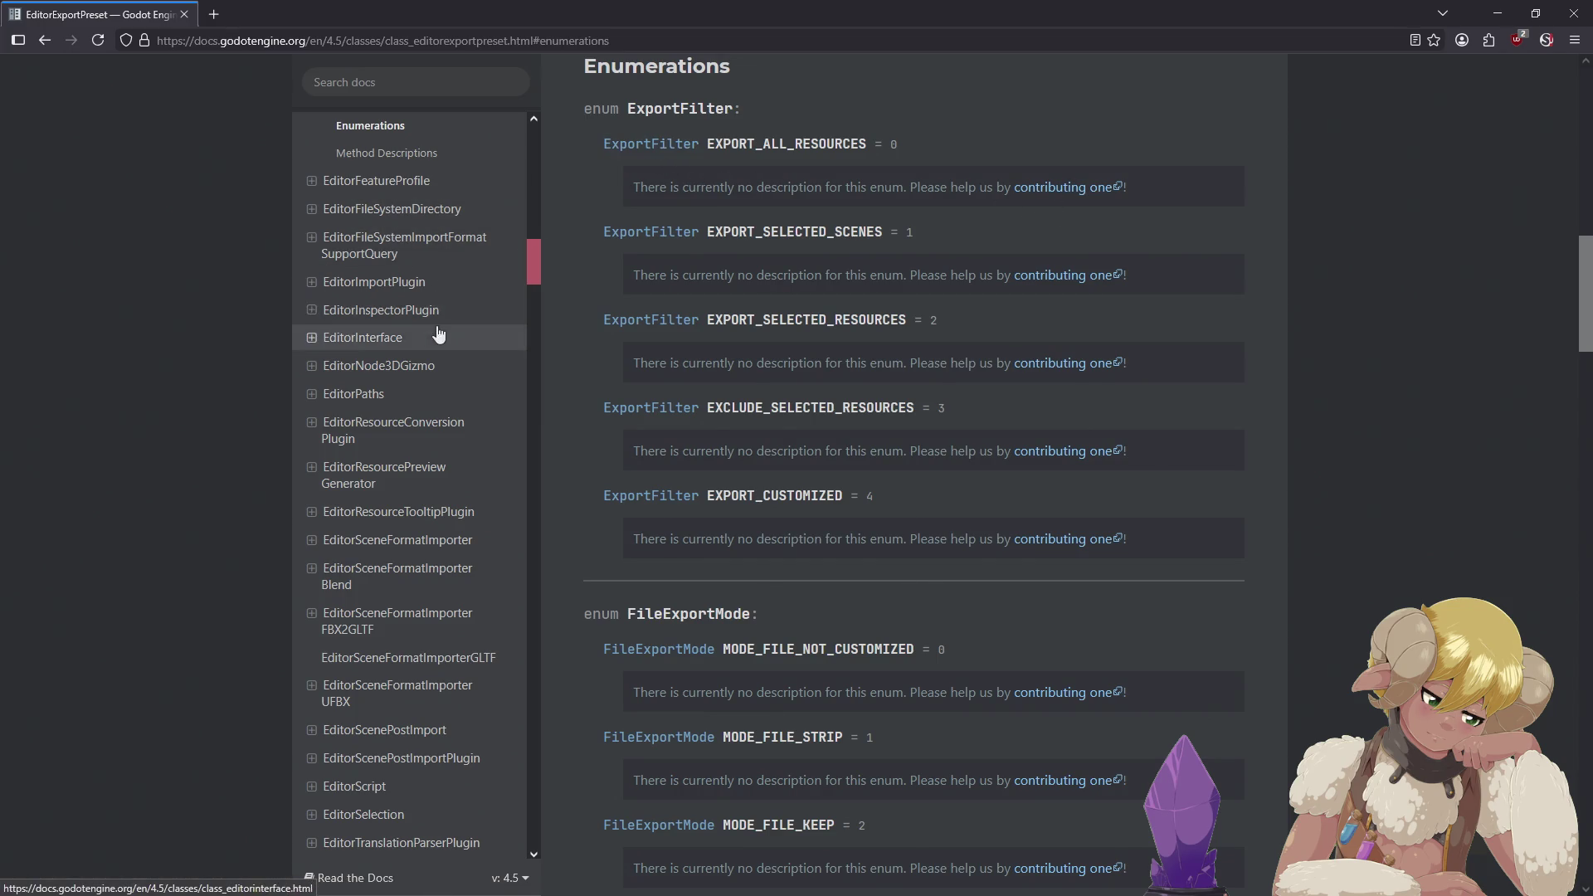
Browse the Getting Started pages: Step by step, Scripting languages, and Creating your first script
{"action": "scroll", "coordinate": [436, 335], "scroll_direction": "up", "scroll_amount": 3}
{"action": "scroll", "coordinate": [378, 378], "scroll_direction": "up", "scroll_amount": 10}
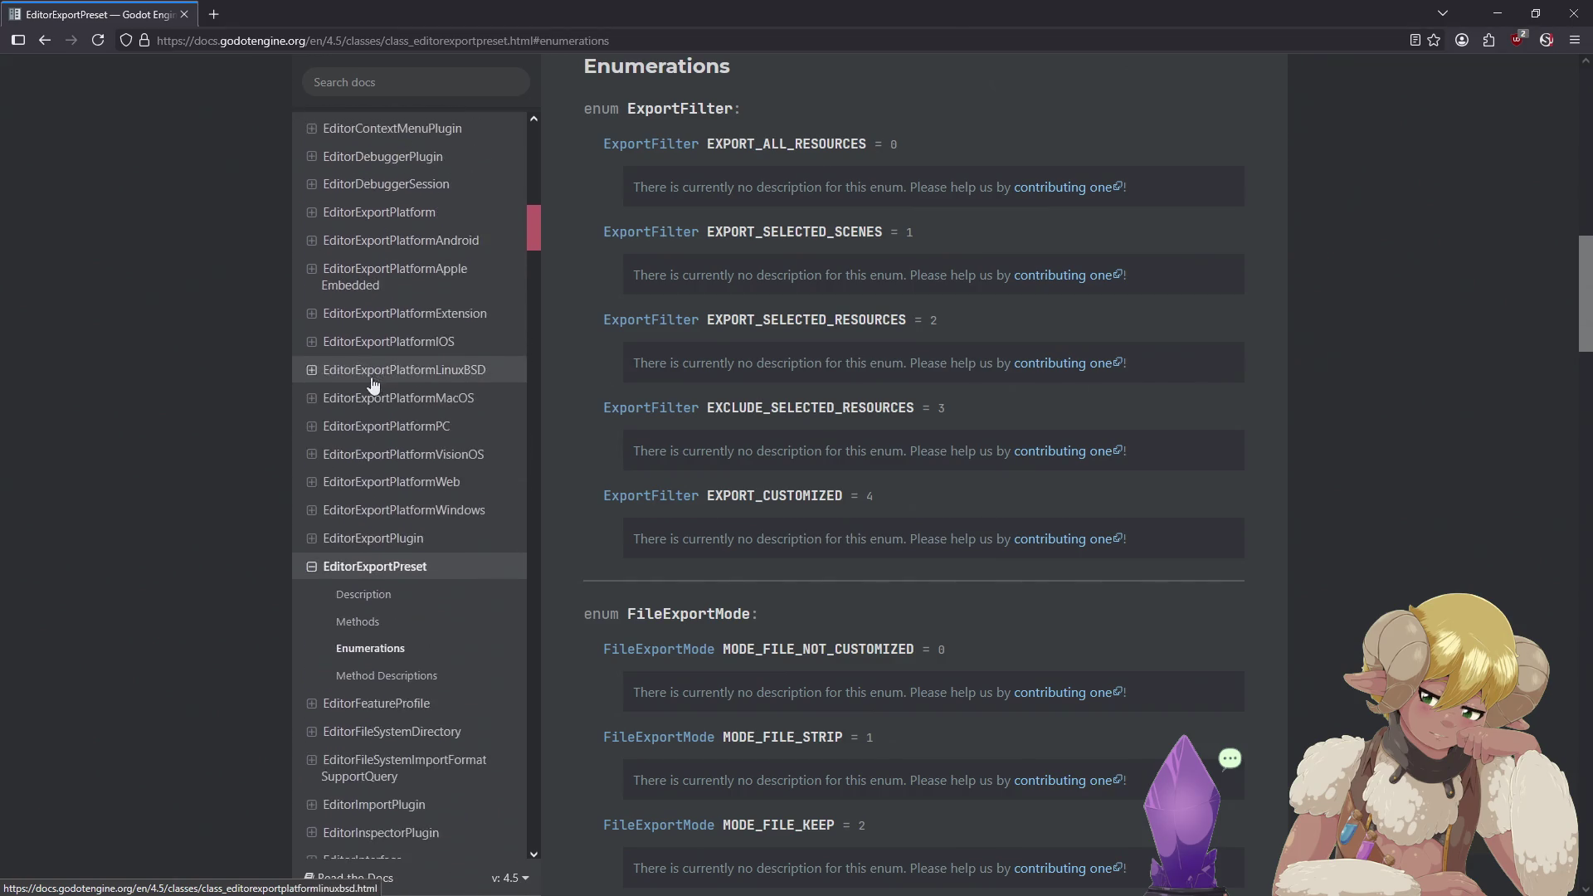
{"action": "scroll", "coordinate": [371, 388], "scroll_direction": "up", "scroll_amount": 10}
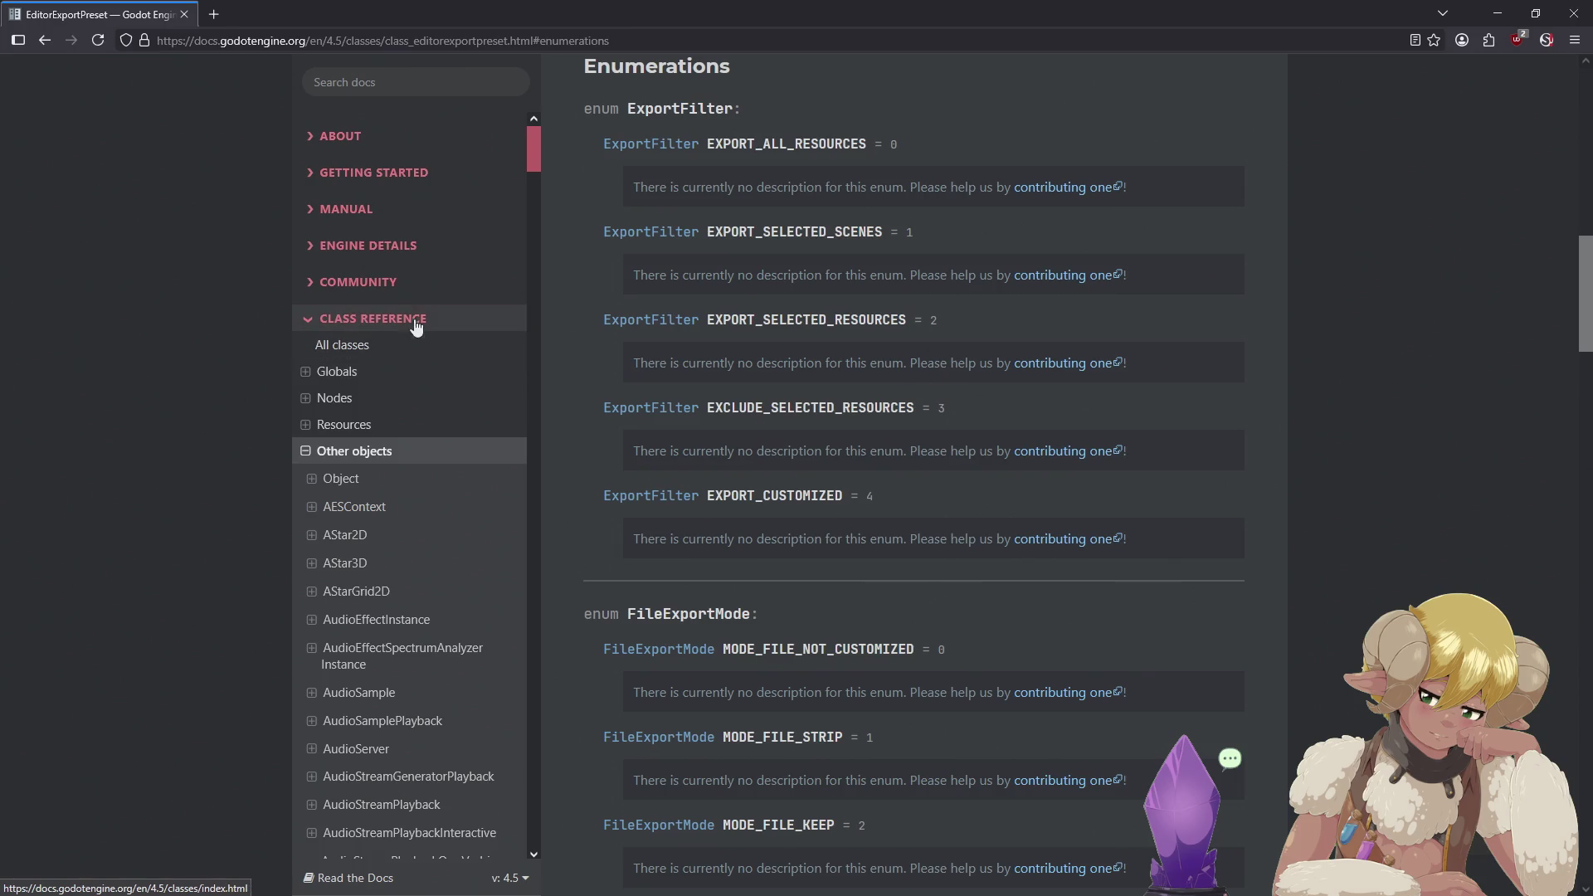
{"action": "left_click", "coordinate": [420, 176]}
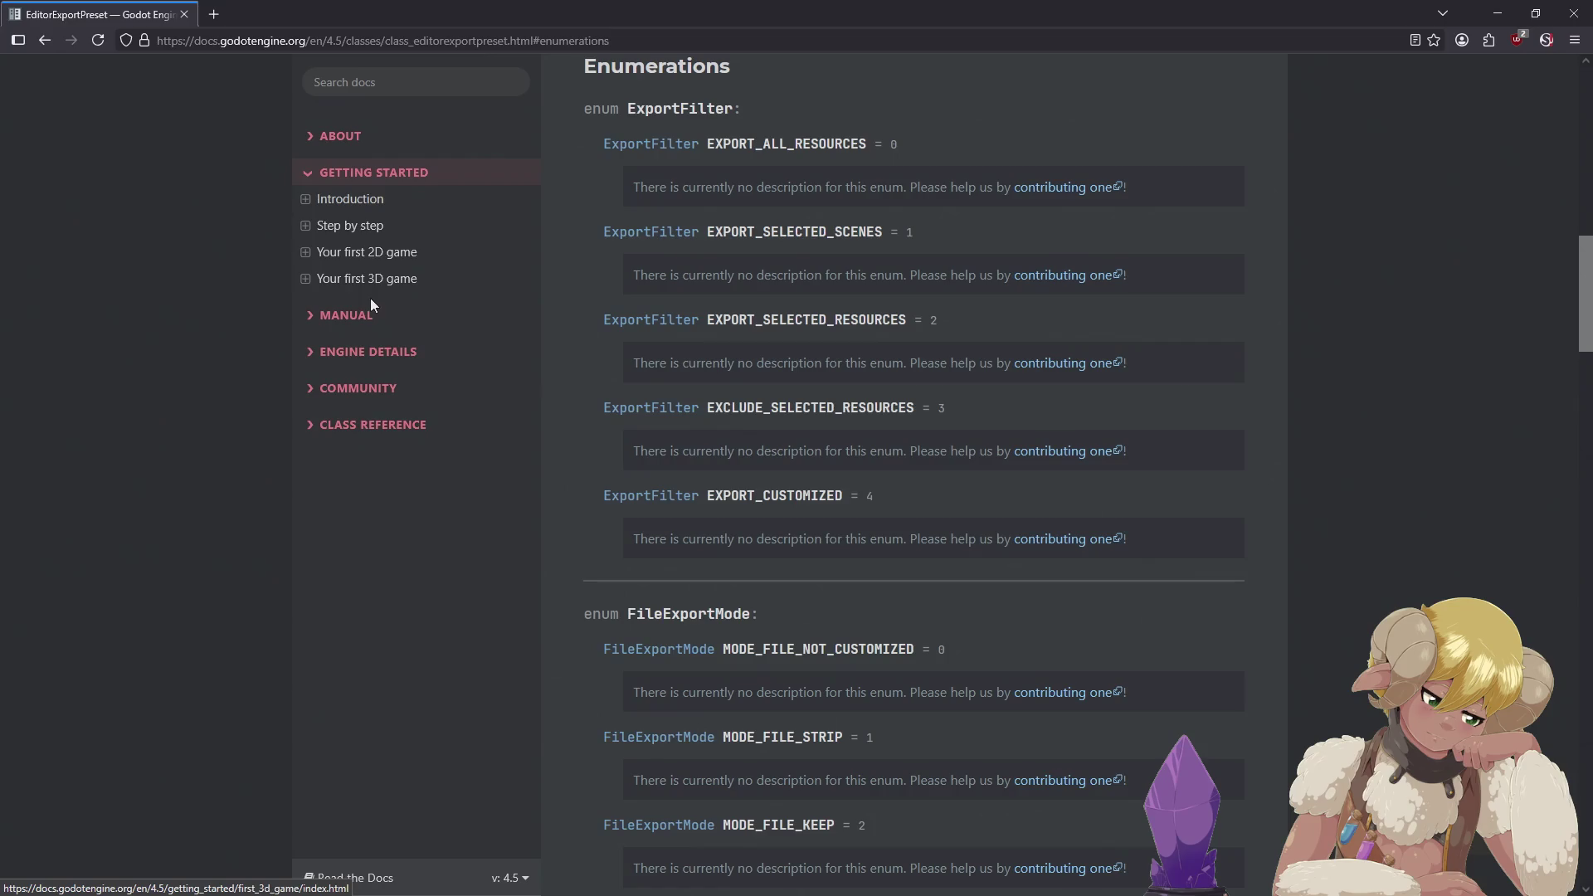
{"action": "left_click", "coordinate": [374, 236]}
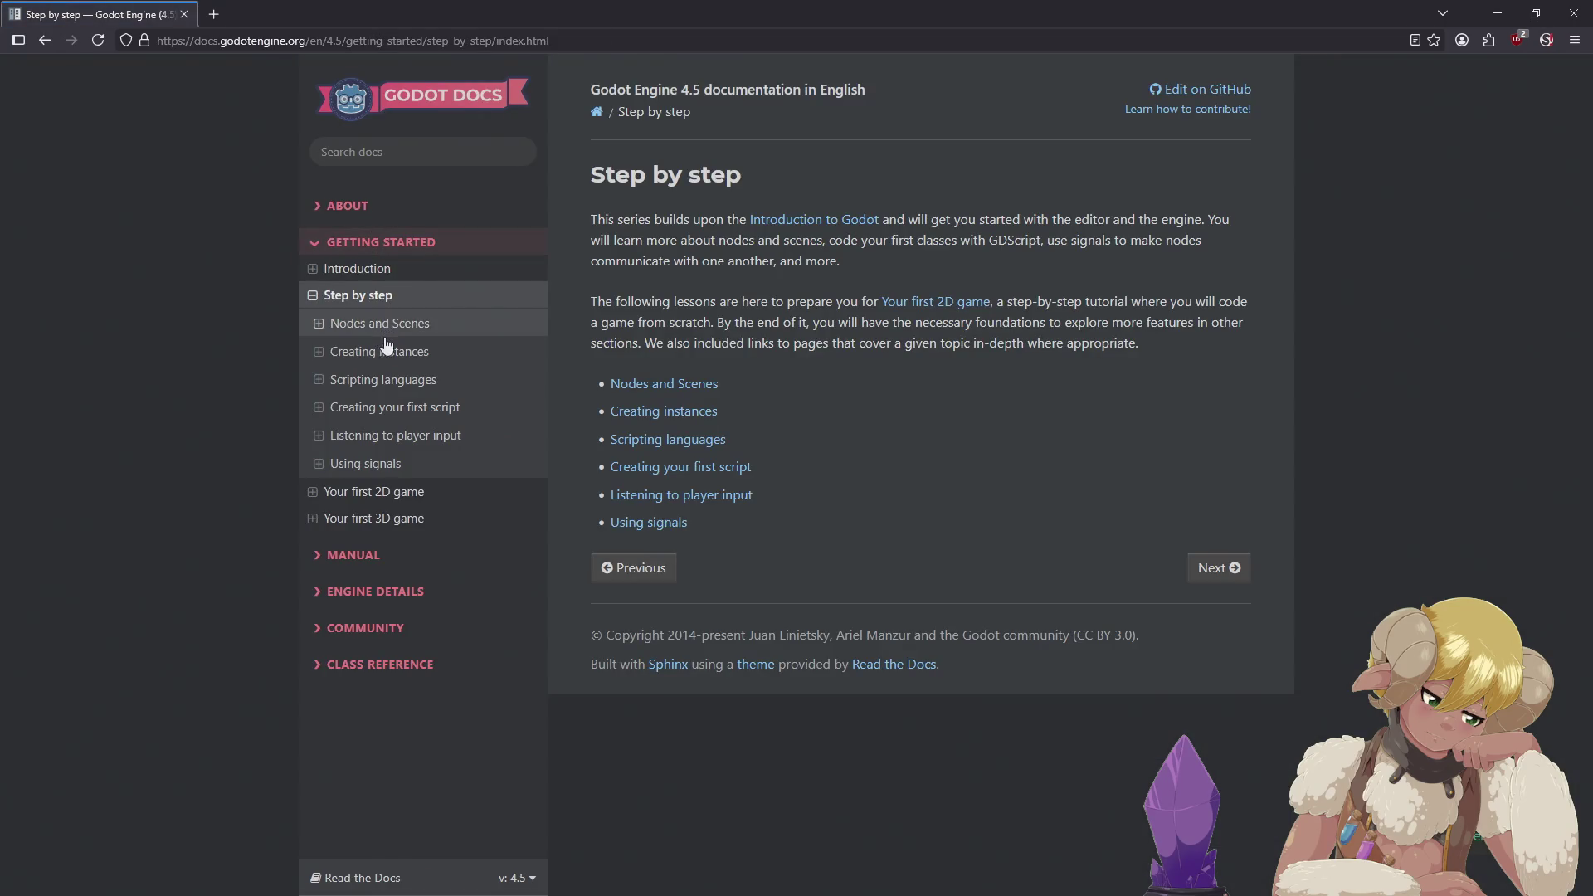
{"action": "left_click", "coordinate": [453, 379]}
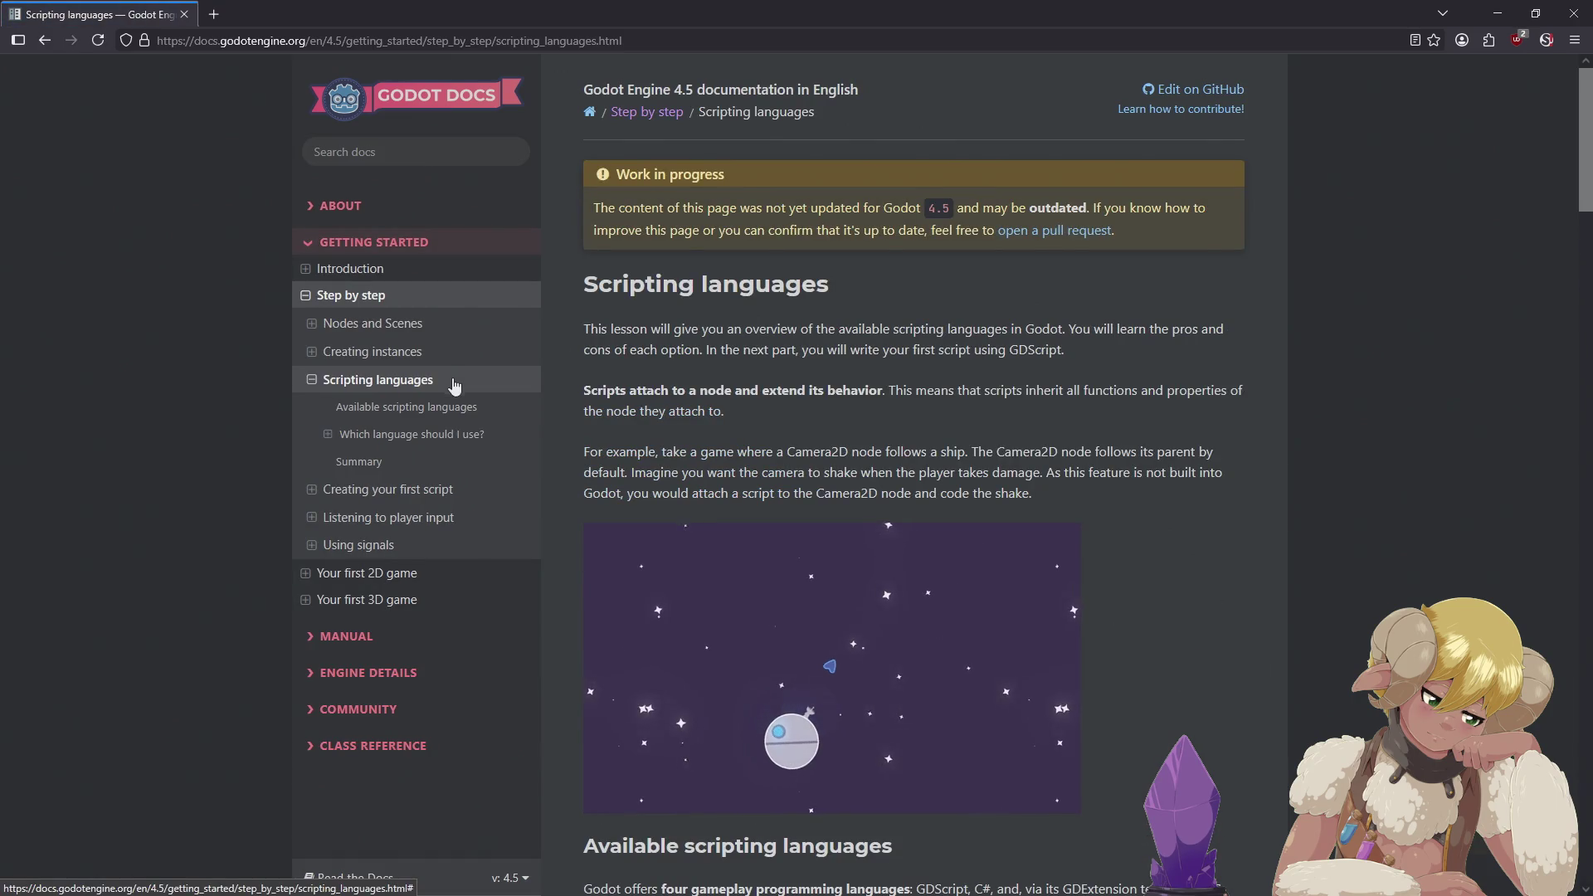
{"action": "left_click", "coordinate": [428, 488]}
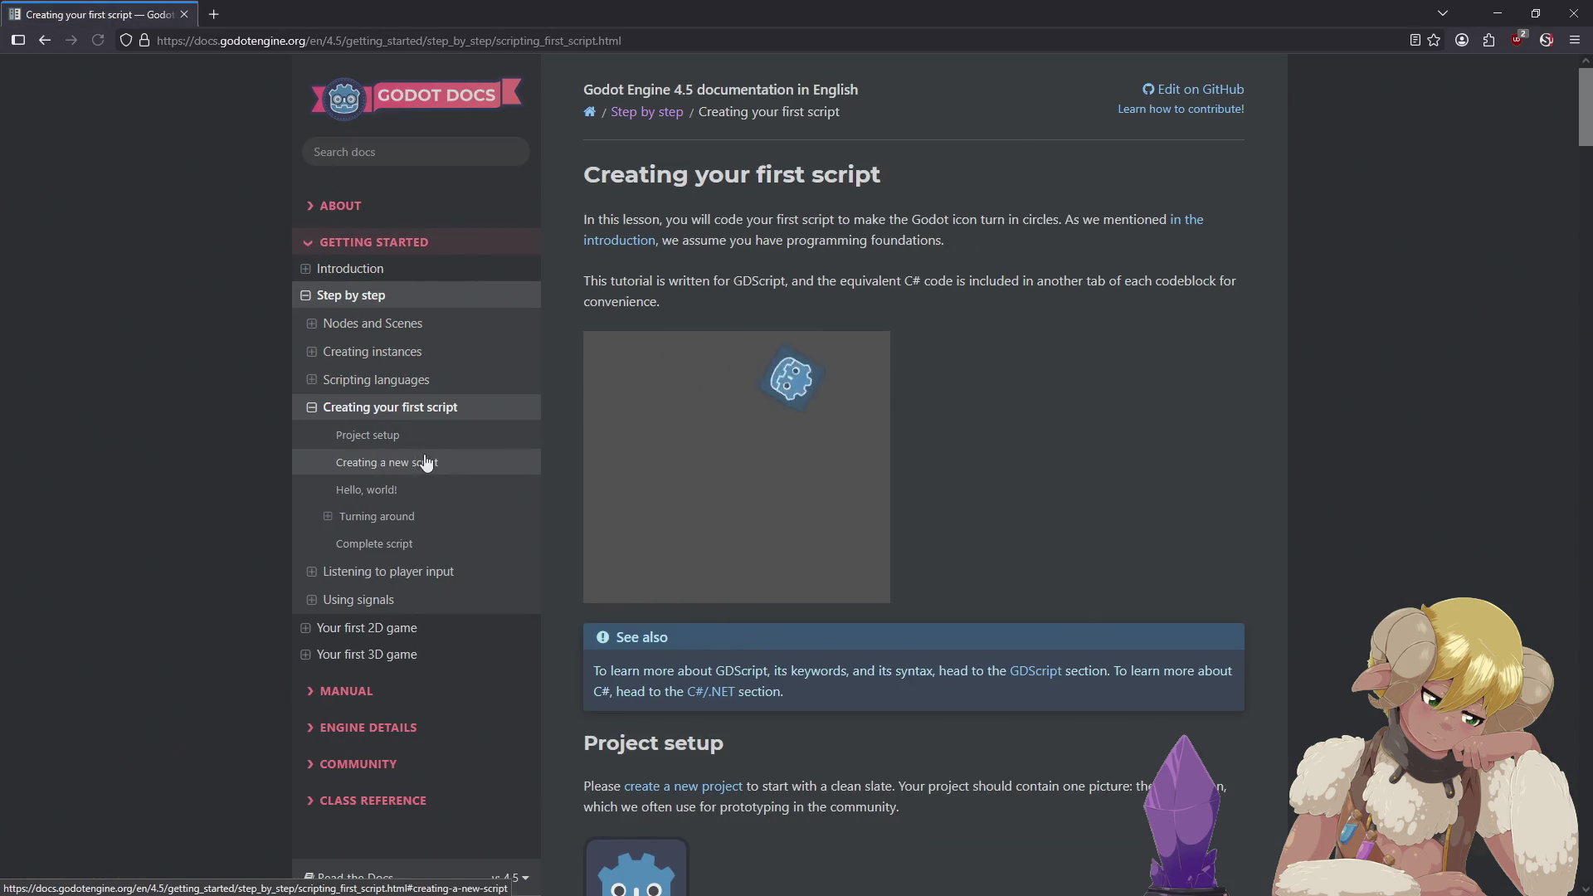
Go to Manual > Scripting > GDScript reference and jump to its Built-in types section
{"action": "scroll", "coordinate": [425, 452], "scroll_direction": "down", "scroll_amount": 1}
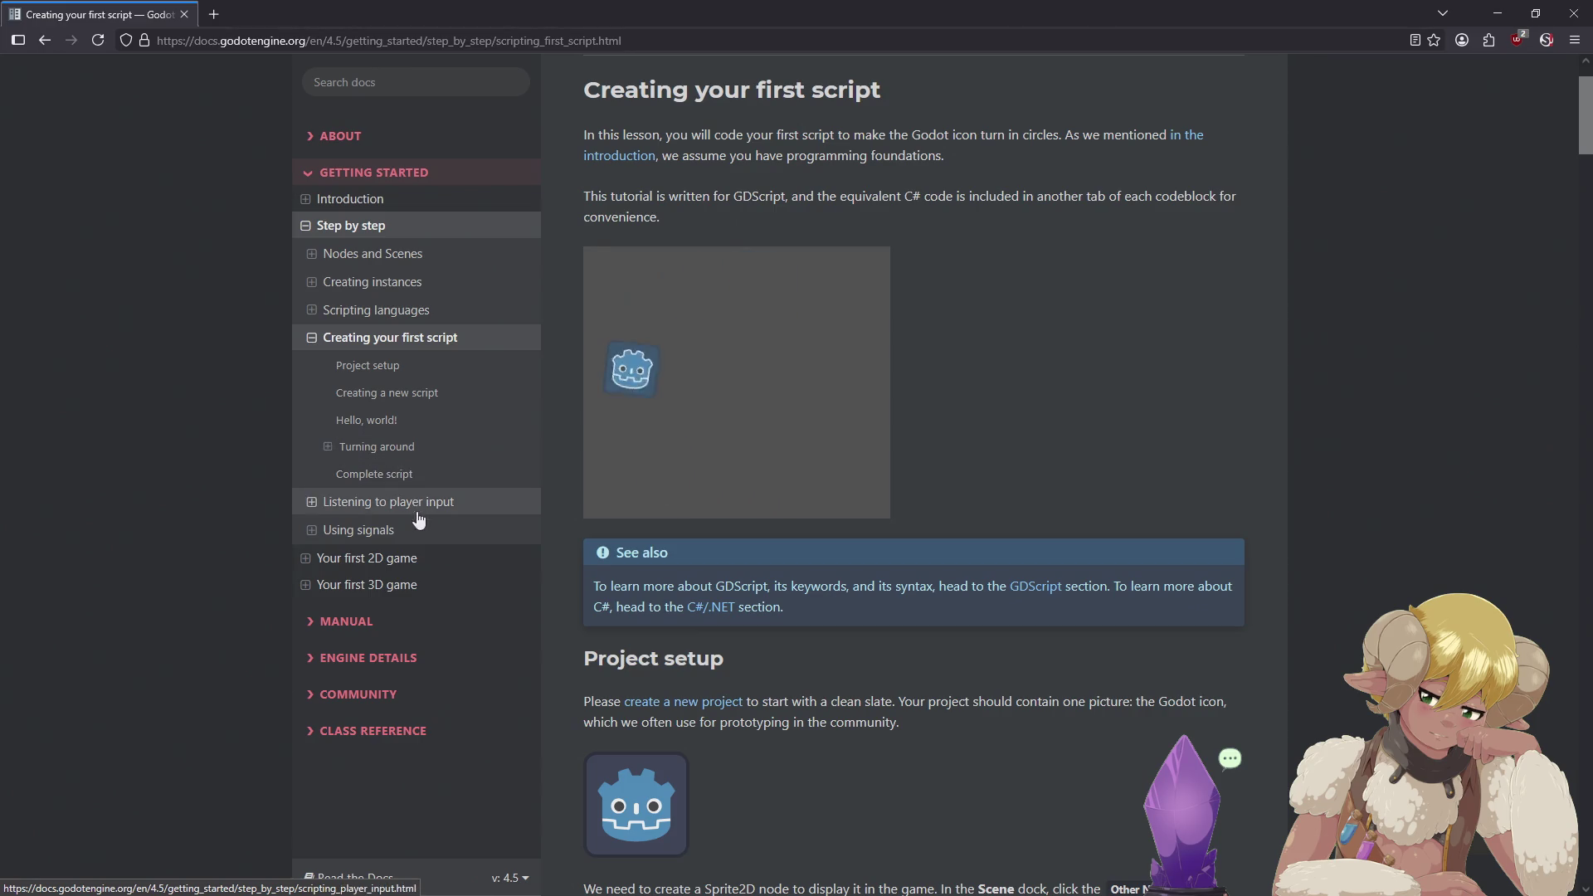
{"action": "left_click", "coordinate": [381, 620]}
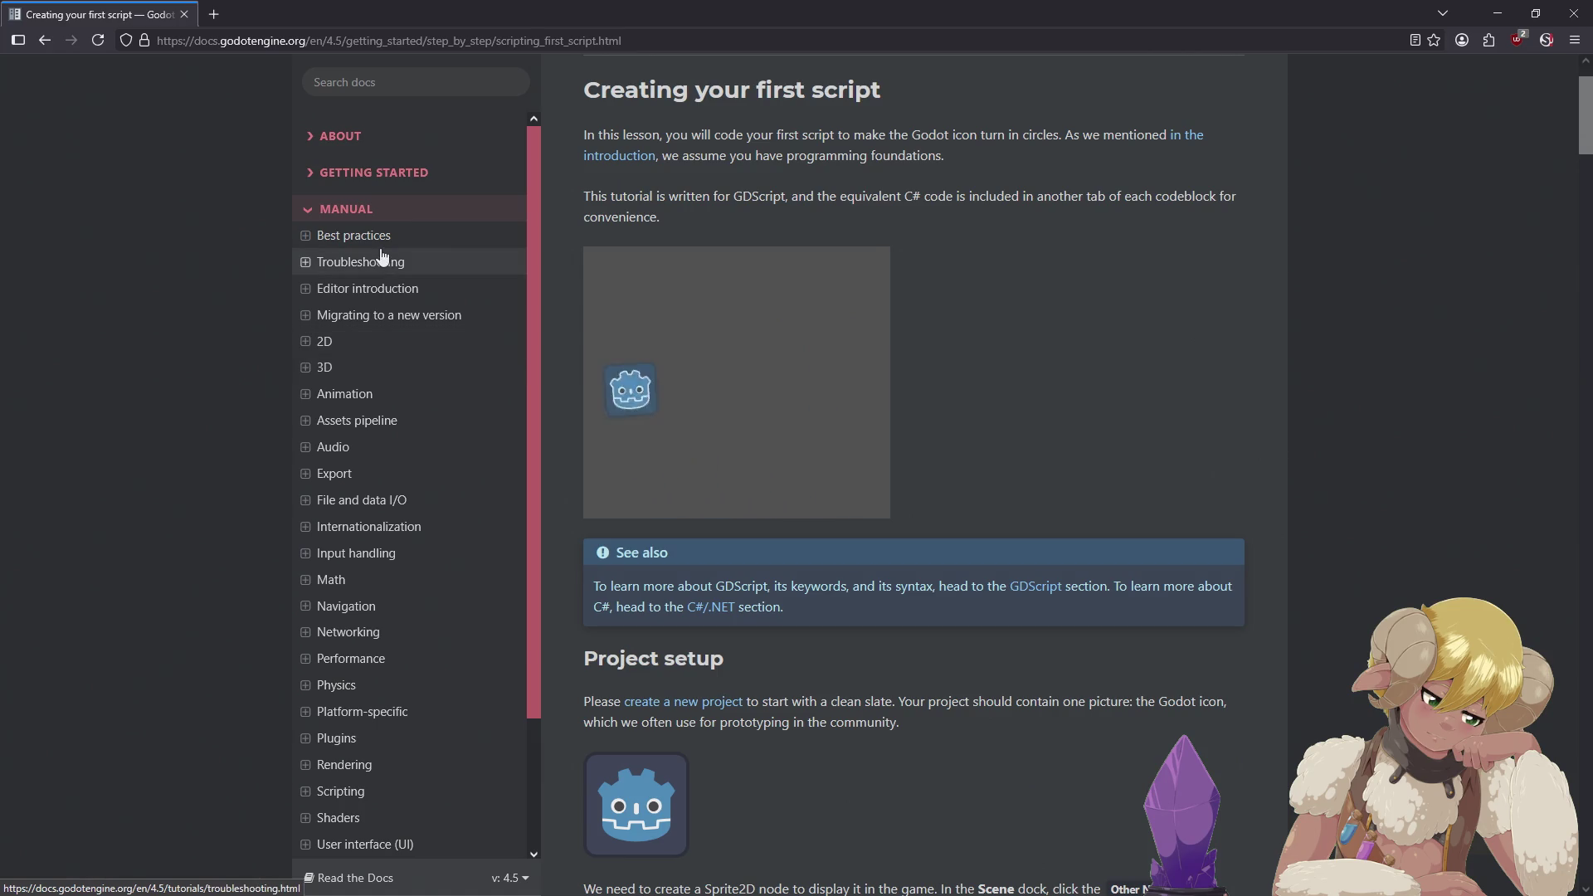
{"action": "scroll", "coordinate": [381, 274], "scroll_direction": "down", "scroll_amount": 3}
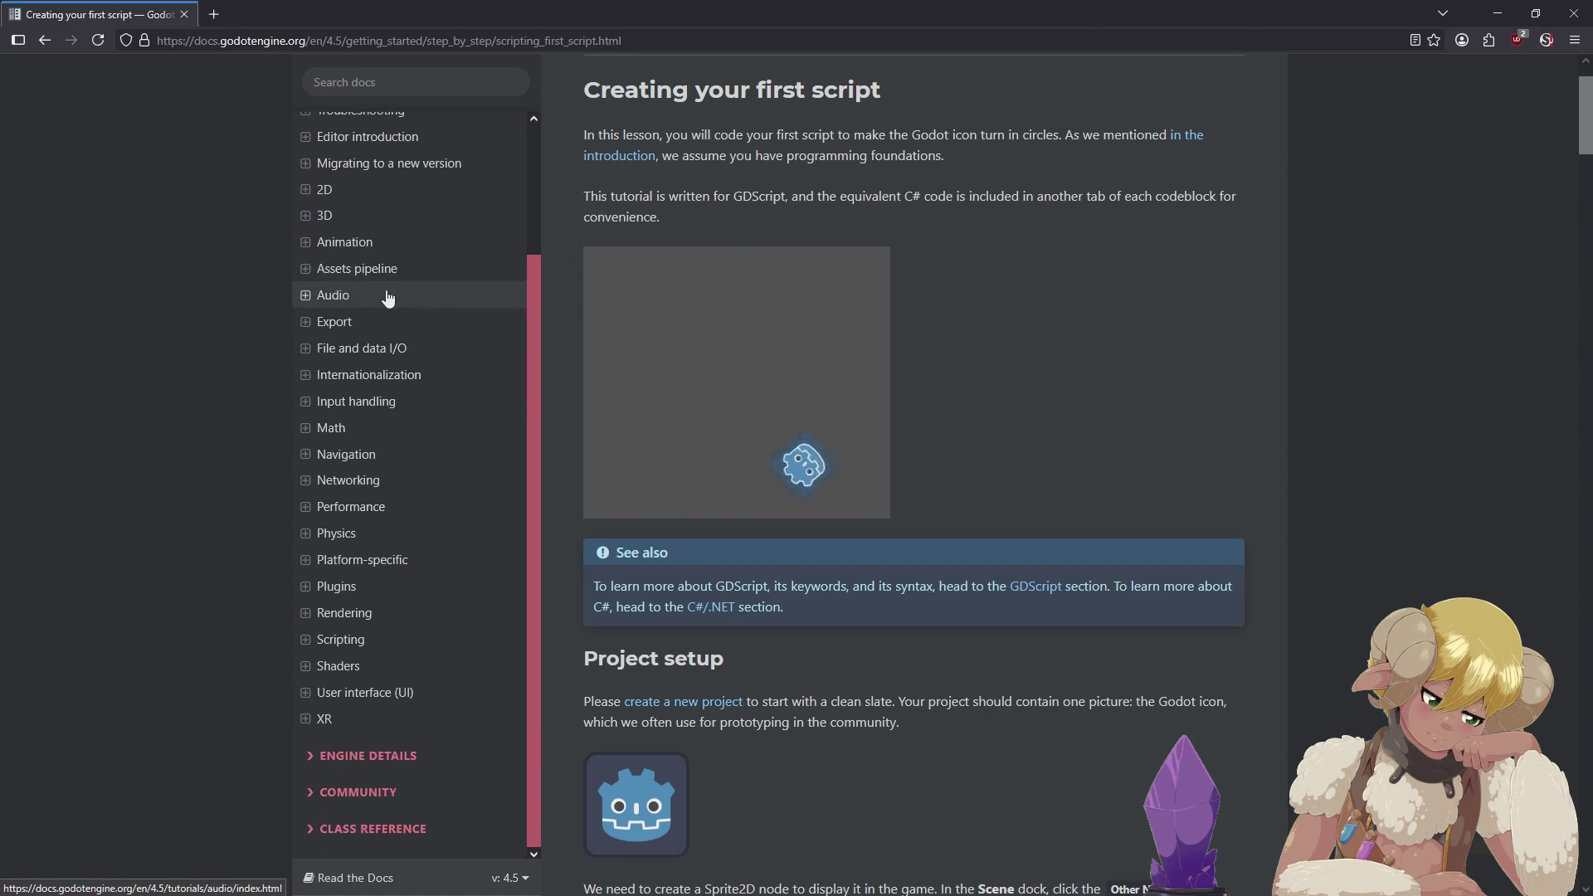
{"action": "left_click", "coordinate": [341, 641]}
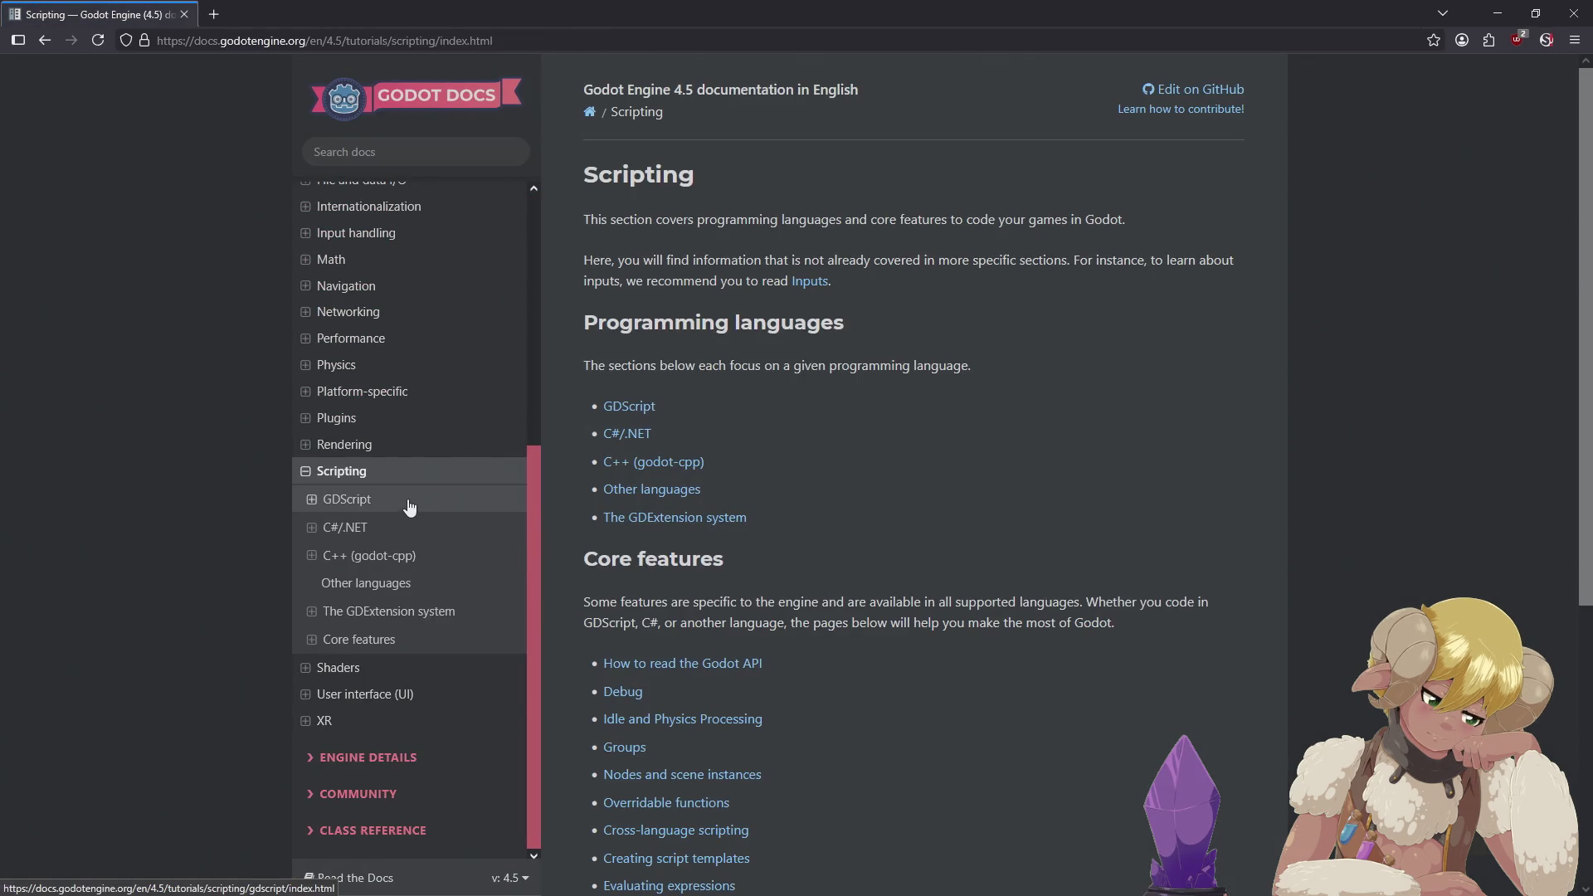
{"action": "left_click", "coordinate": [409, 500]}
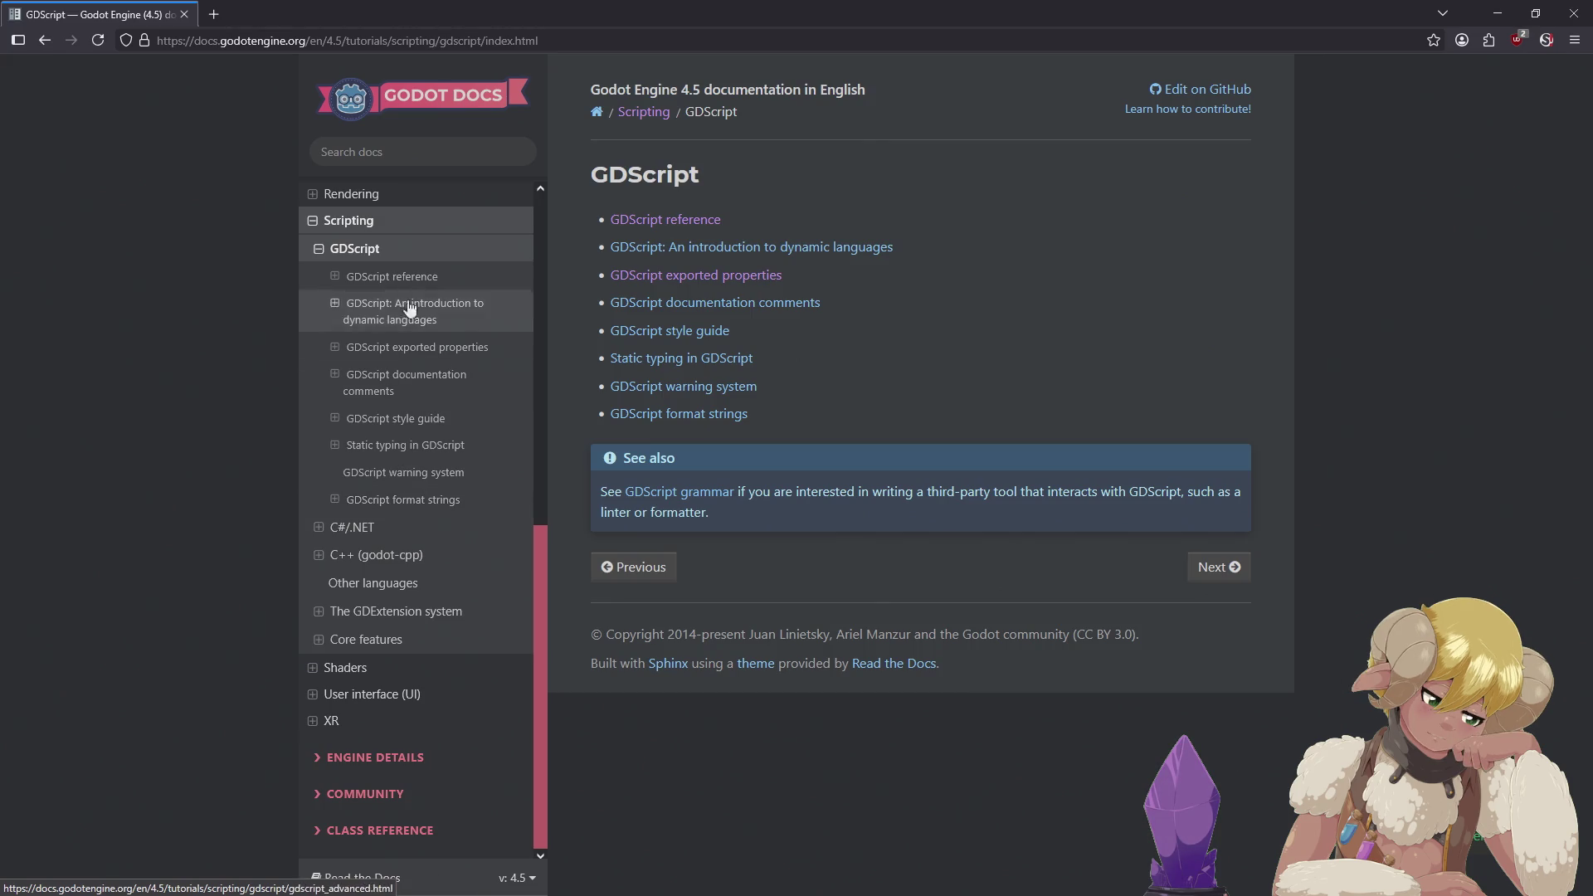
{"action": "left_click", "coordinate": [452, 275]}
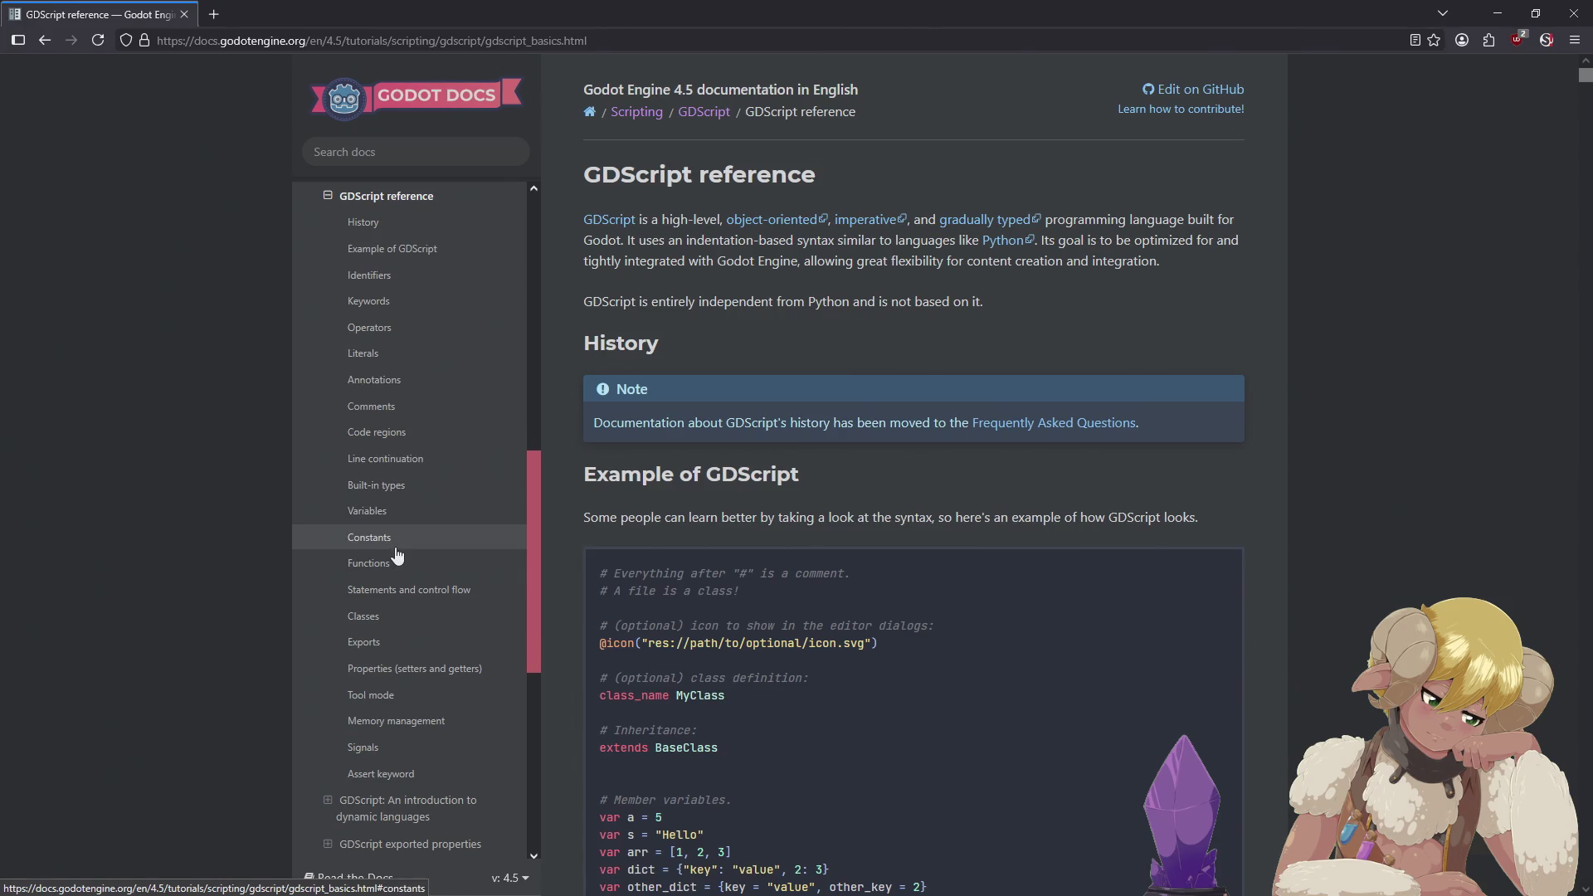
{"action": "left_click", "coordinate": [397, 491]}
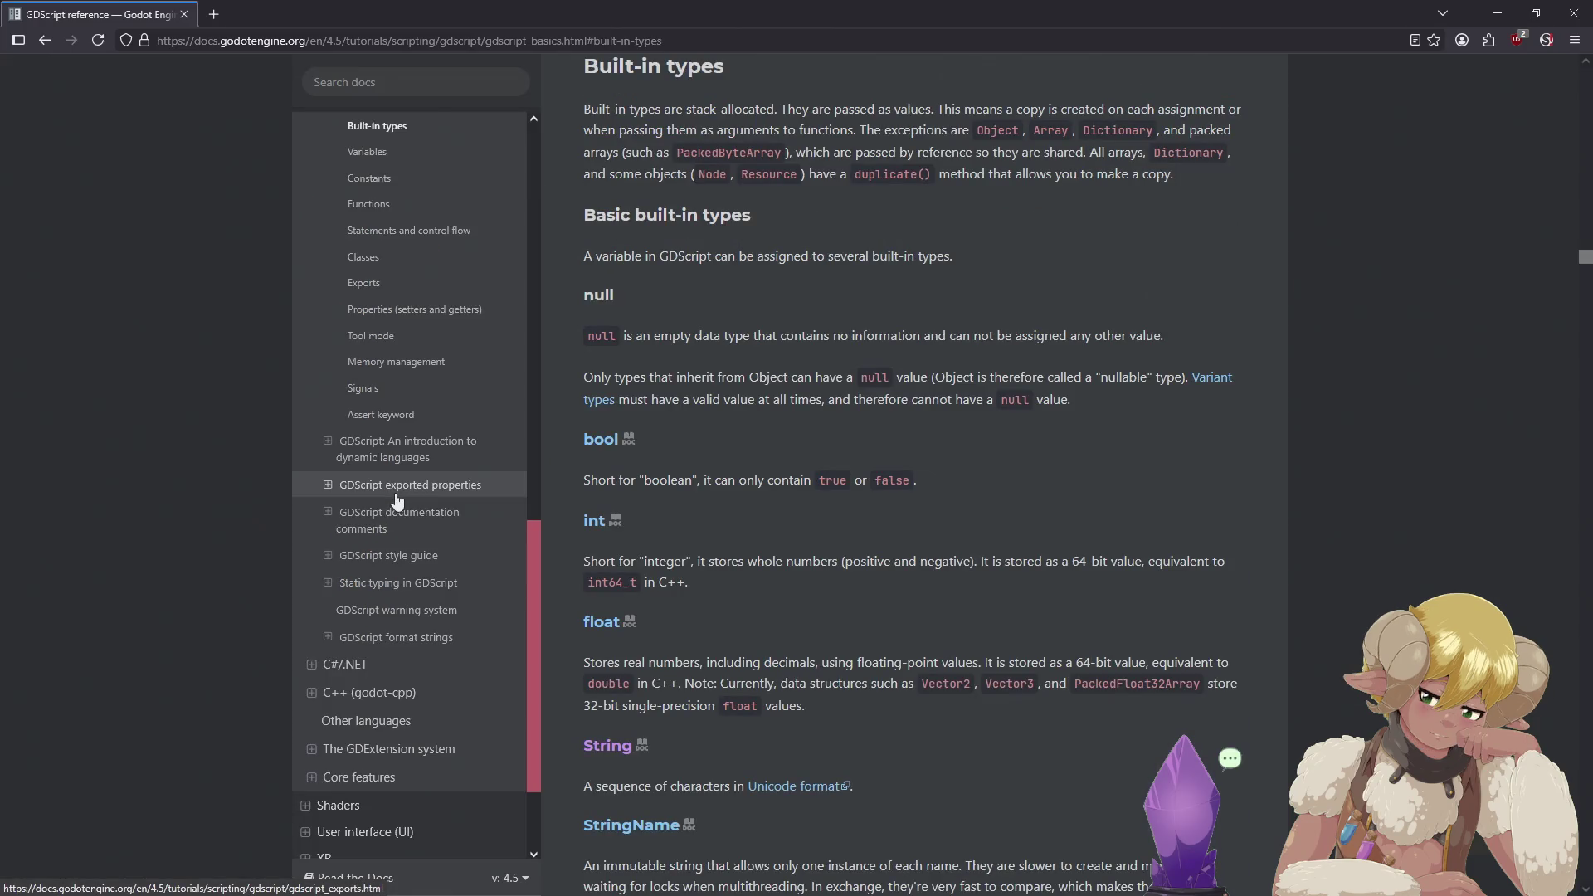
Scroll the GDScript reference from typed dictionaries through Variables to the Static variables example
{"action": "scroll", "coordinate": [899, 539], "scroll_direction": "down", "scroll_amount": 3}
{"action": "scroll", "coordinate": [899, 539], "scroll_direction": "down", "scroll_amount": 2}
{"action": "scroll", "coordinate": [898, 536], "scroll_direction": "up", "scroll_amount": 4}
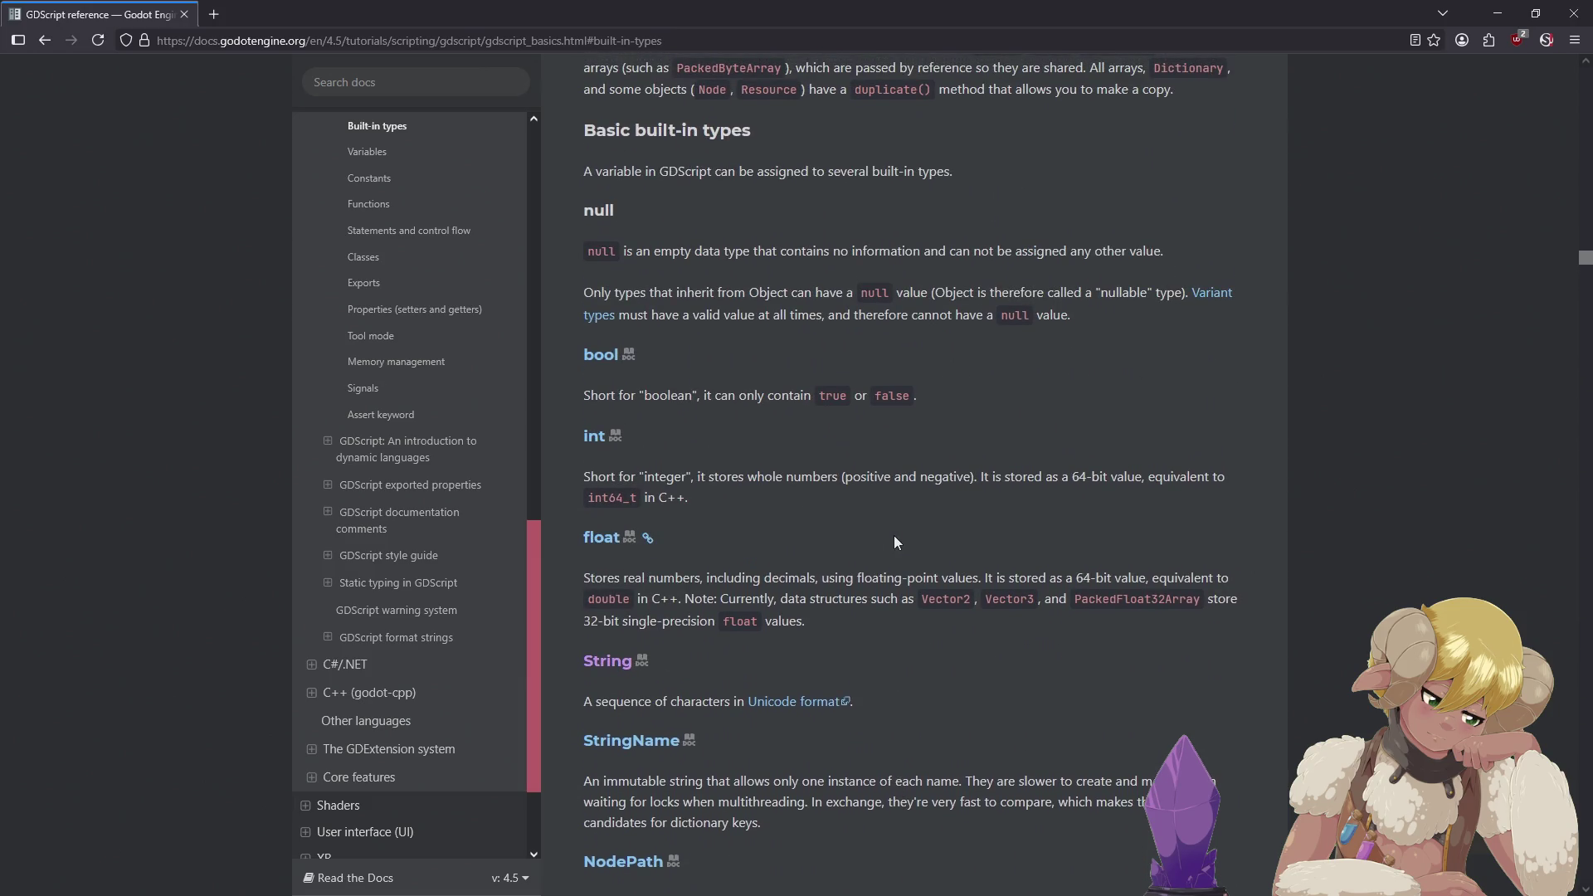
{"action": "scroll", "coordinate": [894, 535], "scroll_direction": "down", "scroll_amount": 10}
{"action": "scroll", "coordinate": [922, 531], "scroll_direction": "down", "scroll_amount": 9}
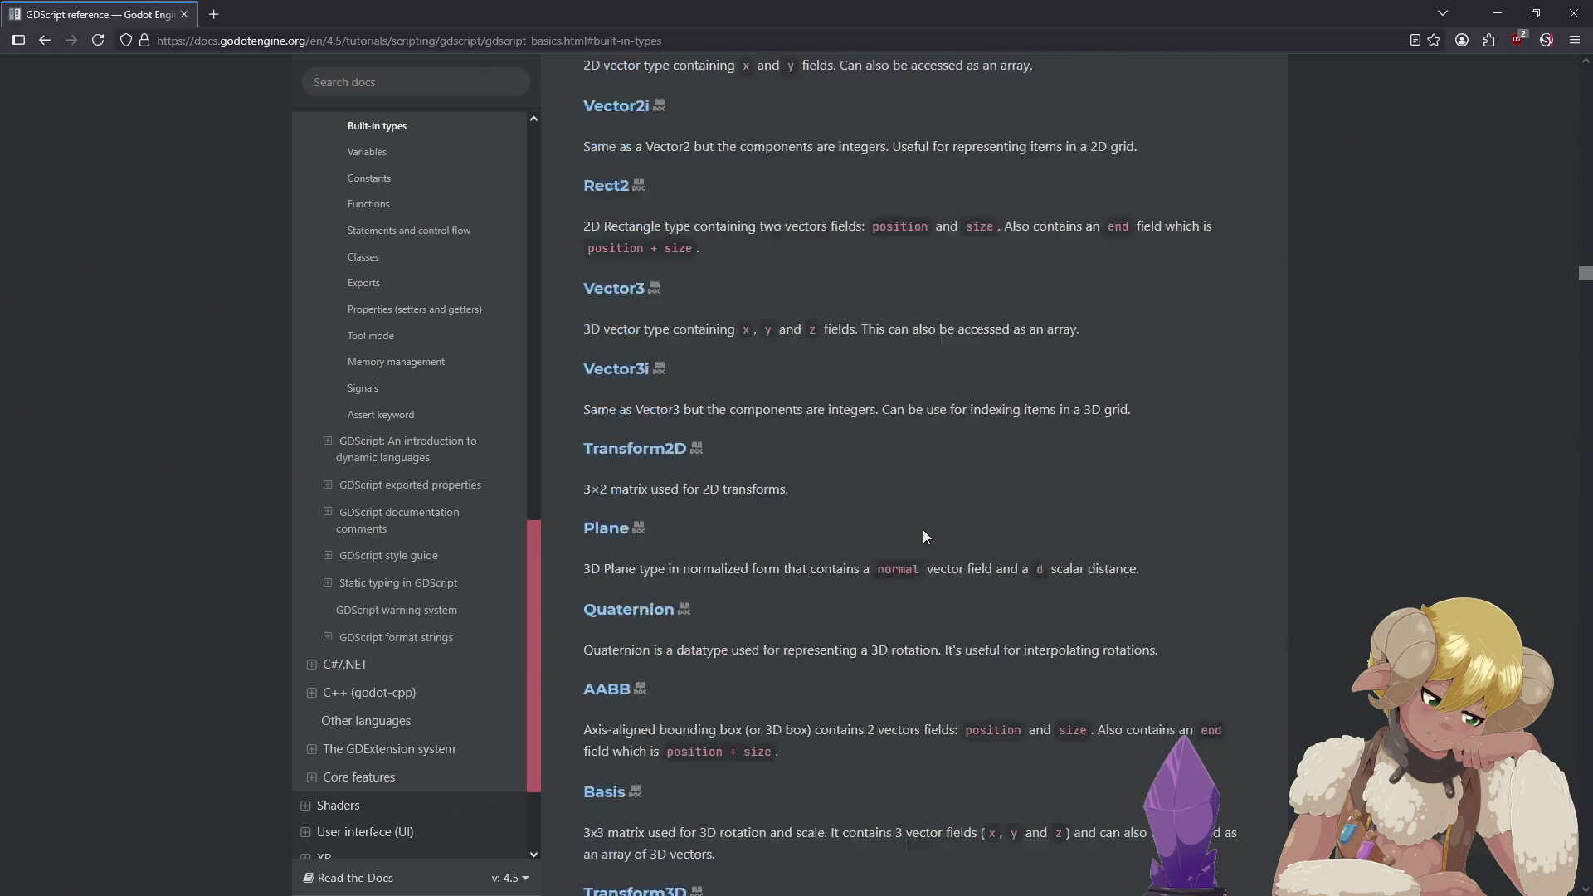
{"action": "scroll", "coordinate": [930, 526], "scroll_direction": "down", "scroll_amount": 4}
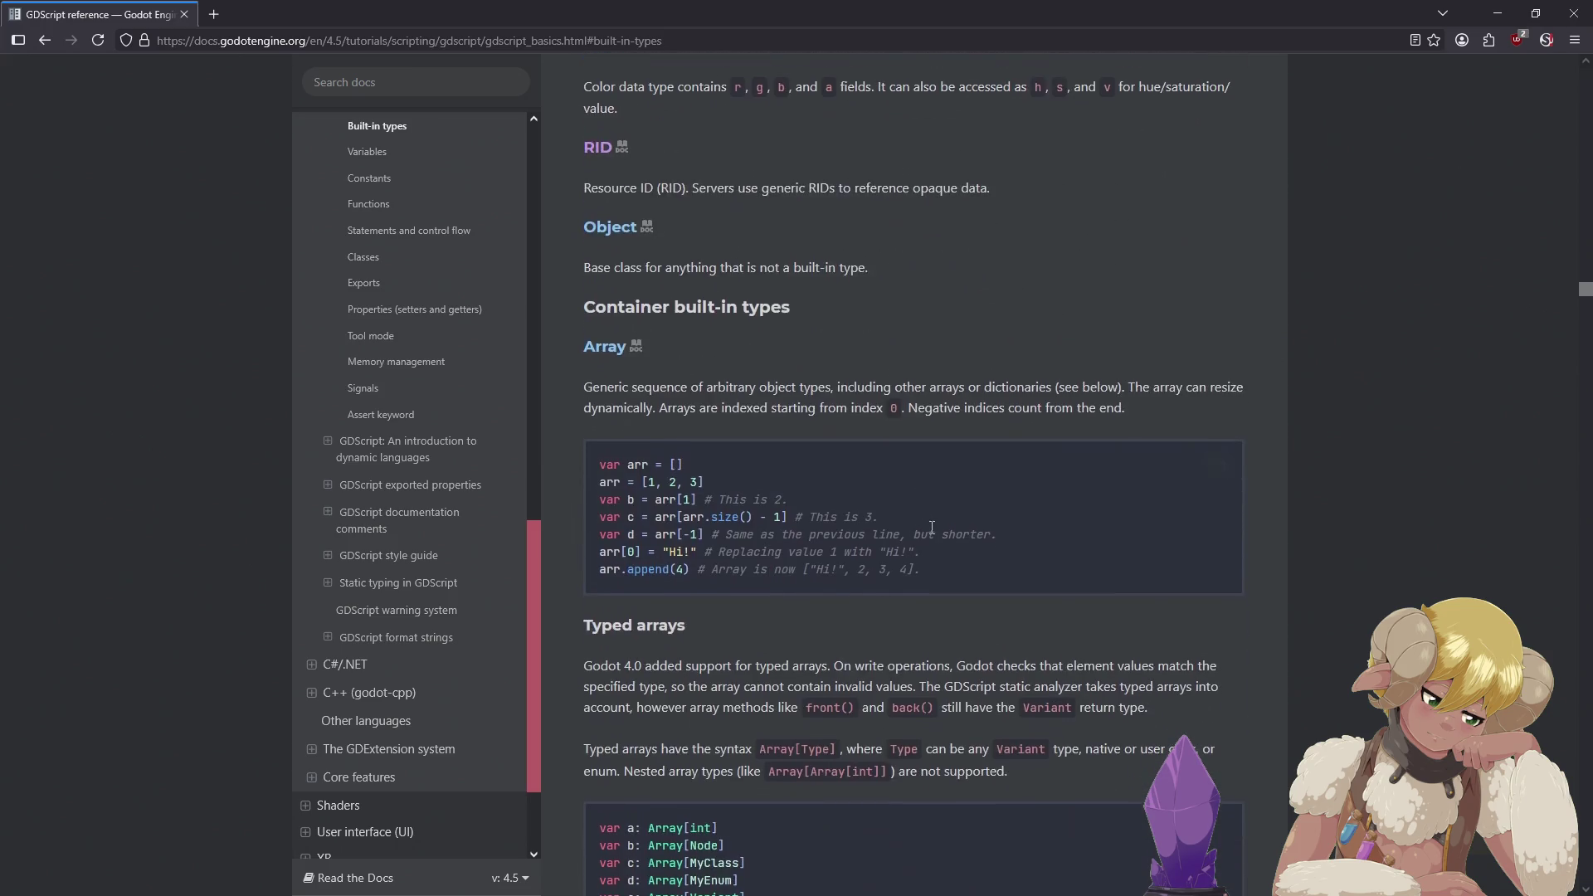
{"action": "scroll", "coordinate": [928, 527], "scroll_direction": "down", "scroll_amount": 3}
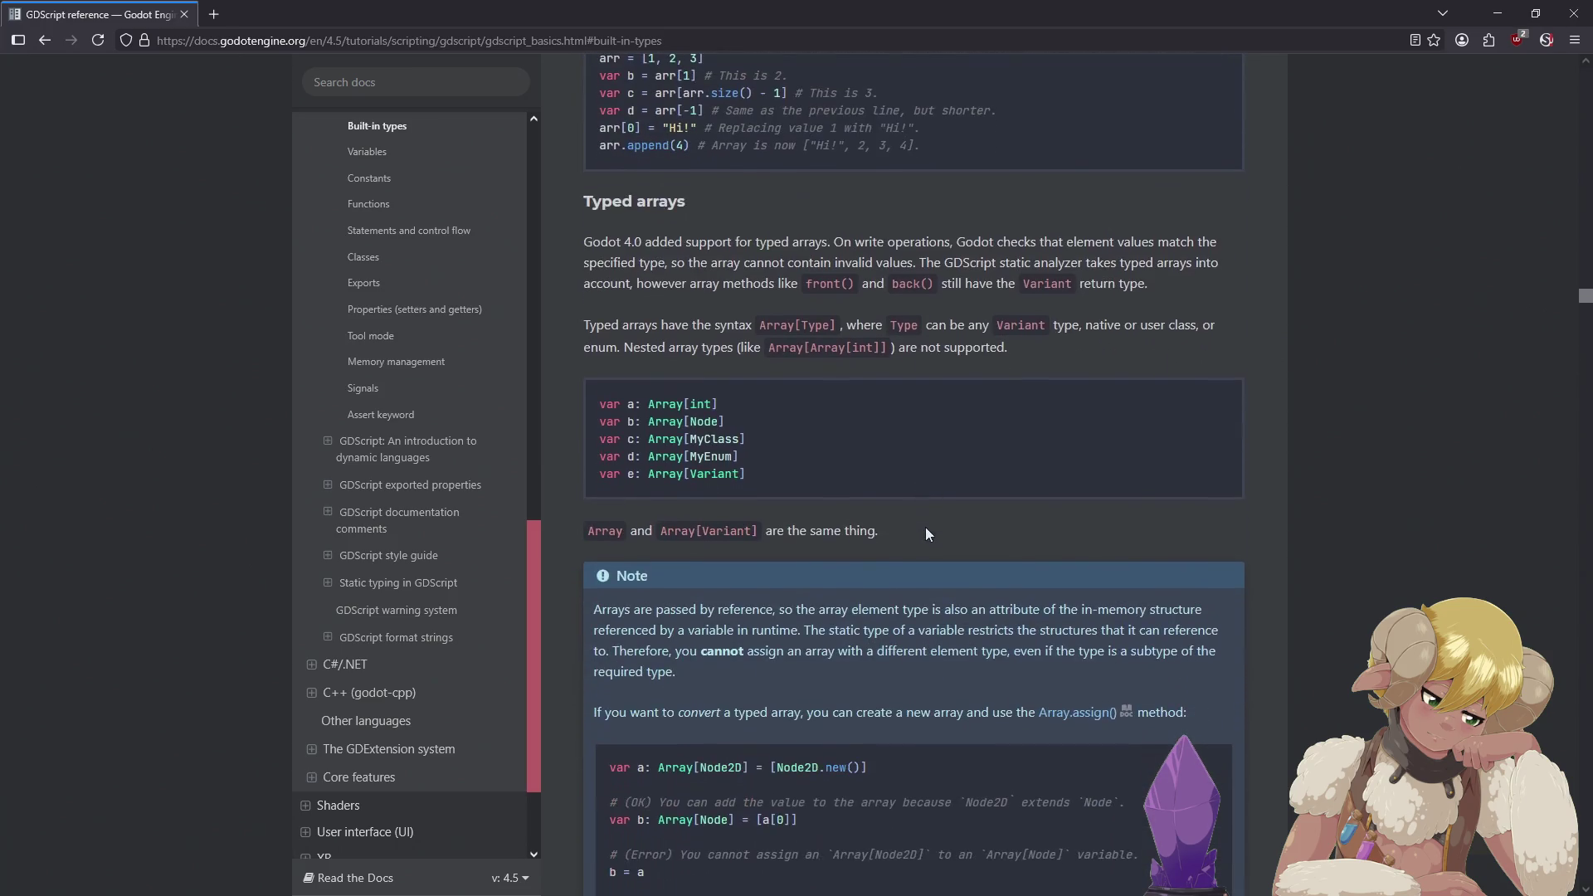
{"action": "scroll", "coordinate": [919, 526], "scroll_direction": "down", "scroll_amount": 6}
{"action": "scroll", "coordinate": [898, 539], "scroll_direction": "down", "scroll_amount": 8}
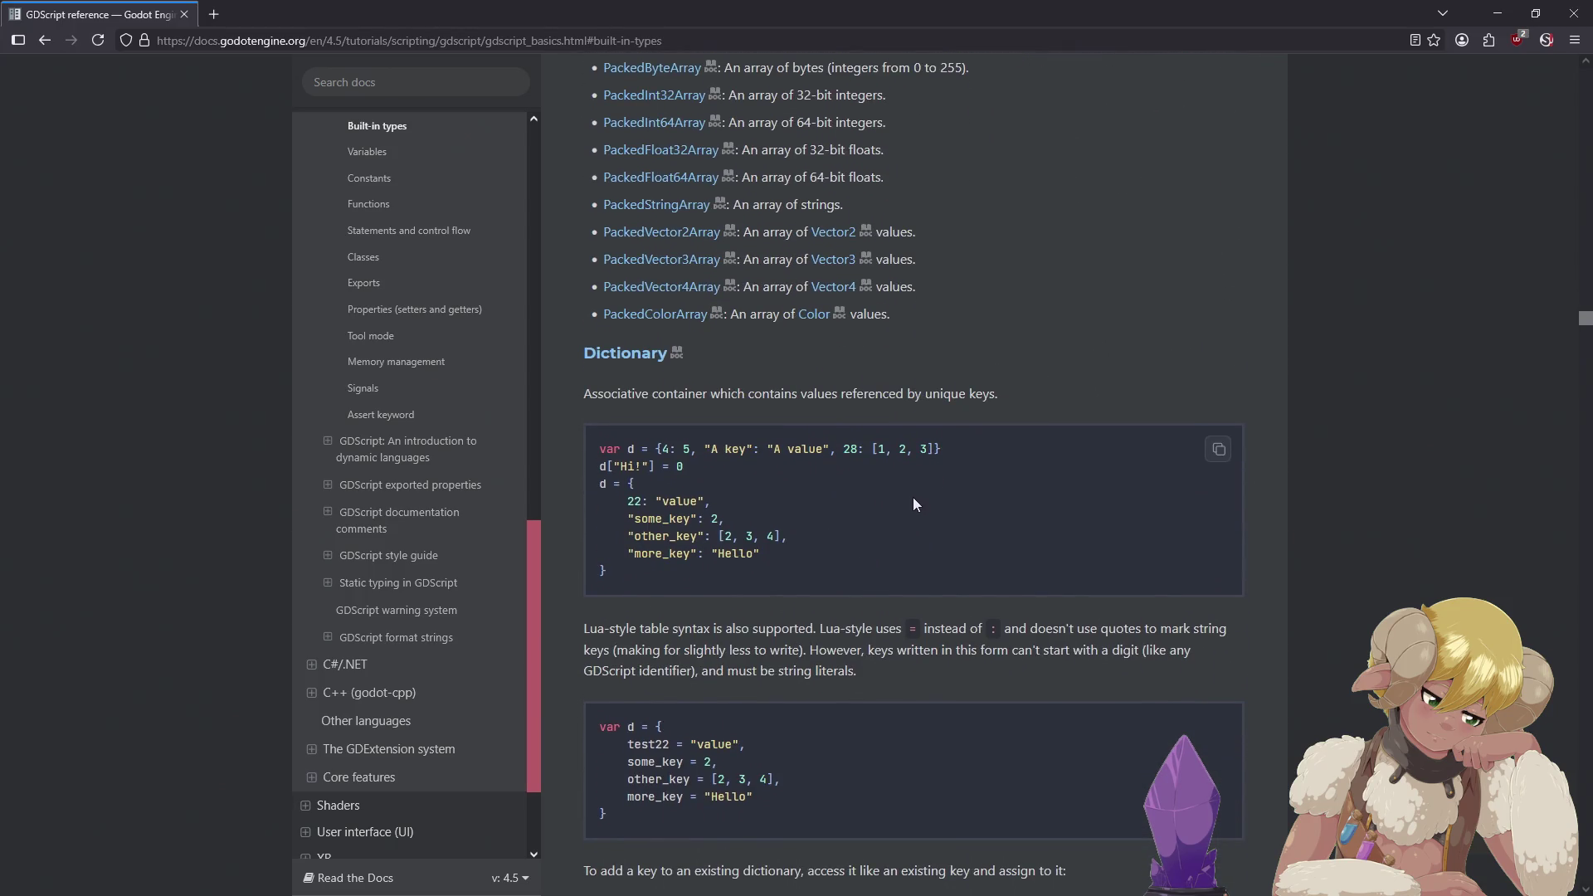
{"action": "scroll", "coordinate": [911, 502], "scroll_direction": "down", "scroll_amount": 15}
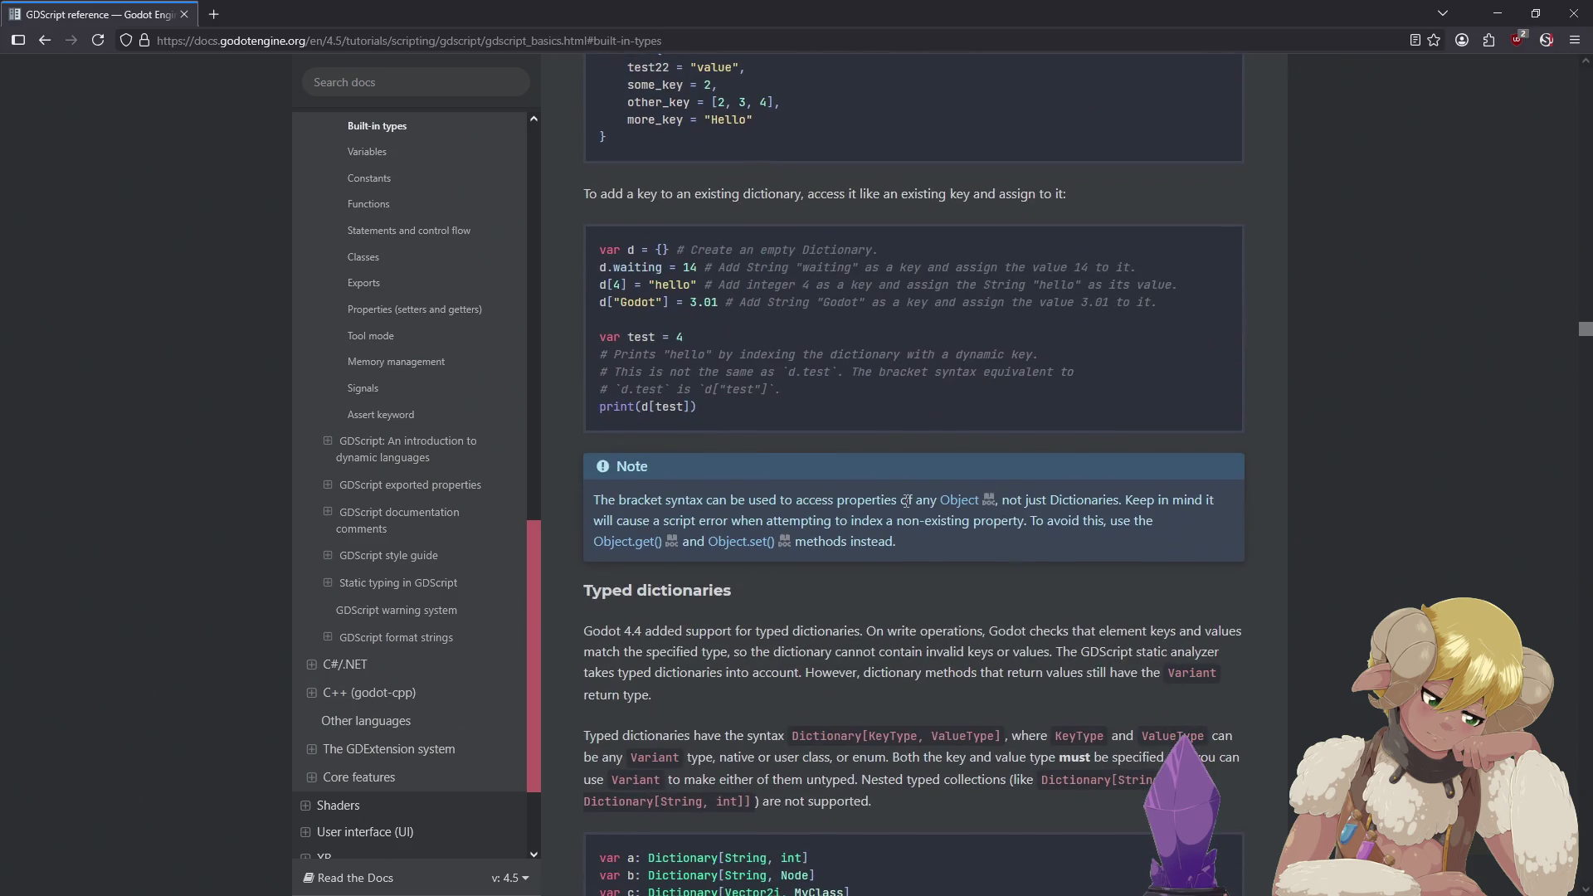
{"action": "scroll", "coordinate": [933, 493], "scroll_direction": "down", "scroll_amount": 4}
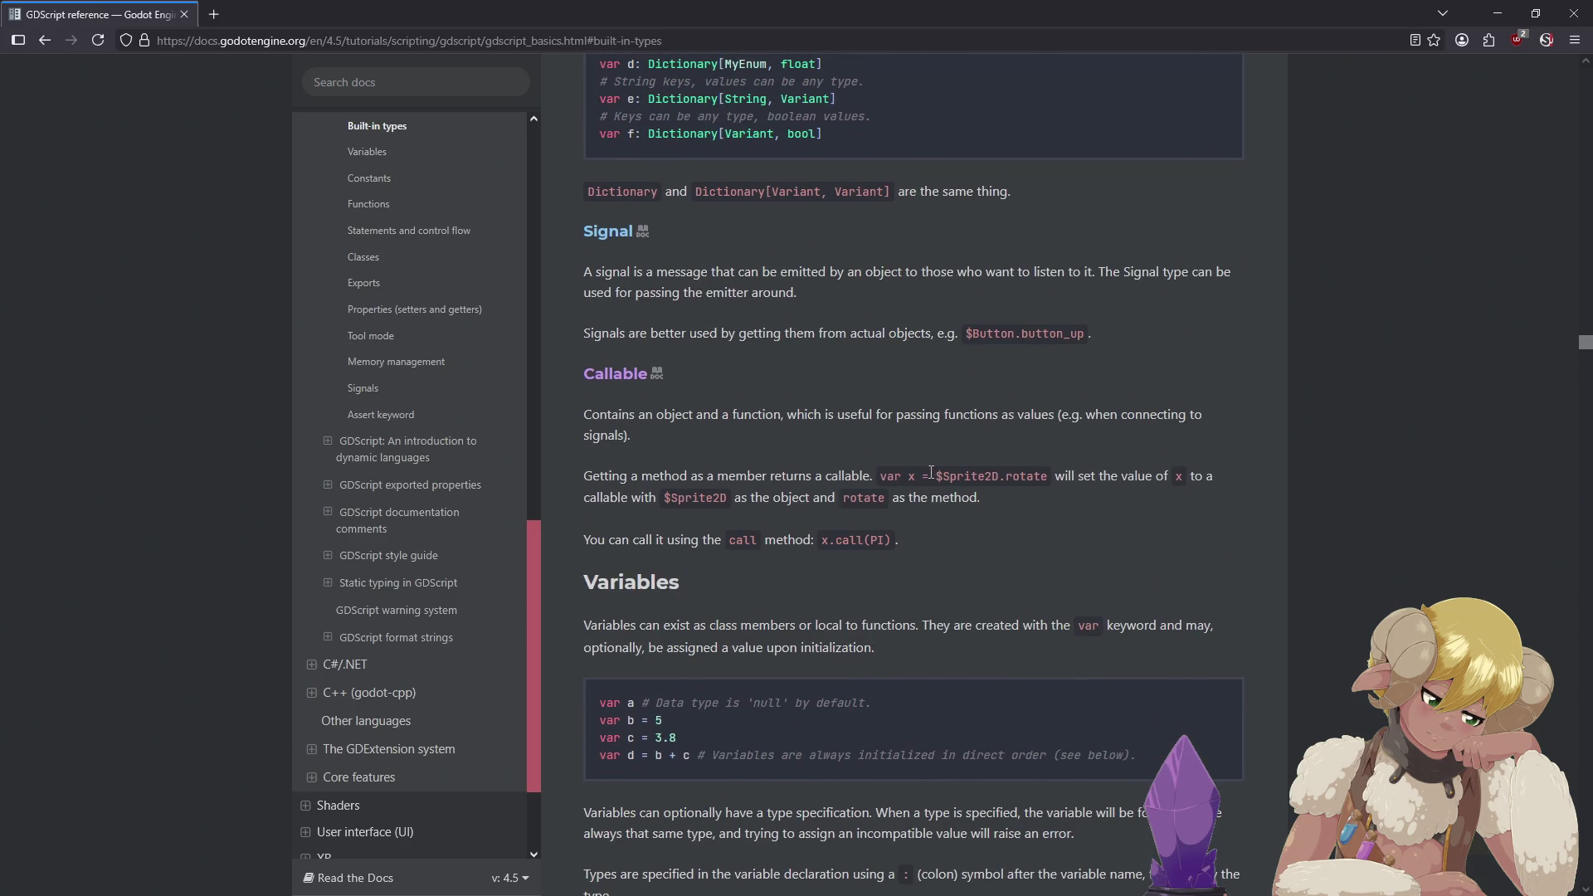
{"action": "scroll", "coordinate": [920, 479], "scroll_direction": "down", "scroll_amount": 6}
{"action": "scroll", "coordinate": [920, 474], "scroll_direction": "down", "scroll_amount": 3}
{"action": "scroll", "coordinate": [962, 439], "scroll_direction": "down", "scroll_amount": 4}
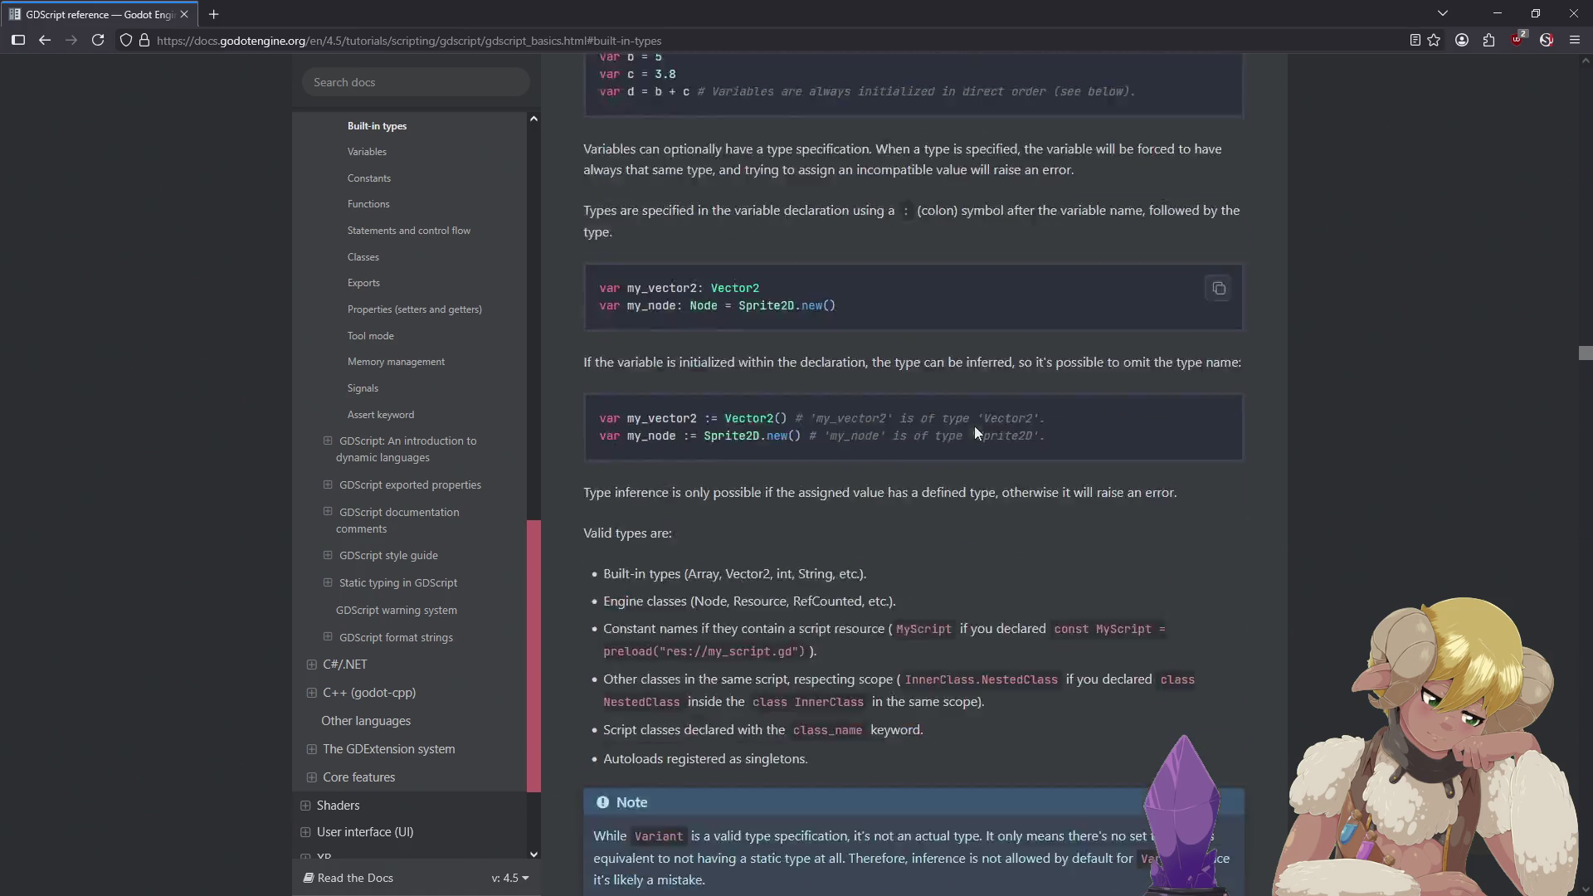
{"action": "scroll", "coordinate": [896, 415], "scroll_direction": "down", "scroll_amount": 15}
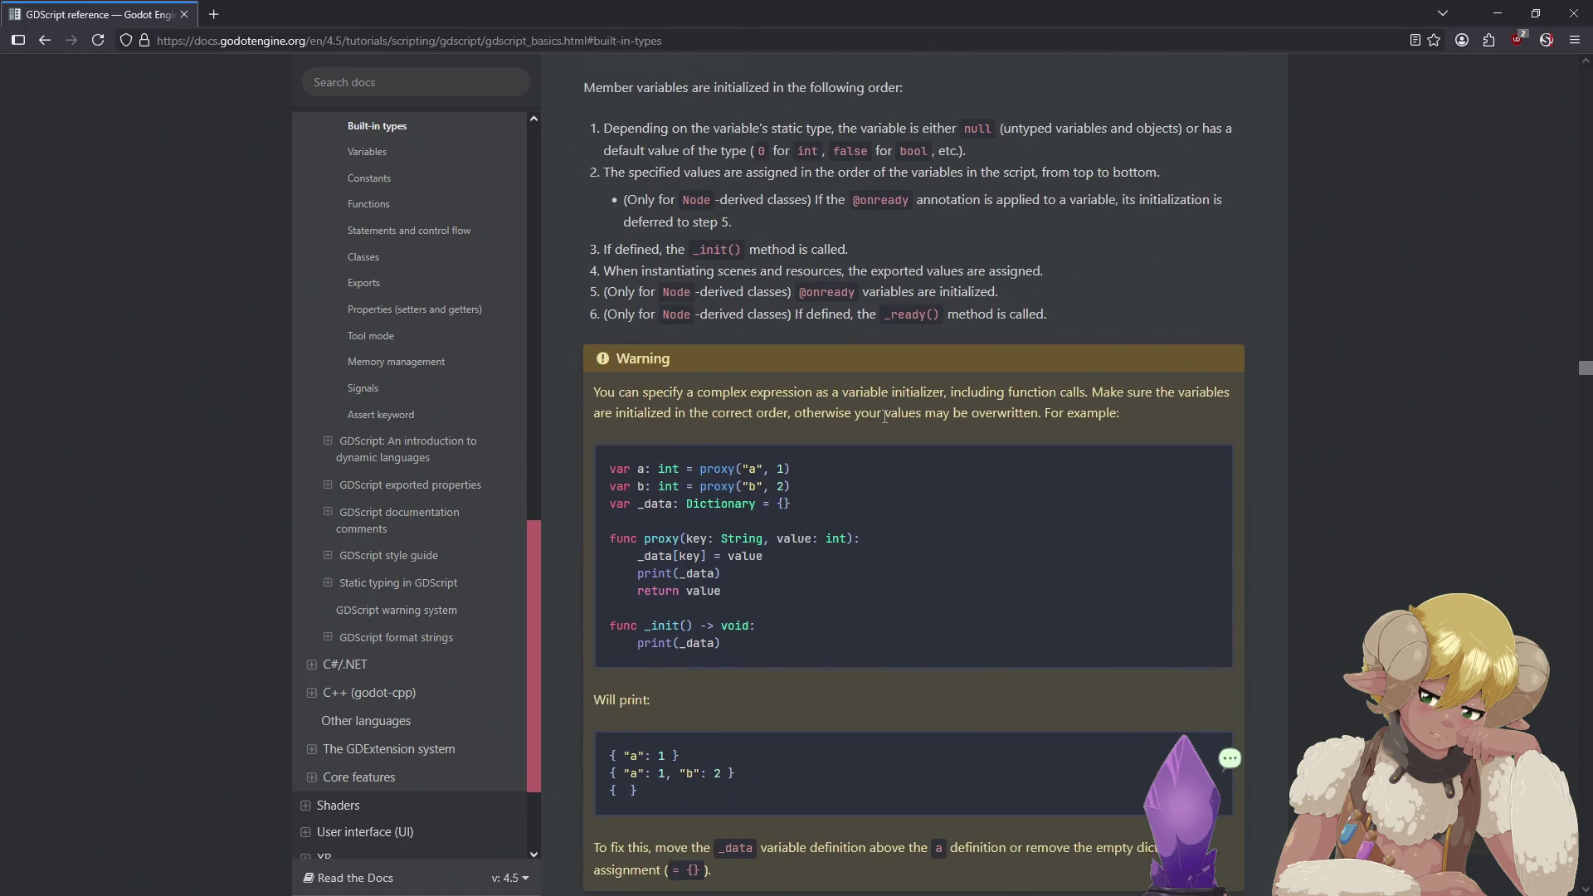
{"action": "scroll", "coordinate": [881, 415], "scroll_direction": "down", "scroll_amount": 2}
{"action": "scroll", "coordinate": [881, 415], "scroll_direction": "down", "scroll_amount": 6}
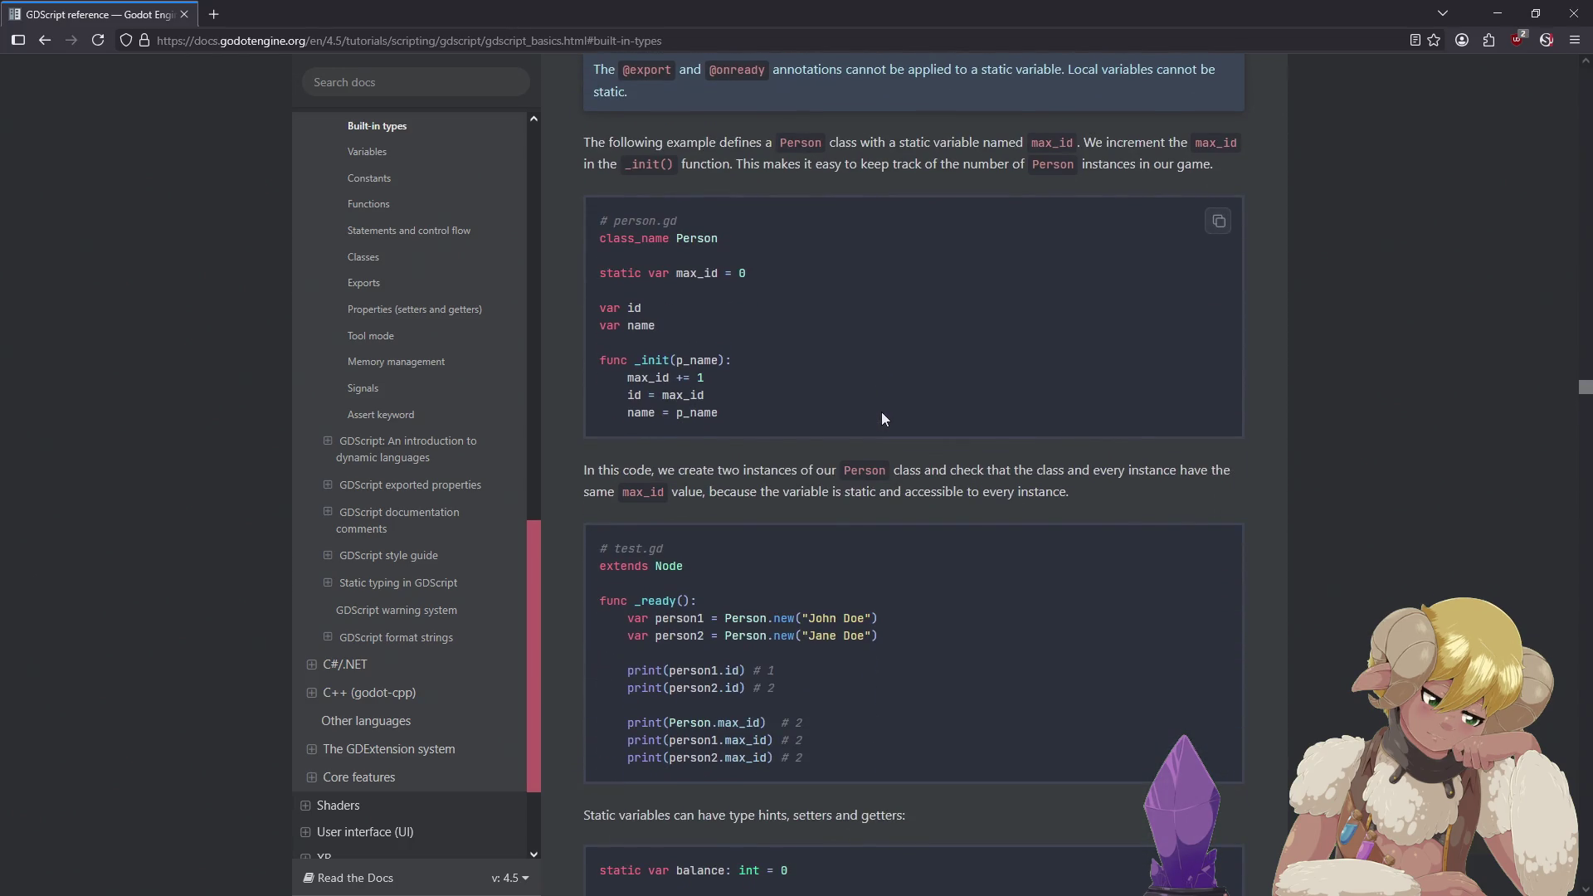
{"action": "scroll", "coordinate": [882, 418], "scroll_direction": "up", "scroll_amount": 7}
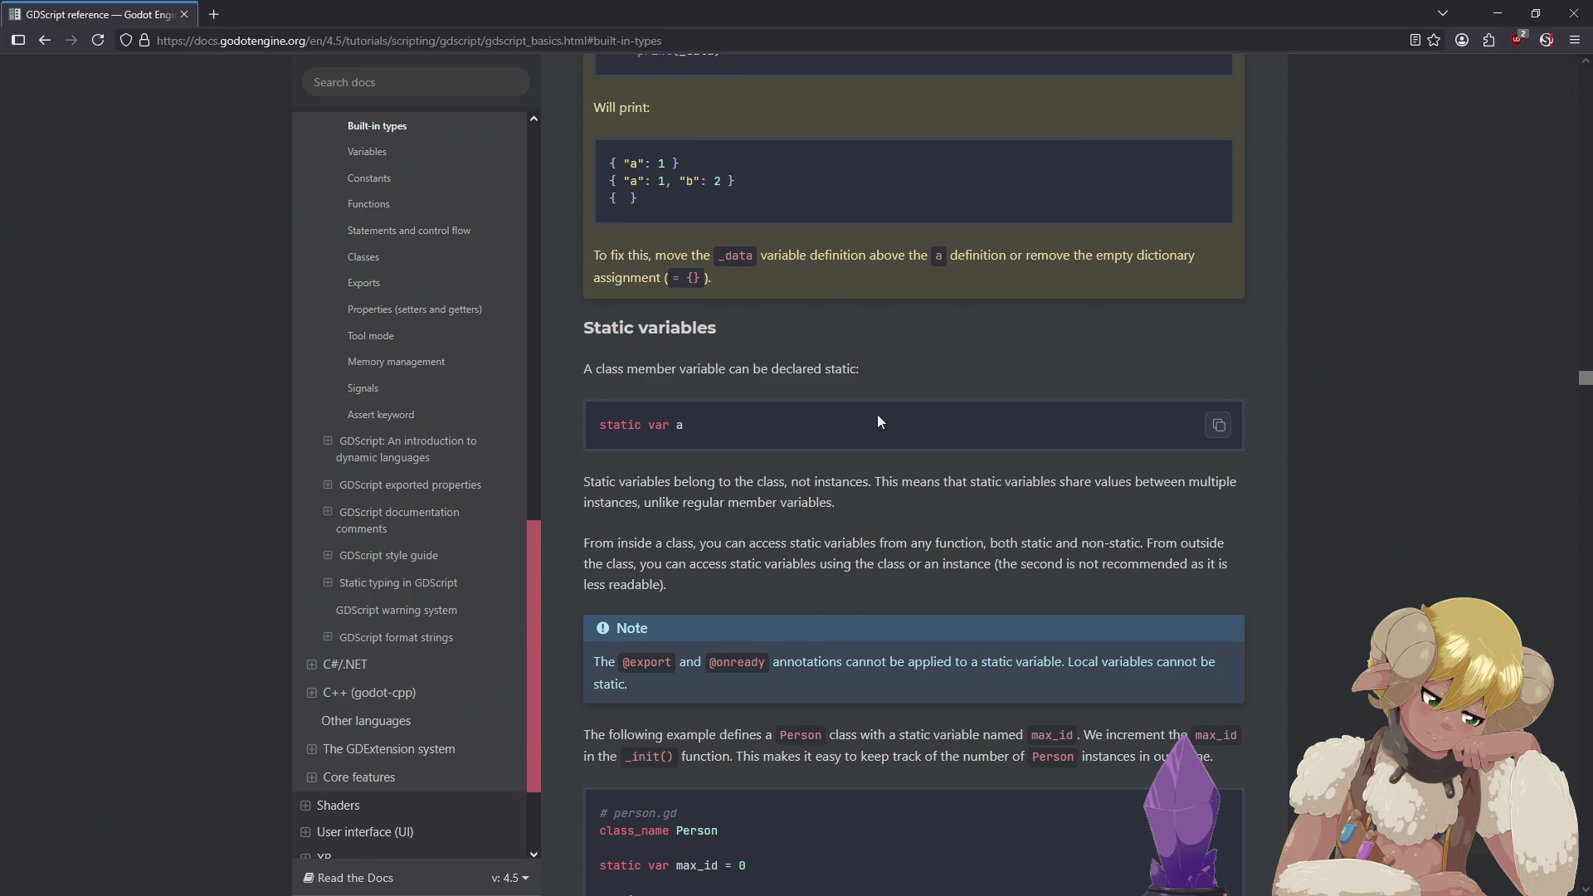
Read the Casting, Constants and Enums docs, then return to class_card.gd showing the enum error
{"action": "scroll", "coordinate": [878, 419], "scroll_direction": "down", "scroll_amount": 3}
{"action": "scroll", "coordinate": [878, 414], "scroll_direction": "down", "scroll_amount": 3}
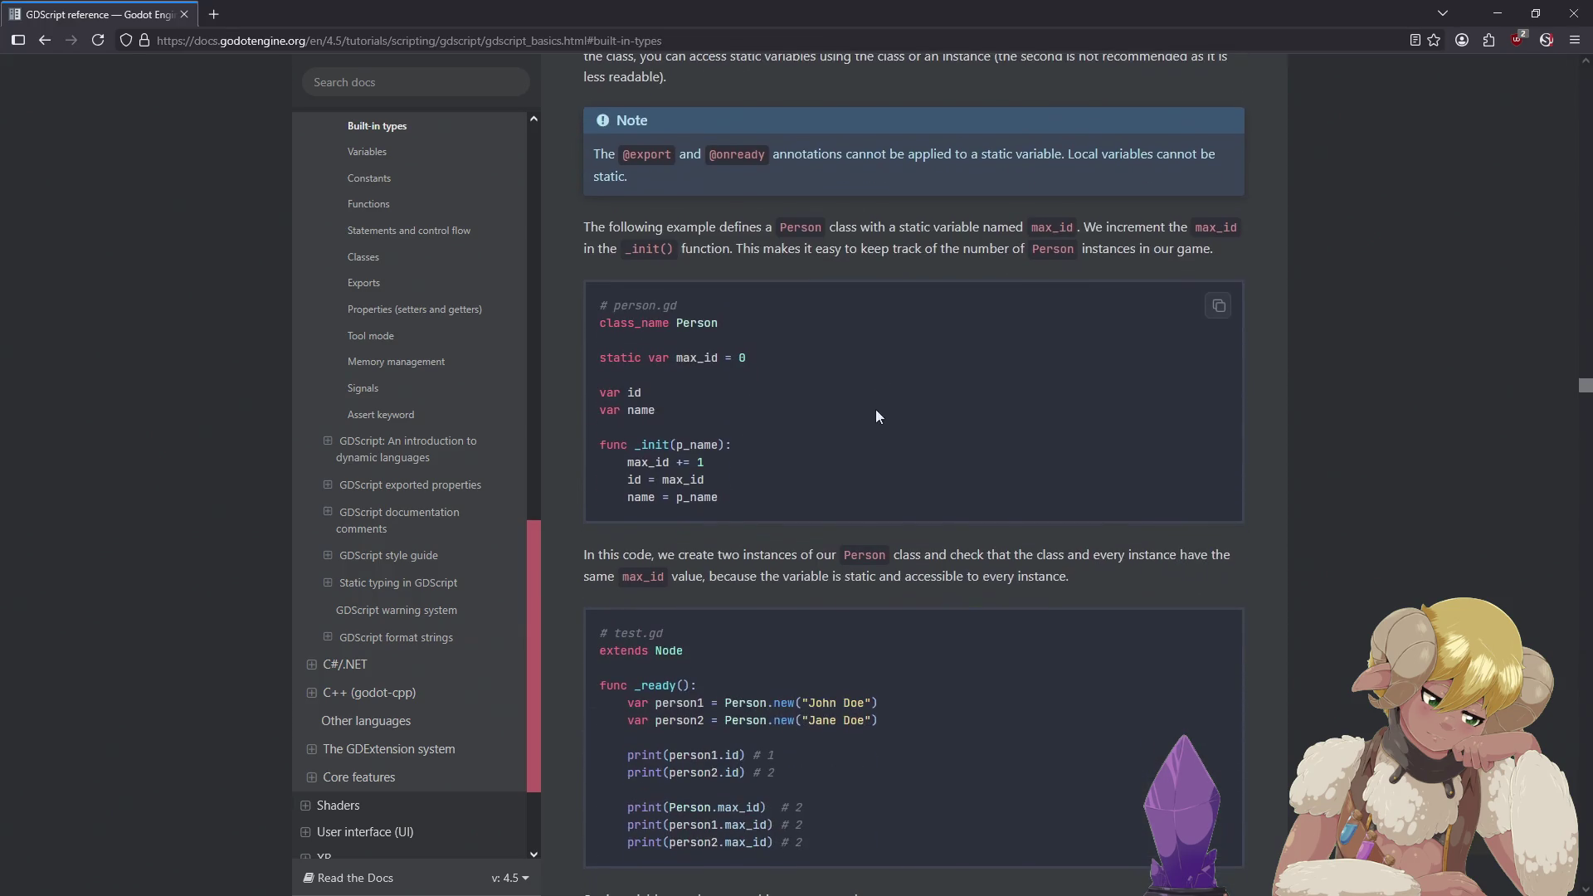
{"action": "scroll", "coordinate": [870, 411], "scroll_direction": "down", "scroll_amount": 4}
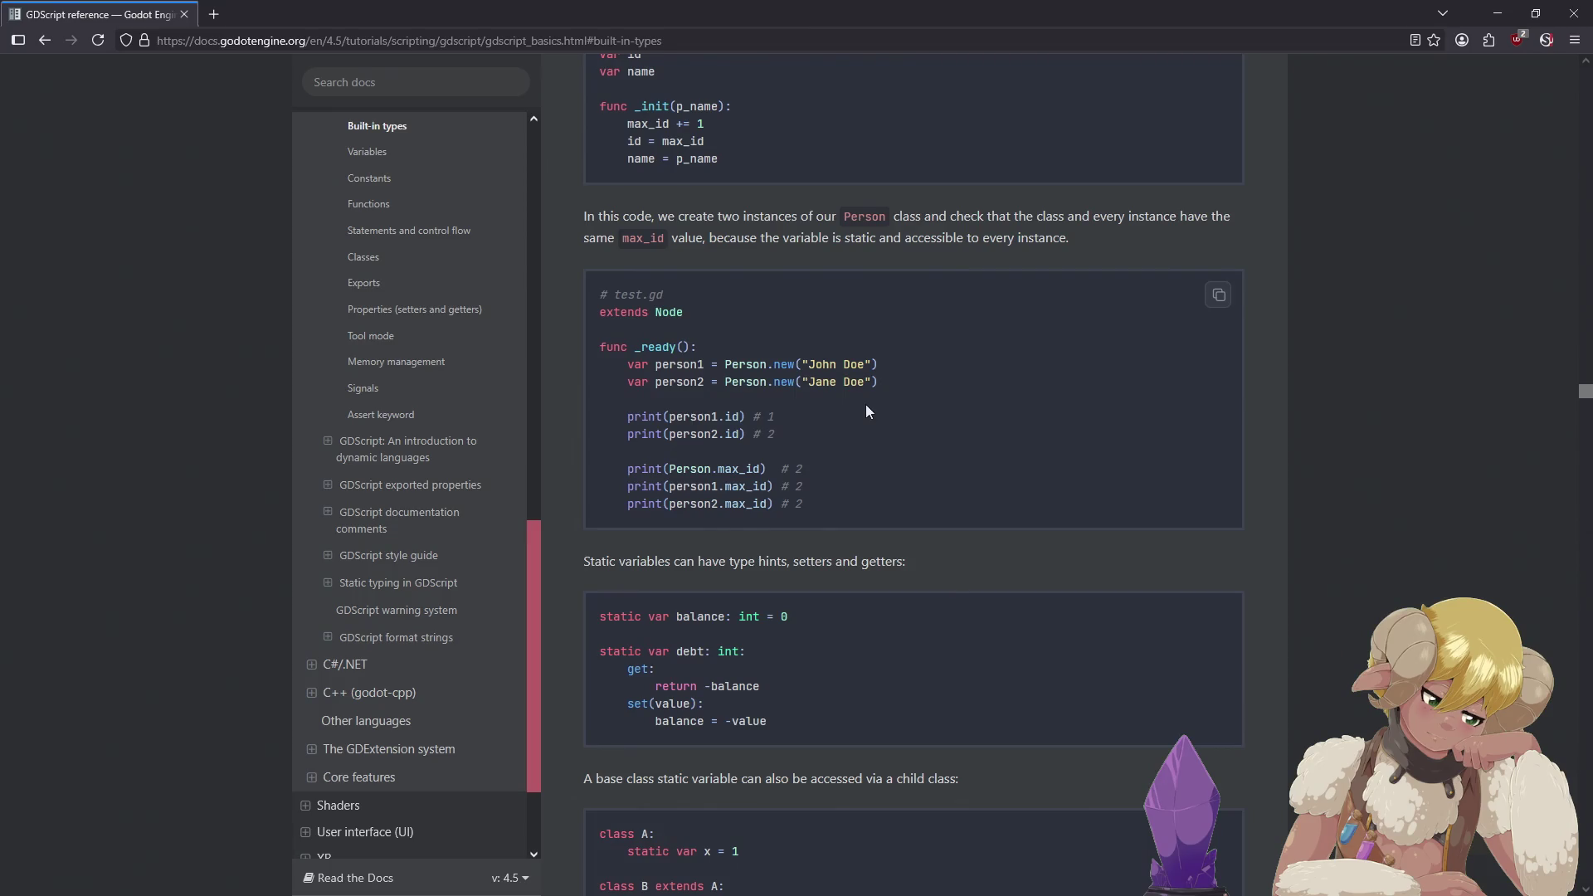
{"action": "scroll", "coordinate": [866, 409], "scroll_direction": "down", "scroll_amount": 7}
{"action": "scroll", "coordinate": [864, 401], "scroll_direction": "down", "scroll_amount": 10}
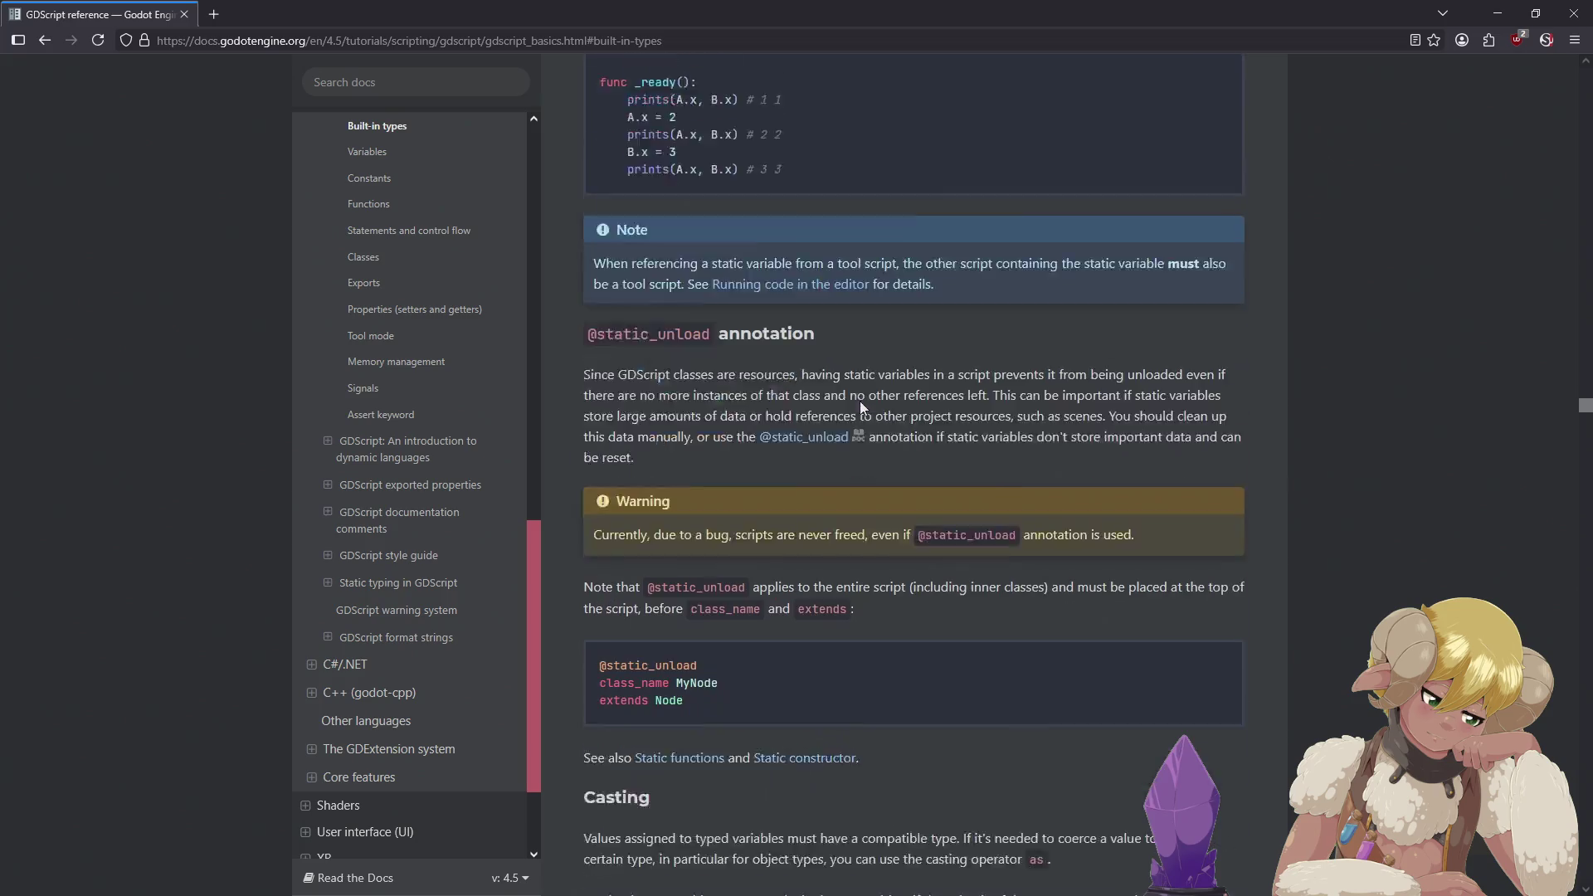
{"action": "scroll", "coordinate": [852, 401], "scroll_direction": "down", "scroll_amount": 6}
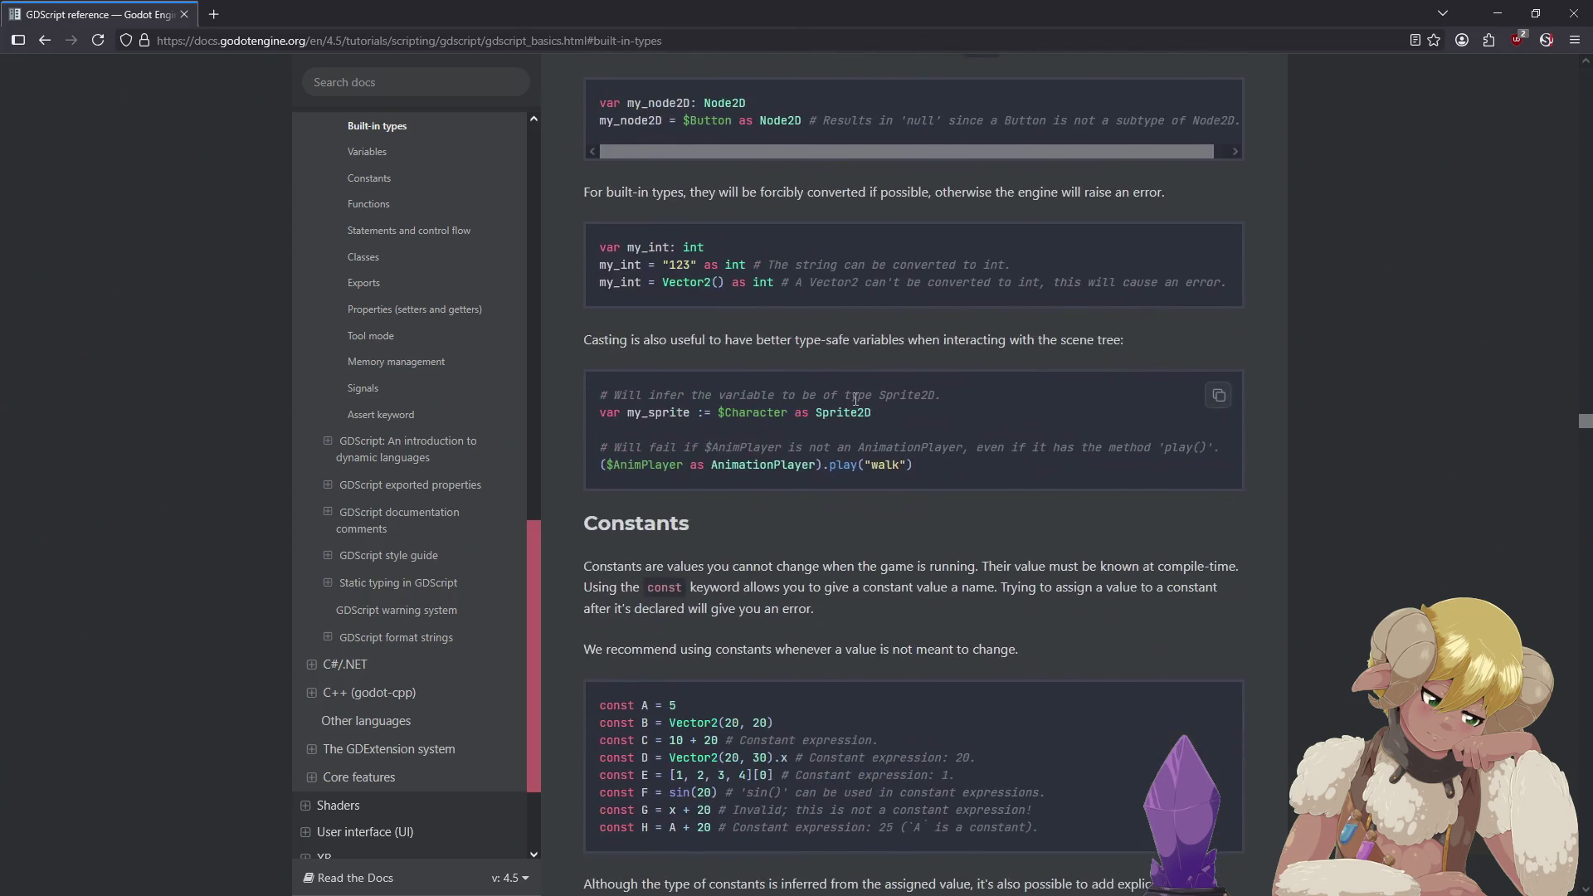
{"action": "scroll", "coordinate": [852, 399], "scroll_direction": "up", "scroll_amount": 4}
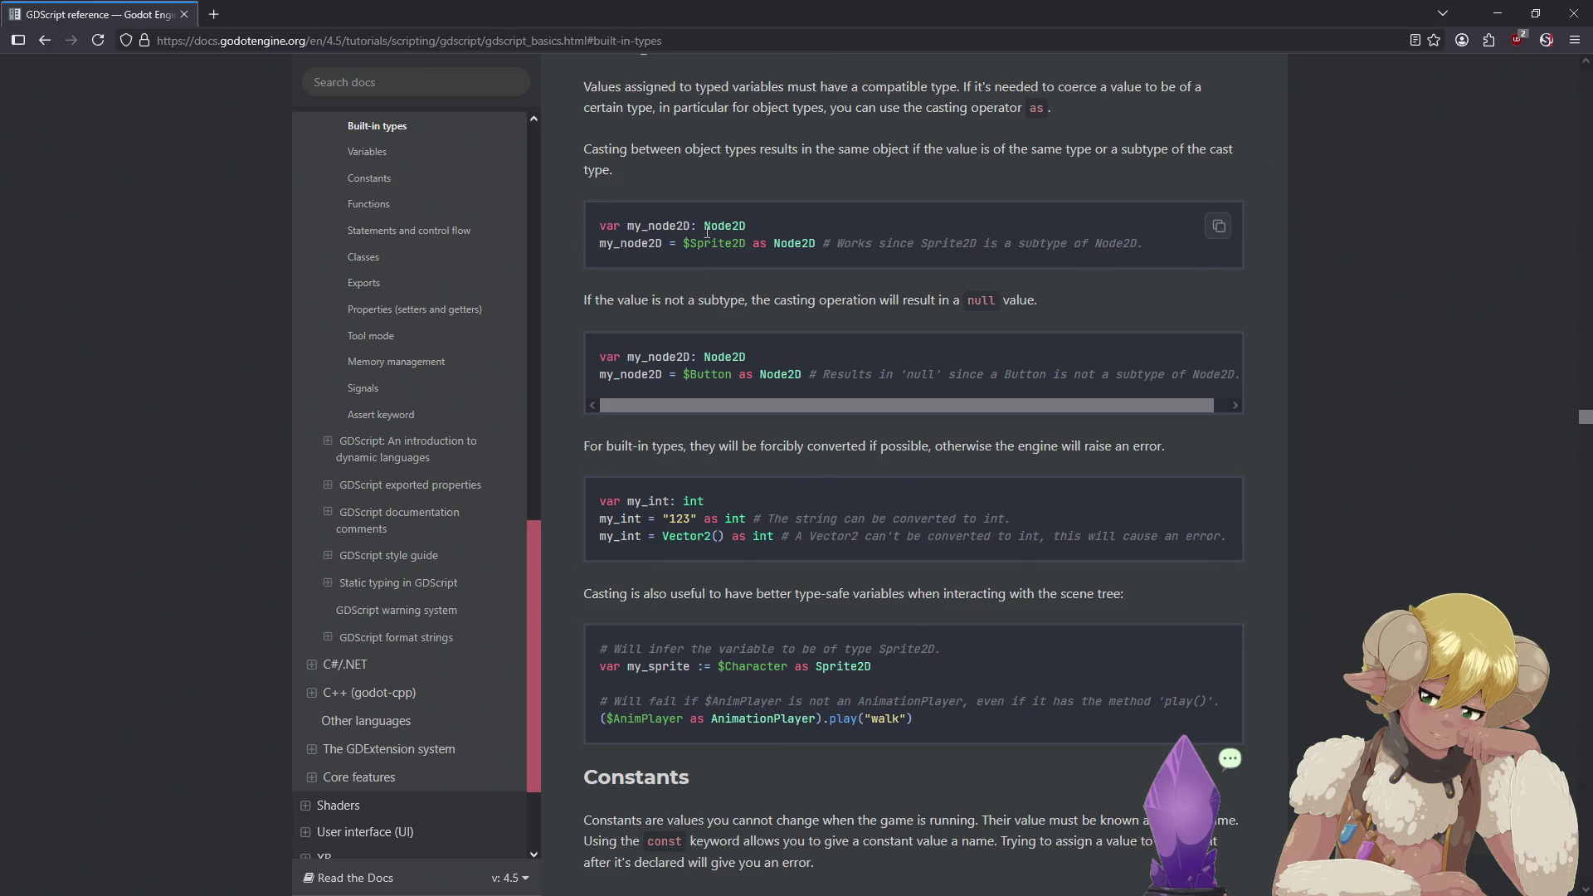
{"action": "scroll", "coordinate": [1359, 385], "scroll_direction": "down", "scroll_amount": 8}
{"action": "scroll", "coordinate": [1362, 380], "scroll_direction": "down", "scroll_amount": 7}
{"action": "scroll", "coordinate": [1244, 372], "scroll_direction": "up", "scroll_amount": 2}
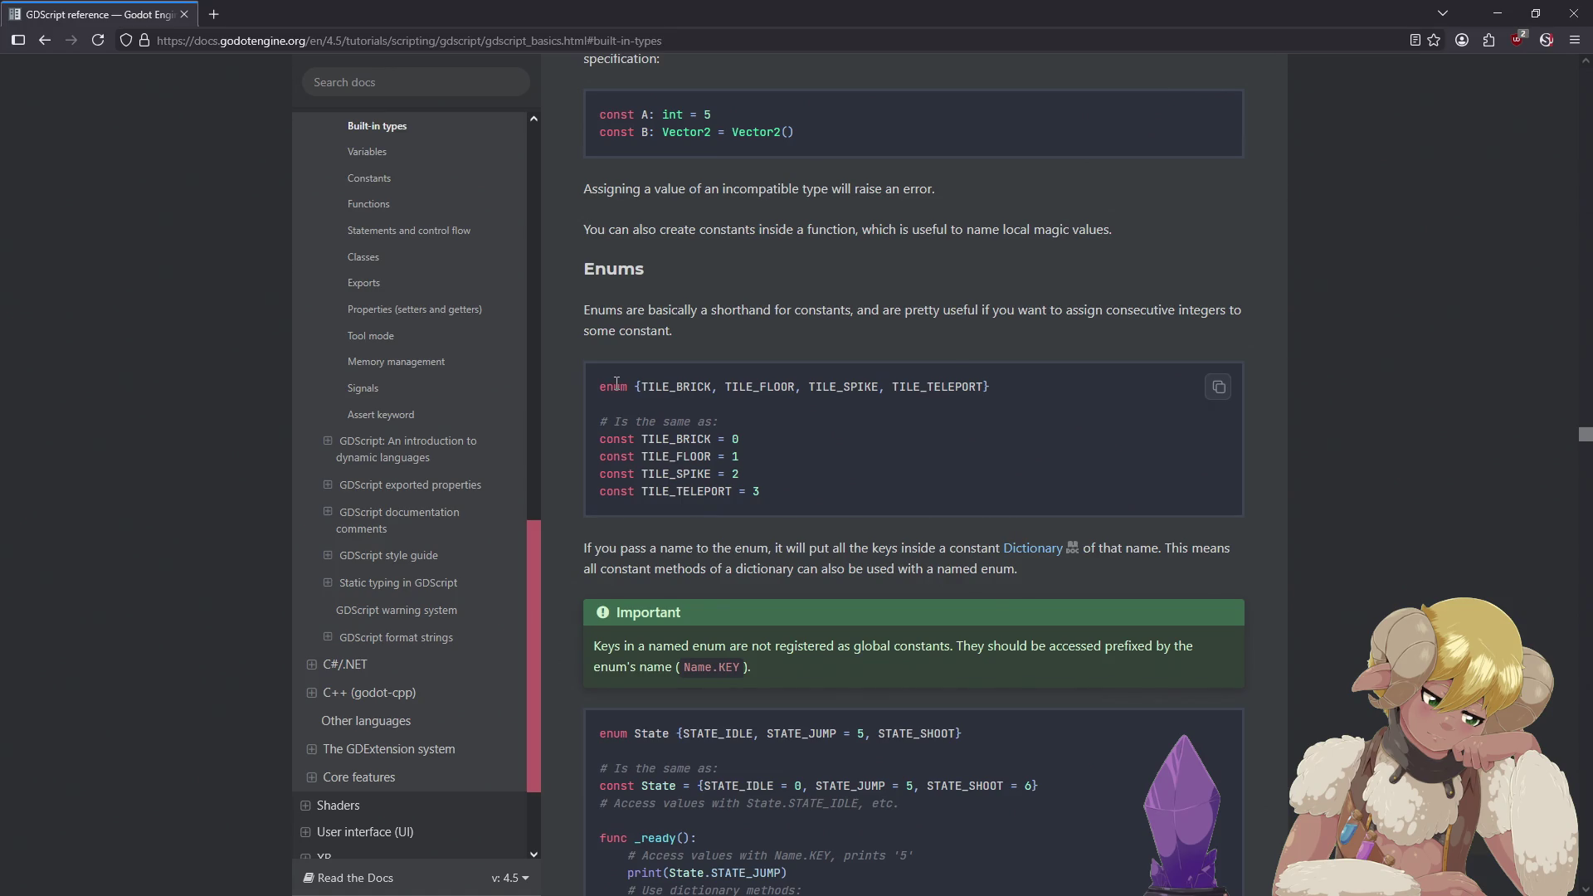
{"action": "scroll", "coordinate": [684, 471], "scroll_direction": "down", "scroll_amount": 2}
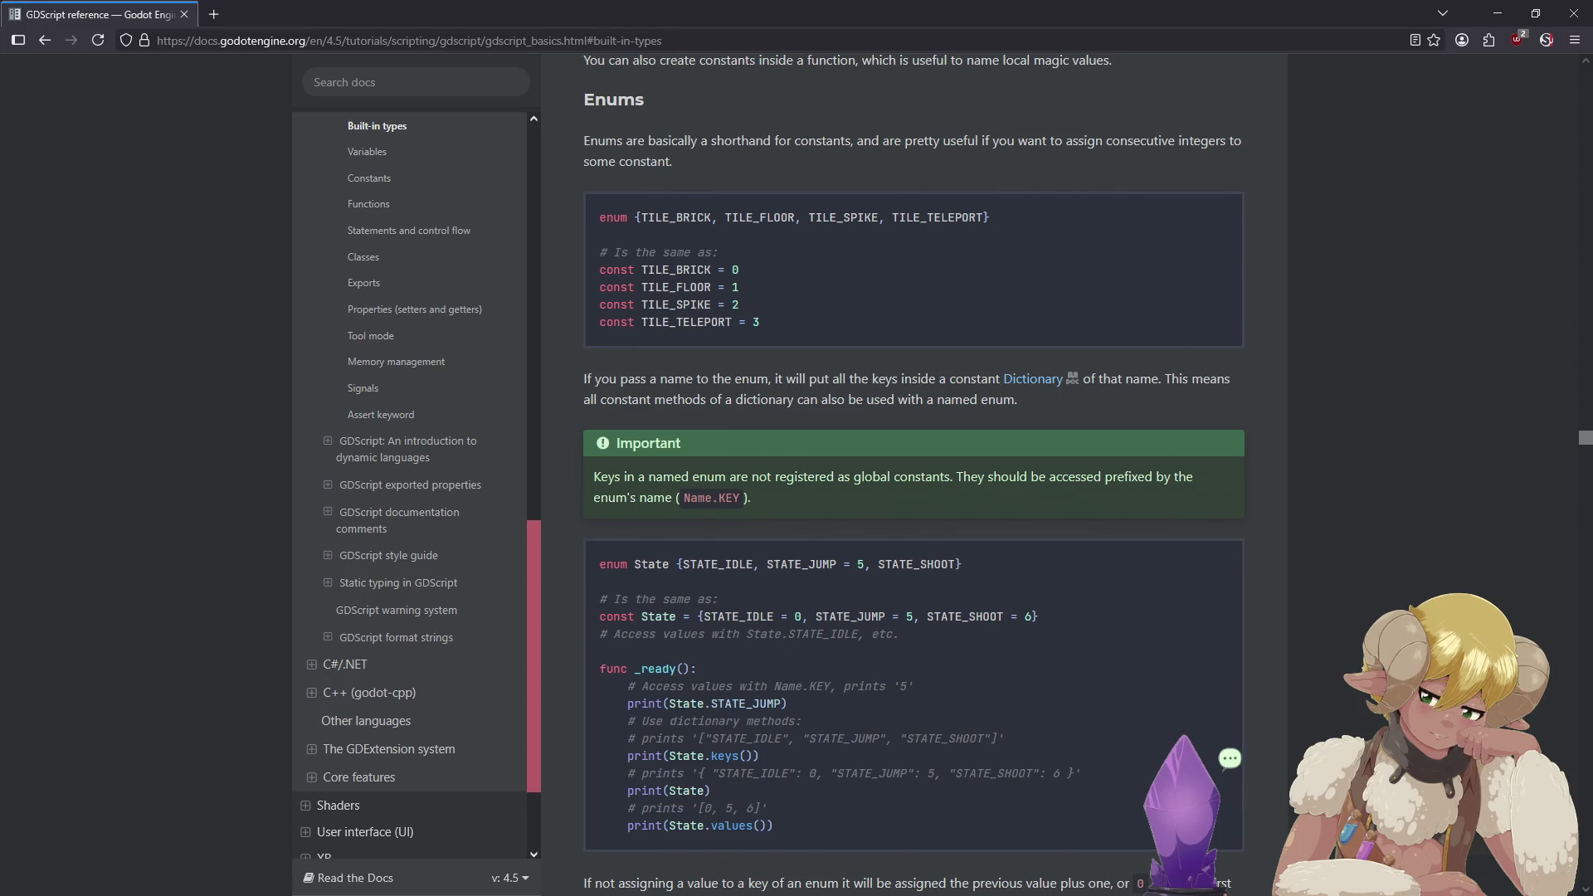
{"action": "key", "text": "alt+Tab"}
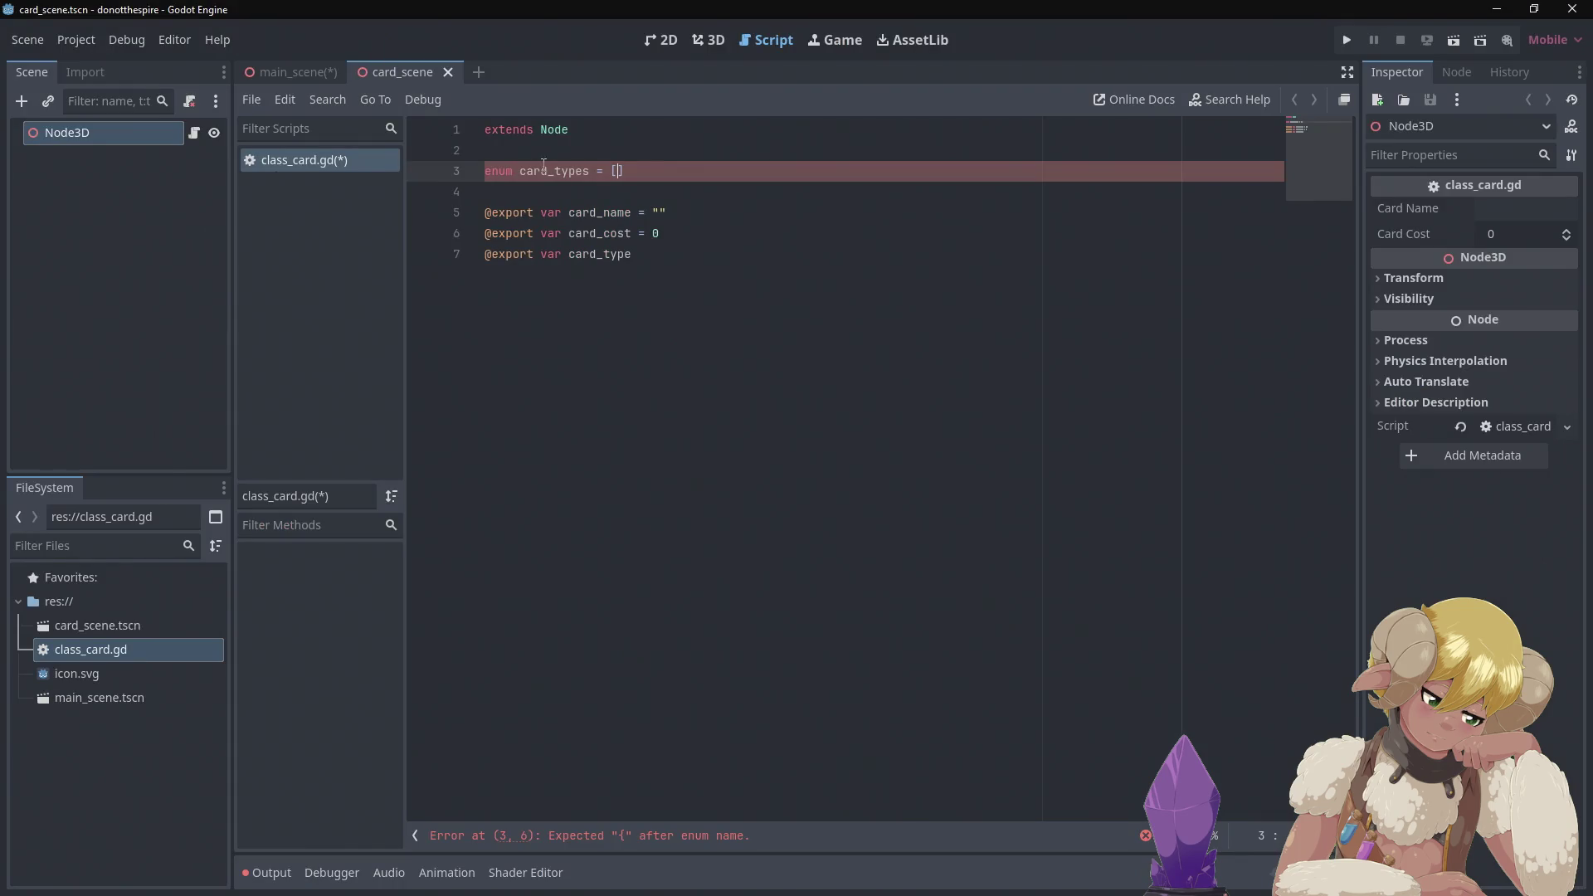
Rewrite line 3 as enum card_types {NONE}, adding and then removing a static prefix
{"action": "left_click", "coordinate": [674, 171]}
{"action": "key", "text": "BackSpace"}
{"action": "key", "text": "BackSpace"}
{"action": "key", "text": "BackSpace"}
{"action": "type", "text": "{"}
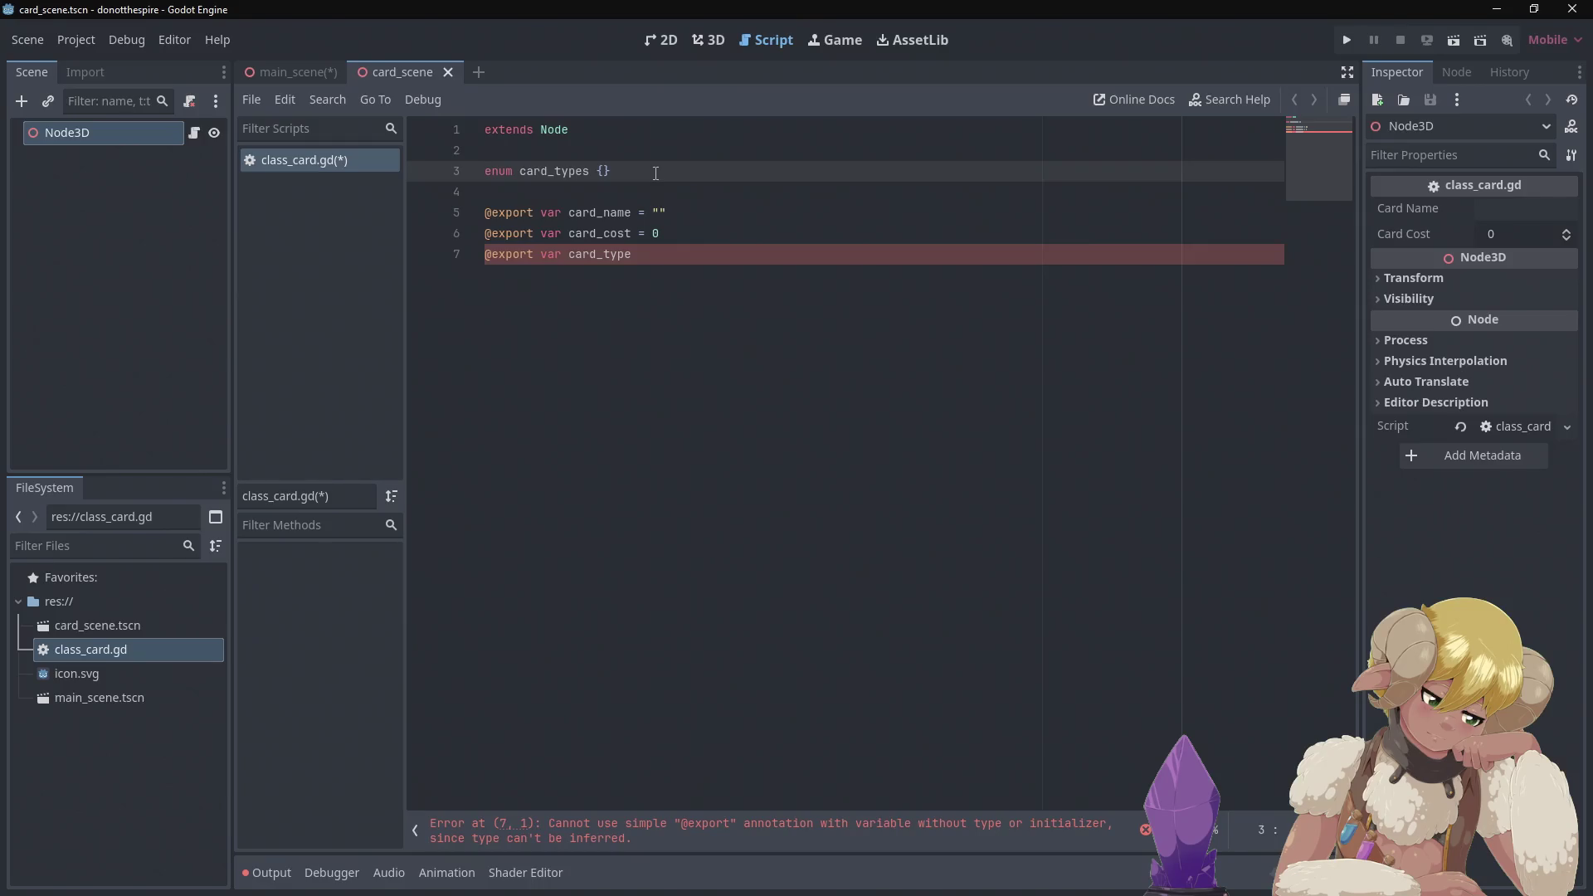
{"action": "key", "text": "Home"}
{"action": "type", "text": "sttic"}
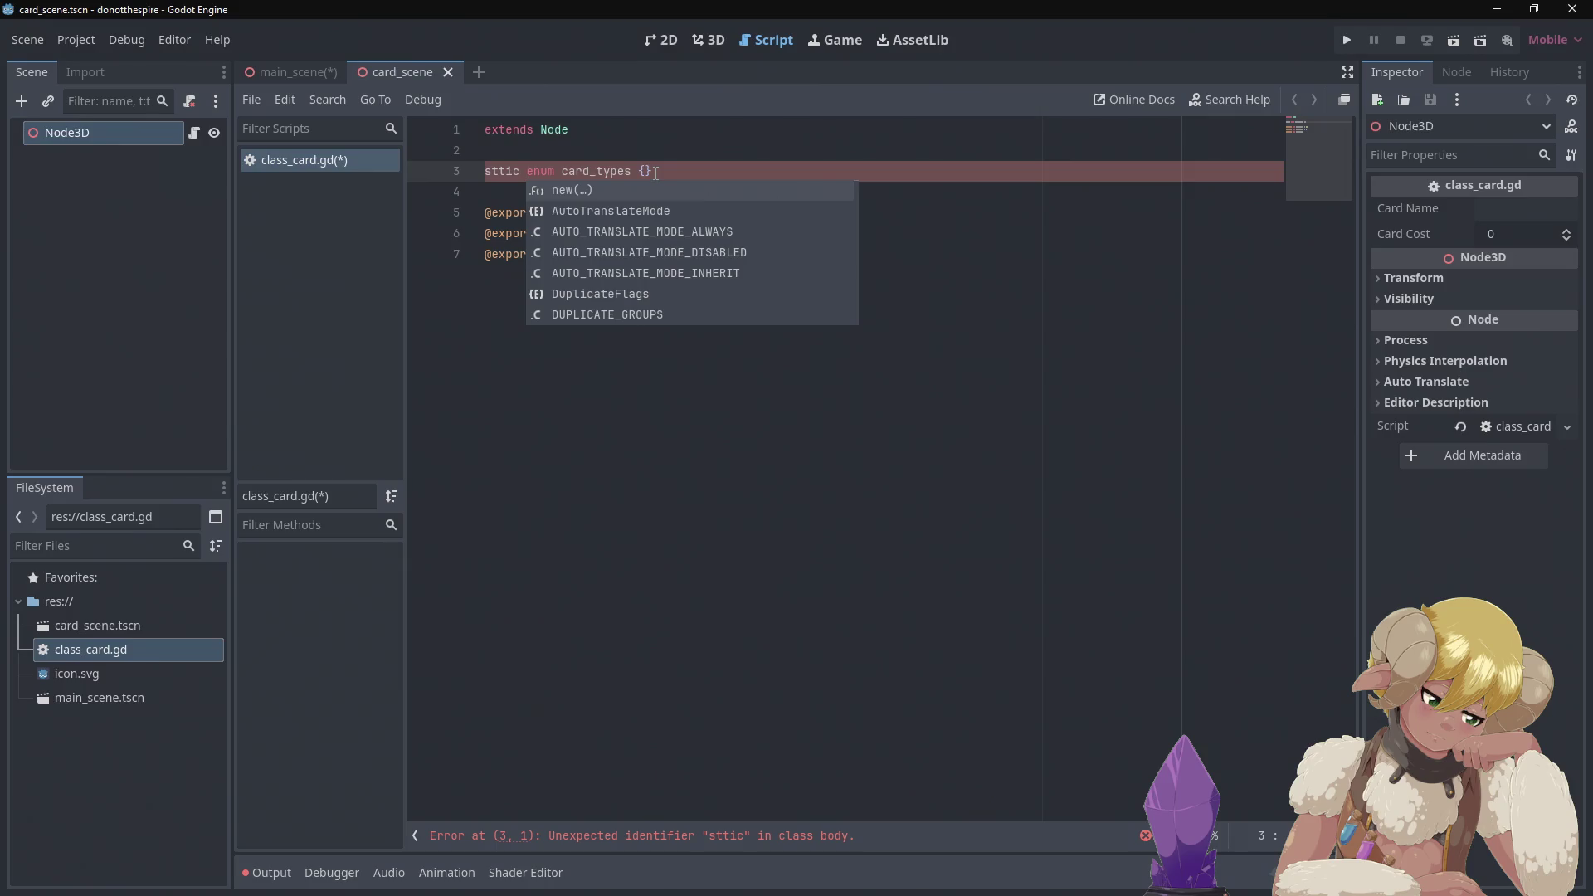
{"action": "key", "text": "Left"}
{"action": "key", "text": "Left"}
{"action": "key", "text": "Left"}
{"action": "type", "text": "a"}
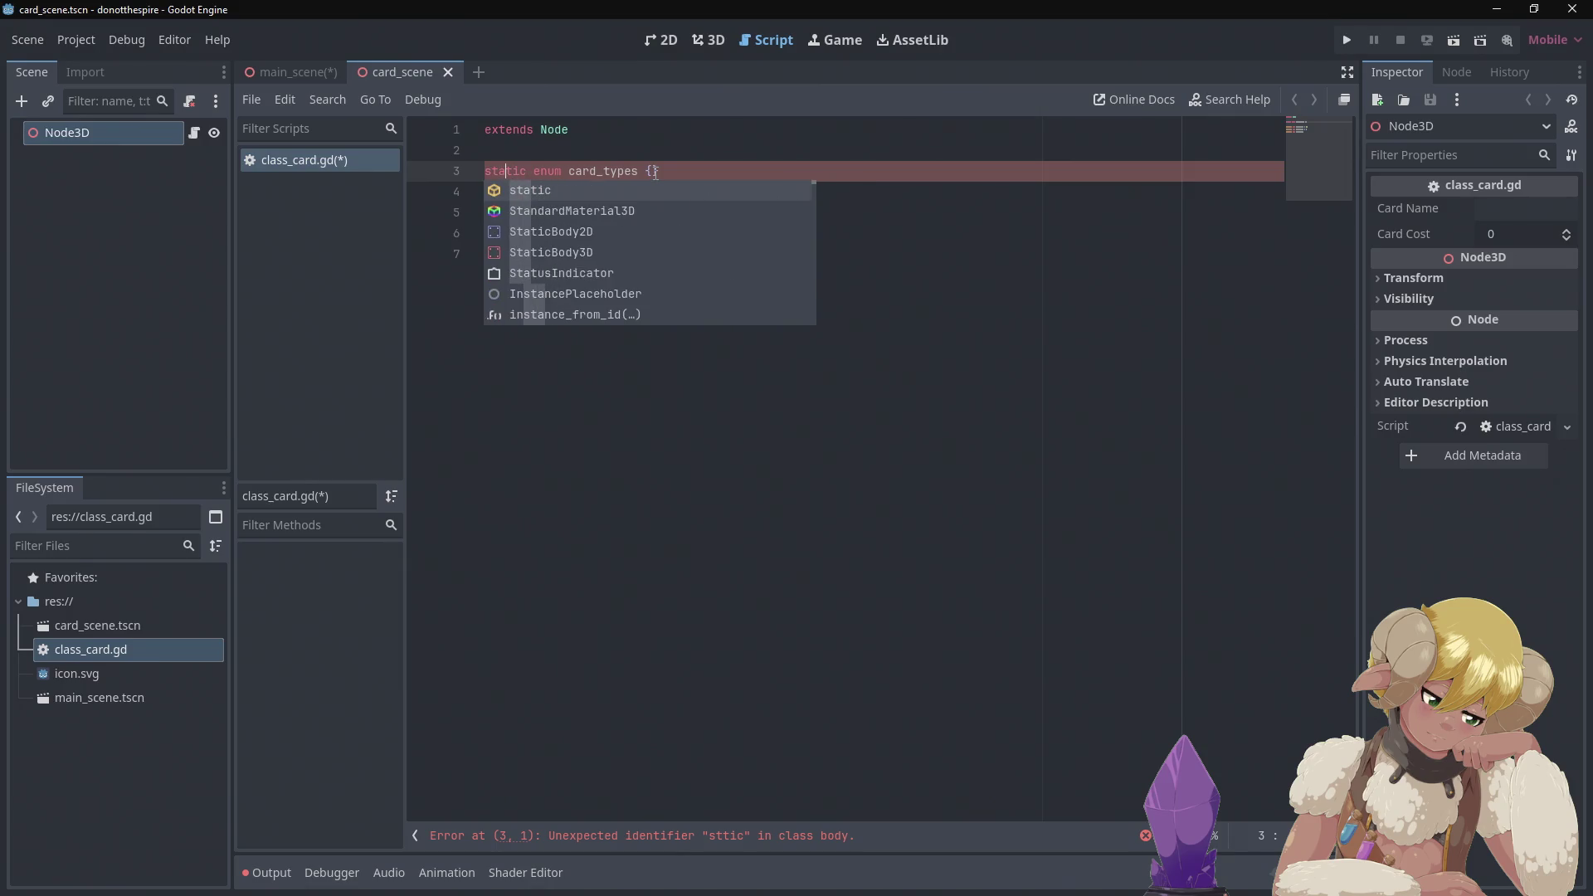
{"action": "key", "text": "Right"}
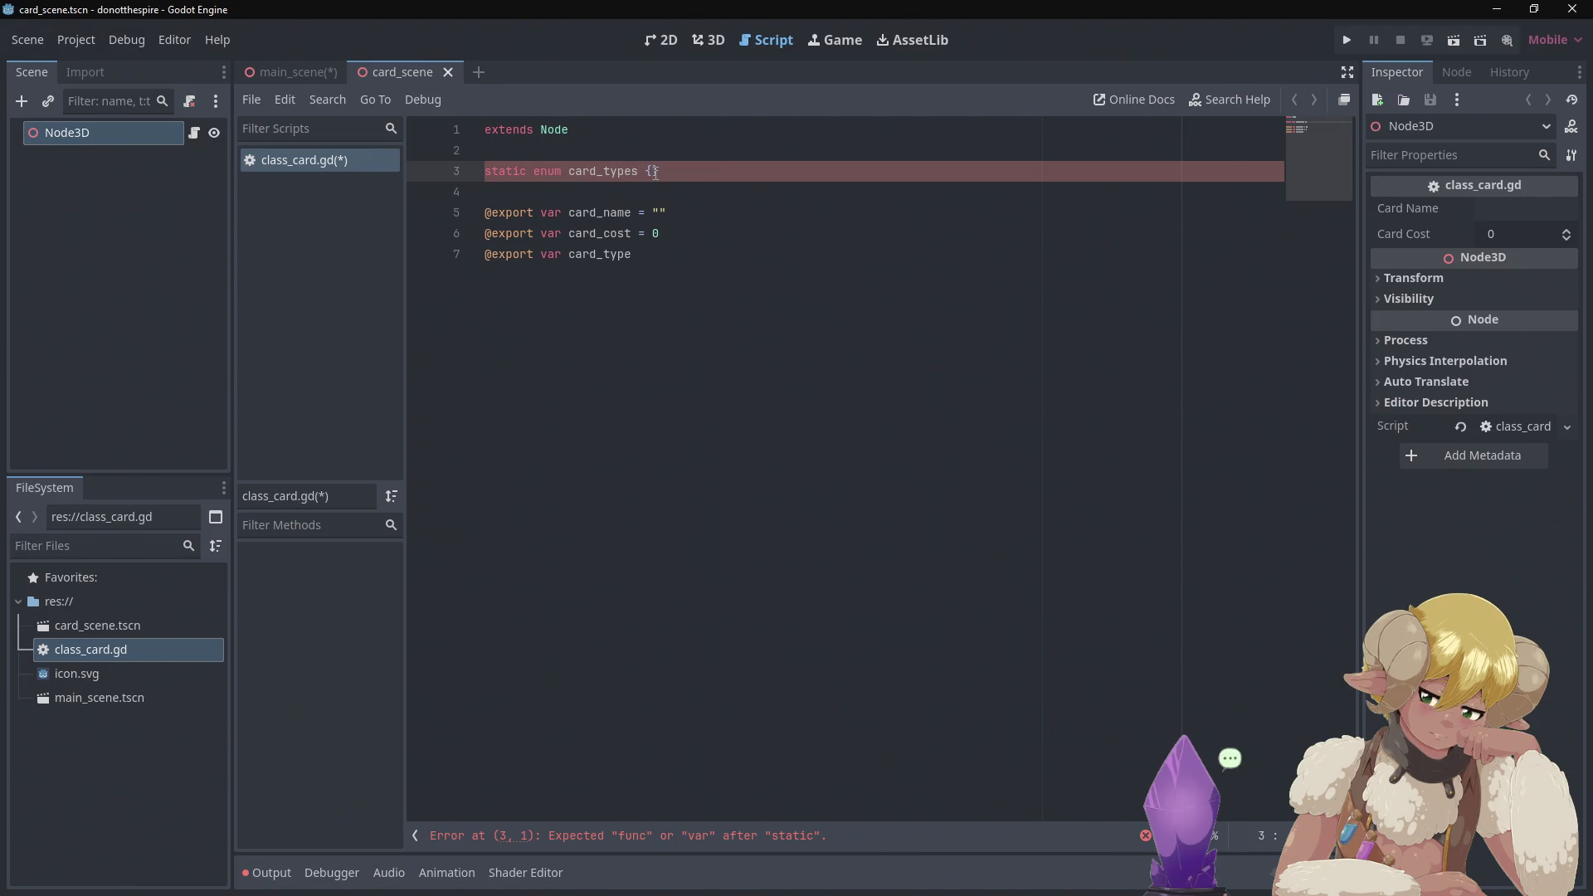
{"action": "type", "text": "NONE"}
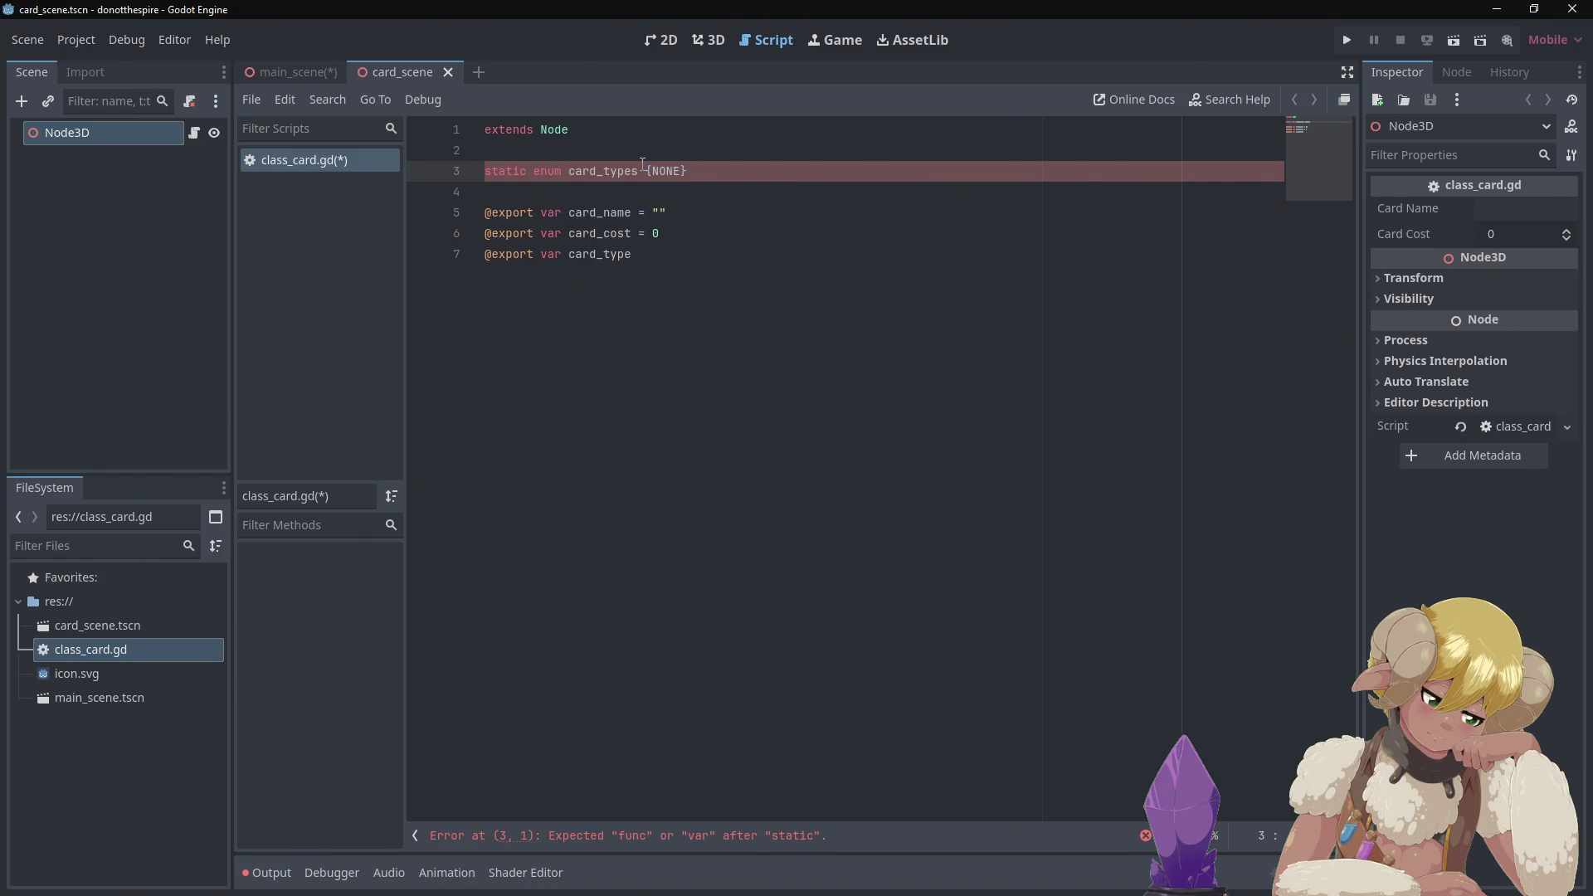
{"action": "double_click", "coordinate": [502, 176]}
{"action": "key", "text": "BackSpace"}
{"action": "key", "text": "Delete"}
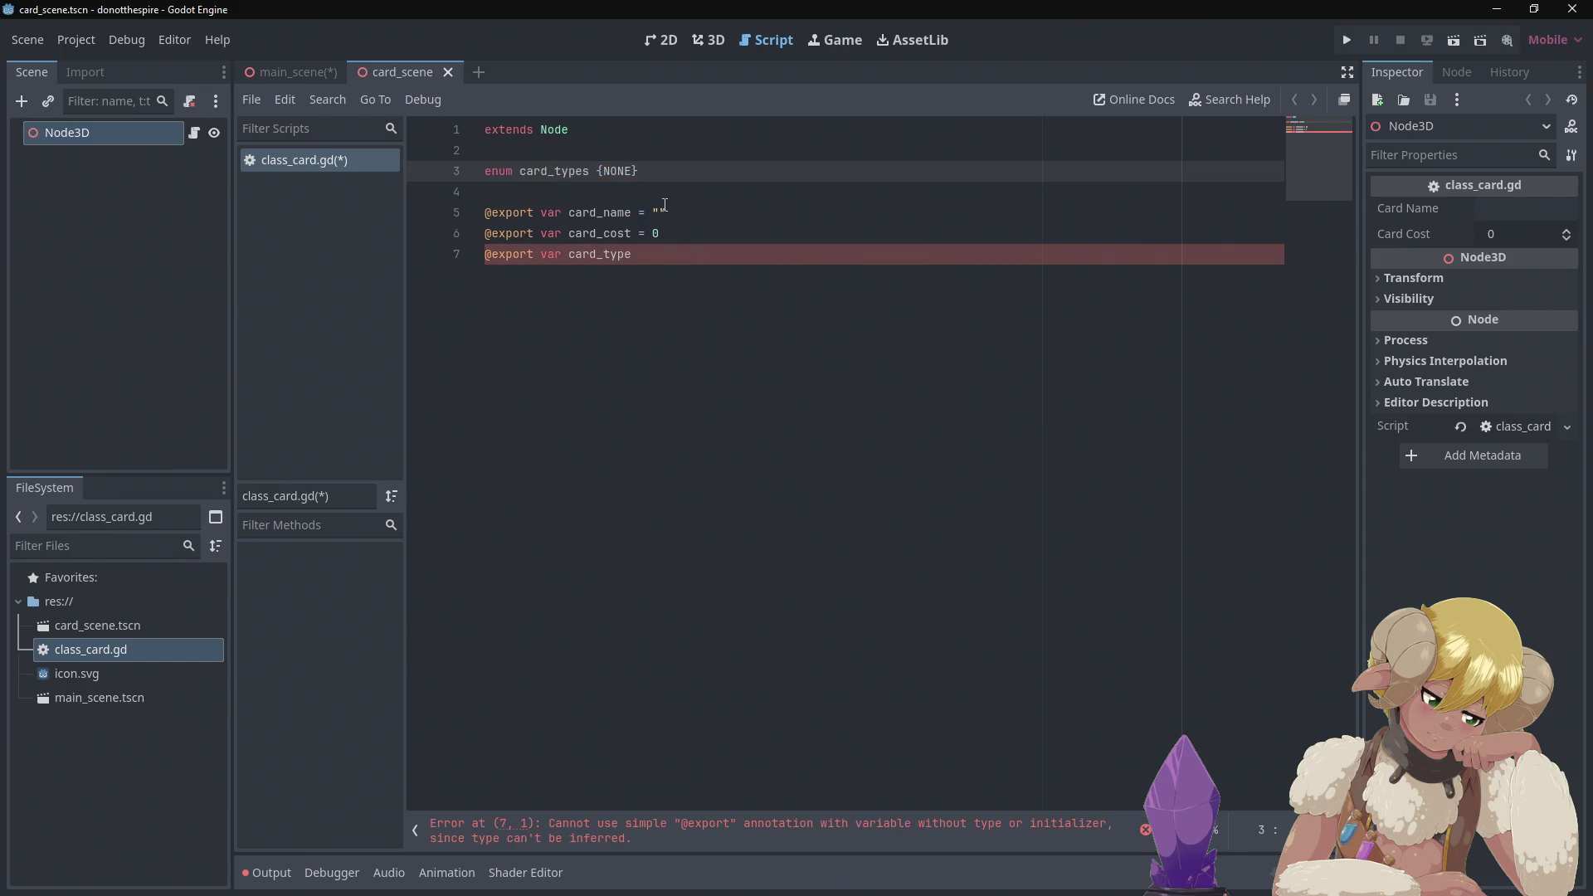
{"action": "left_click", "coordinate": [680, 259]}
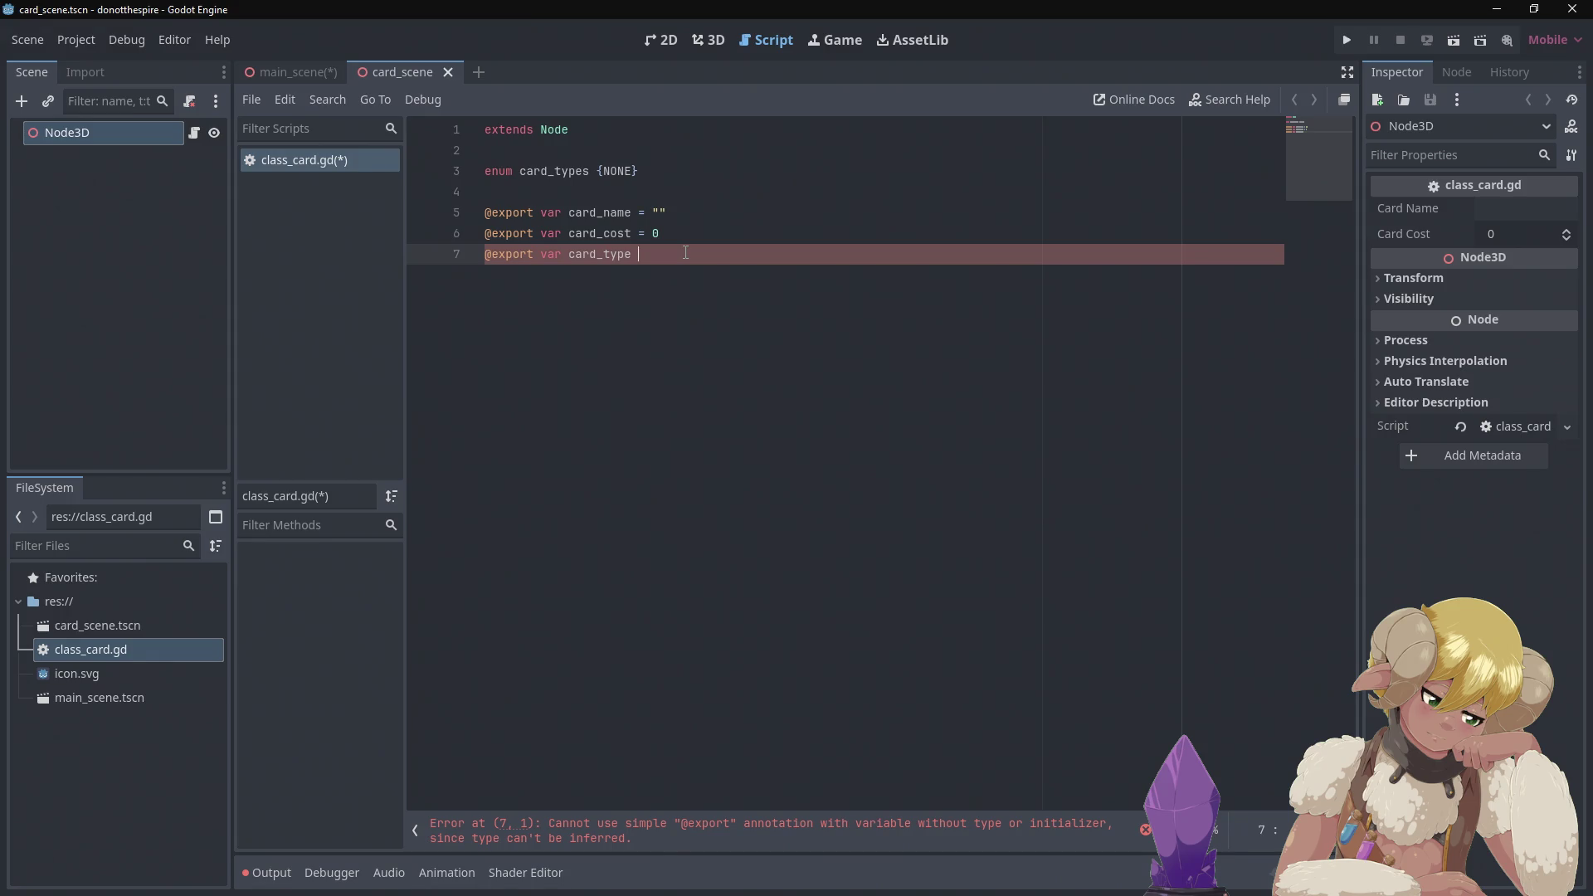
{"action": "type", "text": "= NONE"}
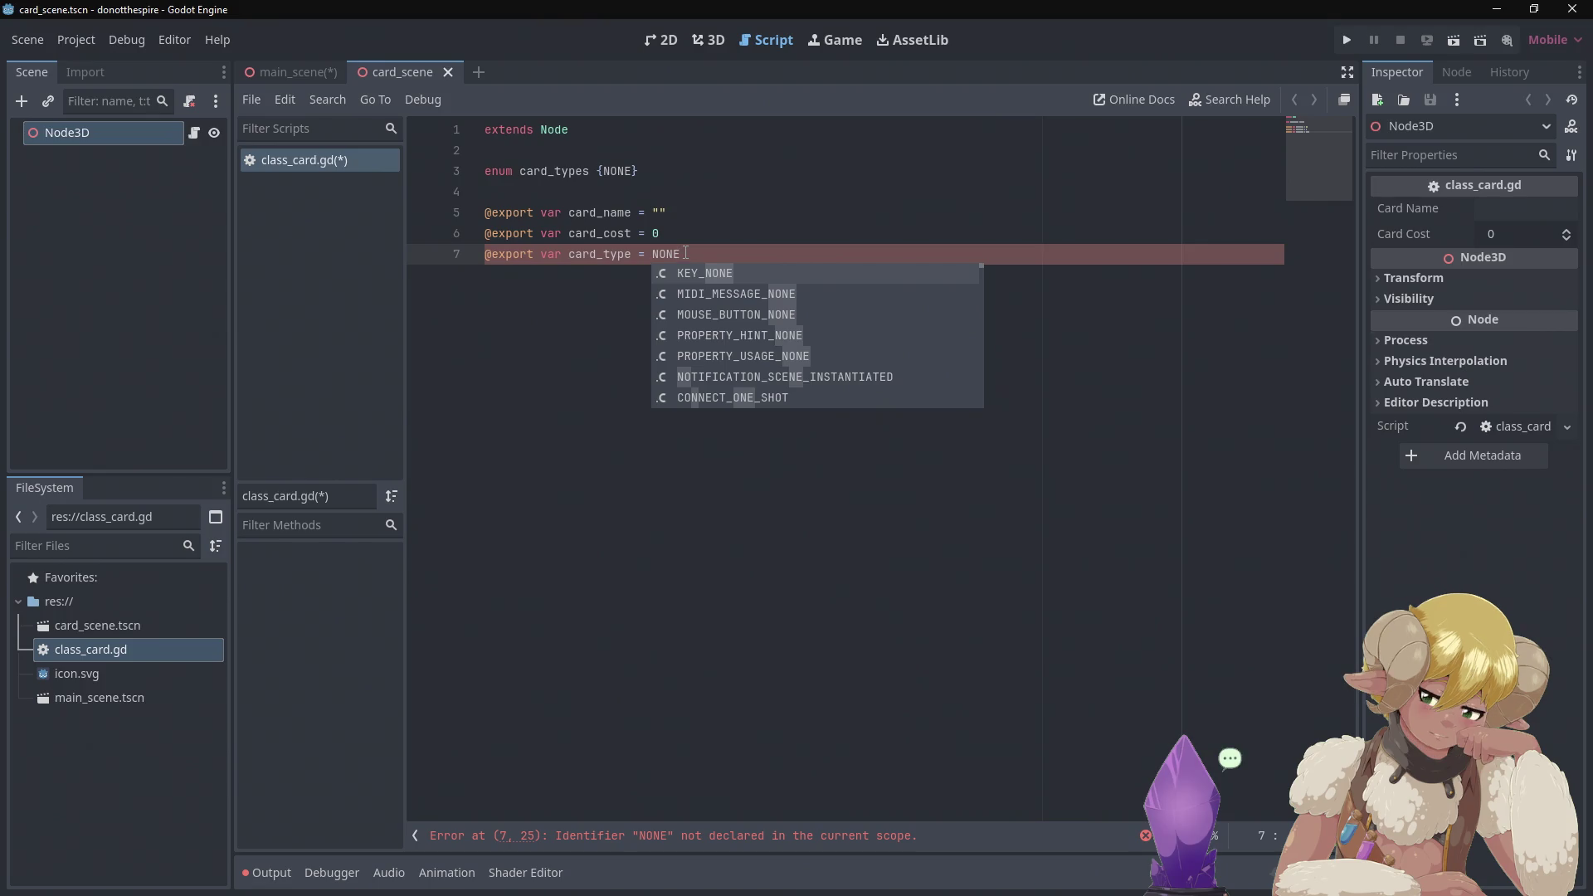
{"action": "key", "text": "BackSpace"}
{"action": "key", "text": "BackSpace"}
{"action": "key", "text": "BackSpace"}
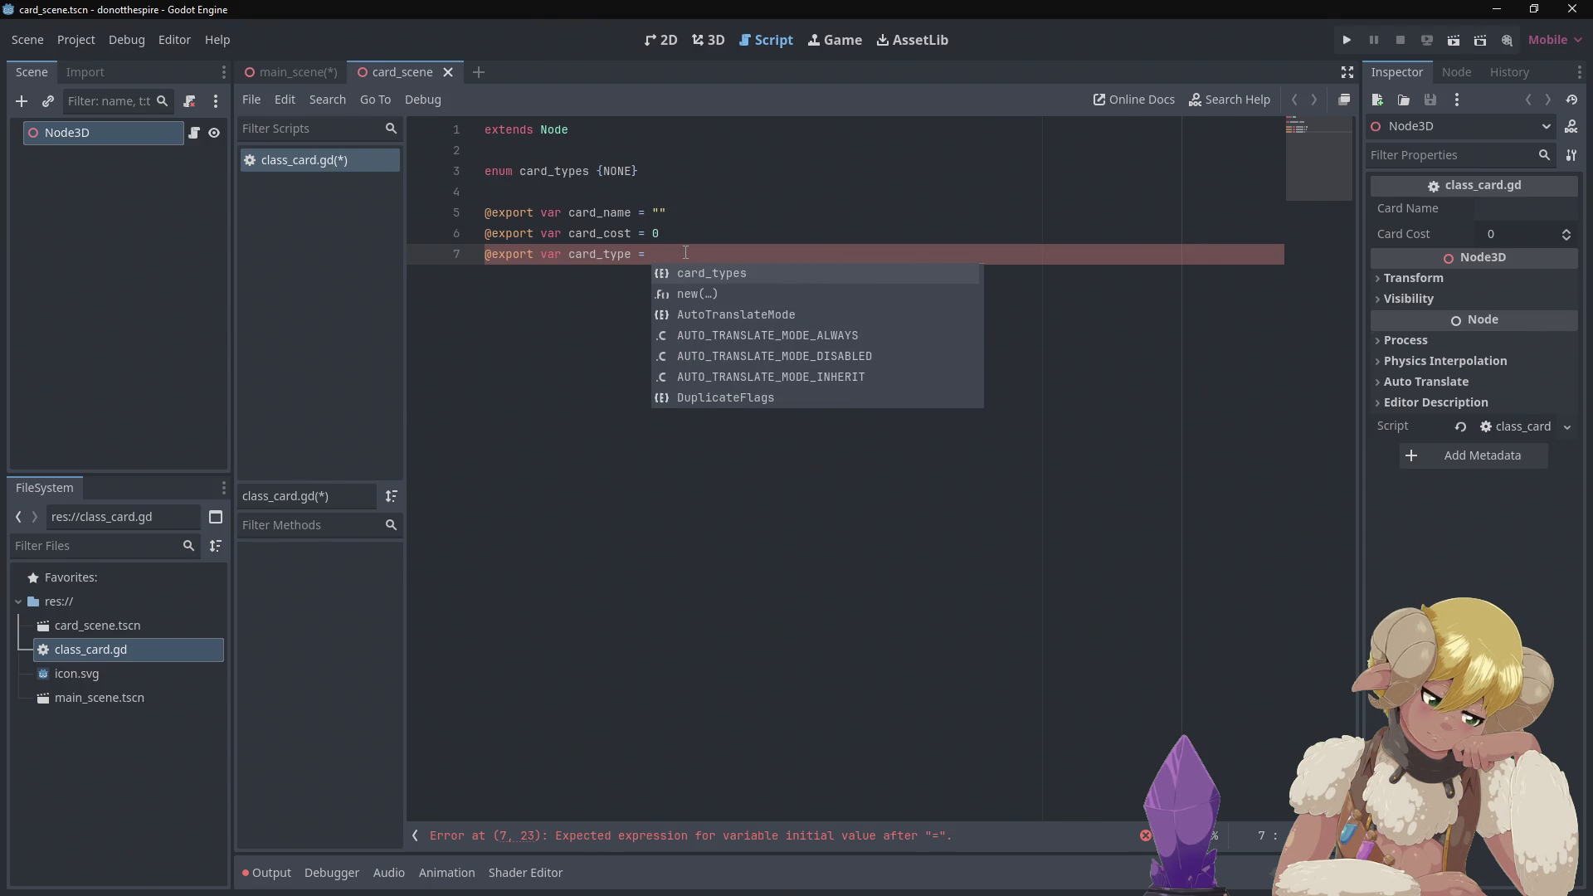
{"action": "type", "text": "ca"}
{"action": "key", "text": "Return"}
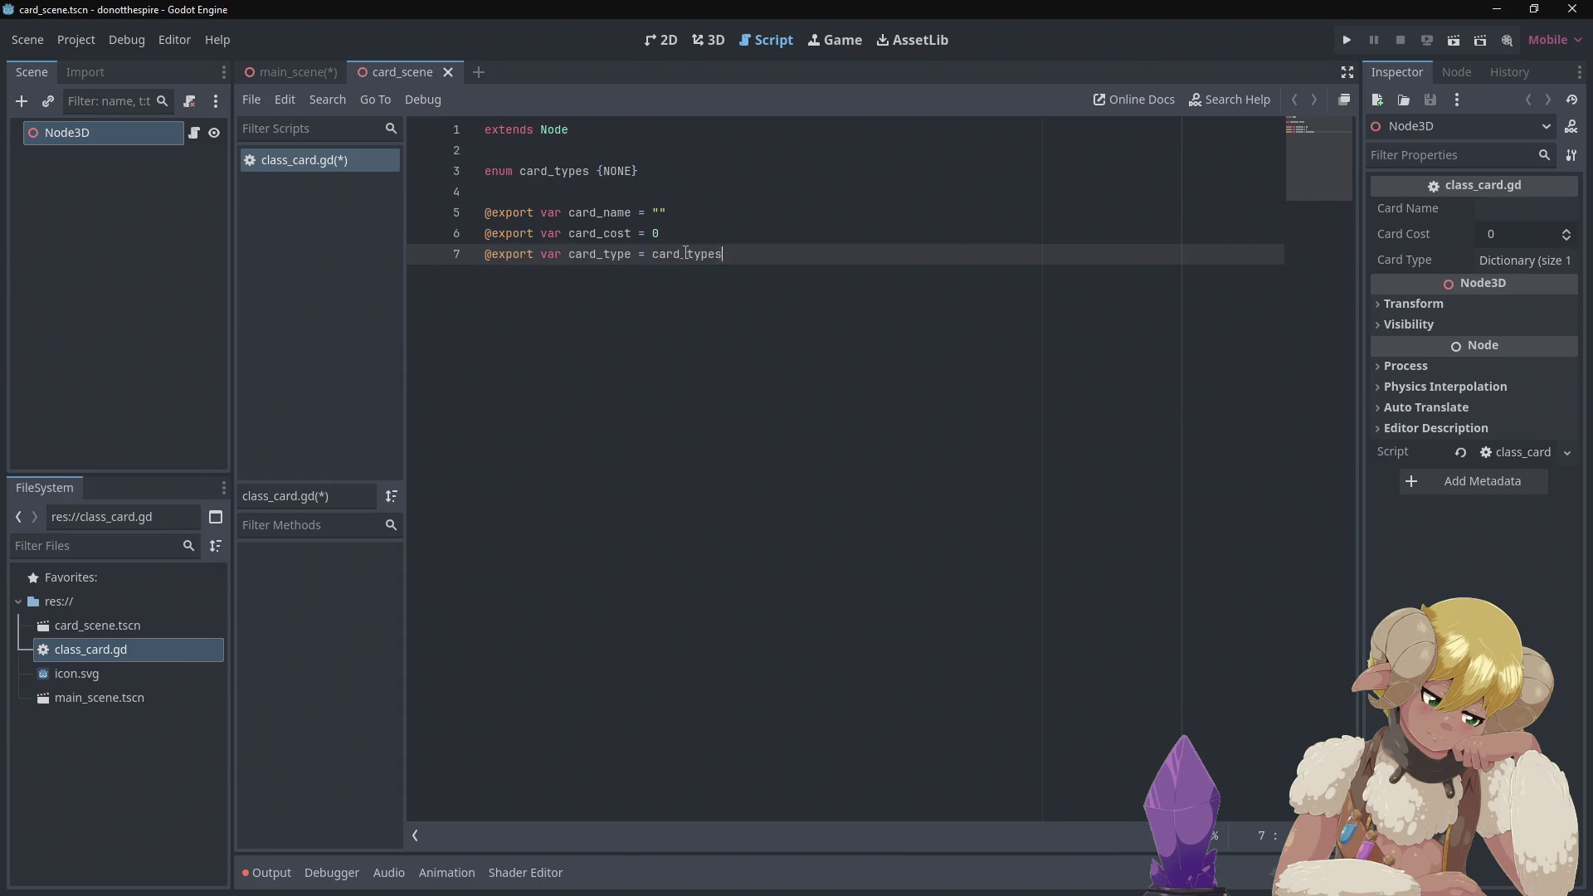
{"action": "type", "text": ".n"}
{"action": "key", "text": "Return"}
{"action": "left_click", "coordinate": [655, 213]}
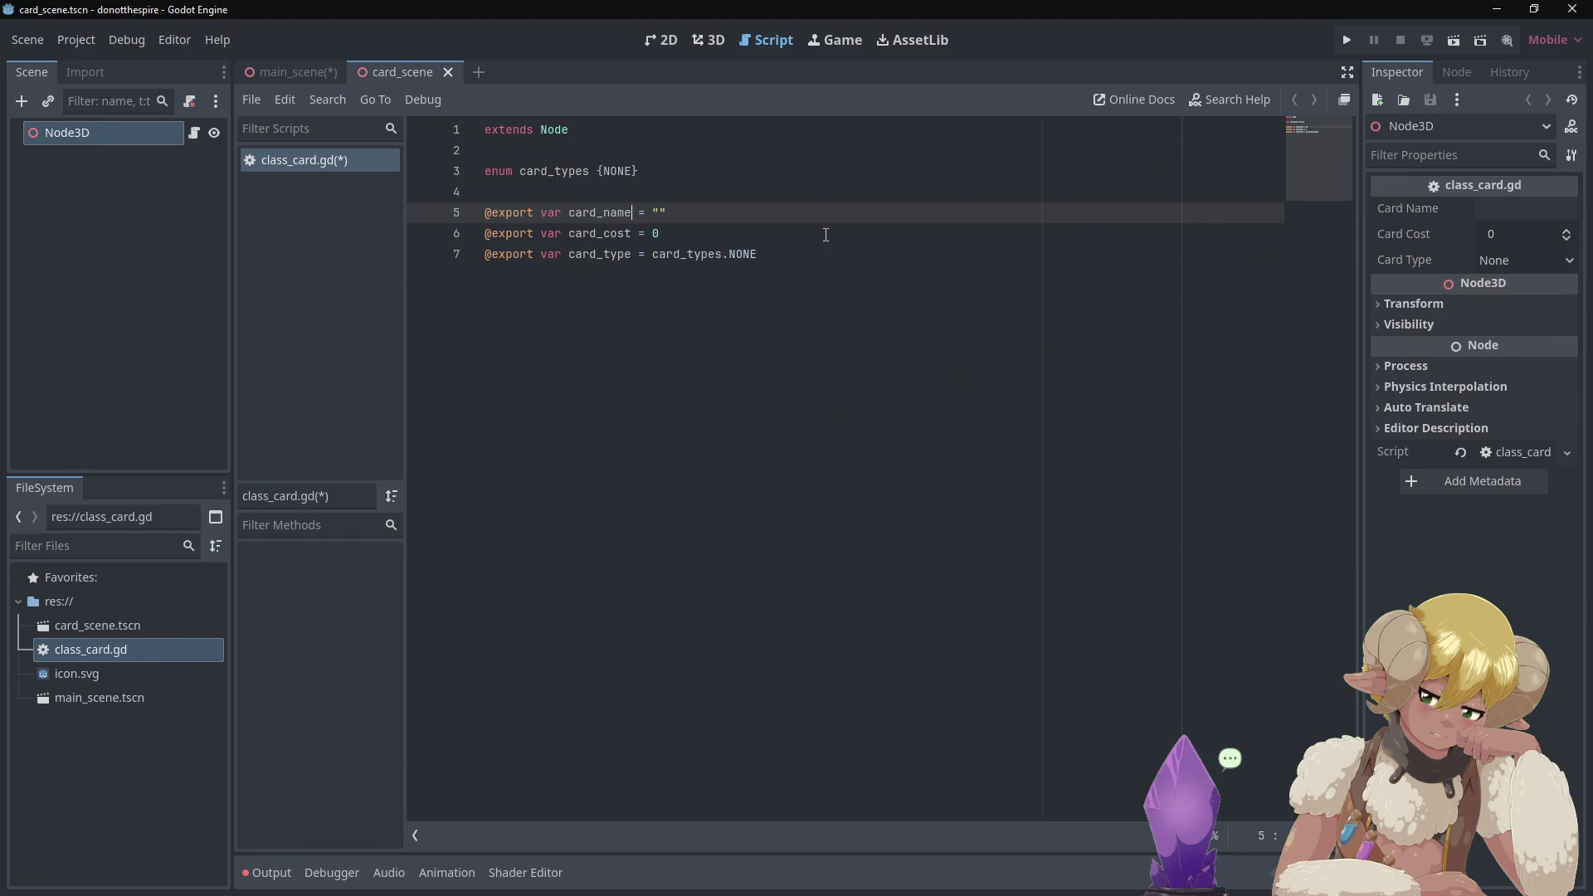
Annotate card_name as String and card_cost as int
{"action": "type", "text": ": string"}
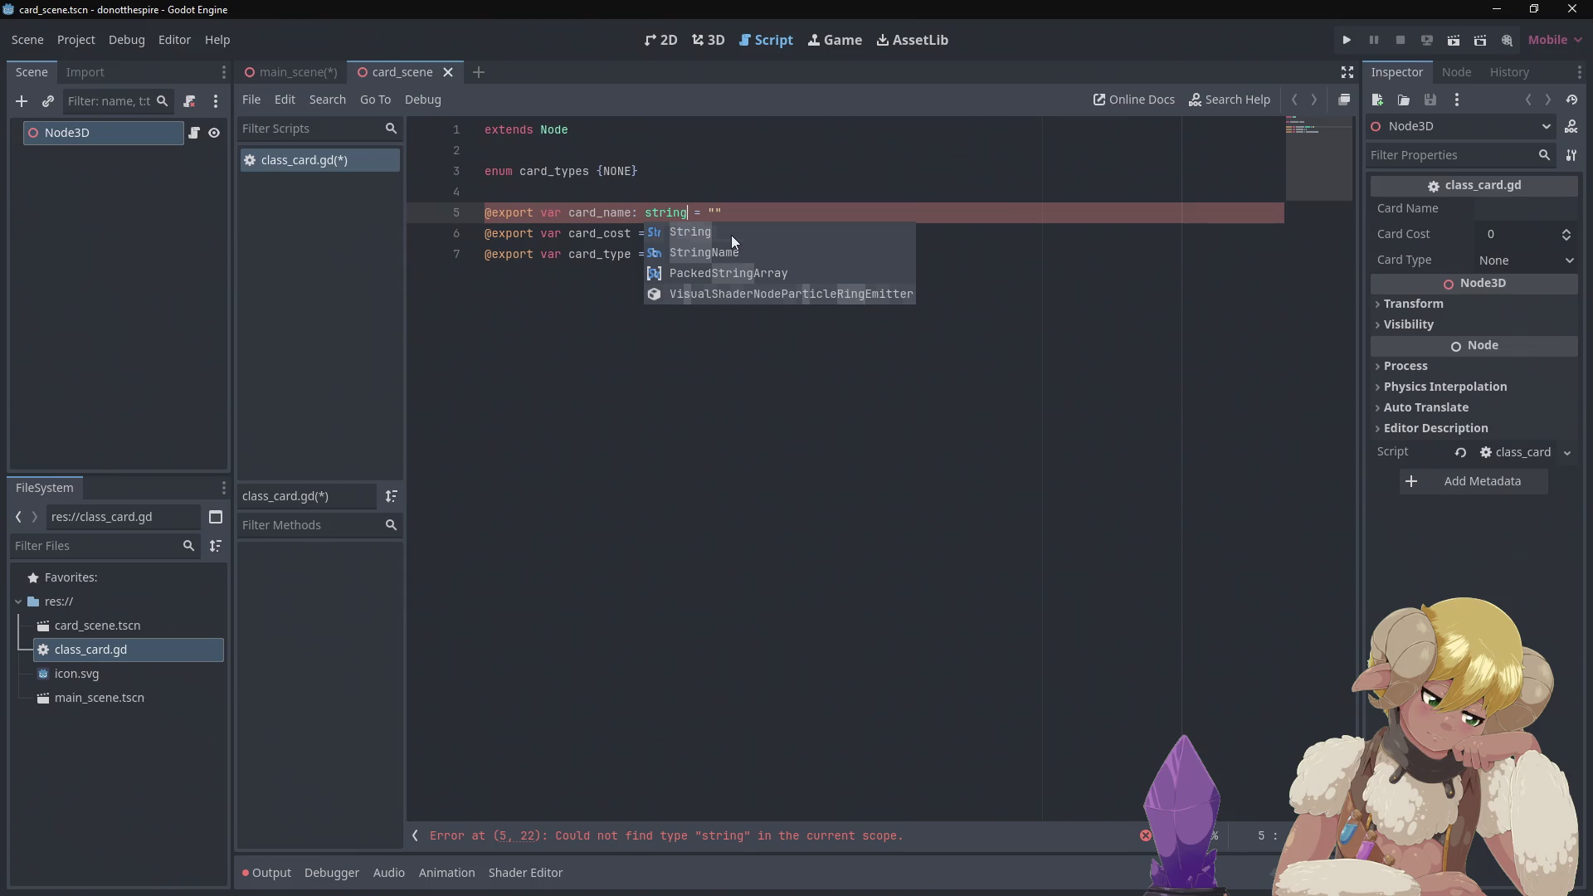
{"action": "left_click", "coordinate": [654, 205]}
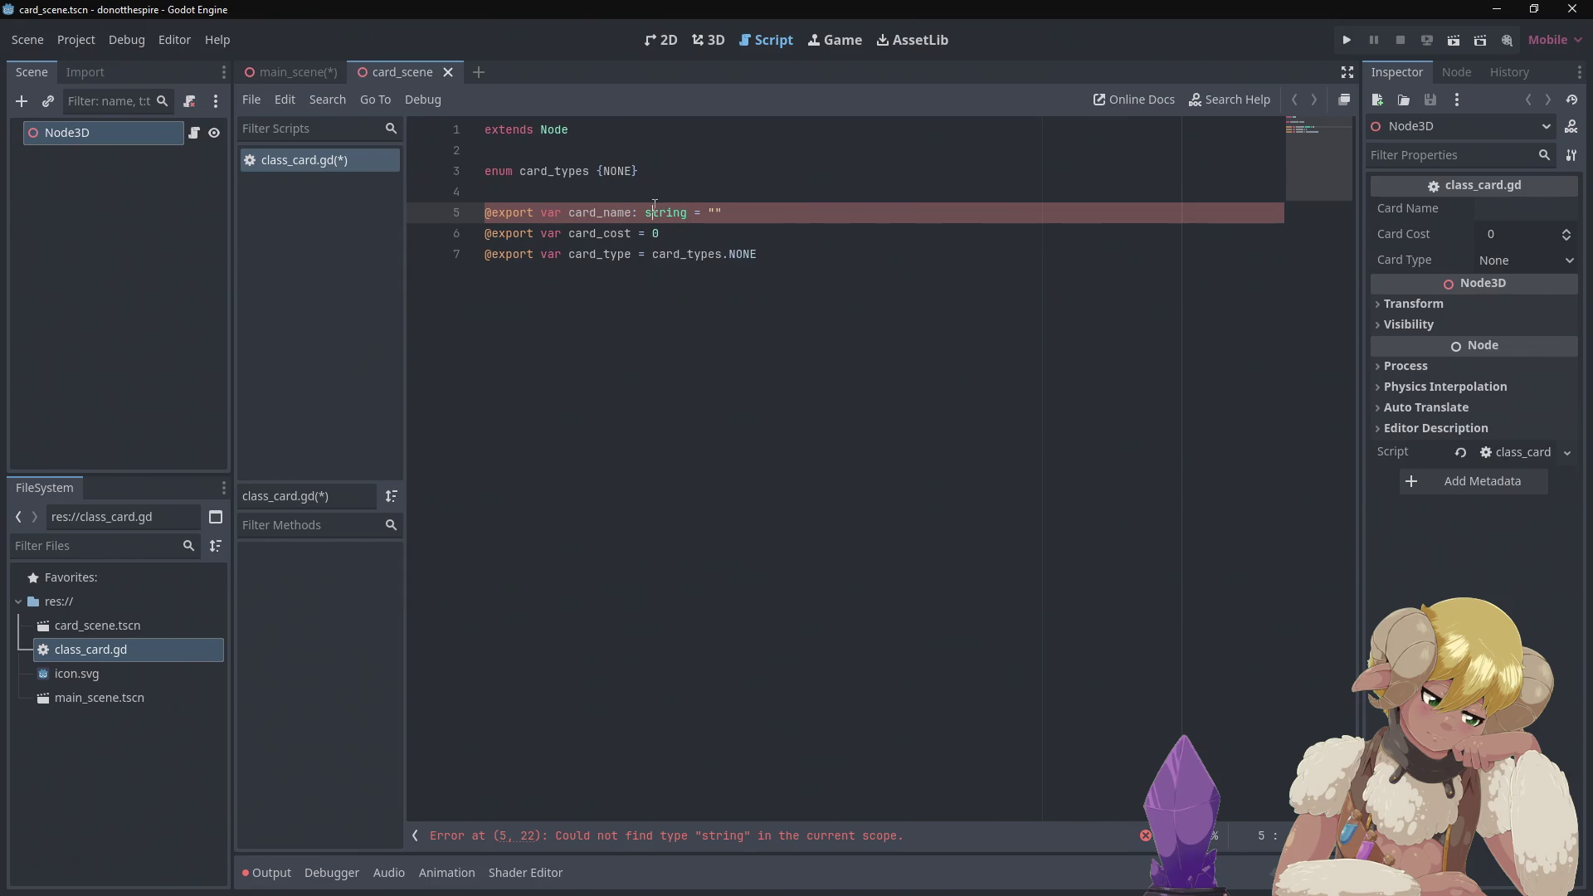
{"action": "key", "text": "shift+Left"}
{"action": "type", "text": "S"}
{"action": "left_click", "coordinate": [713, 198]}
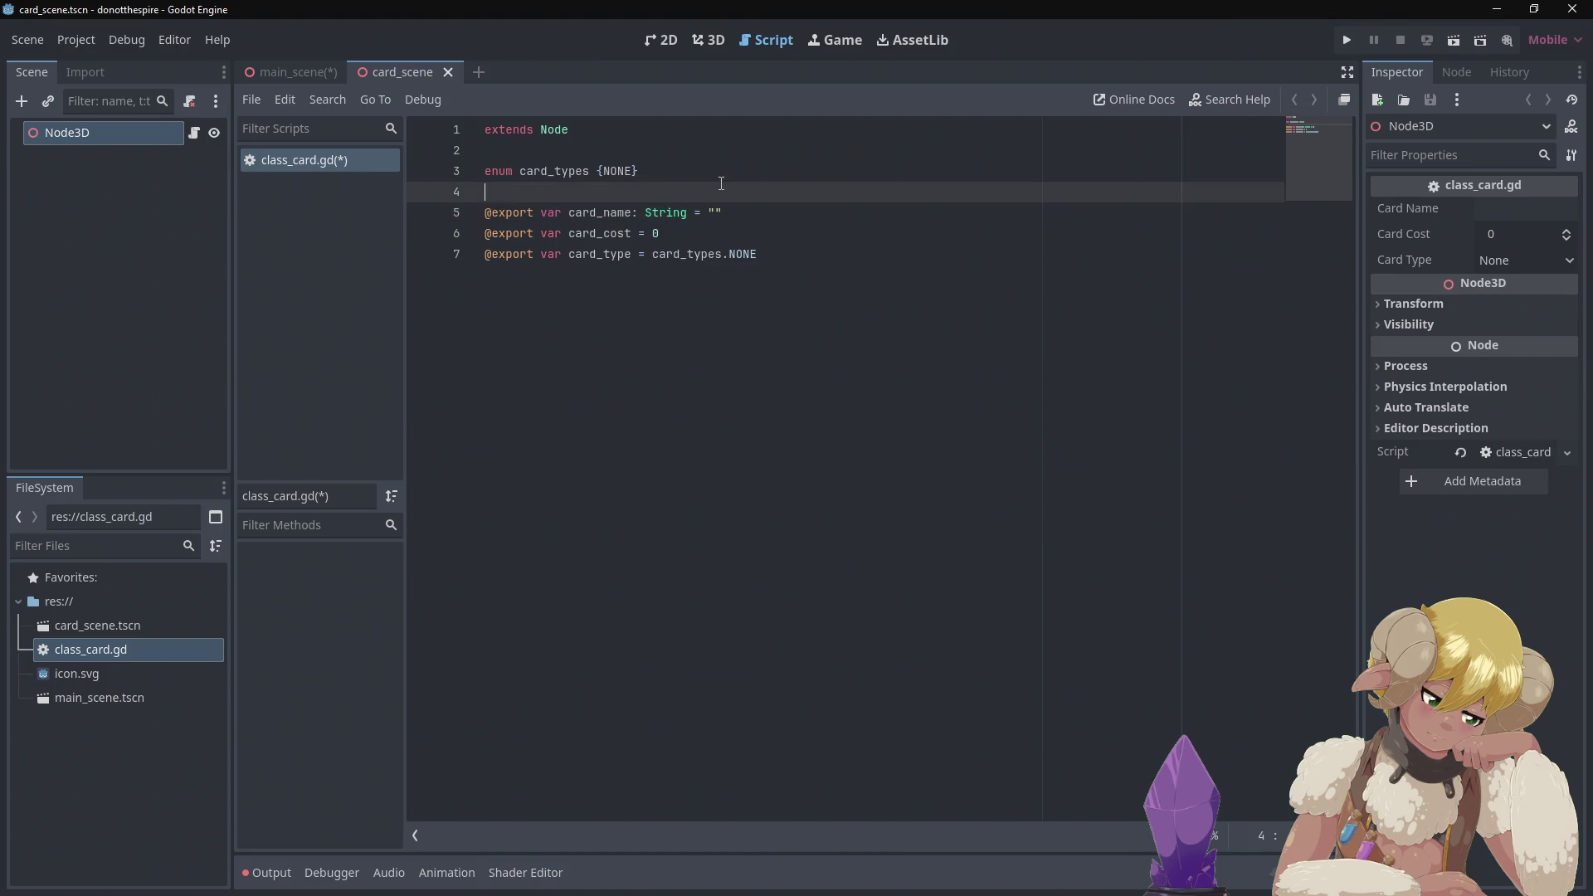
{"action": "left_click", "coordinate": [633, 233]}
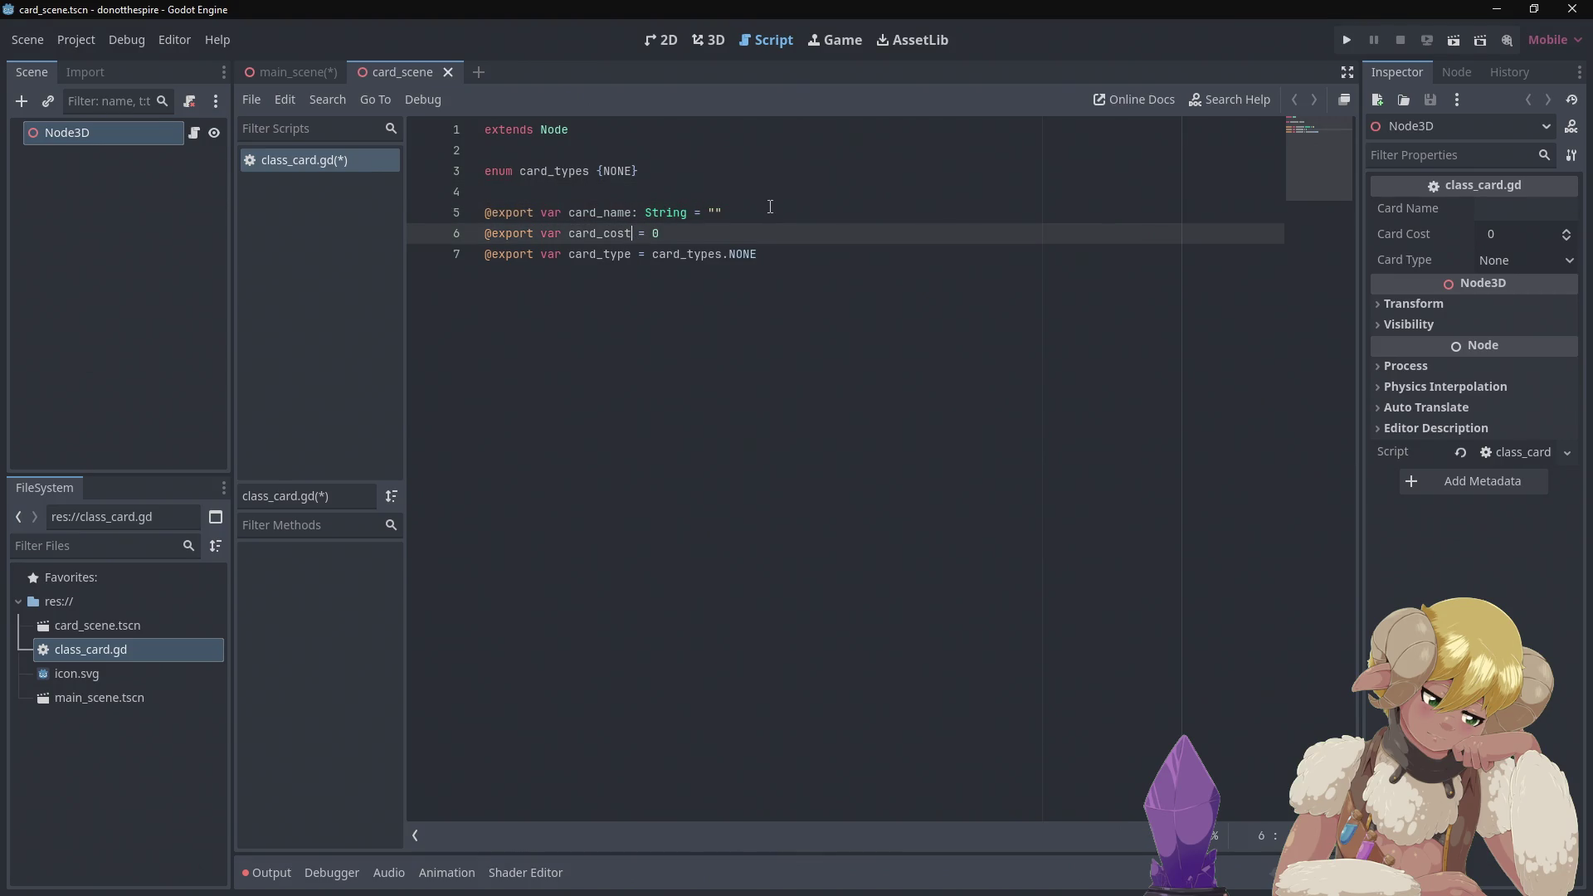
{"action": "type", "text": ": in"}
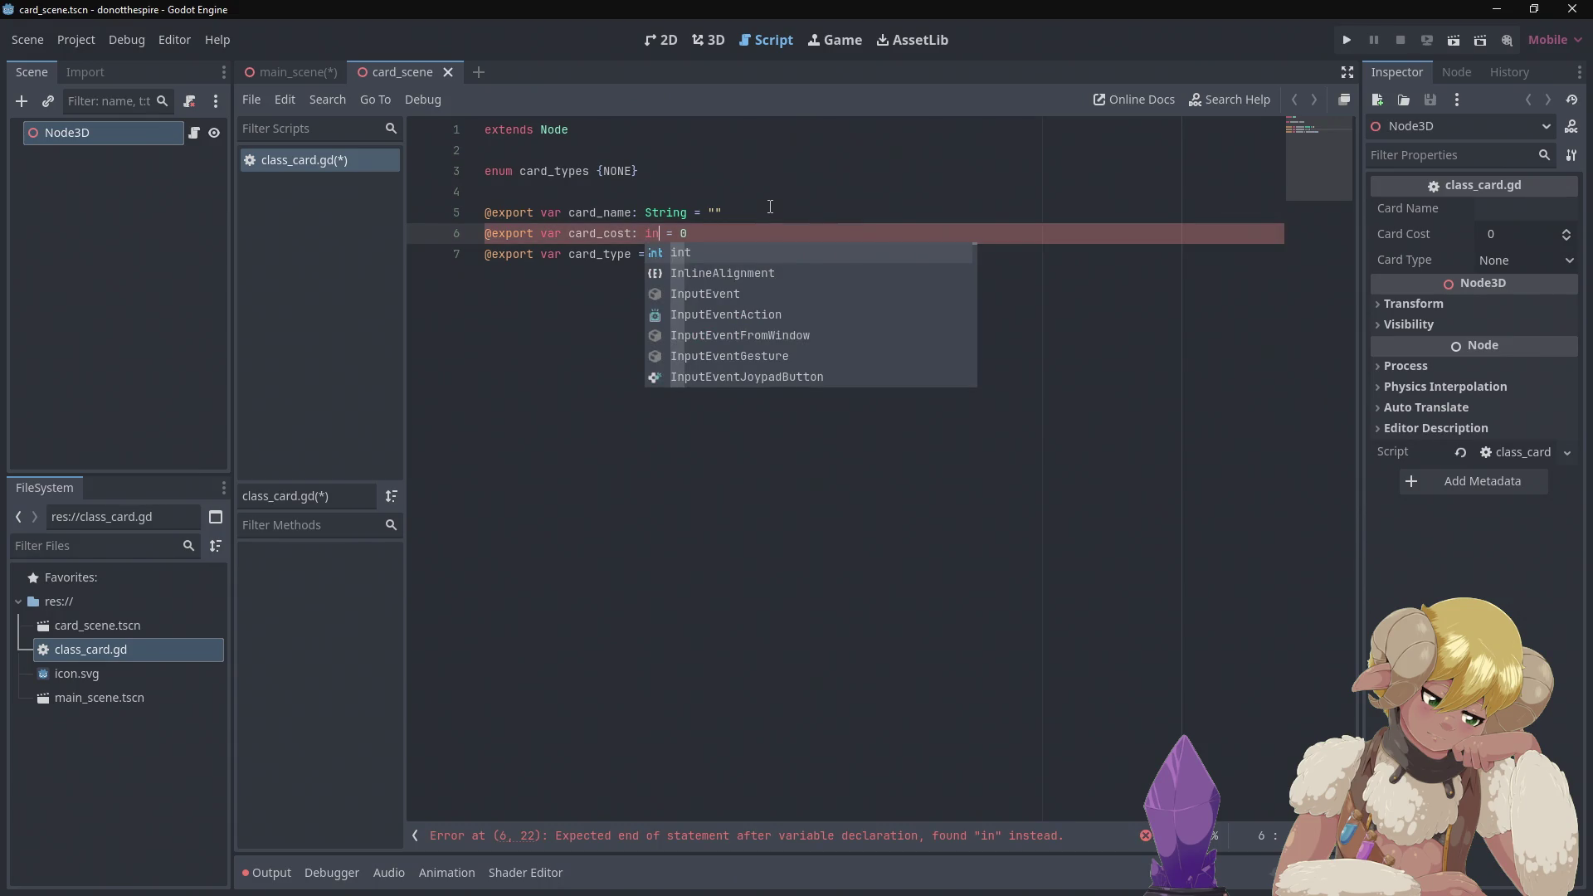
{"action": "key", "text": "Return"}
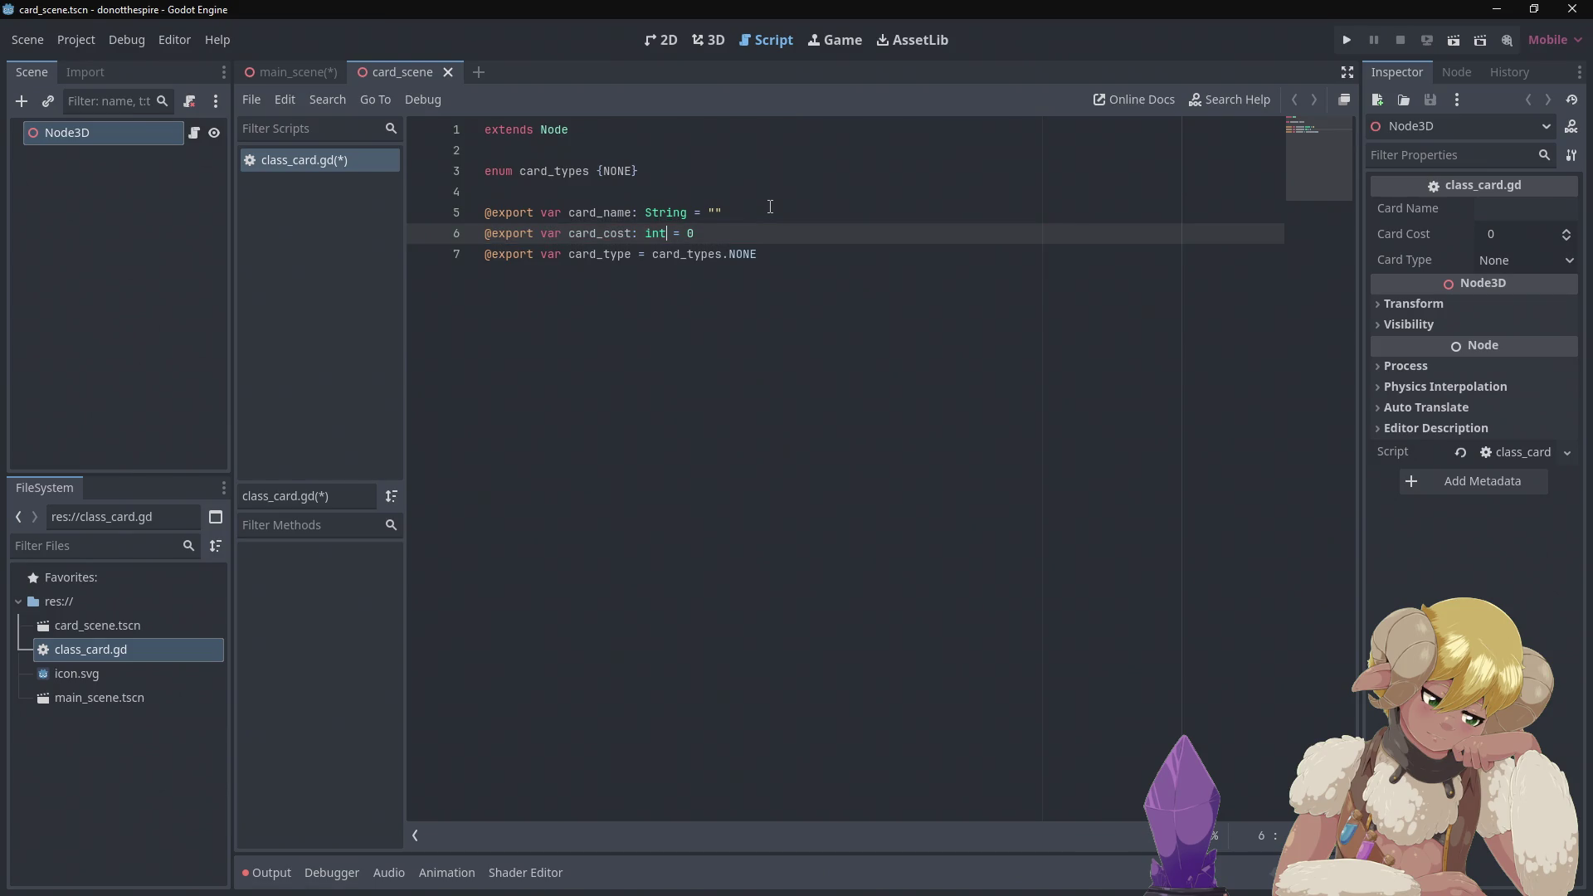
Add an int type annotation to card_type on line 7
{"action": "key", "text": "Down"}
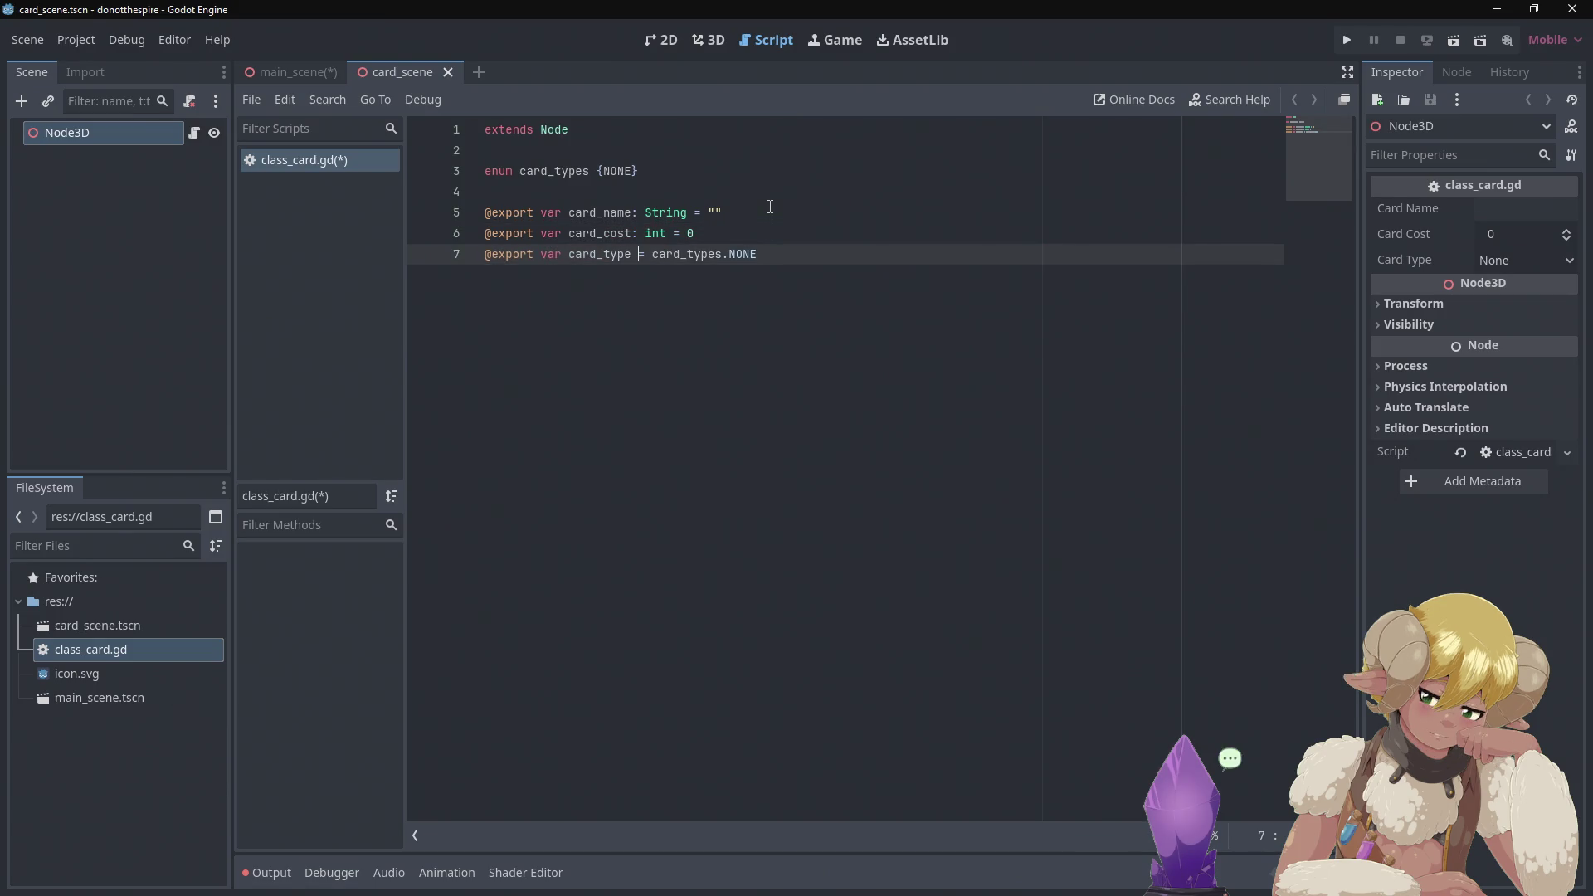
{"action": "key", "text": "Left"}
{"action": "type", "text": ":nt"}
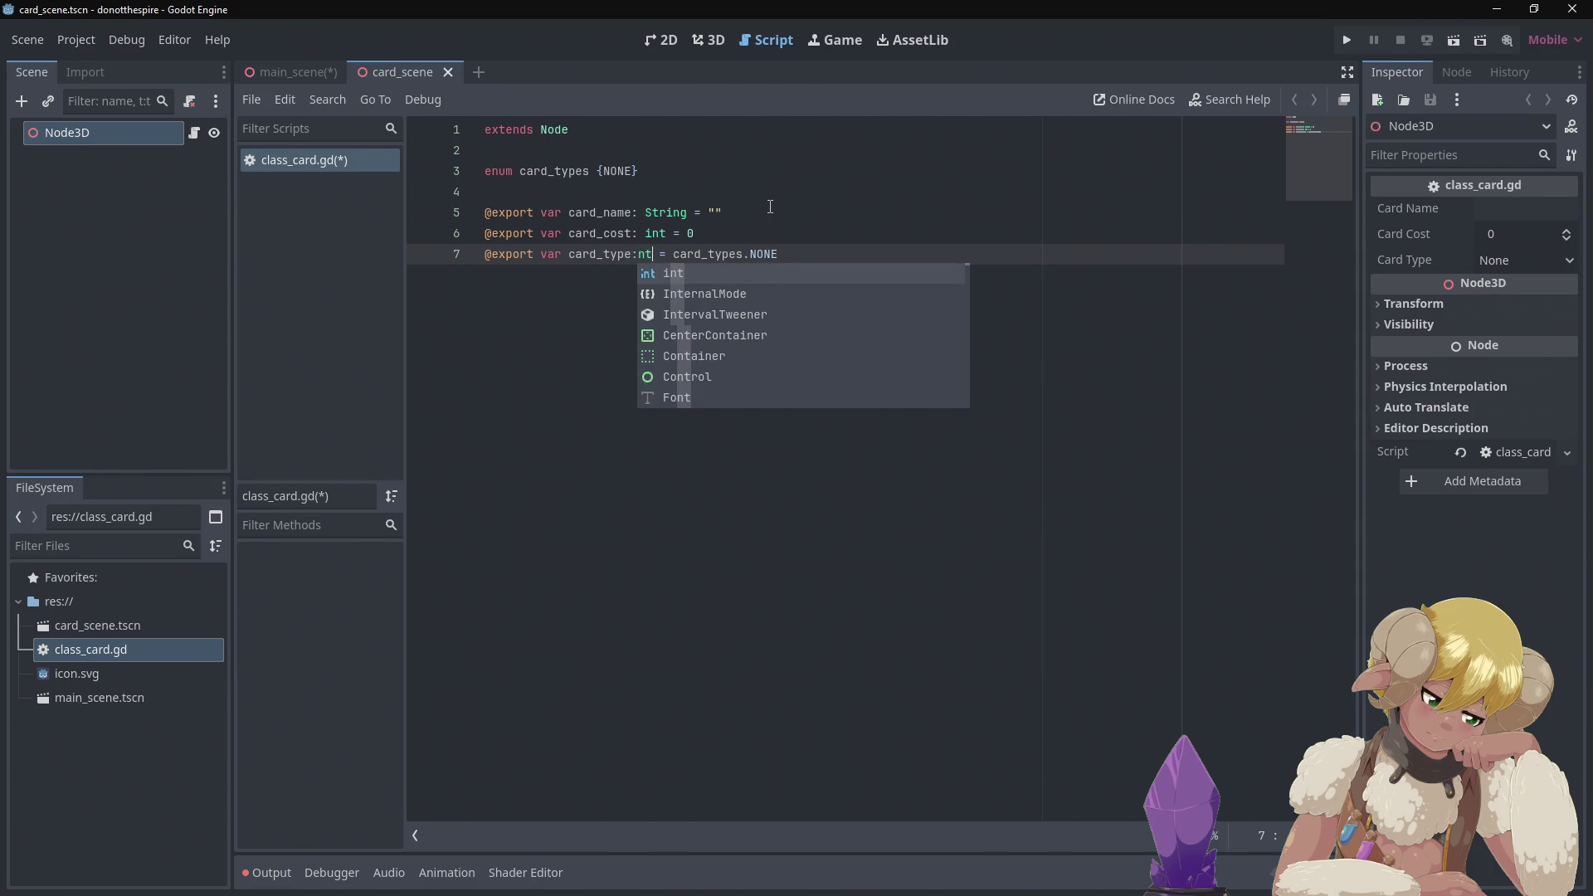
{"action": "key", "text": "BackSpace"}
{"action": "key", "text": "BackSpace"}
{"action": "key", "text": "BackSpace"}
{"action": "type", "text": ": nt"}
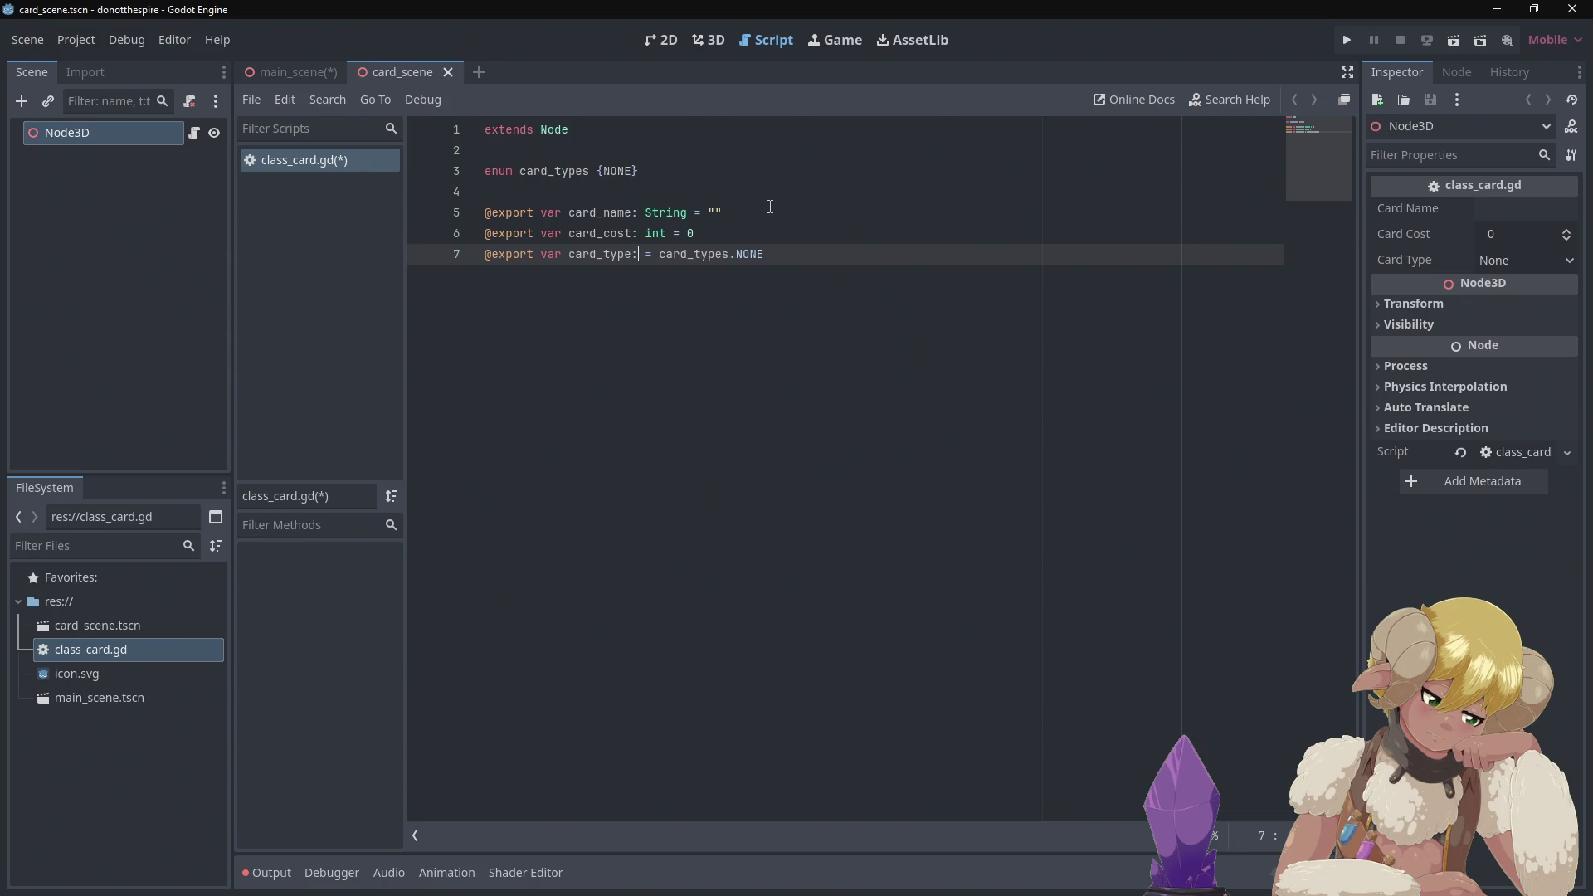
{"action": "key", "text": "BackSpace"}
{"action": "key", "text": "BackSpace"}
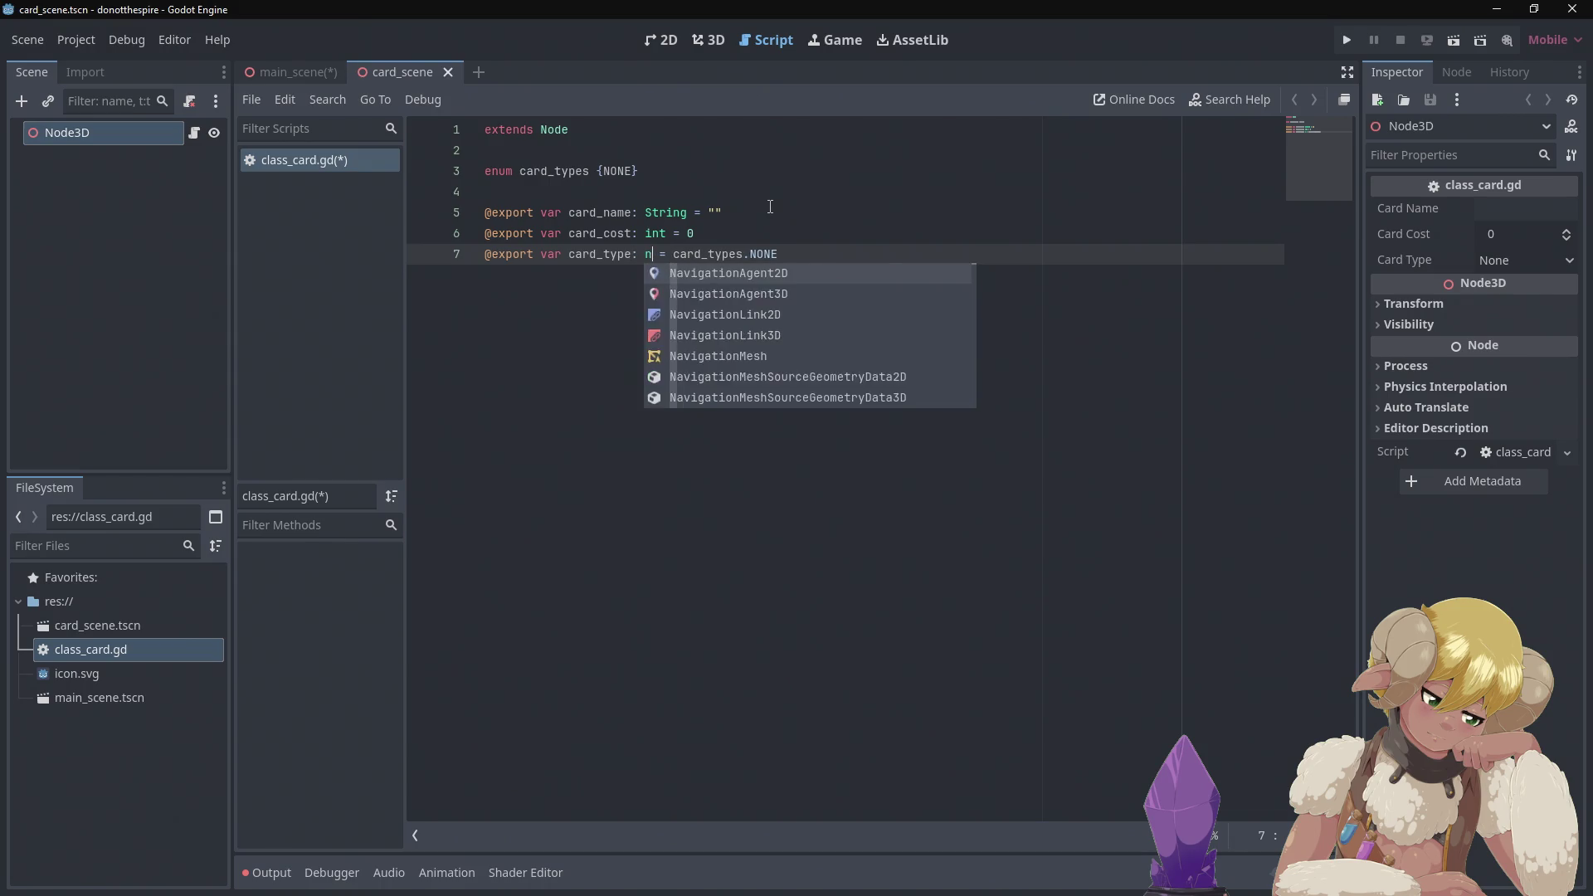
{"action": "type", "text": "int"}
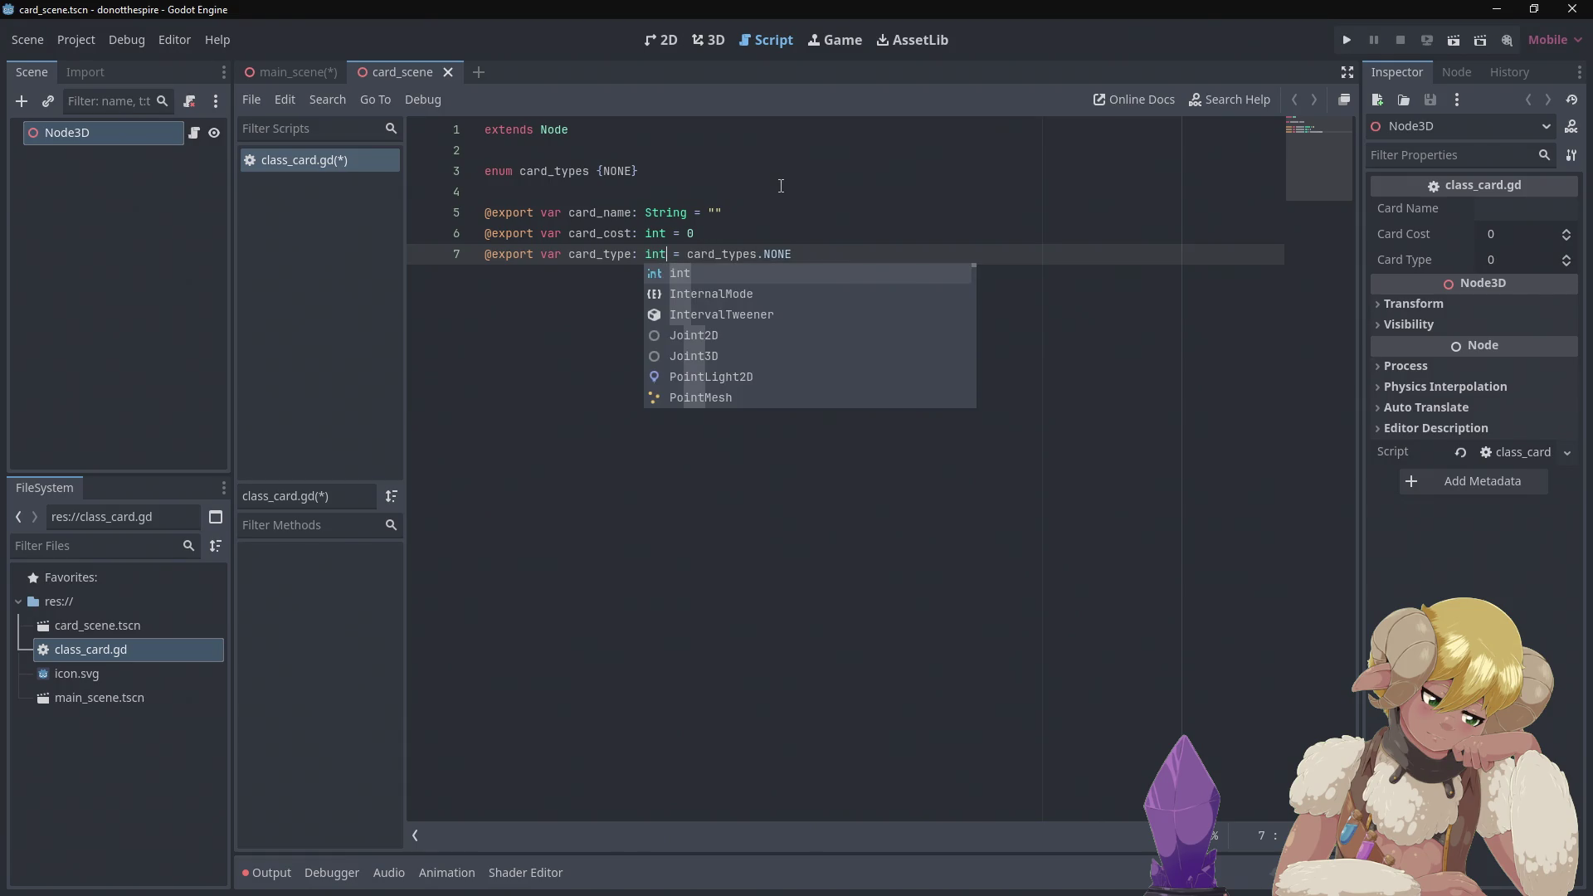
{"action": "left_click", "coordinate": [784, 183]}
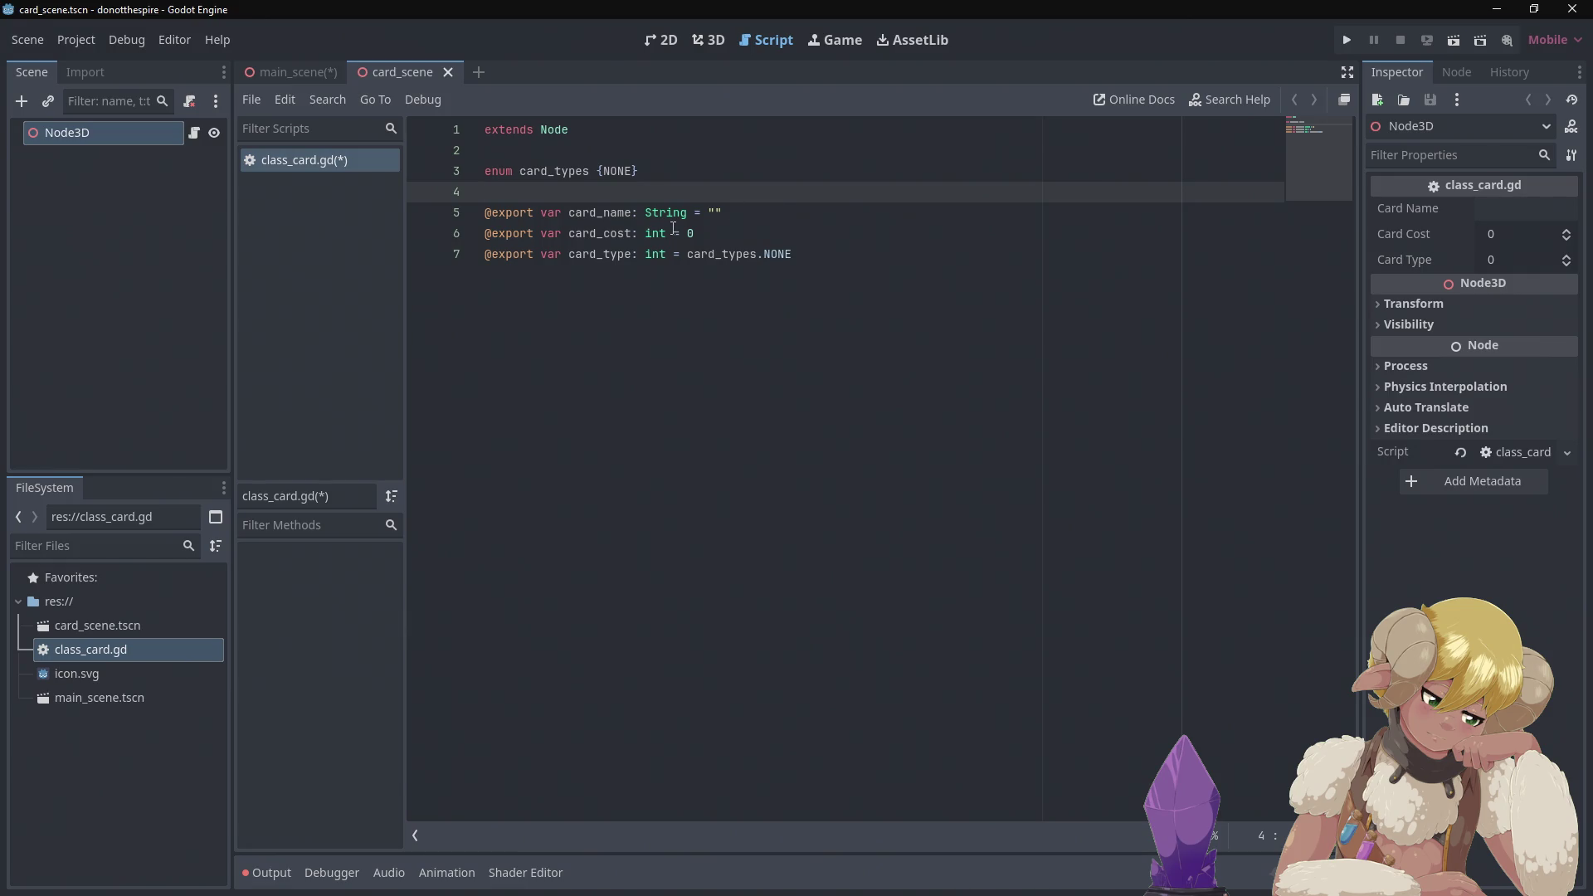
Try enum as card_type's type, revert it to int, and go to the GDScript docs
{"action": "double_click", "coordinate": [653, 255]}
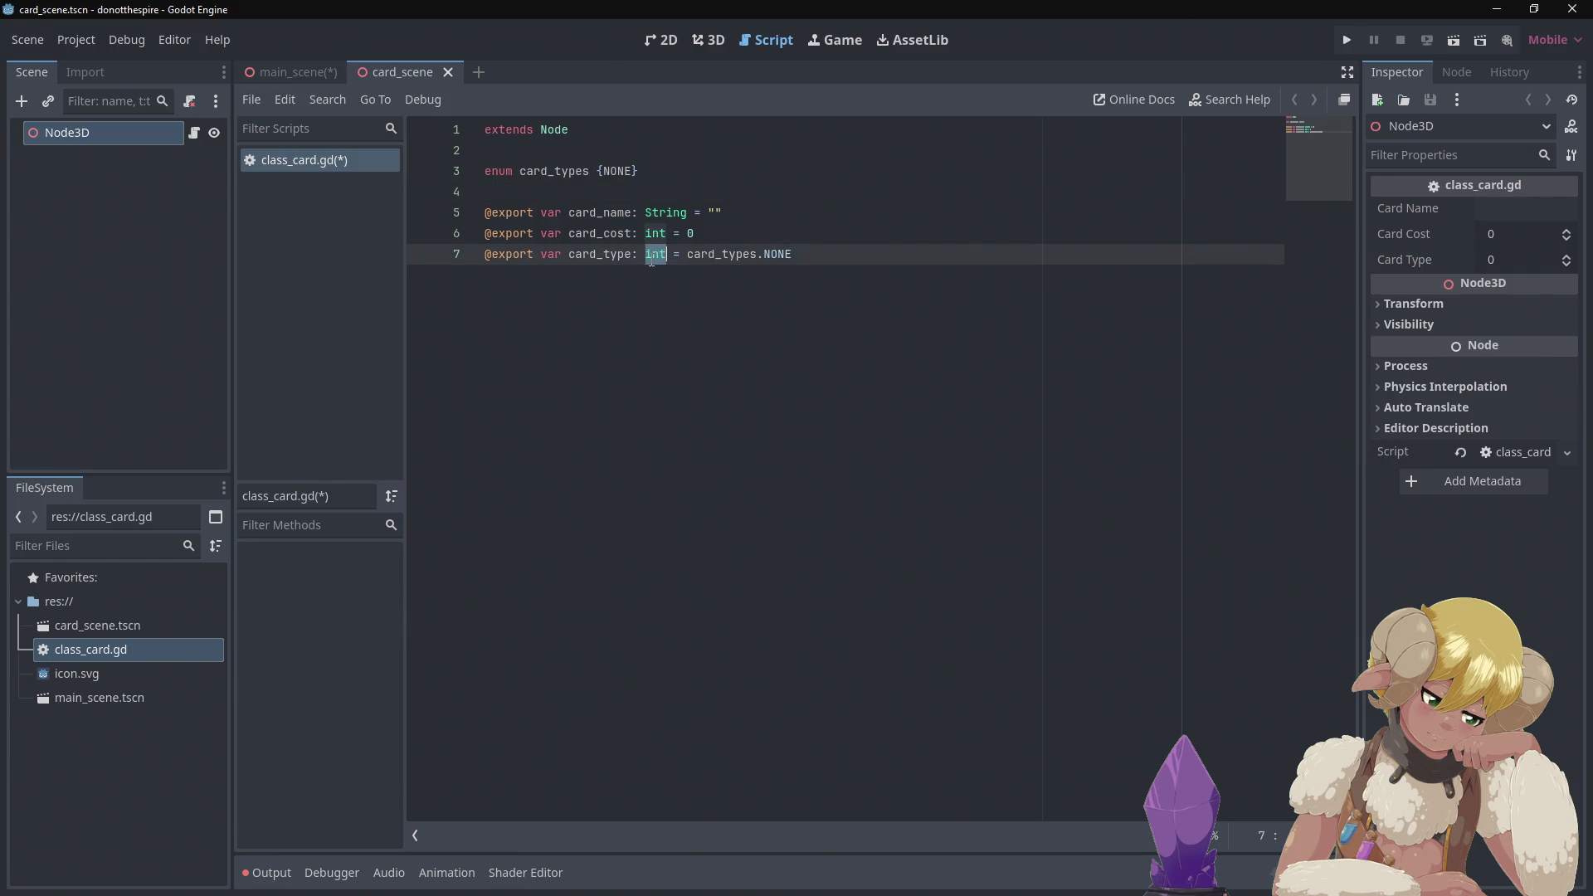
{"action": "type", "text": "enum"}
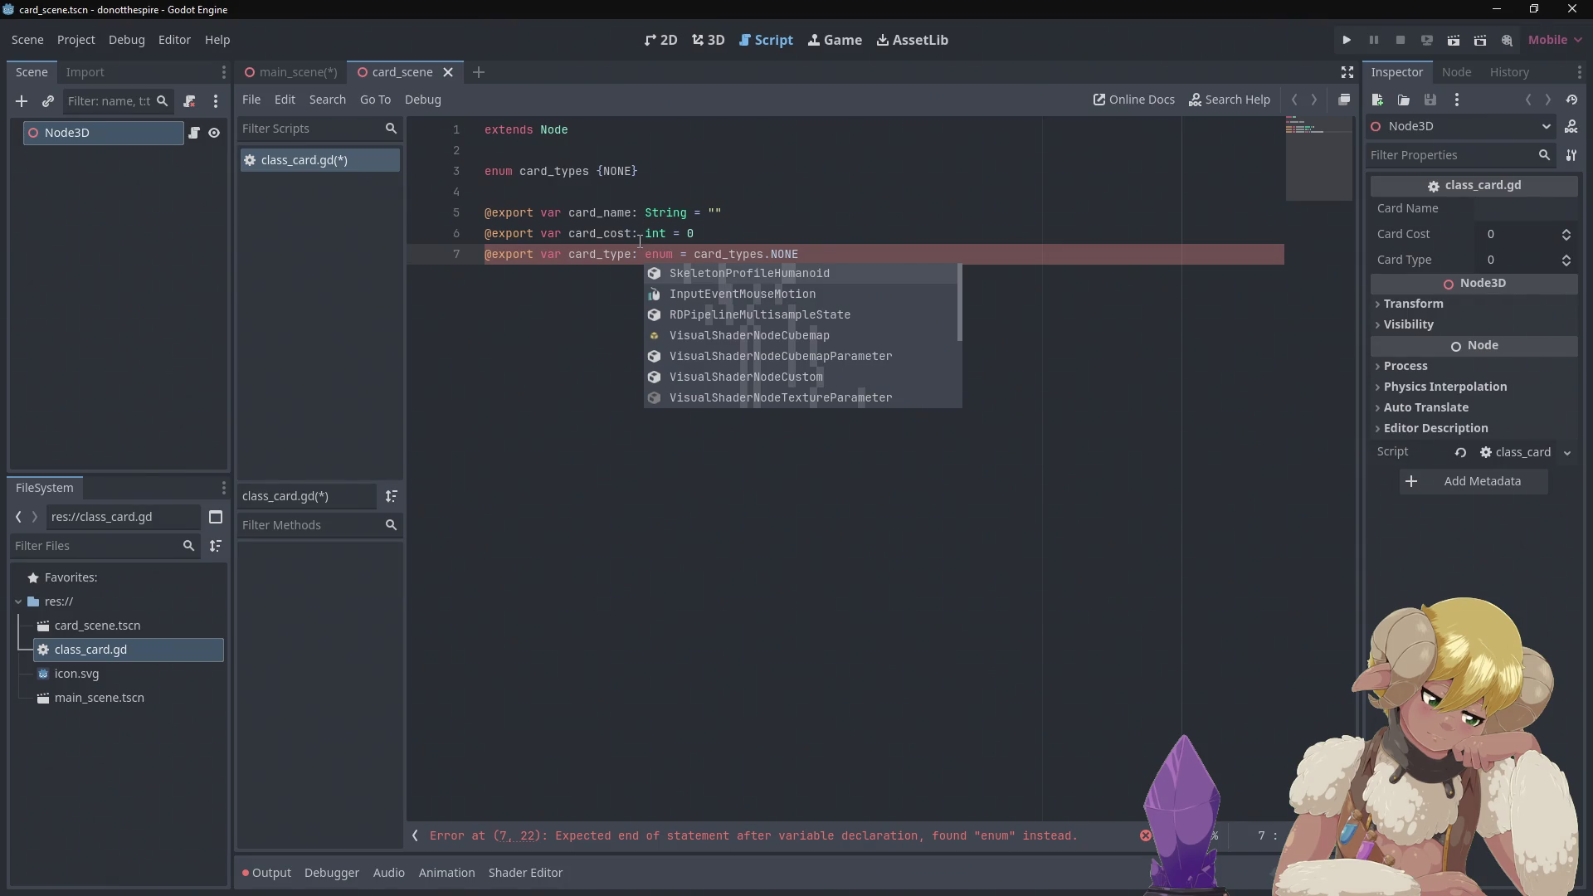
{"action": "key", "text": "BackSpace"}
{"action": "key", "text": "BackSpace"}
{"action": "key", "text": "BackSpace"}
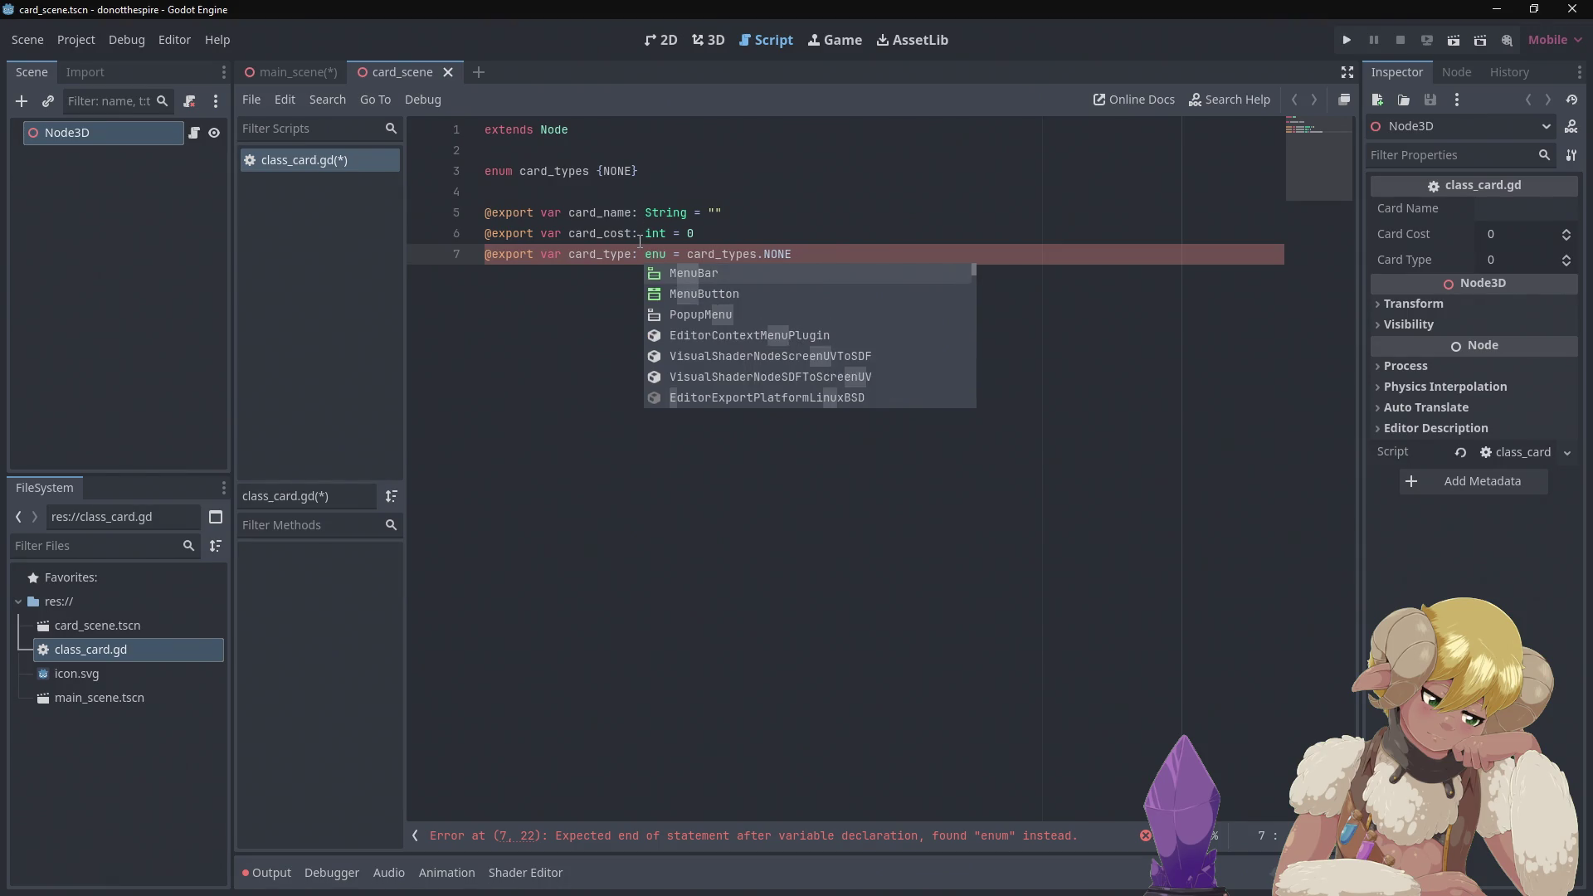
{"action": "type", "text": "int"}
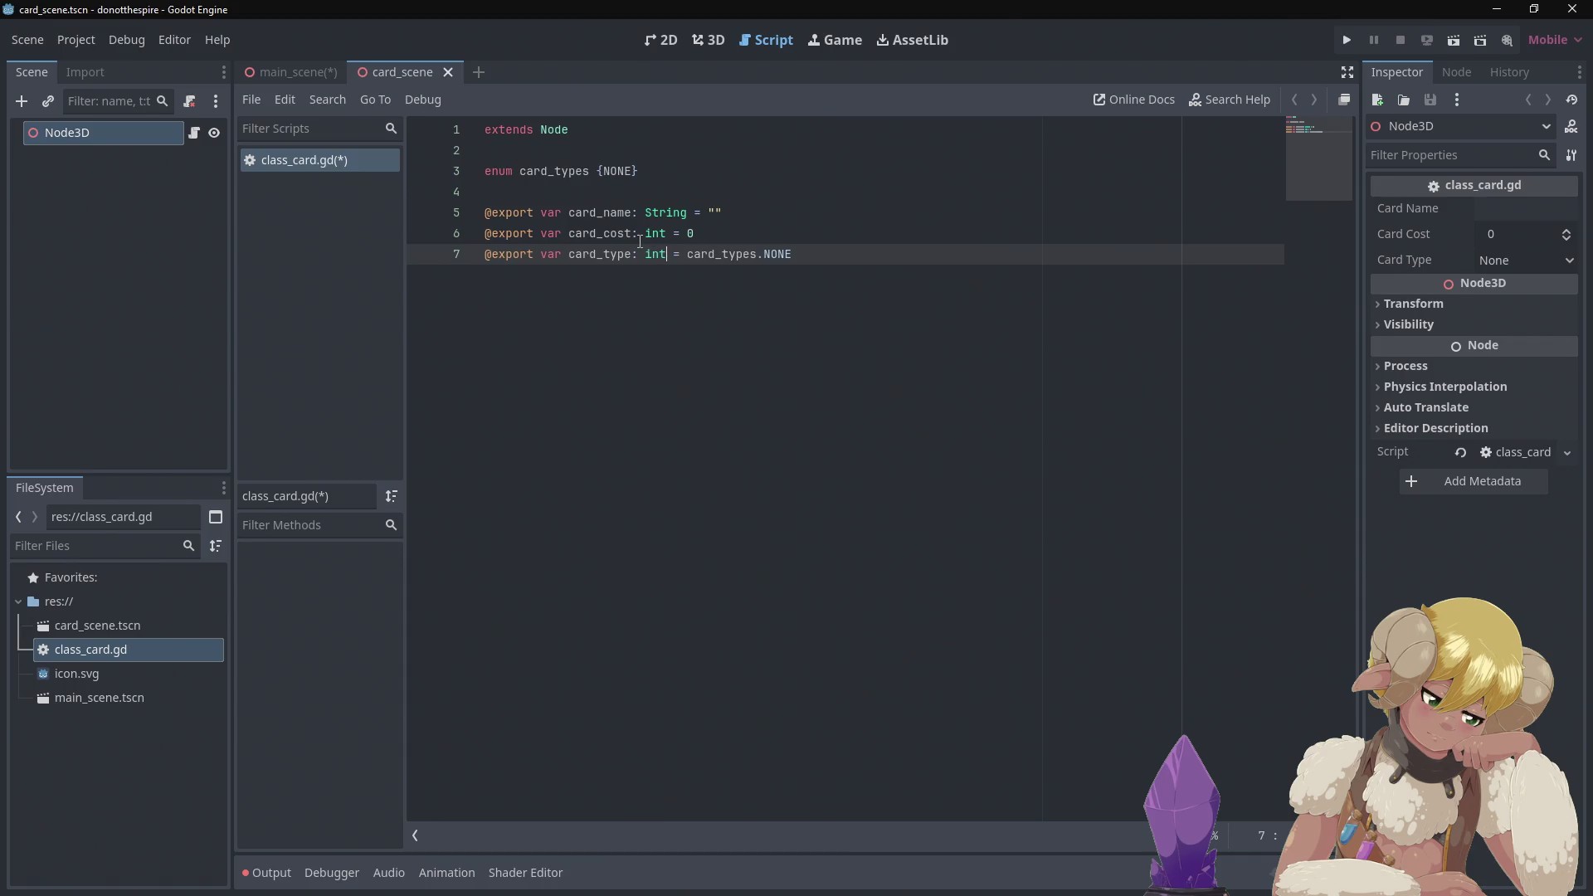
{"action": "left_click", "coordinate": [728, 190]}
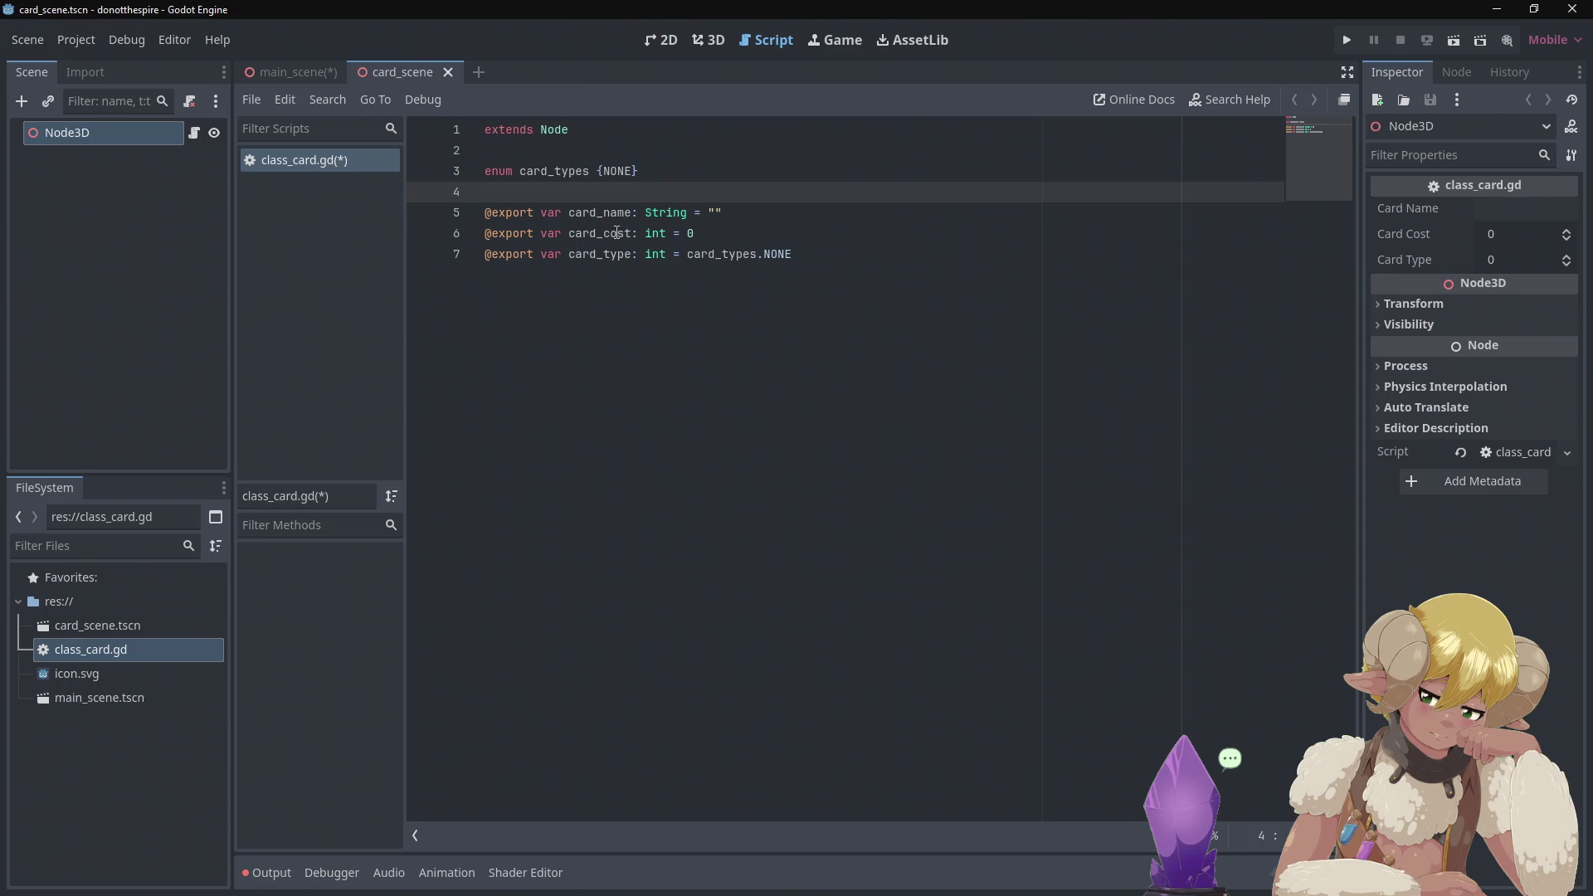
{"action": "left_click", "coordinate": [548, 214]}
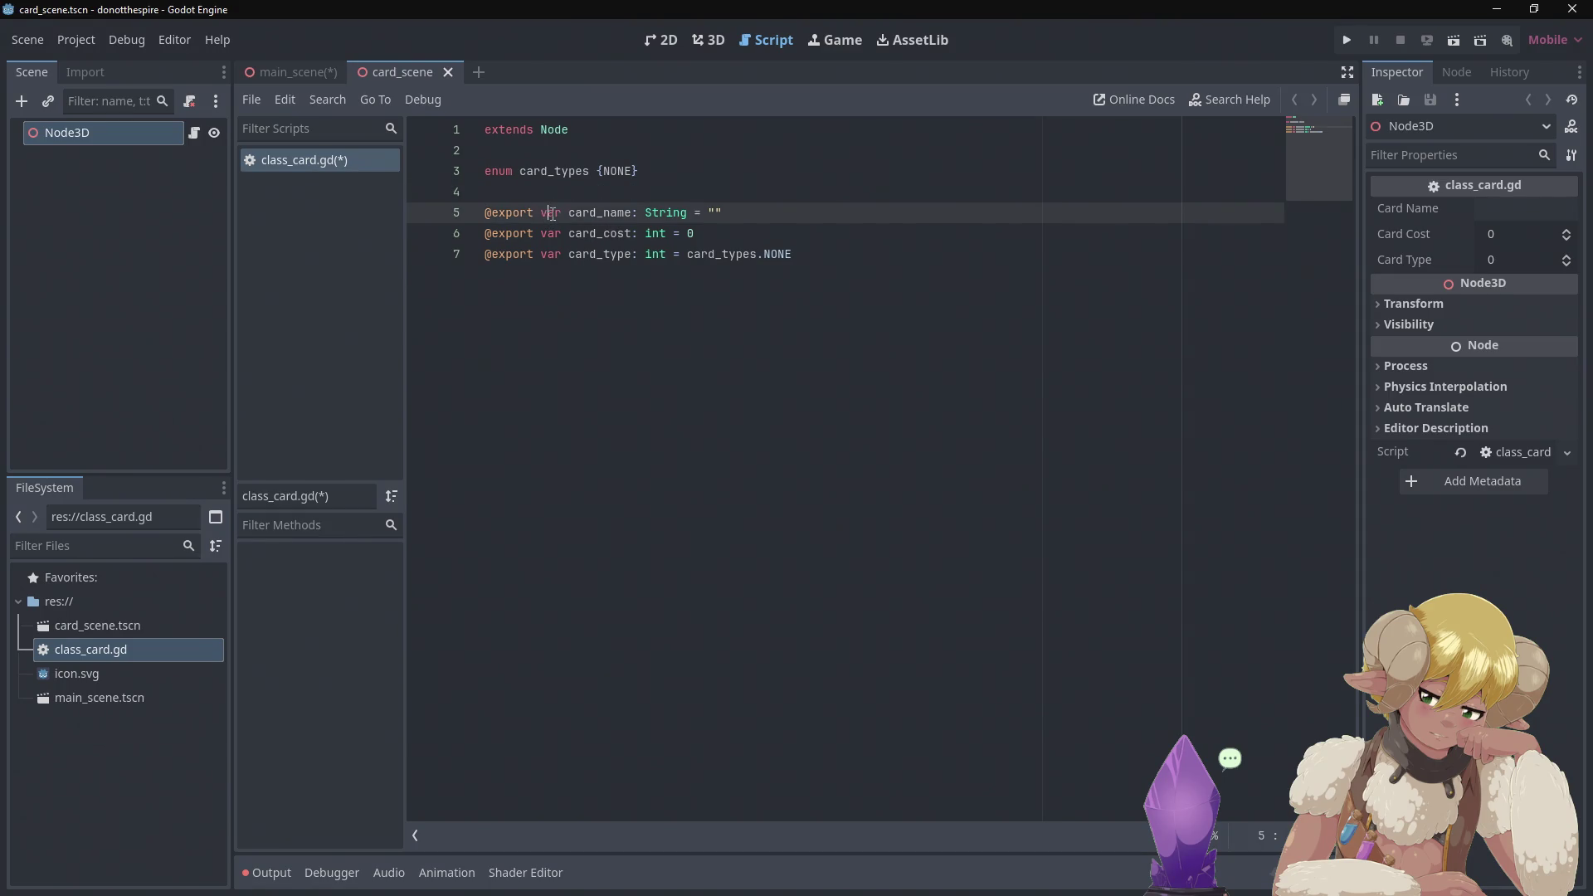
{"action": "left_click", "coordinate": [544, 236]}
{"action": "triple_click", "coordinate": [549, 253]}
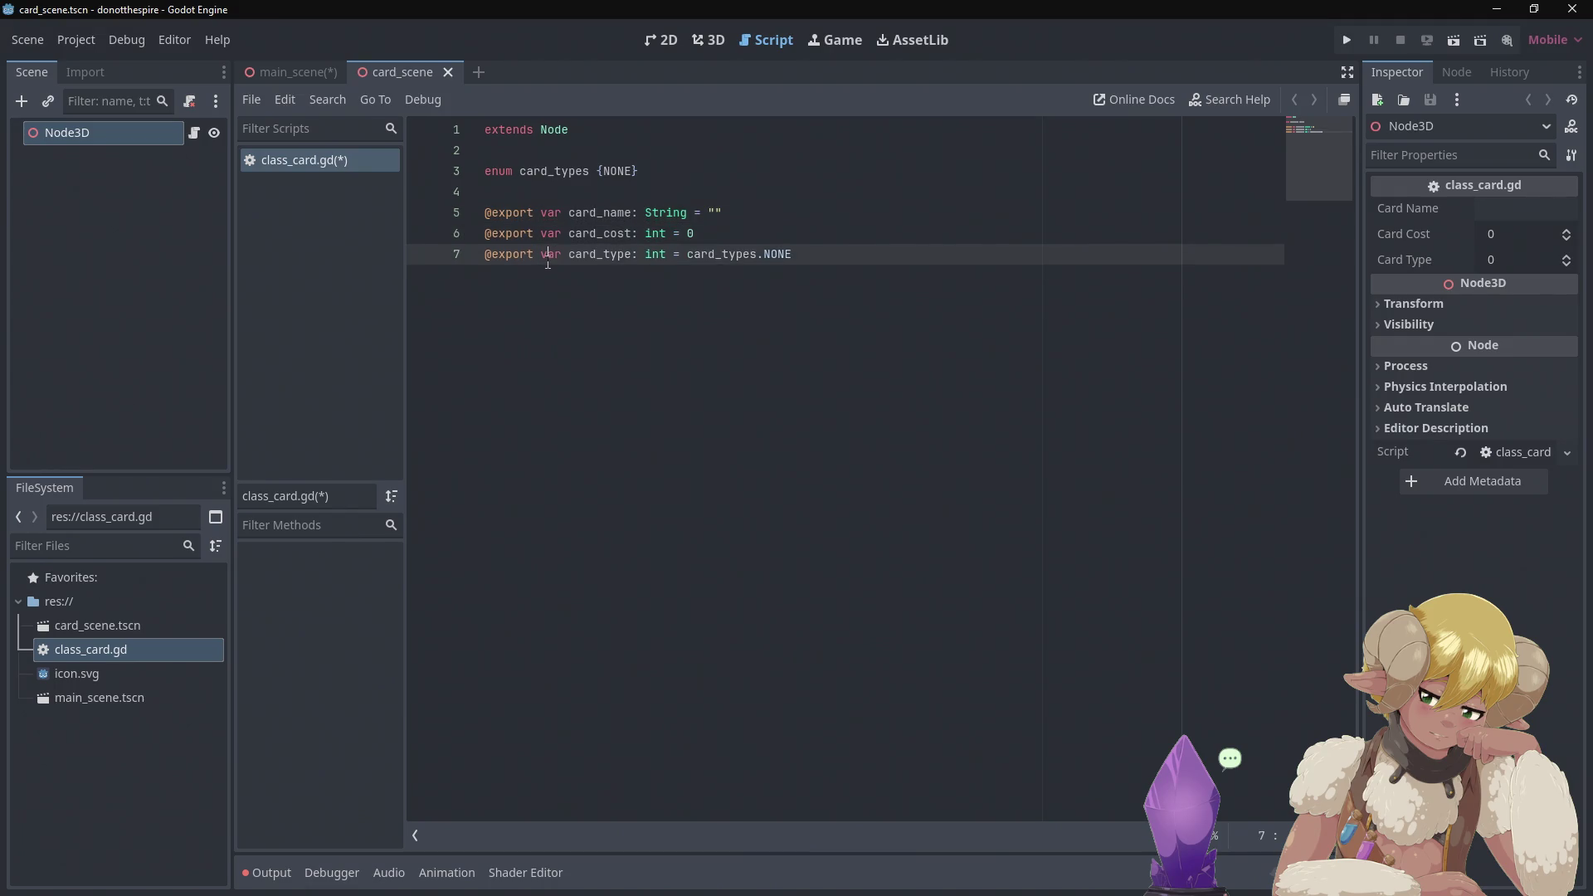
{"action": "left_click", "coordinate": [545, 256]}
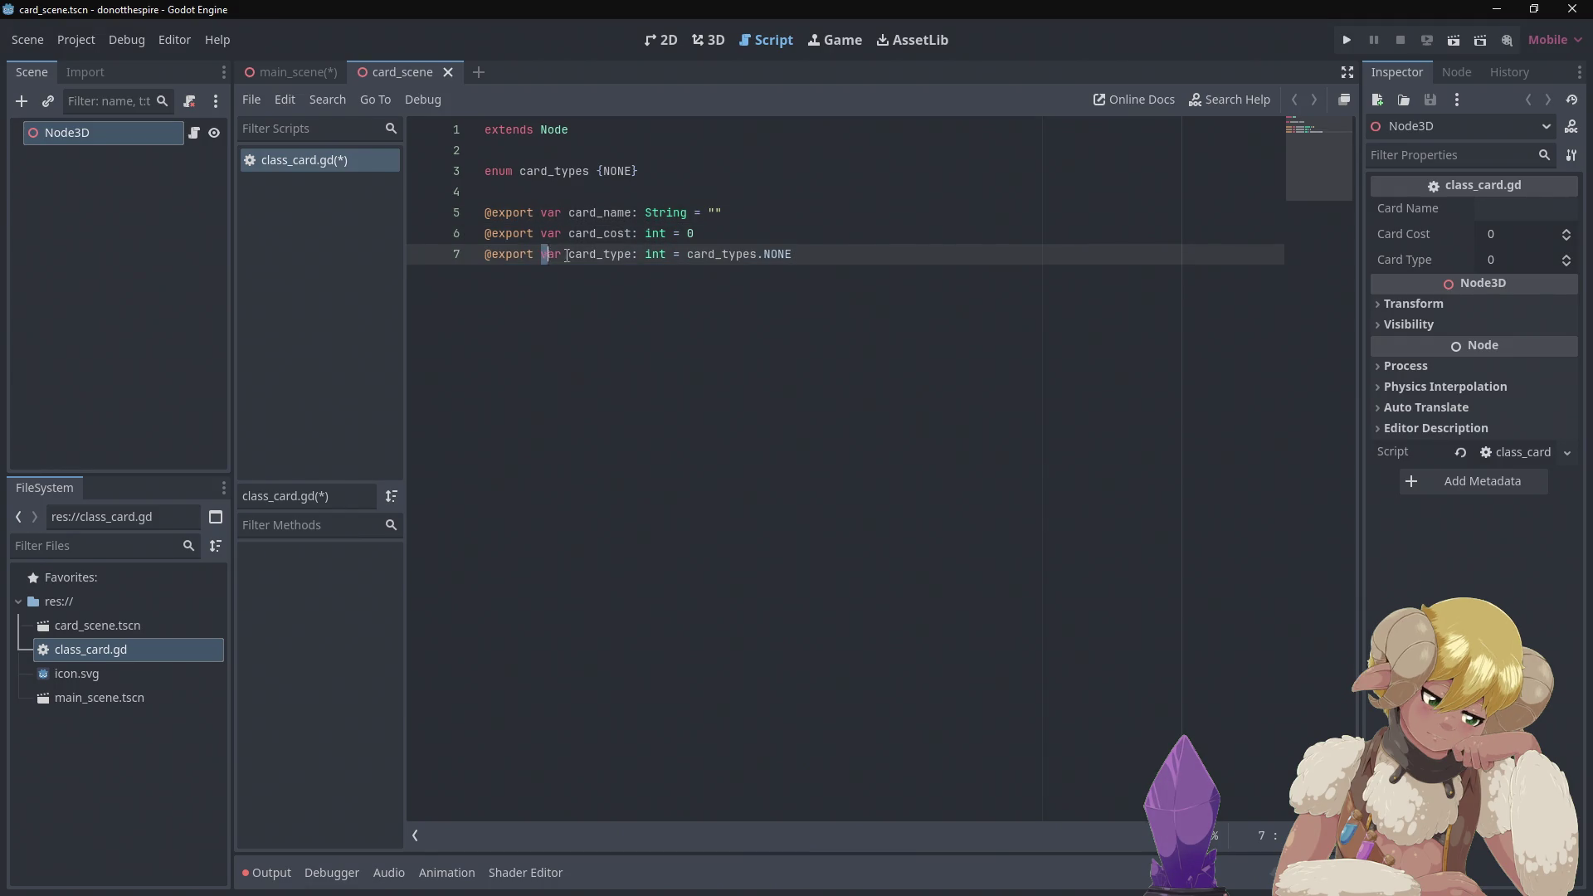
{"action": "double_click", "coordinate": [547, 254]}
{"action": "left_click", "coordinate": [552, 238]}
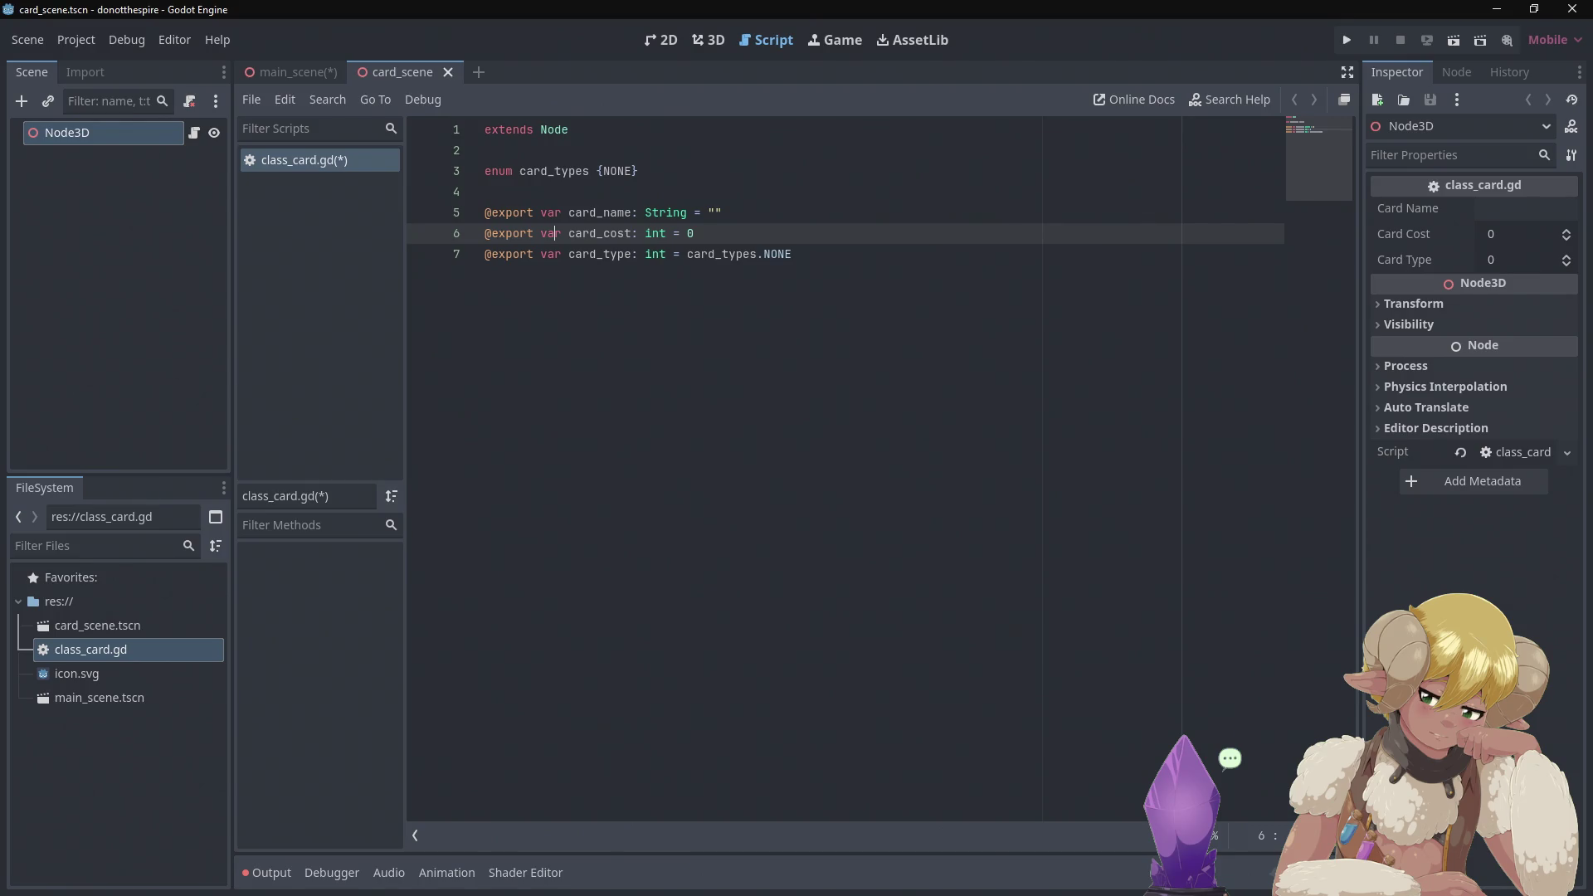
{"action": "key", "text": "alt+Tab"}
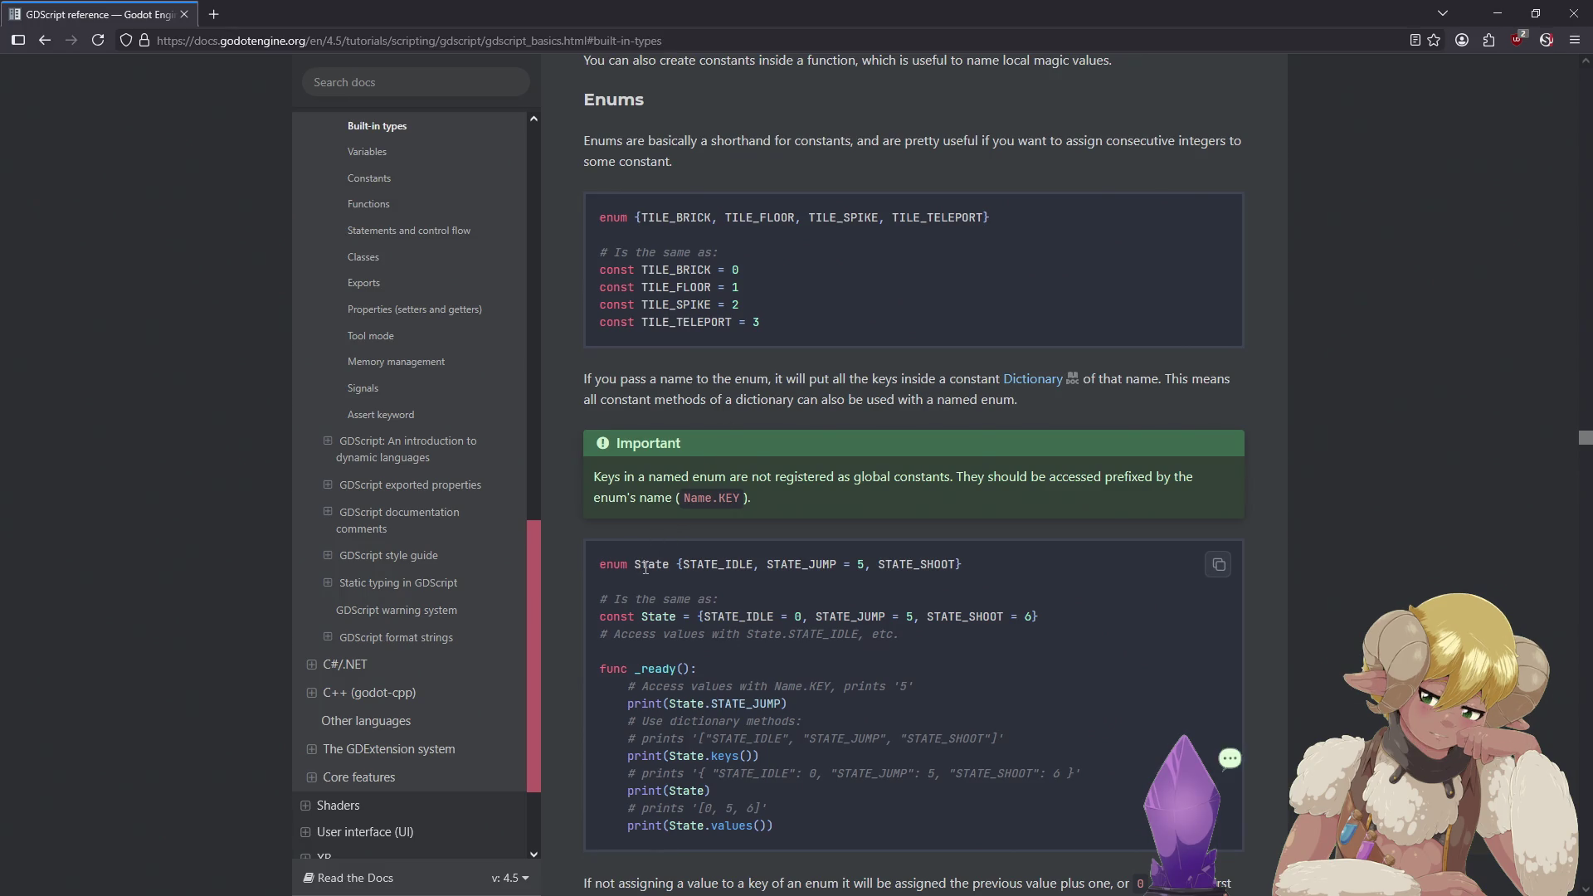
Scroll the GDScript reference from Enums up to Casting, then return to Godot
{"action": "scroll", "coordinate": [837, 562], "scroll_direction": "down", "scroll_amount": 4}
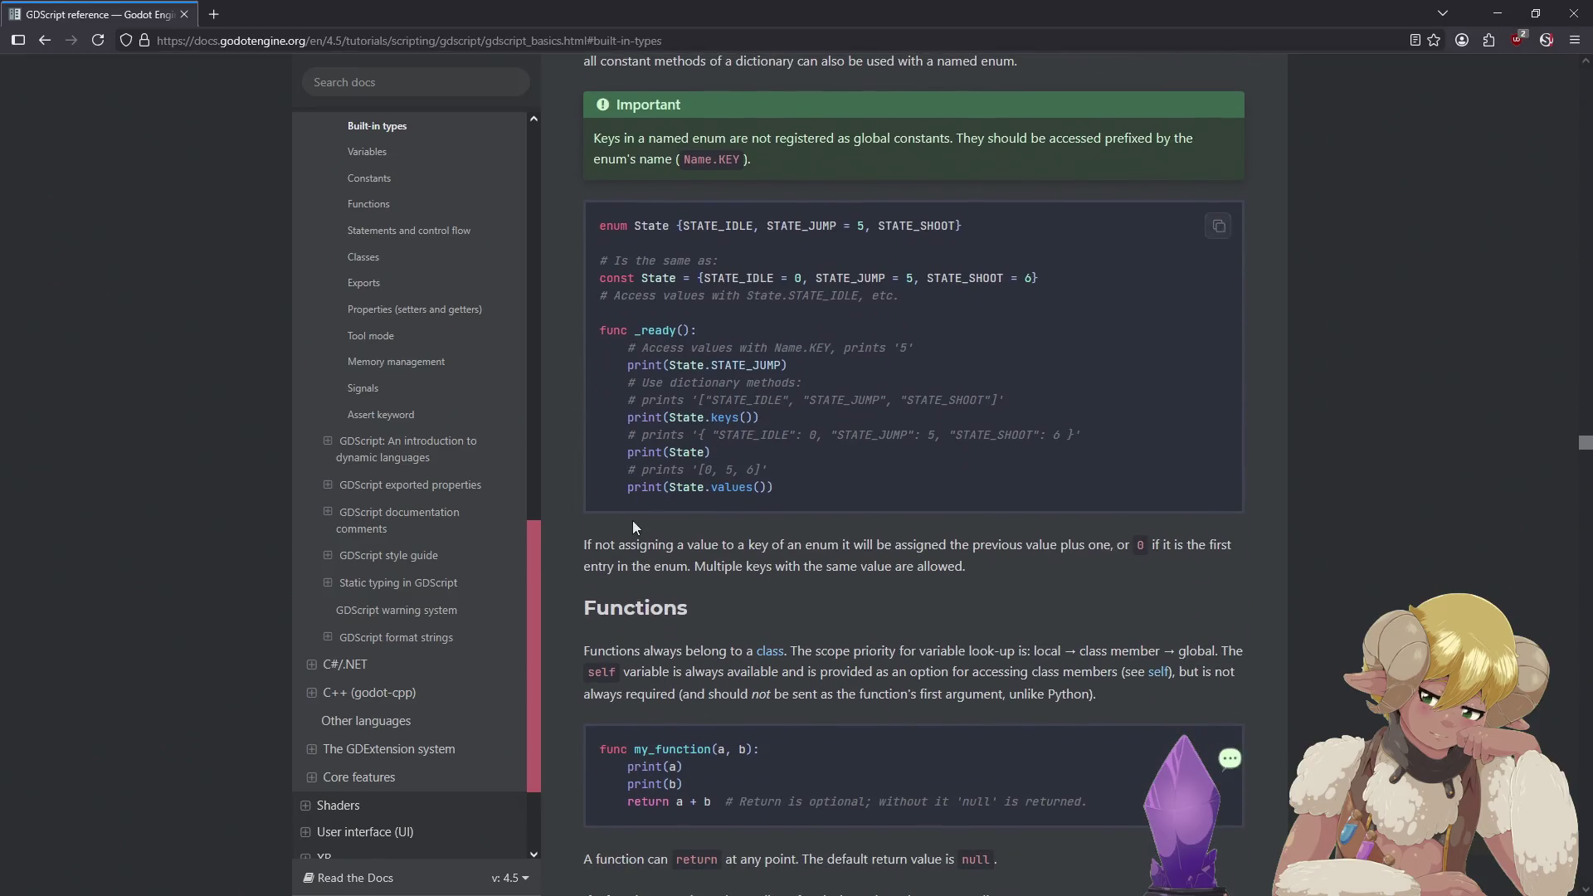
{"action": "scroll", "coordinate": [838, 564], "scroll_direction": "up", "scroll_amount": 2}
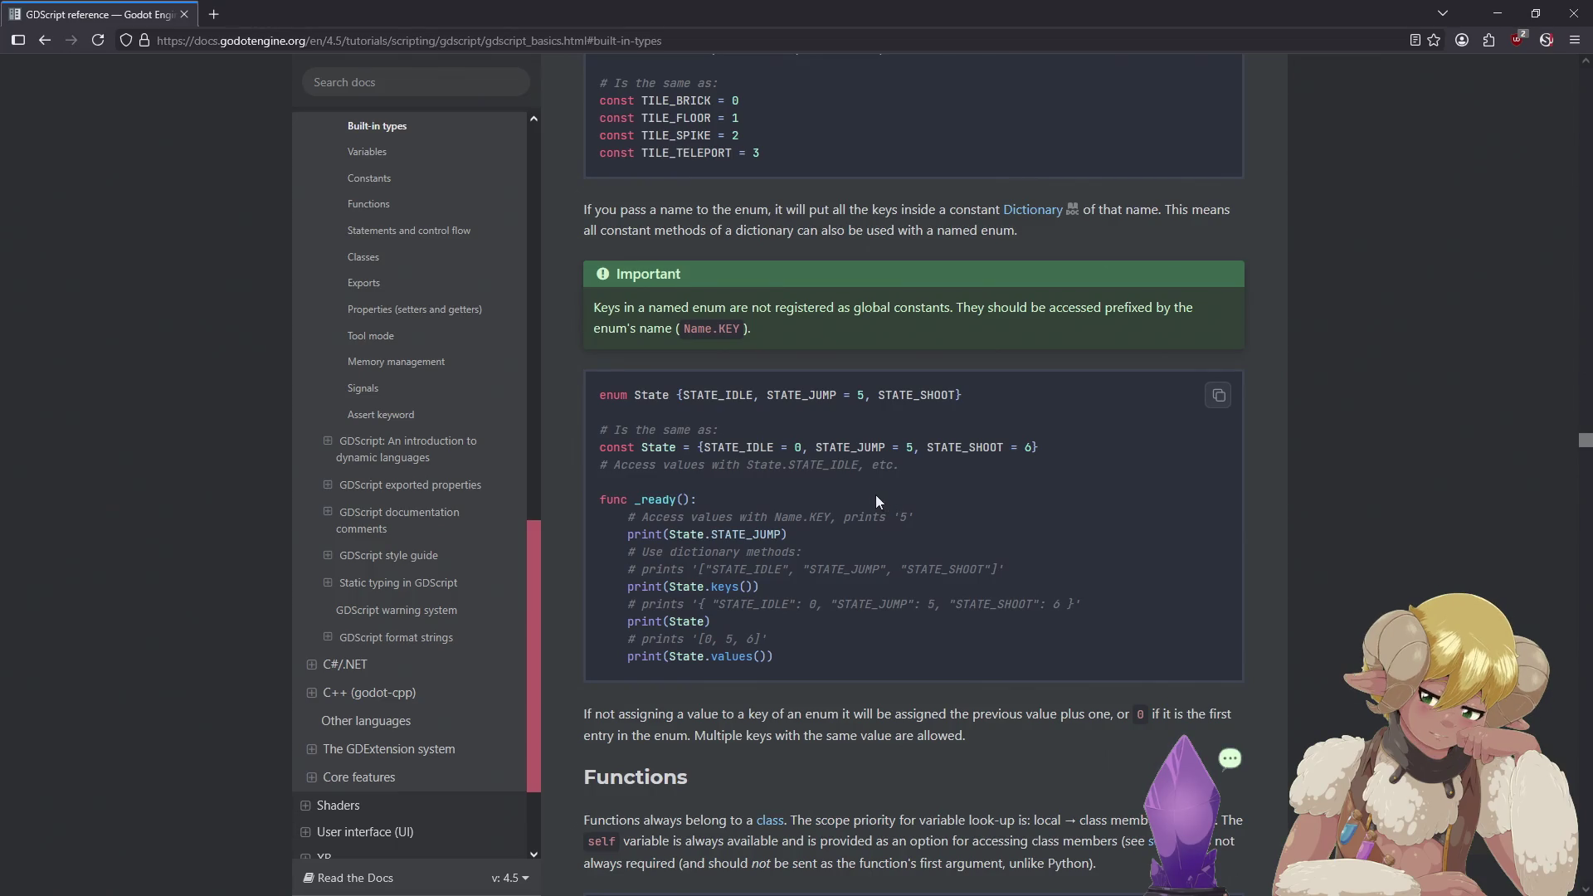
{"action": "scroll", "coordinate": [874, 494], "scroll_direction": "up", "scroll_amount": 5}
{"action": "scroll", "coordinate": [863, 500], "scroll_direction": "up", "scroll_amount": 1}
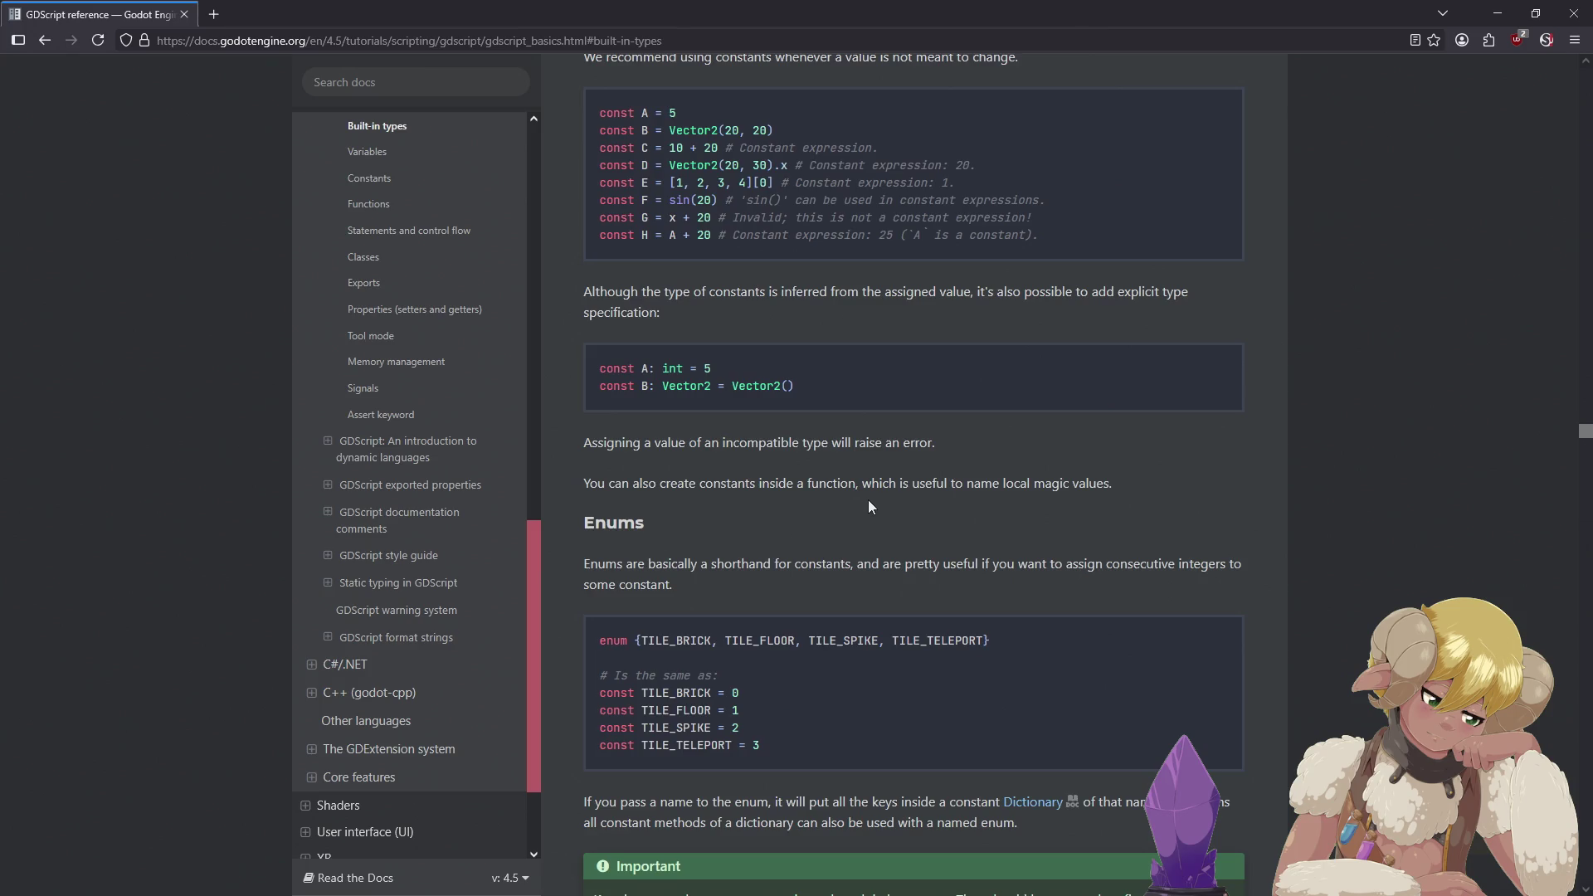
{"action": "scroll", "coordinate": [868, 500], "scroll_direction": "up", "scroll_amount": 4}
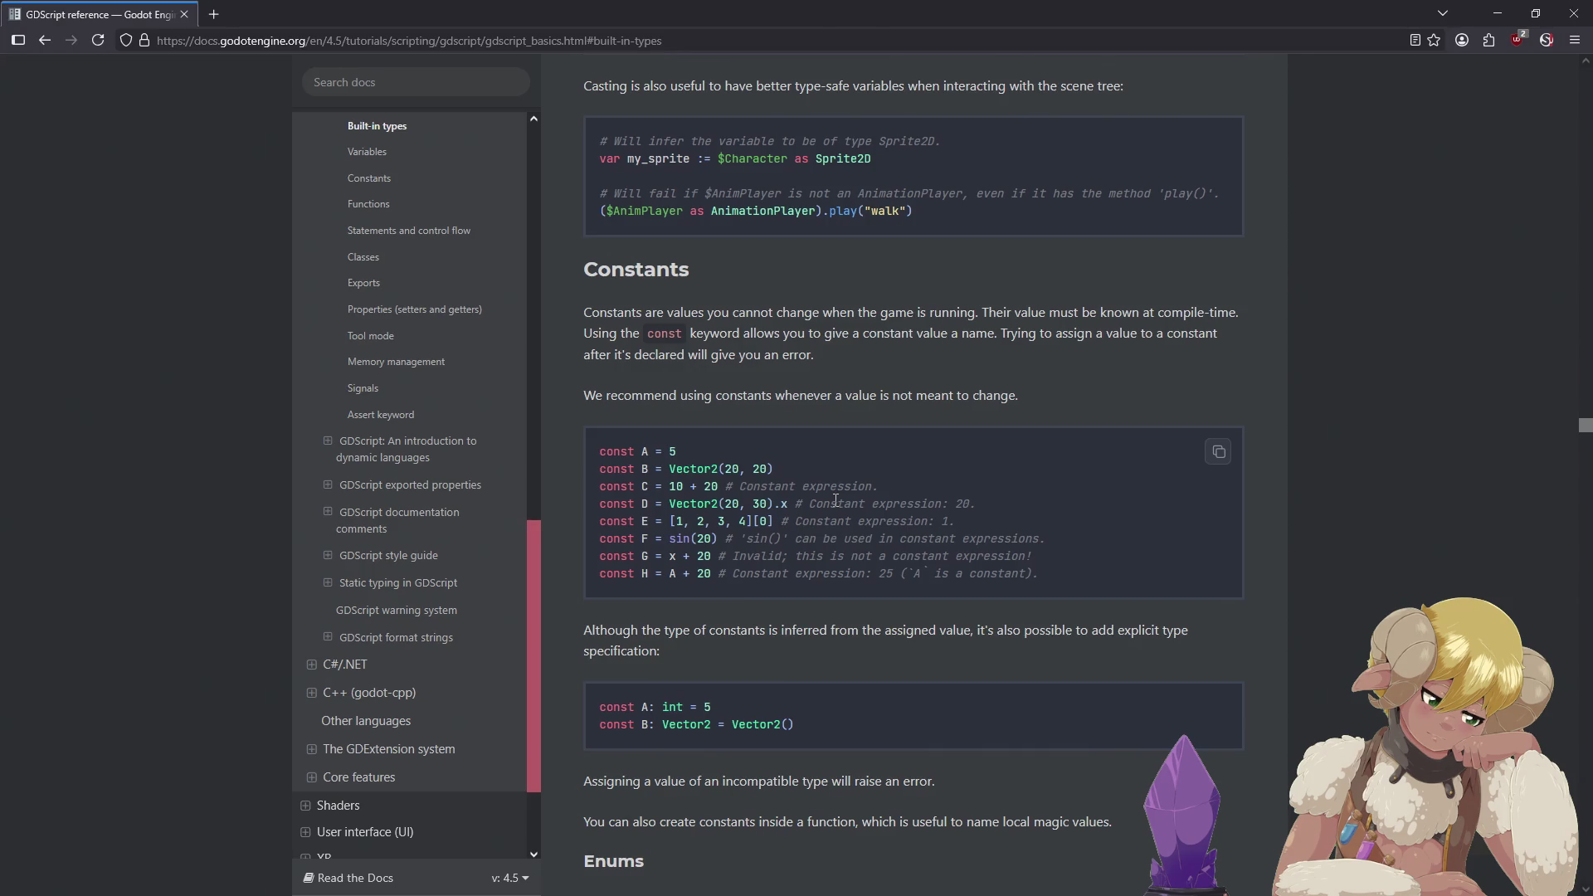
{"action": "scroll", "coordinate": [834, 500], "scroll_direction": "up", "scroll_amount": 5}
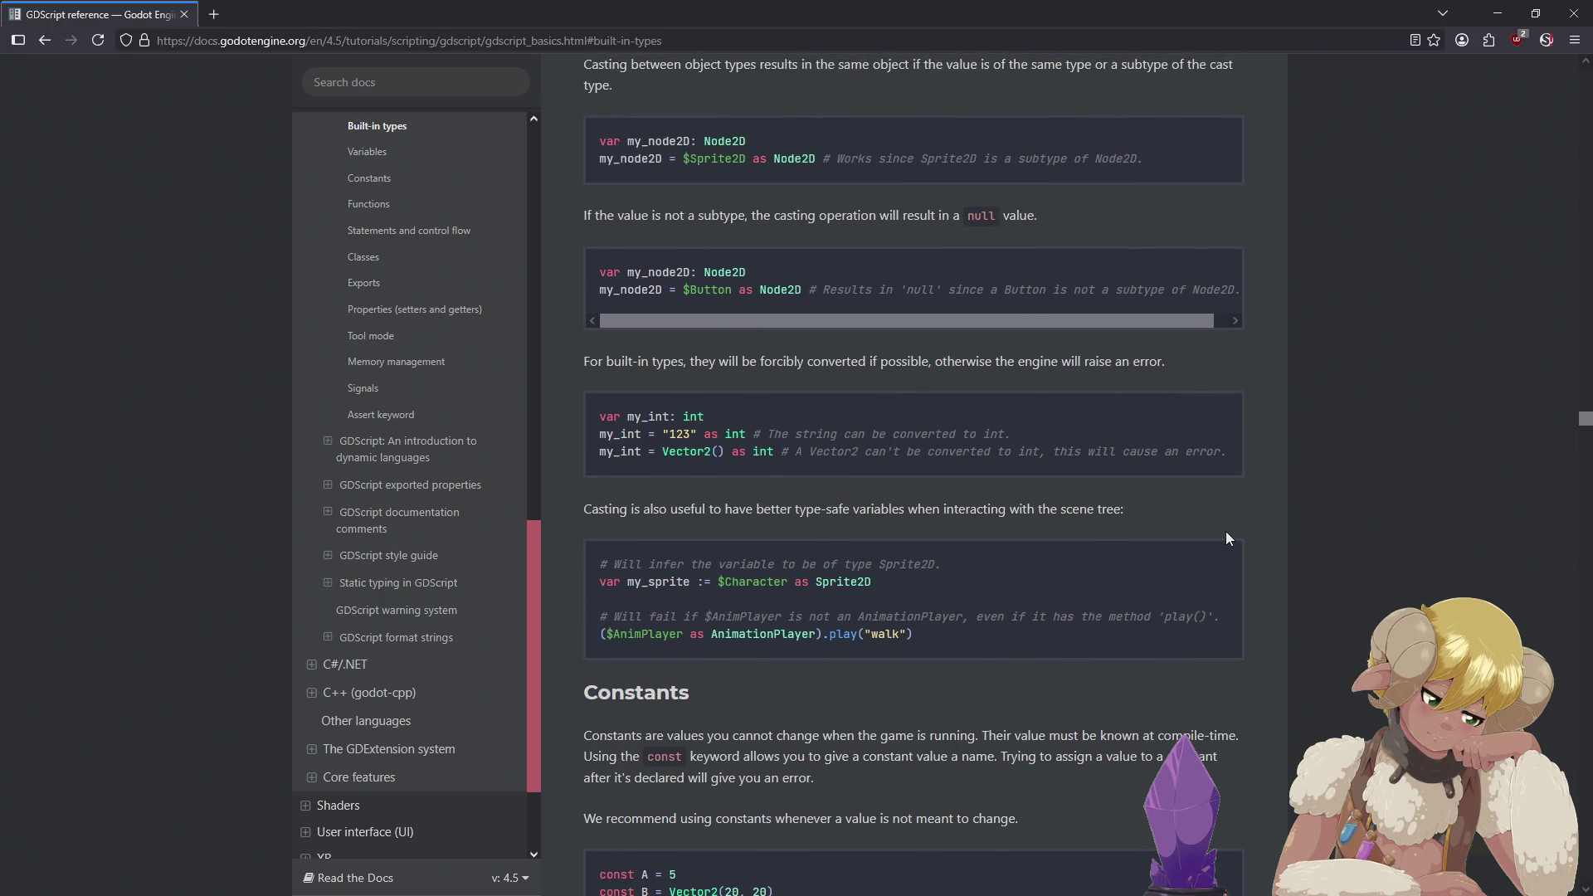
{"action": "scroll", "coordinate": [1203, 531], "scroll_direction": "up", "scroll_amount": 2}
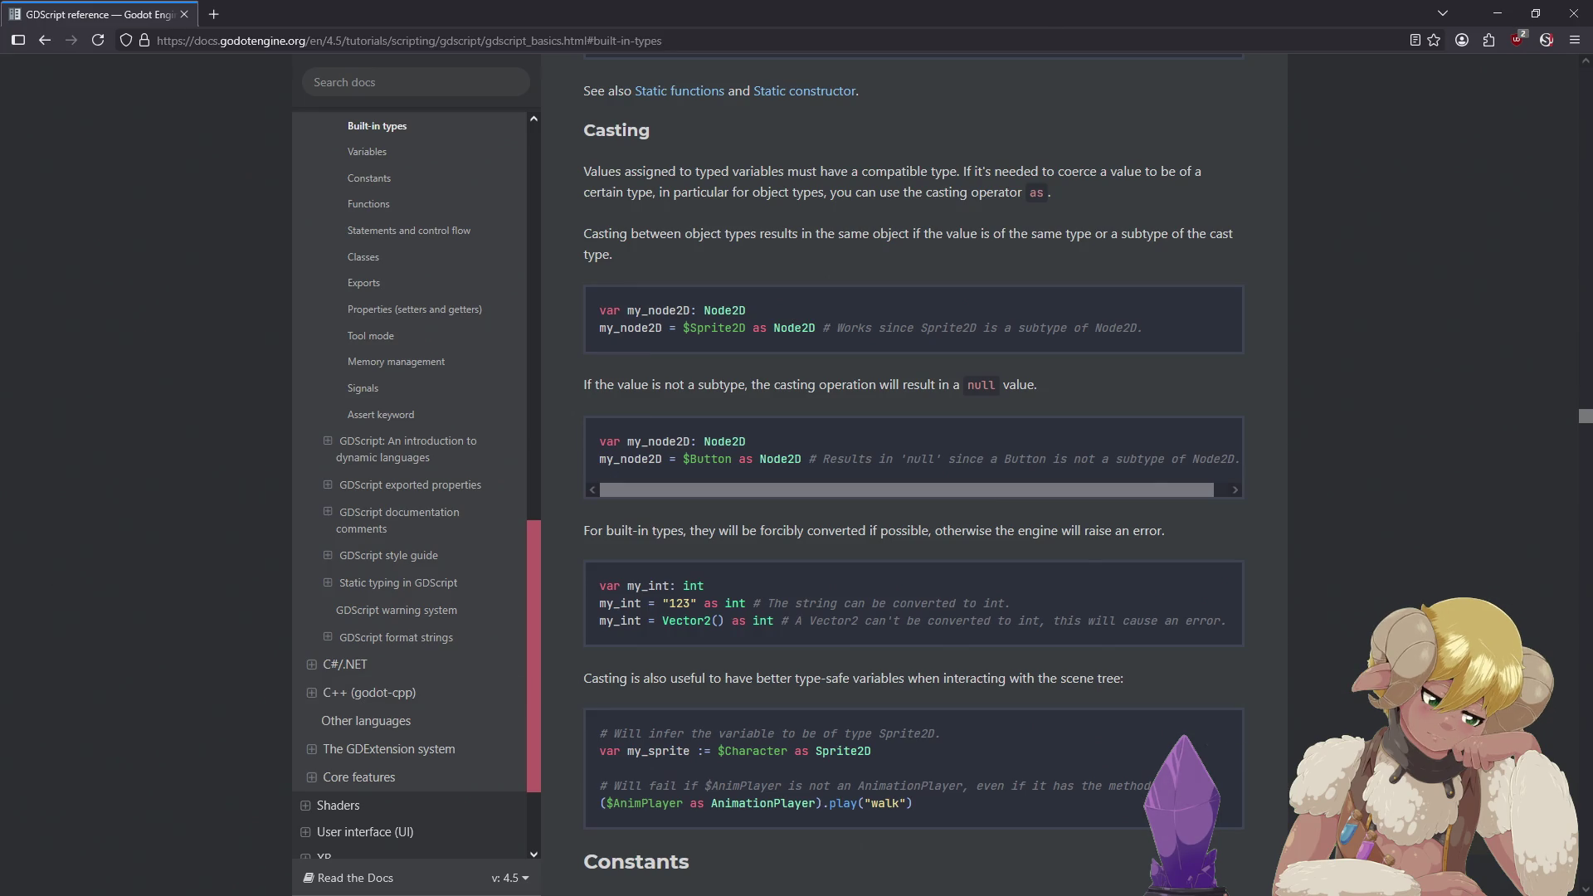
{"action": "key", "text": "alt+Tab"}
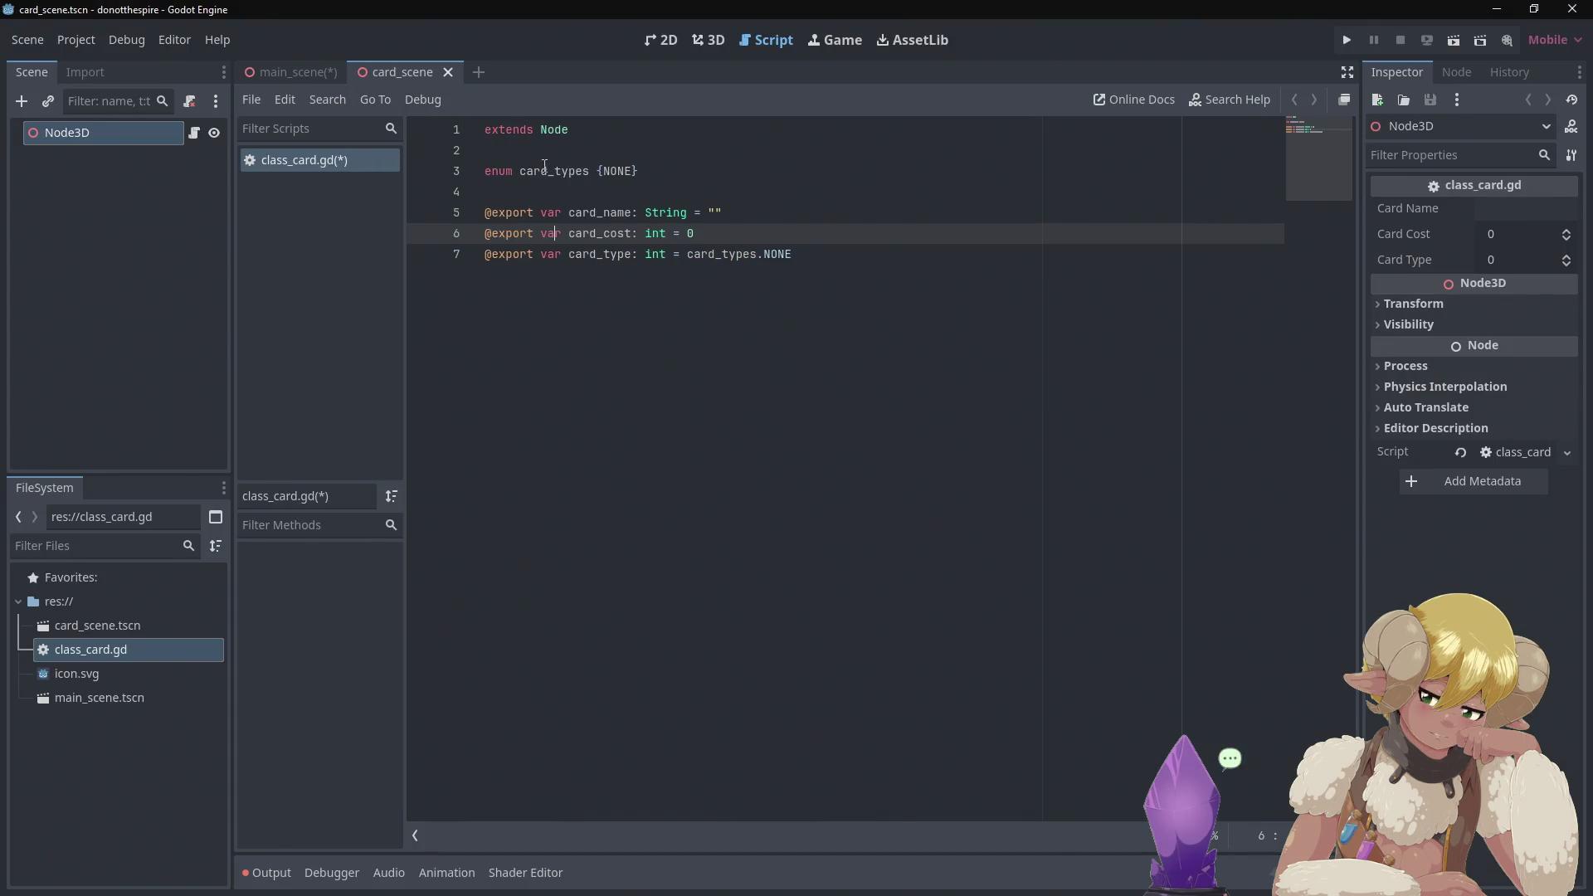
Rename card_types to CardType in the enum declaration and in card_type's default value
{"action": "double_click", "coordinate": [545, 169]}
{"action": "type", "text": "CardType"}
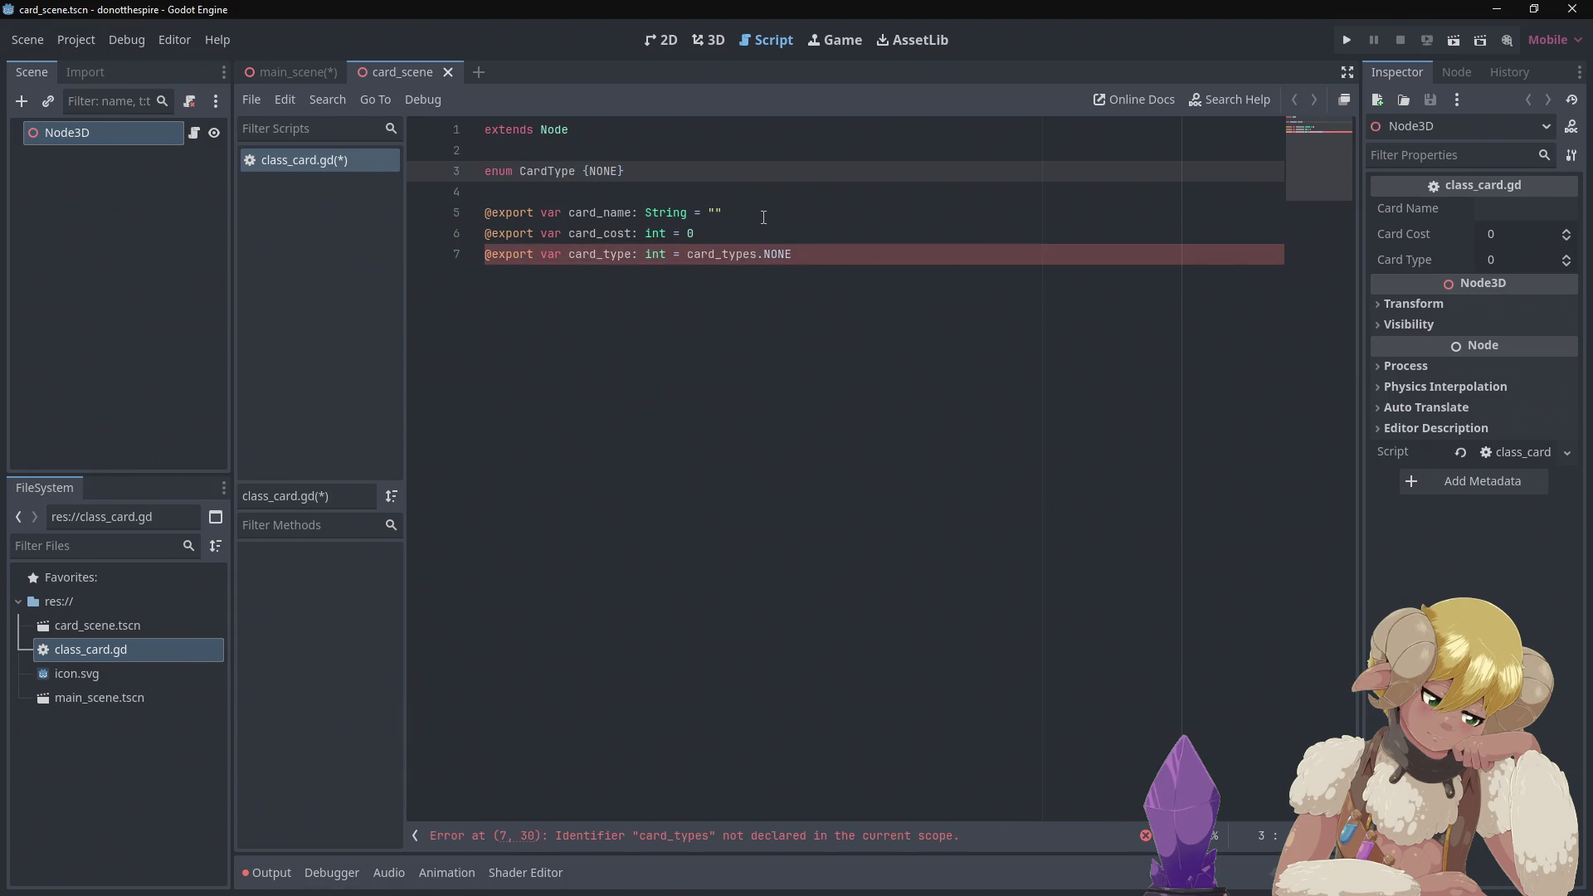
{"action": "left_click_drag", "start_coordinate": [758, 255], "coordinate": [686, 249]}
{"action": "type", "text": "CArdType"}
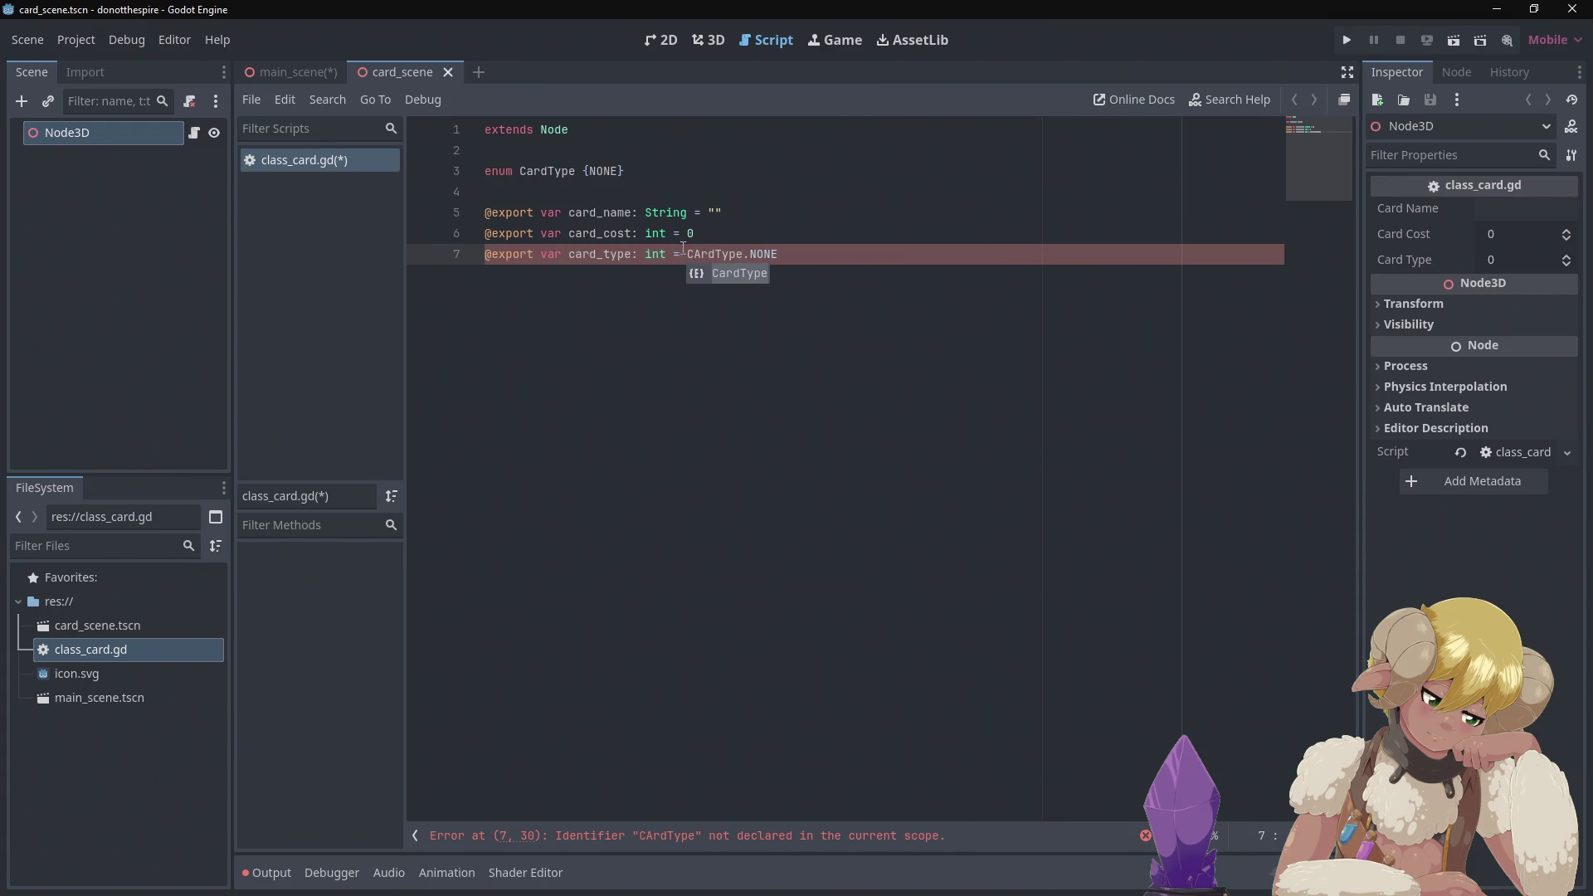
{"action": "left_click", "coordinate": [700, 253]}
{"action": "key", "text": "BackSpace"}
{"action": "type", "text": "a"}
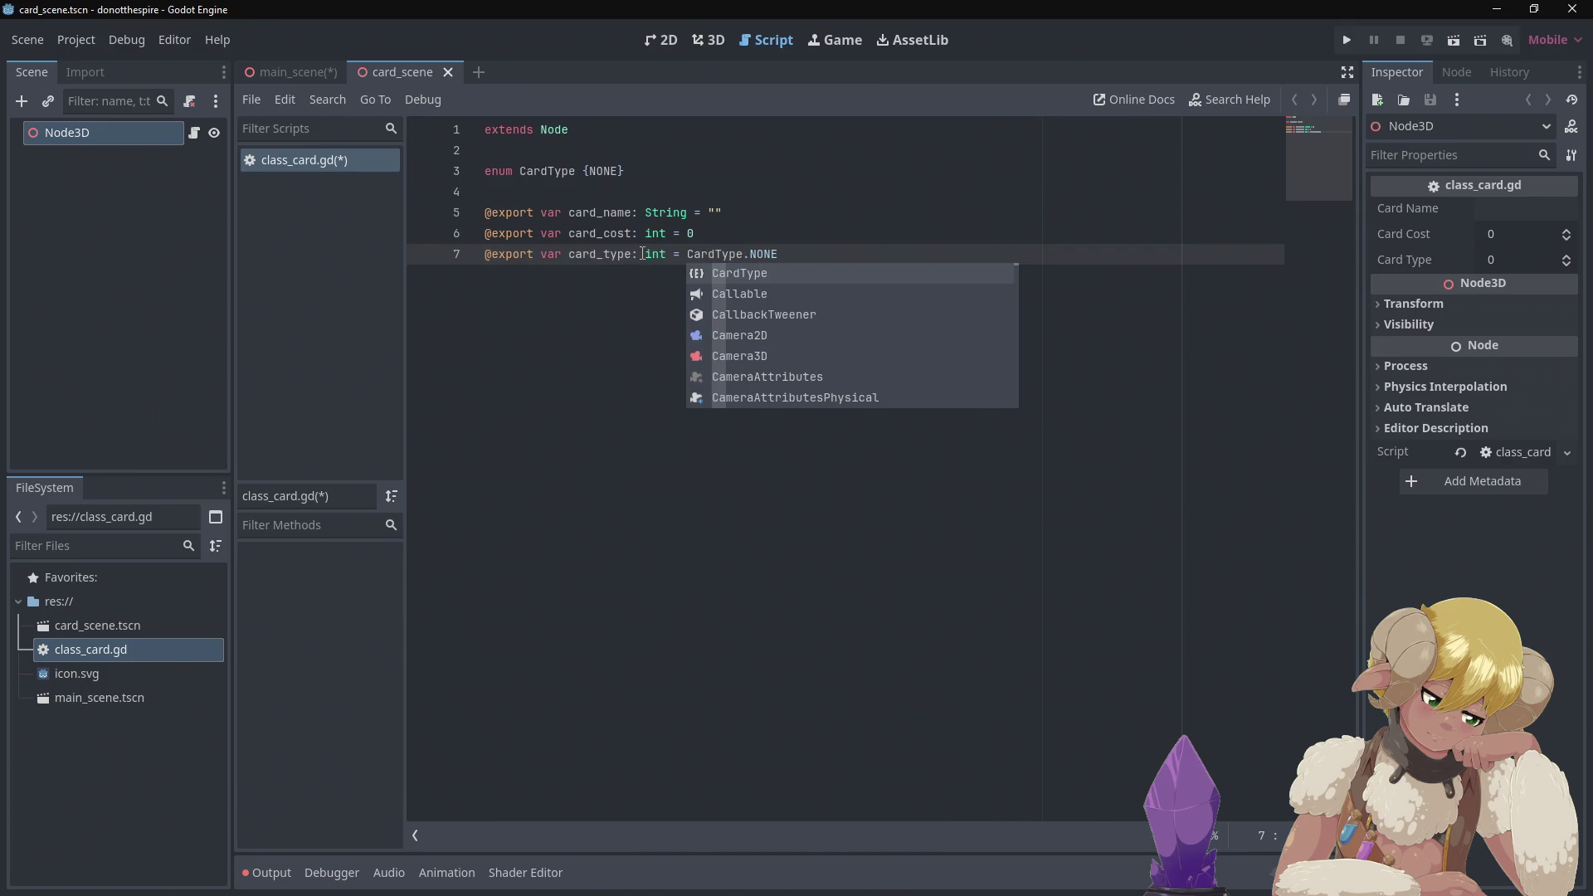
{"action": "left_click", "coordinate": [645, 253]}
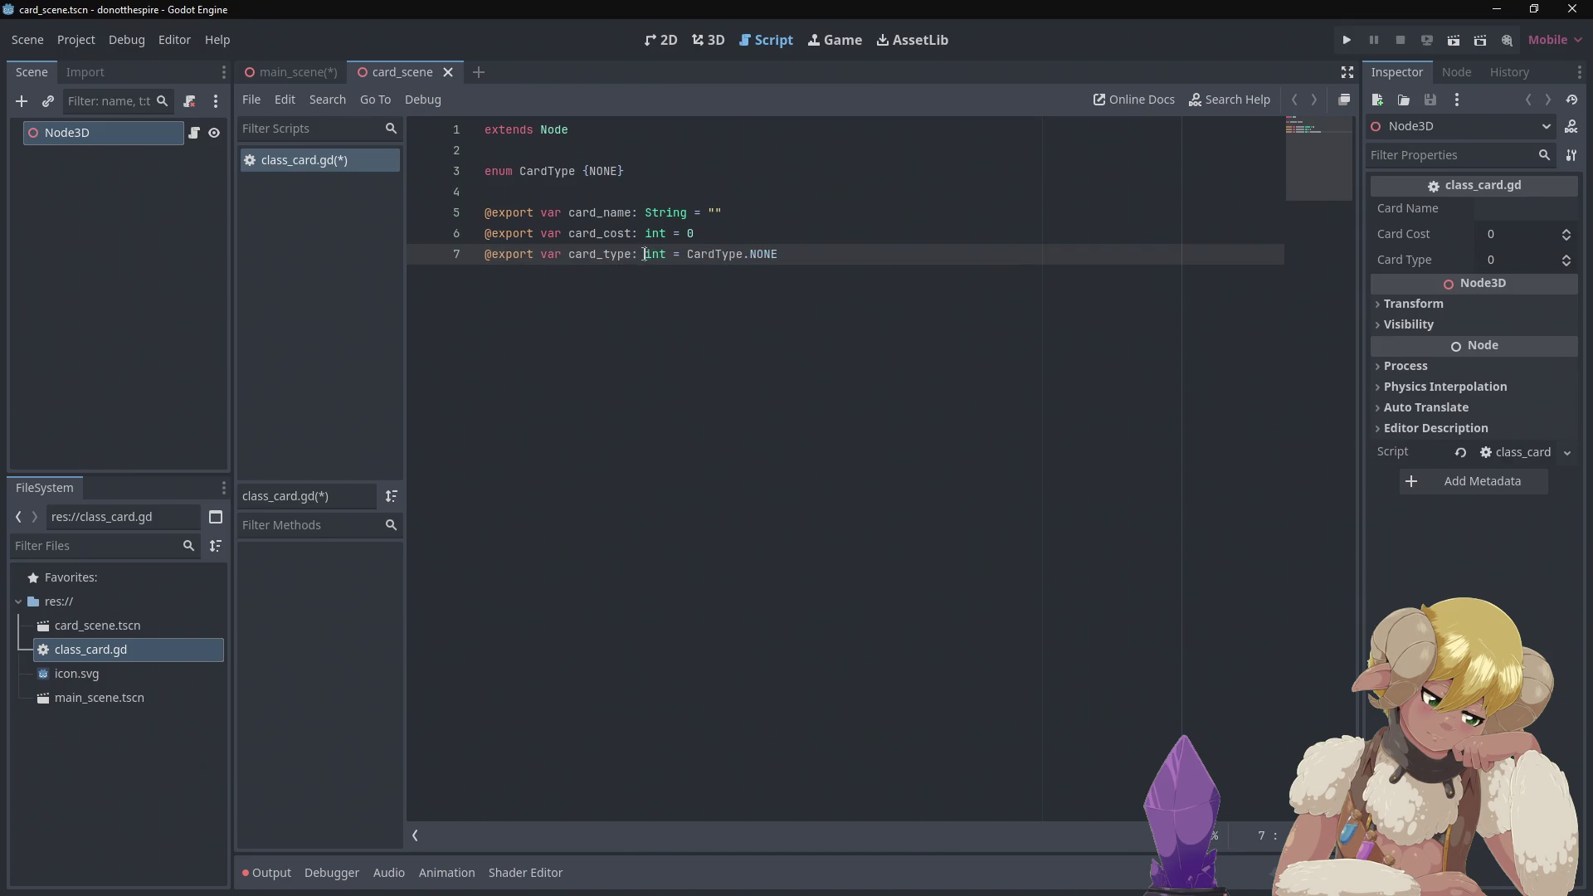
Type card_type as CardType instead of int and start a new line below
{"action": "double_click", "coordinate": [648, 253]}
{"action": "type", "text": "CArd"}
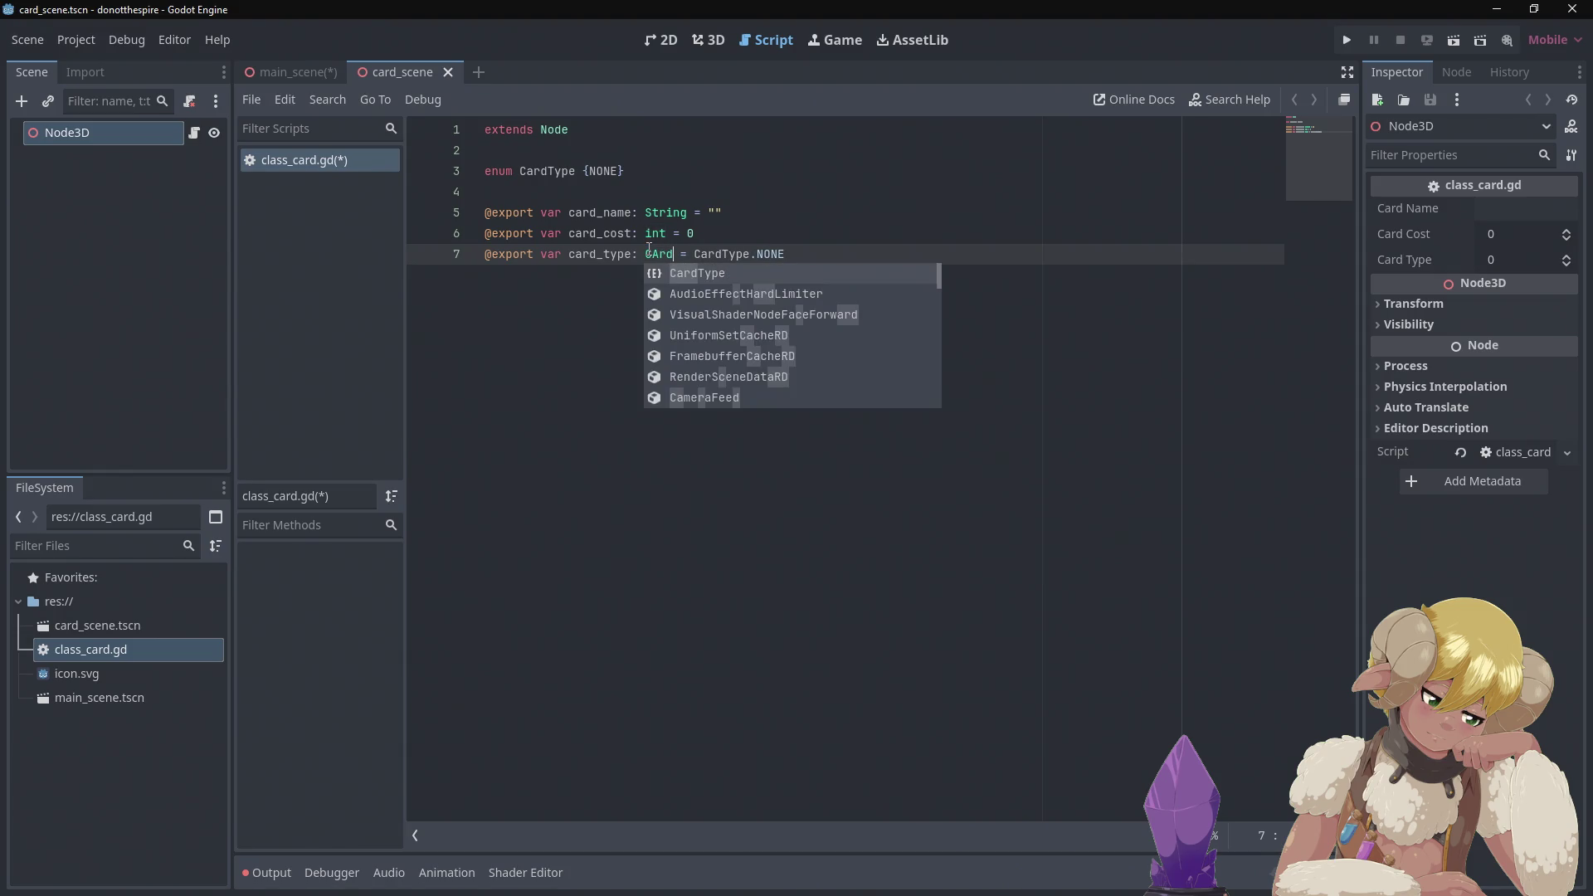
{"action": "key", "text": "Return"}
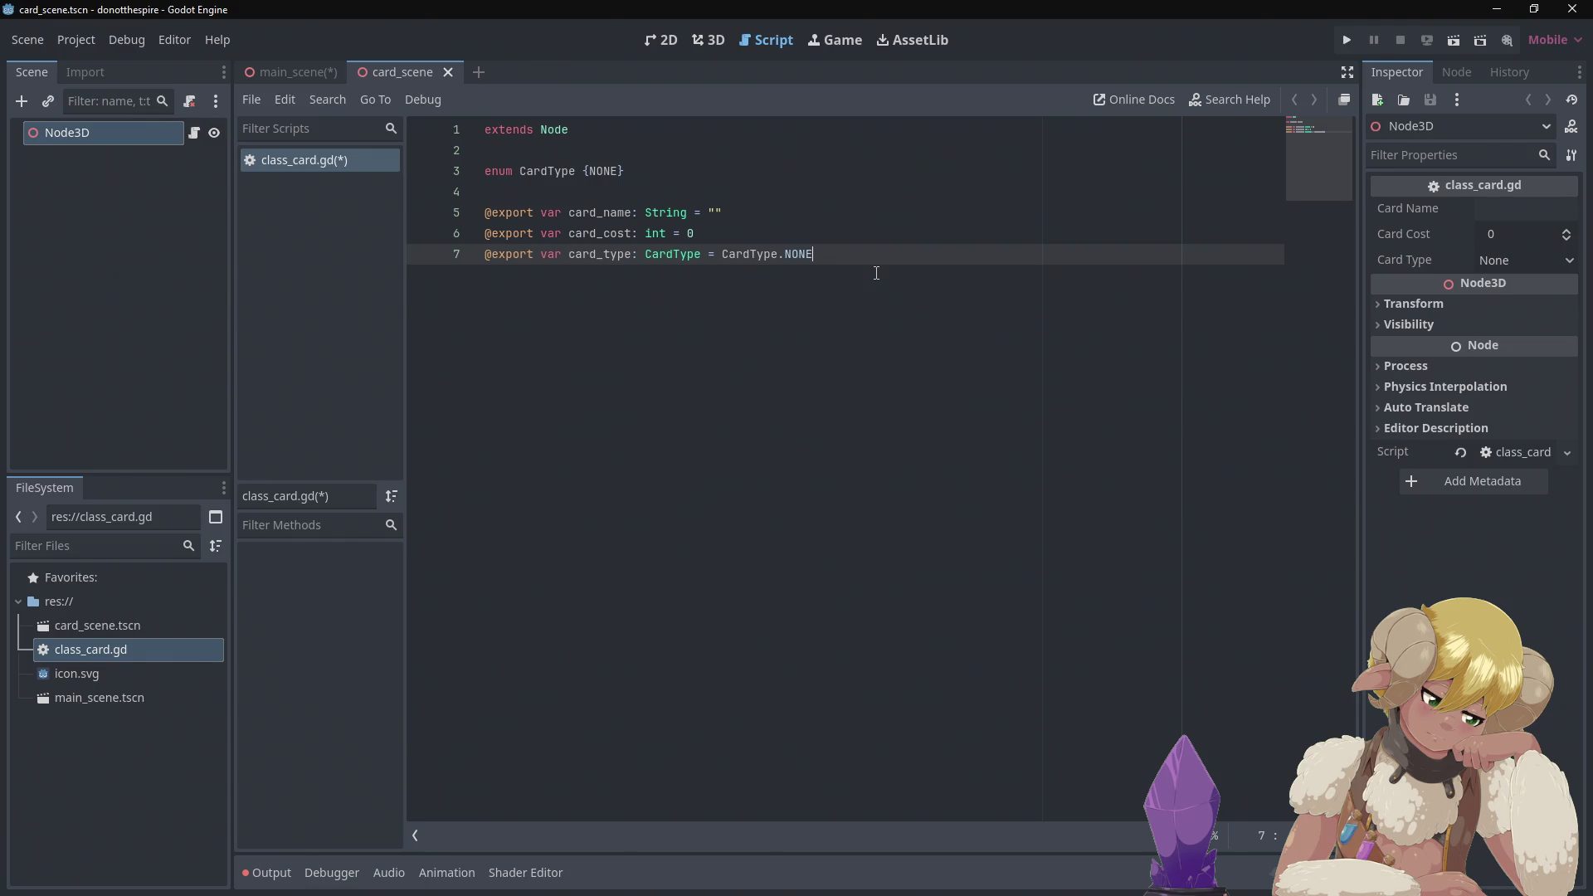
{"action": "key", "text": "Return"}
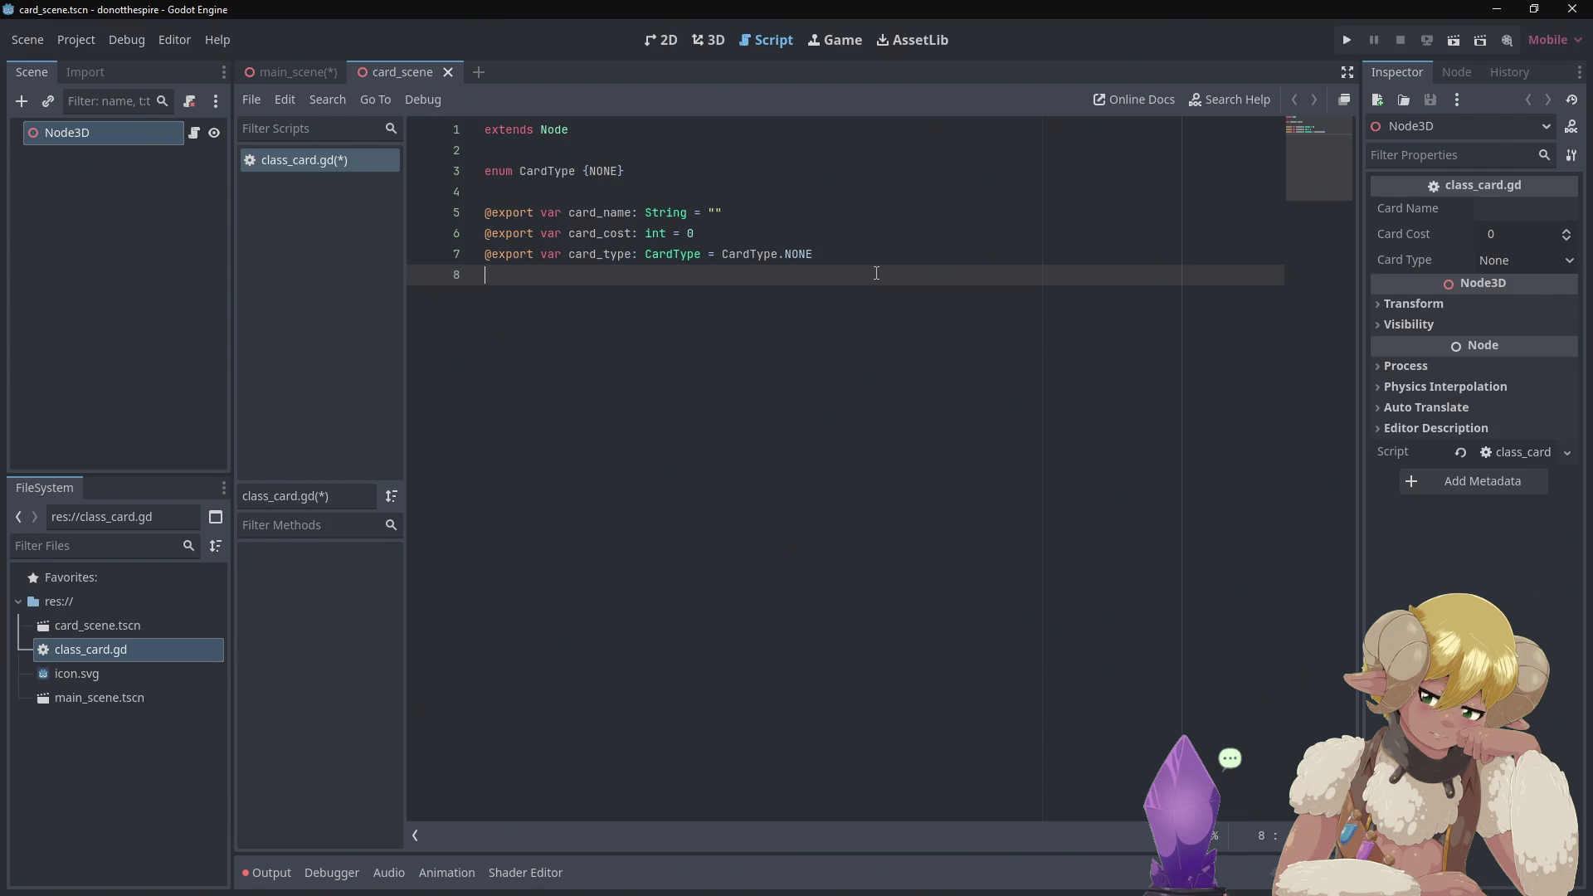
{"action": "type", "text": "@"}
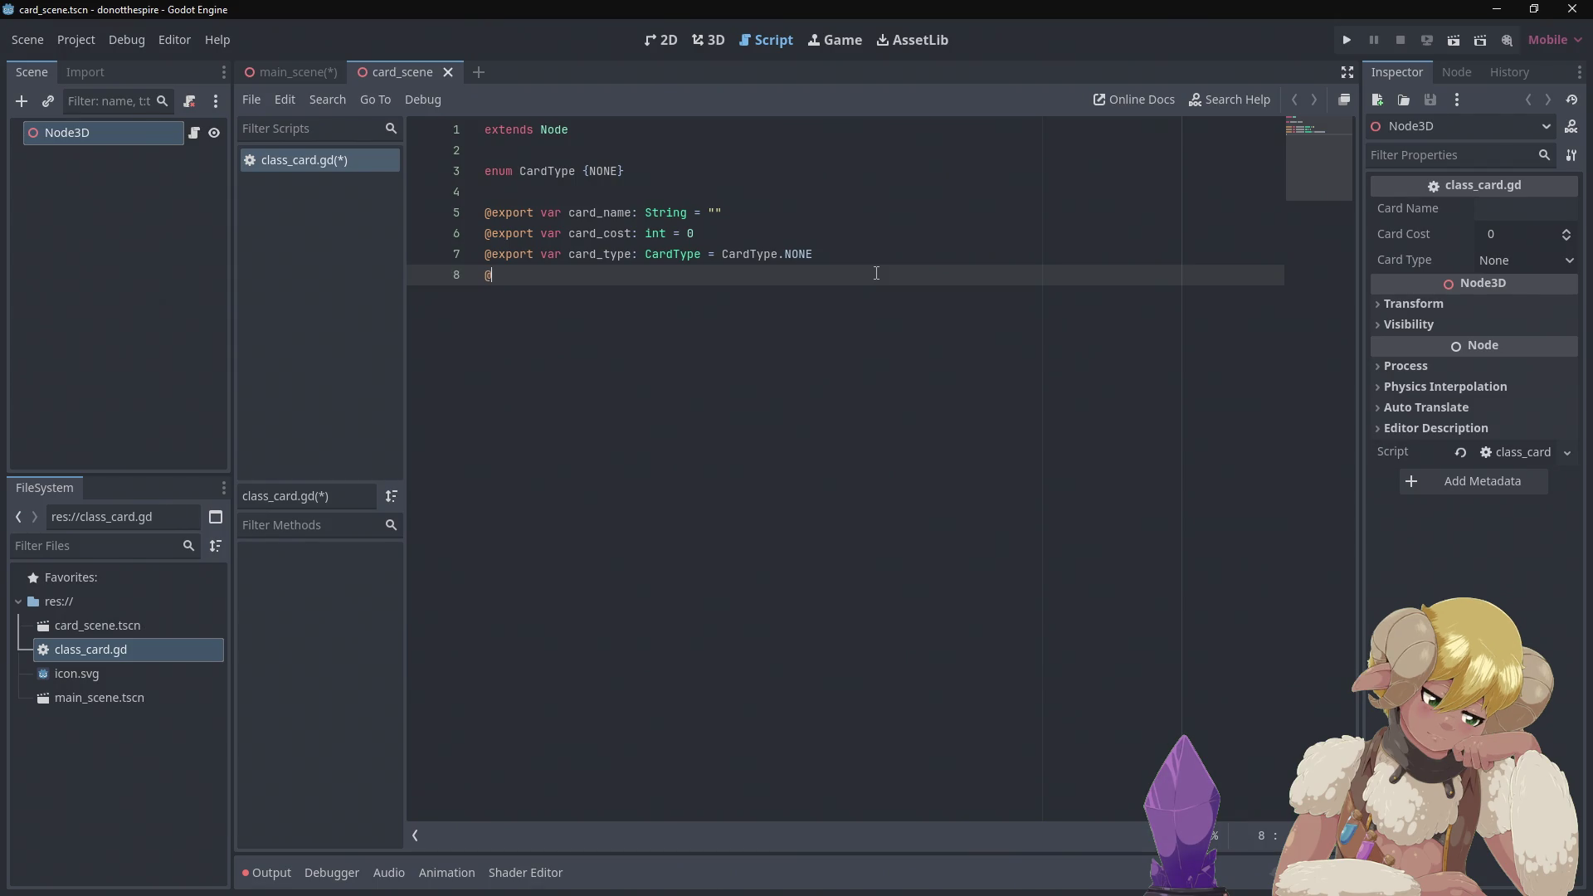
{"action": "type", "text": "export "}
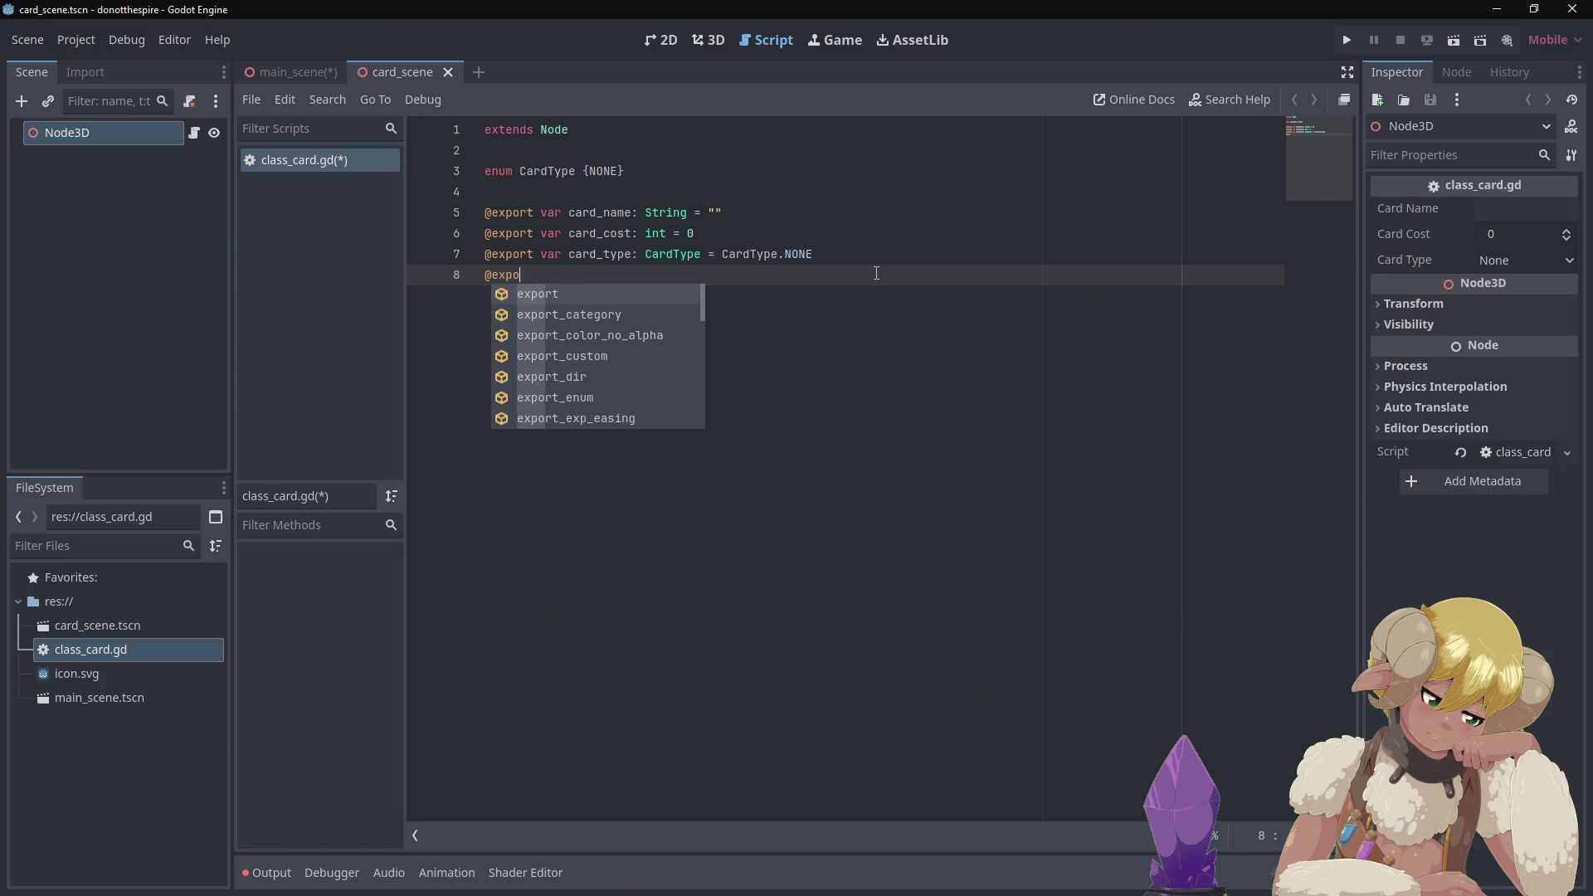
{"action": "type", "text": "var "}
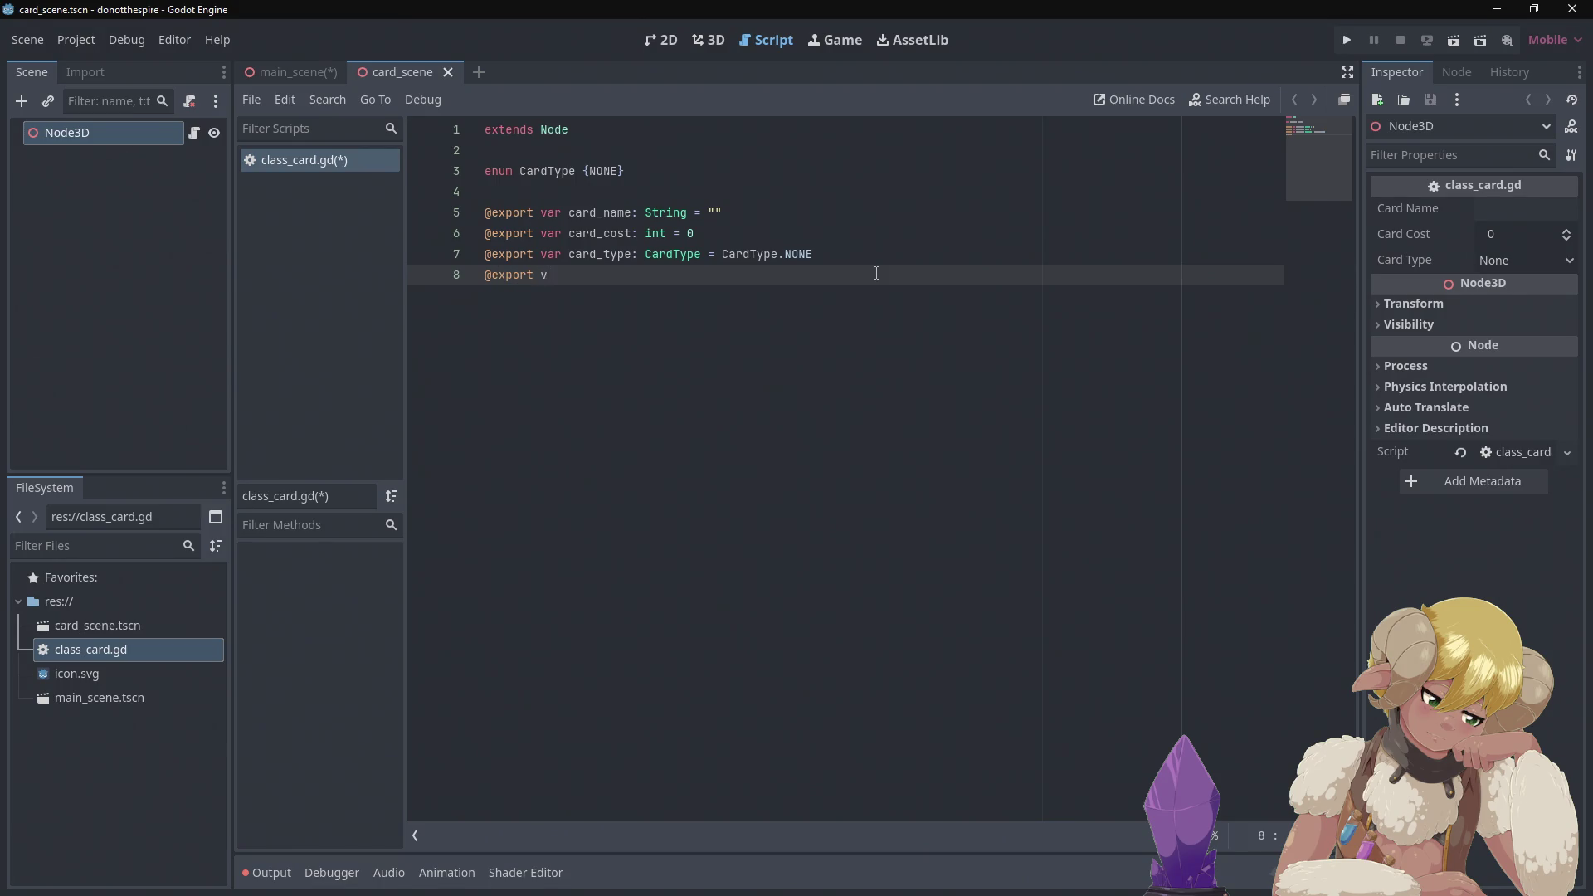
{"action": "type", "text": "car"}
{"action": "type", "text": "d_effects:"}
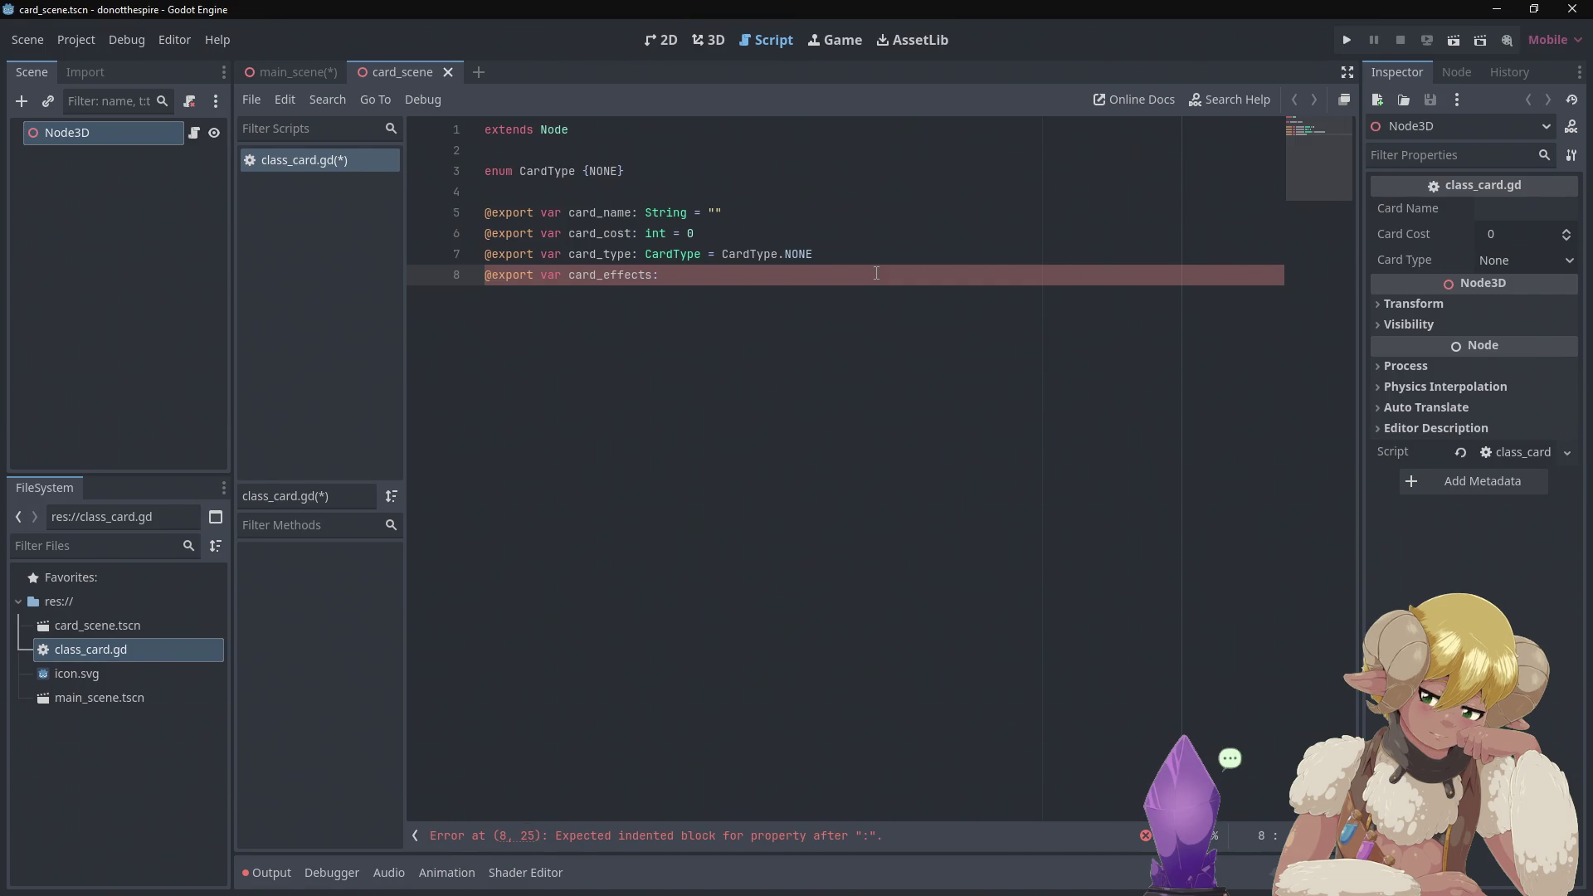
{"action": "type", "text": "["}
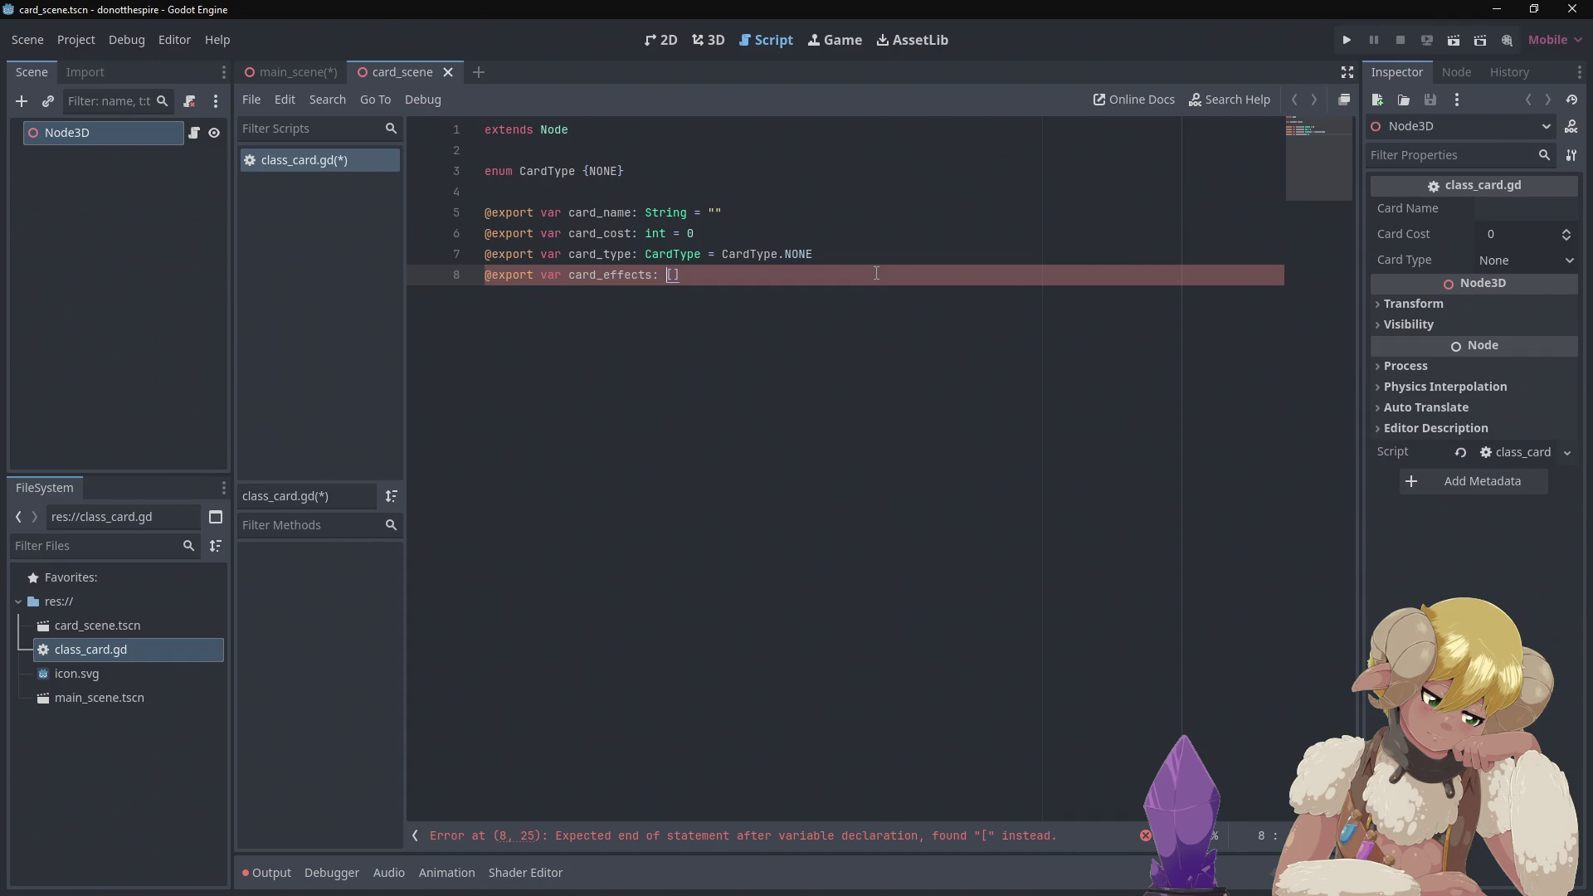
{"action": "type", "text": "String"}
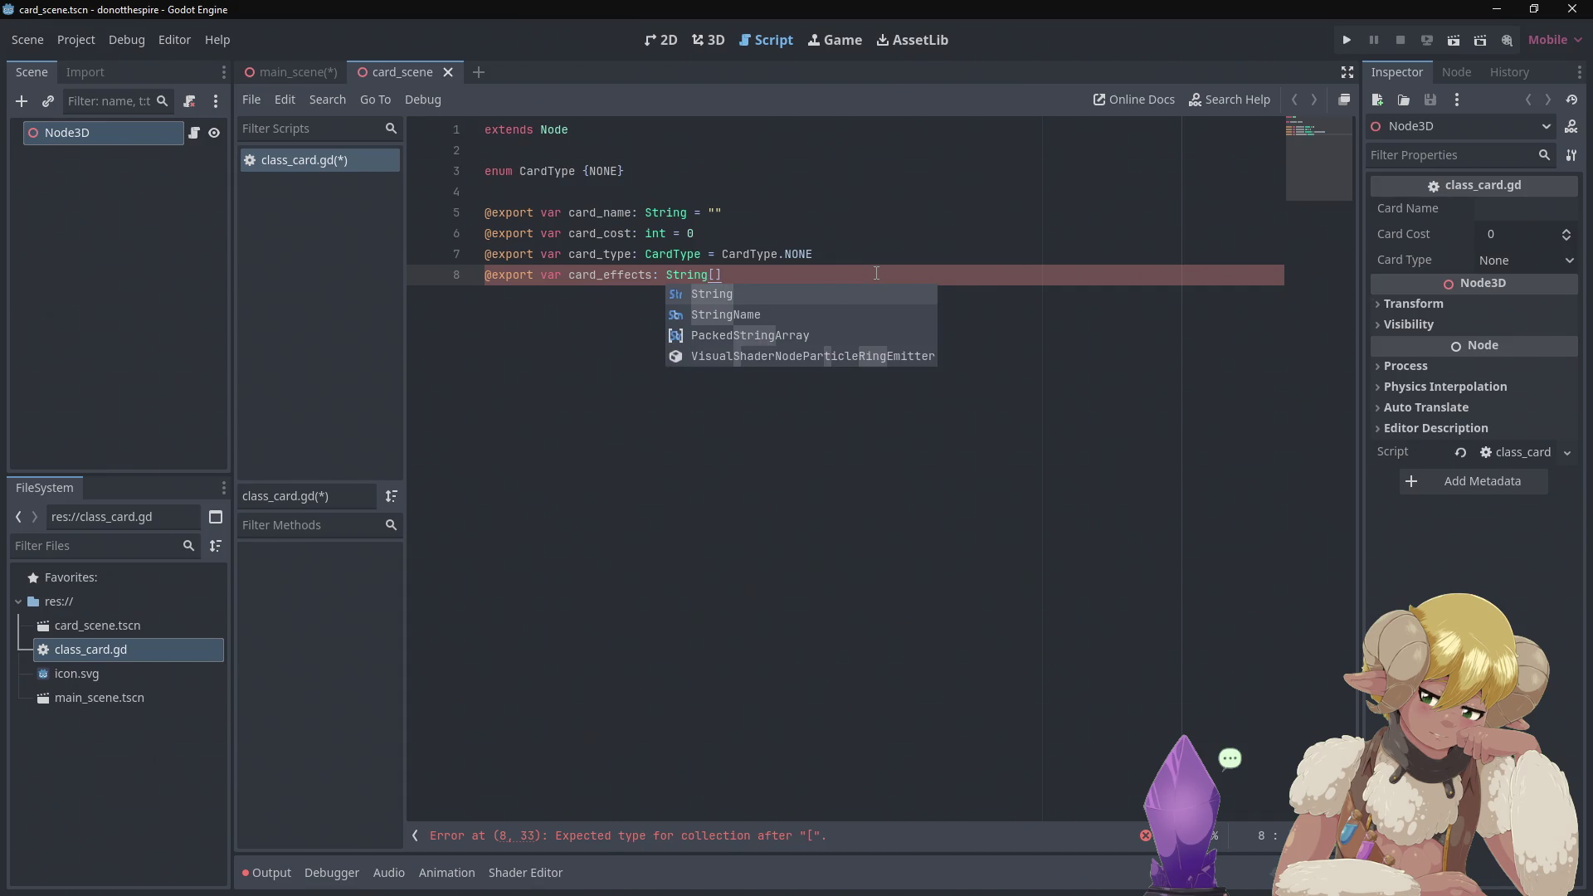
{"action": "key", "text": "End"}
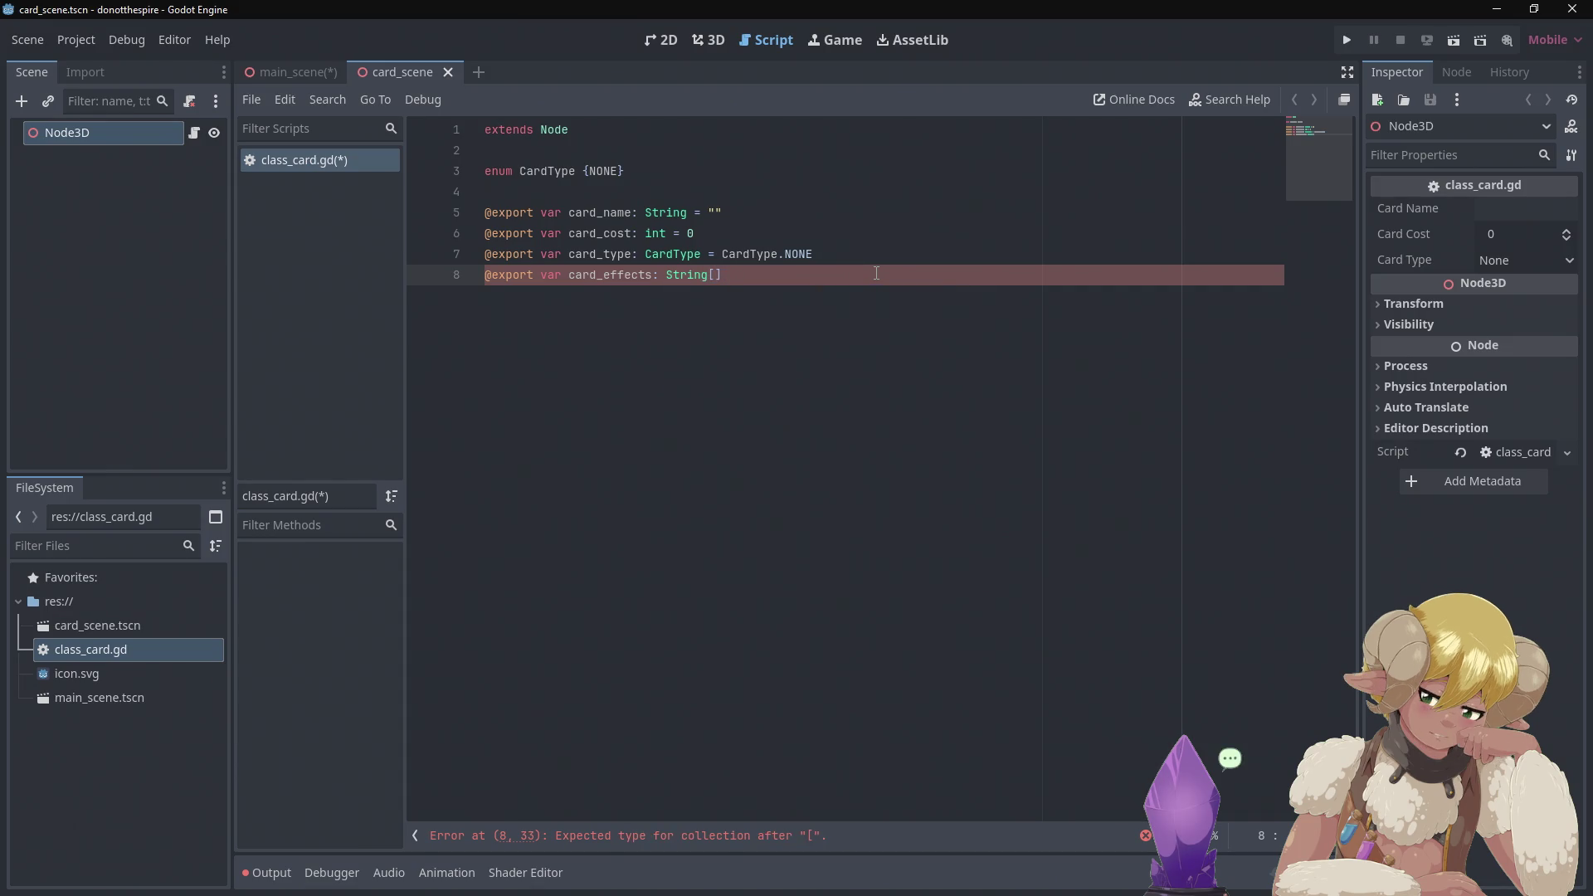
{"action": "type", "text": "?"}
{"action": "key", "text": "BackSpace"}
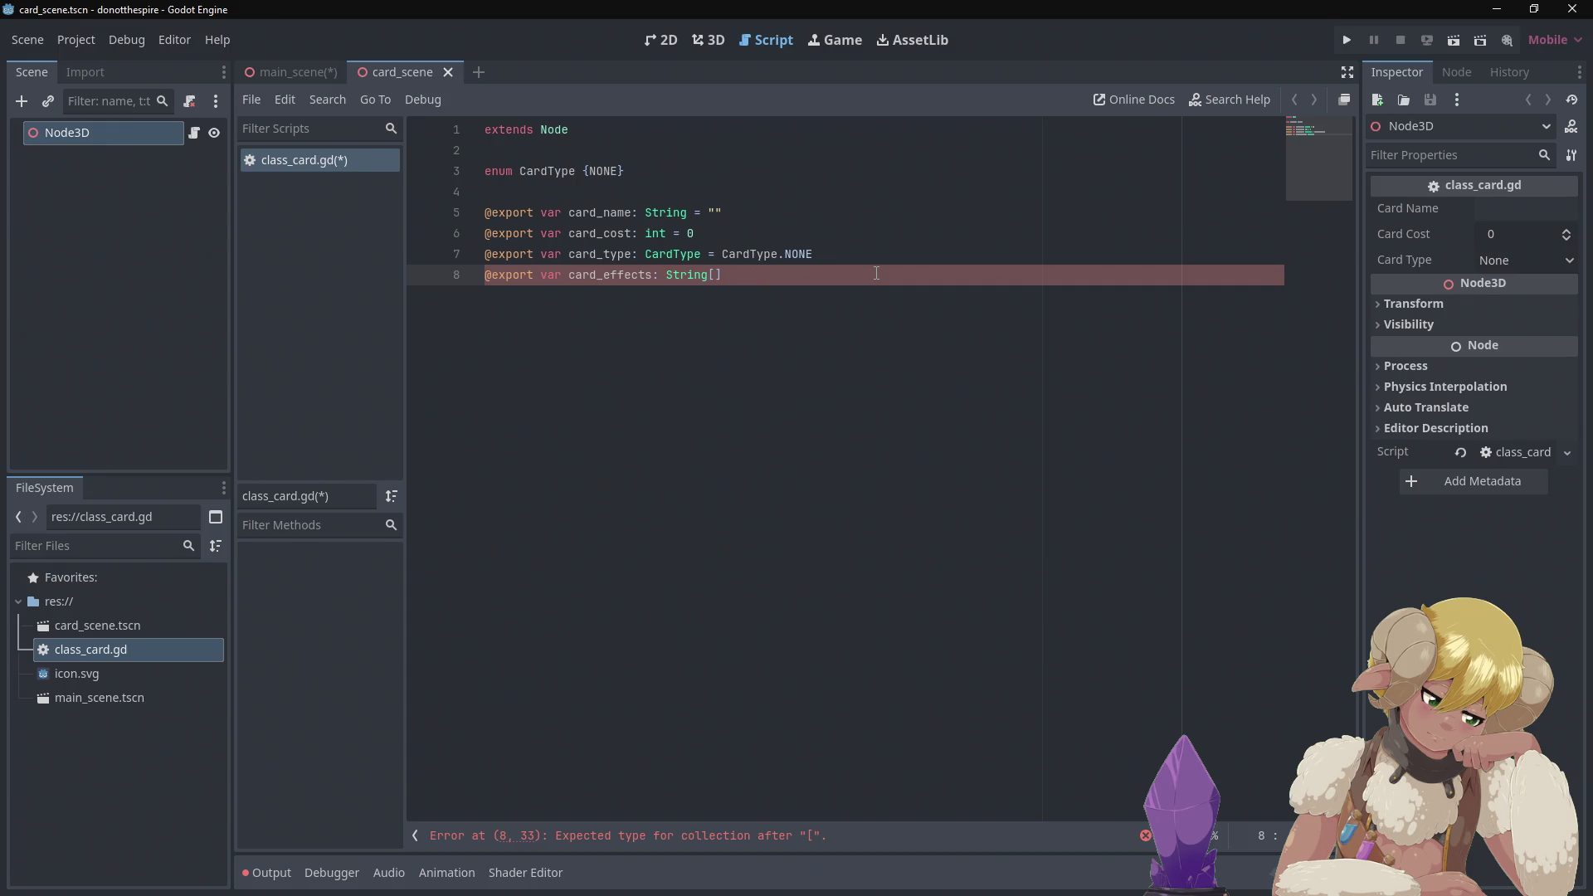
{"action": "type", "text": "[]"}
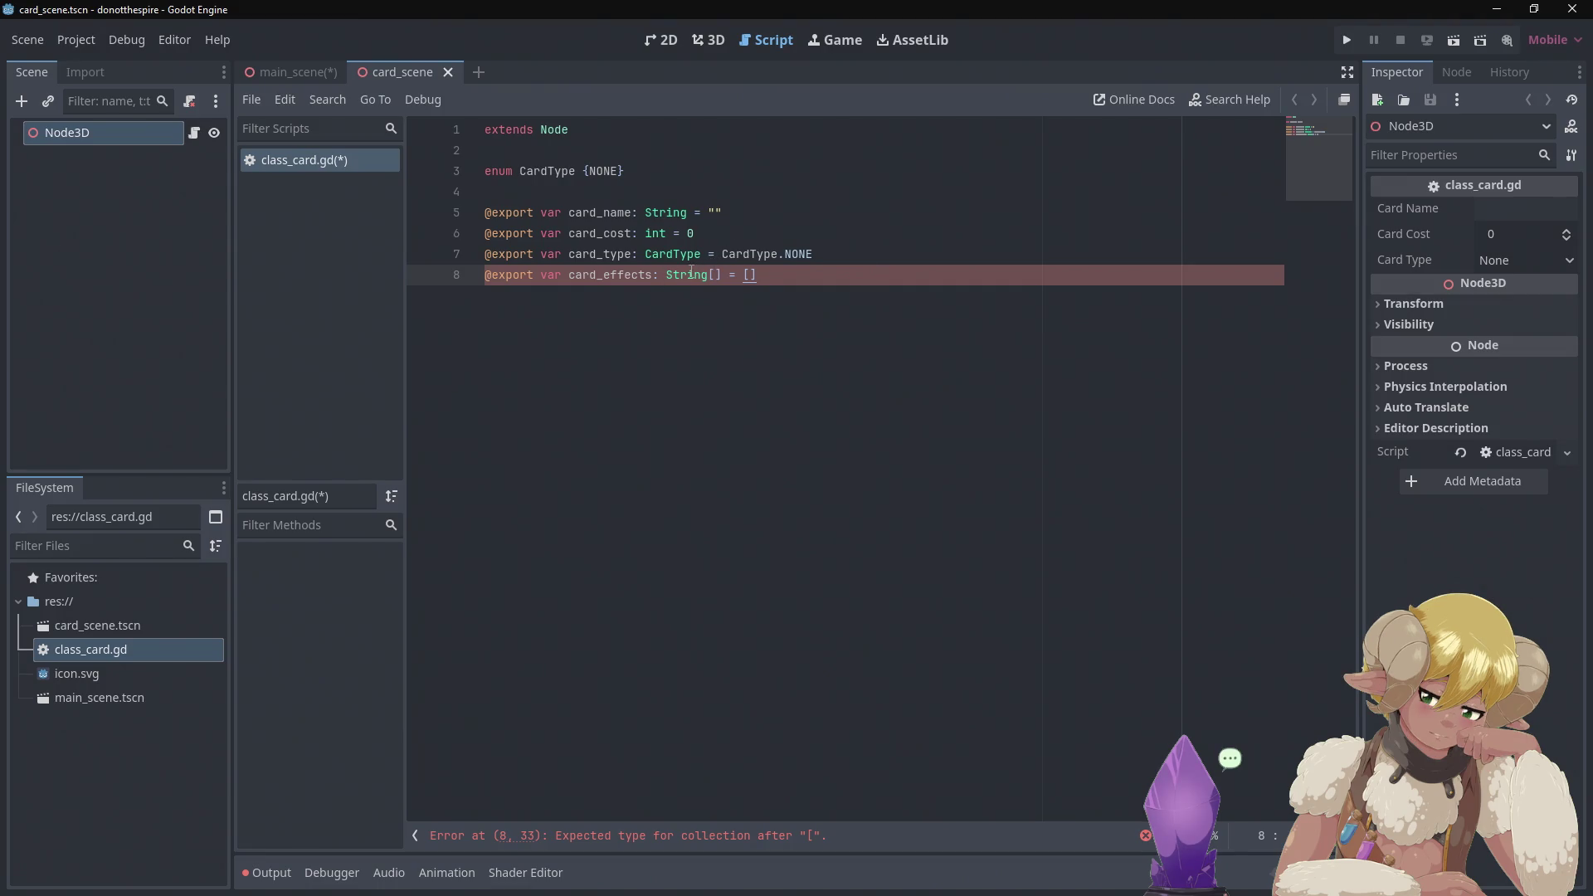
{"action": "mouse_move", "coordinate": [691, 273]}
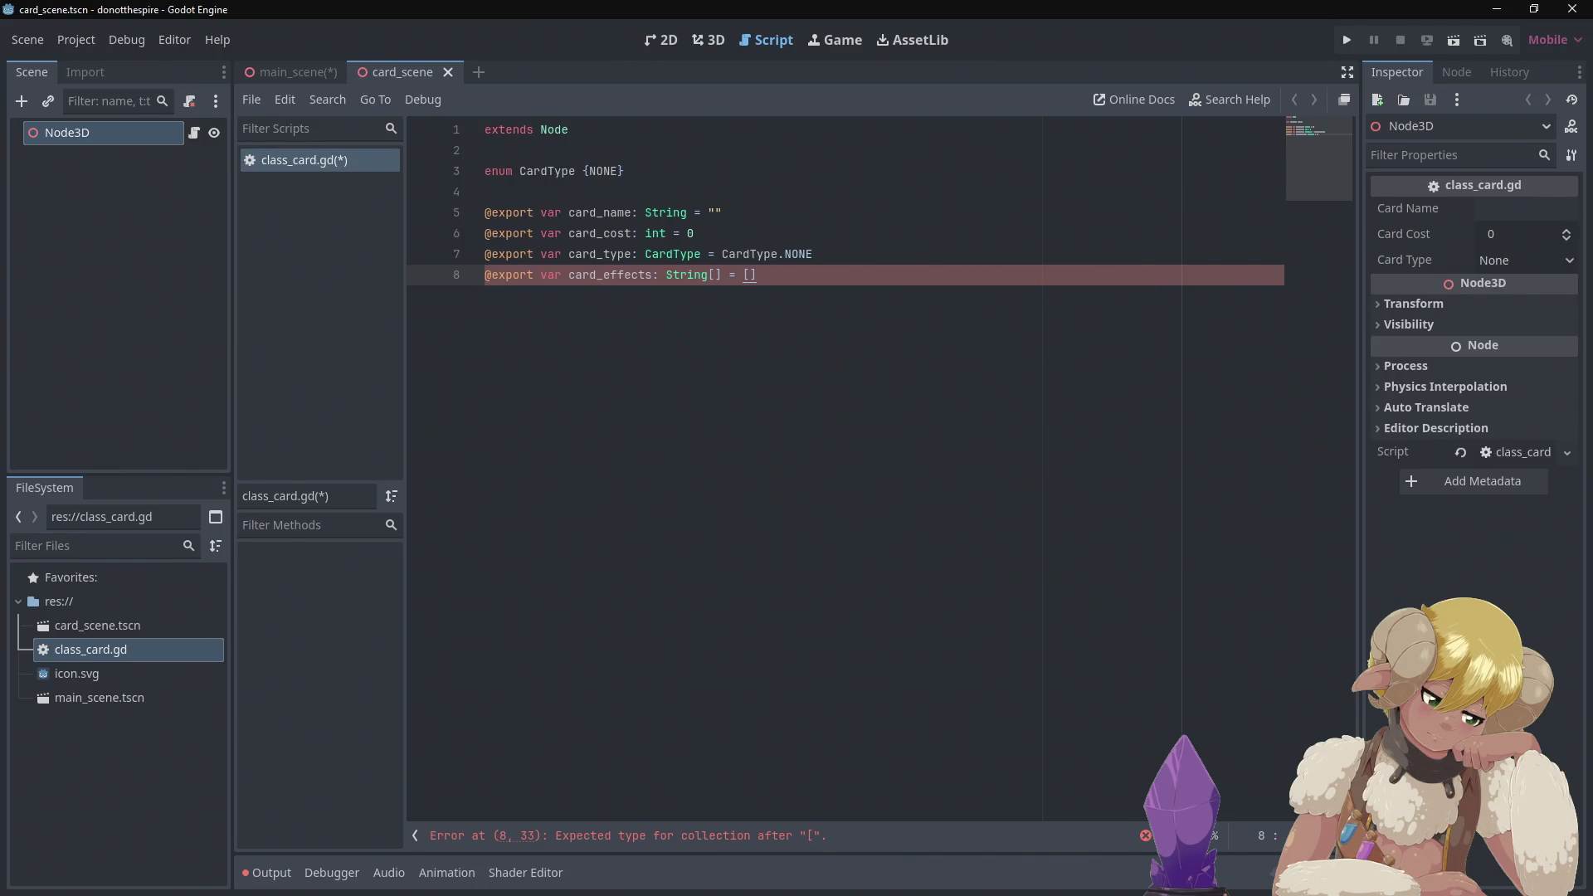
{"action": "key", "text": "alt+Tab"}
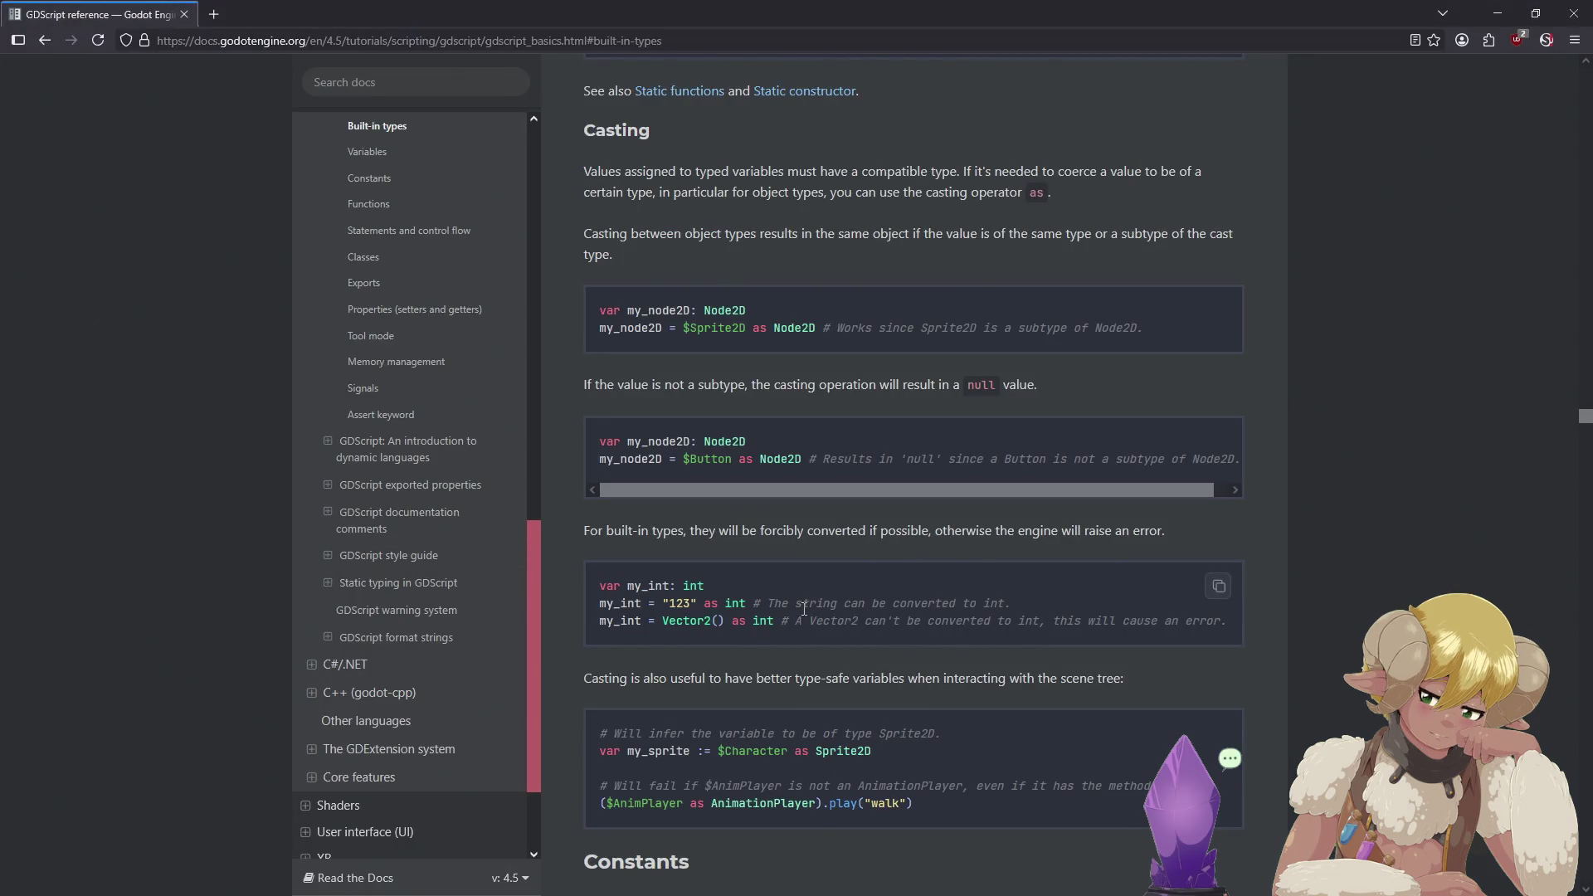
Scroll the GDScript reference up to Typed arrays, then return to class_card.gd
{"action": "scroll", "coordinate": [811, 588], "scroll_direction": "up", "scroll_amount": 9}
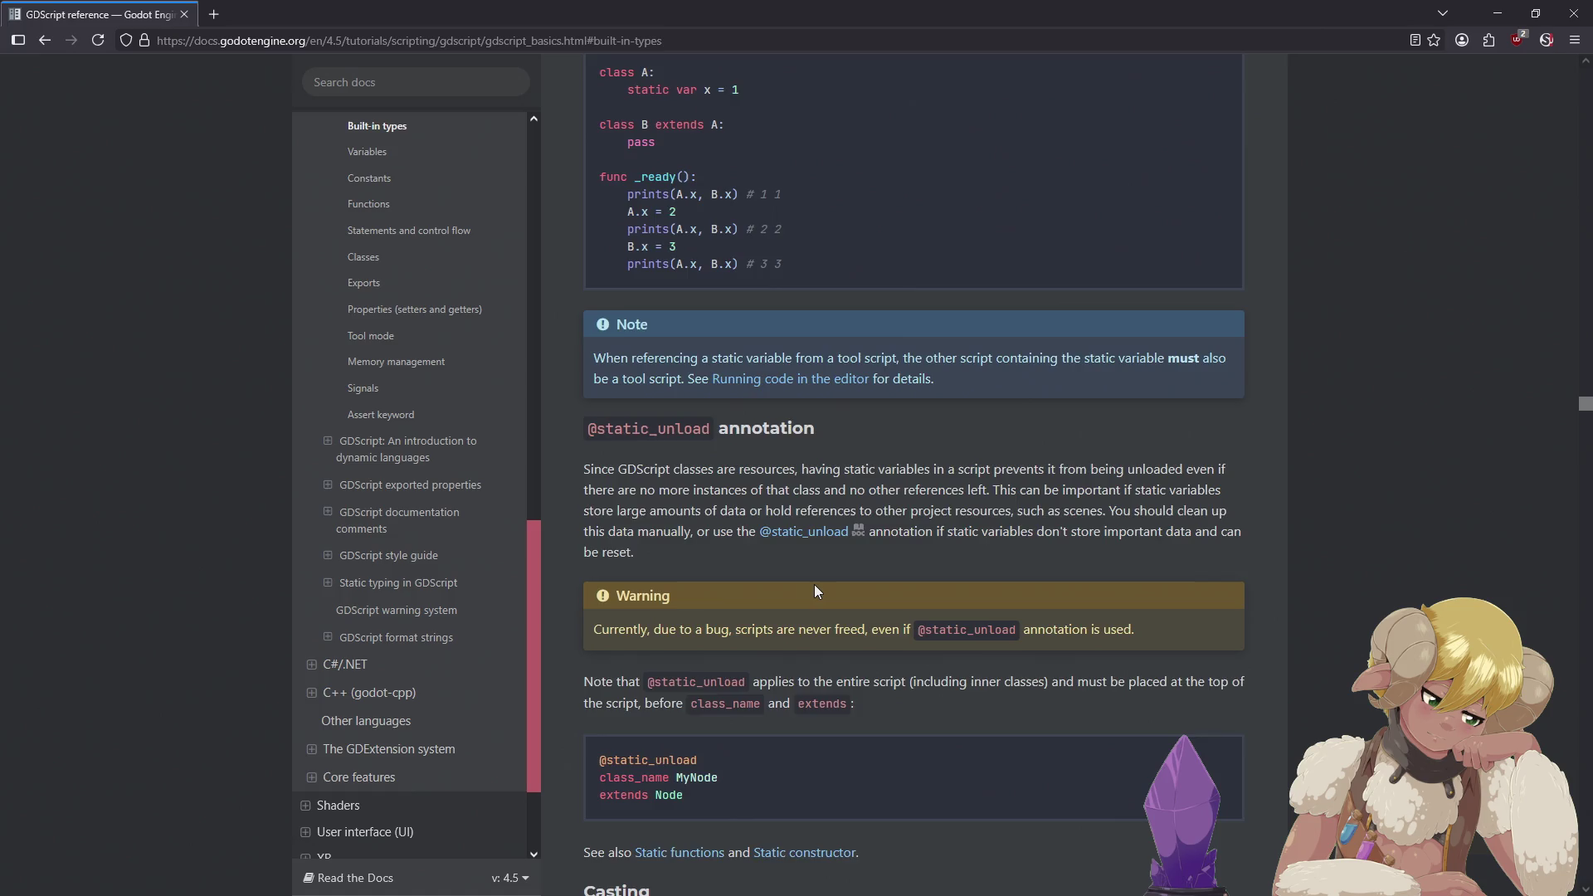
{"action": "scroll", "coordinate": [814, 584], "scroll_direction": "up", "scroll_amount": 13}
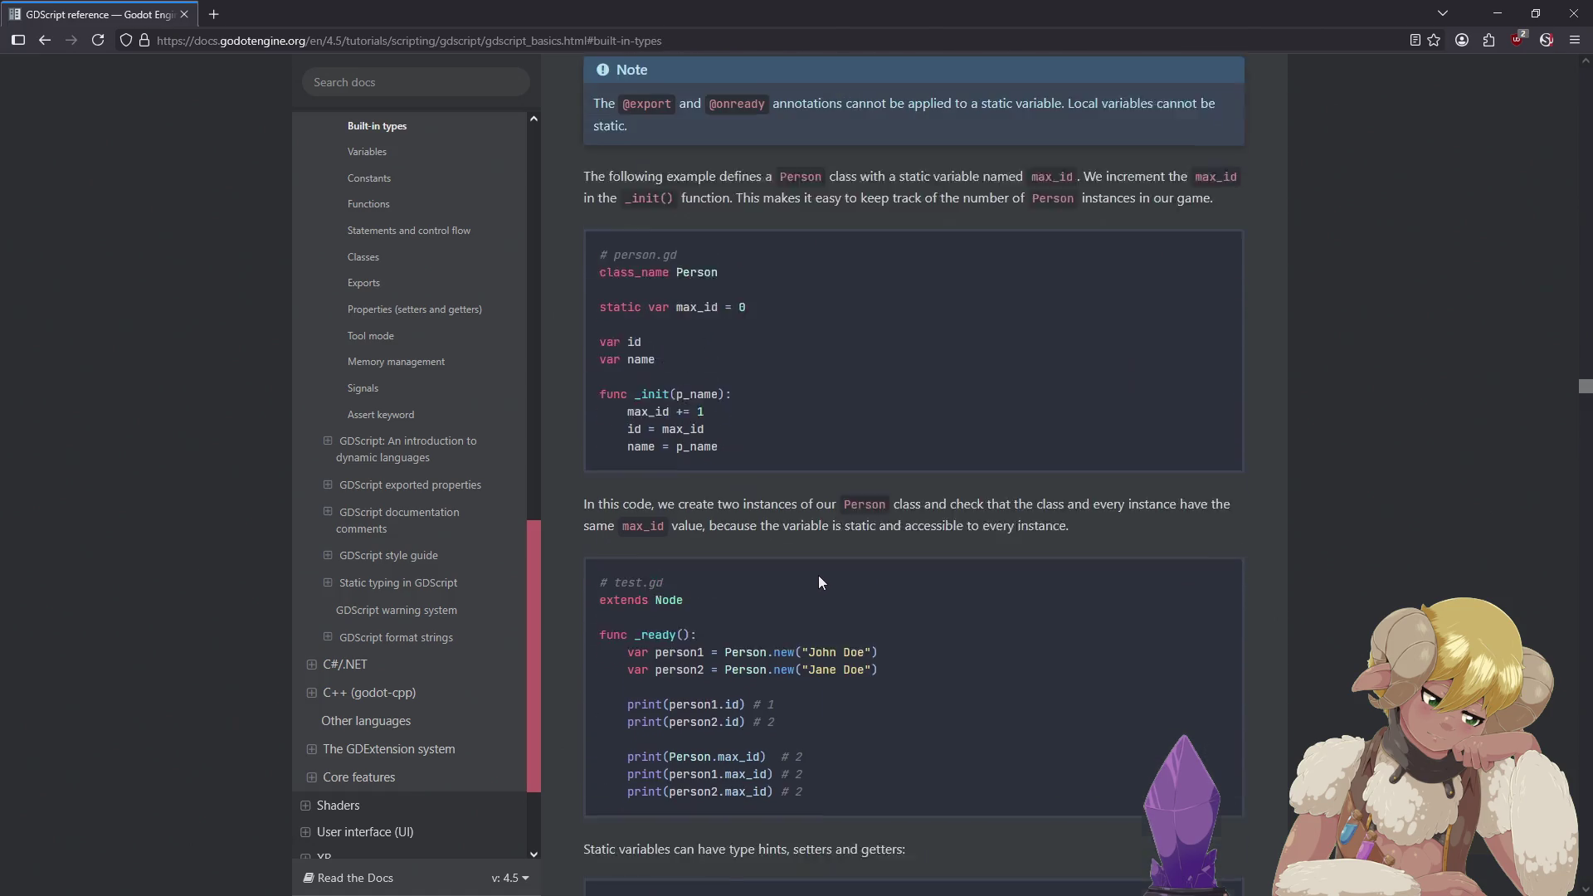
{"action": "scroll", "coordinate": [818, 581], "scroll_direction": "up", "scroll_amount": 5}
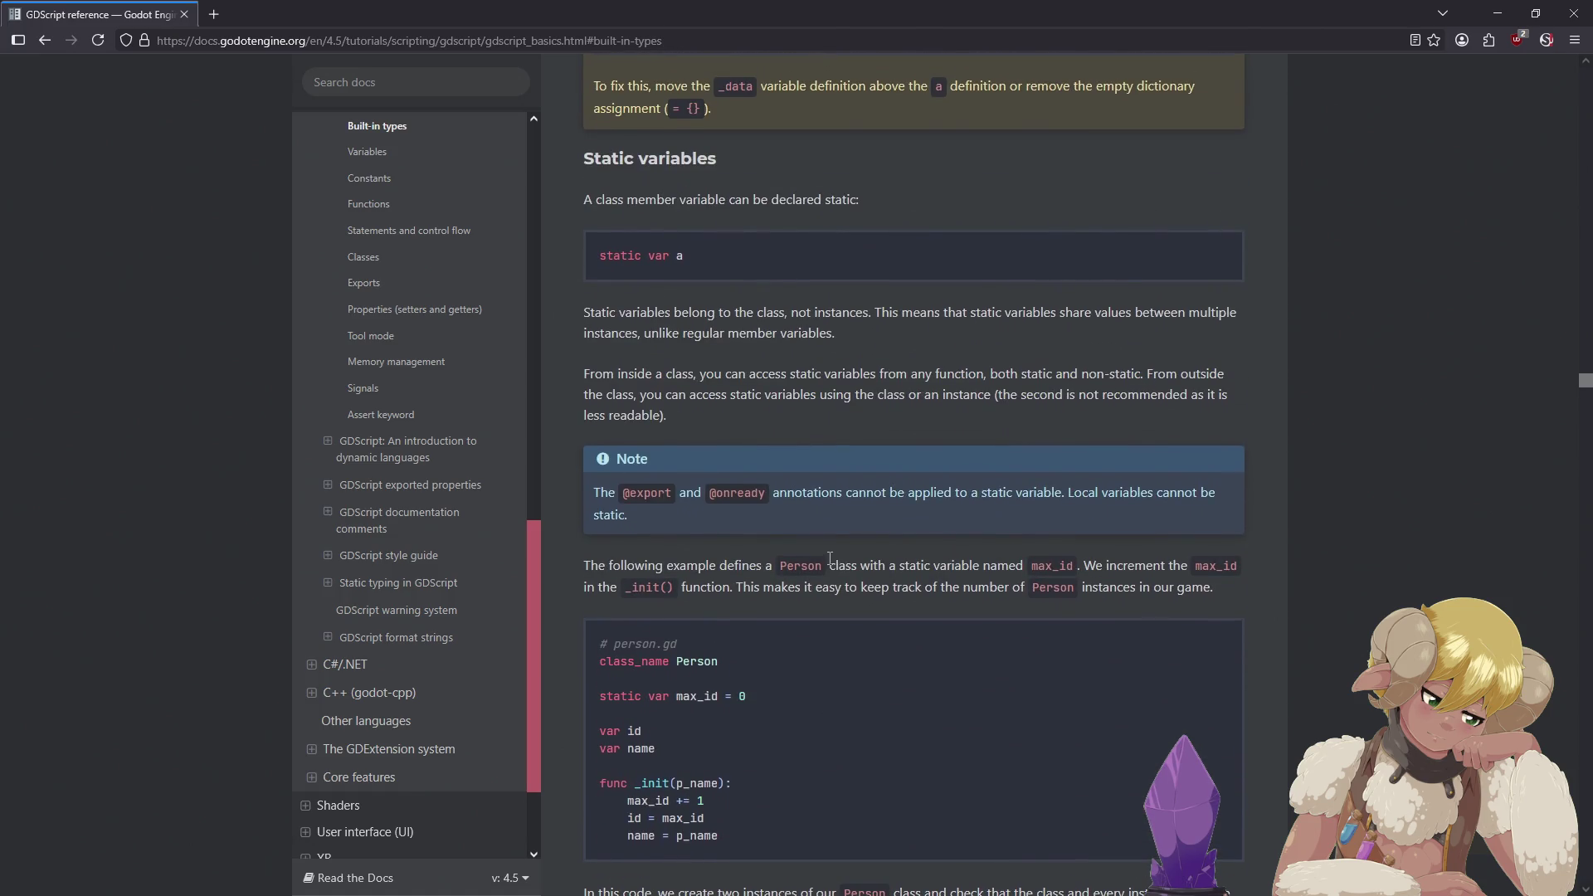
{"action": "scroll", "coordinate": [830, 558], "scroll_direction": "up", "scroll_amount": 12}
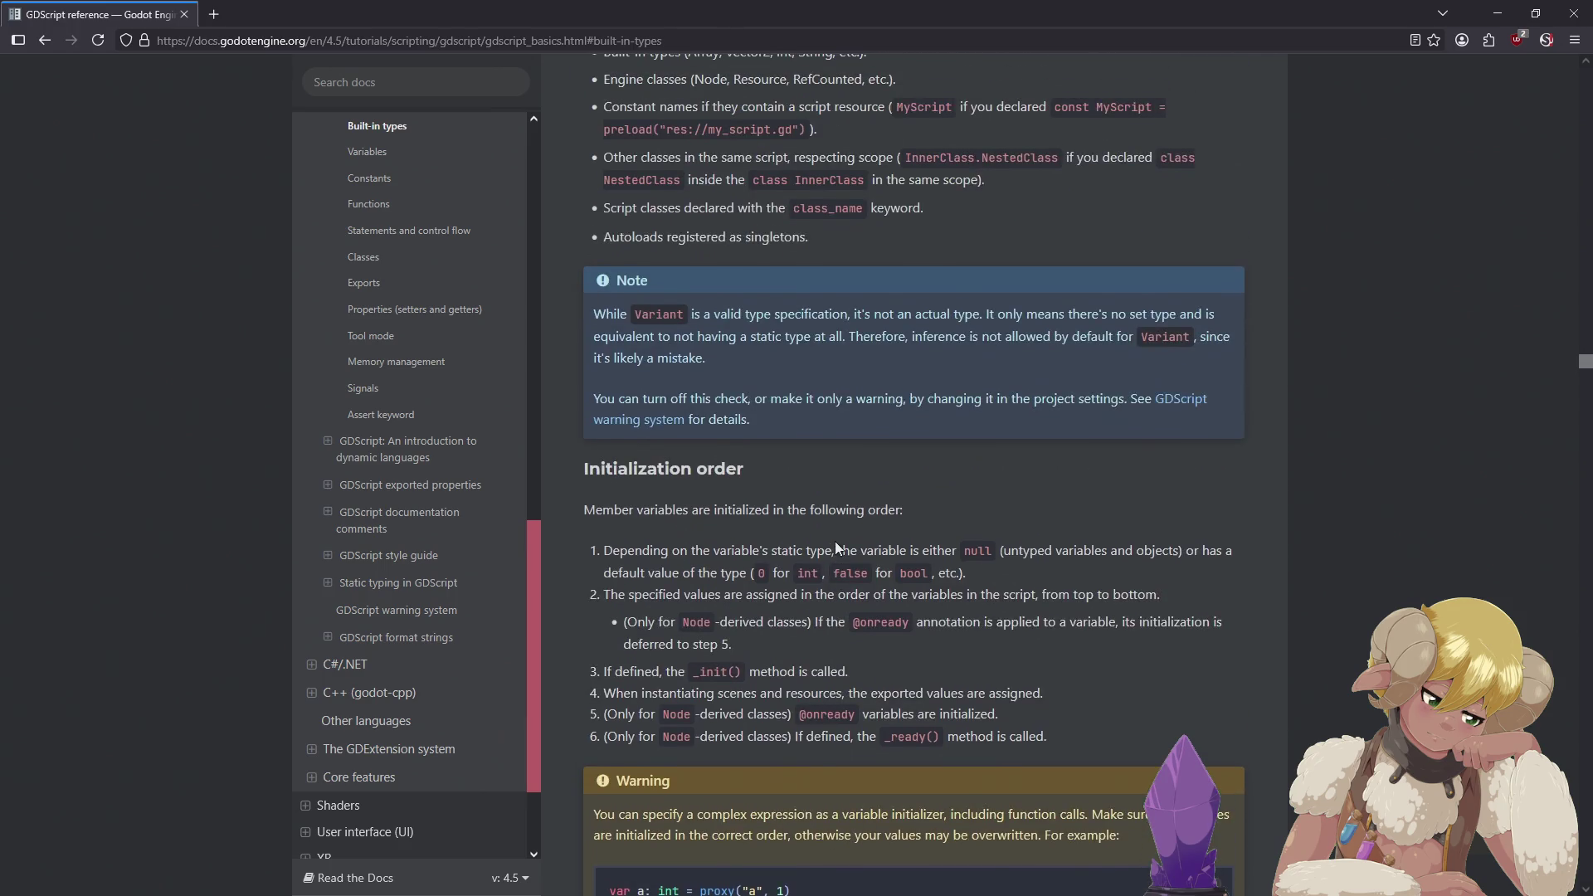
{"action": "scroll", "coordinate": [835, 535], "scroll_direction": "up", "scroll_amount": 12}
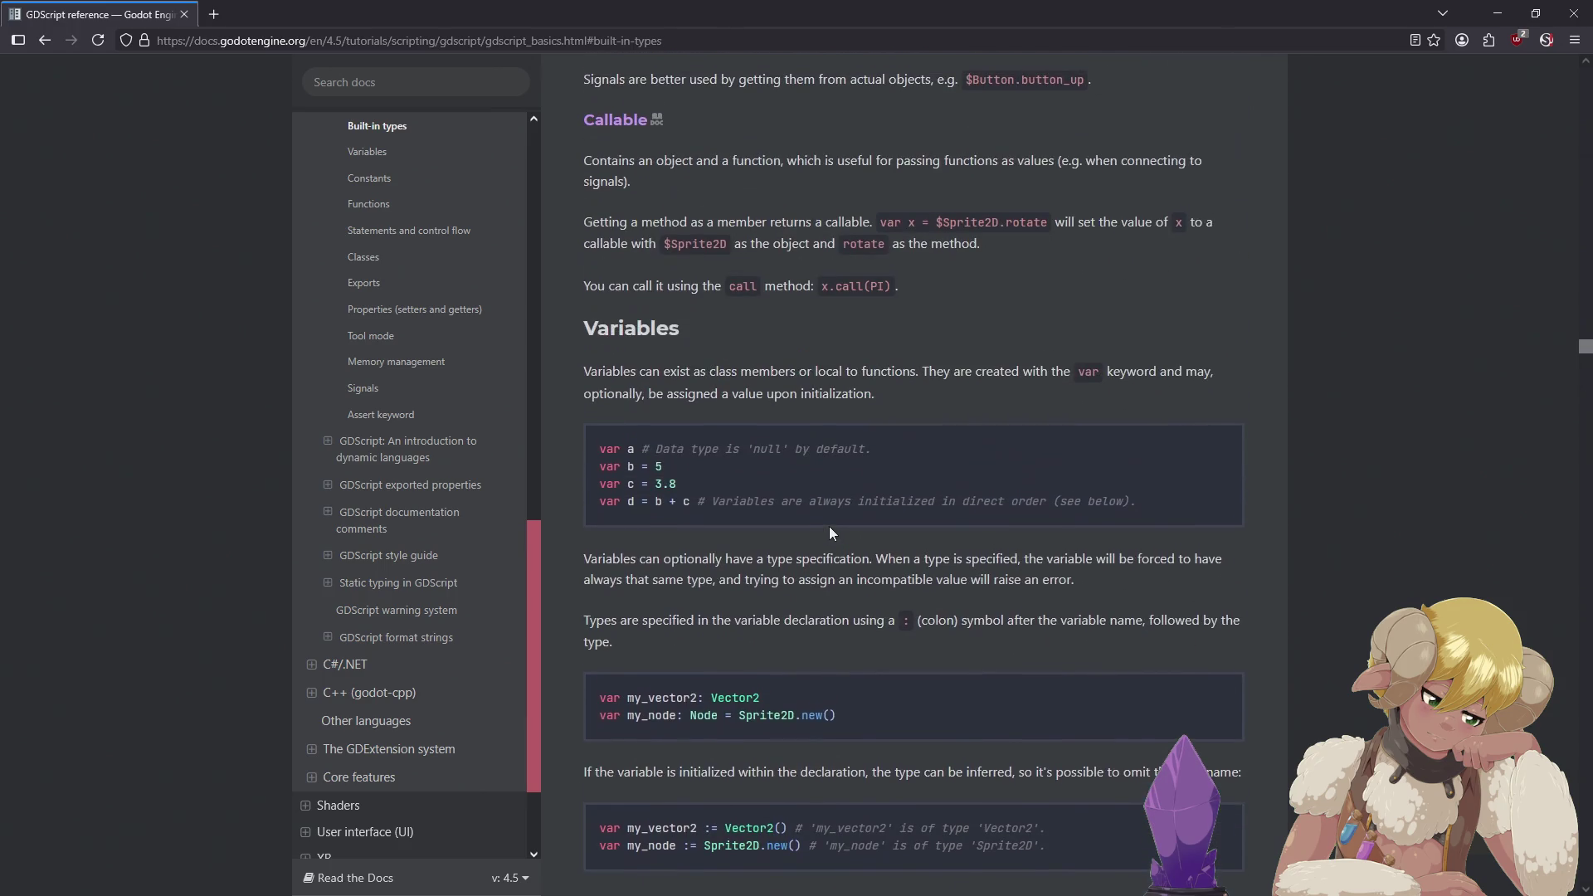
{"action": "scroll", "coordinate": [836, 522], "scroll_direction": "up", "scroll_amount": 9}
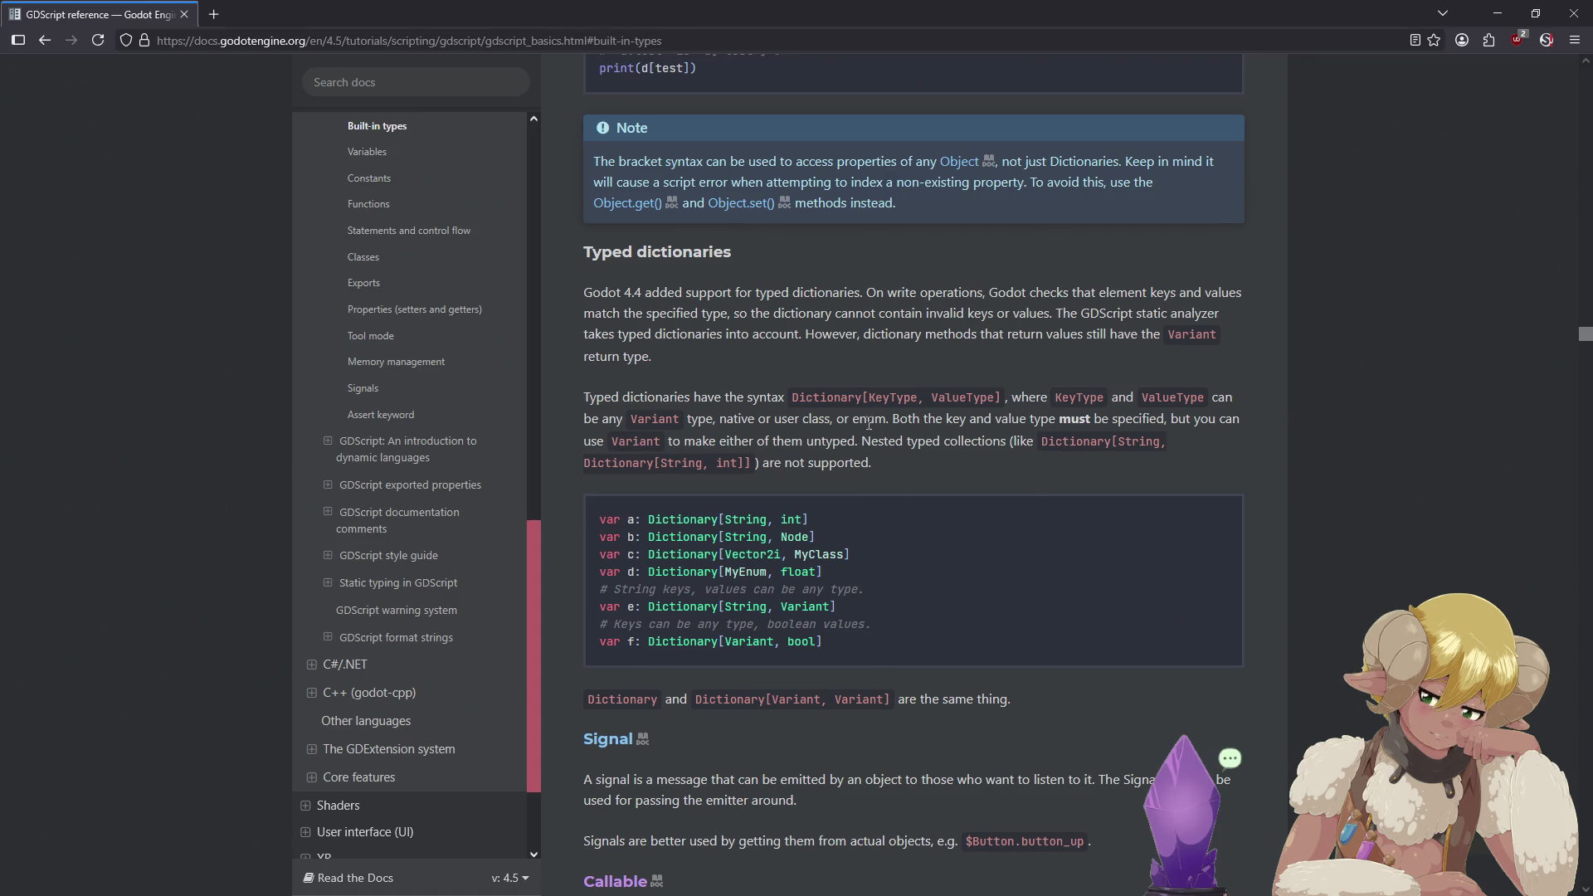
{"action": "scroll", "coordinate": [855, 518], "scroll_direction": "up", "scroll_amount": 4}
{"action": "scroll", "coordinate": [856, 517], "scroll_direction": "up", "scroll_amount": 4}
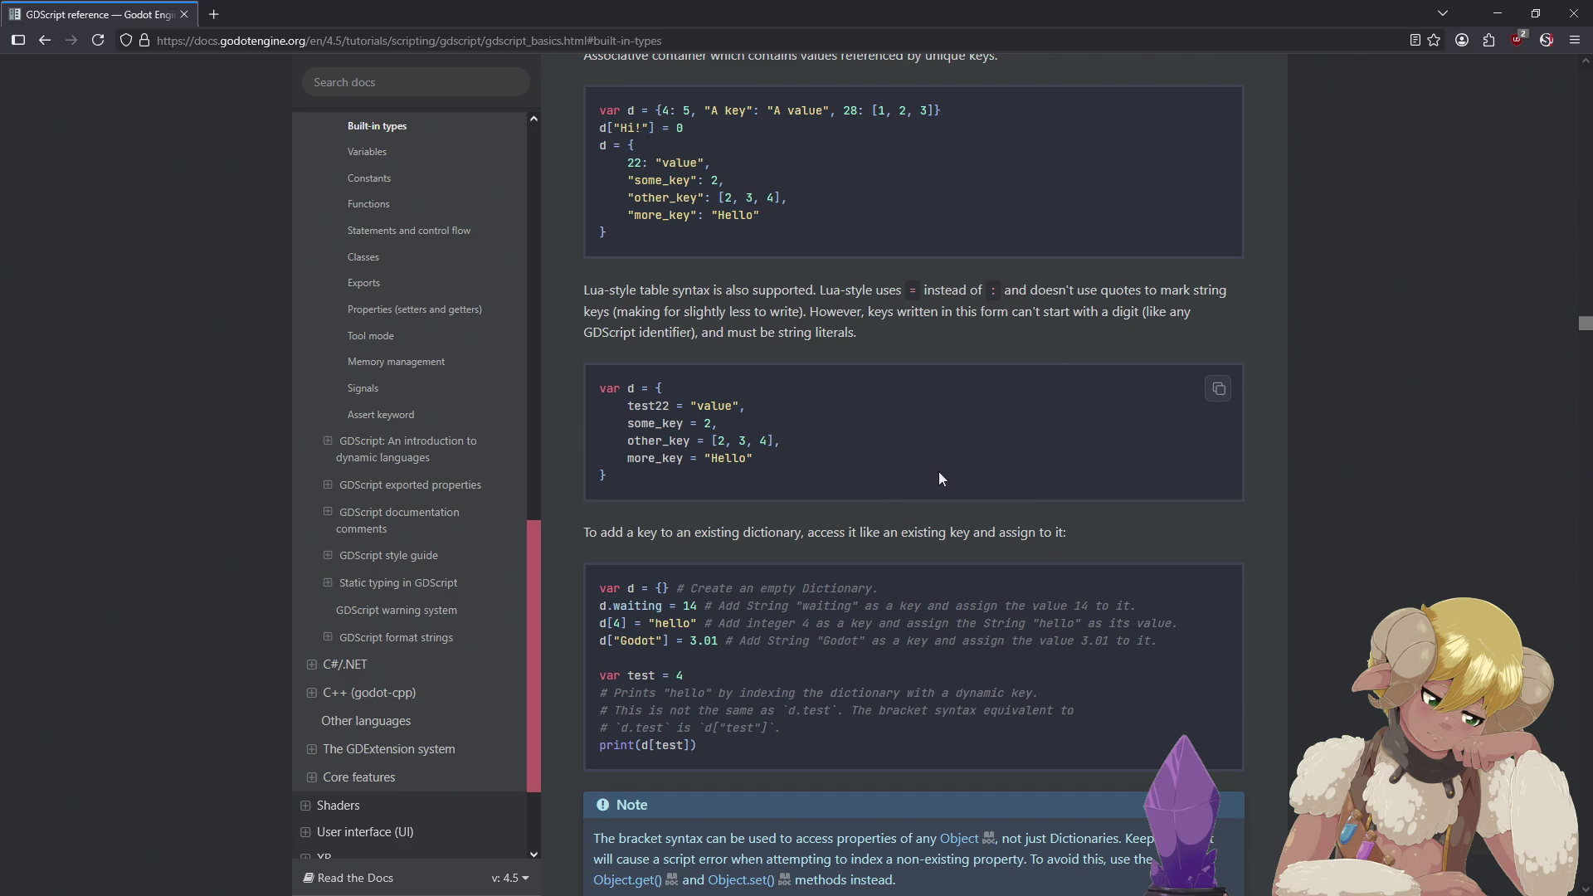
{"action": "scroll", "coordinate": [939, 471], "scroll_direction": "up", "scroll_amount": 5}
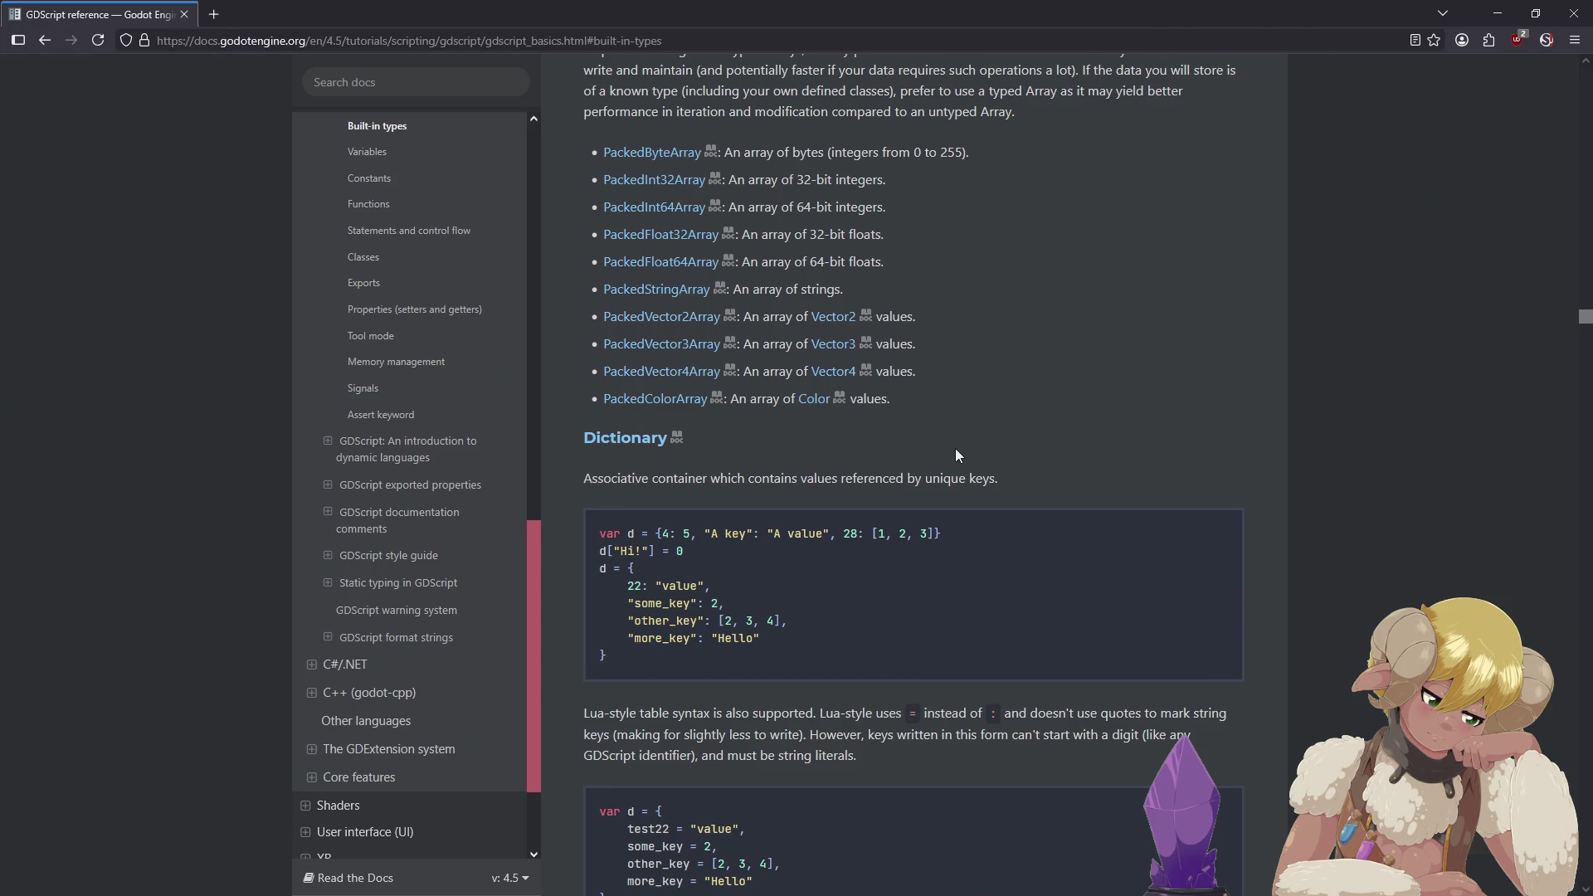
{"action": "scroll", "coordinate": [945, 448], "scroll_direction": "up", "scroll_amount": 10}
{"action": "scroll", "coordinate": [932, 446], "scroll_direction": "up", "scroll_amount": 5}
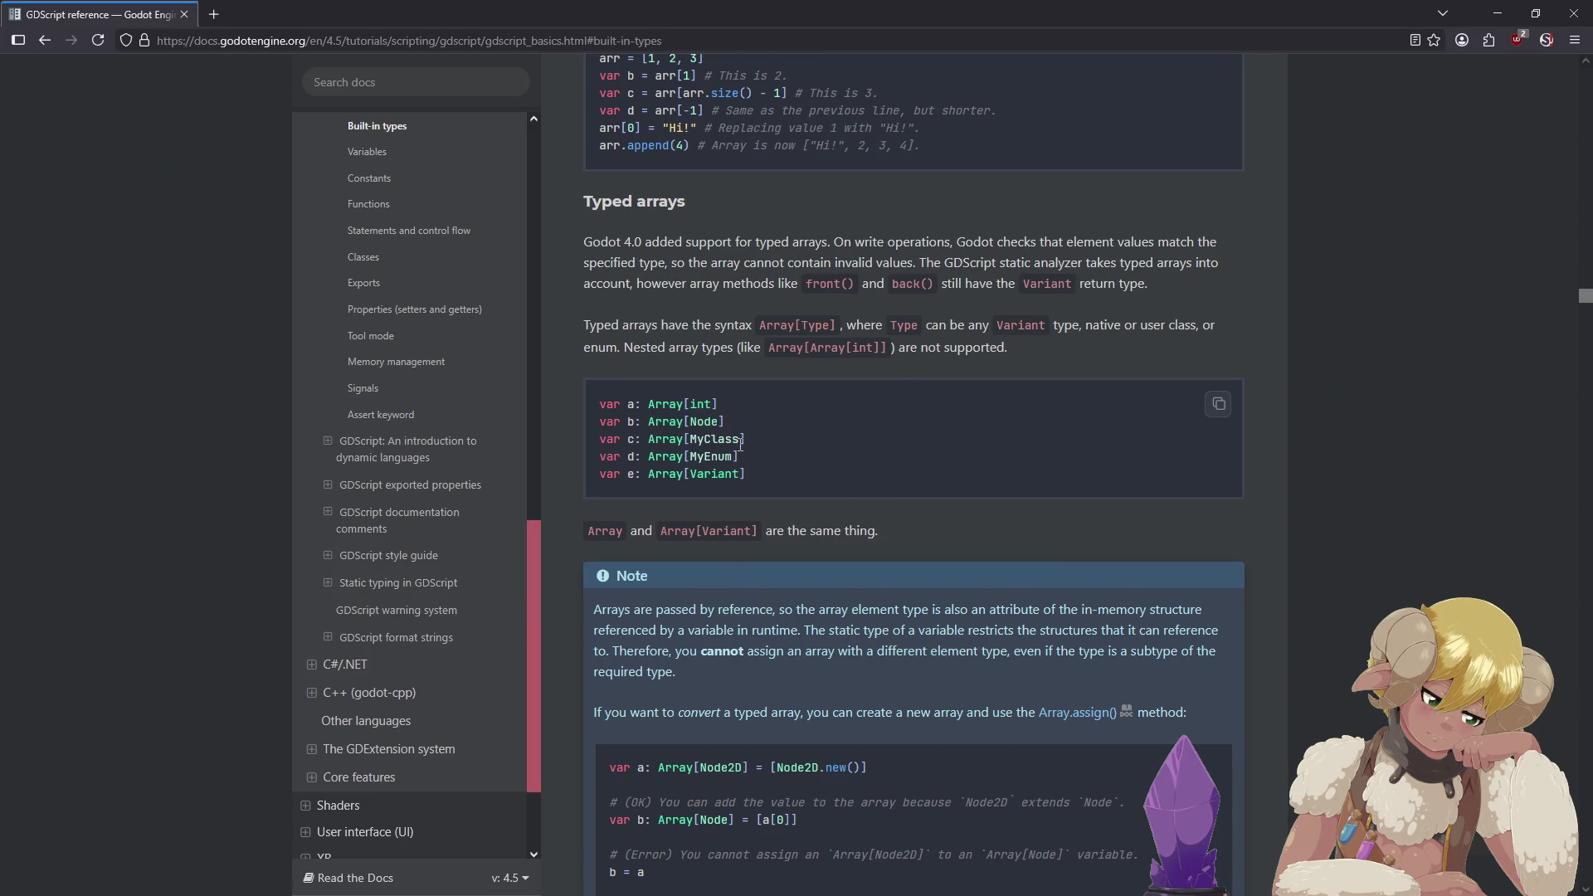
{"action": "scroll", "coordinate": [732, 469], "scroll_direction": "up", "scroll_amount": 2}
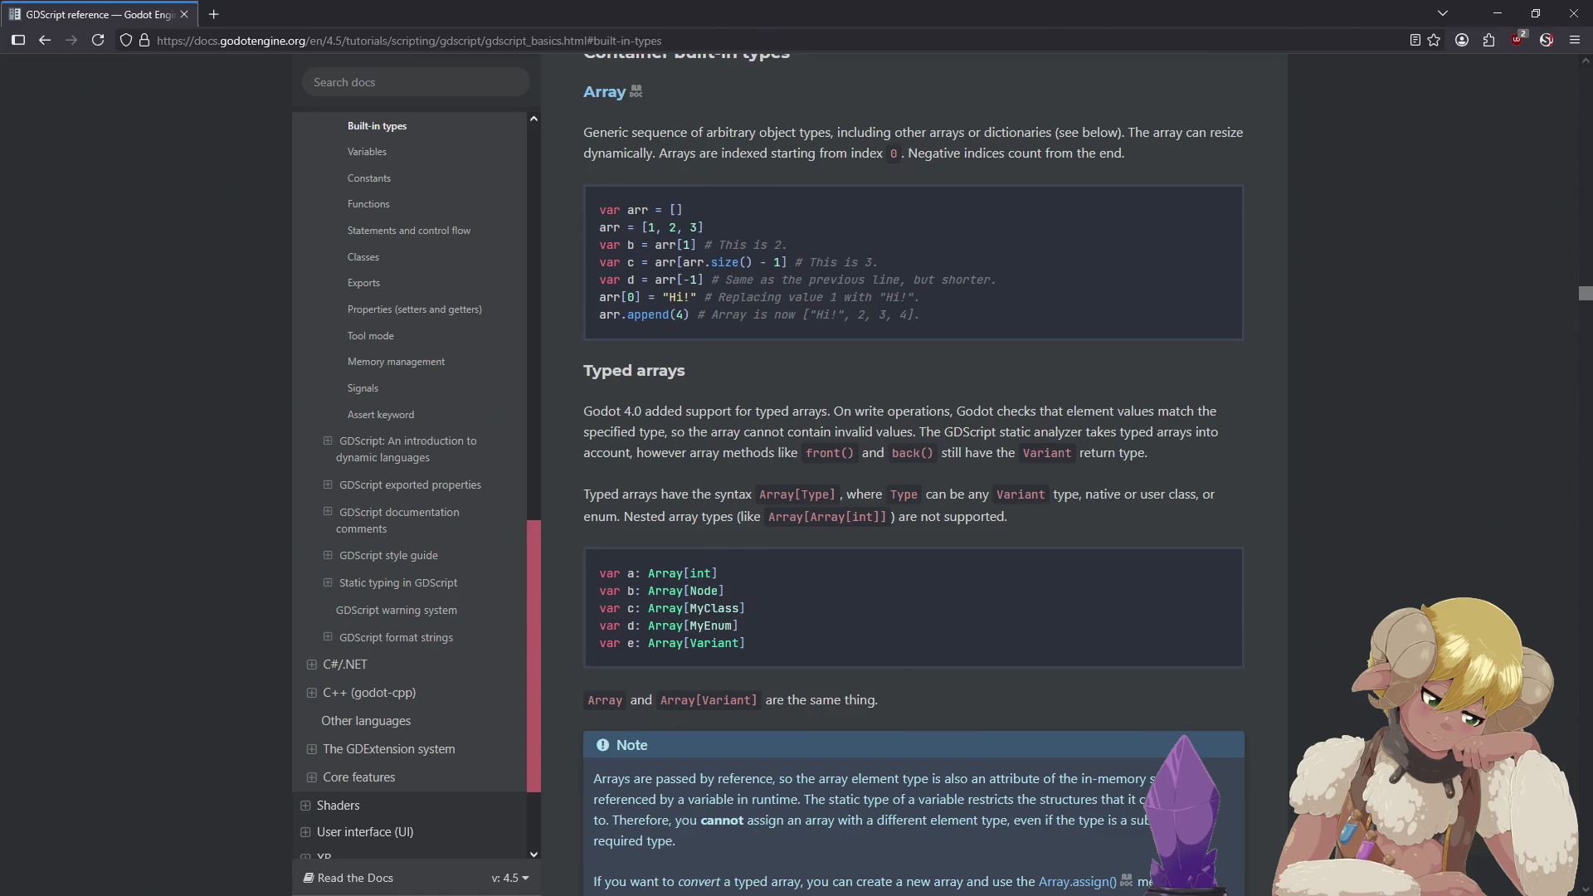
{"action": "key", "text": "alt+Tab"}
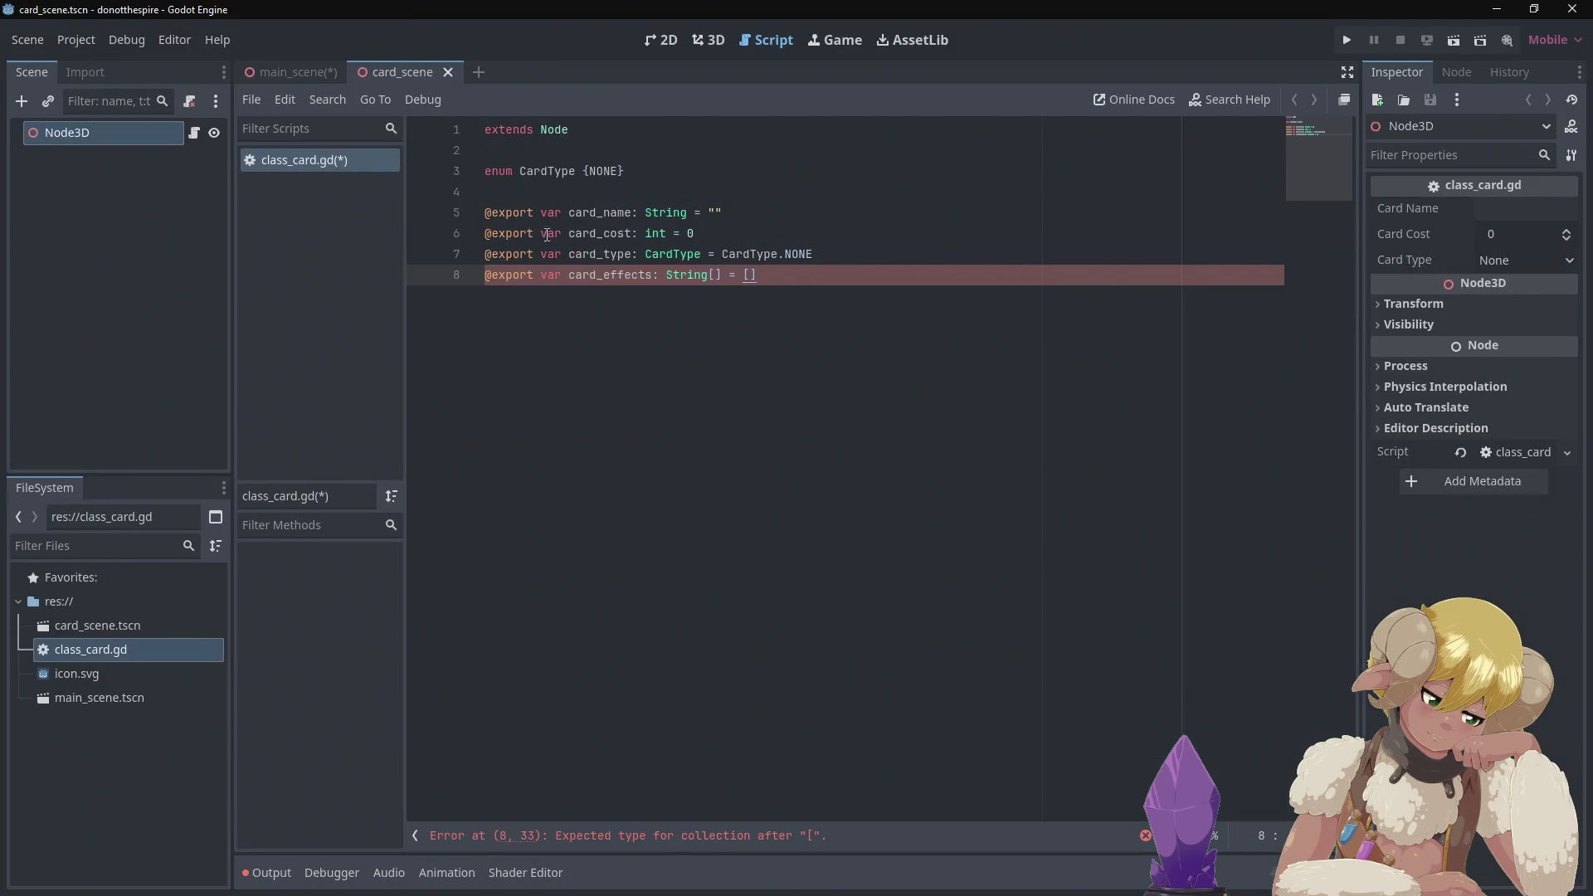
Try a const keyword before and after enum on line 3, then remove it
{"action": "left_click", "coordinate": [475, 165]}
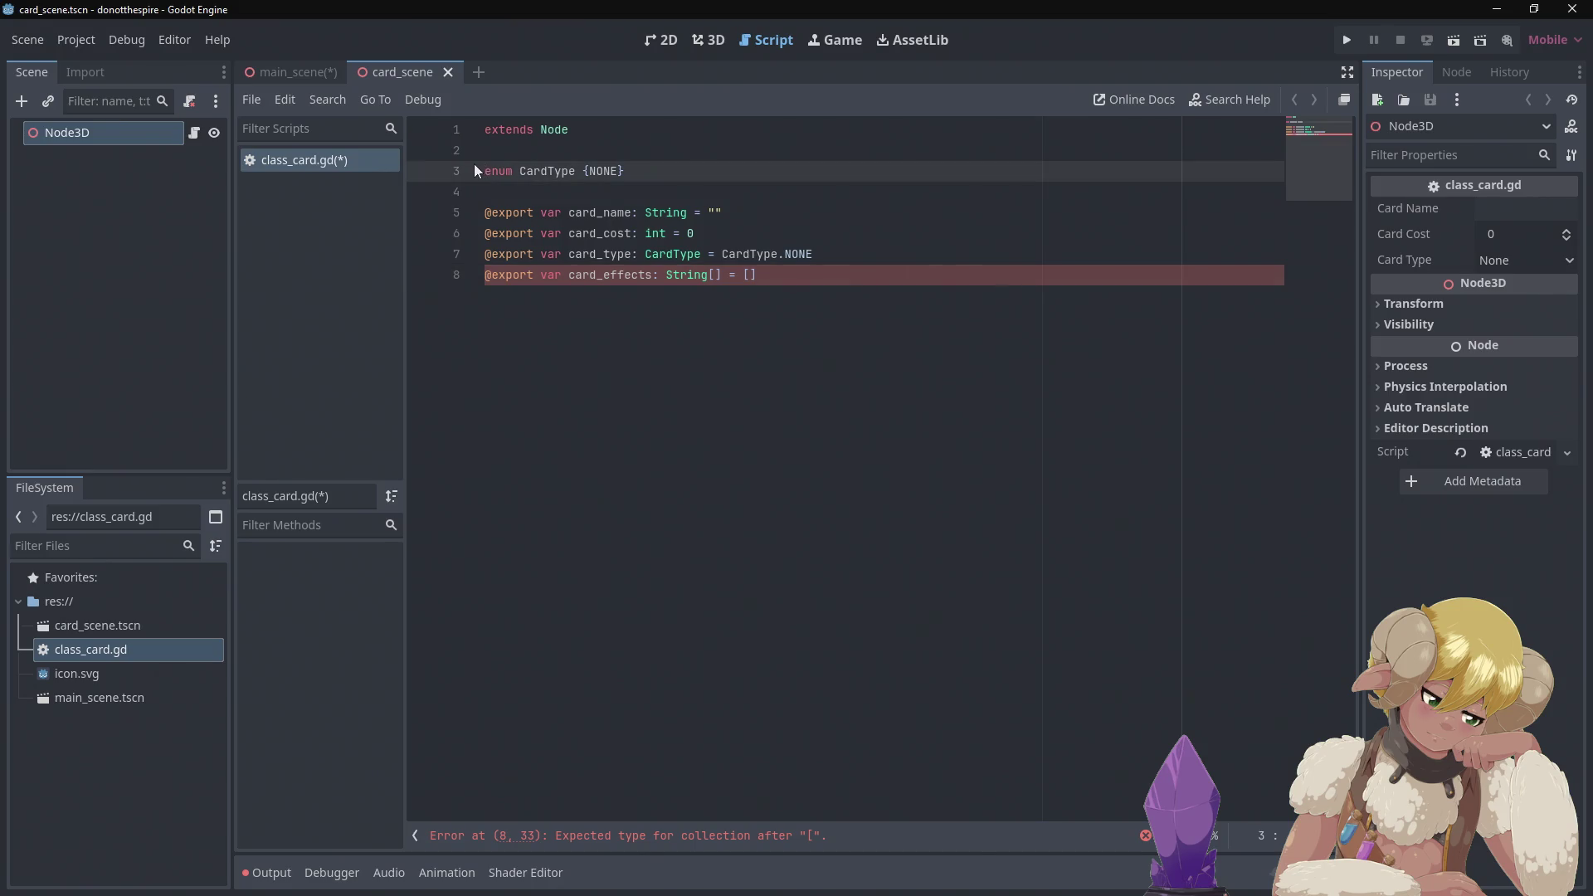
{"action": "type", "text": "const"}
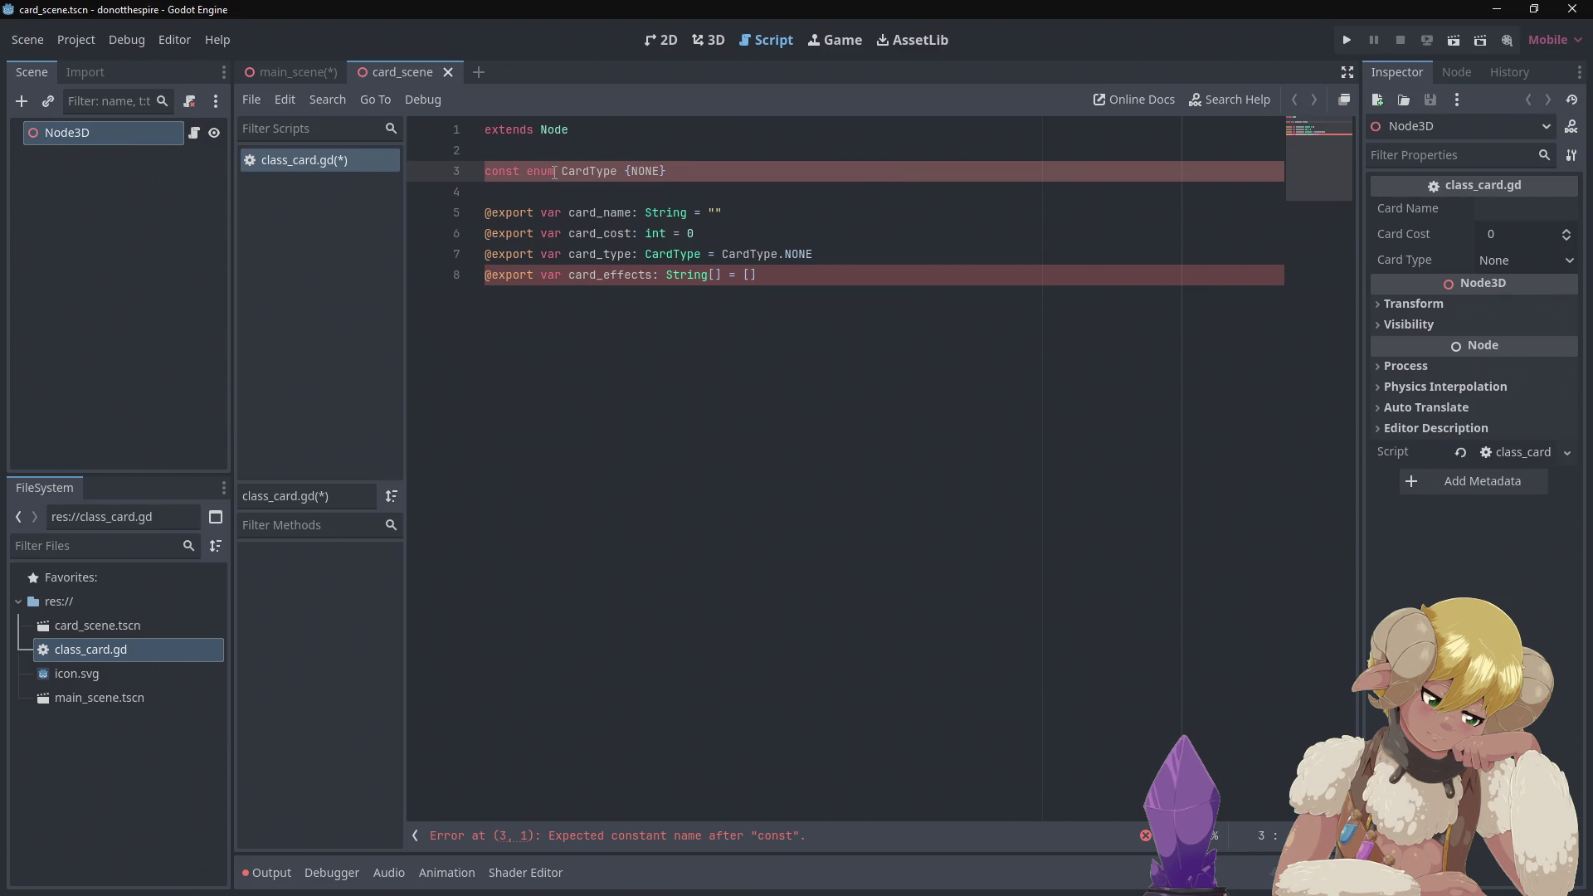
{"action": "key", "text": "BackSpace"}
{"action": "key", "text": "BackSpace"}
{"action": "key", "text": "BackSpace"}
{"action": "key", "text": "BackSpace"}
{"action": "key", "text": "ctrl+Right"}
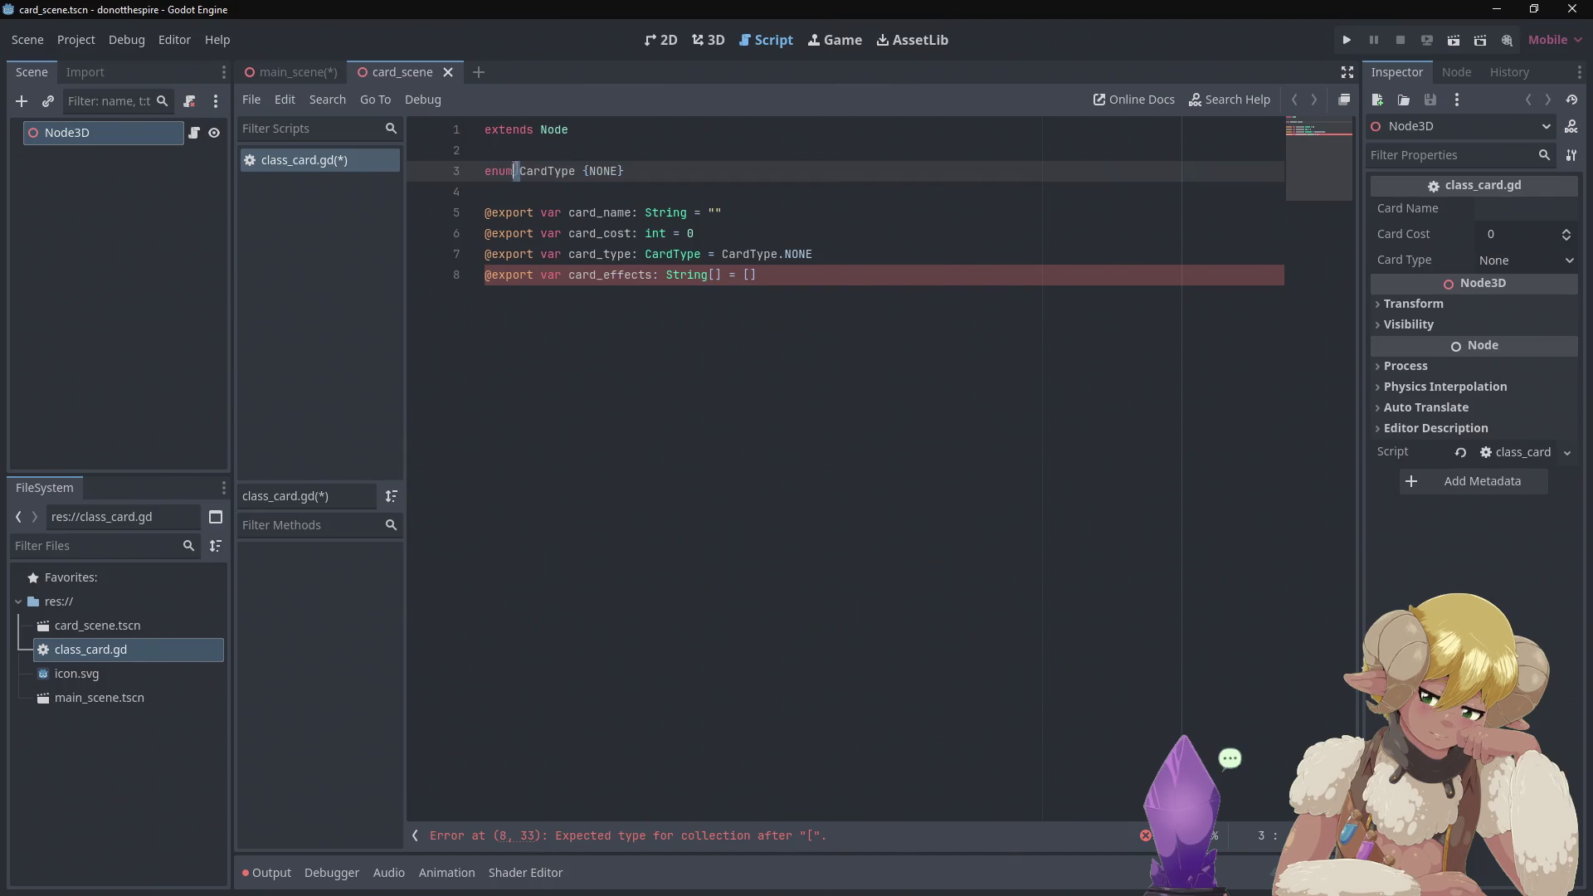
{"action": "key", "text": "Right"}
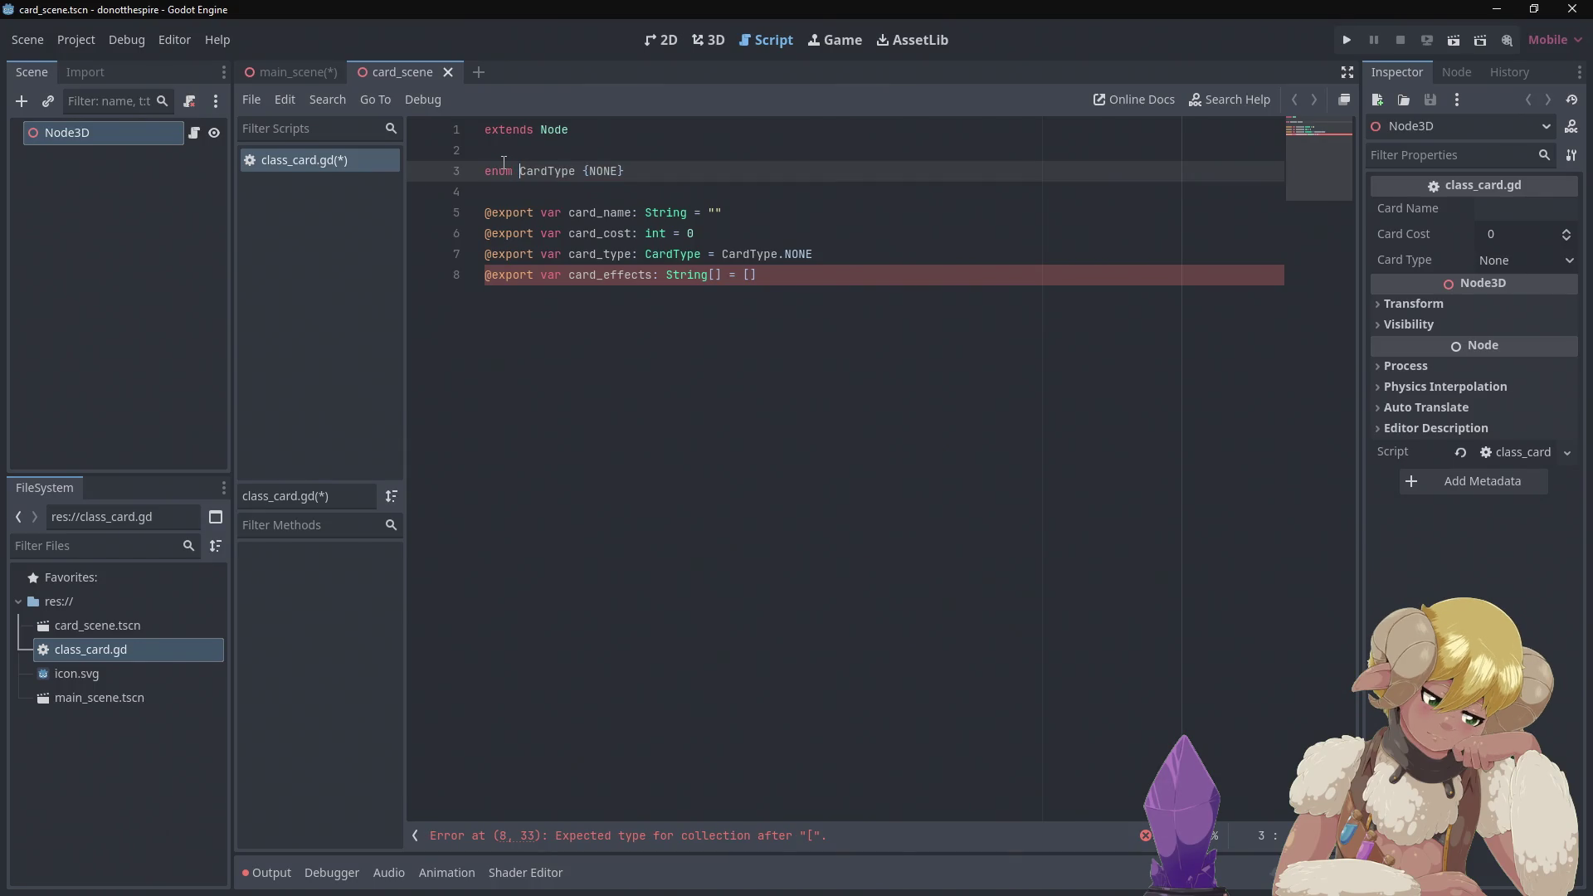
{"action": "type", "text": "const"}
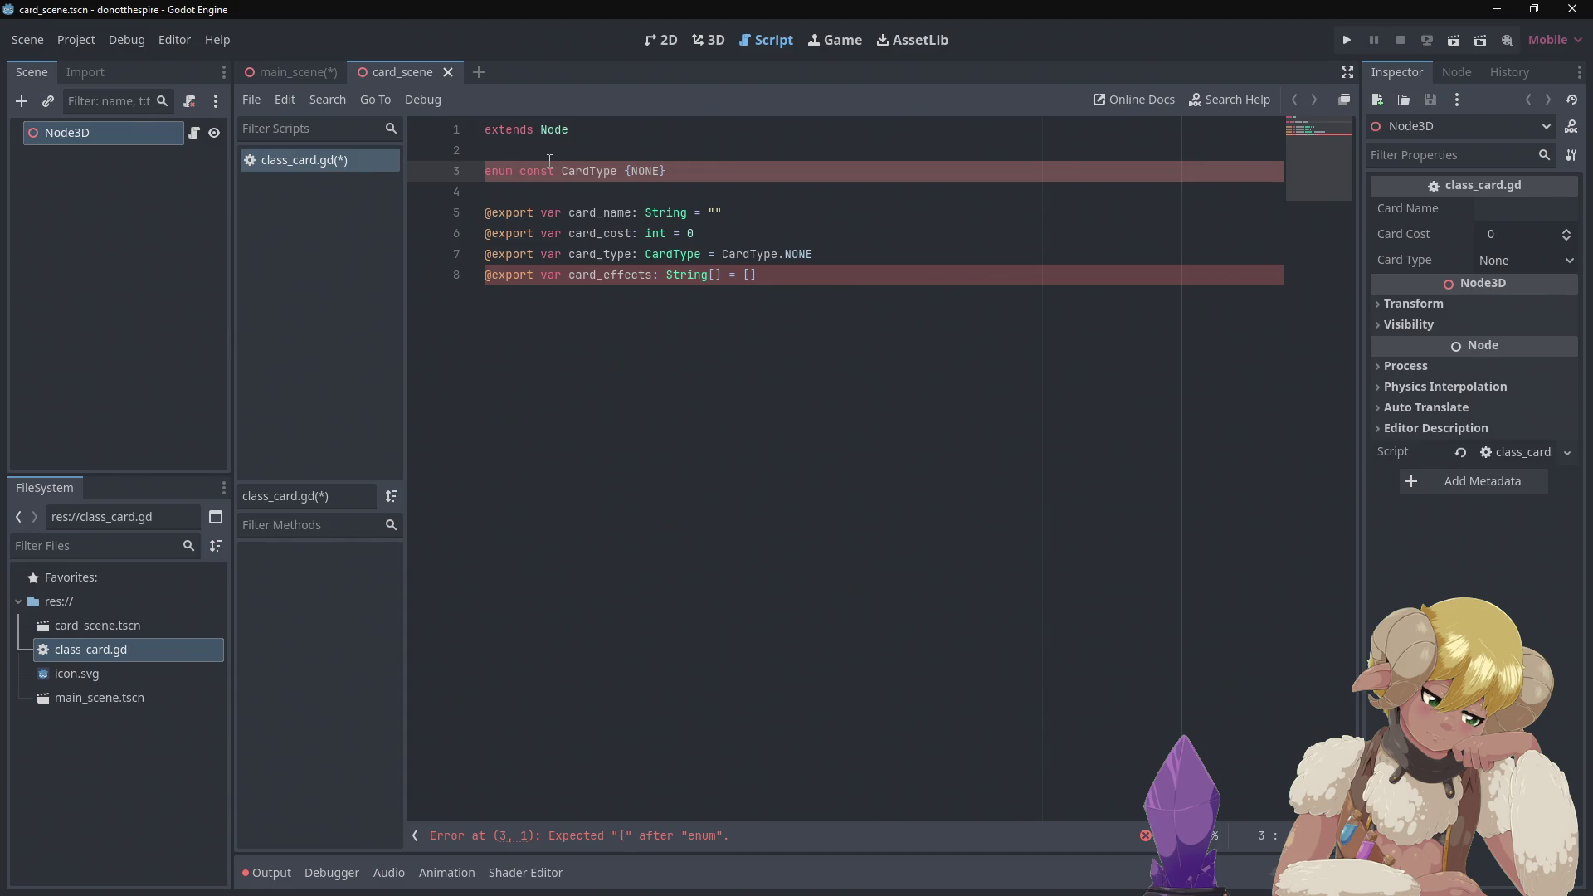
{"action": "key", "text": "BackSpace"}
{"action": "key", "text": "BackSpace"}
{"action": "key", "text": "BackSpace"}
{"action": "key", "text": "BackSpace"}
{"action": "key", "text": "BackSpace"}
{"action": "key", "text": "BackSpace"}
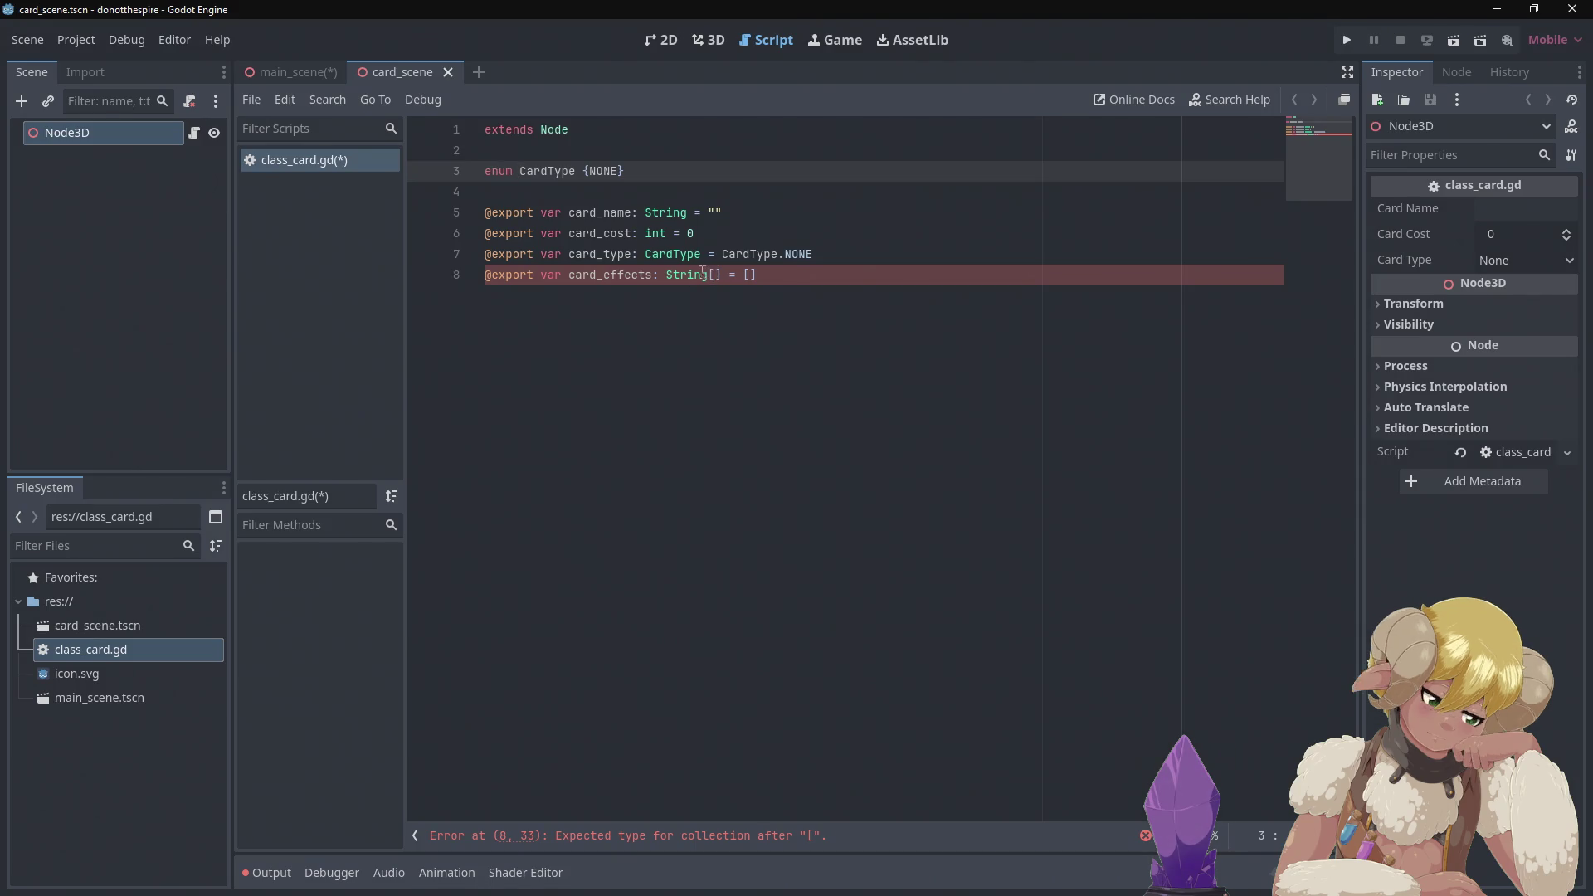
Change card_effects' type from String[] to Array[String], then return to the docs
{"action": "left_click_drag", "start_coordinate": [722, 275], "coordinate": [663, 272]}
{"action": "type", "text": "Array"}
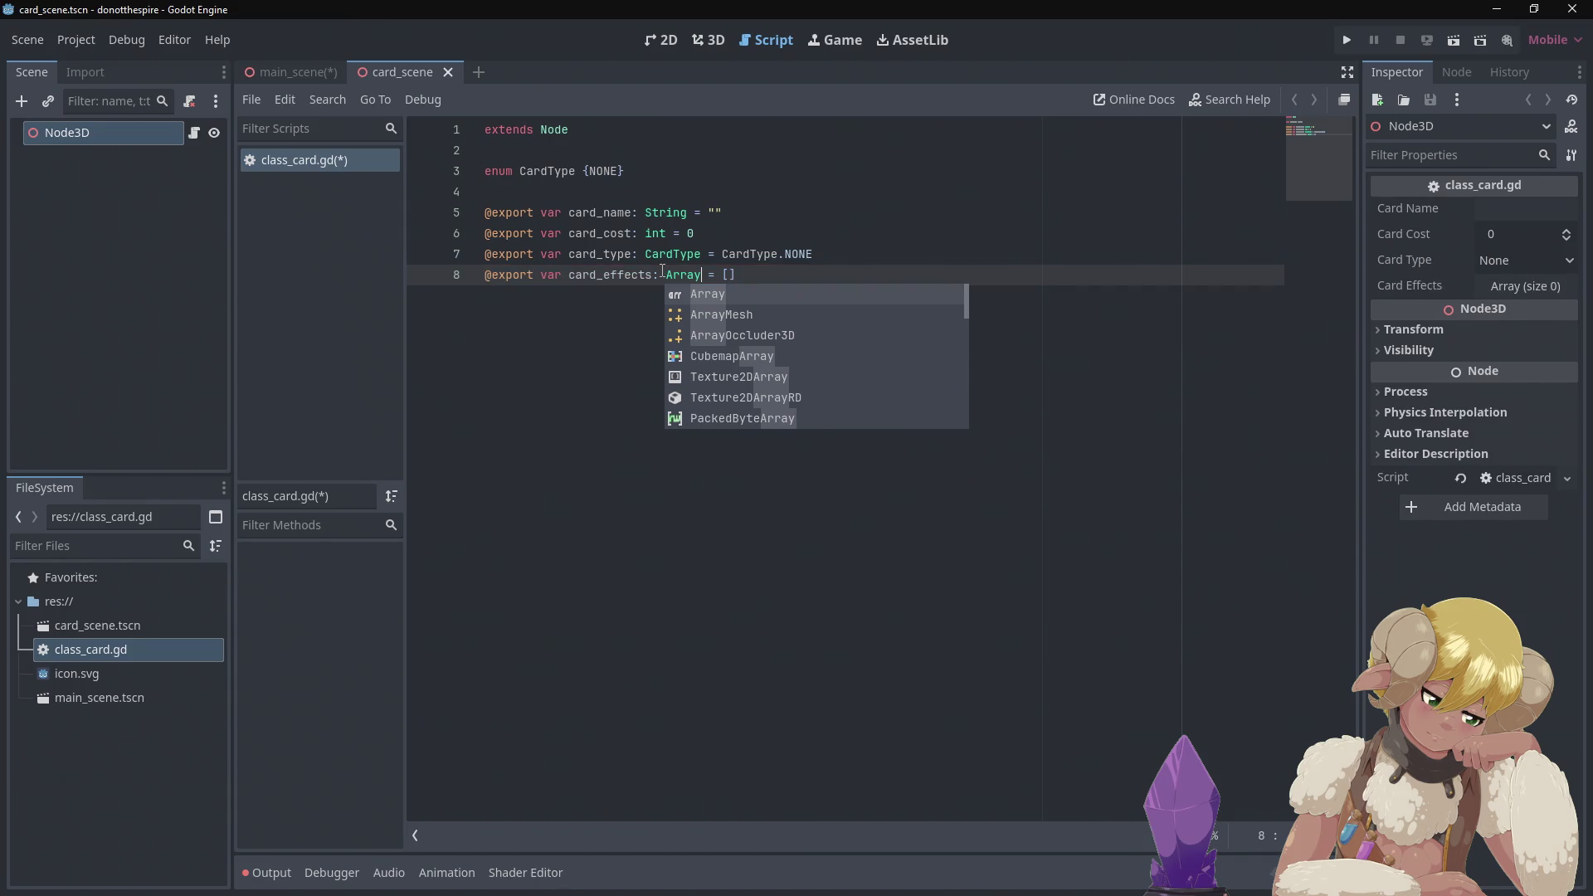
{"action": "type", "text": "[String"}
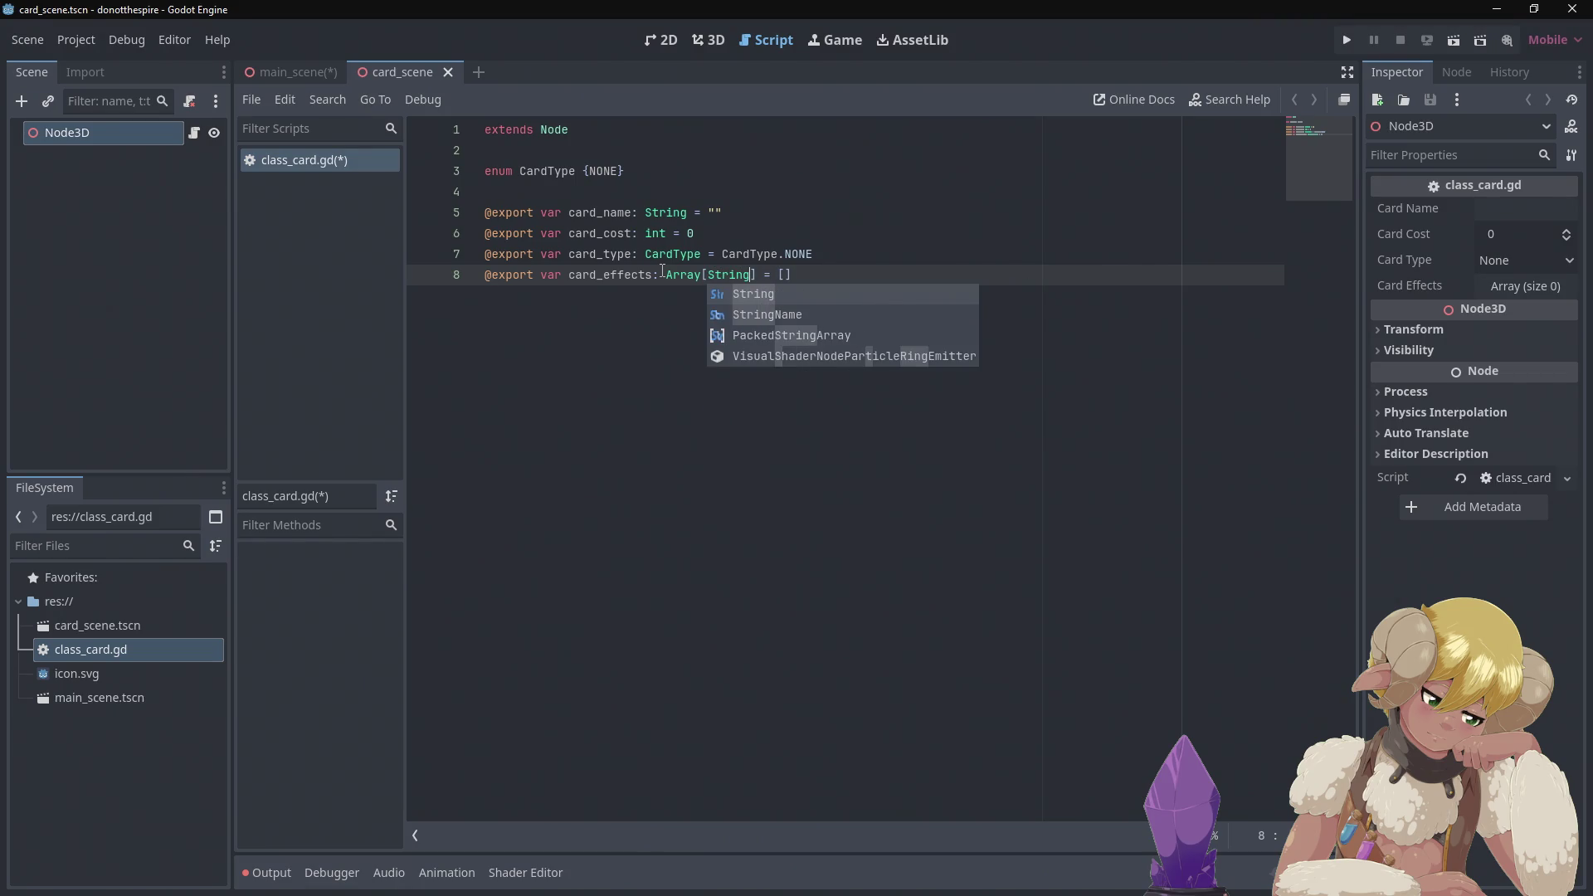
{"action": "left_click", "coordinate": [729, 233]}
{"action": "left_click", "coordinate": [800, 194]}
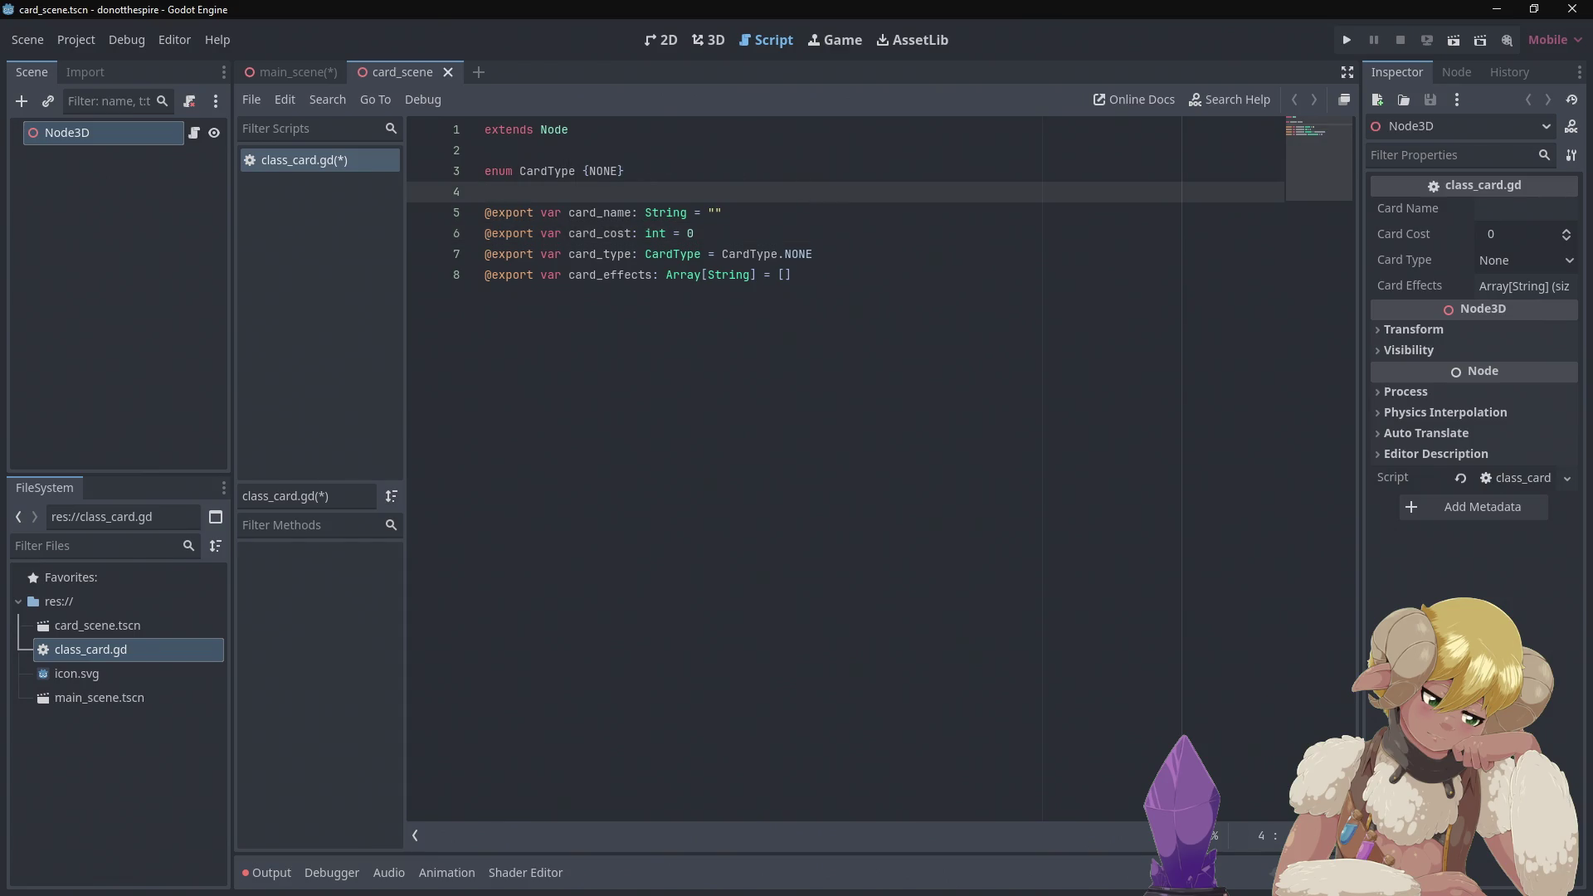
{"action": "key", "text": "alt+Tab"}
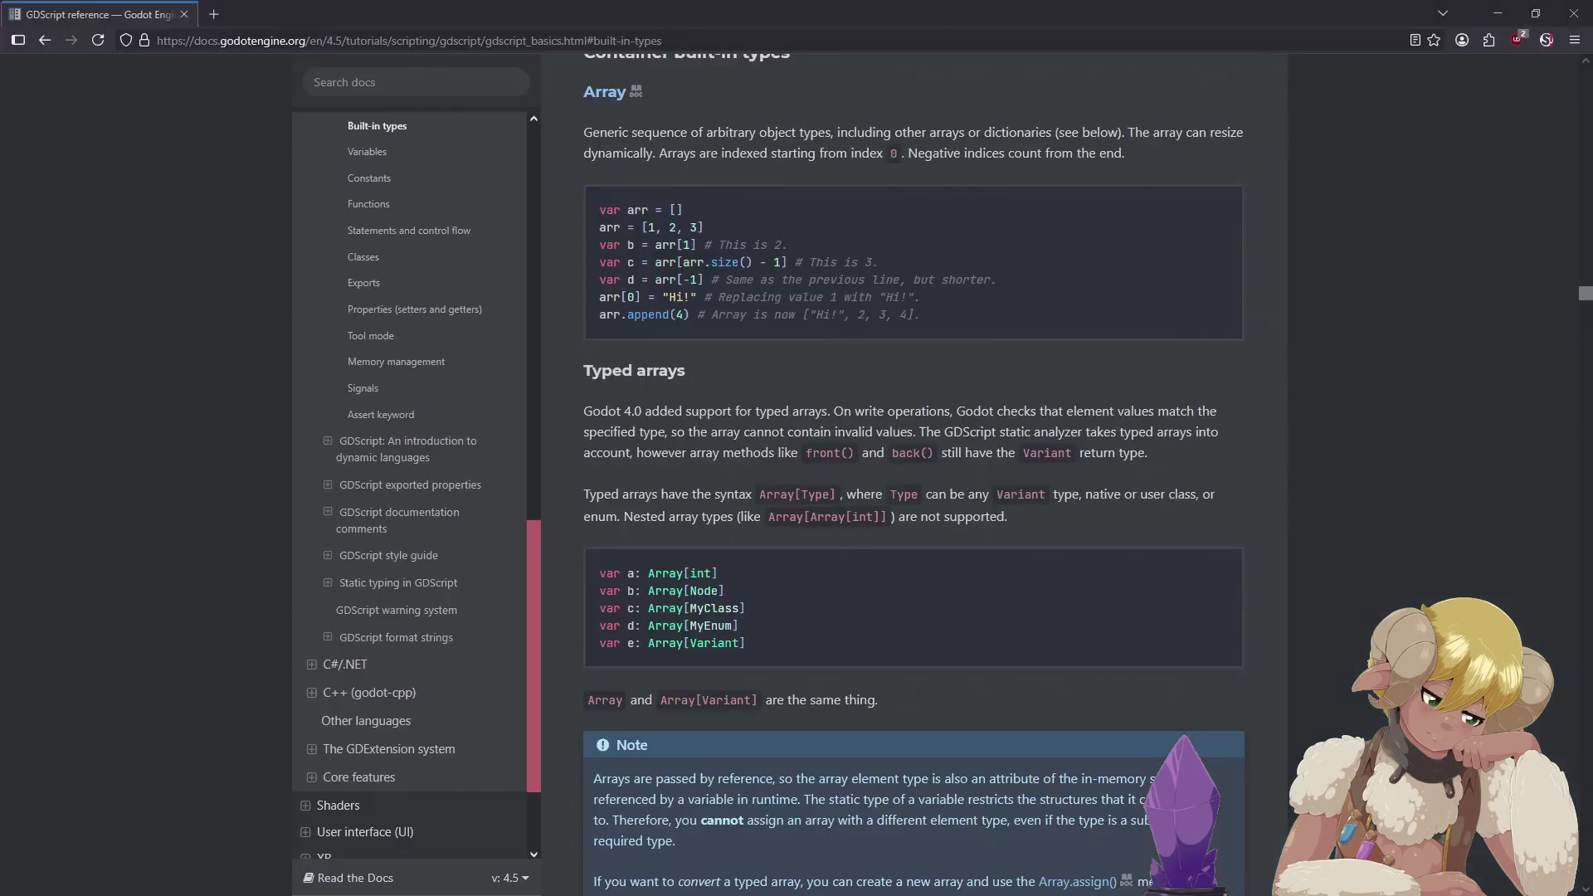
Scroll the GDScript page from Typed arrays through Constants to Enums, then return to Godot
{"action": "scroll", "coordinate": [879, 443], "scroll_direction": "down", "scroll_amount": 5}
{"action": "scroll", "coordinate": [896, 448], "scroll_direction": "down", "scroll_amount": 15}
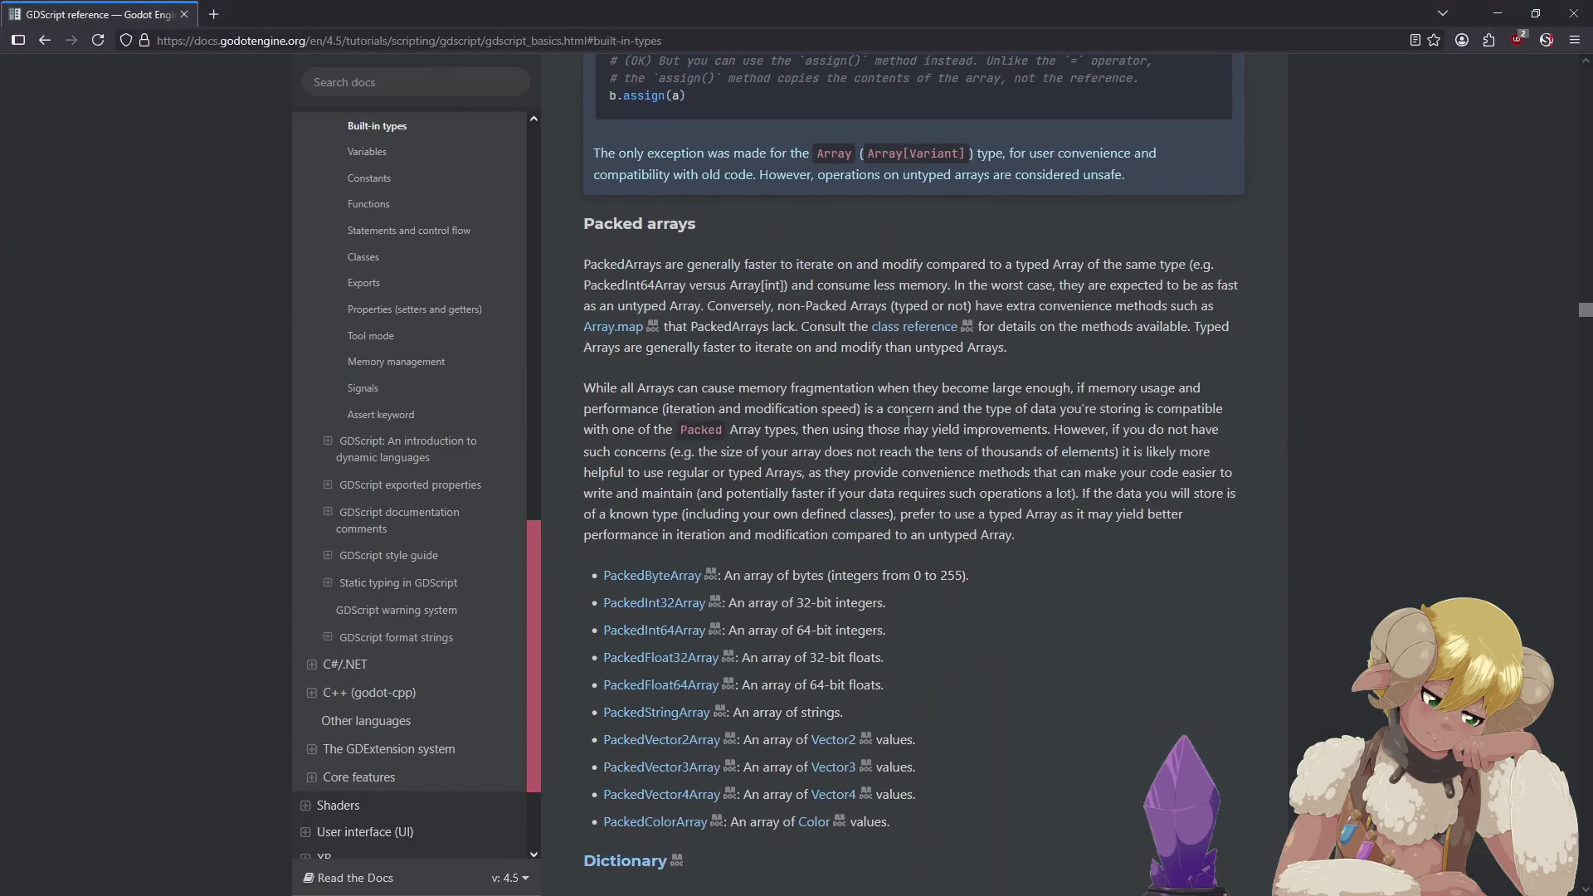
{"action": "scroll", "coordinate": [931, 407], "scroll_direction": "up", "scroll_amount": 3}
{"action": "scroll", "coordinate": [913, 432], "scroll_direction": "down", "scroll_amount": 12}
{"action": "scroll", "coordinate": [847, 465], "scroll_direction": "down", "scroll_amount": 10}
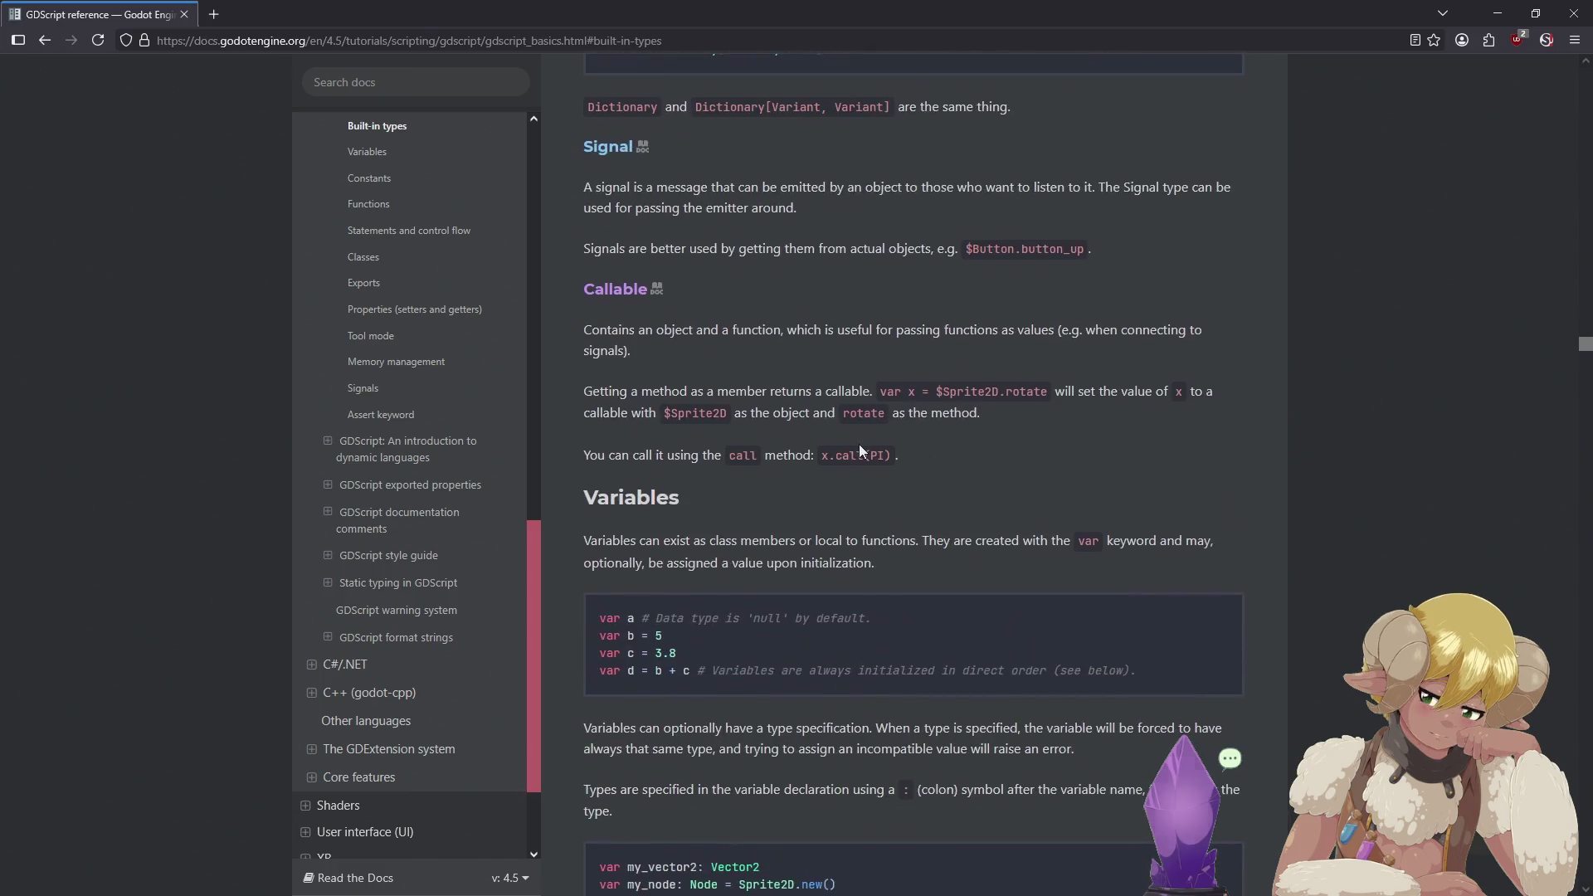
{"action": "scroll", "coordinate": [821, 423], "scroll_direction": "down", "scroll_amount": 15}
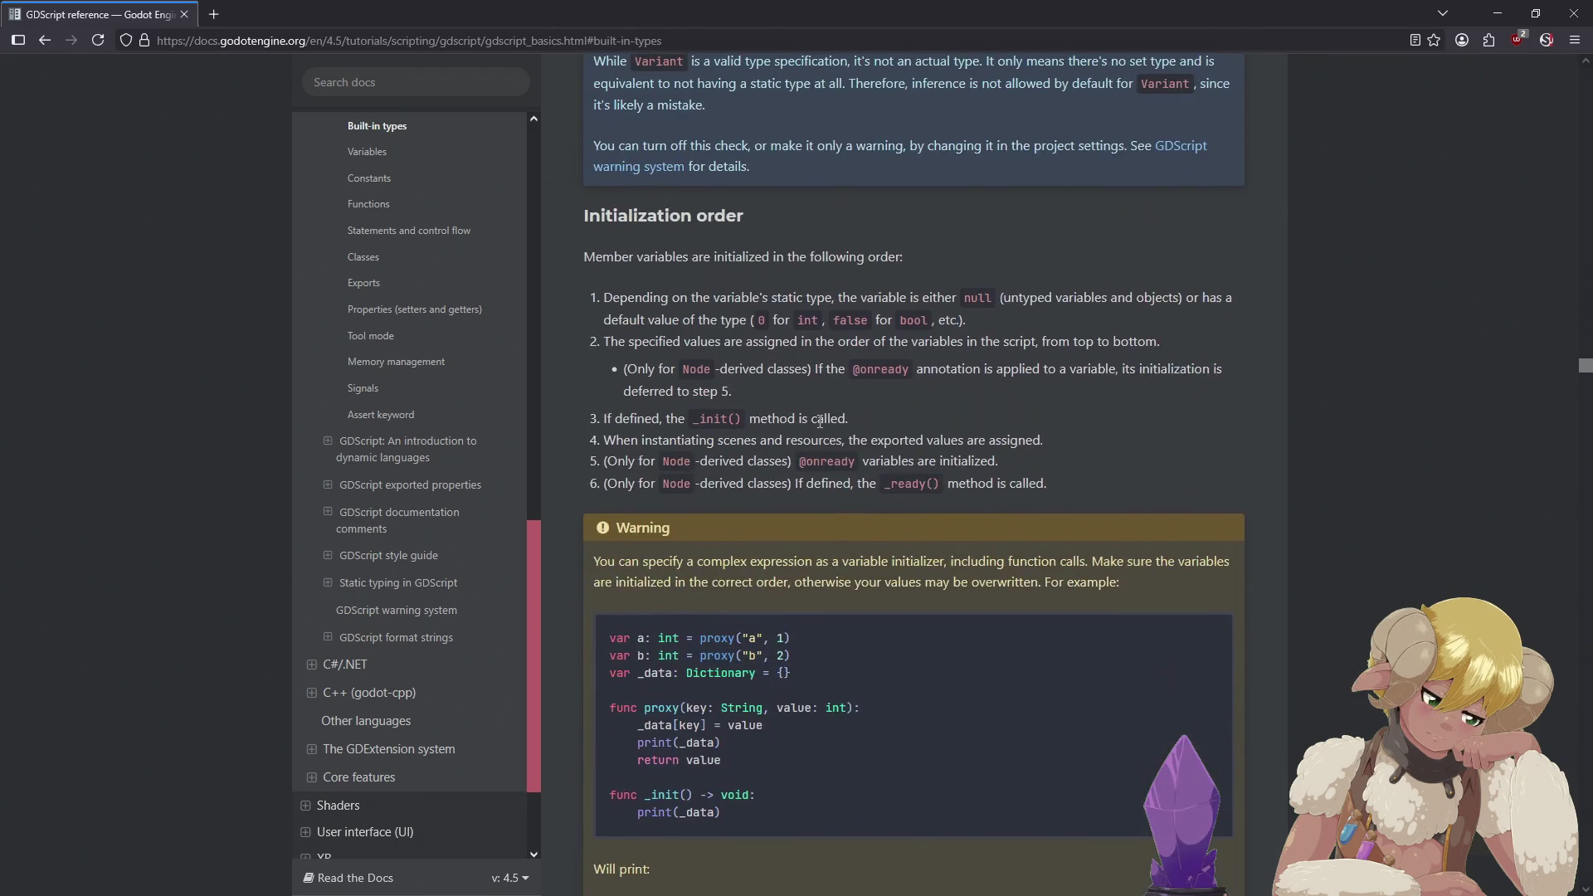
{"action": "scroll", "coordinate": [846, 404], "scroll_direction": "down", "scroll_amount": 10}
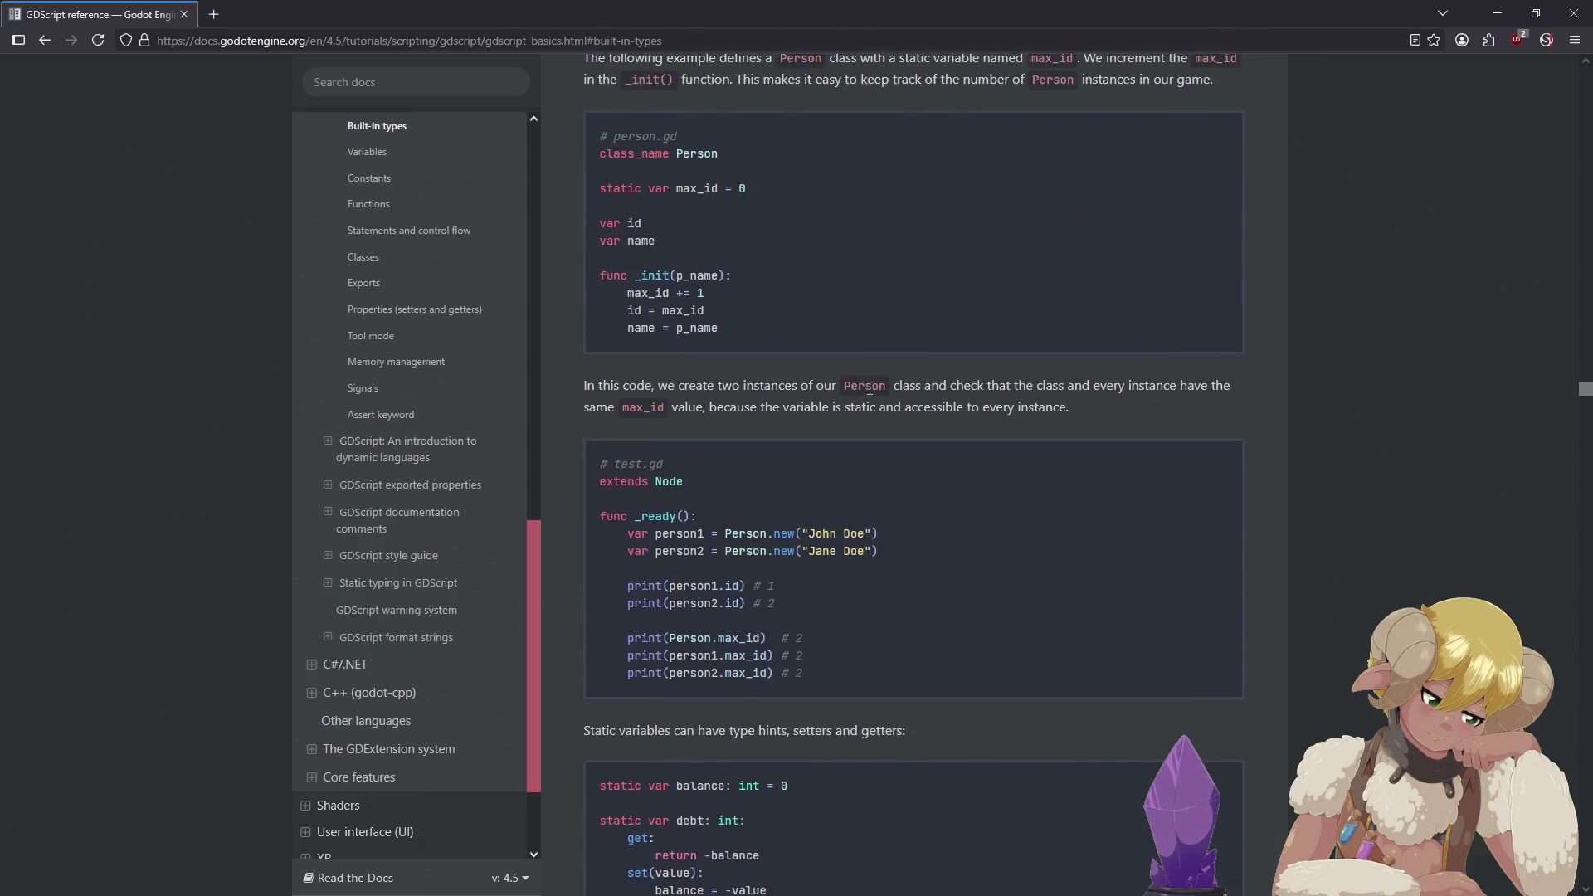
{"action": "scroll", "coordinate": [862, 365], "scroll_direction": "down", "scroll_amount": 7}
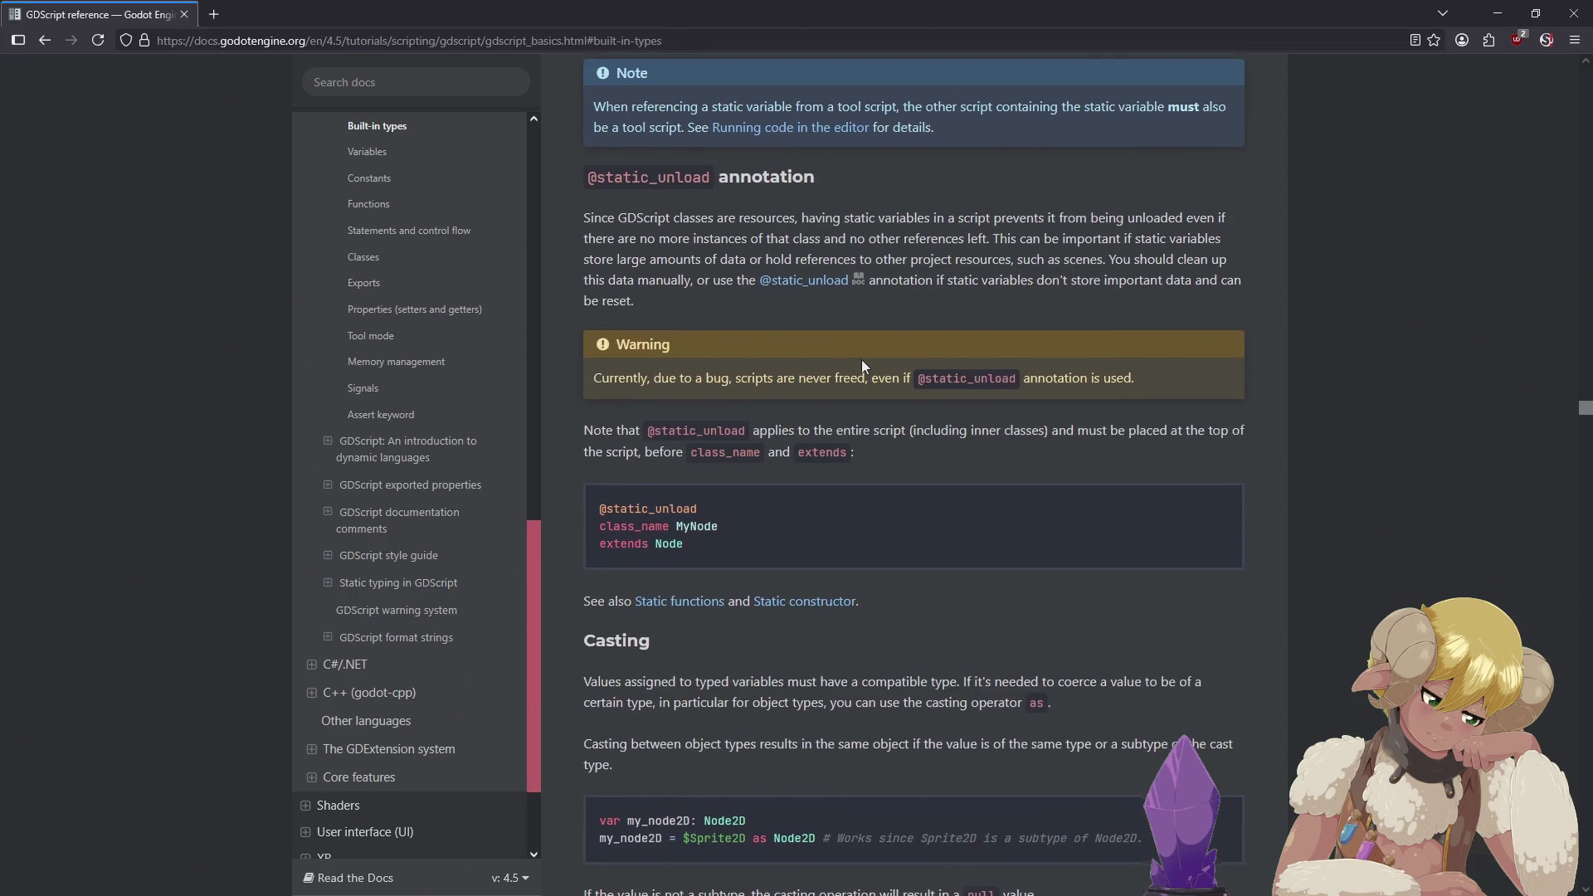
{"action": "scroll", "coordinate": [846, 349], "scroll_direction": "down", "scroll_amount": 7}
{"action": "scroll", "coordinate": [838, 346], "scroll_direction": "down", "scroll_amount": 4}
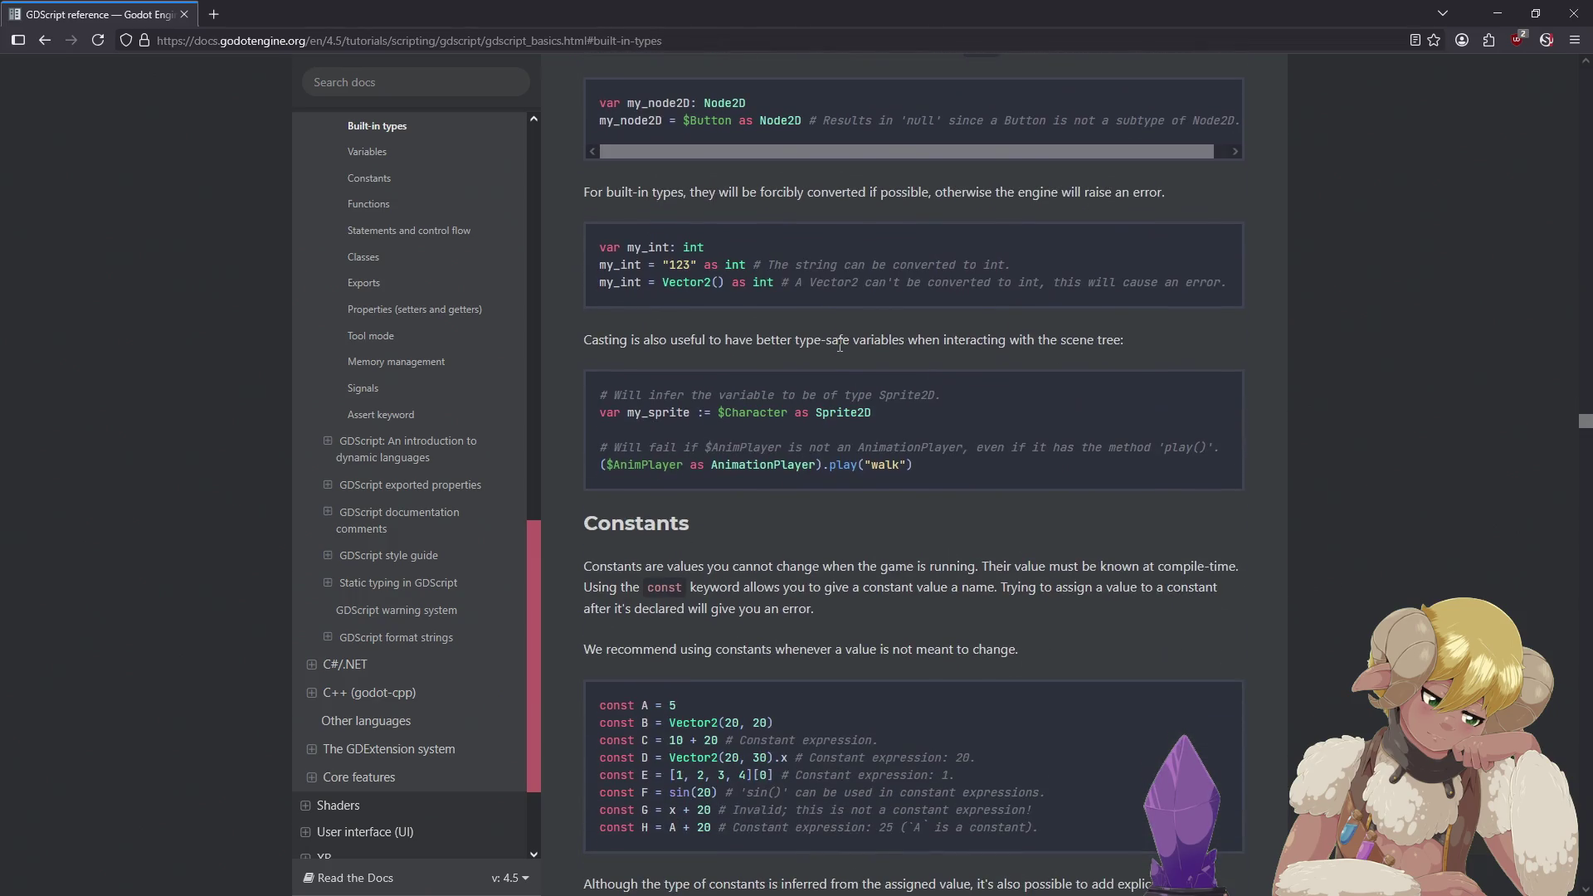
{"action": "scroll", "coordinate": [841, 346], "scroll_direction": "down", "scroll_amount": 4}
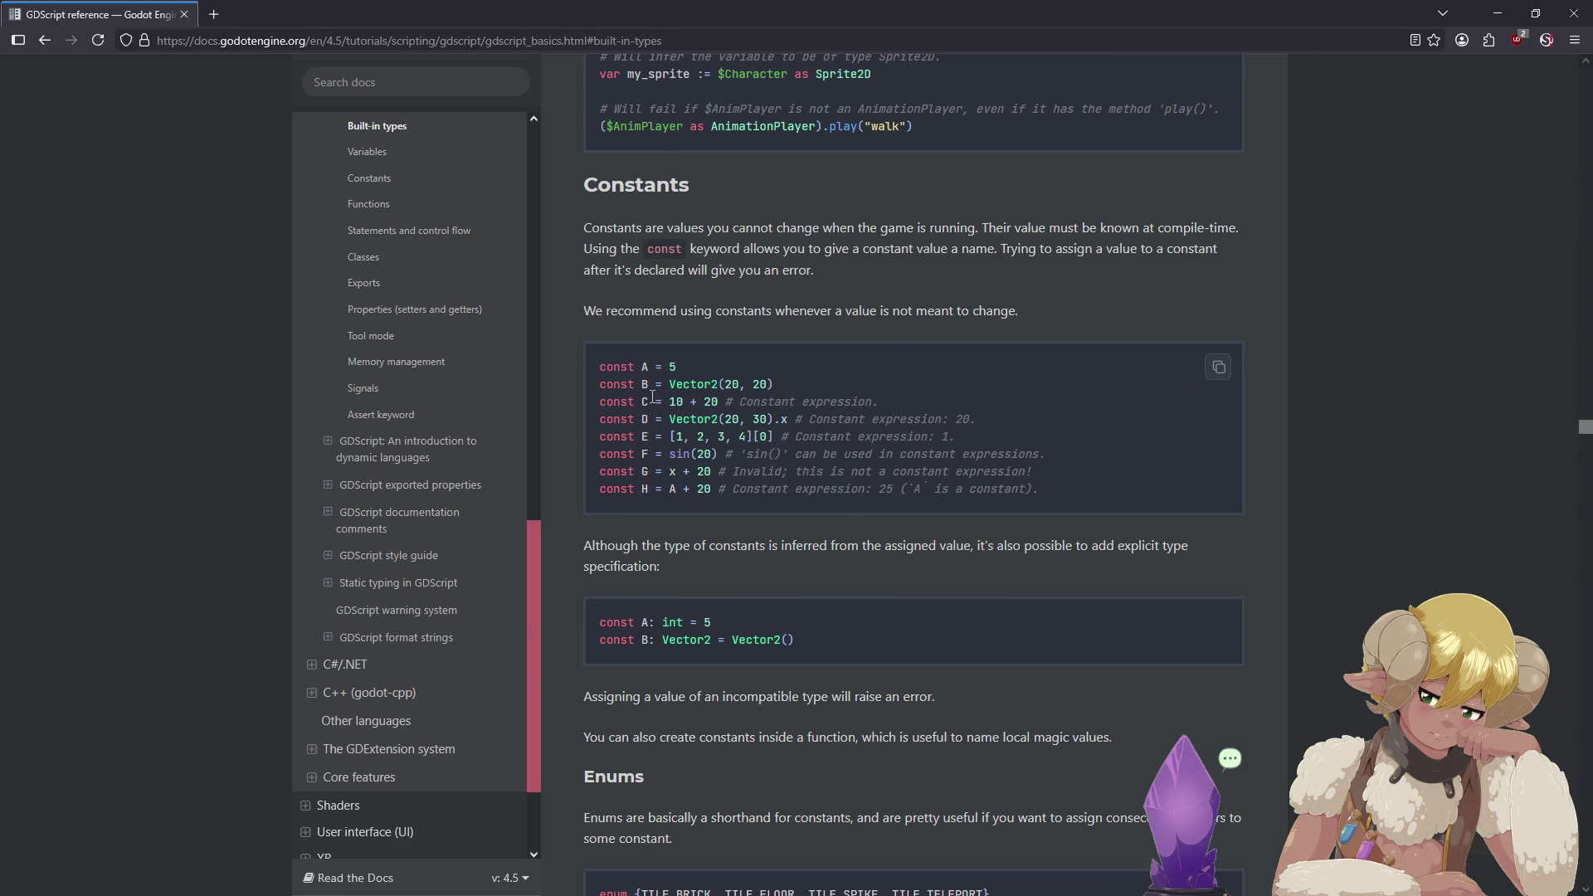
{"action": "scroll", "coordinate": [638, 396], "scroll_direction": "down", "scroll_amount": 2}
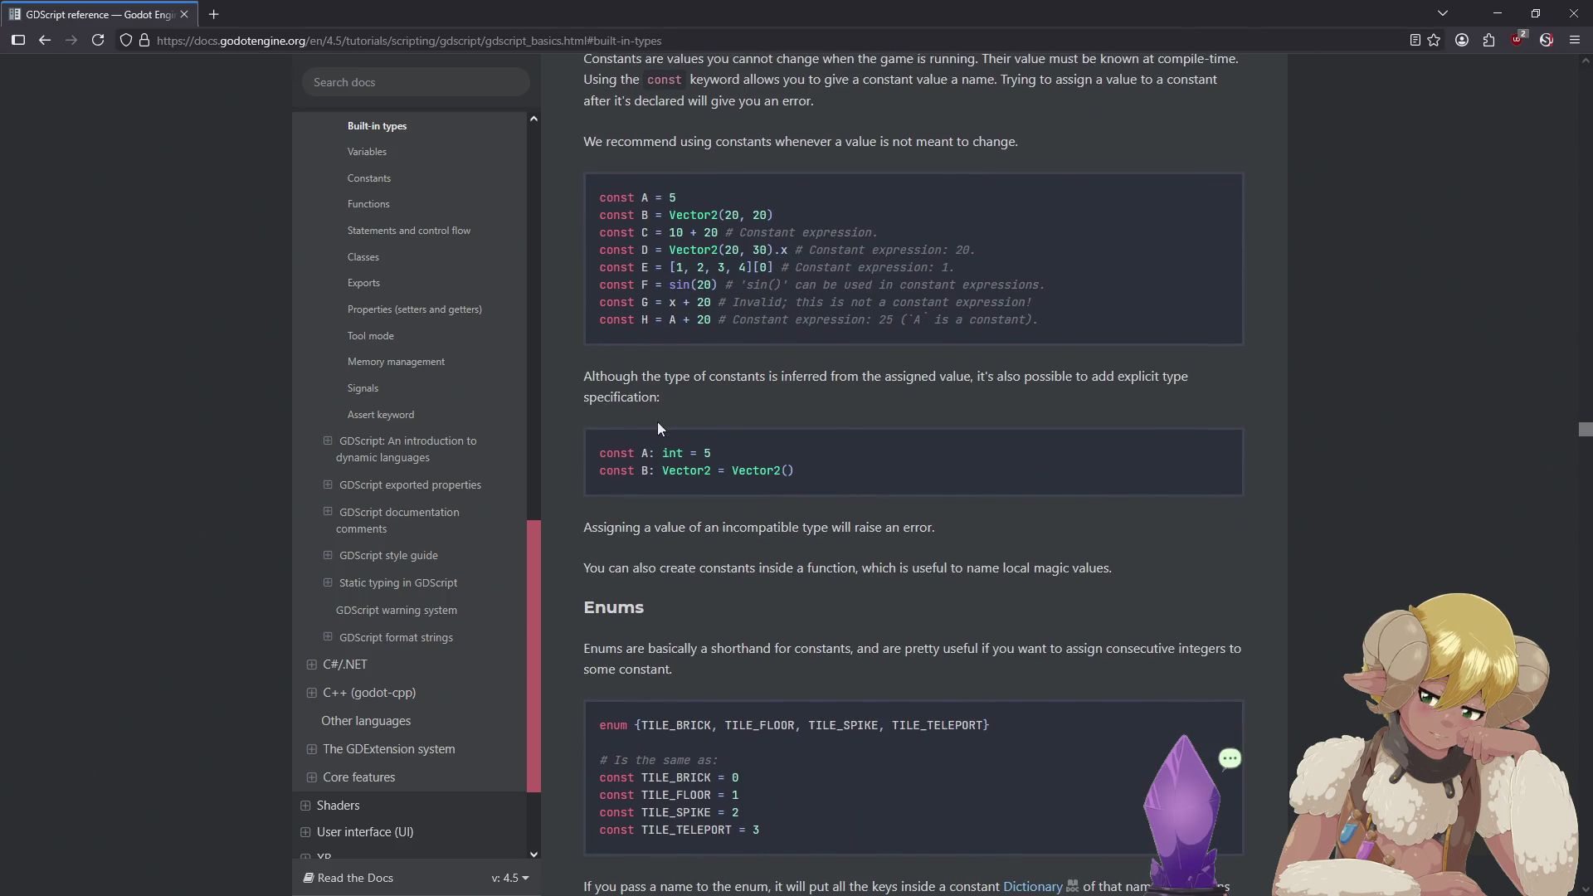
{"action": "scroll", "coordinate": [659, 424], "scroll_direction": "down", "scroll_amount": 4}
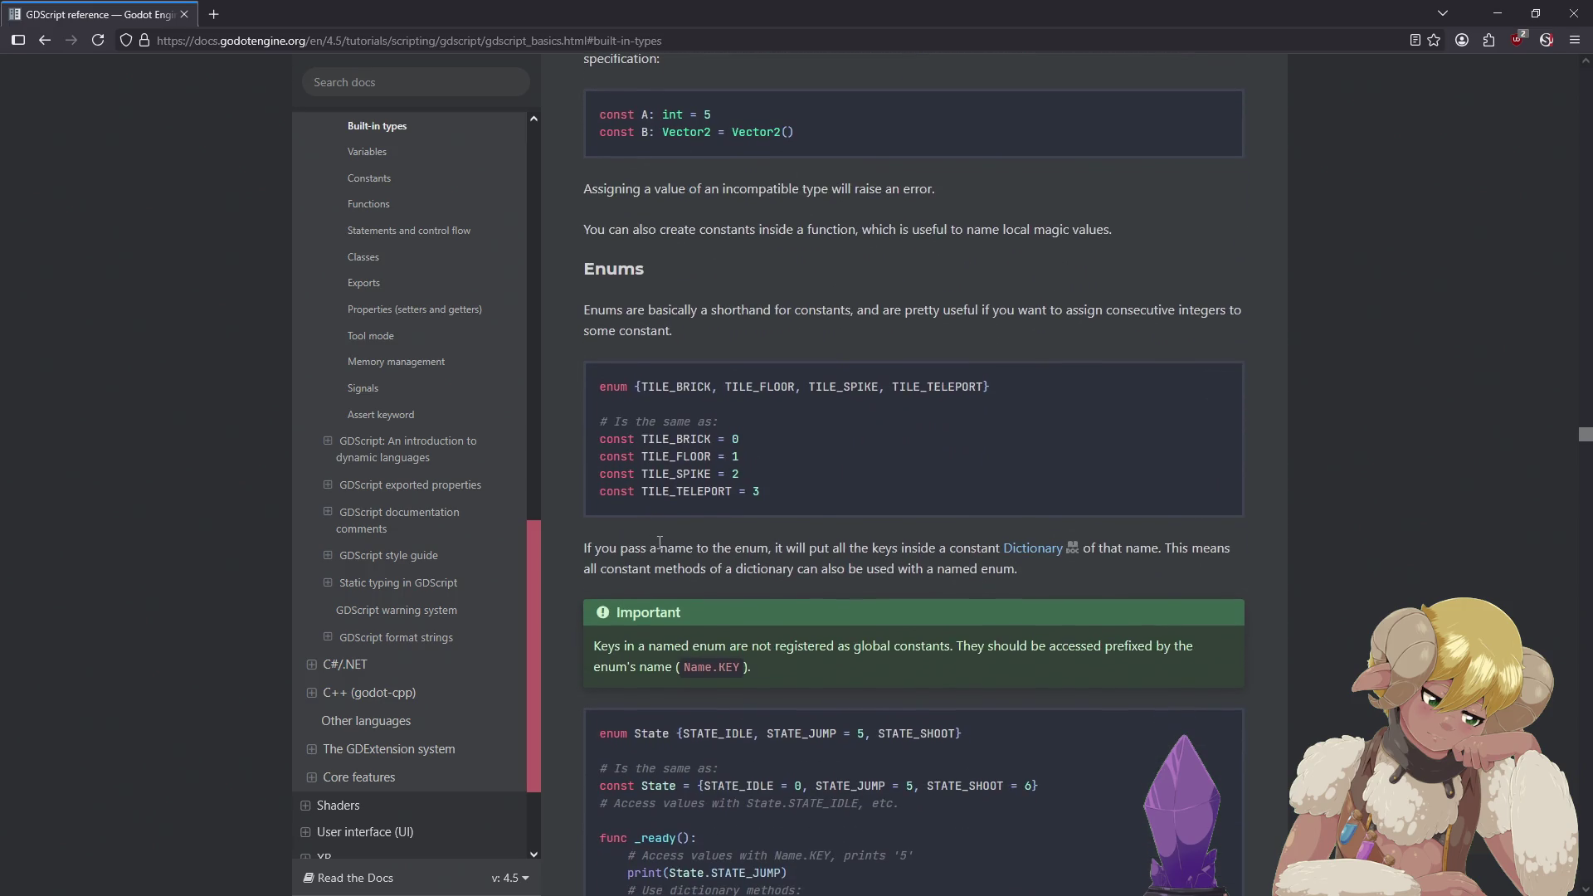
{"action": "scroll", "coordinate": [618, 574], "scroll_direction": "down", "scroll_amount": 2}
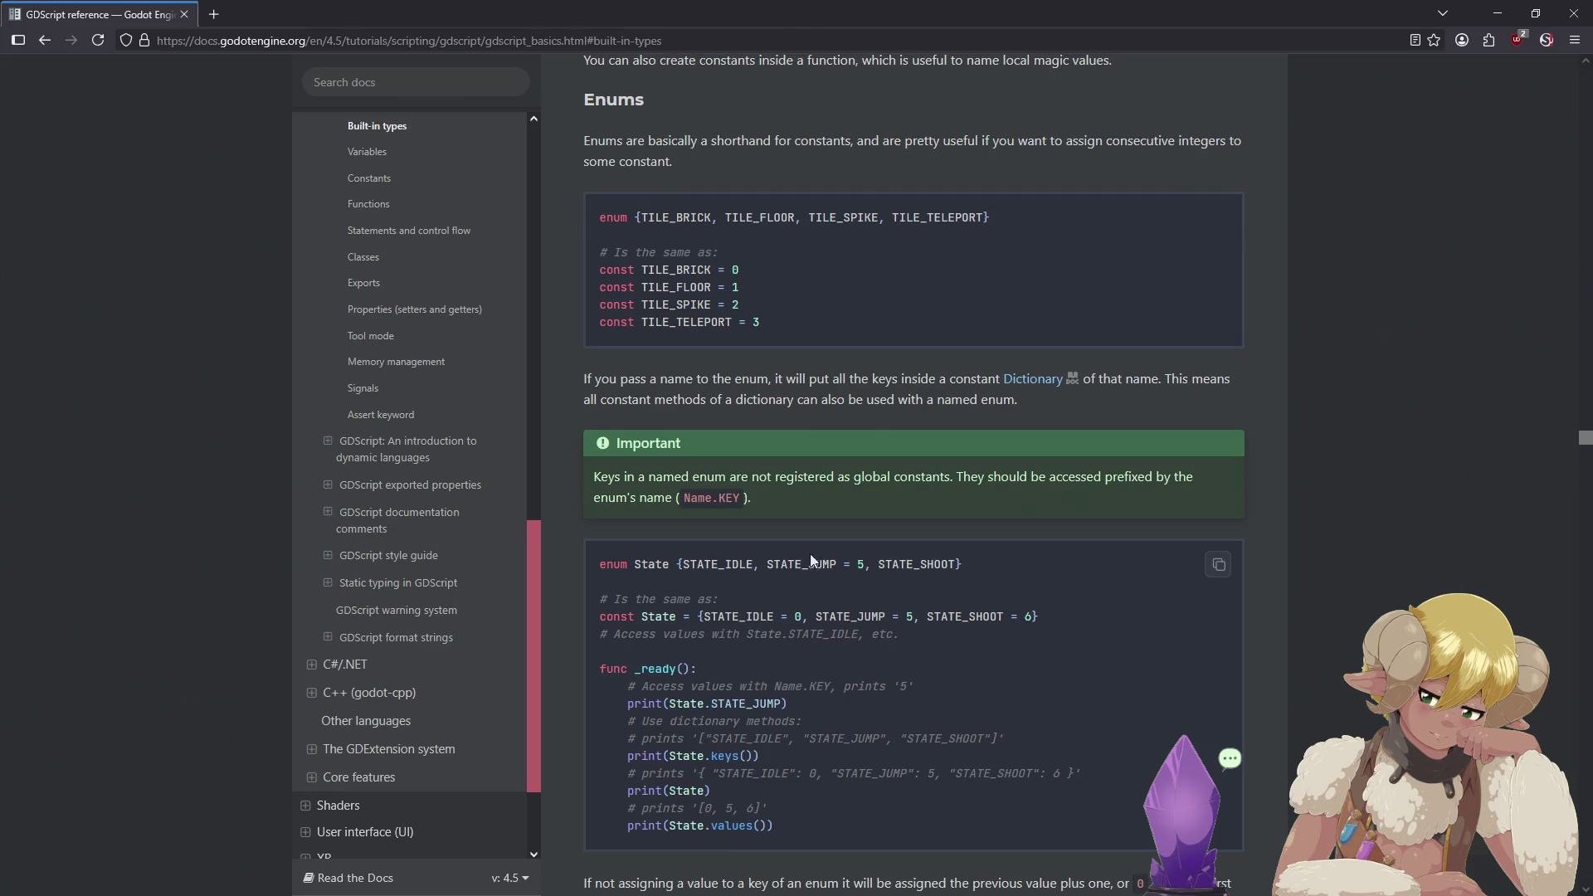
{"action": "scroll", "coordinate": [814, 531], "scroll_direction": "up", "scroll_amount": 1}
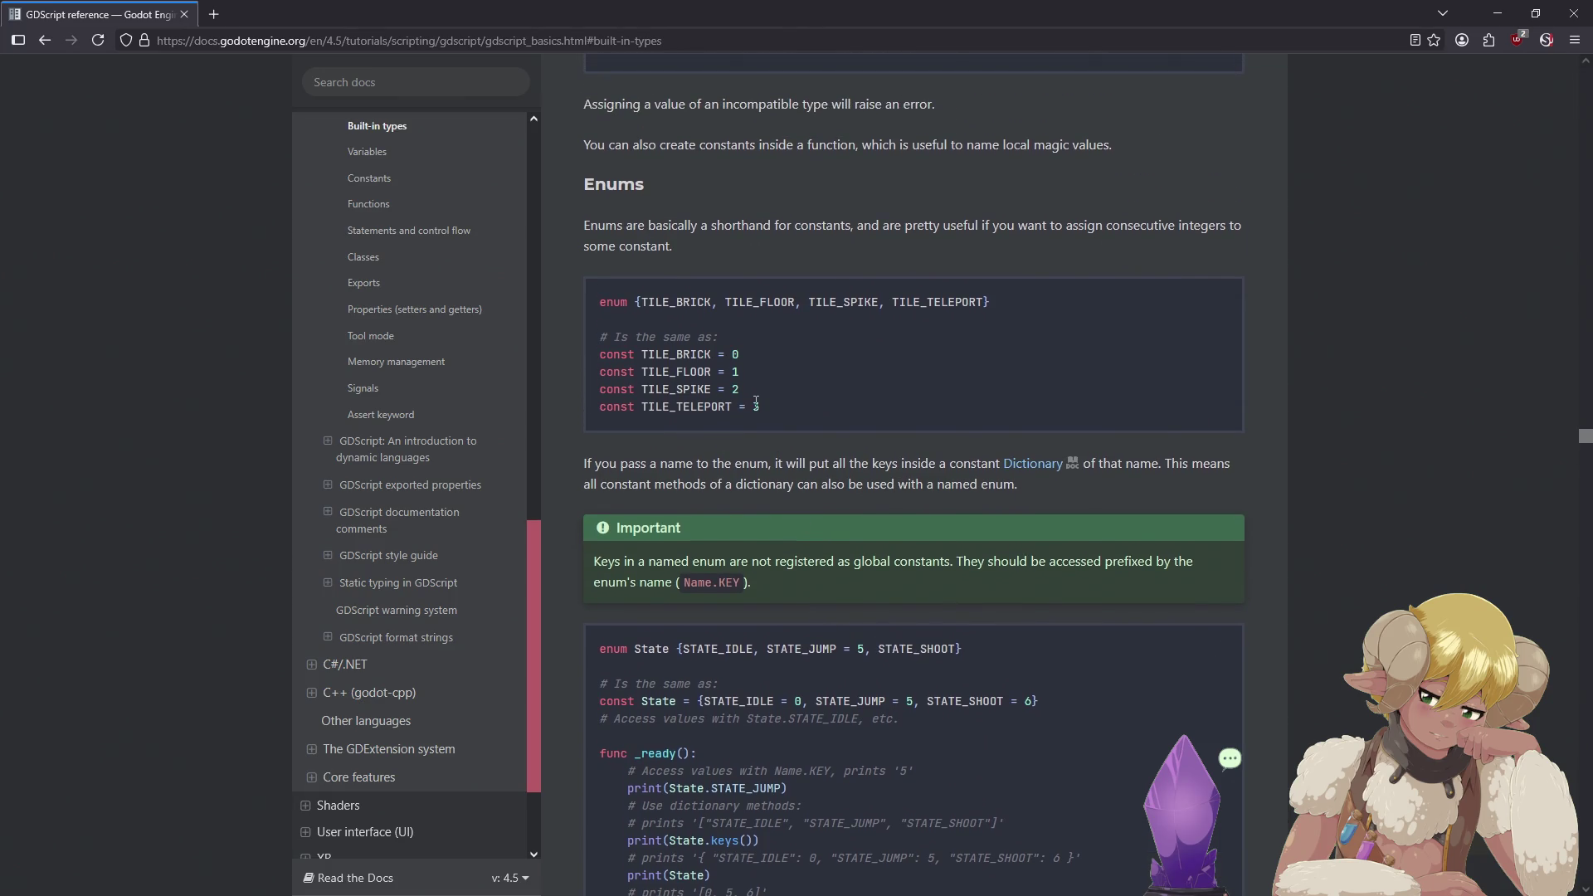
{"action": "scroll", "coordinate": [749, 395], "scroll_direction": "down", "scroll_amount": 1}
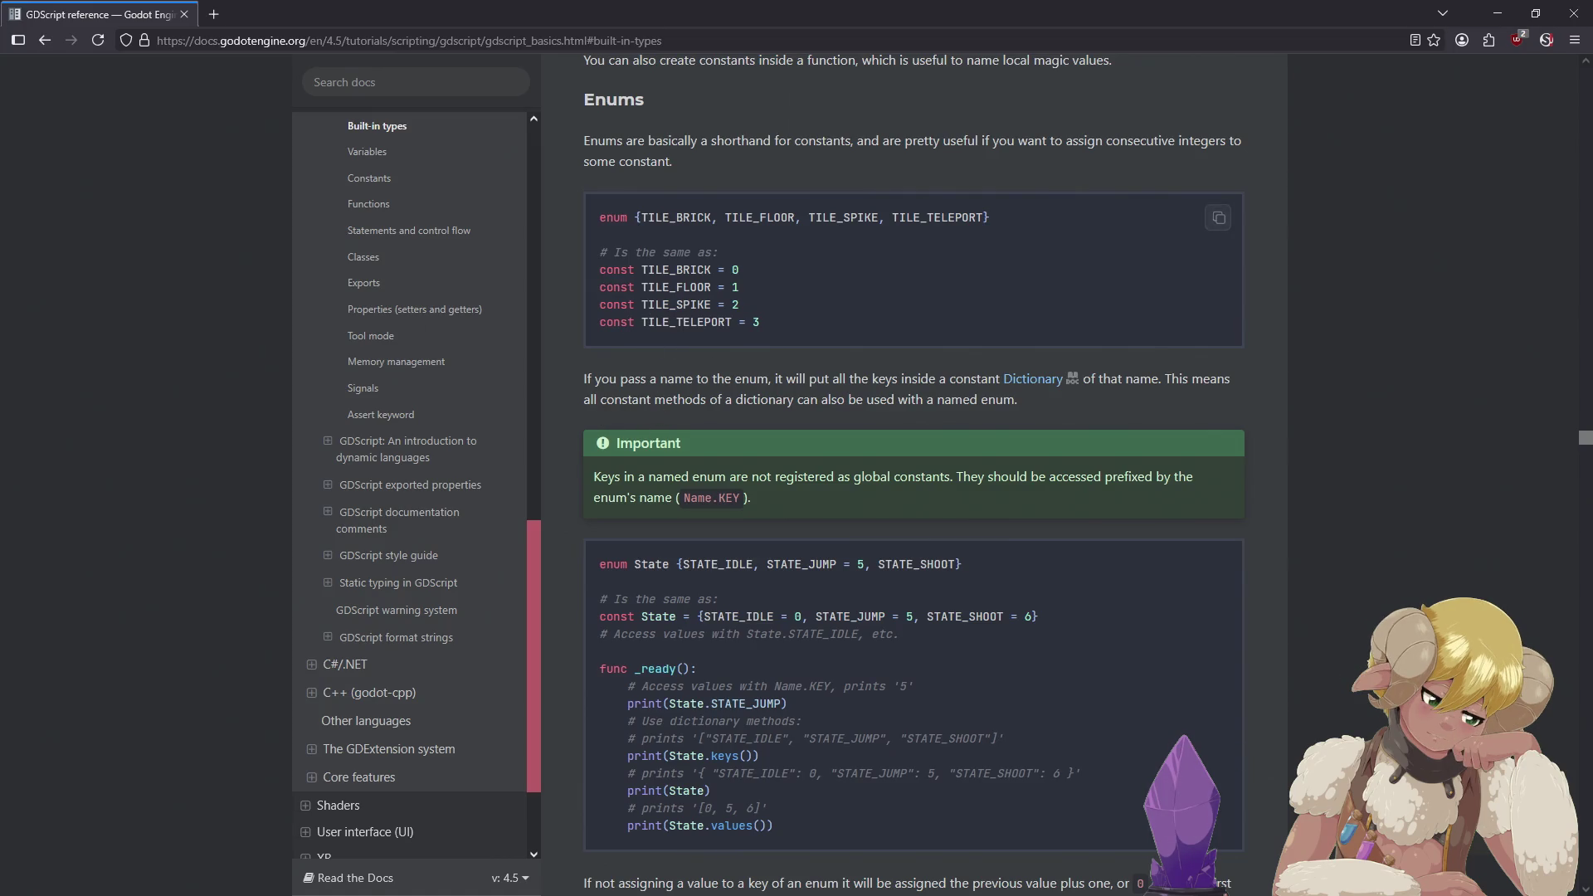
{"action": "key", "text": "alt+Tab"}
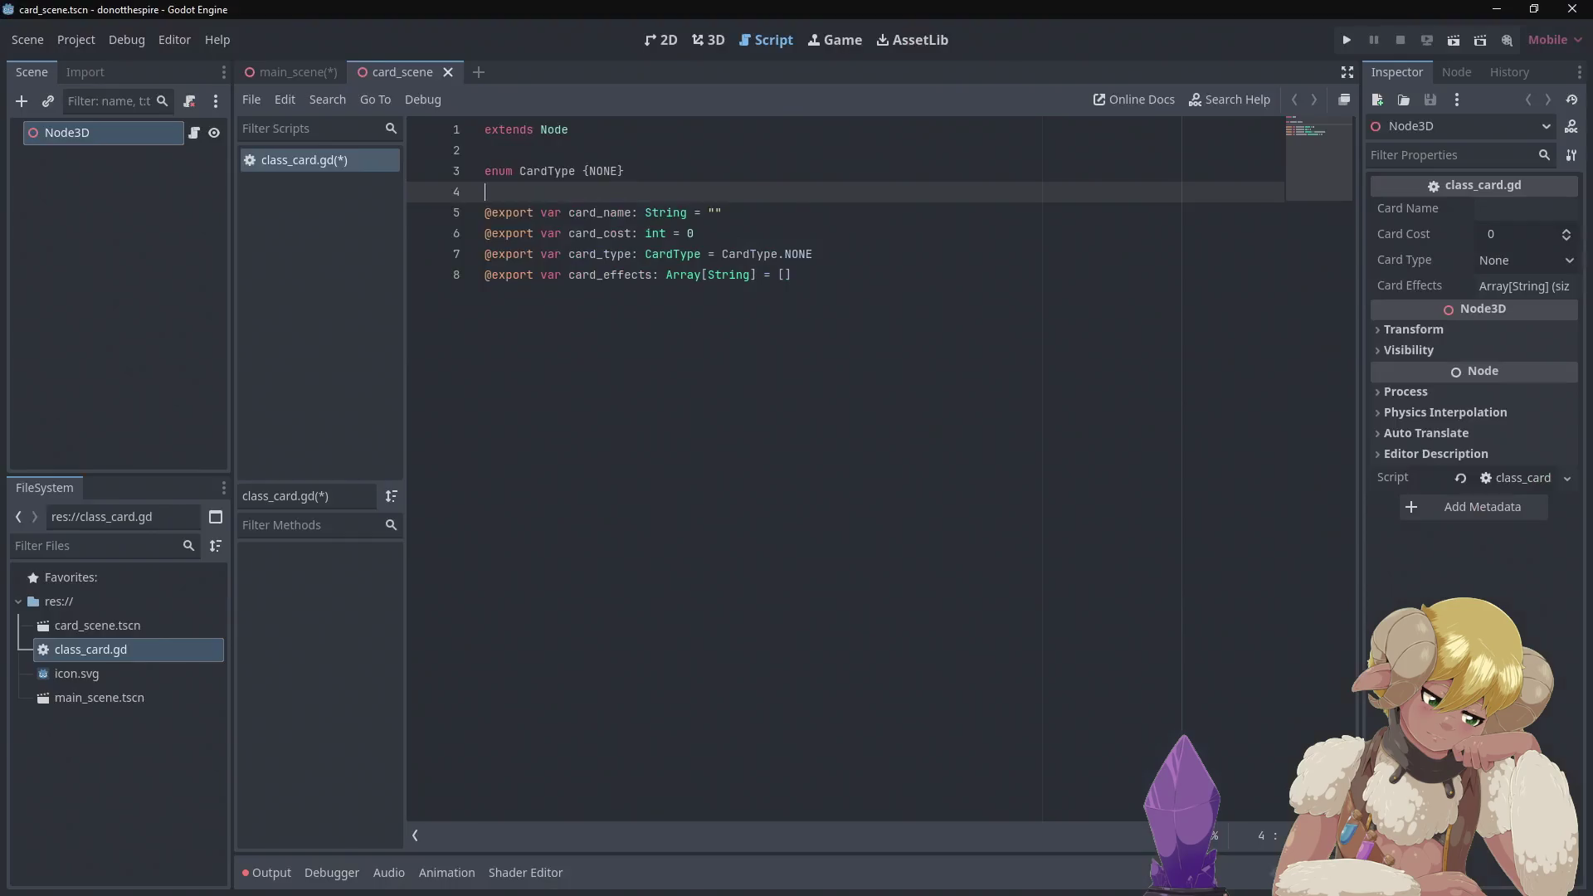
{"action": "left_click", "coordinate": [996, 335]}
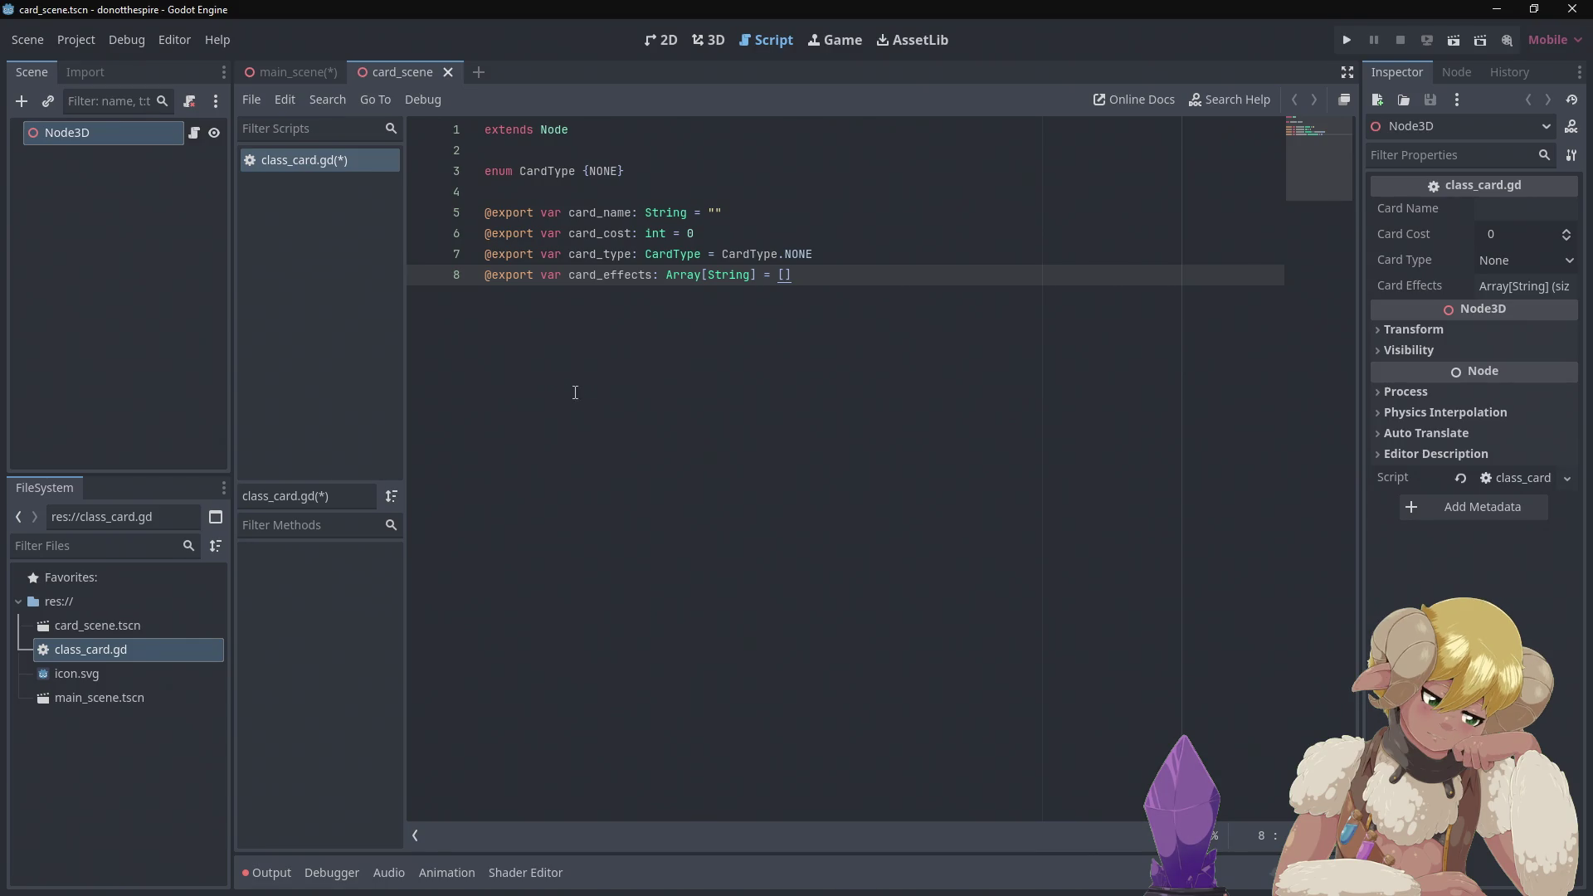
{"action": "right_click", "coordinate": [94, 653]}
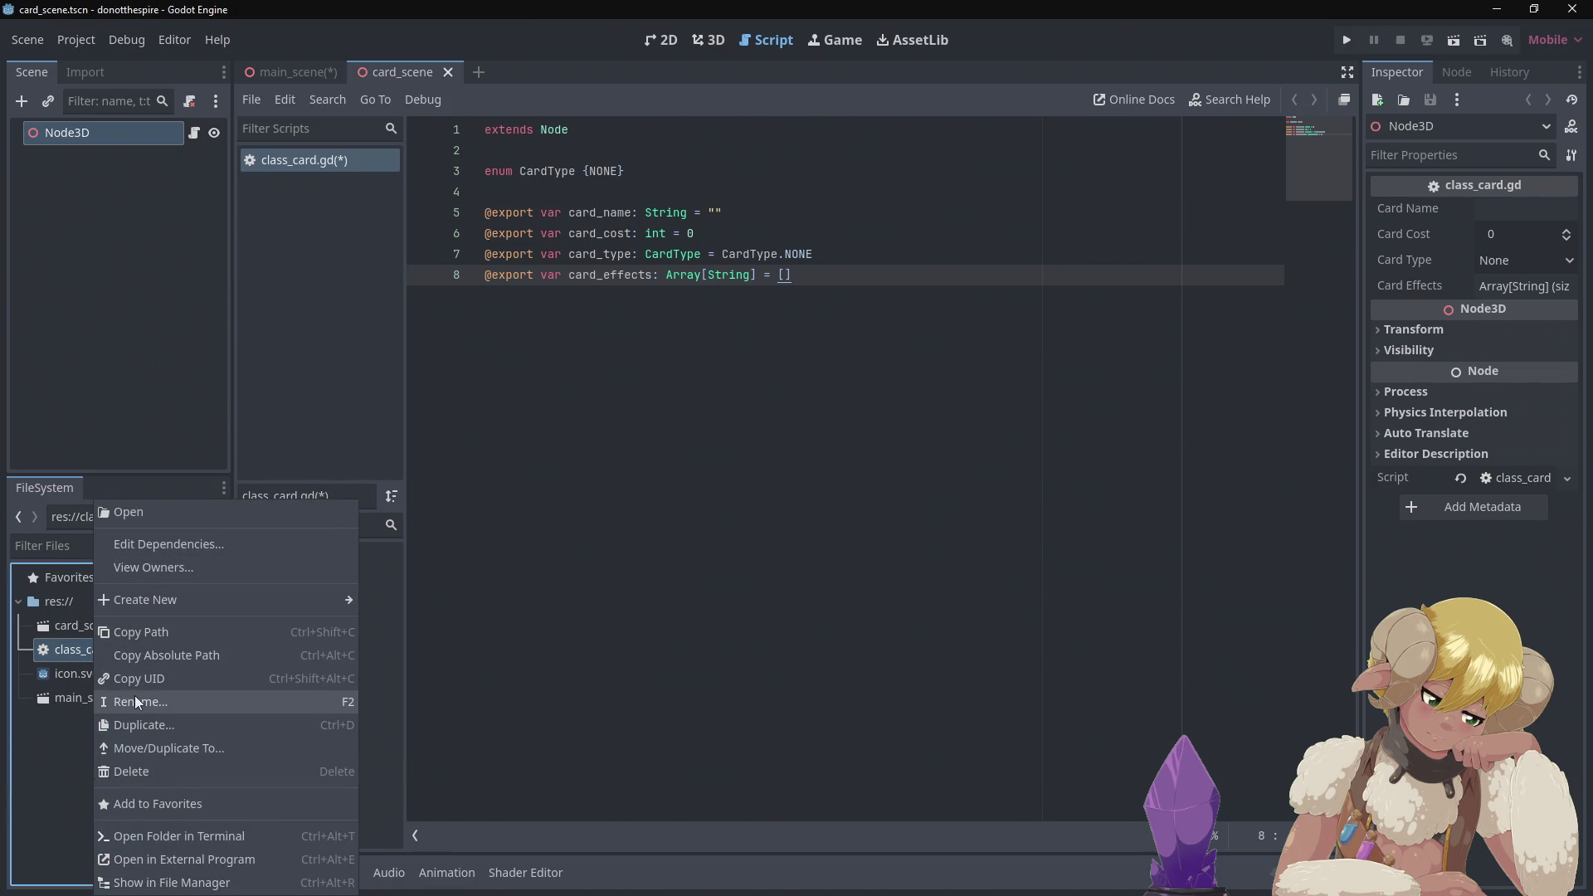
Save class_card.gd, rename it to card_script.gd, and reopen the main_scene tab
{"action": "left_click", "coordinate": [768, 584]}
{"action": "key", "text": "ctrl+s"}
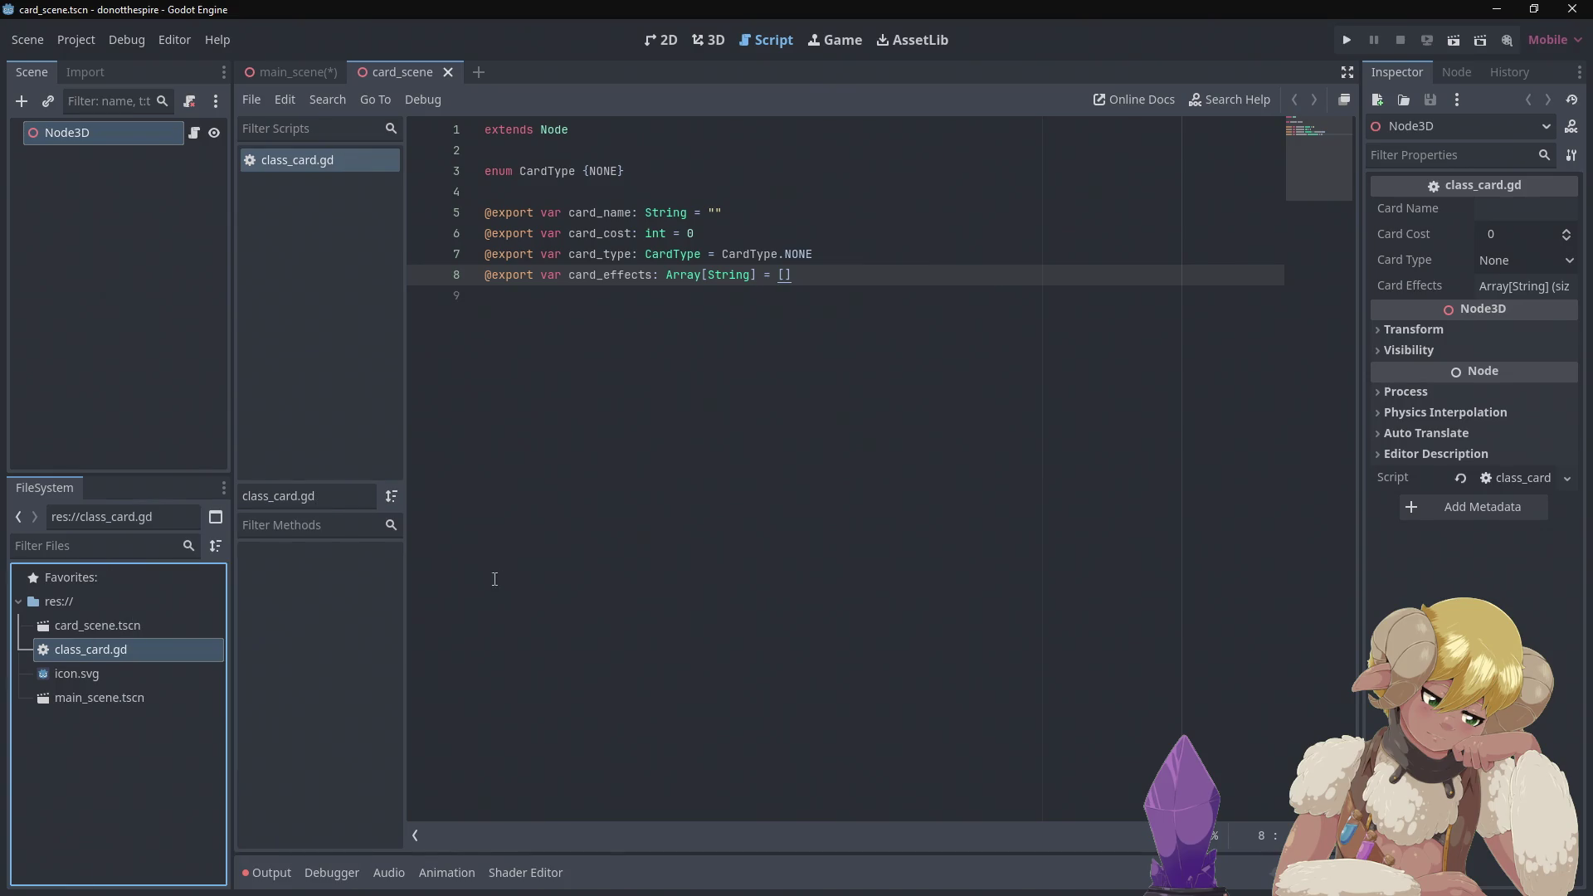
{"action": "right_click", "coordinate": [83, 645]}
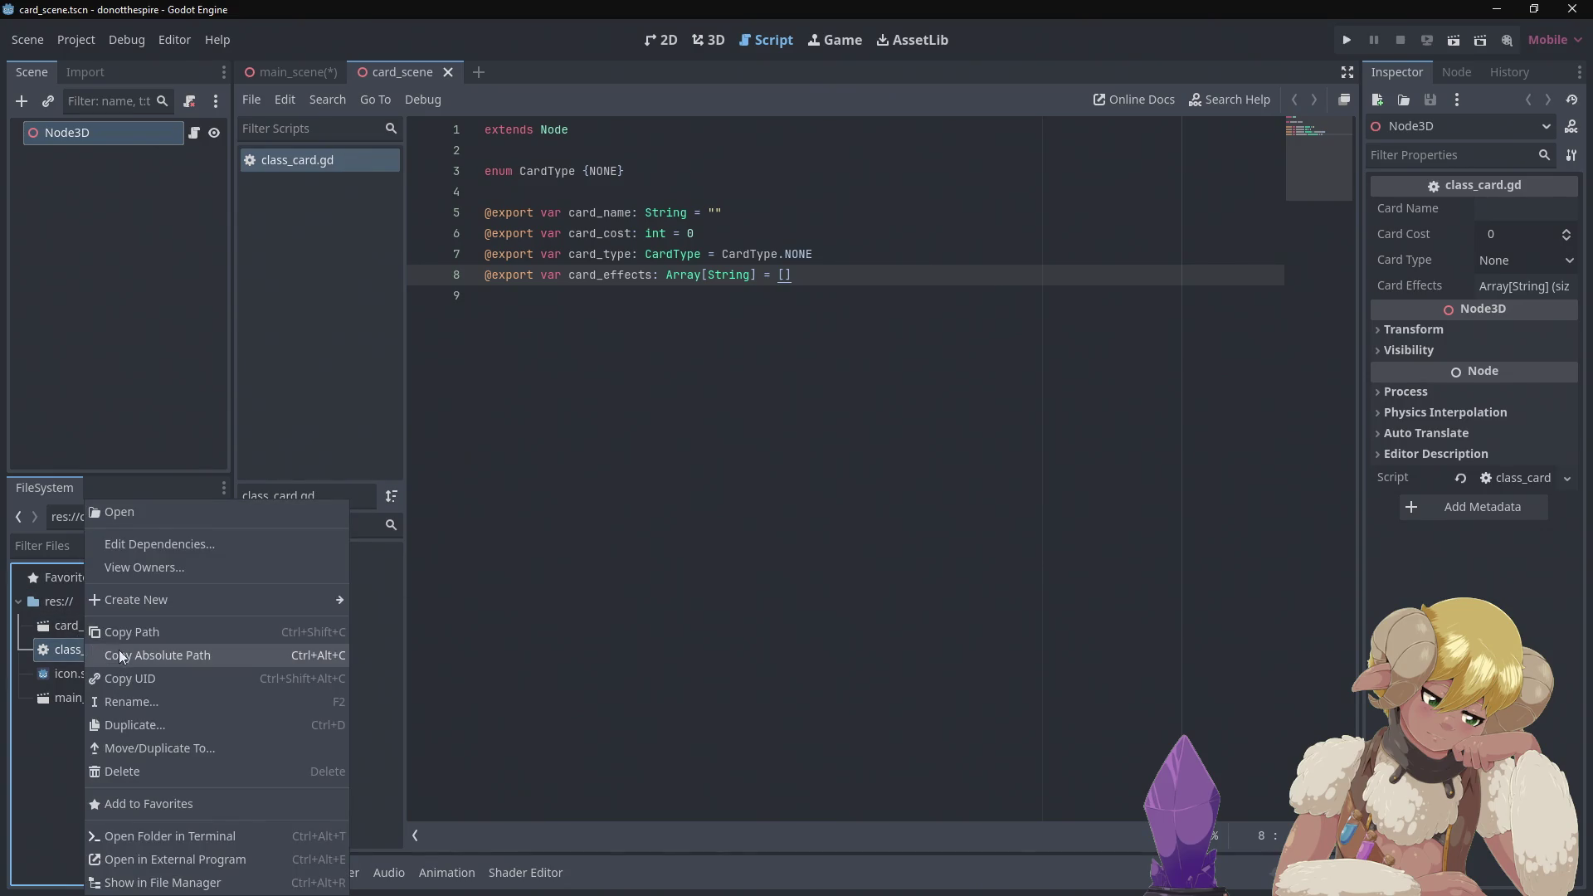
{"action": "left_click", "coordinate": [133, 700]}
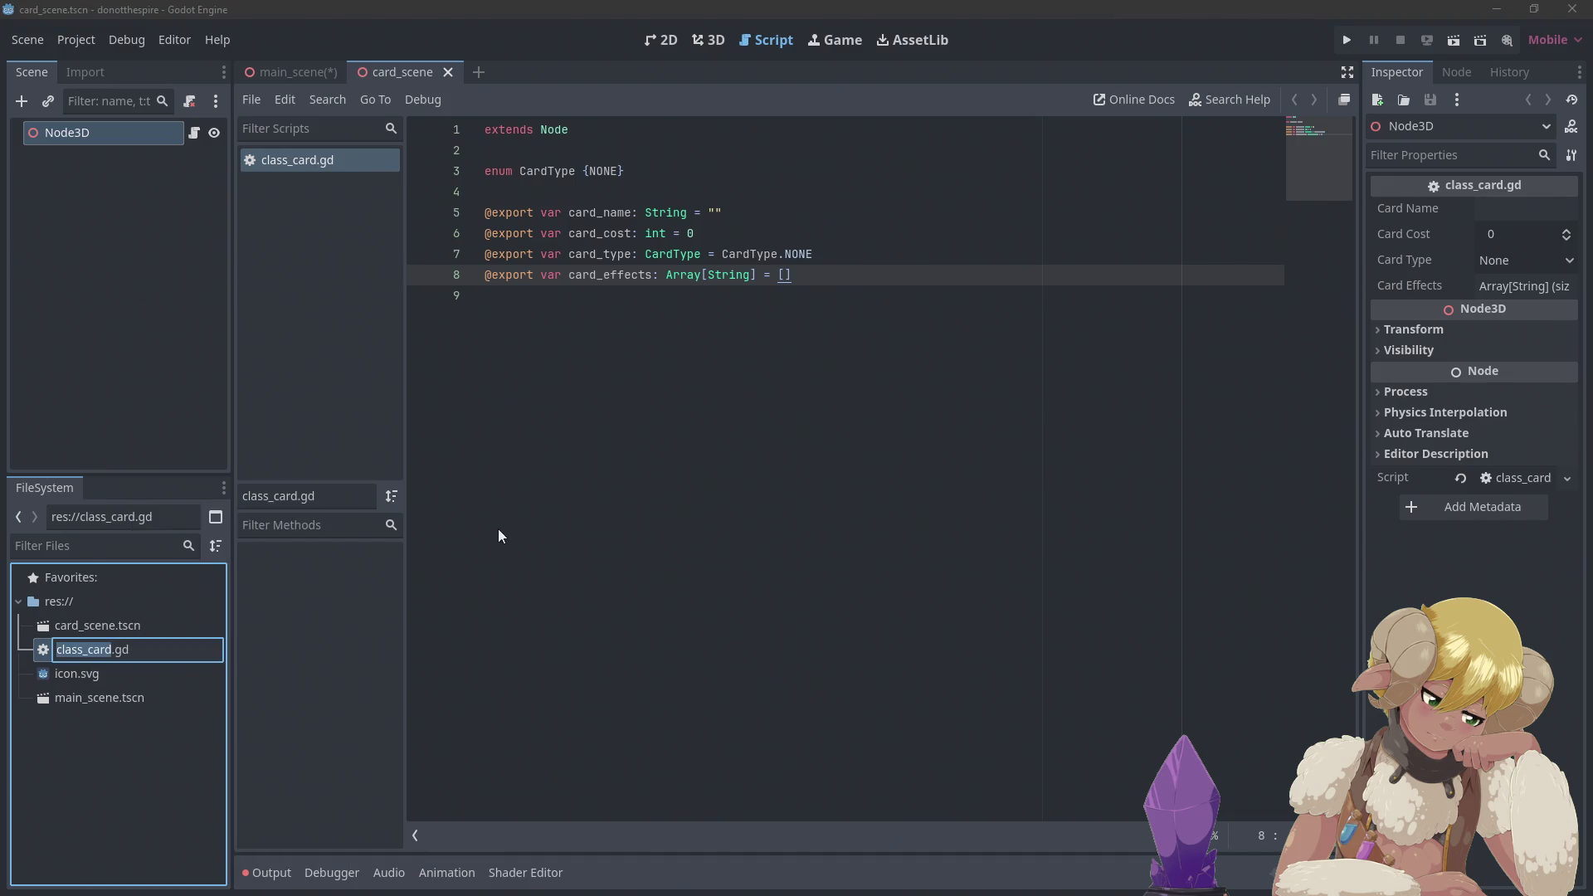
{"action": "type", "text": "card"}
{"action": "type", "text": "_"}
{"action": "type", "text": "scrupt"}
{"action": "key", "text": "Left"}
{"action": "key", "text": "Left"}
{"action": "key", "text": "BackSpace"}
{"action": "type", "text": "i"}
{"action": "key", "text": "Return"}
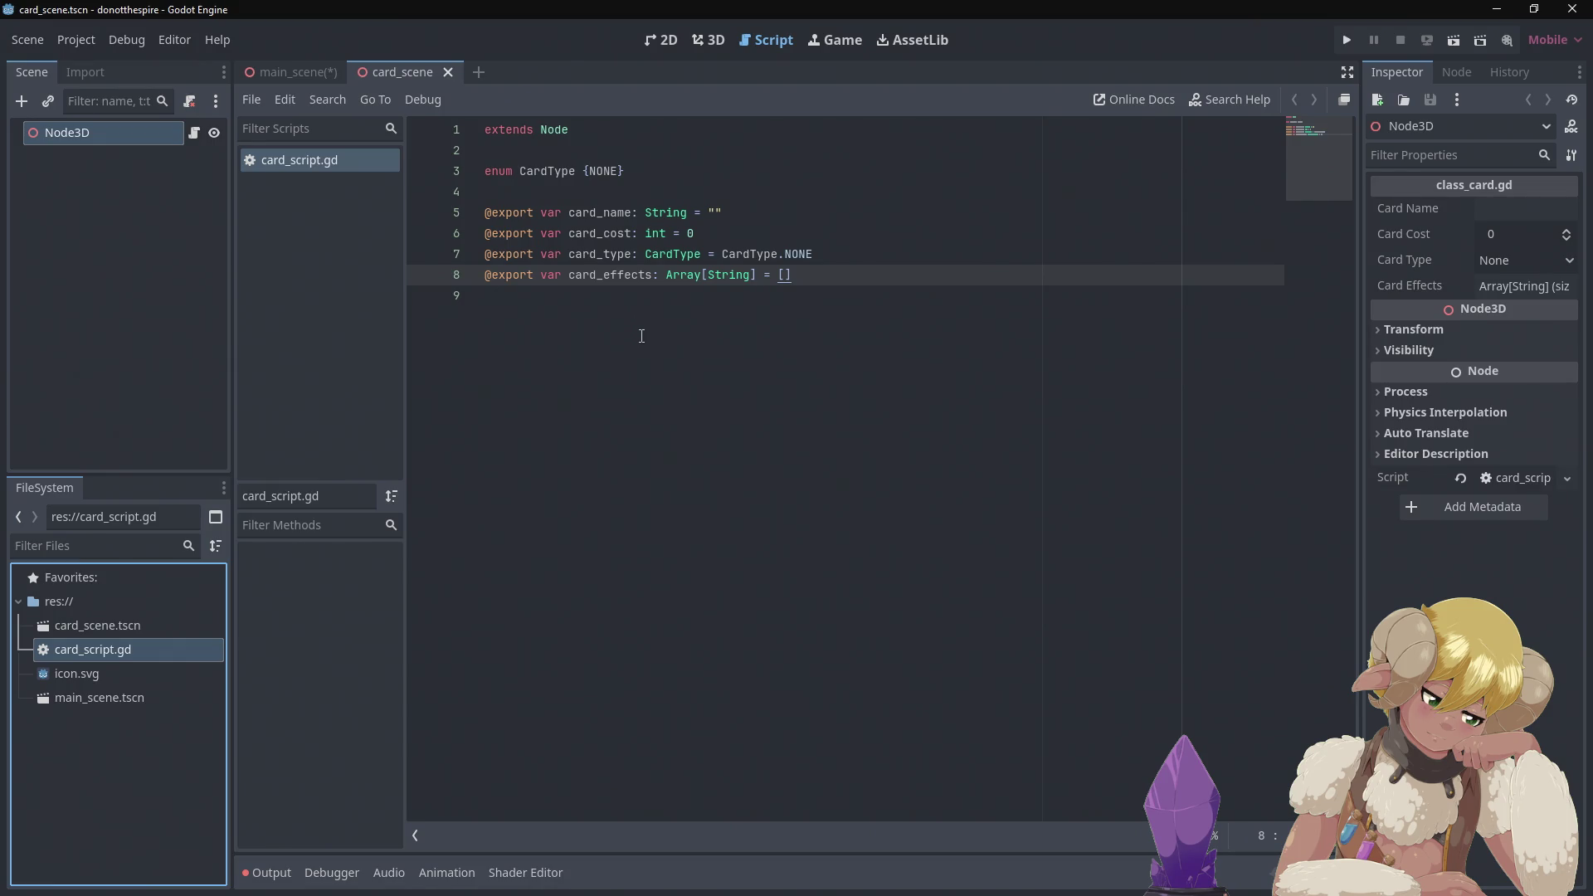
{"action": "left_click", "coordinate": [265, 74]}
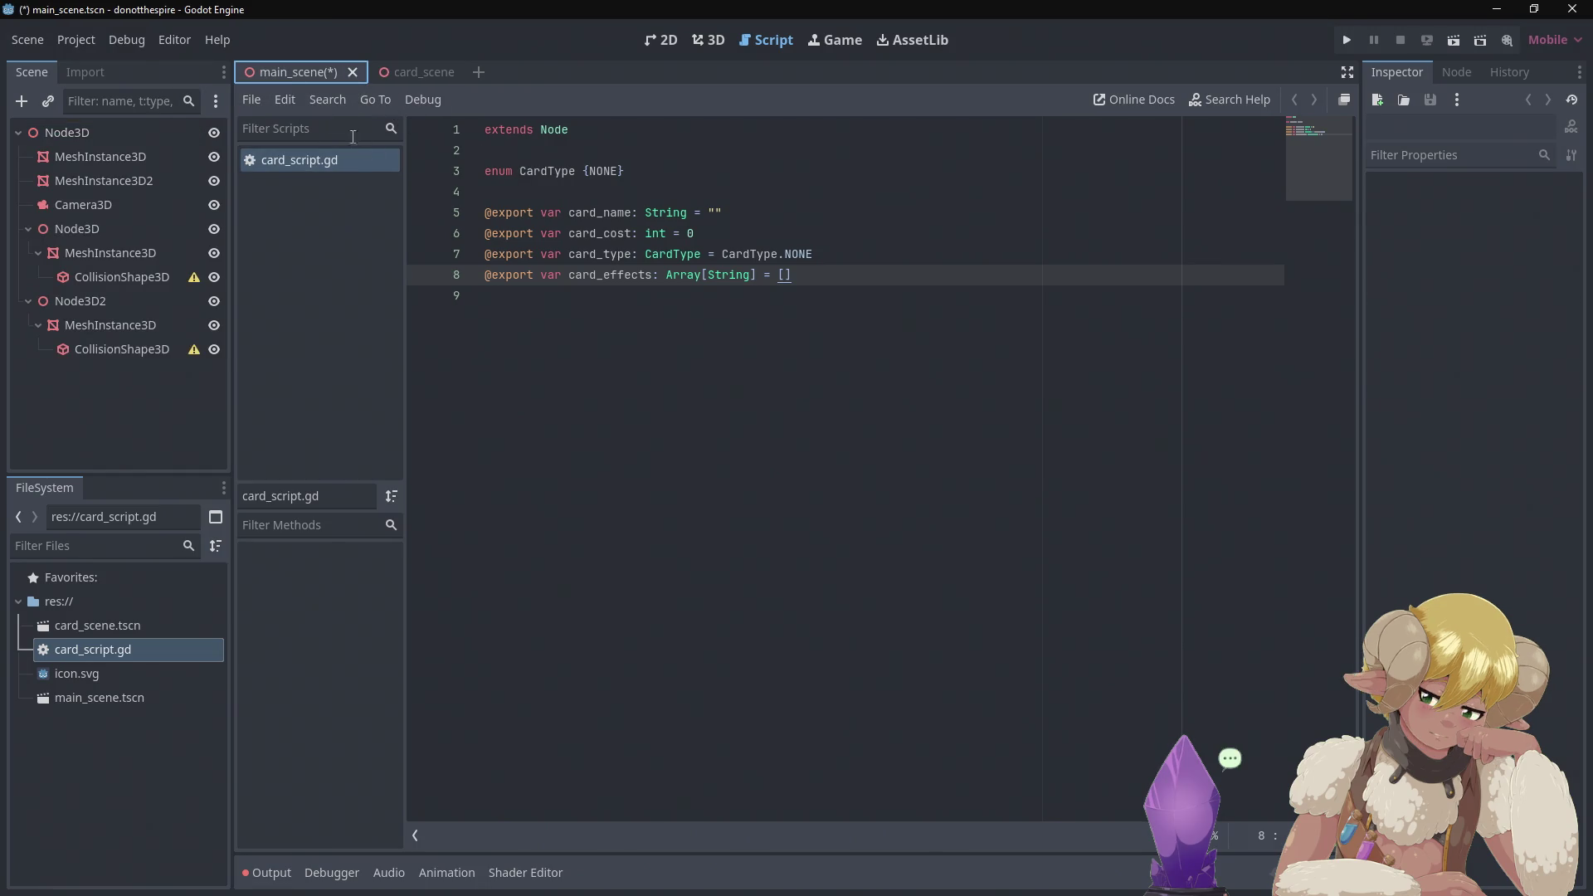
Show the main scene in the 3D view and save it
{"action": "left_click", "coordinate": [708, 42]}
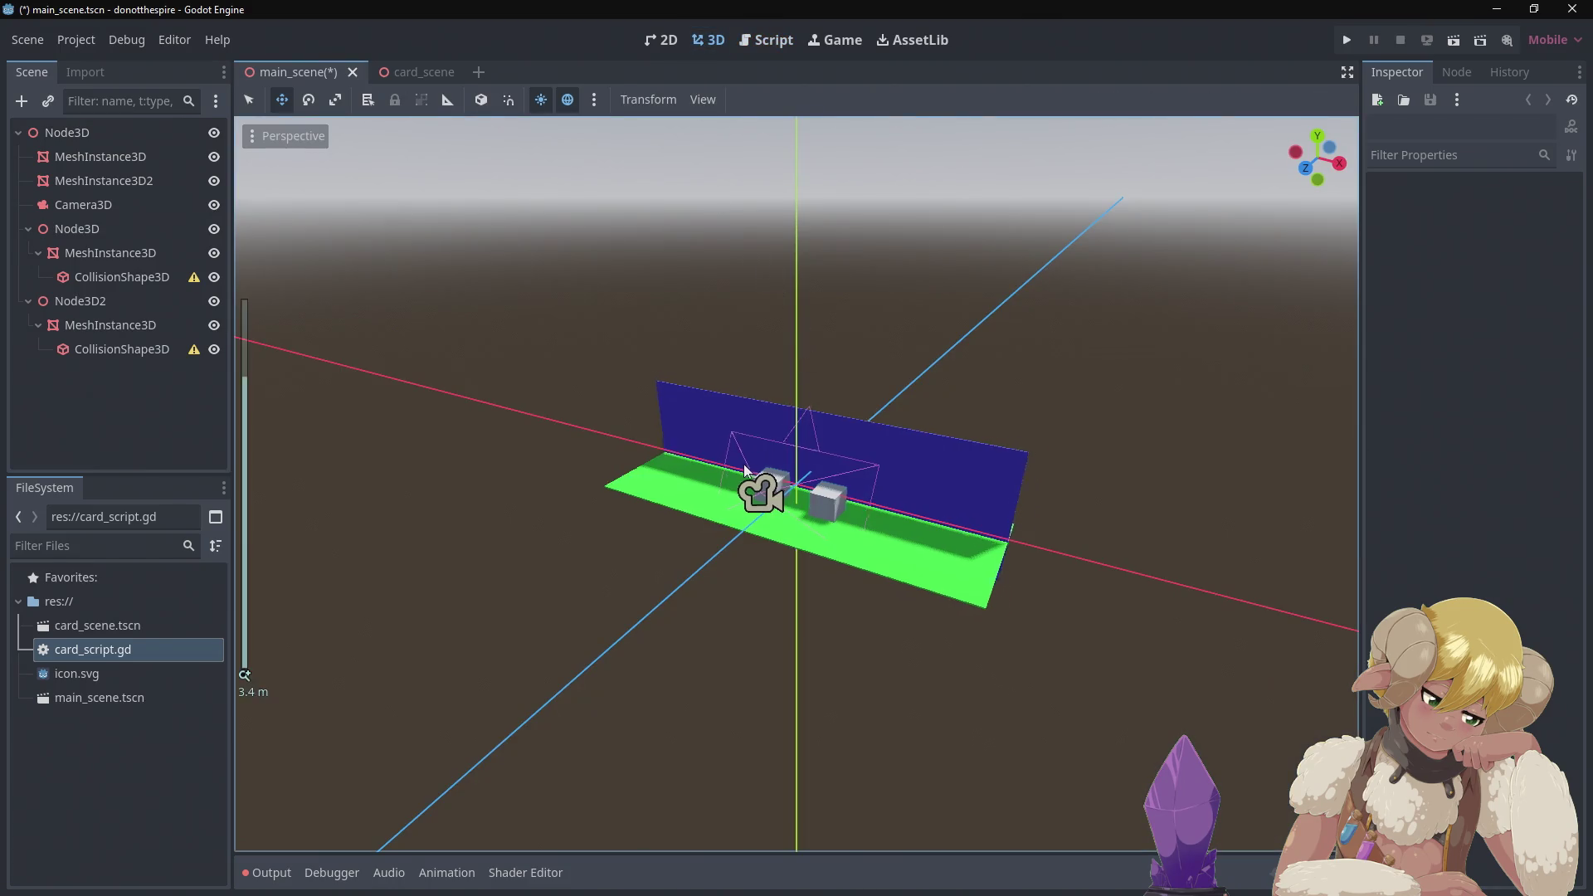
{"action": "scroll", "coordinate": [744, 468], "scroll_direction": "up", "scroll_amount": 5}
{"action": "key", "text": "ctrl+s"}
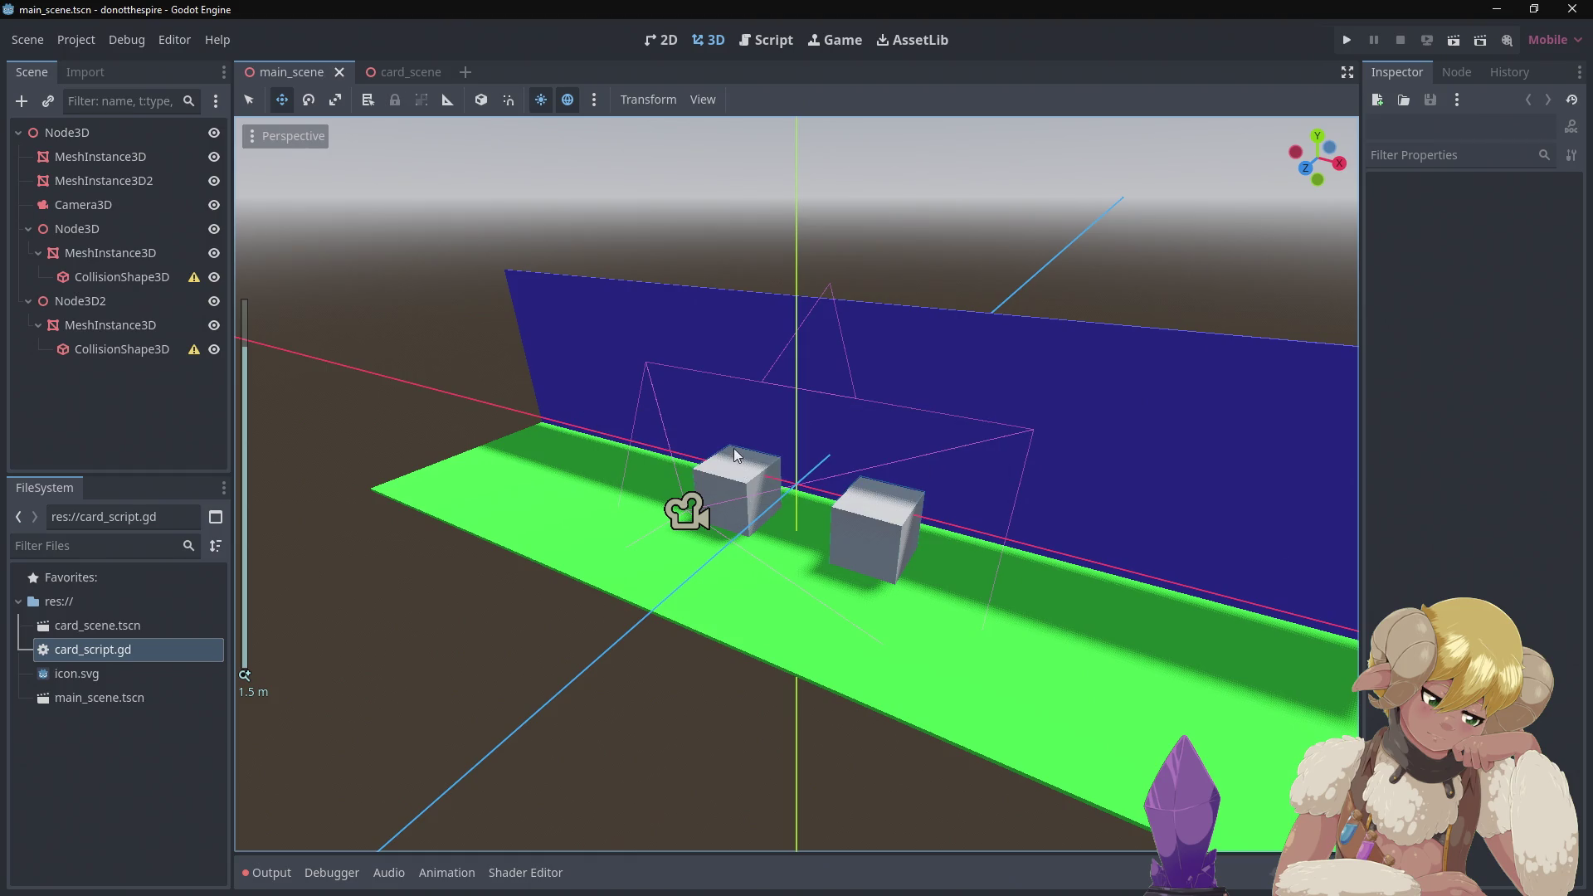
Select the green floor MeshInstance3D node in the Scene dock and begin renaming it
{"action": "left_click", "coordinate": [693, 509]}
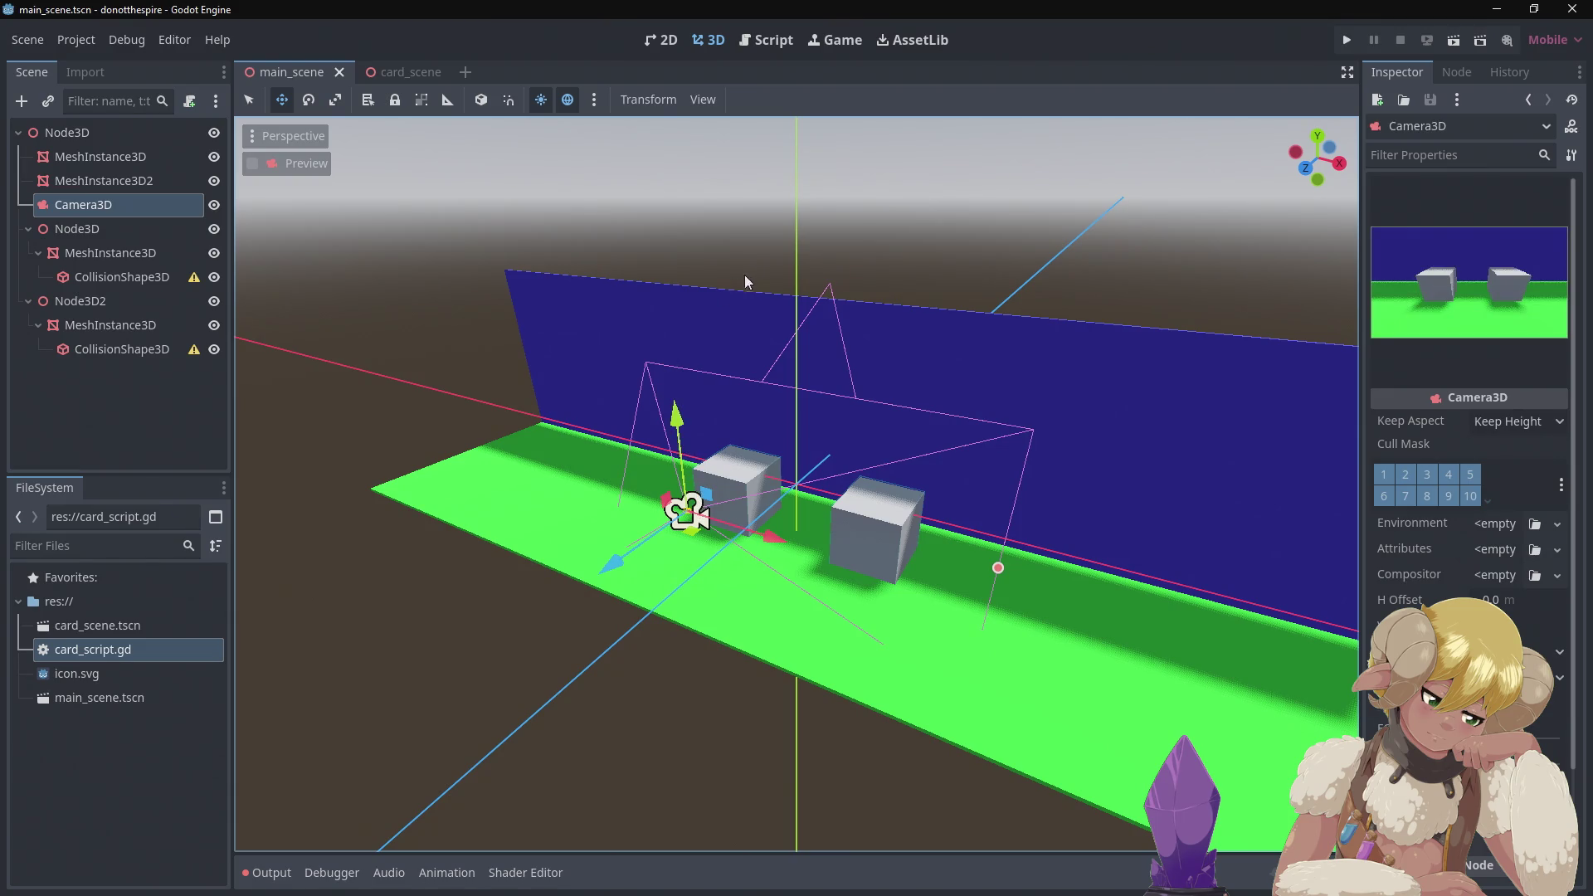
{"action": "scroll", "coordinate": [773, 310], "scroll_direction": "up", "scroll_amount": 2}
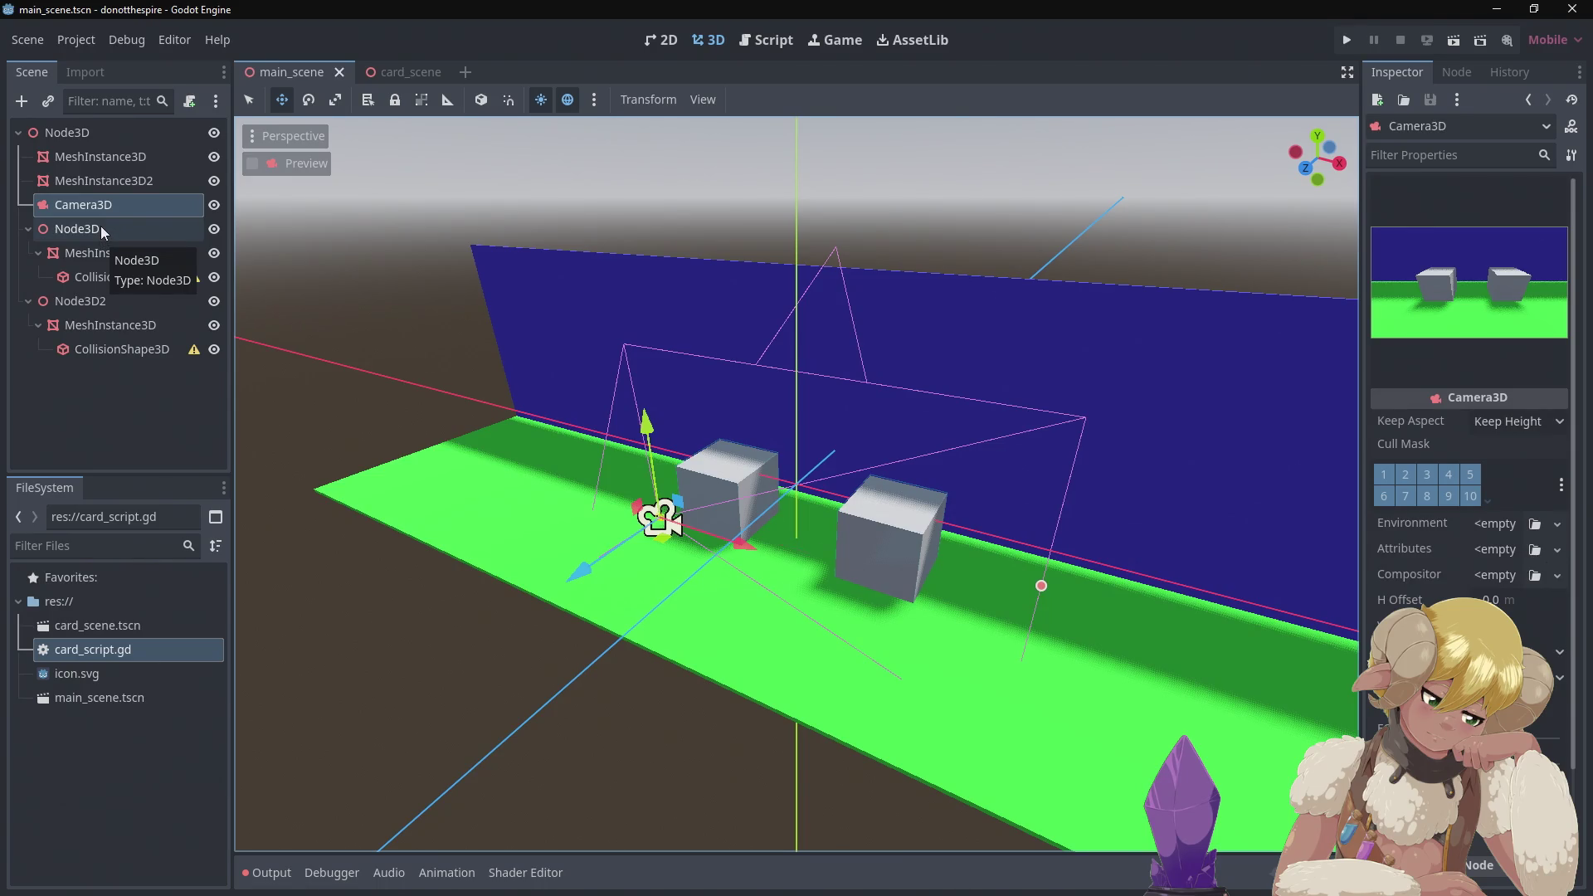
{"action": "left_click", "coordinate": [101, 228]}
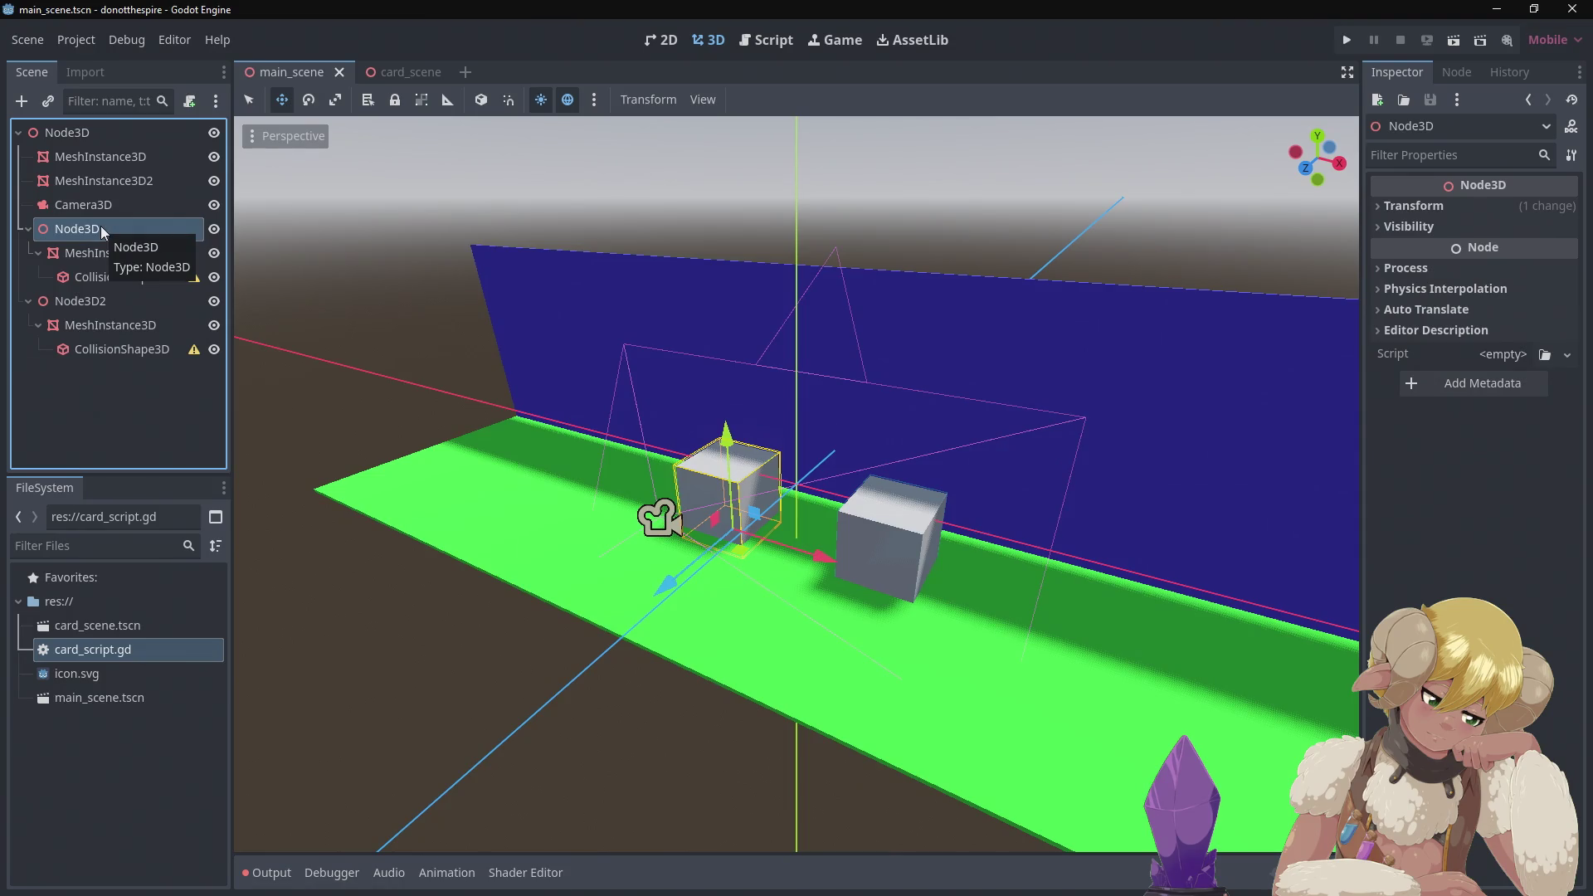
{"action": "left_click", "coordinate": [98, 159]}
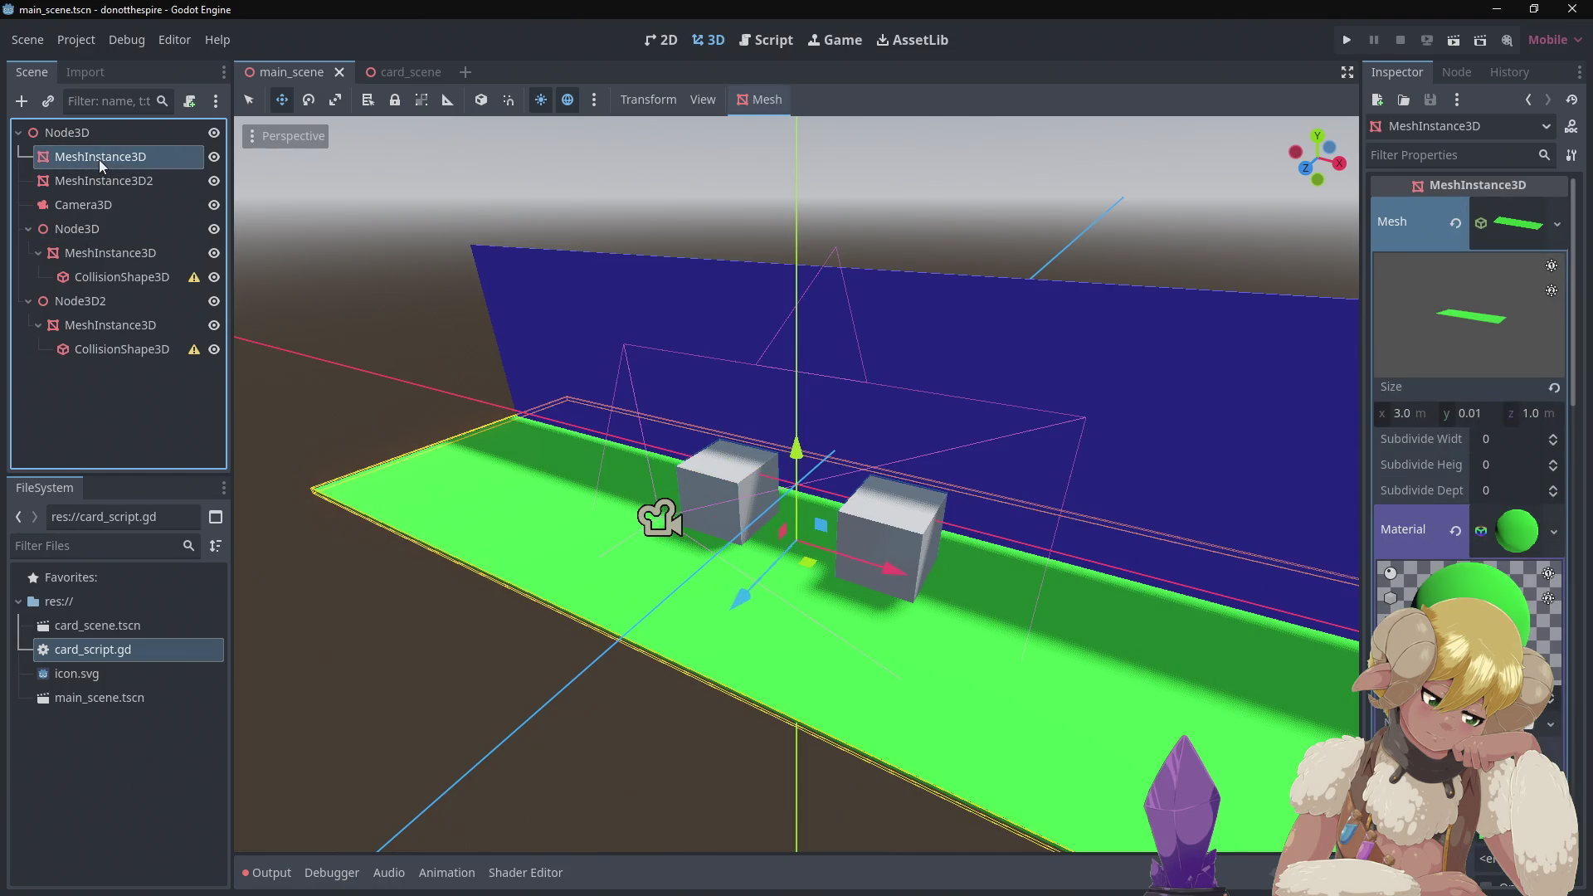
{"action": "left_click", "coordinate": [99, 159]}
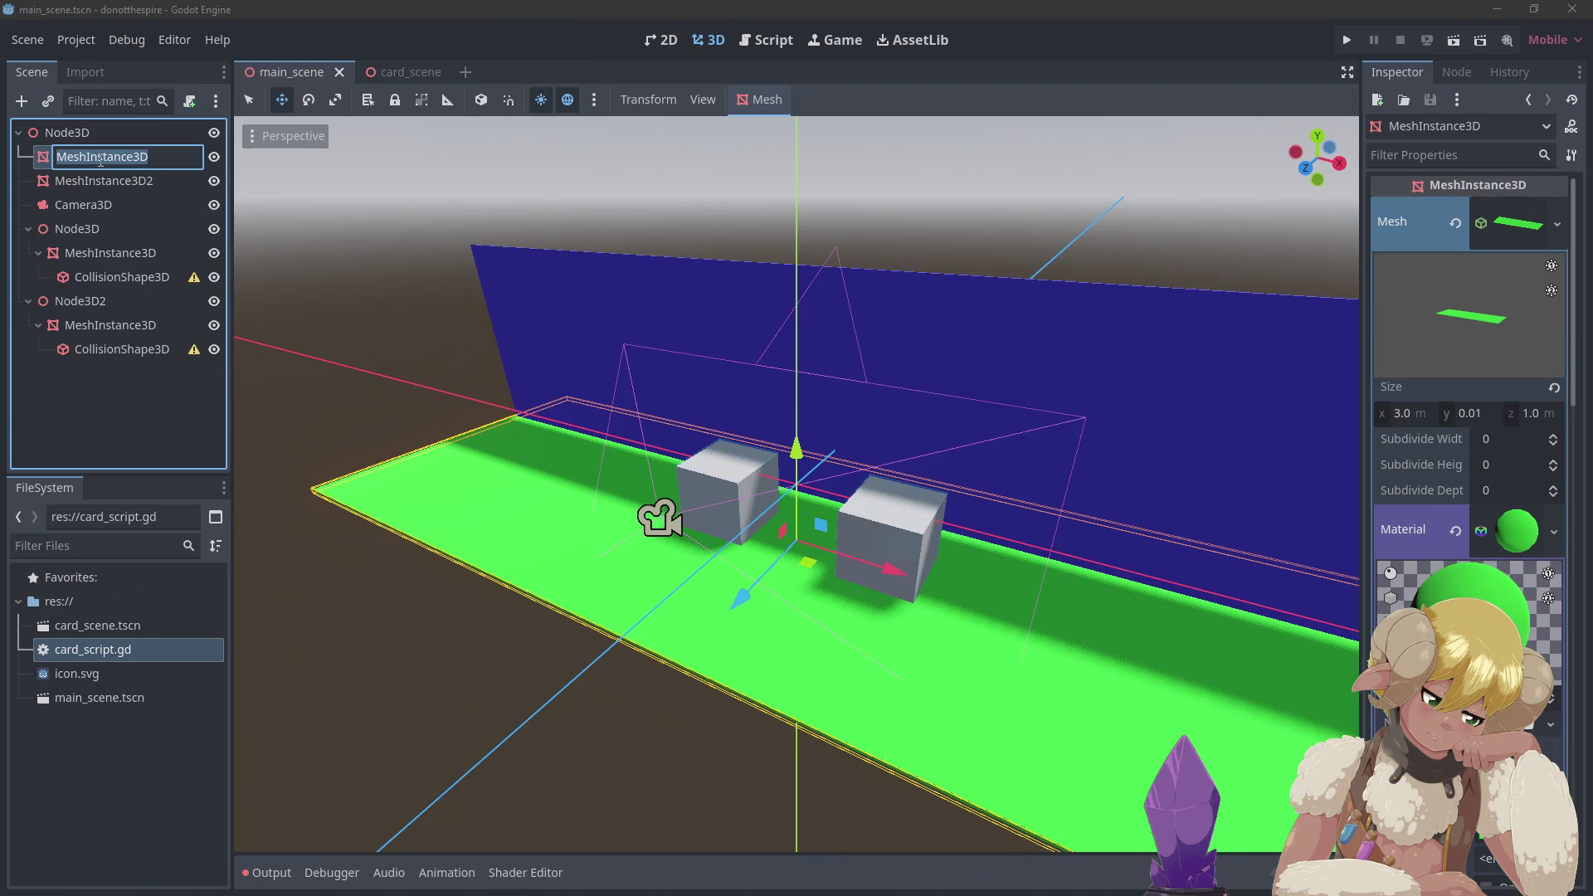
Name the floor mesh 'Wall' and give the blue wall mesh the temporary name 'a'
{"action": "type", "text": "Wal"}
{"action": "key", "text": "Return"}
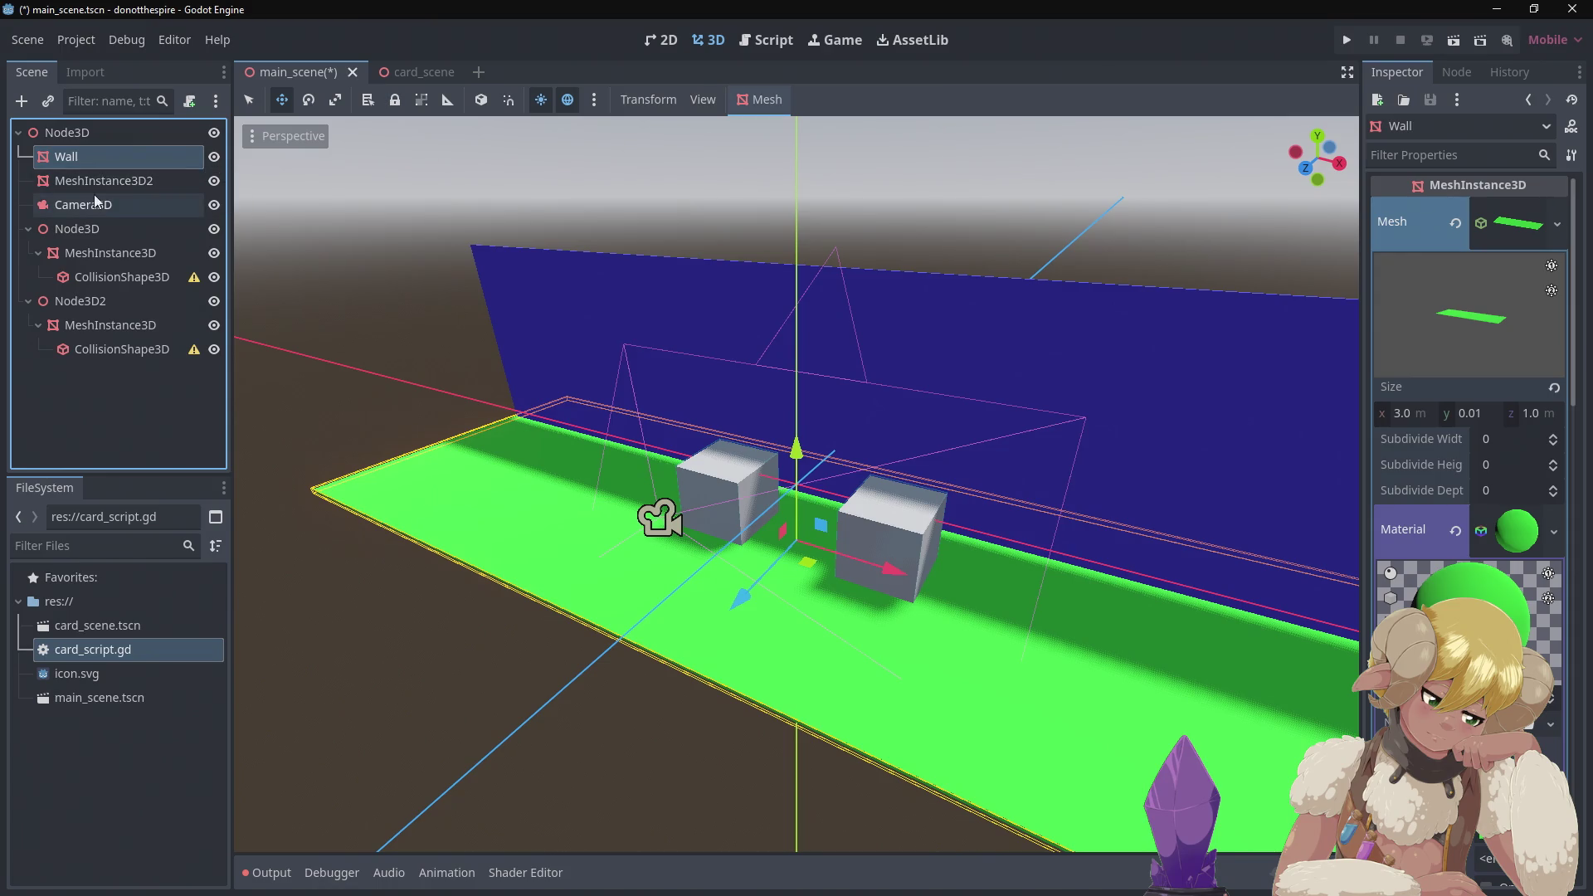
{"action": "left_click", "coordinate": [99, 179]}
{"action": "left_click", "coordinate": [99, 179]}
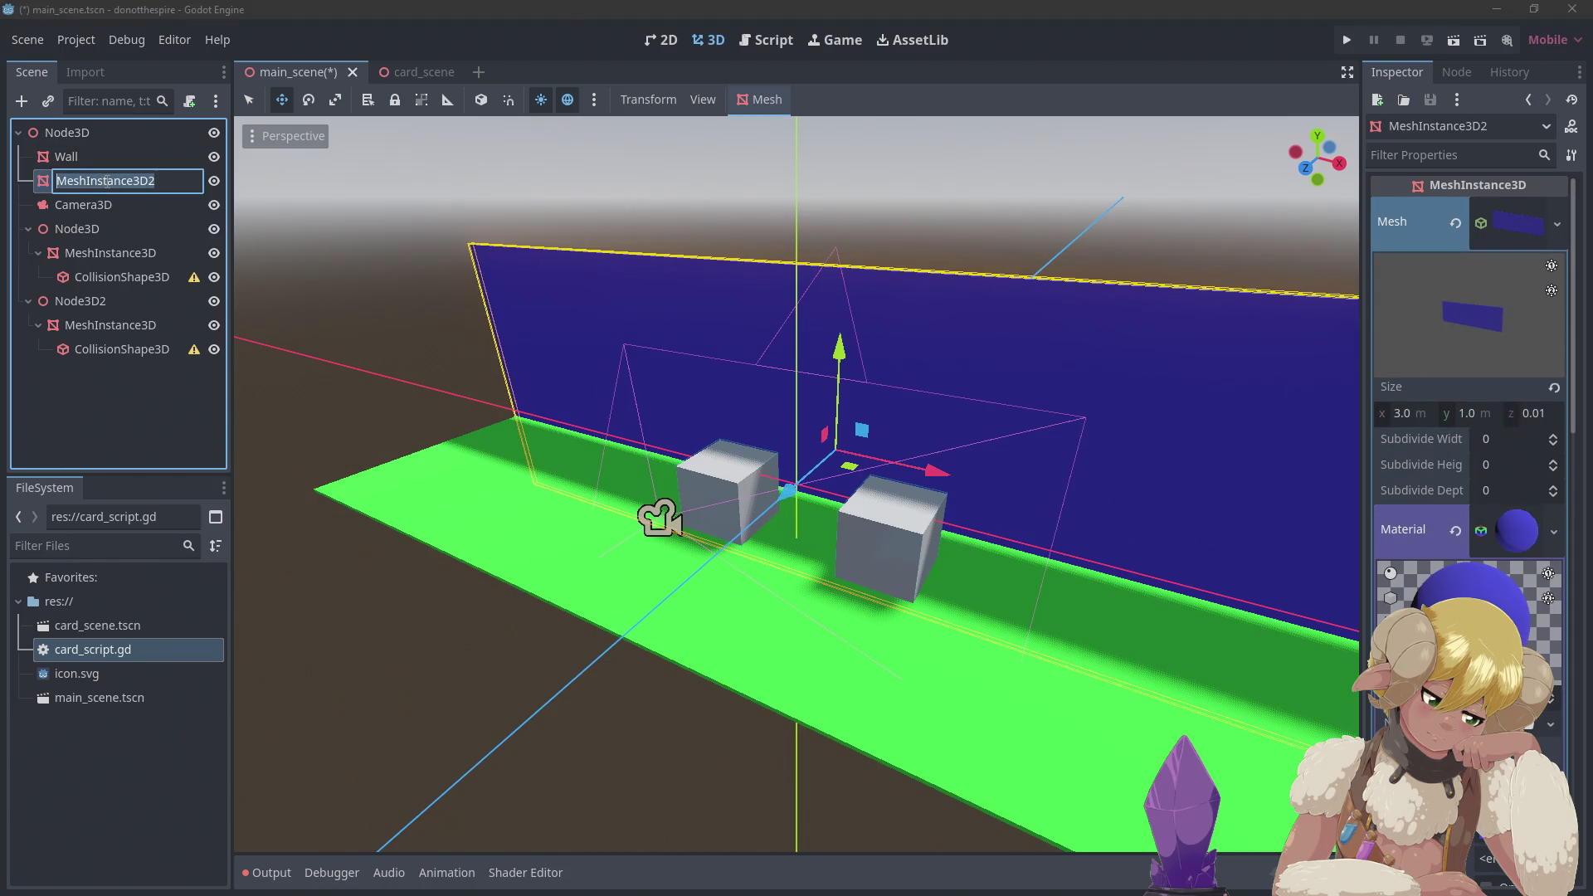
{"action": "type", "text": "Floo"}
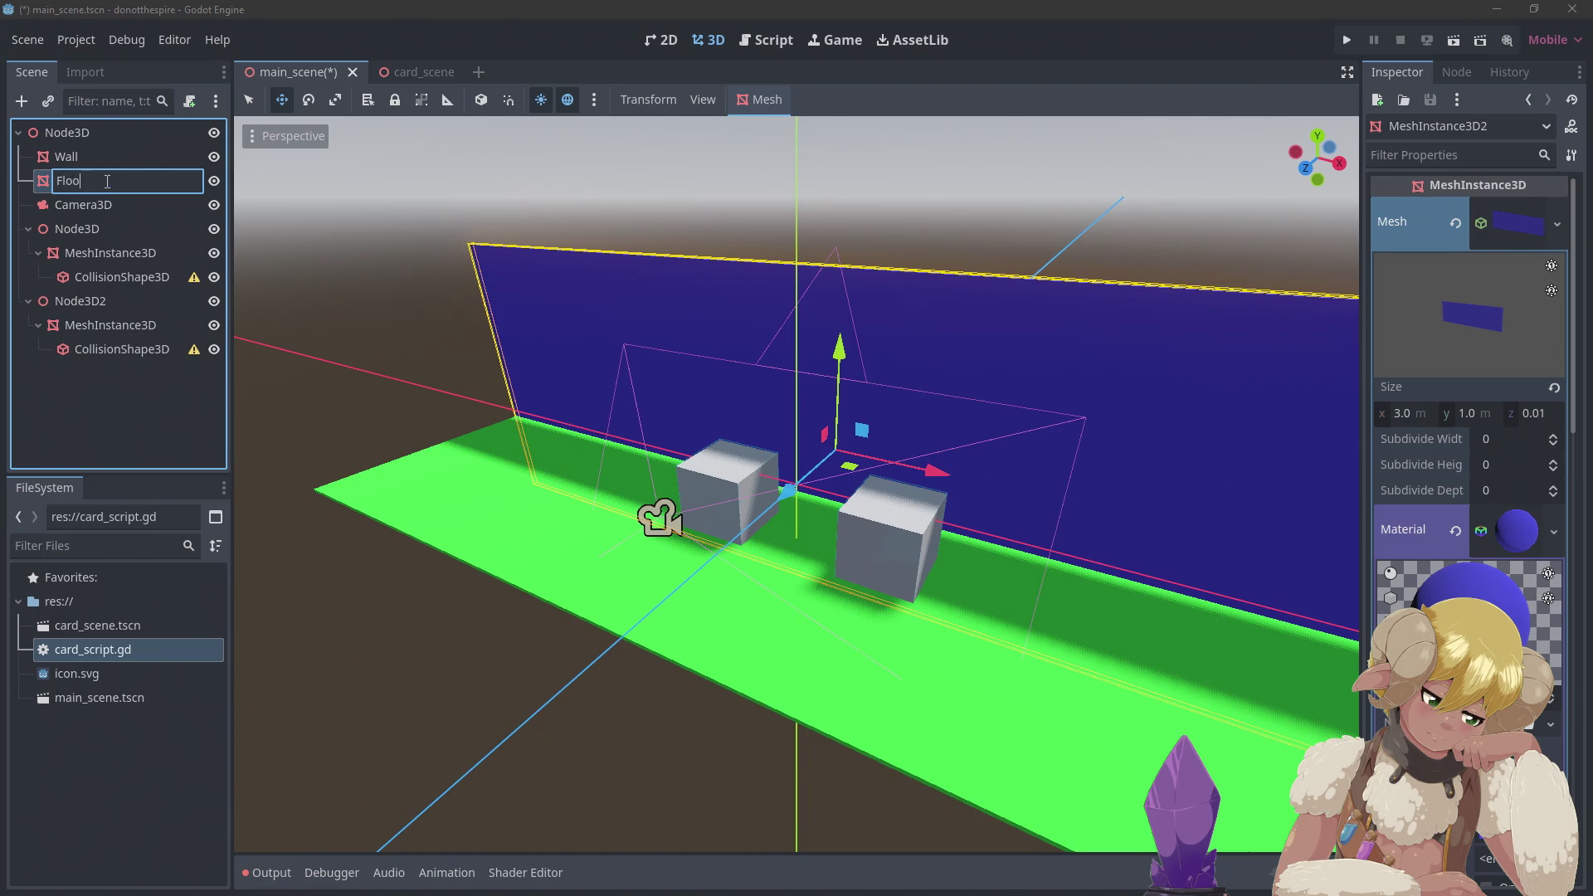
{"action": "key", "text": "BackSpace"}
{"action": "key", "text": "BackSpace"}
{"action": "key", "text": "BackSpace"}
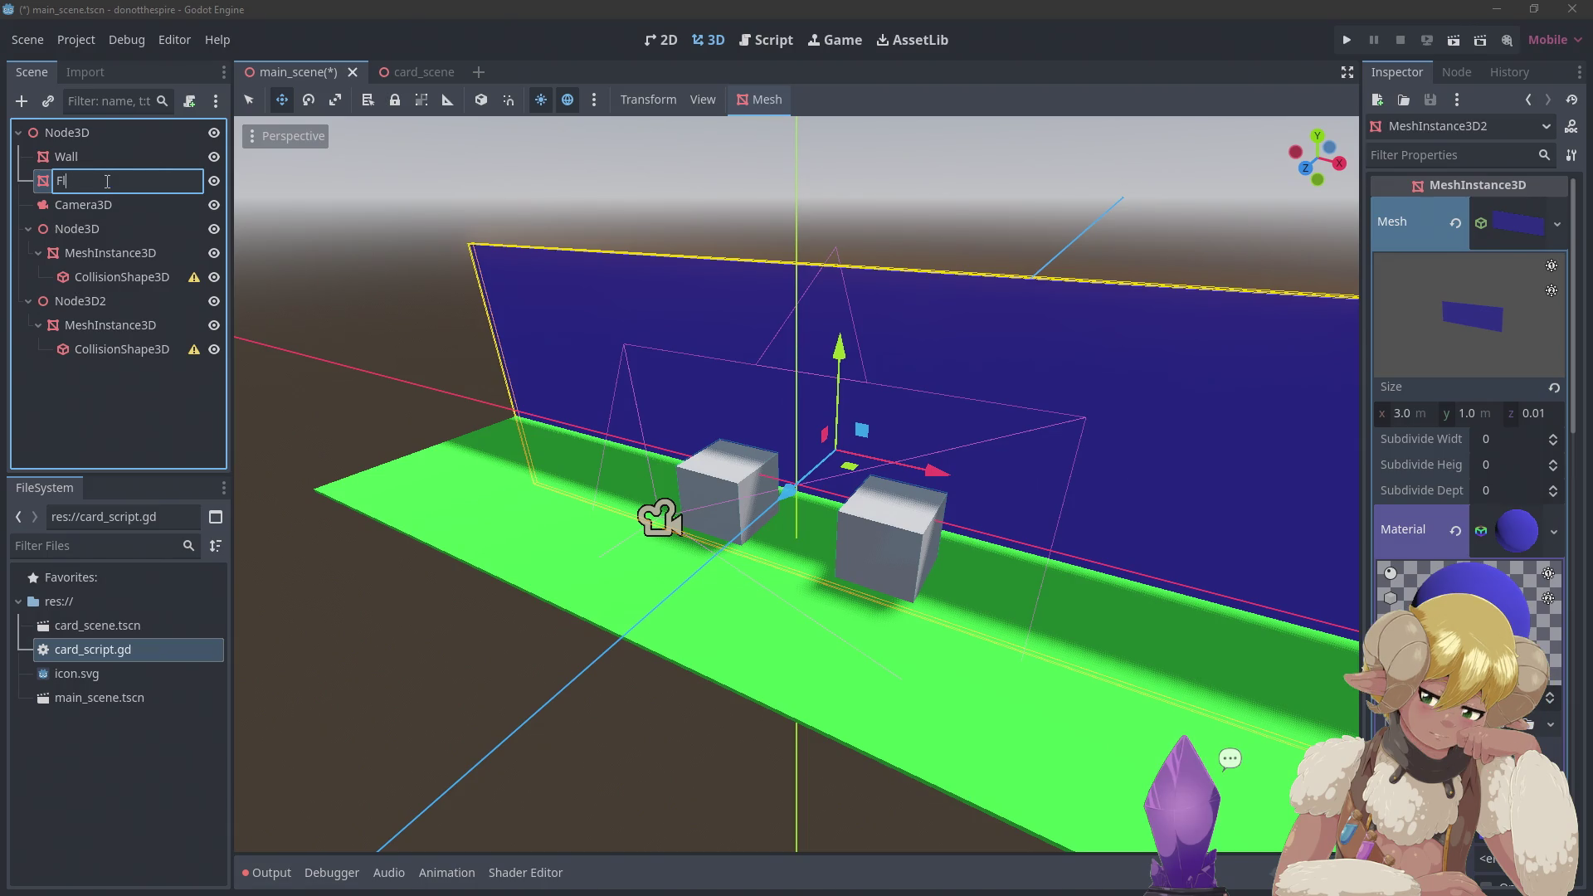
{"action": "type", "text": "a"}
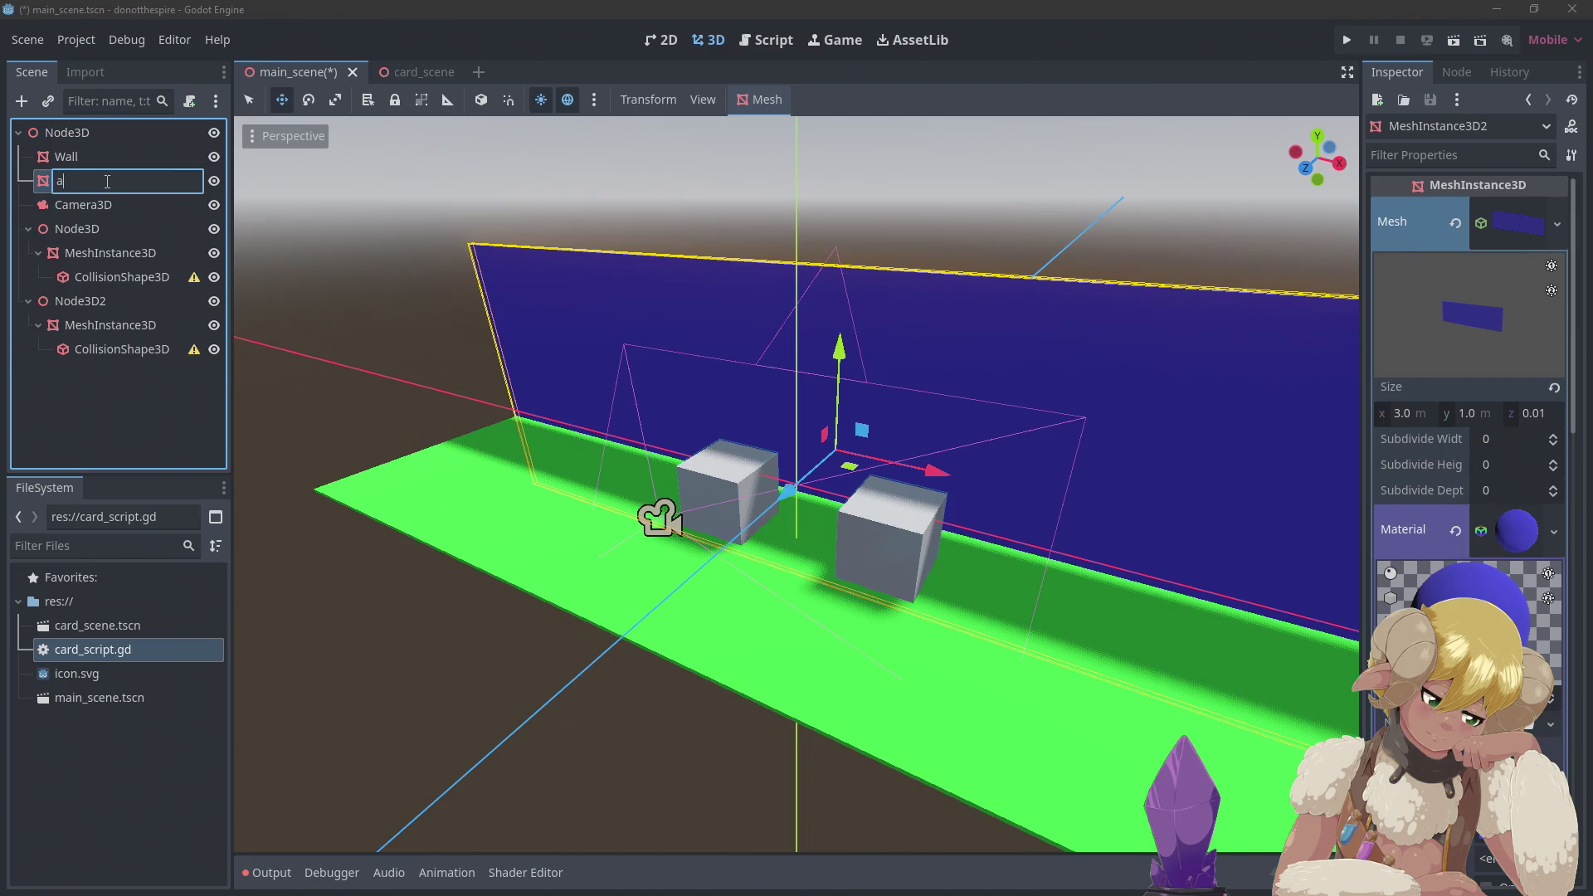
{"action": "key", "text": "Return"}
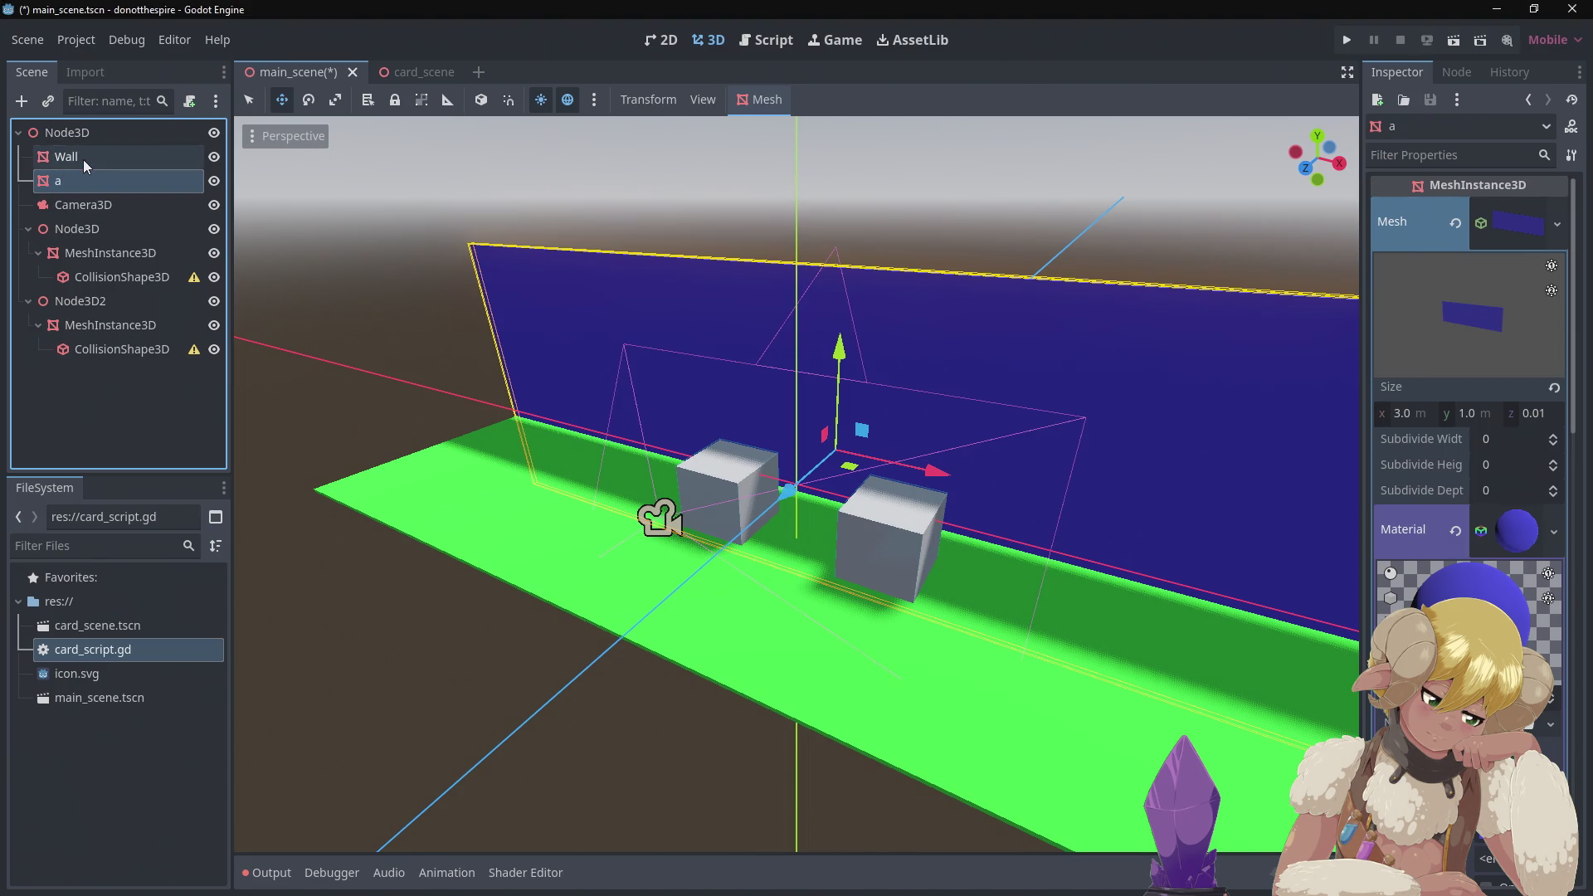
Rename the green floor node to 'Floor' and the blue mesh 'a' to 'Wall'
{"action": "left_click", "coordinate": [83, 159]}
{"action": "left_click", "coordinate": [83, 159]}
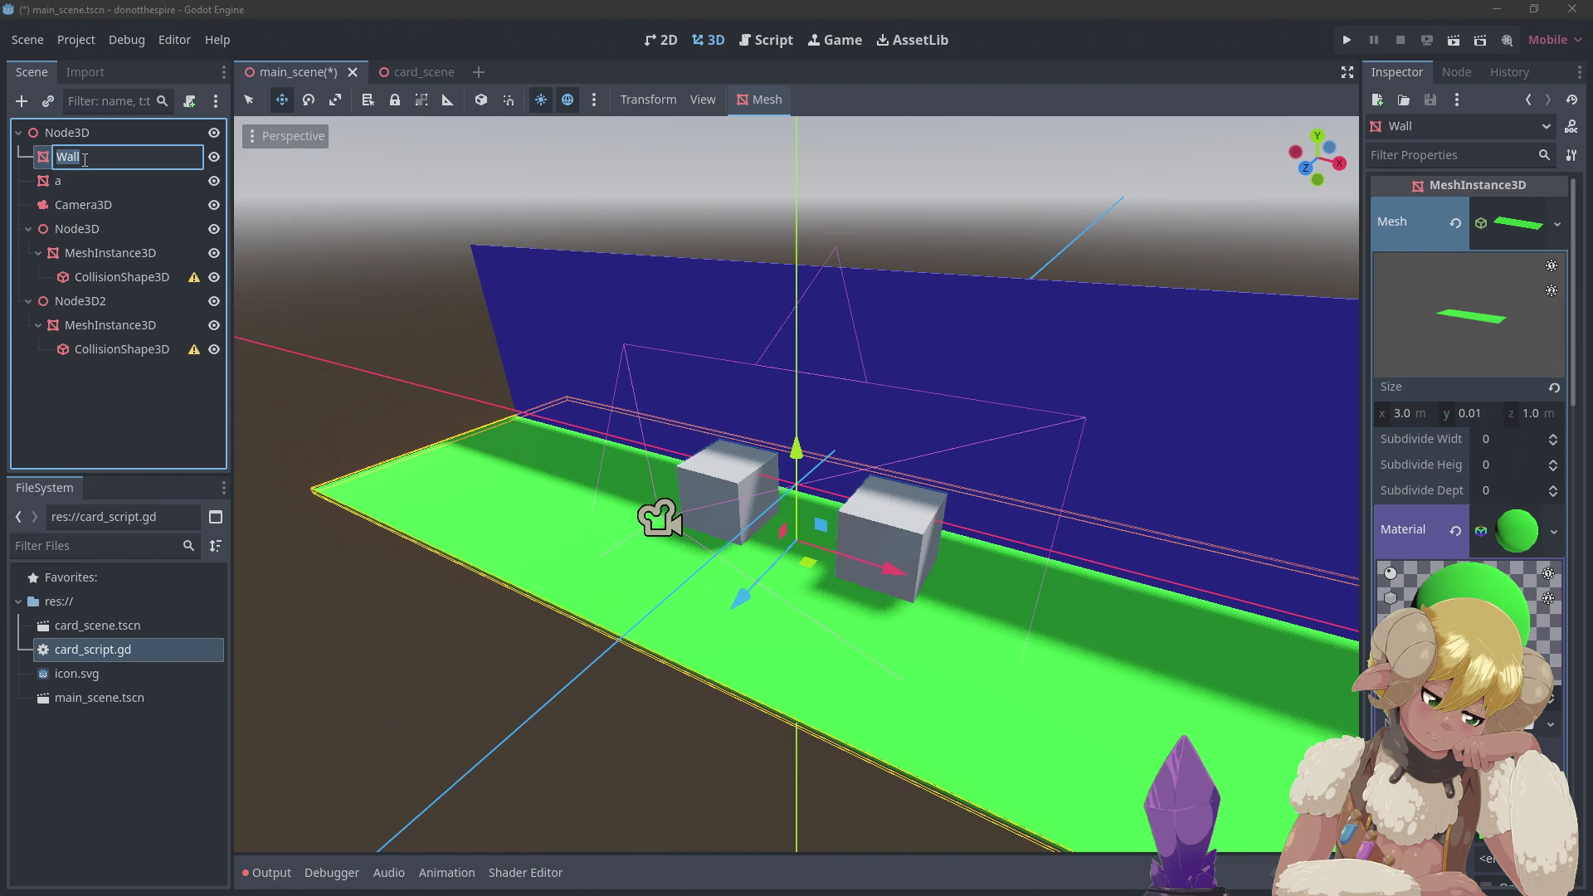
{"action": "type", "text": "Floor"}
{"action": "key", "text": "Return"}
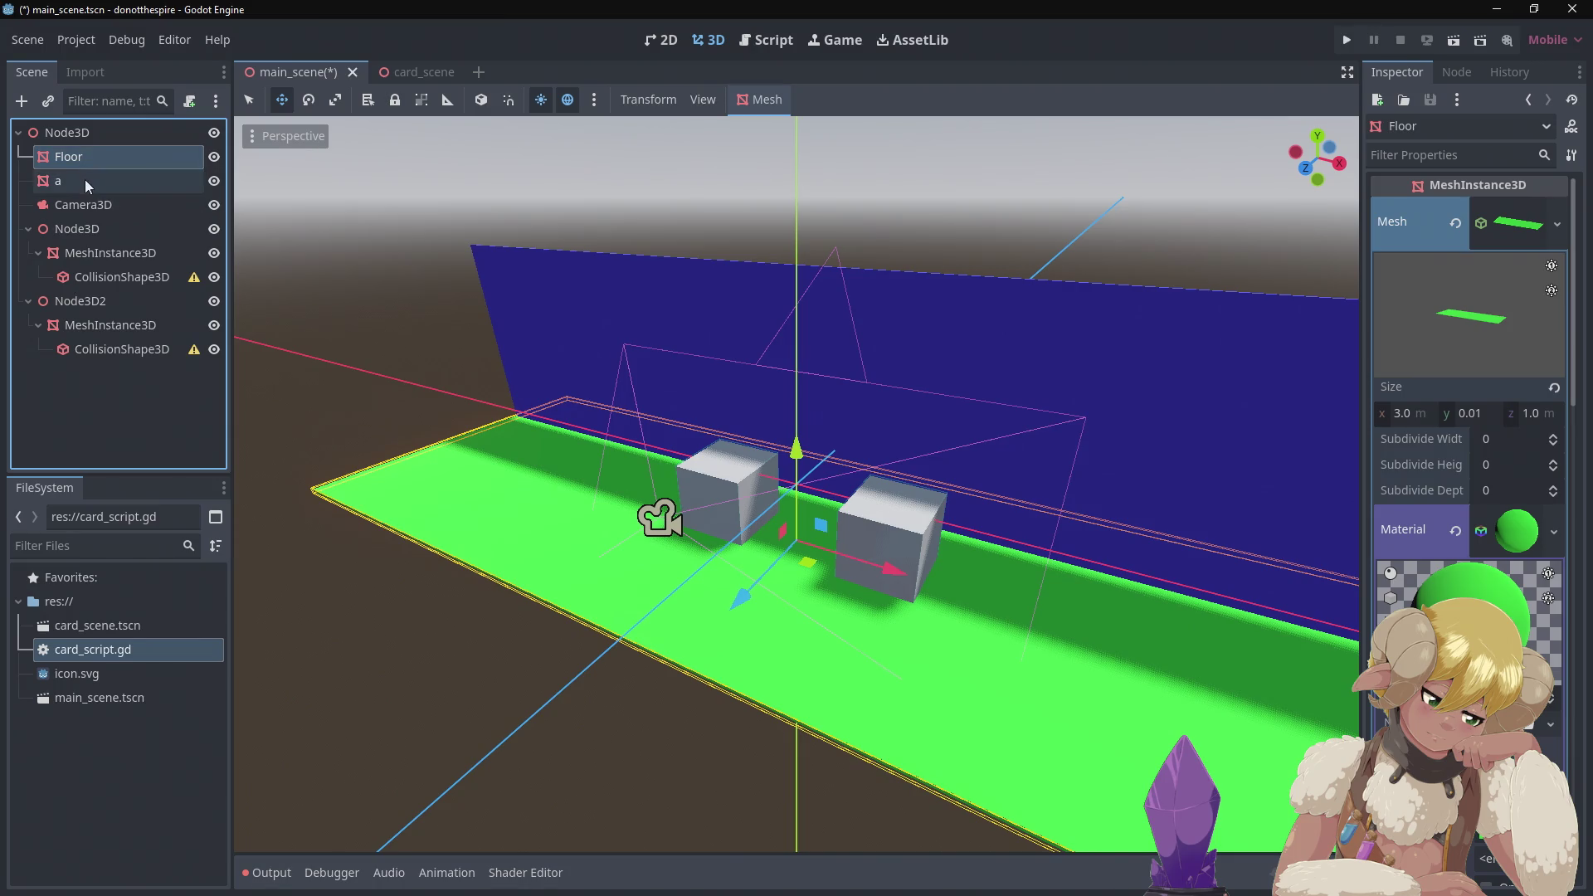
{"action": "left_click", "coordinate": [87, 180]}
{"action": "left_click", "coordinate": [86, 180]}
{"action": "type", "text": "Wakk"}
{"action": "key", "text": "BackSpace"}
{"action": "key", "text": "BackSpace"}
{"action": "type", "text": "ll"}
{"action": "key", "text": "Return"}
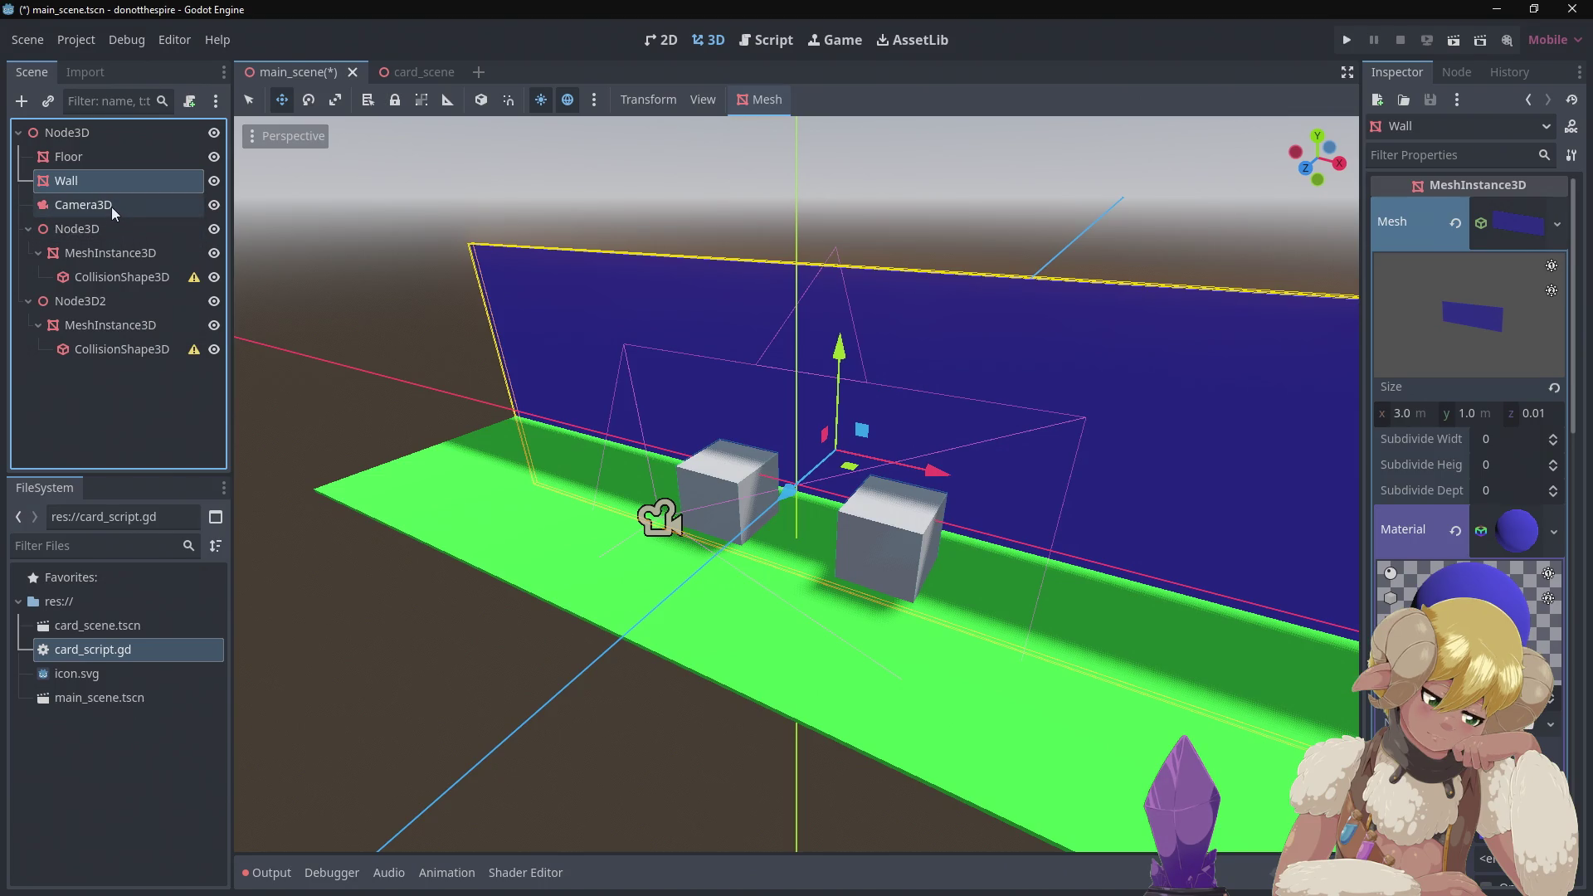
Rename the left cube's Node3D to 'Player' and the right cube's Node3D2 to 'Enemy'
{"action": "left_click", "coordinate": [94, 229]}
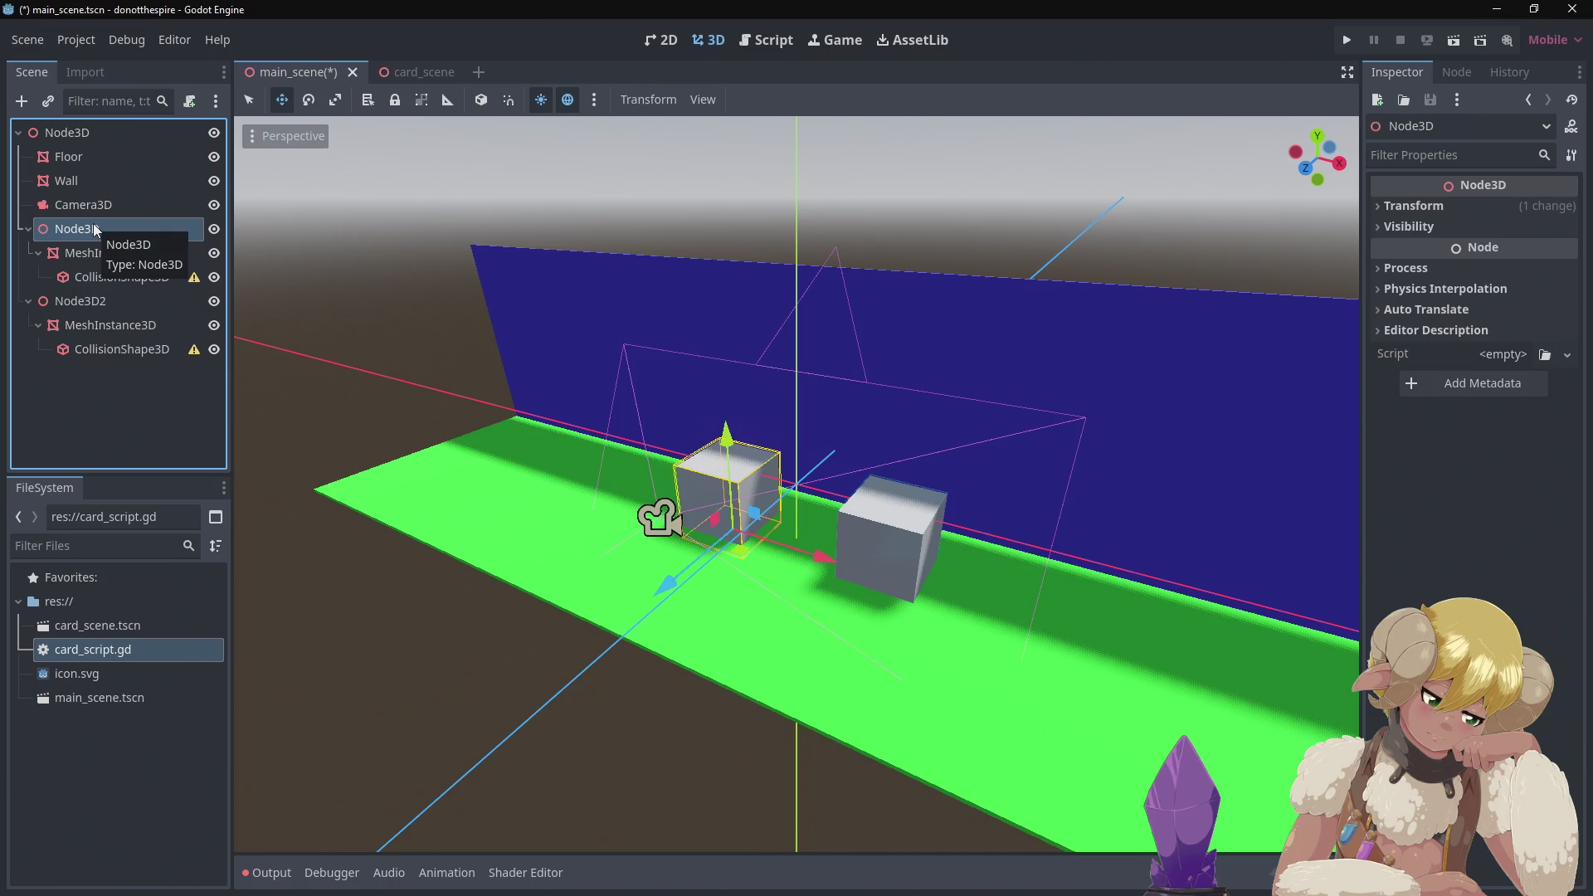
{"action": "left_click", "coordinate": [95, 229]}
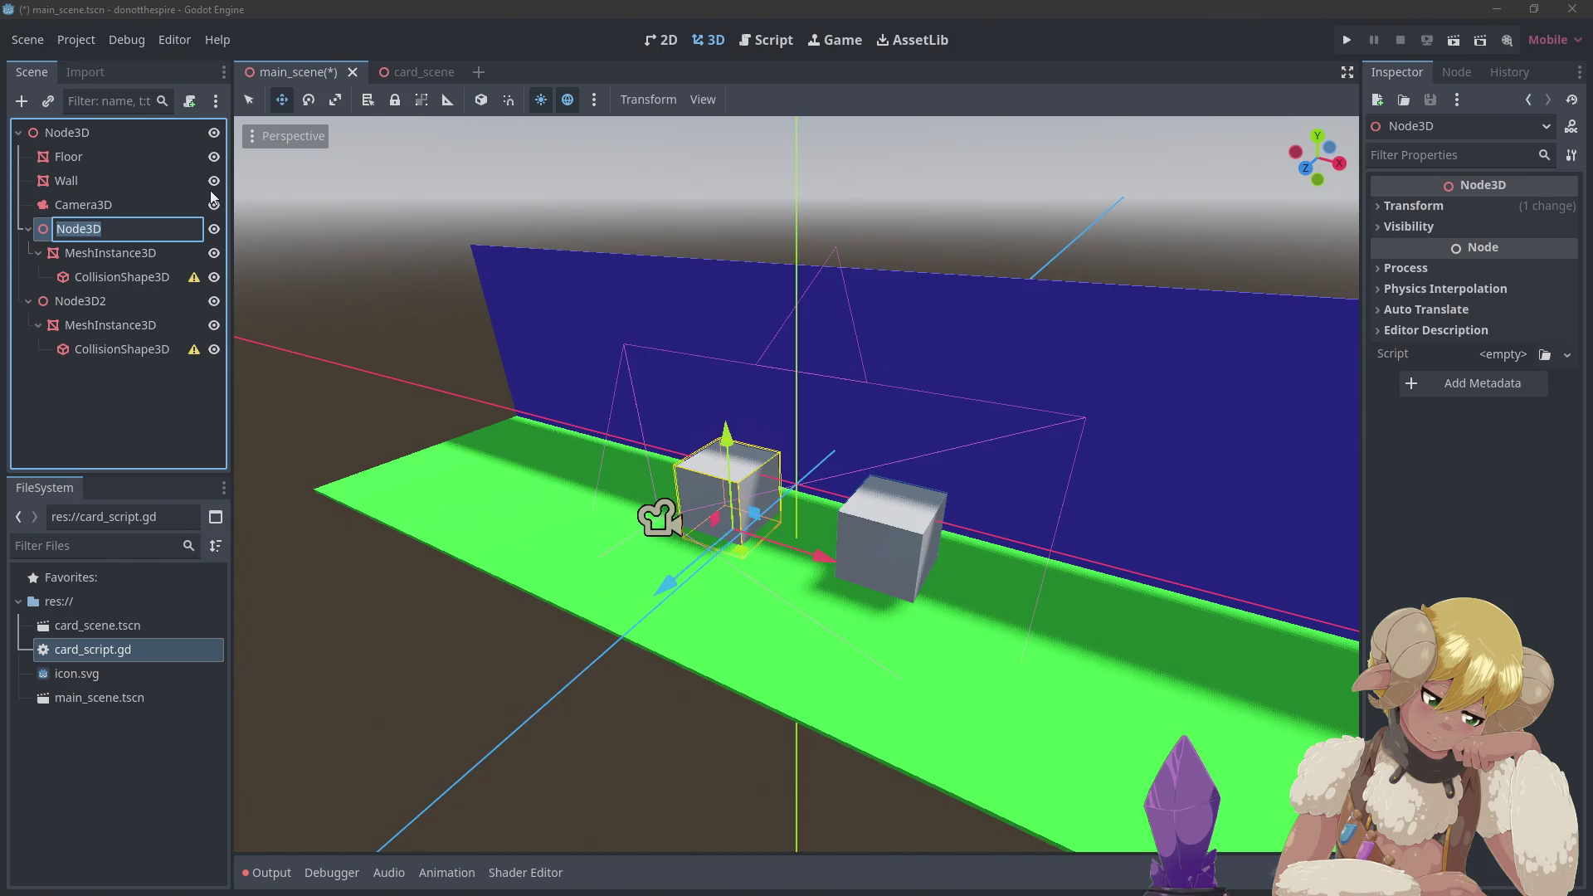
{"action": "type", "text": "Pla"}
{"action": "type", "text": "yer"}
{"action": "key", "text": "Return"}
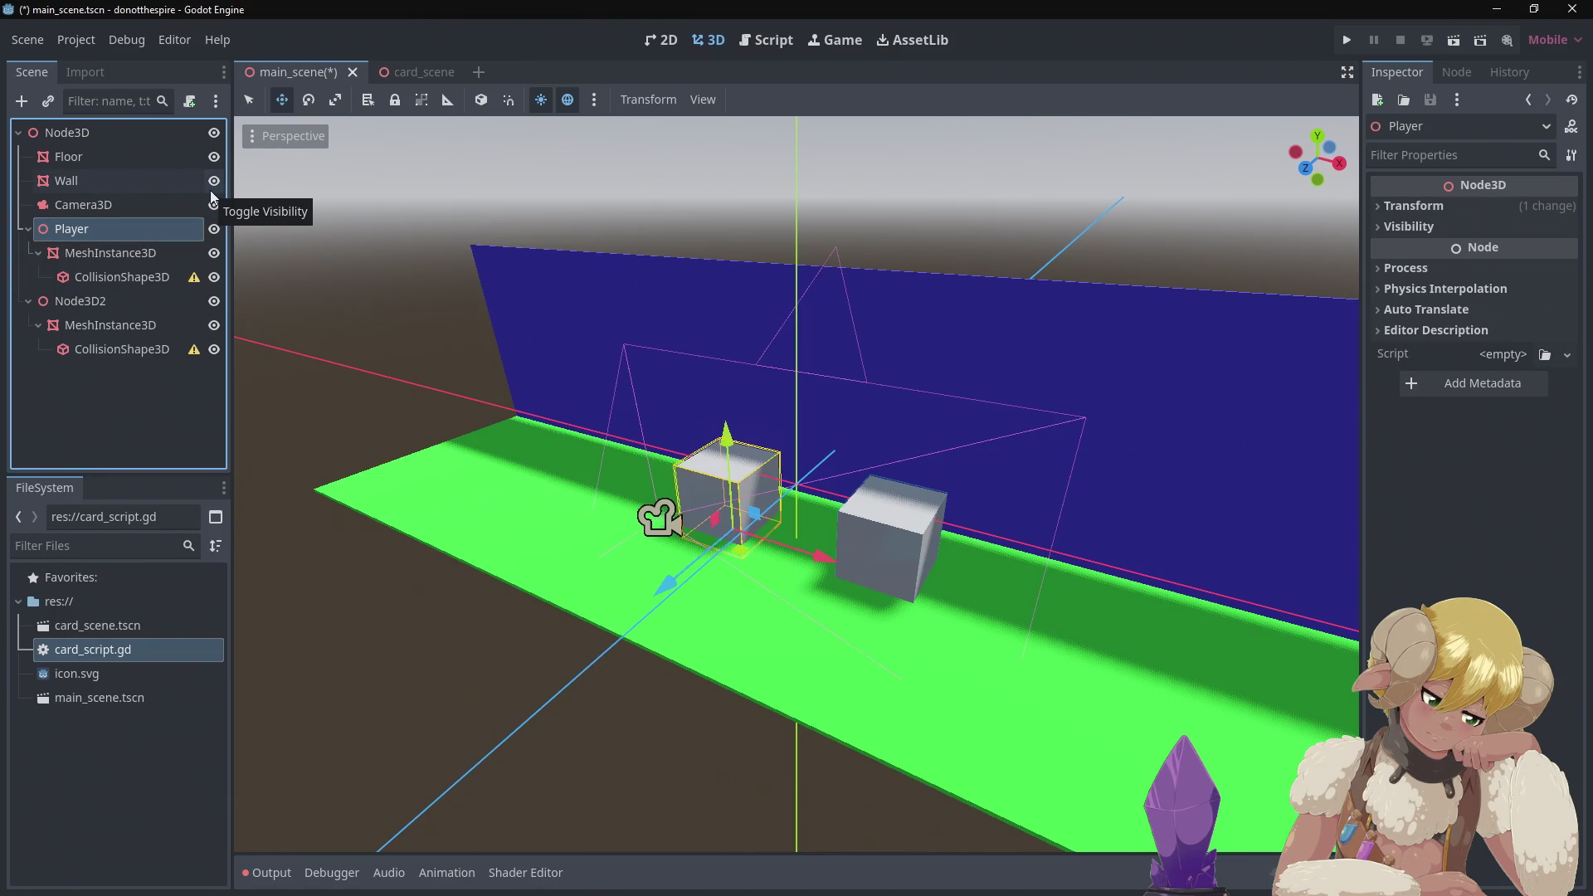
{"action": "left_click", "coordinate": [105, 304]}
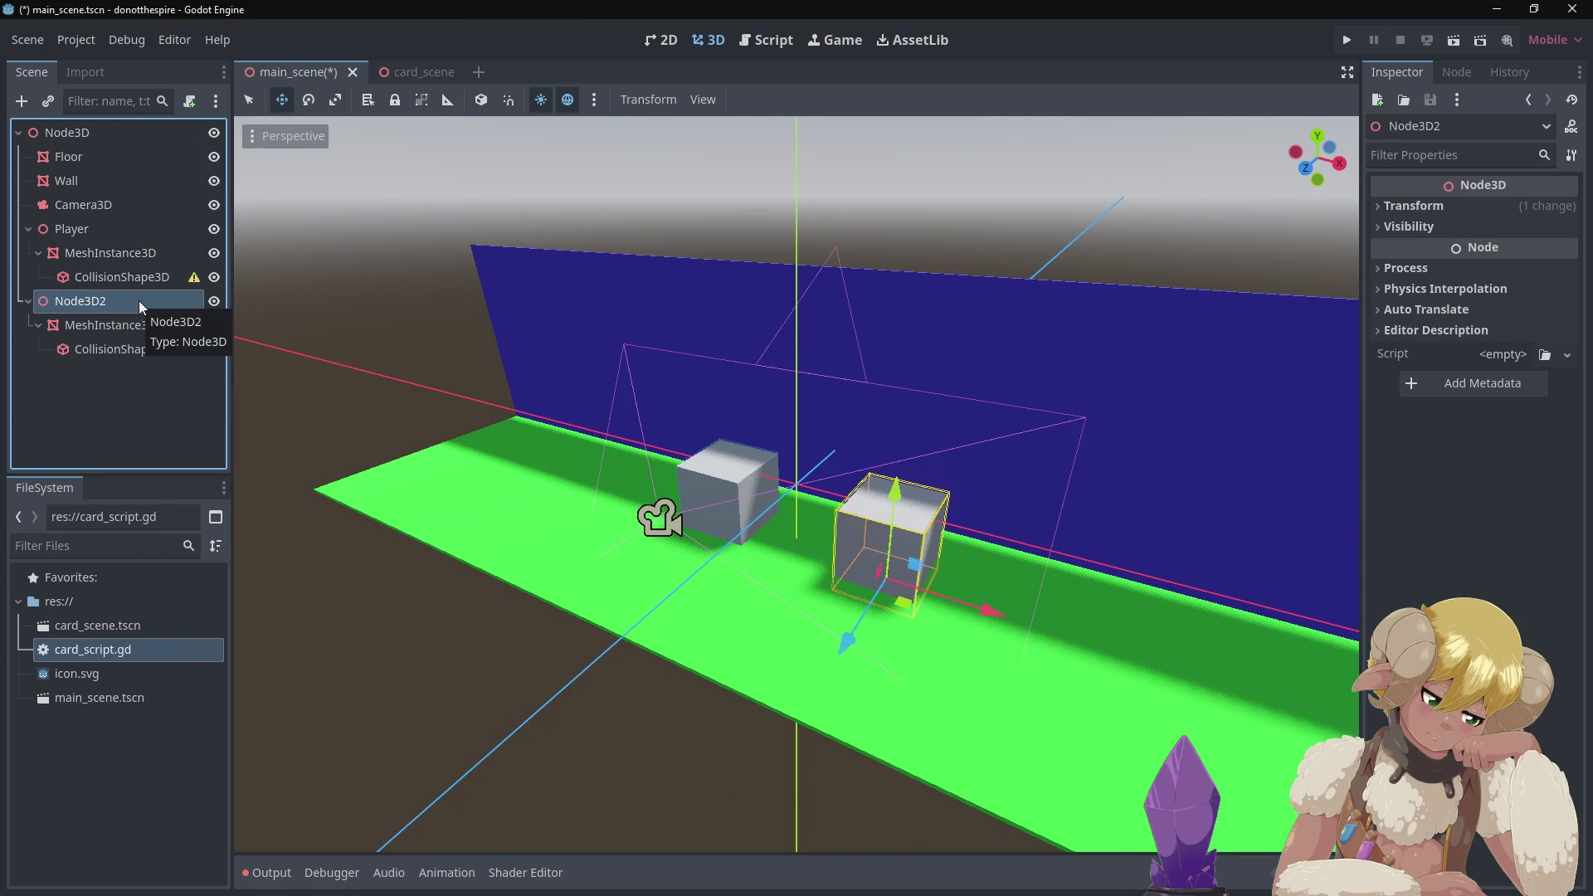
{"action": "left_click", "coordinate": [138, 300]}
{"action": "type", "text": "Enemy"}
{"action": "key", "text": "Return"}
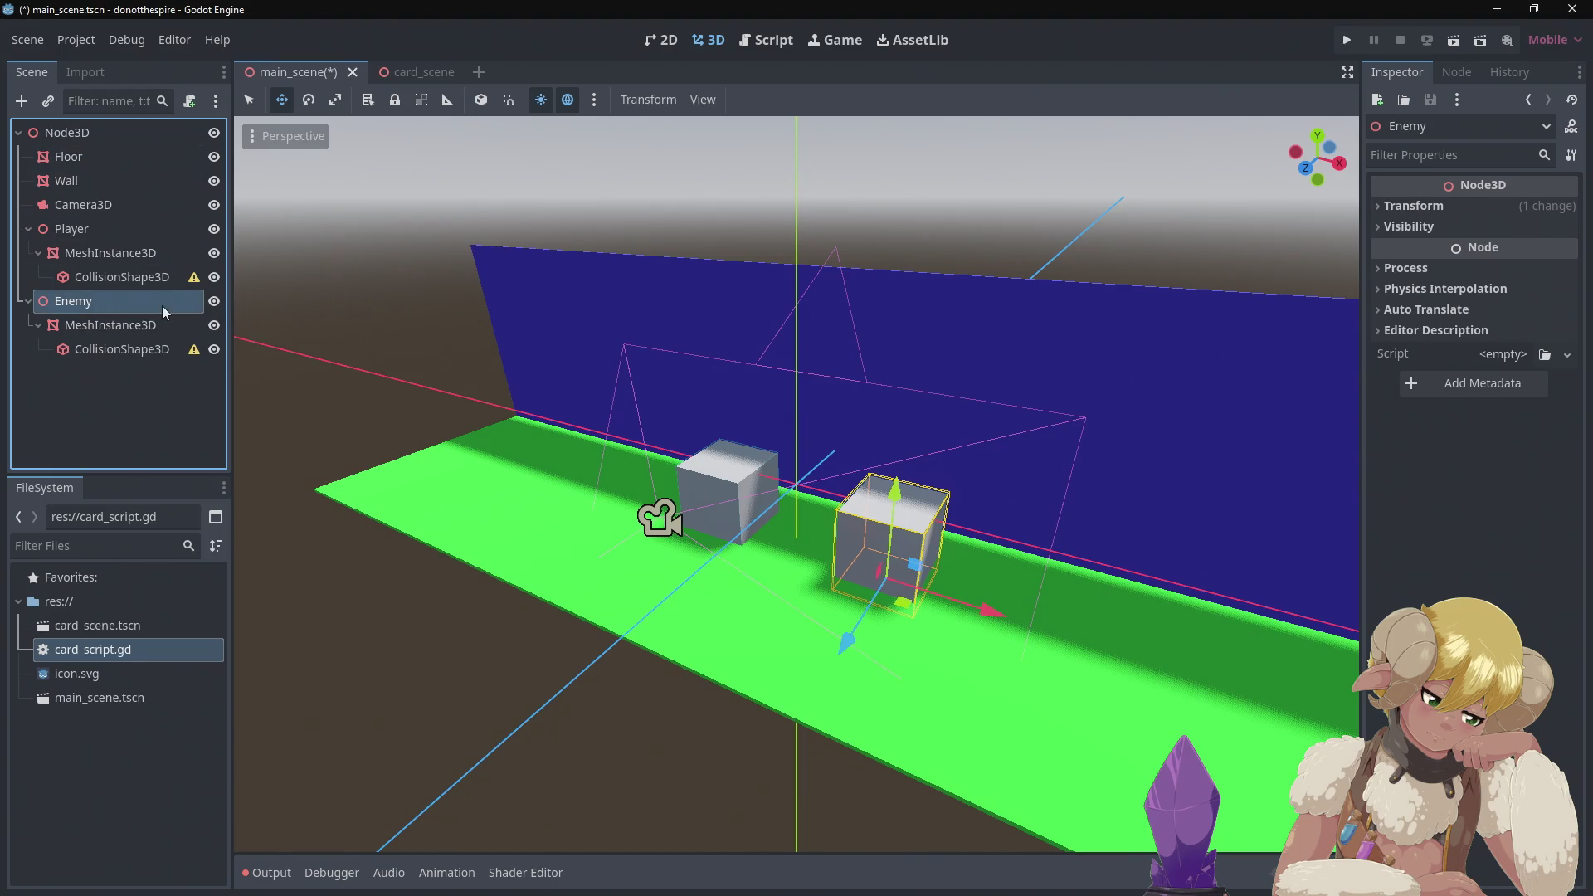
{"action": "left_click", "coordinate": [88, 228]}
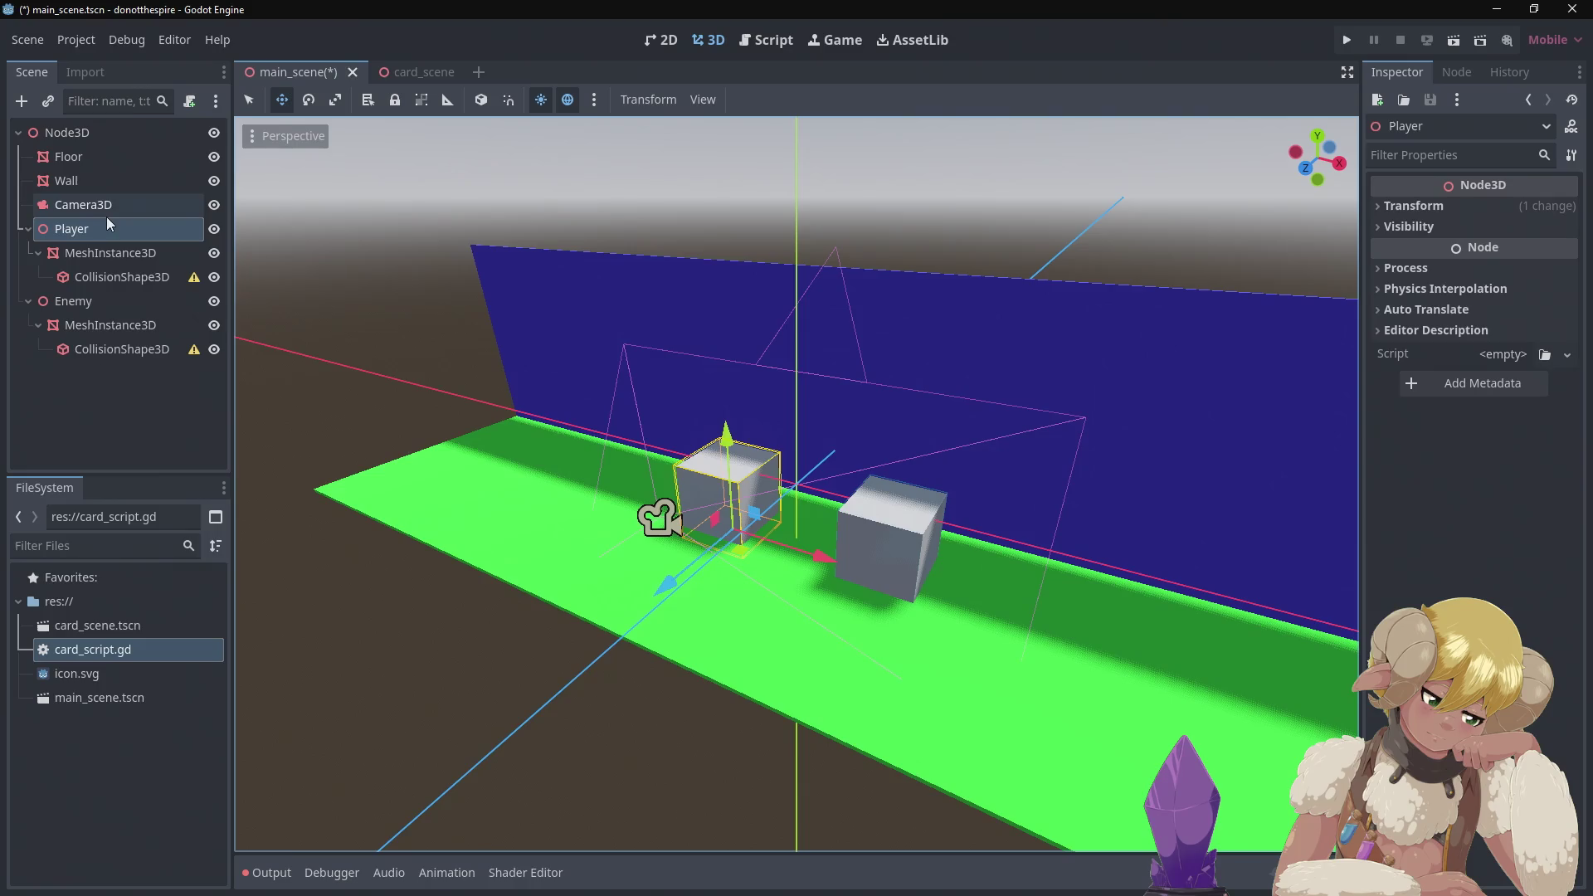
Create and attach a new script named player_scrupt.gd to the Player node
{"action": "left_click", "coordinate": [1523, 355]}
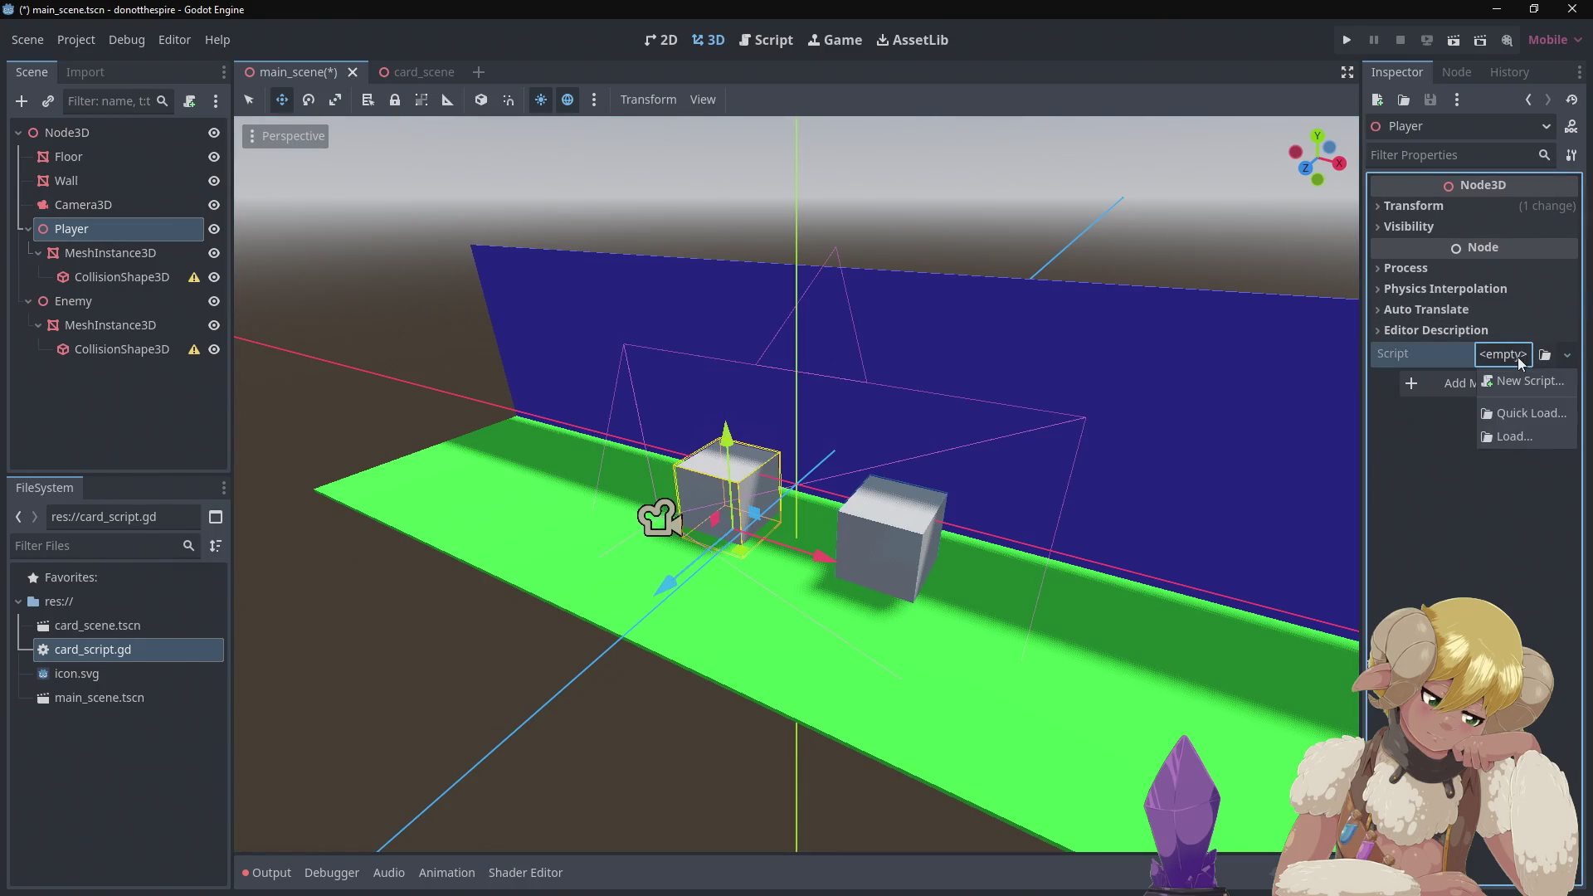
{"action": "left_click", "coordinate": [1504, 380]}
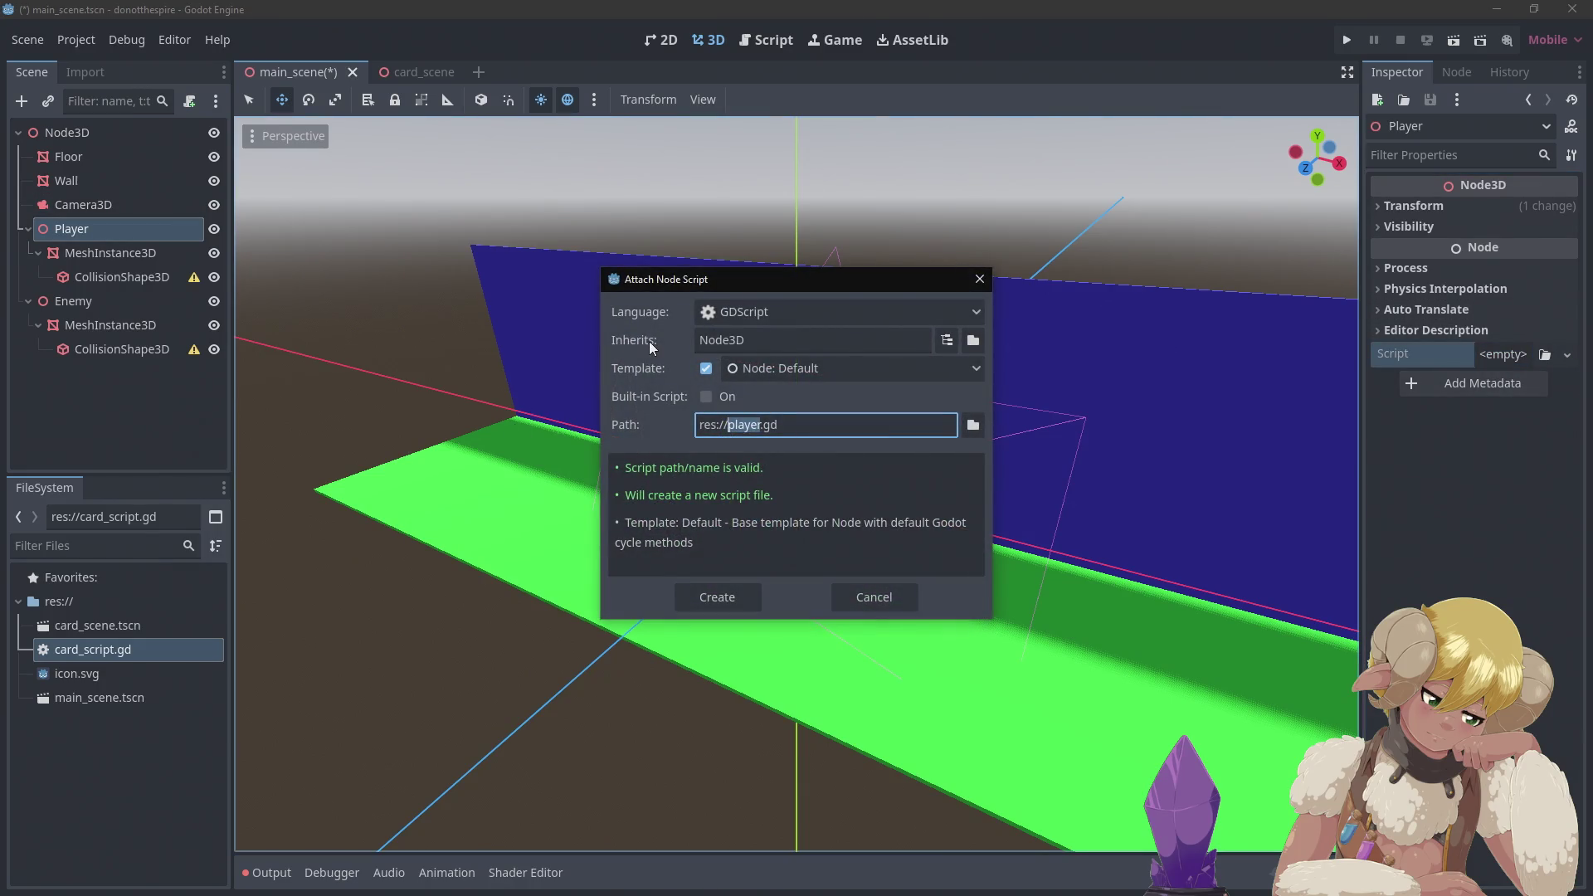
{"action": "key", "text": "Right"}
{"action": "type", "text": "_scrupt"}
{"action": "key", "text": "Return"}
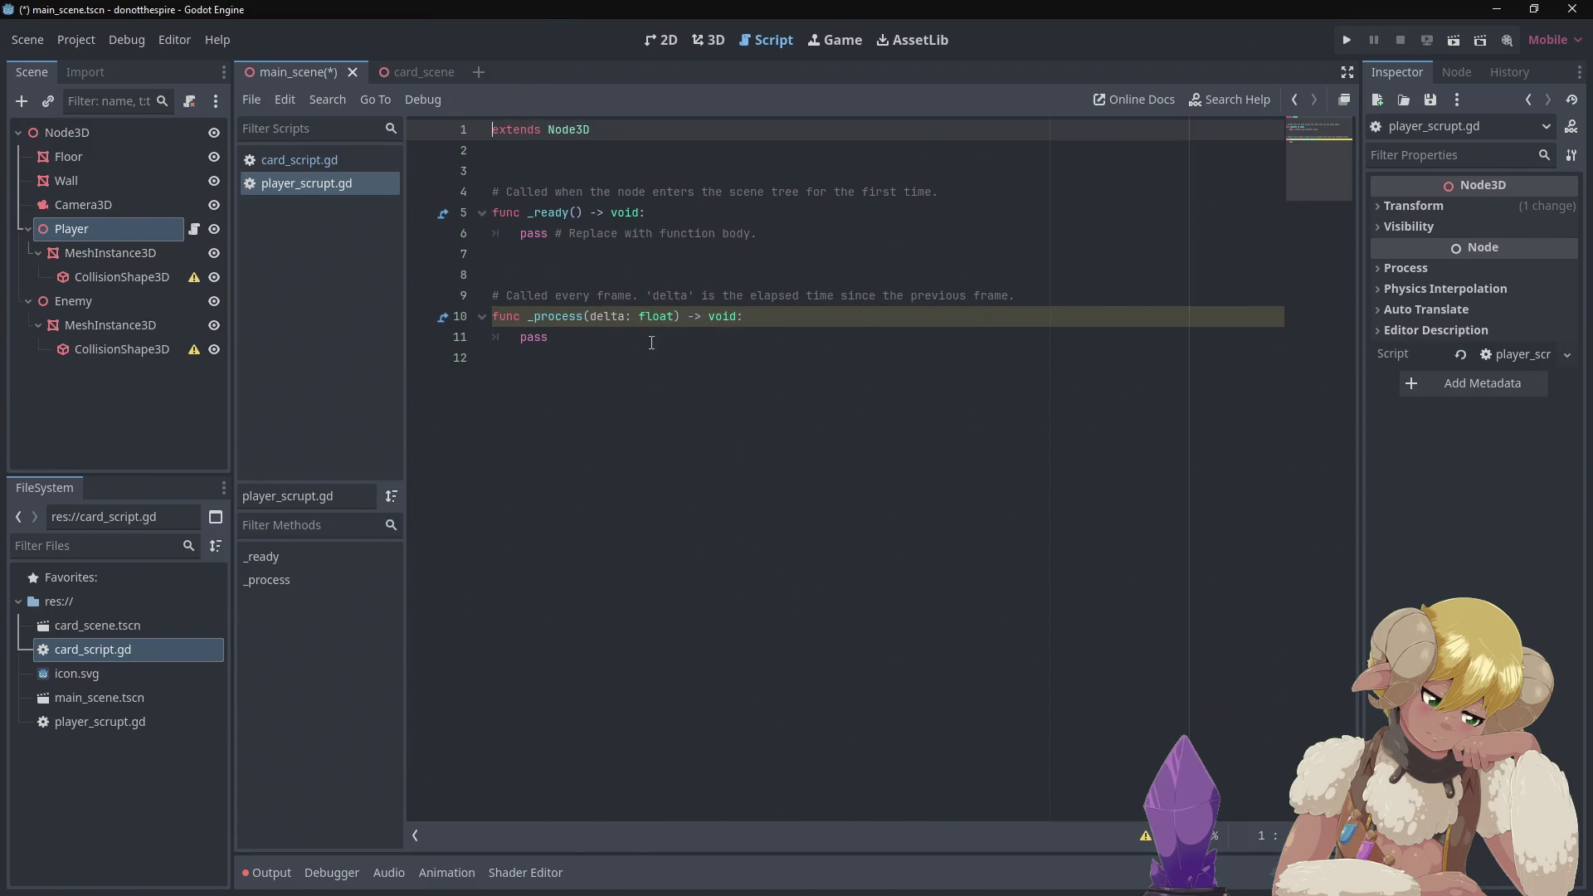
Add a blank line to the new script and switch to the card_scene tab
{"action": "left_click", "coordinate": [644, 157]}
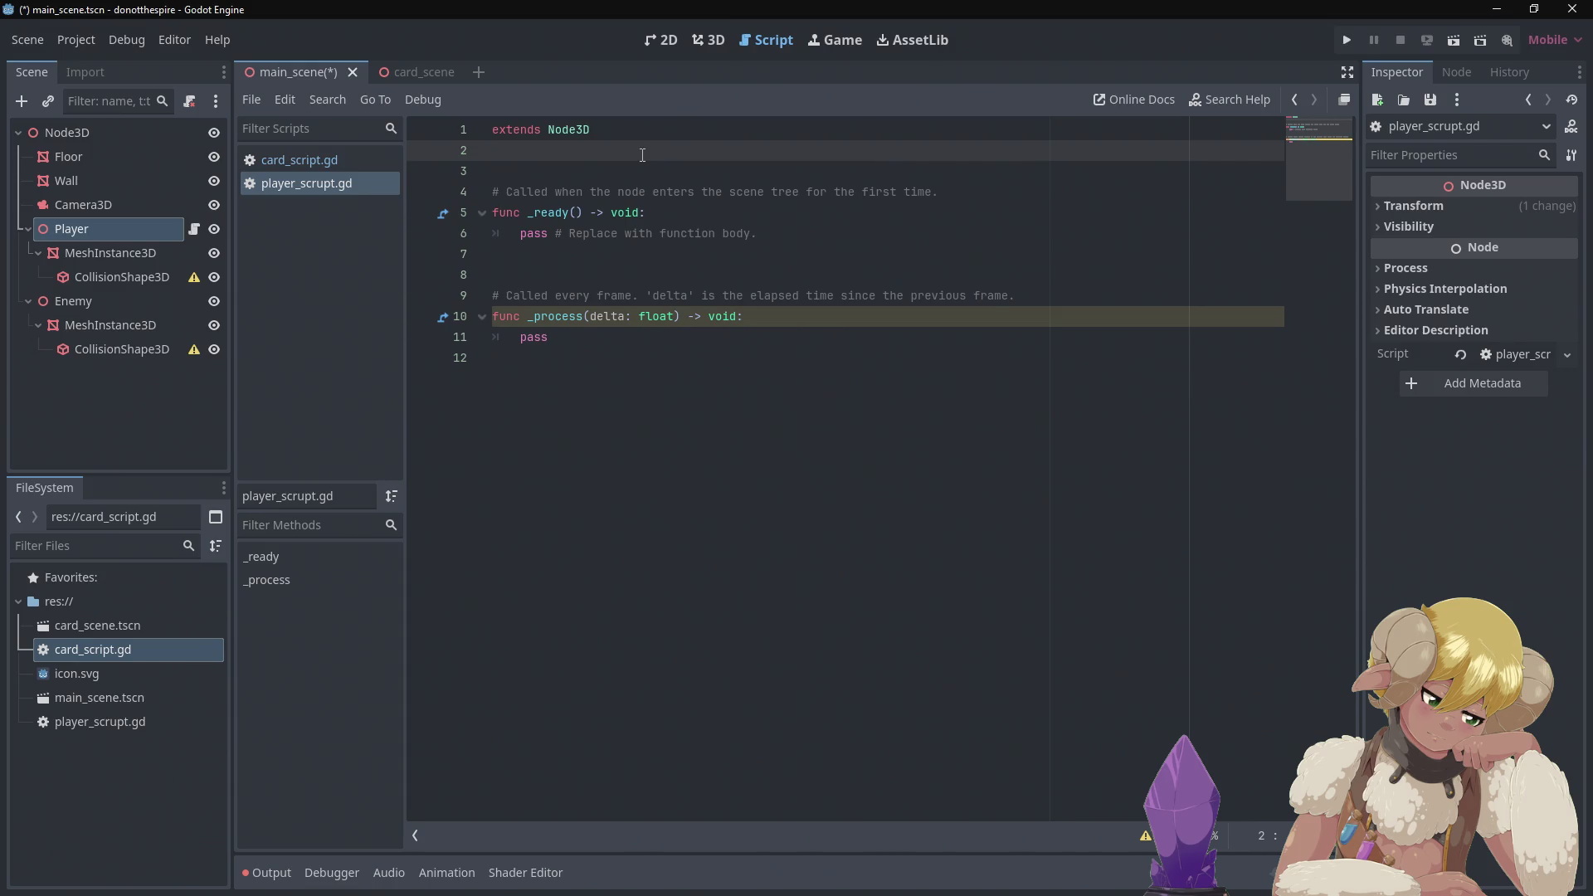
{"action": "key", "text": "Return"}
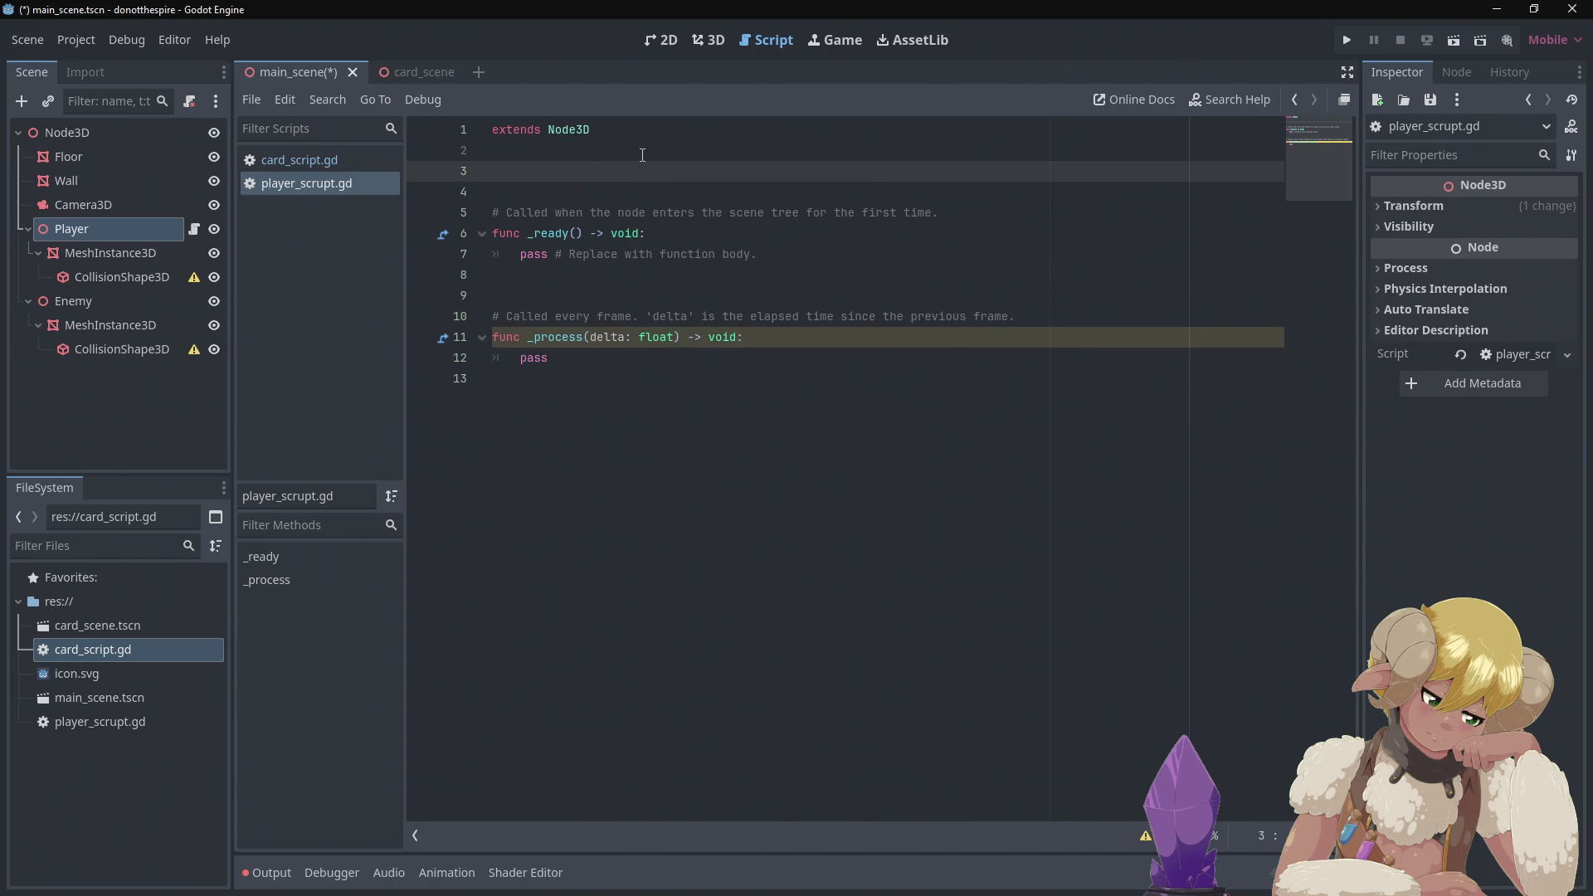
{"action": "left_click", "coordinate": [418, 72]}
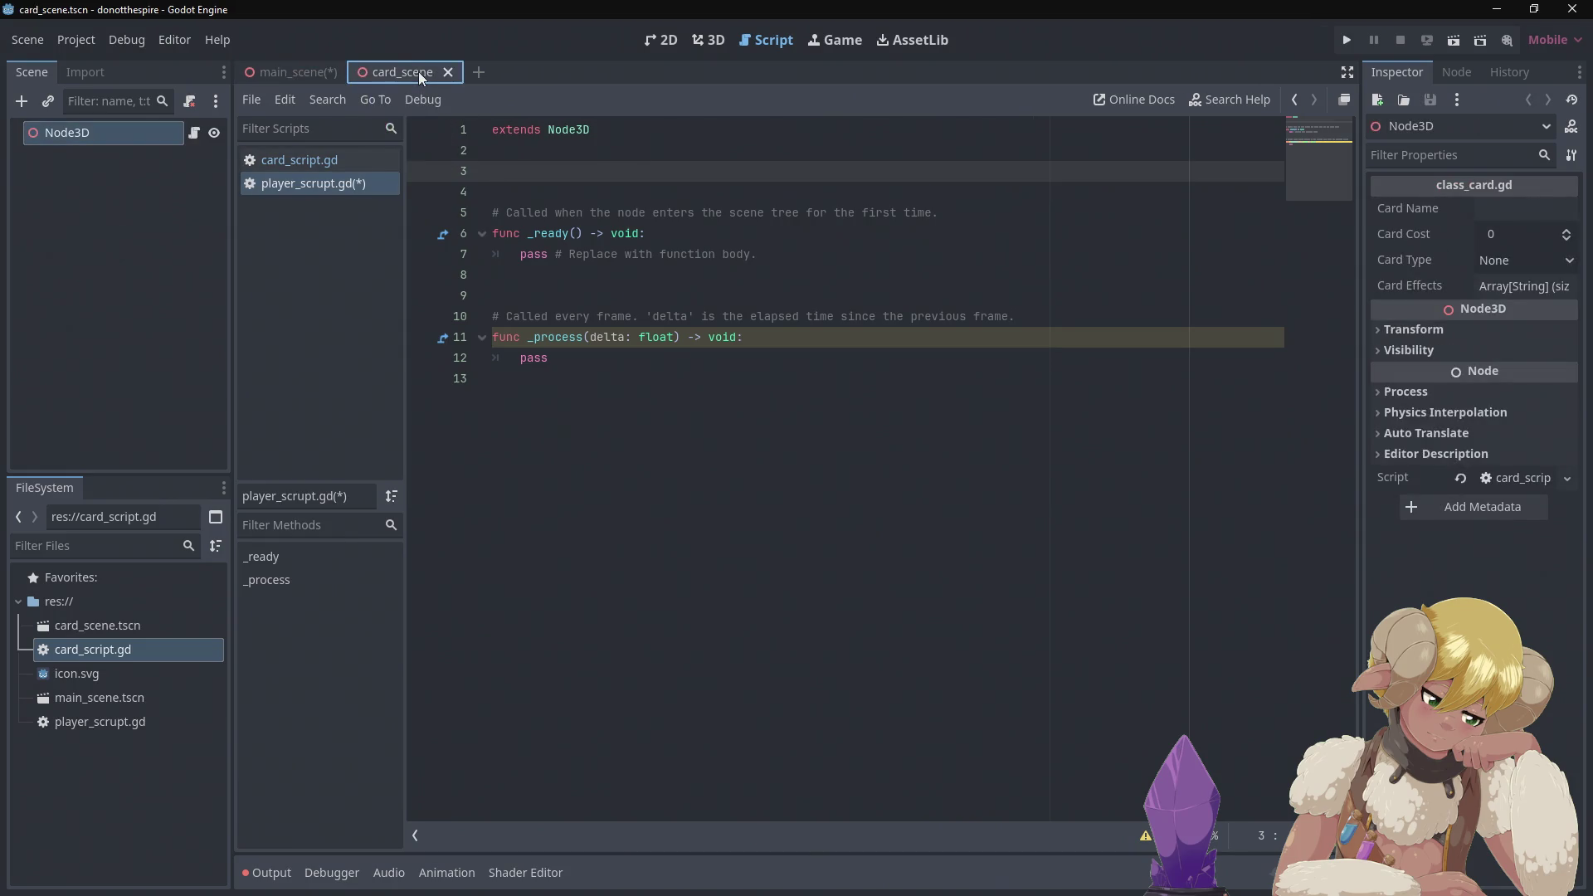
Return to the main scene tab and save it
{"action": "left_click", "coordinate": [302, 65]}
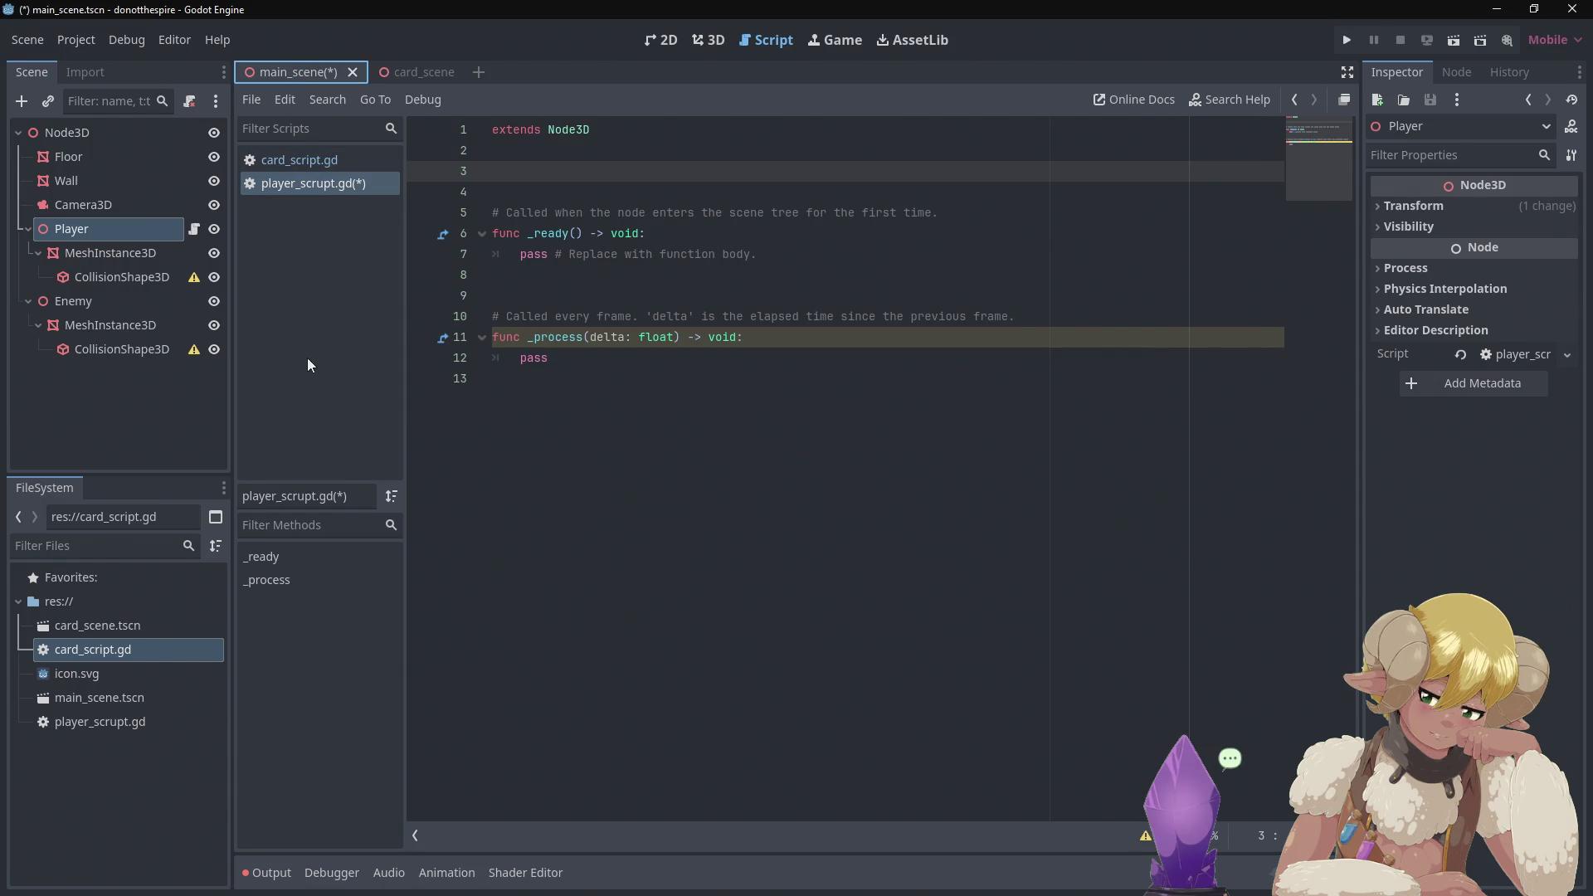
{"action": "key", "text": "ctrl+s"}
{"action": "left_click", "coordinate": [498, 274]}
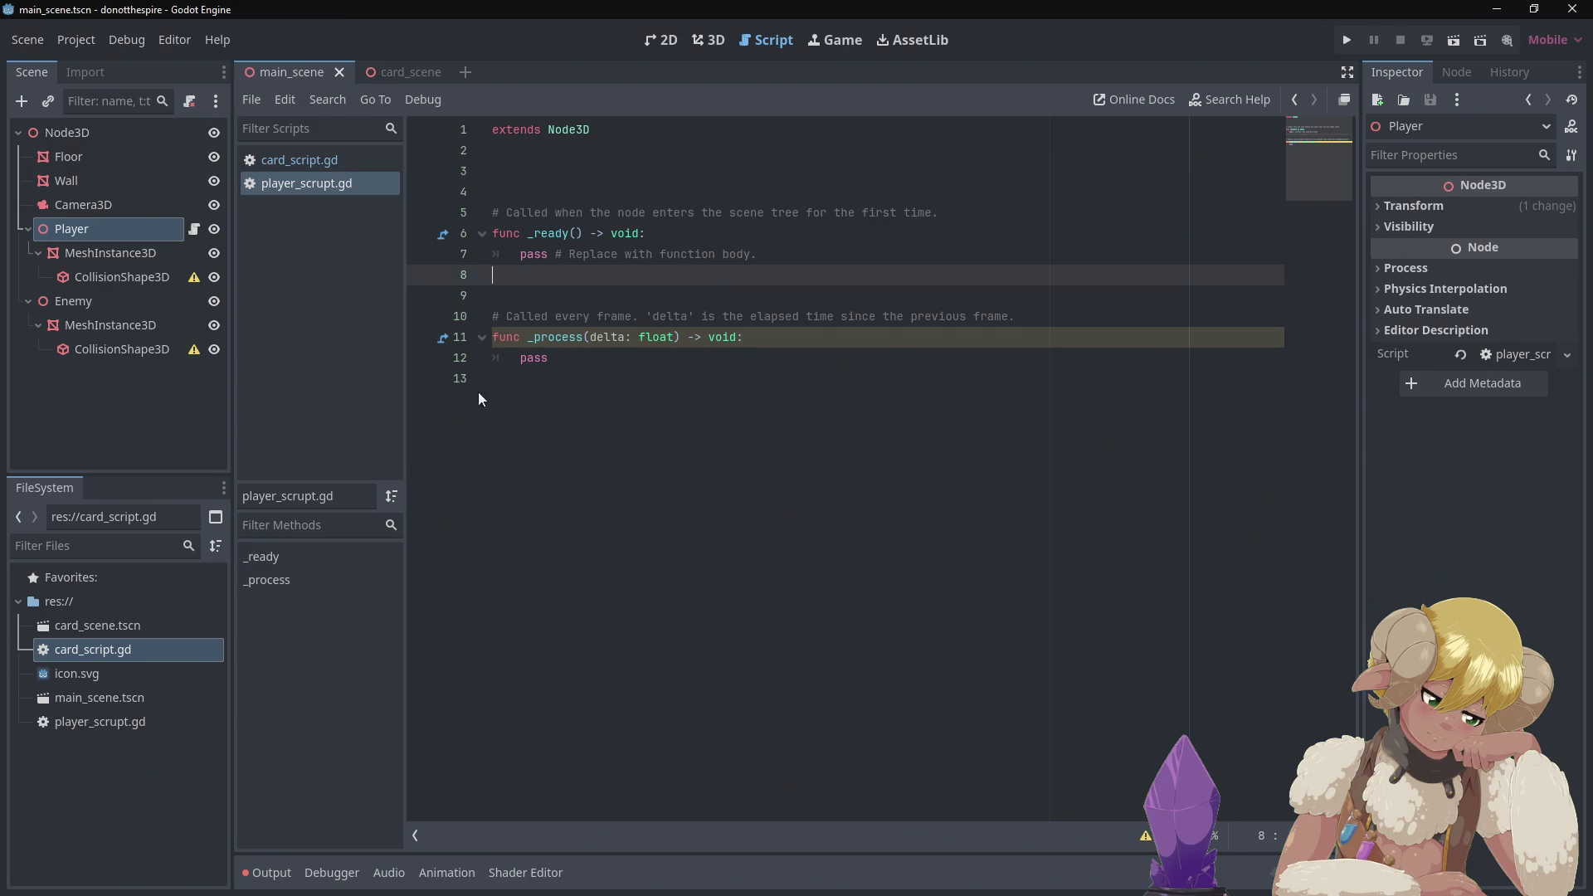
Rename the script file player_scrupt.gd to player_script.gd in the FileSystem dock
{"action": "right_click", "coordinate": [104, 723]}
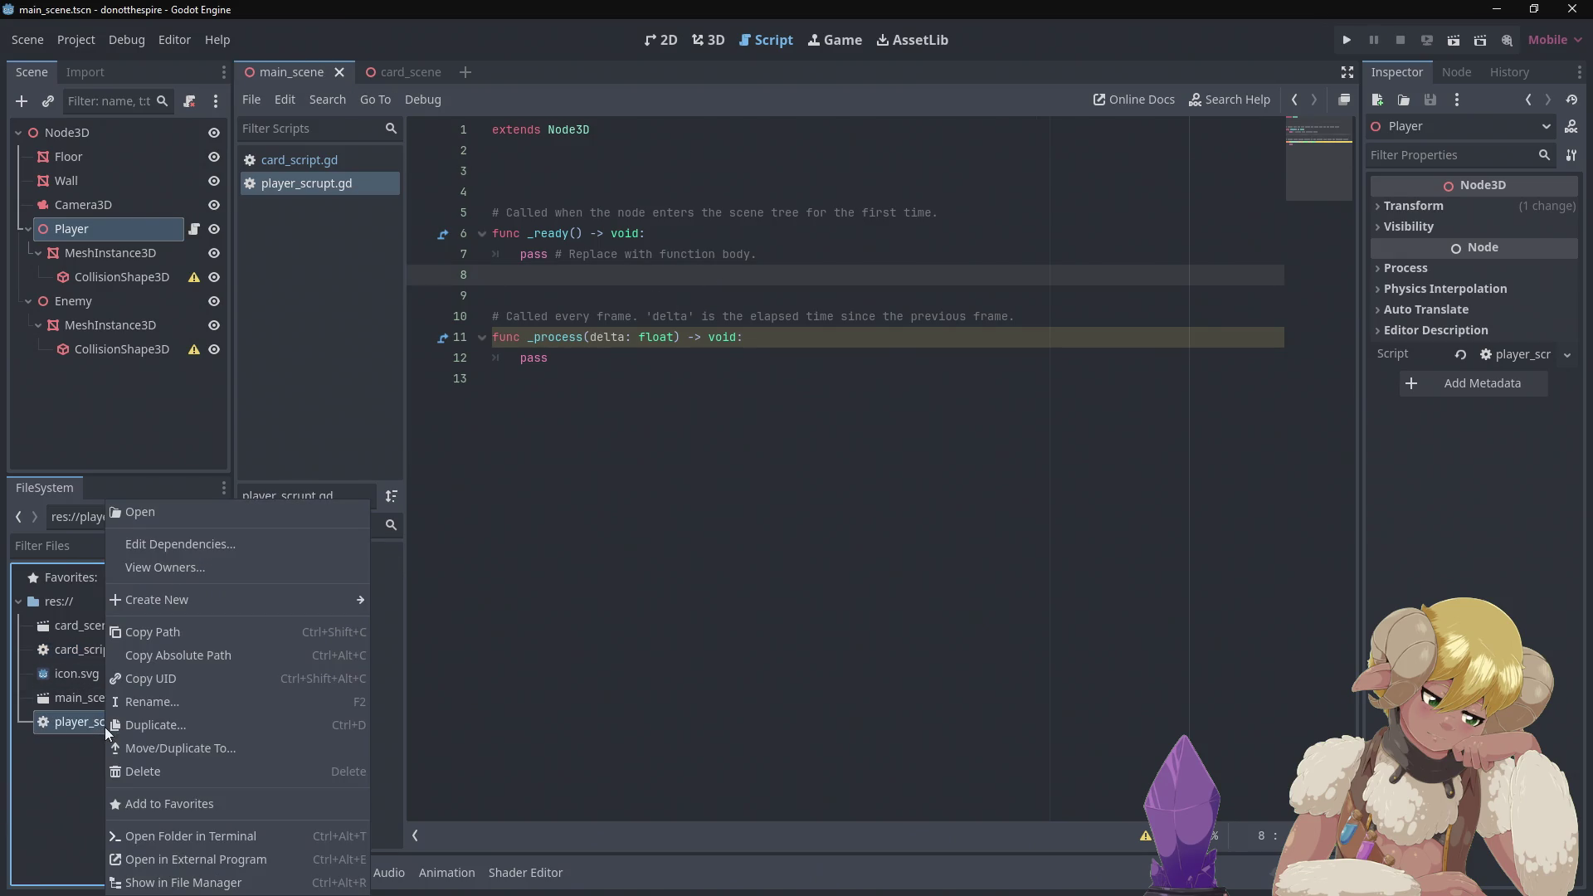
{"action": "left_click", "coordinate": [159, 701]}
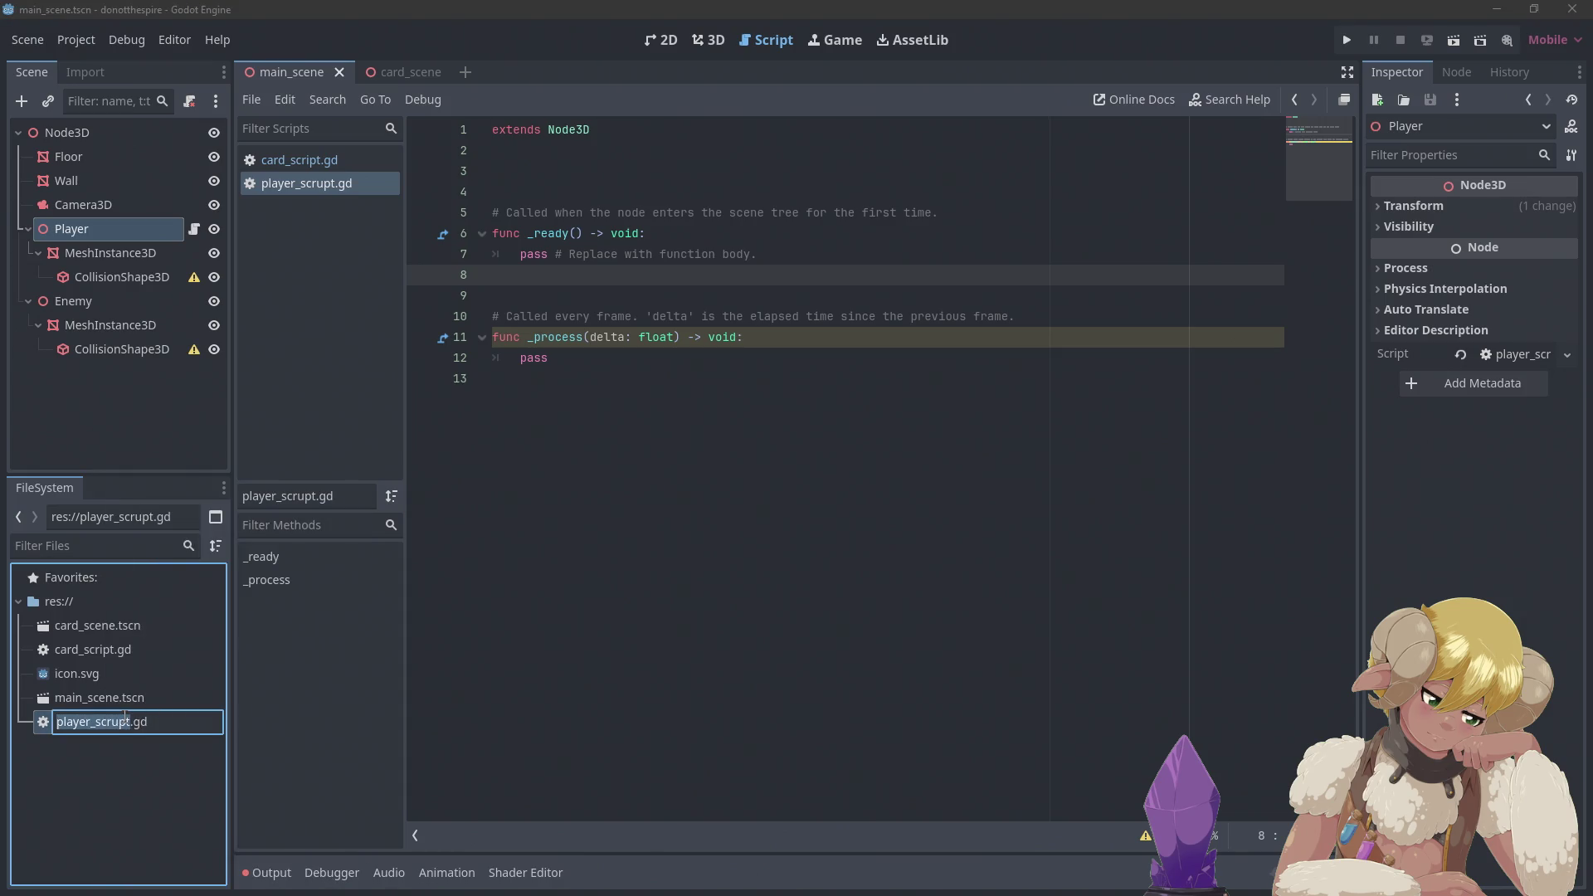
{"action": "left_click", "coordinate": [112, 721]}
{"action": "key", "text": "Return"}
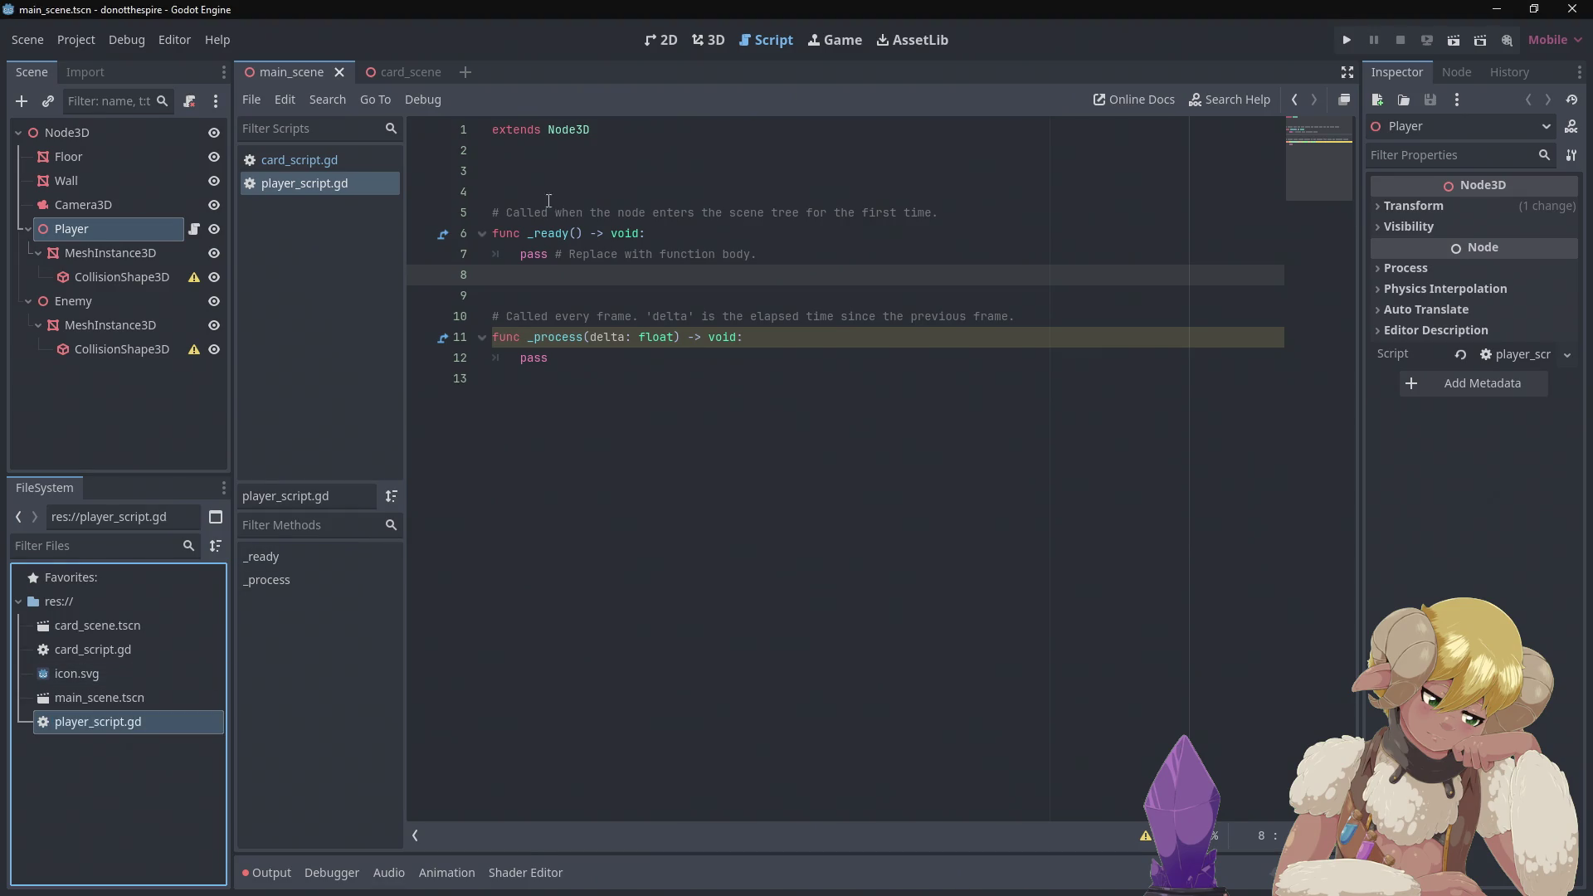
{"action": "left_click", "coordinate": [585, 149]}
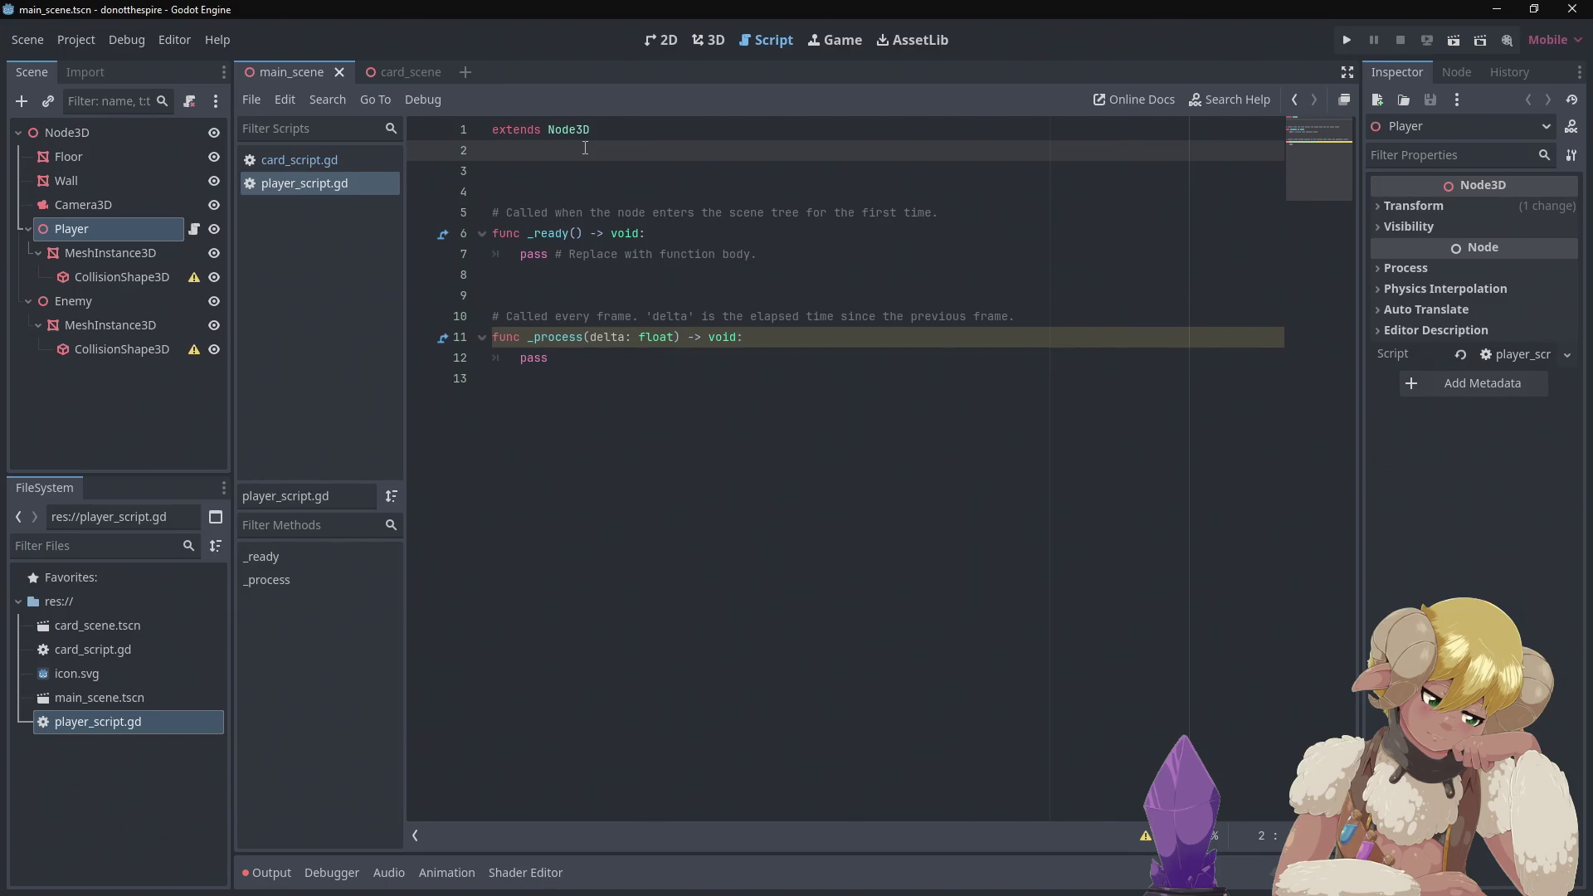
Declare 'var deck: Array[card_scene]' on a new line 3 of player_script.gd
{"action": "key", "text": "Return"}
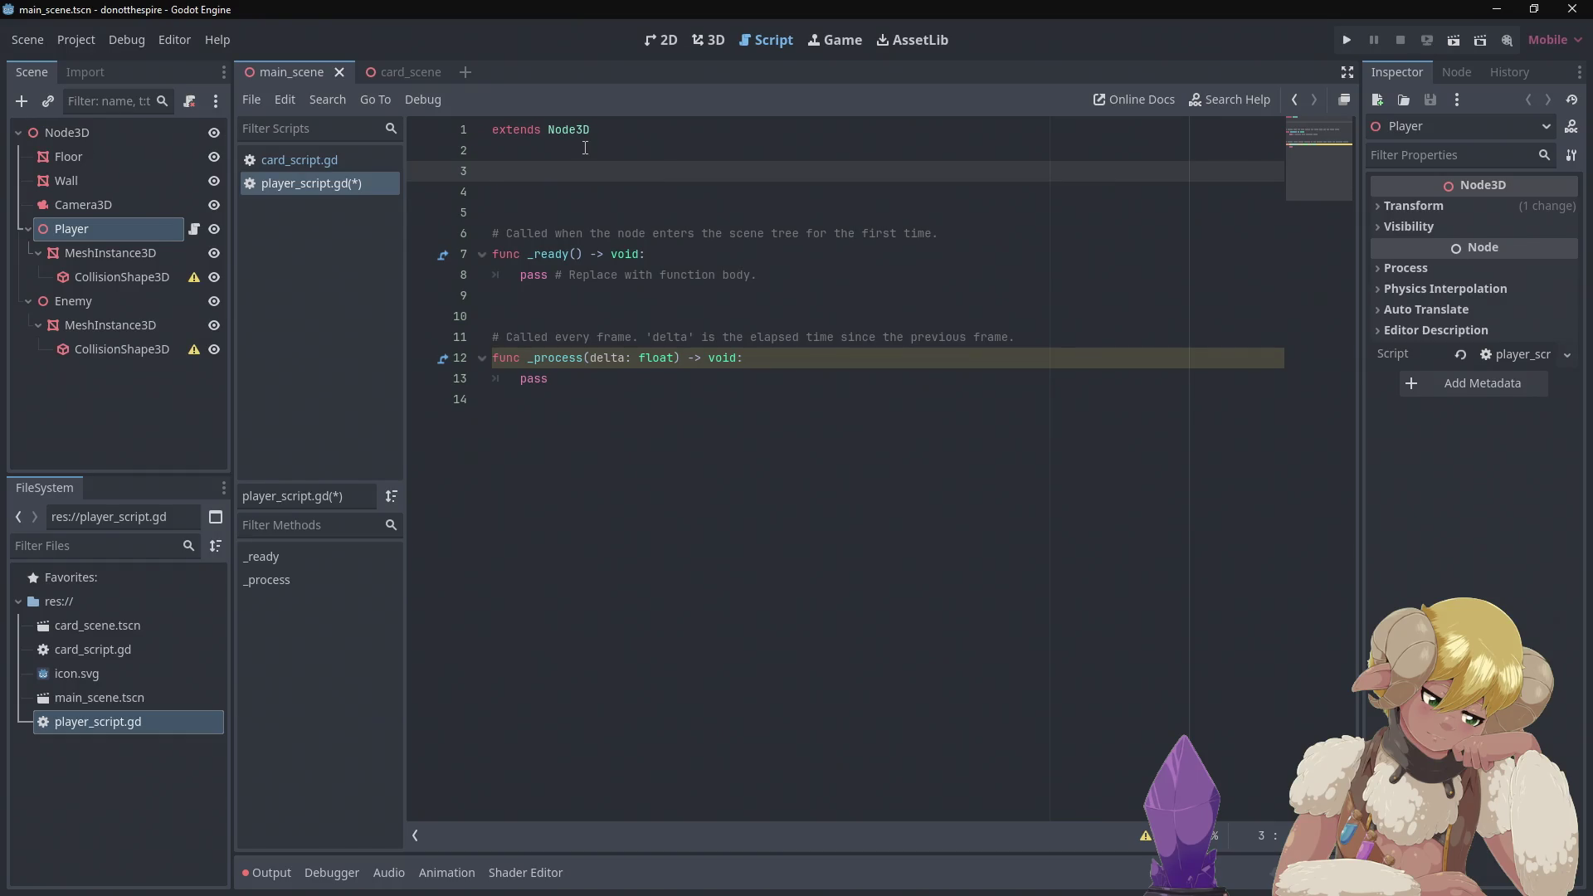
{"action": "type", "text": "ca"}
{"action": "key", "text": "BackSpace"}
{"action": "key", "text": "BackSpace"}
{"action": "type", "text": "var"}
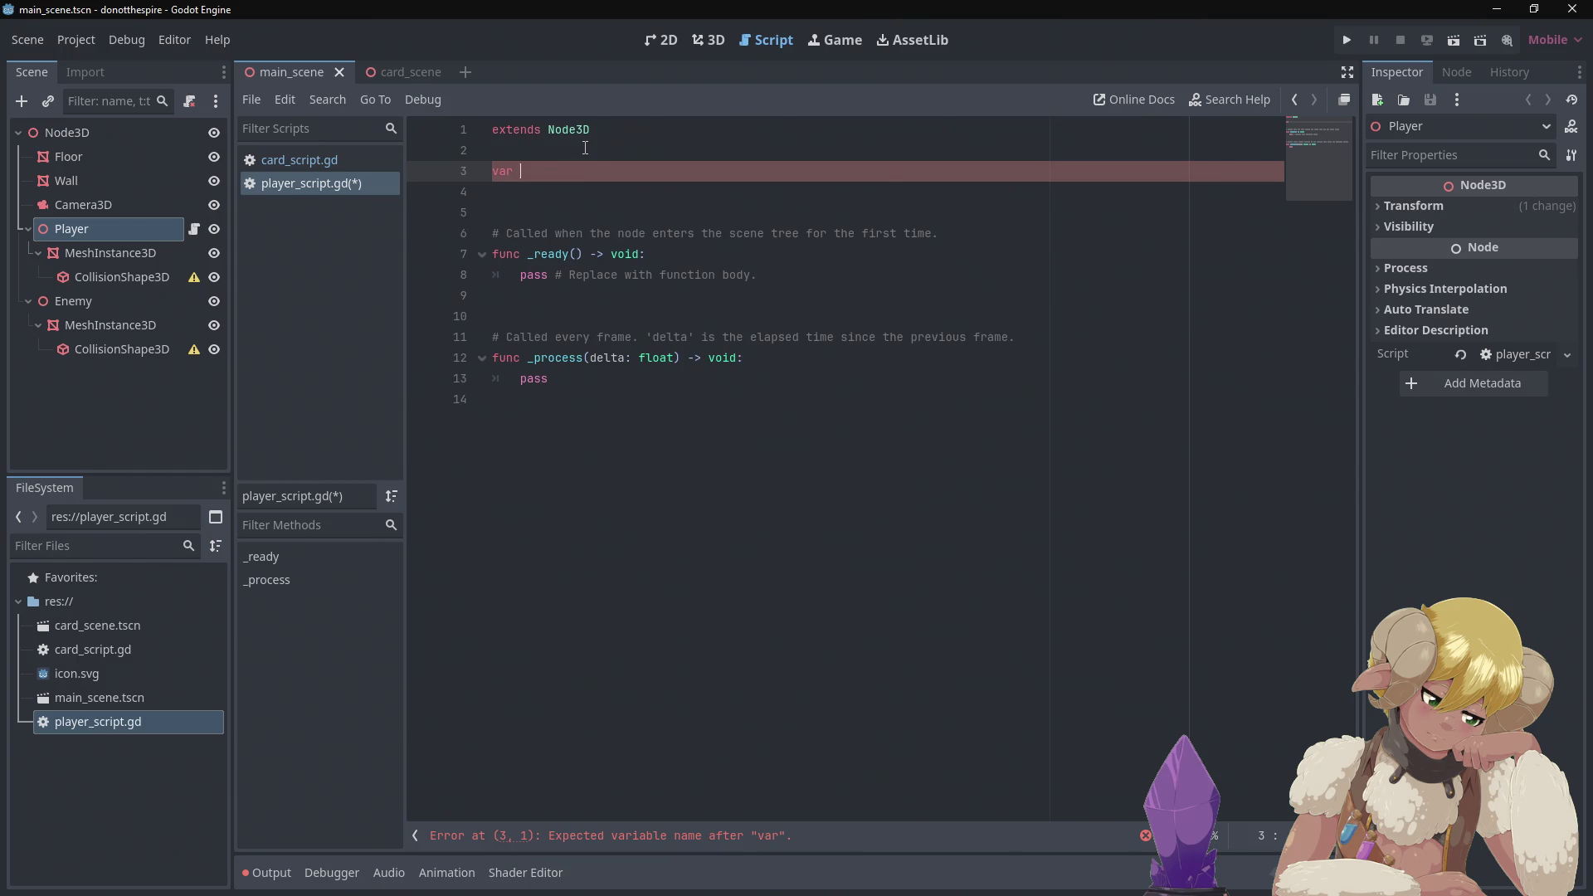
{"action": "type", "text": "de"}
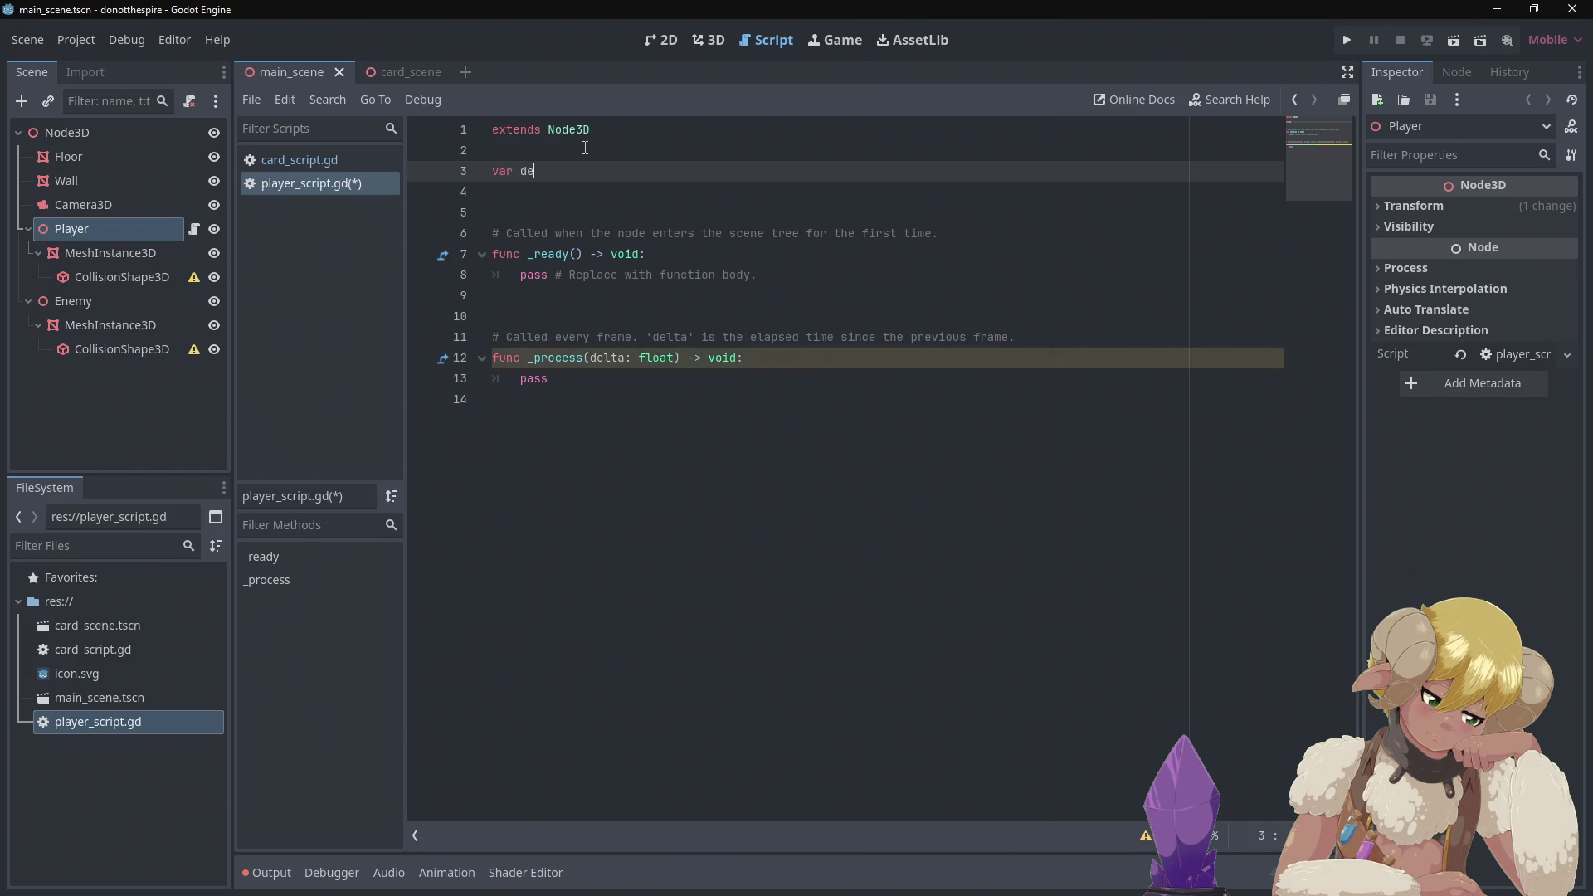
{"action": "type", "text": "ck:"}
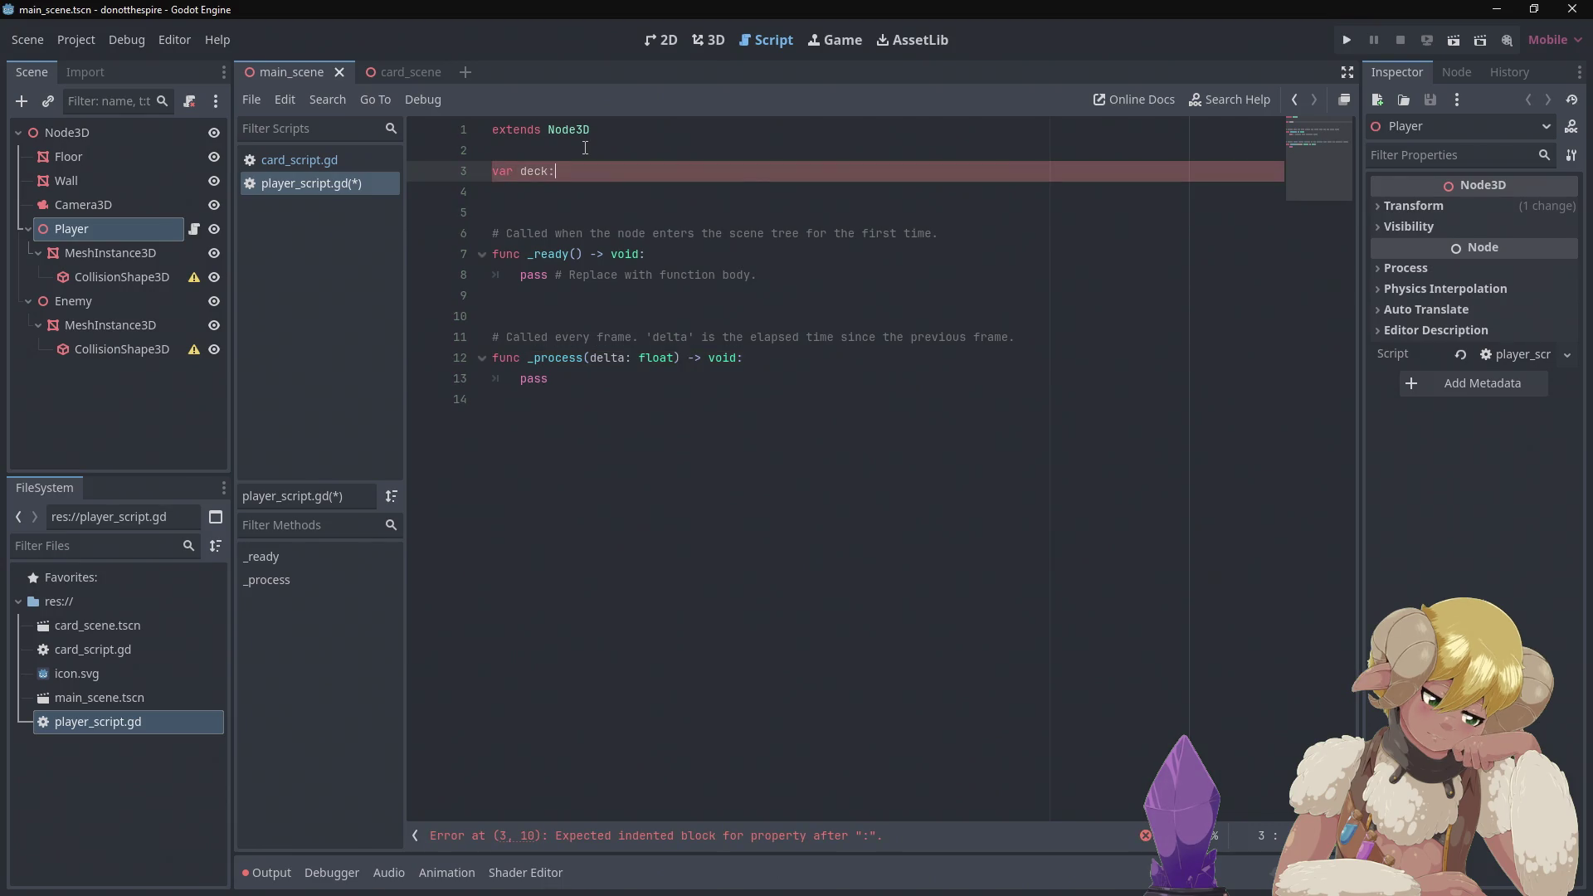
{"action": "type", "text": "Arrat"}
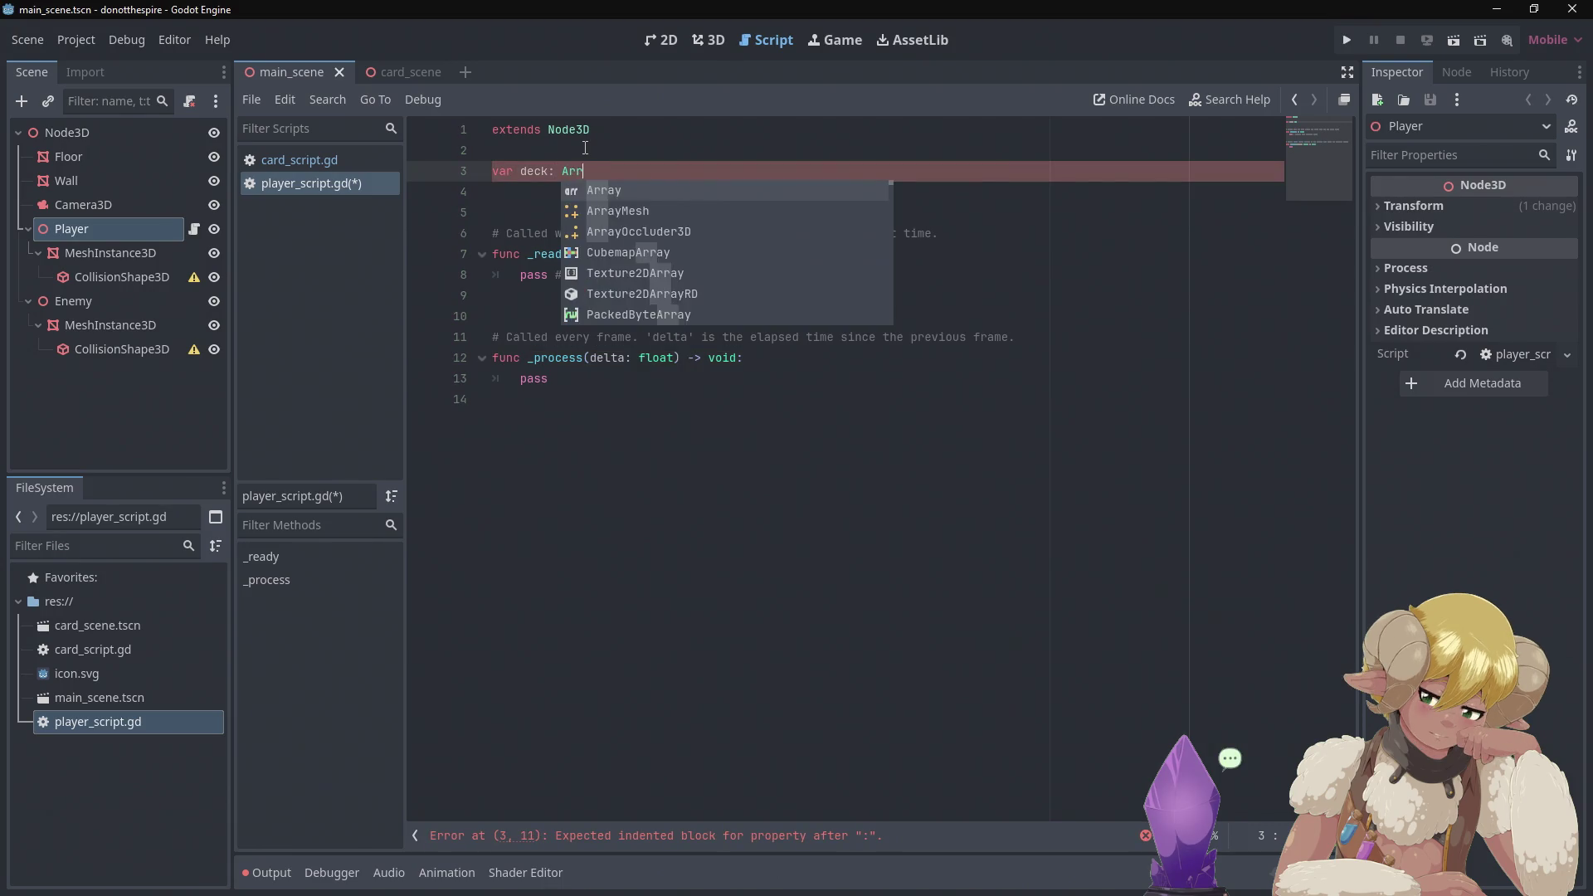
{"action": "key", "text": "BackSpace"}
{"action": "type", "text": "y"}
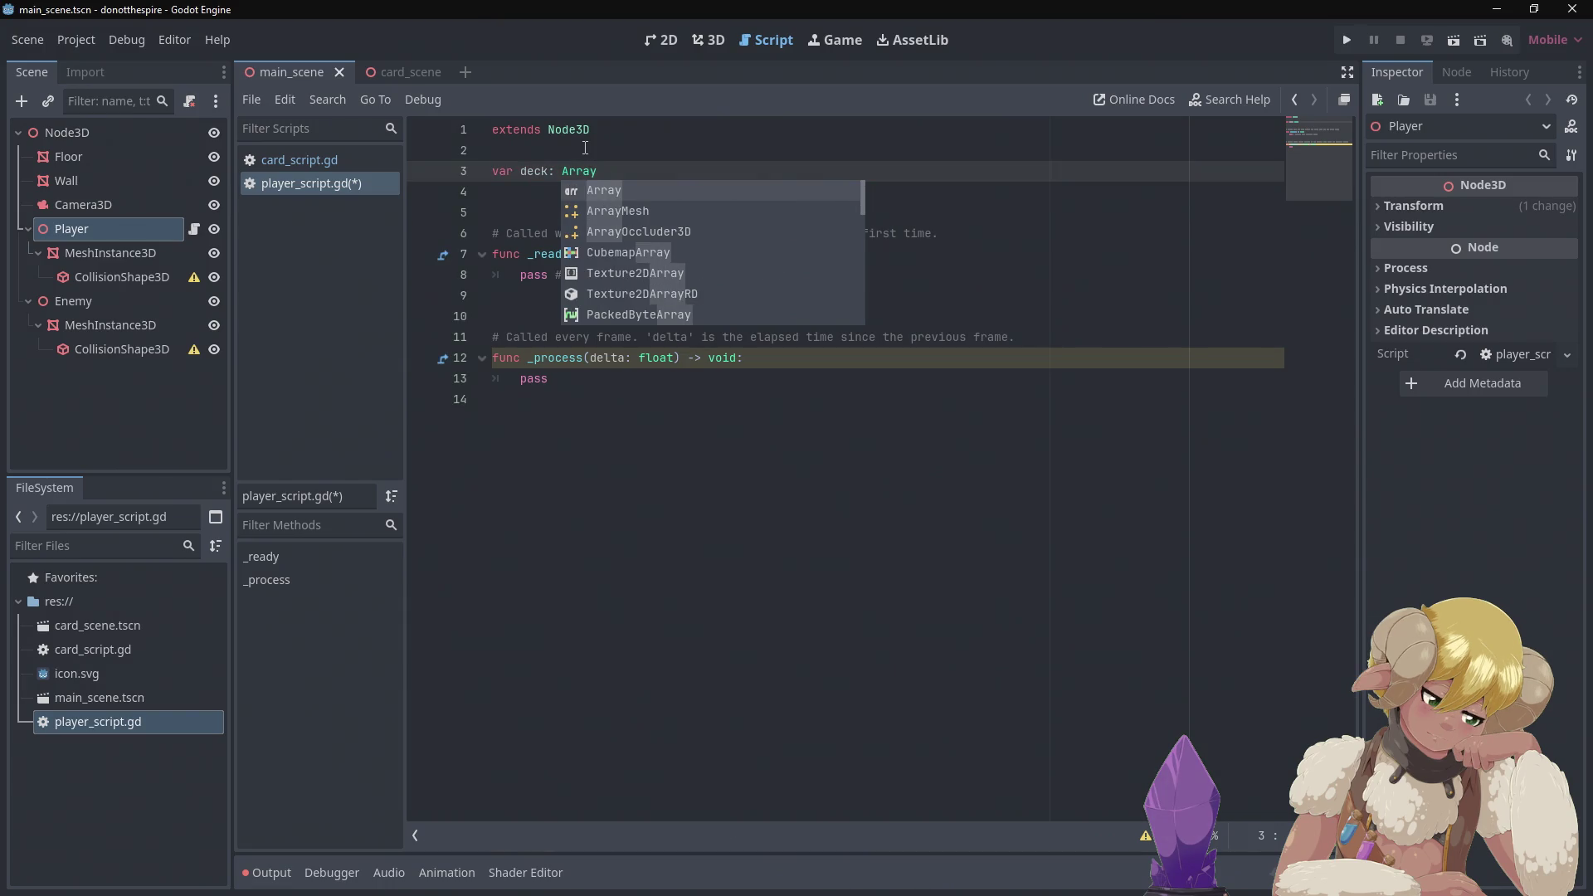
{"action": "type", "text": "["}
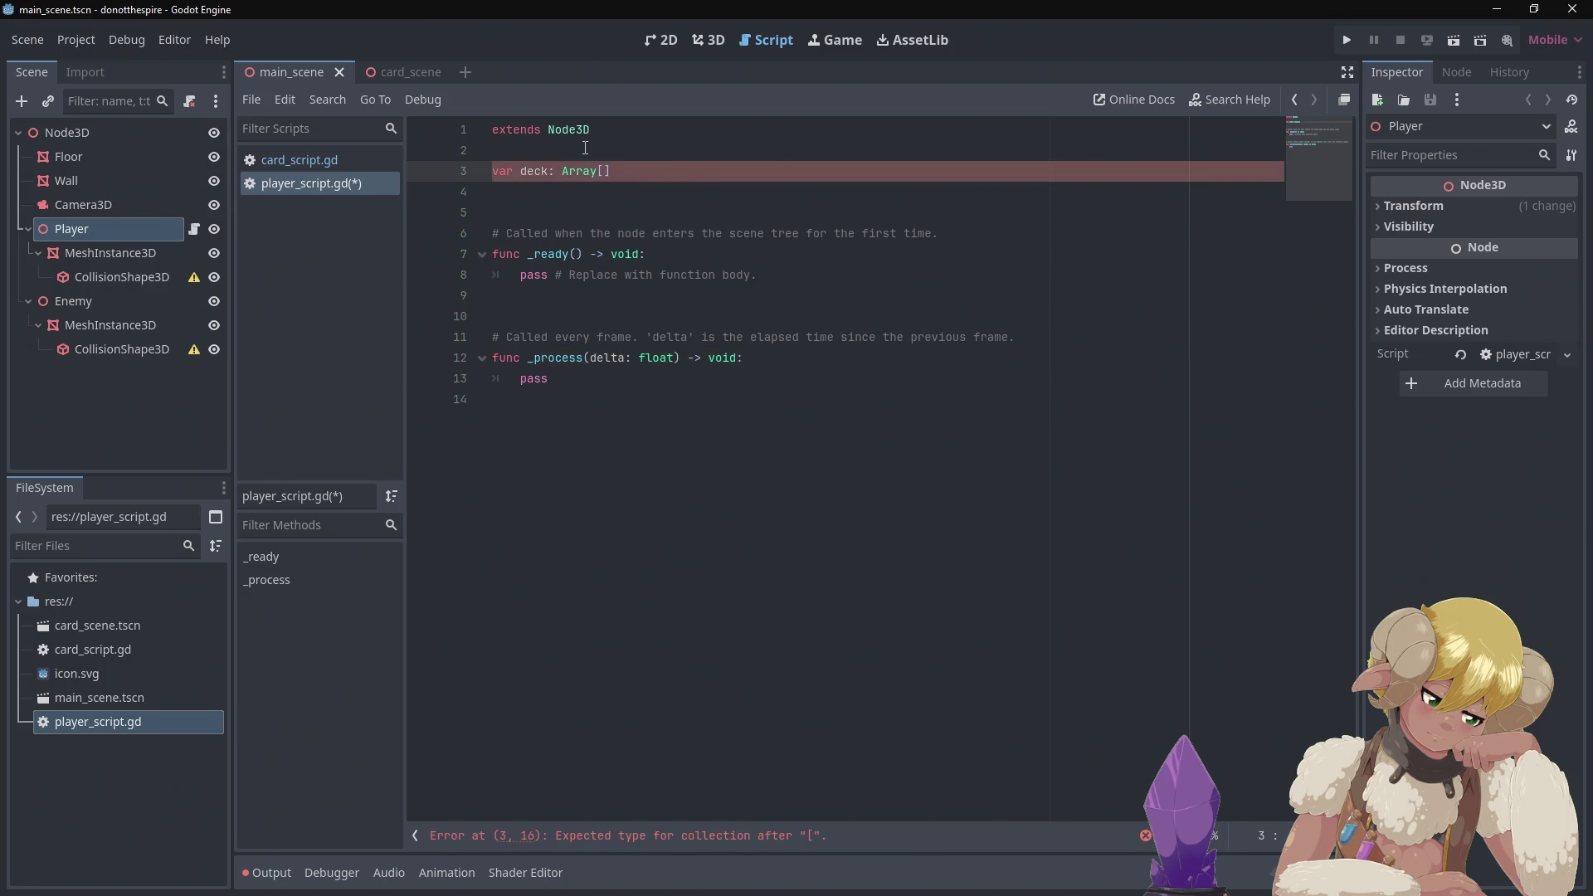
{"action": "type", "text": "card"}
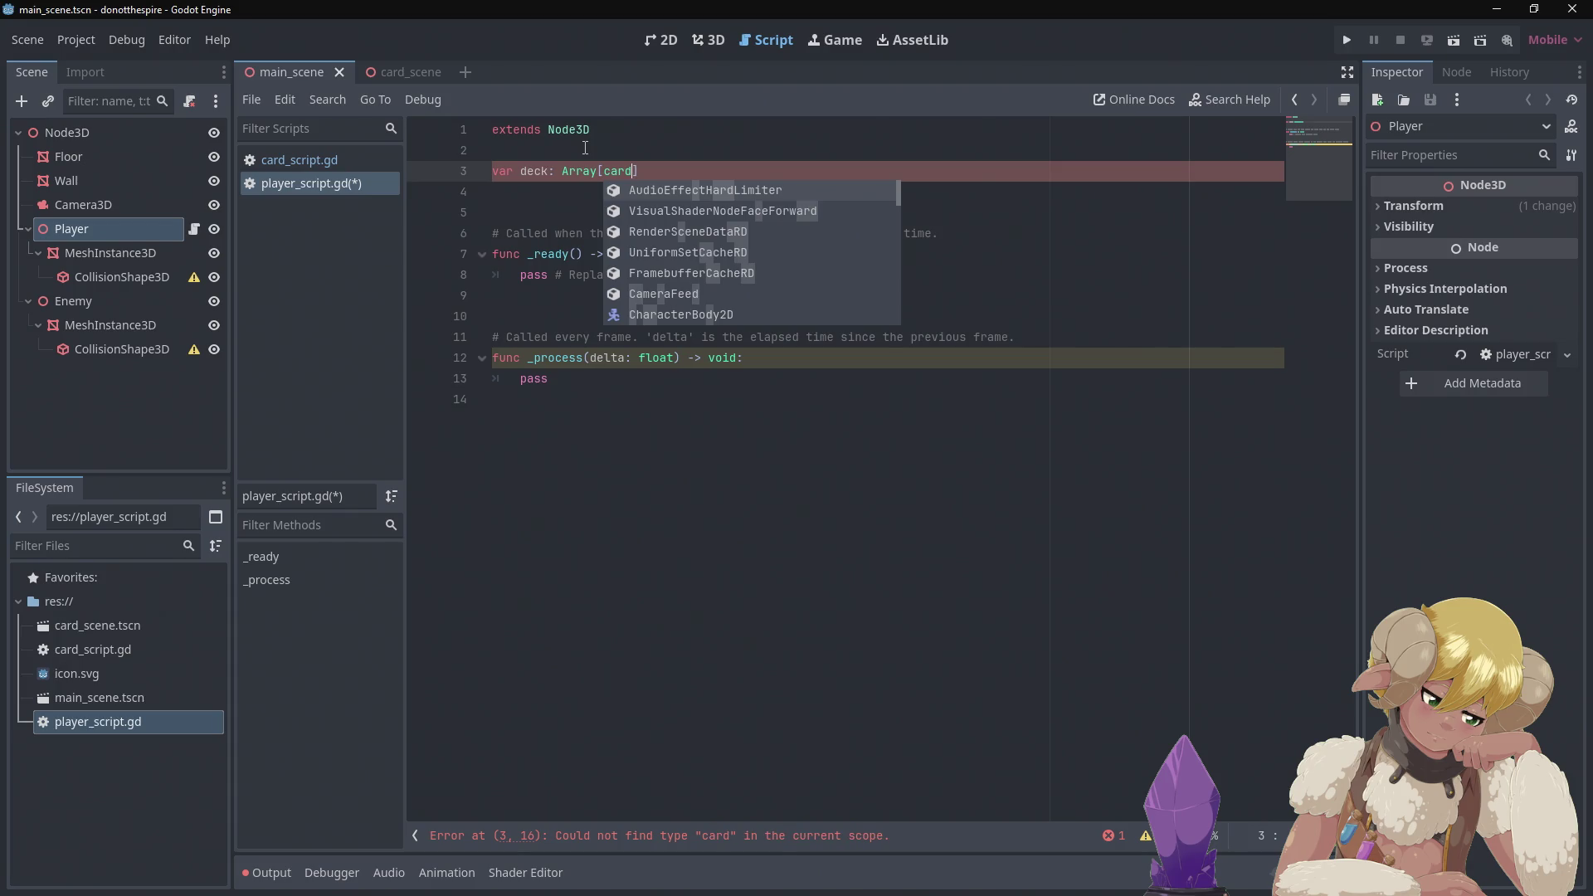
{"action": "type", "text": "_"}
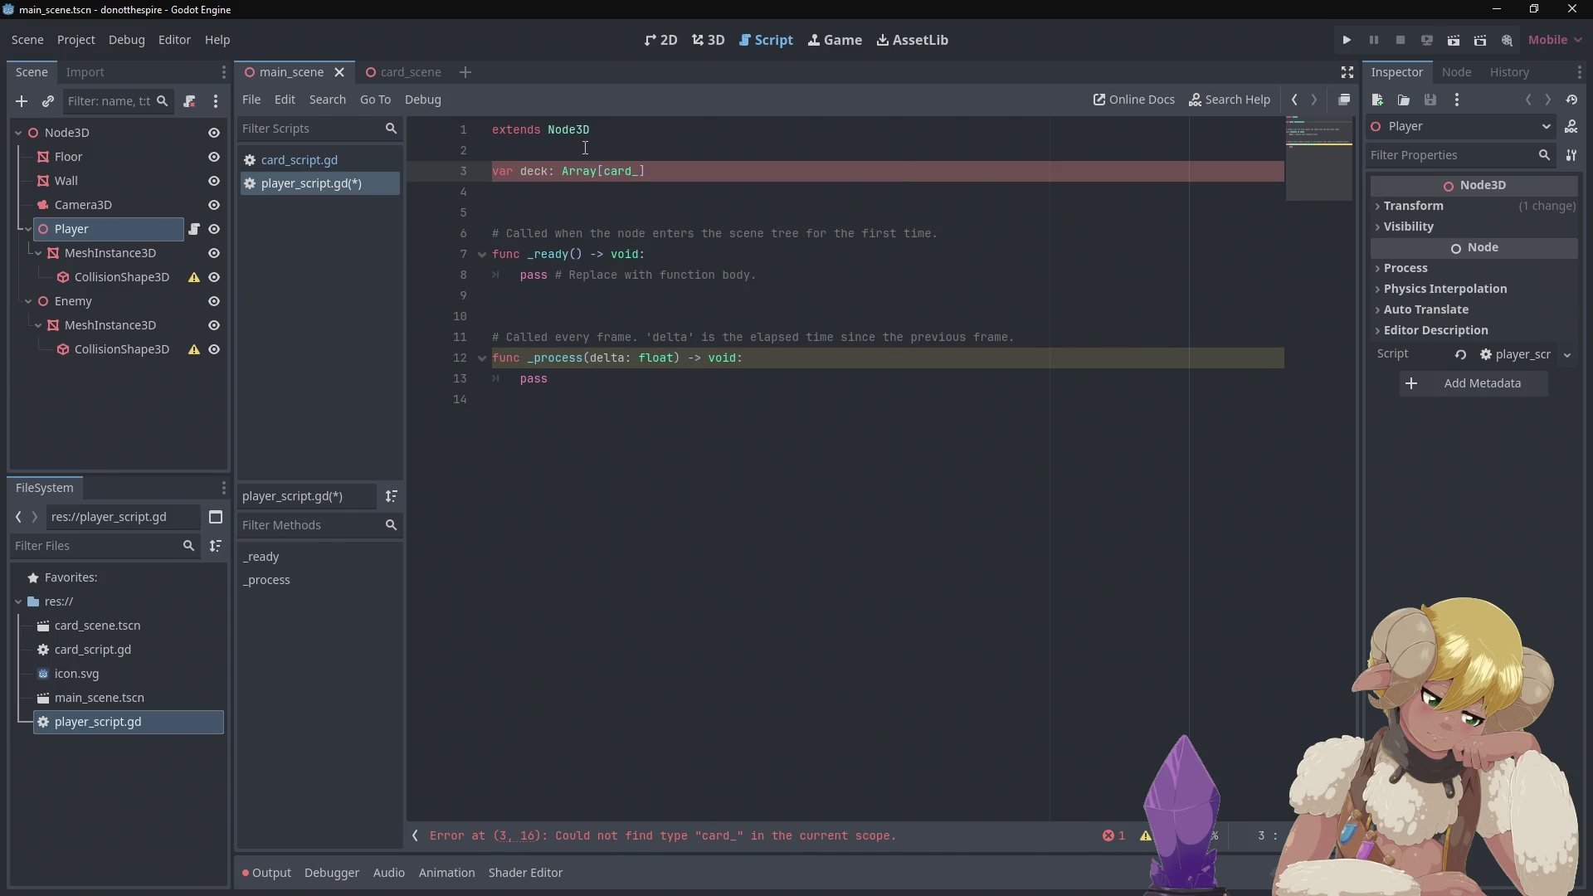
{"action": "type", "text": "s"}
{"action": "type", "text": "cene"}
{"action": "double_click", "coordinate": [625, 169]}
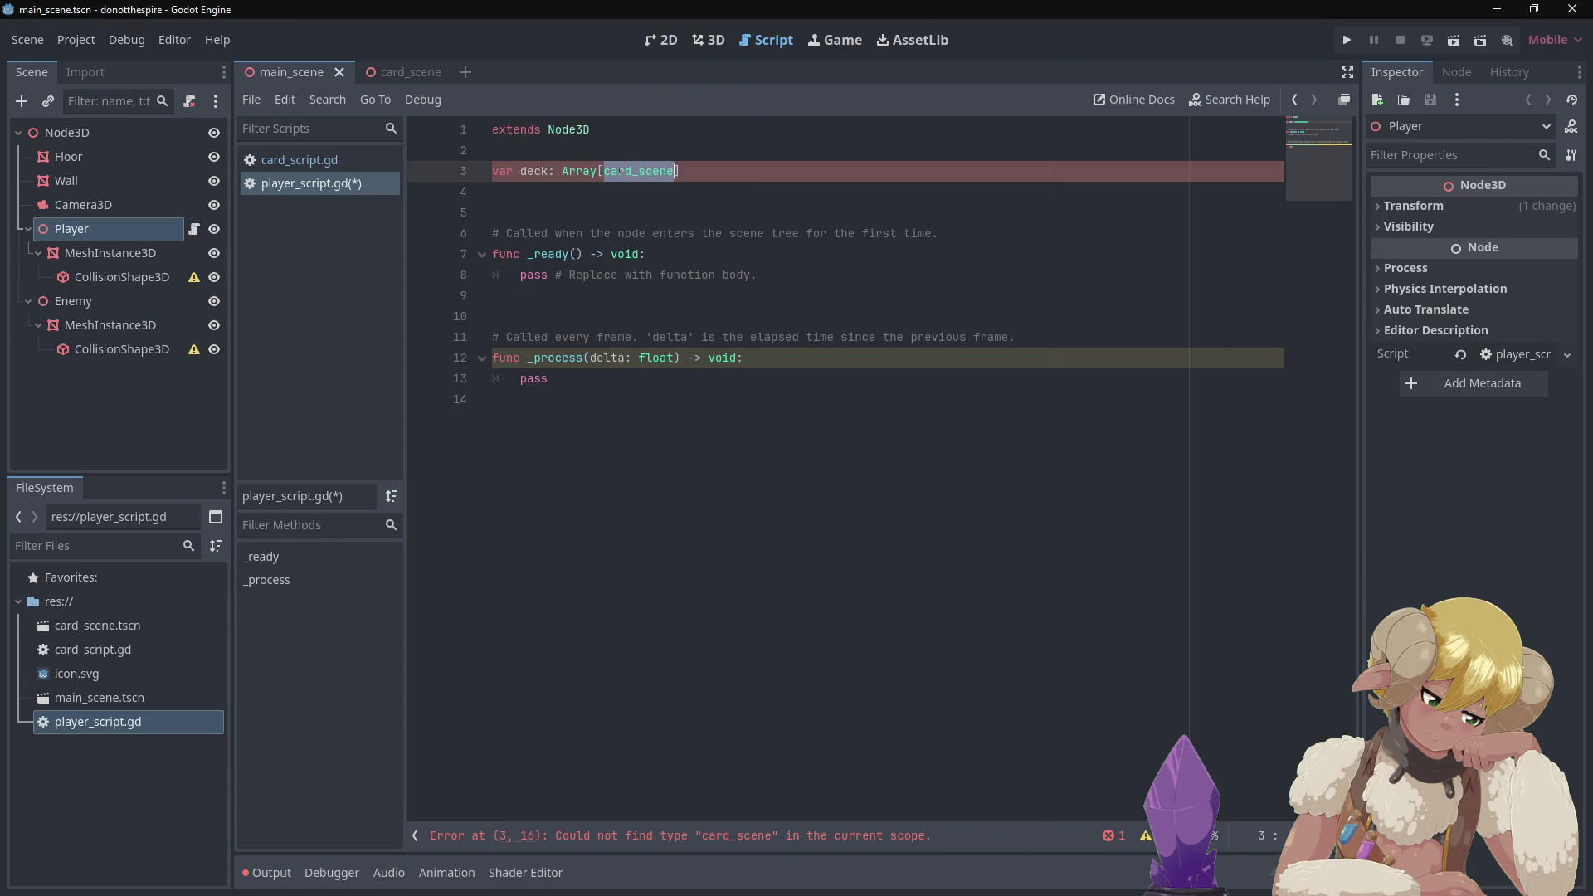
Retype the deck as Array[Node3D], then view card_script.gd and the GDScript reference
{"action": "type", "text": "Node"}
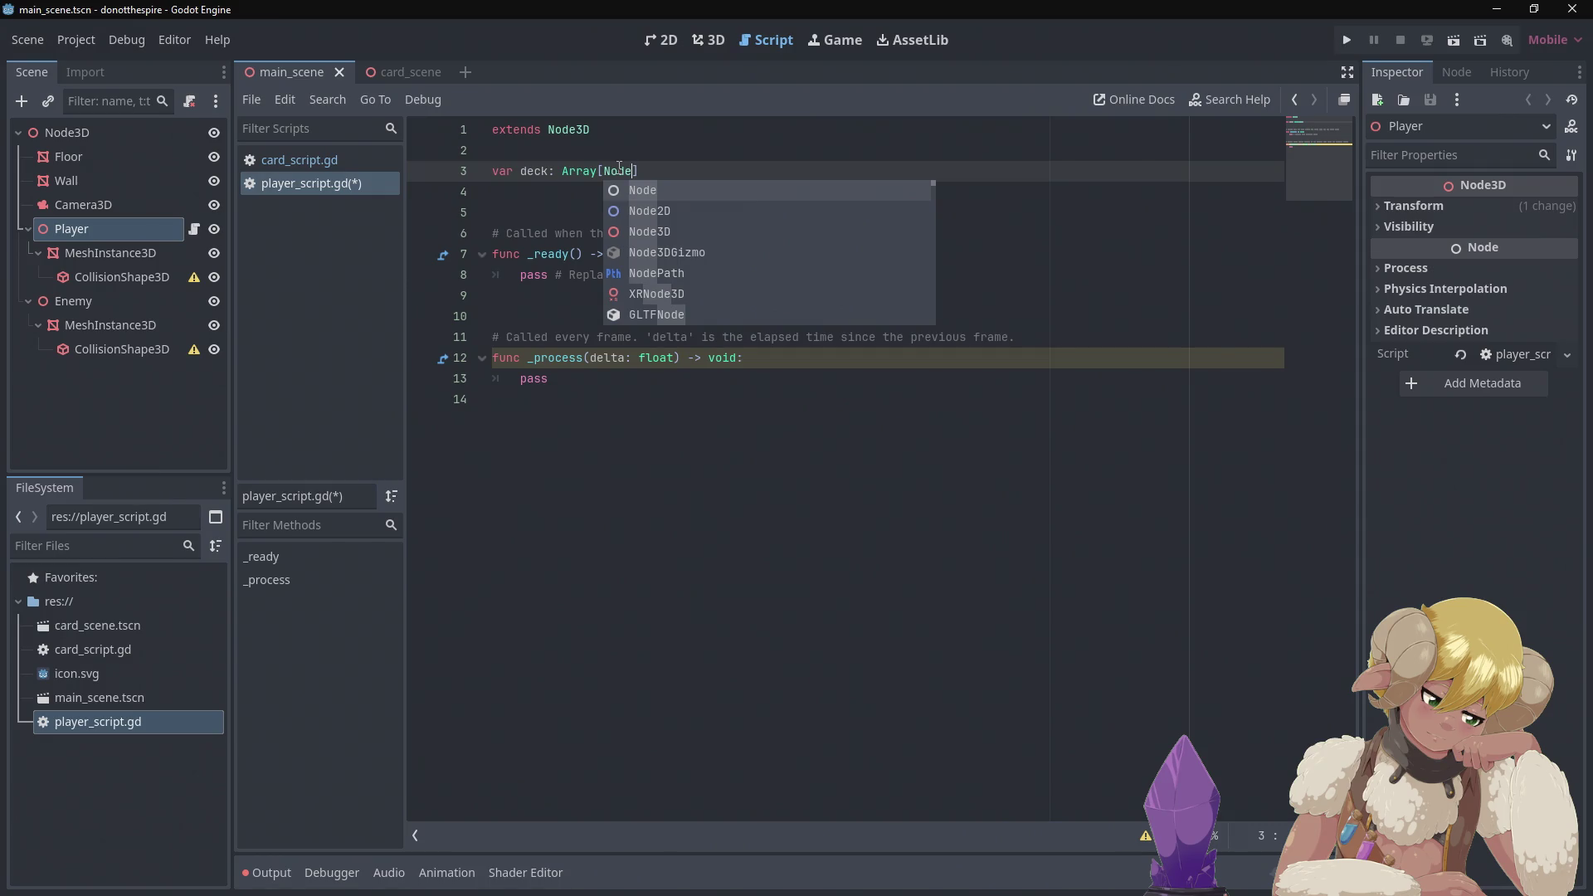
{"action": "type", "text": "3D"}
{"action": "key", "text": "Right"}
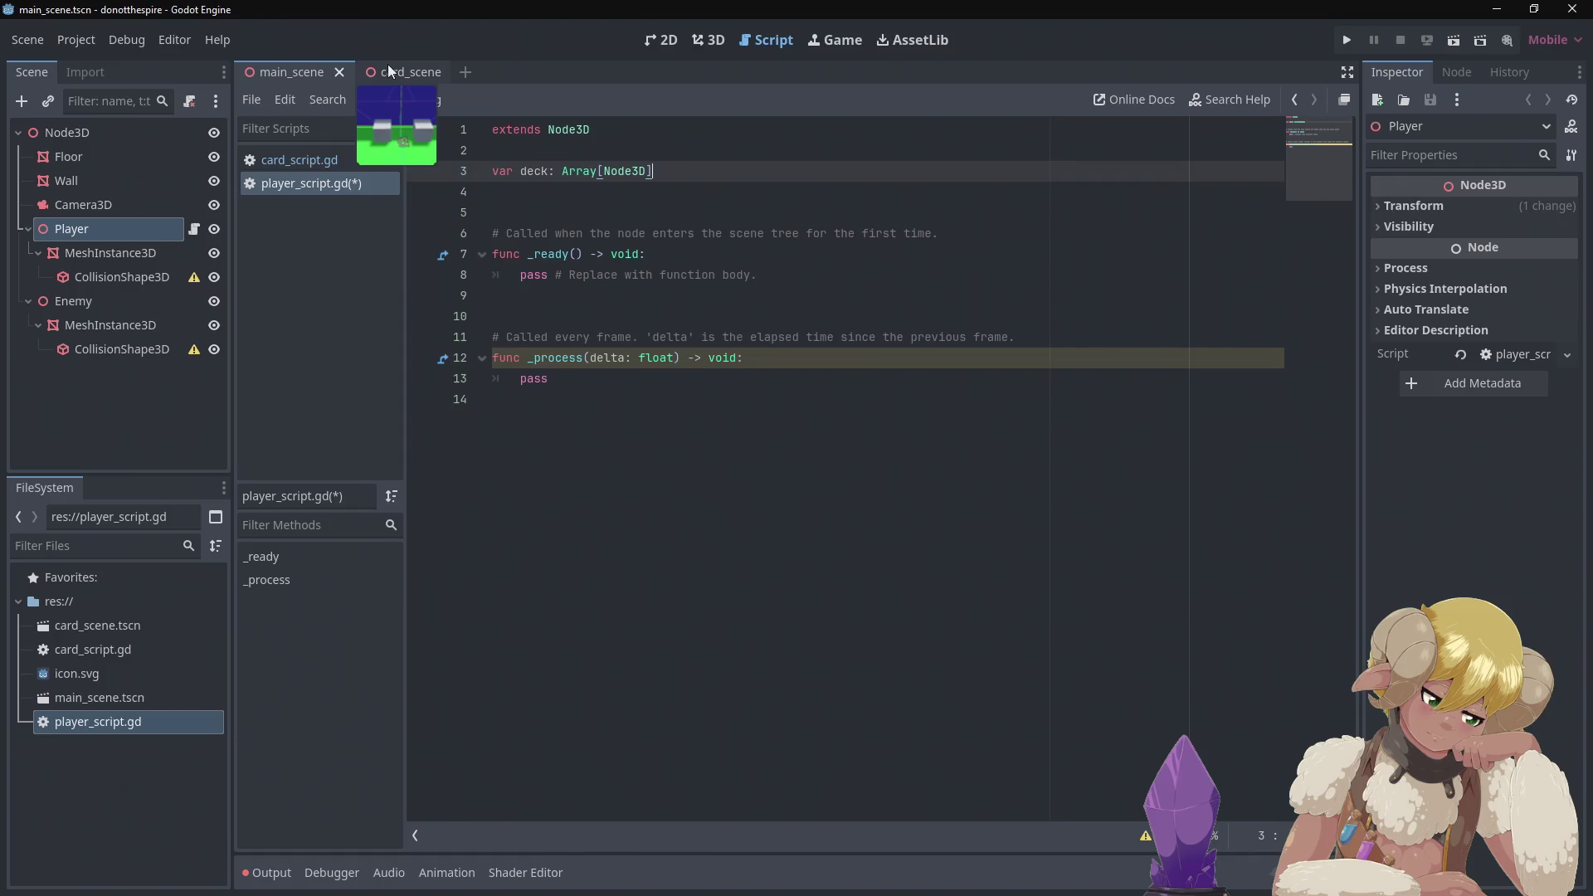
{"action": "left_click", "coordinate": [313, 154]}
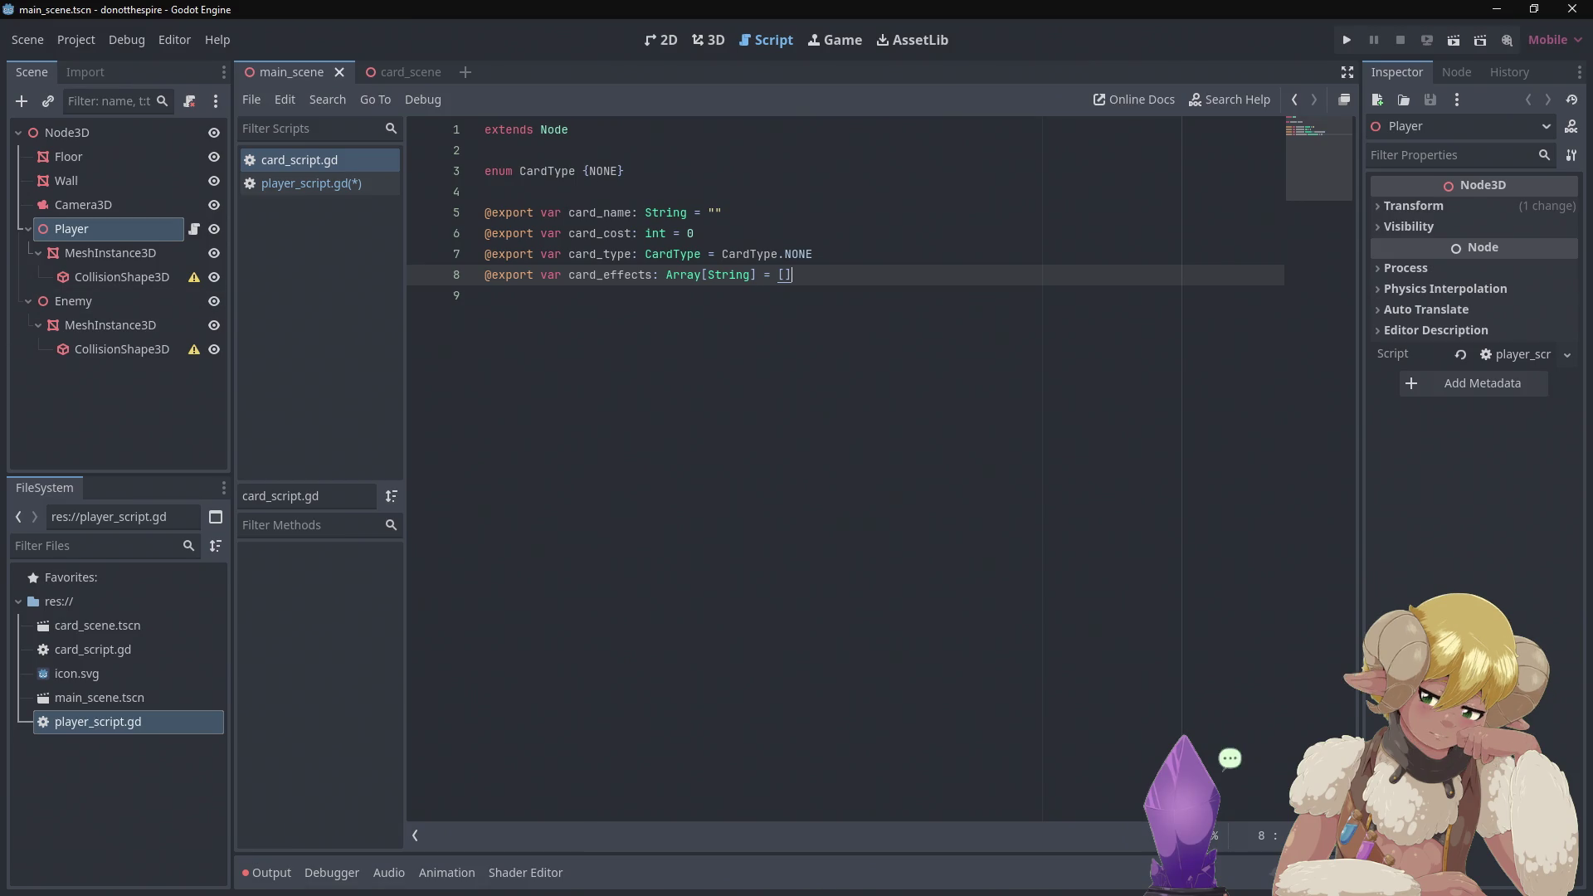
{"action": "key", "text": "alt+Tab"}
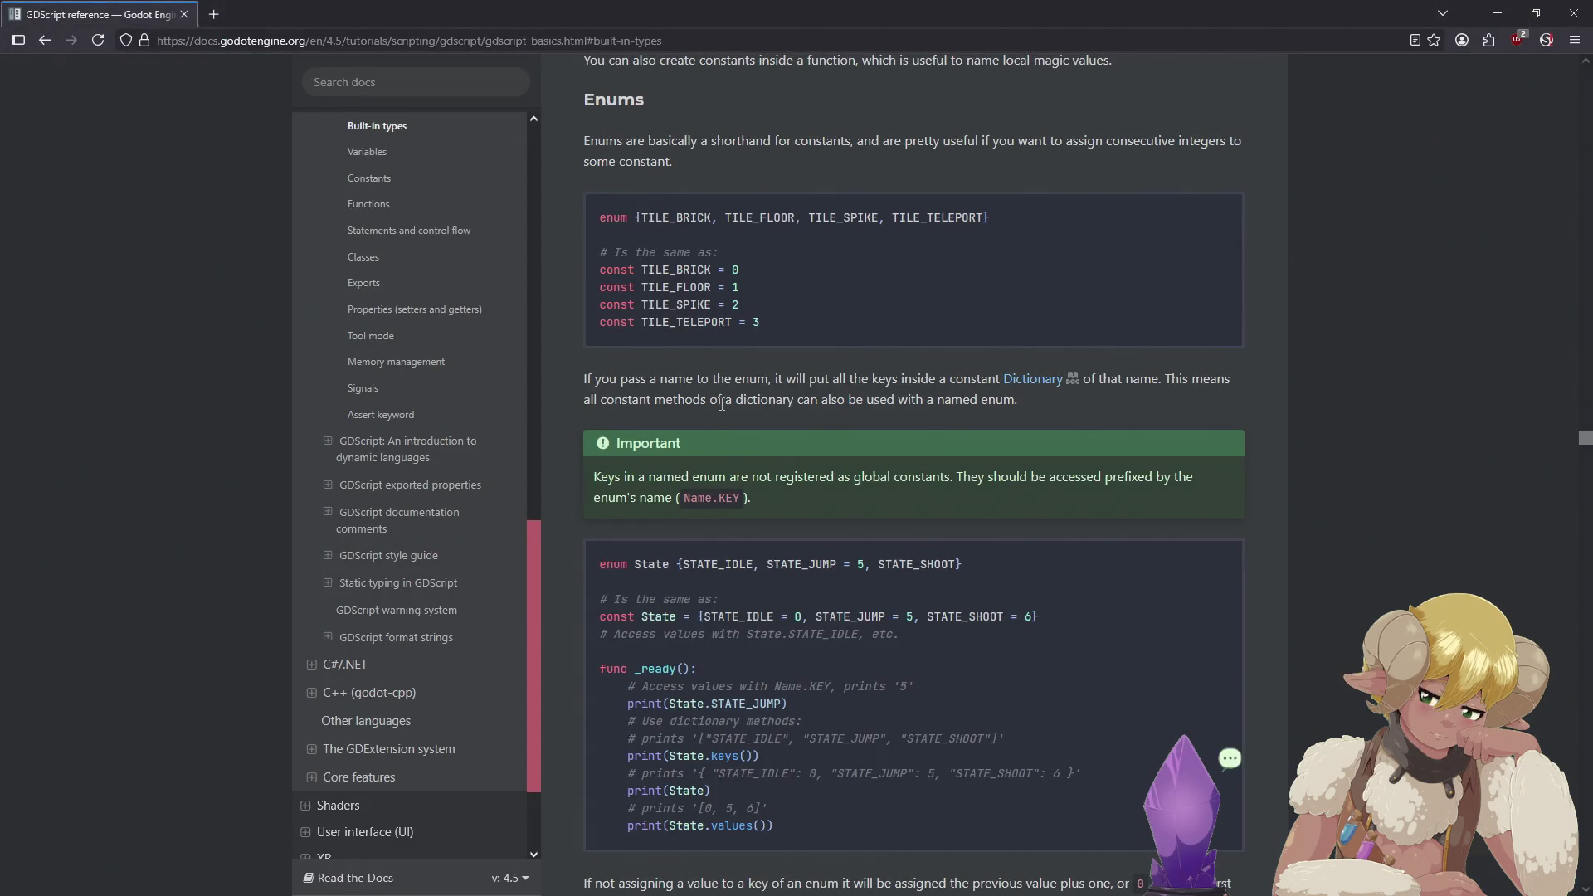
Read the GDScript reference's Classes section on registering named classes, then return to Godot
{"action": "scroll", "coordinate": [721, 403], "scroll_direction": "down", "scroll_amount": 10}
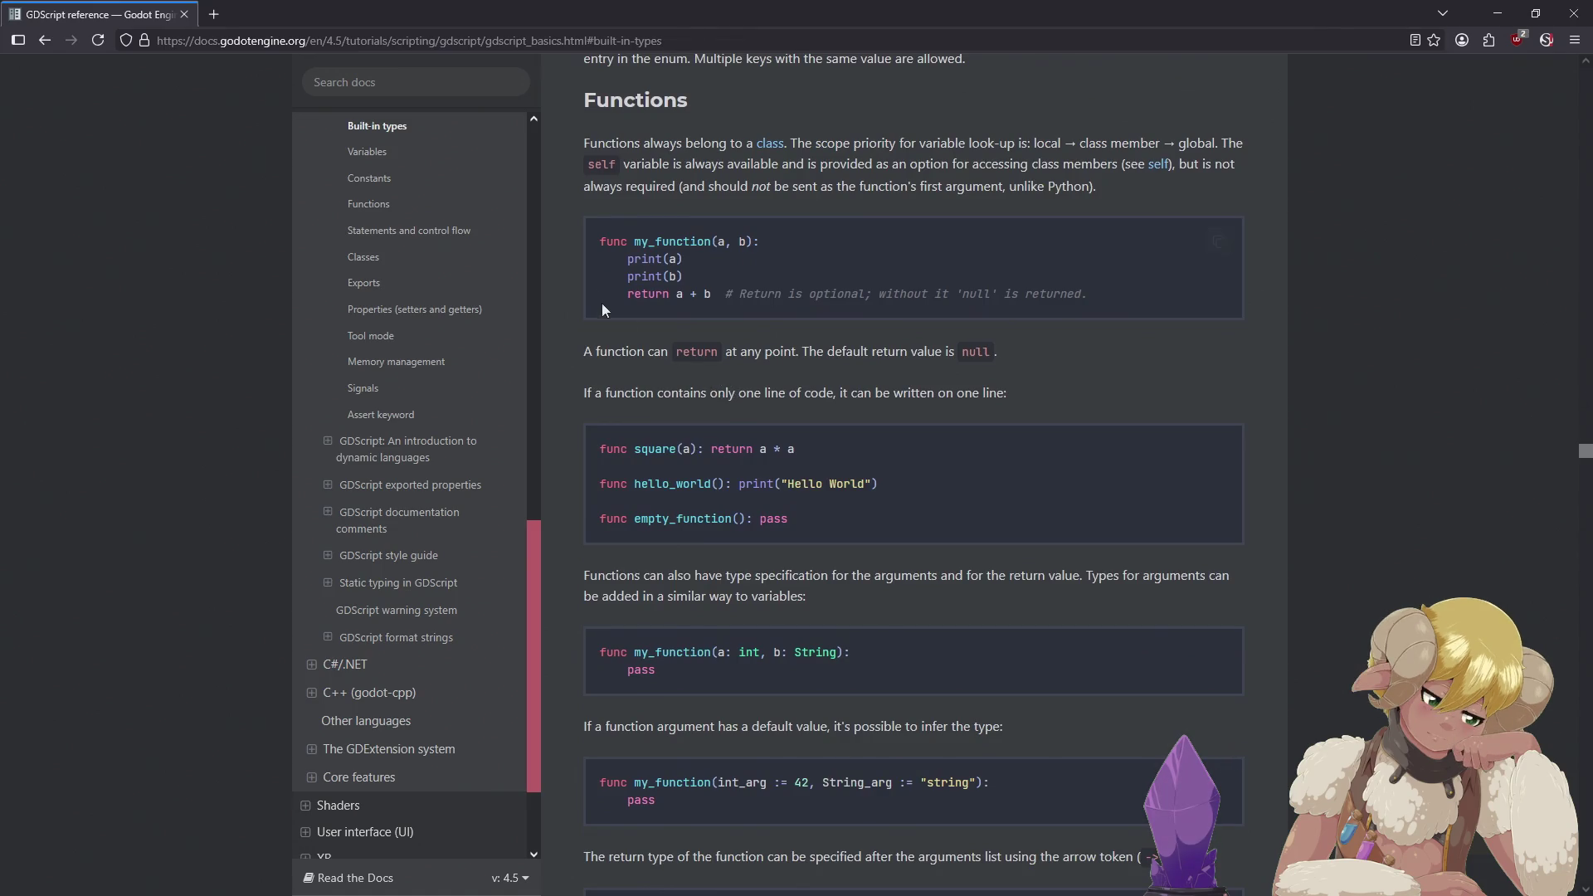
{"action": "left_click", "coordinate": [451, 256]}
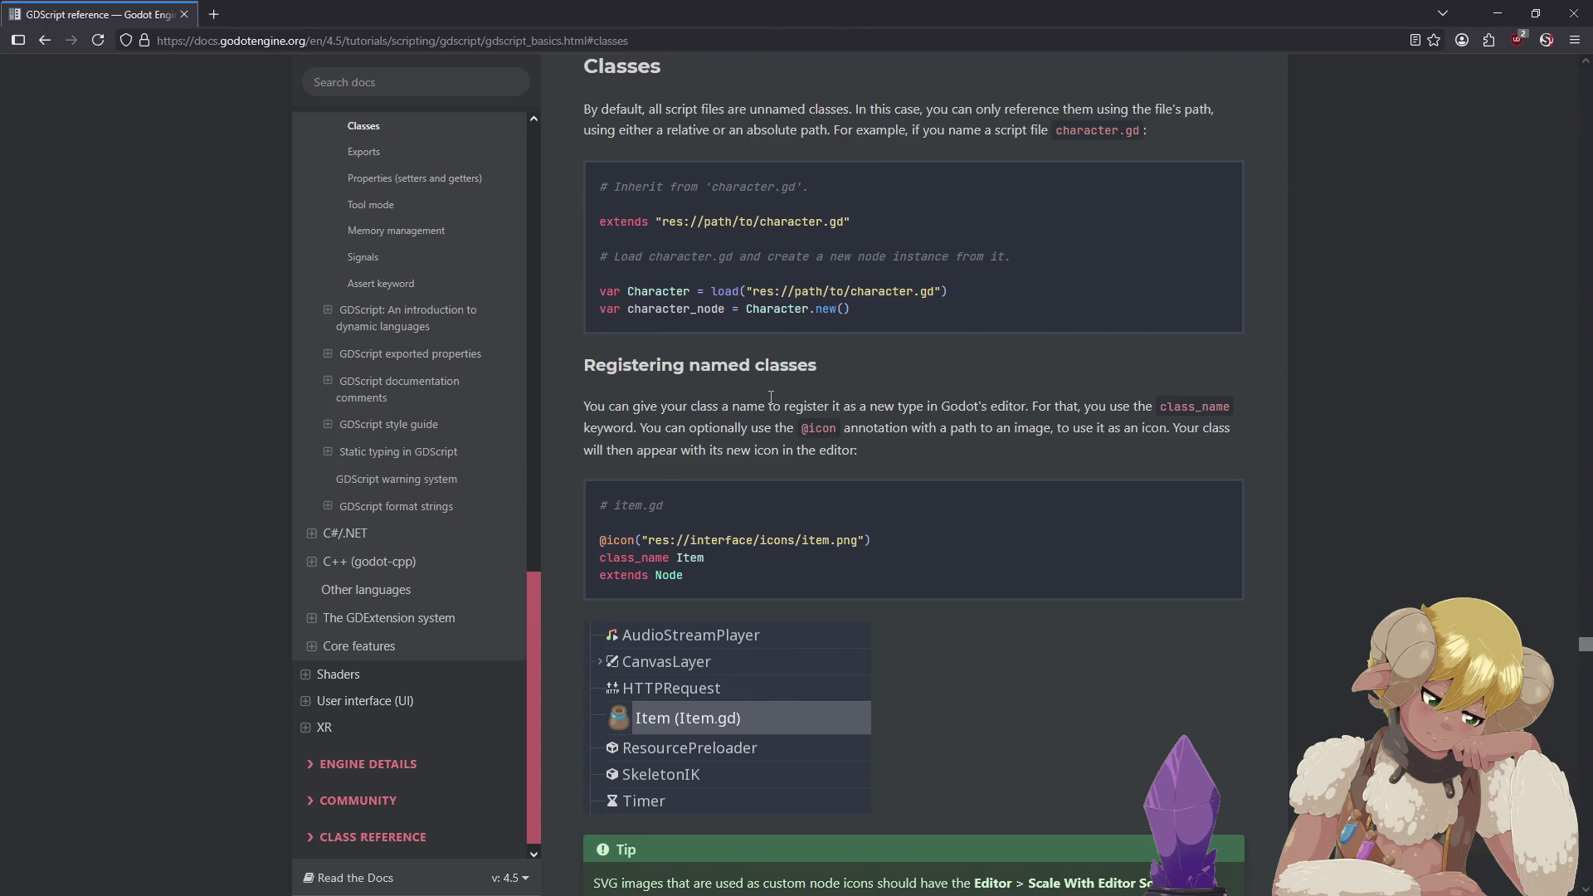
{"action": "scroll", "coordinate": [771, 398], "scroll_direction": "down", "scroll_amount": 3}
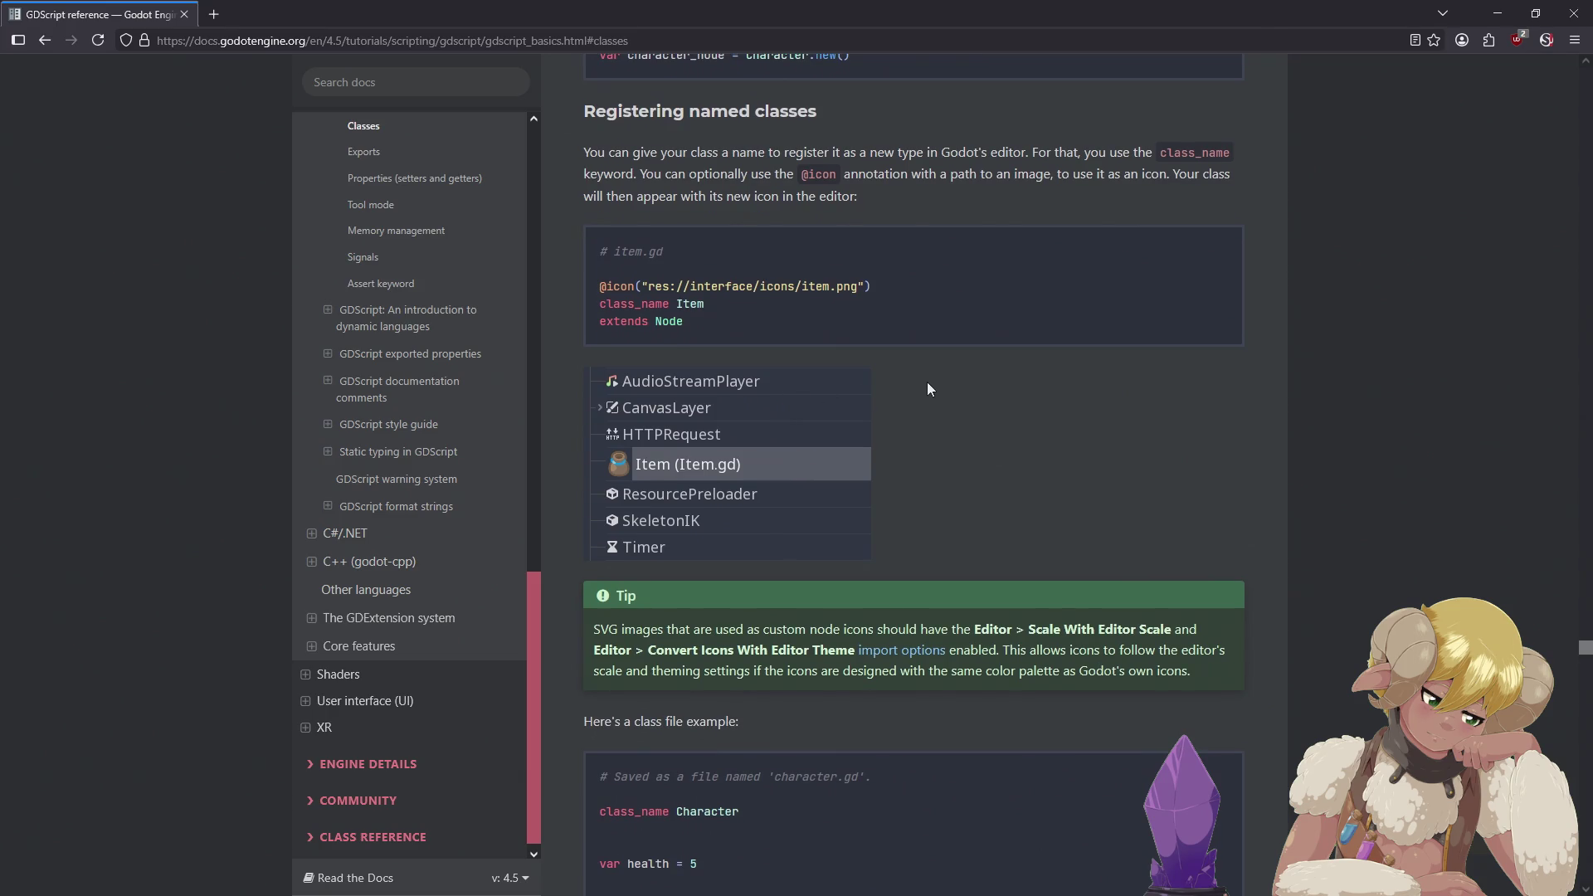
{"action": "scroll", "coordinate": [927, 384], "scroll_direction": "down", "scroll_amount": 3}
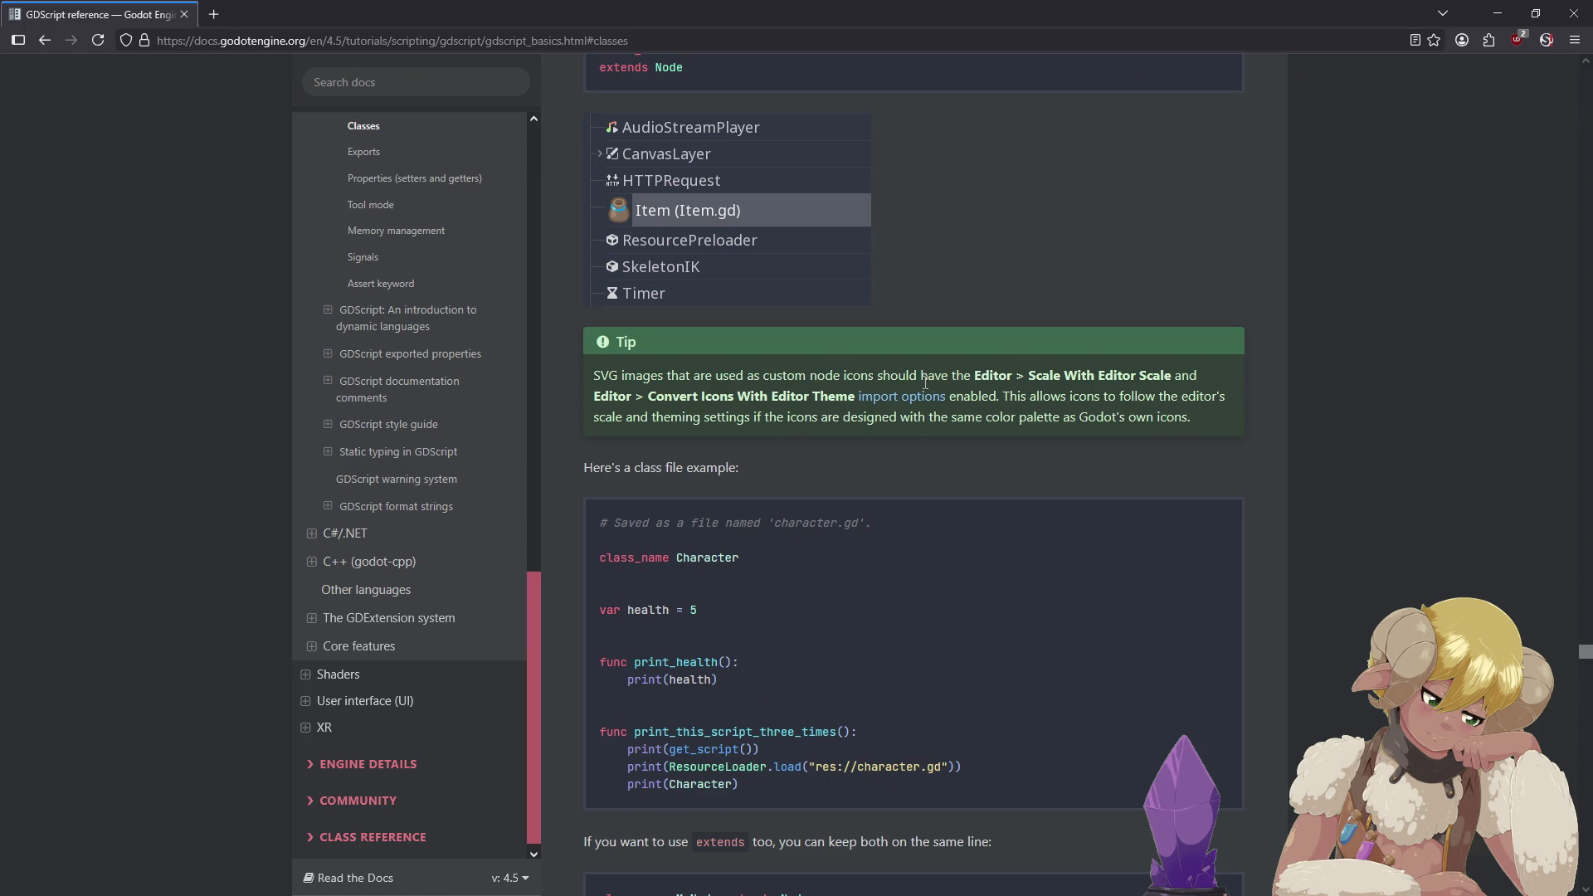
{"action": "scroll", "coordinate": [925, 383], "scroll_direction": "down", "scroll_amount": 2}
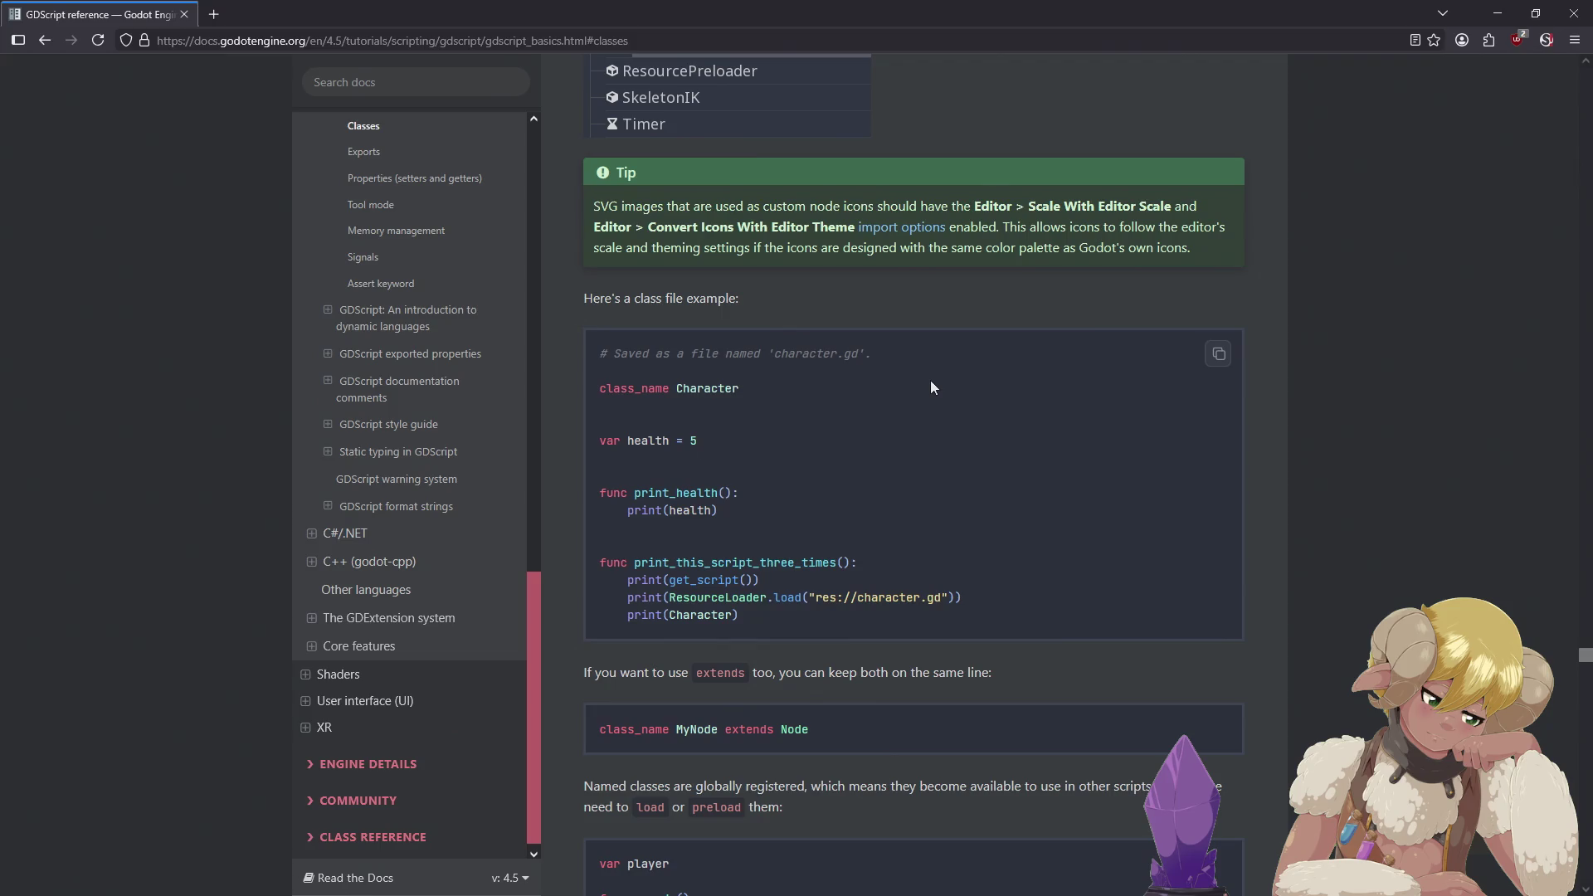
{"action": "scroll", "coordinate": [935, 381], "scroll_direction": "down", "scroll_amount": 8}
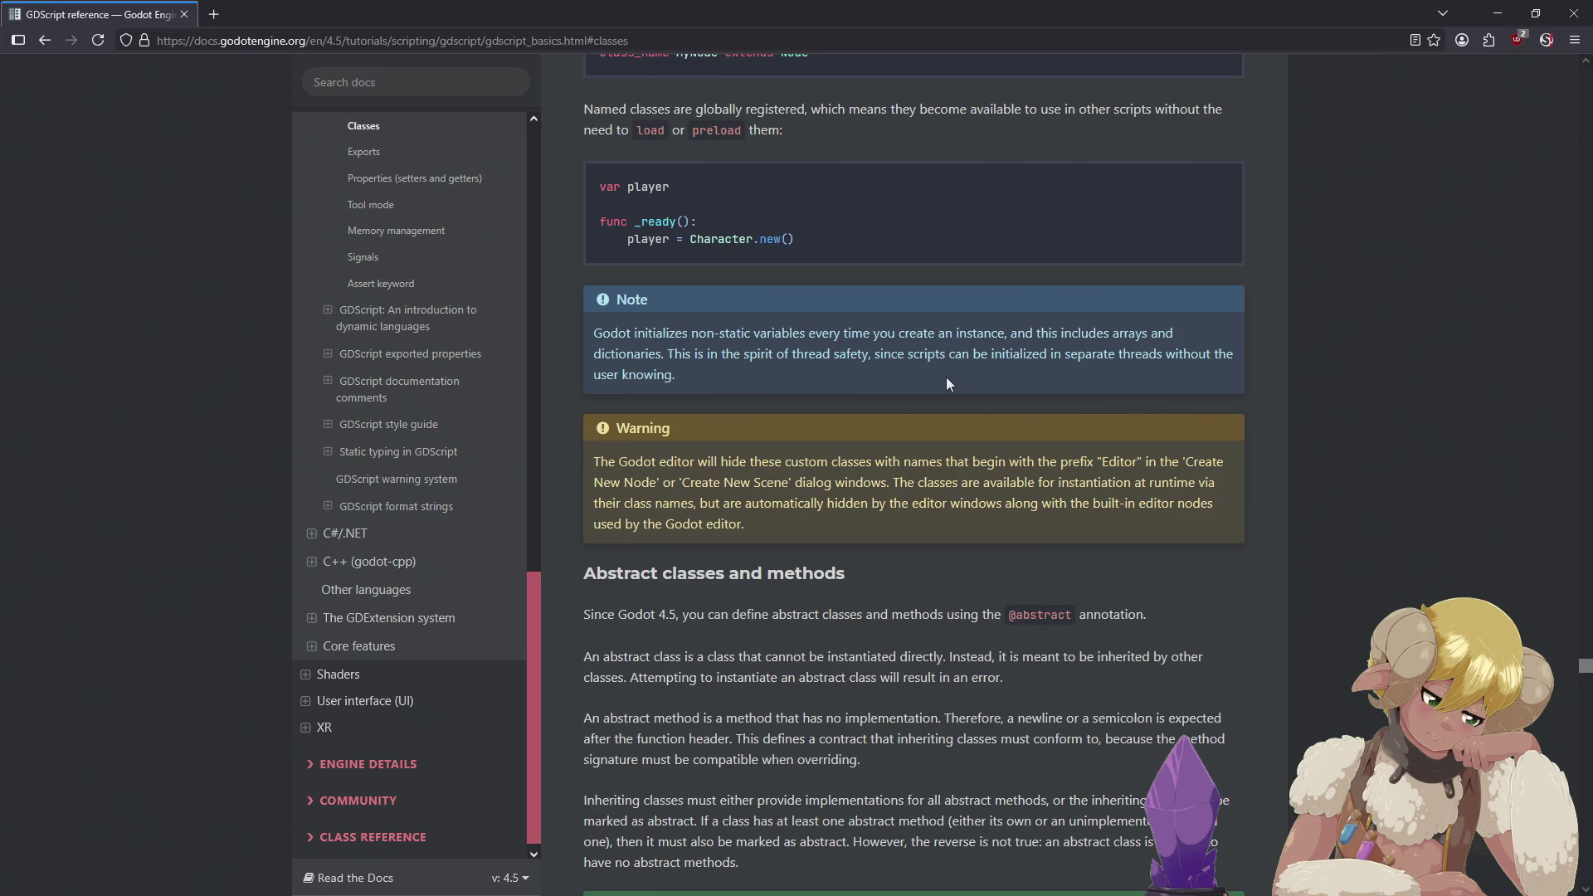
{"action": "scroll", "coordinate": [946, 378], "scroll_direction": "down", "scroll_amount": 5}
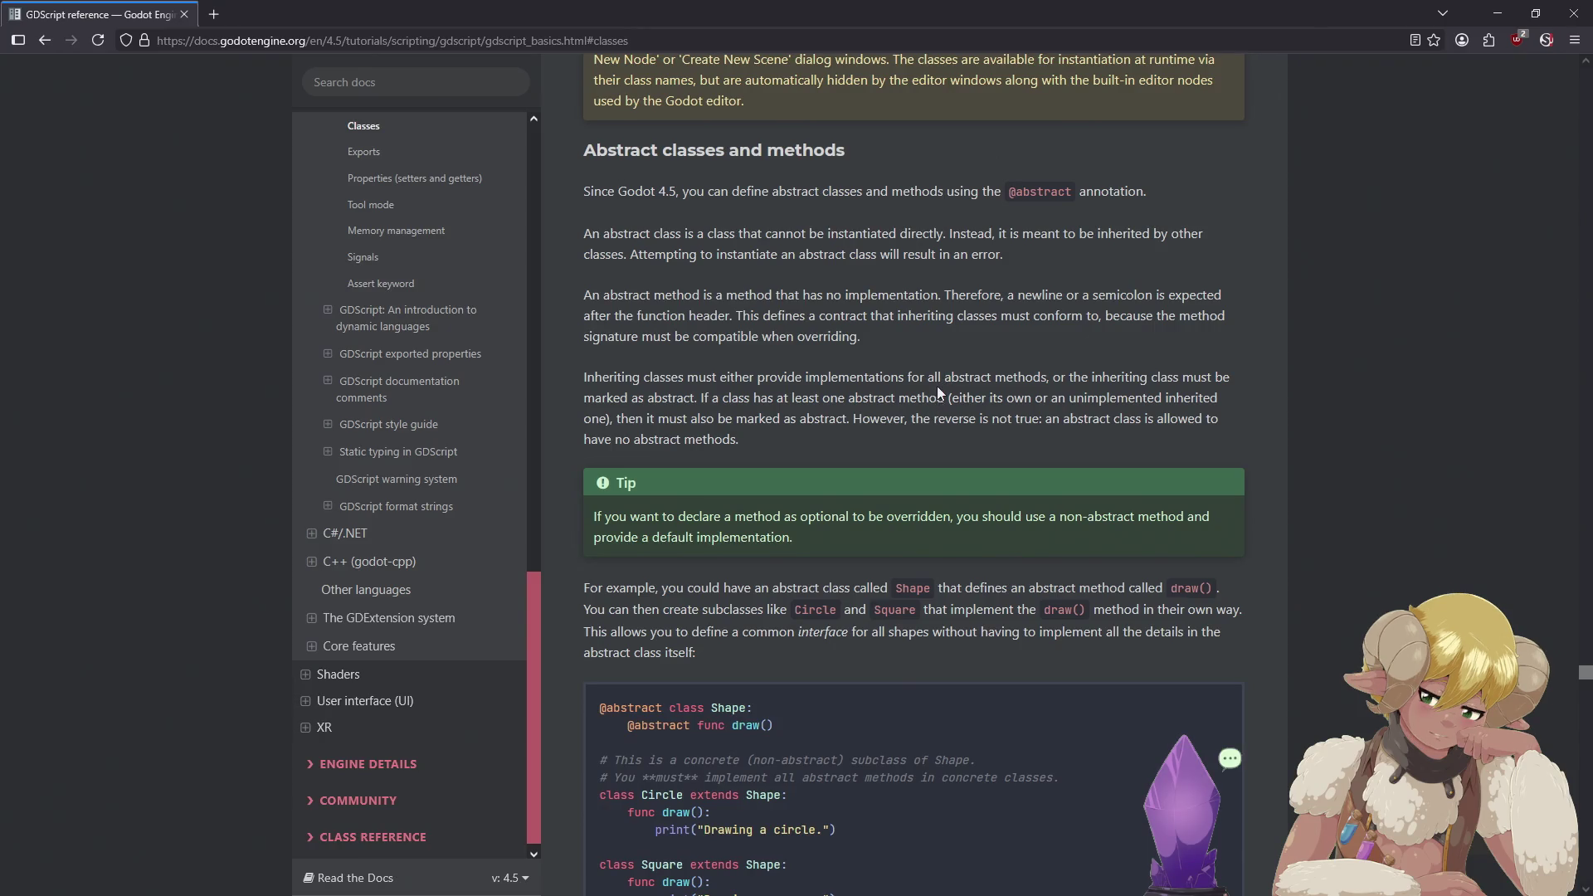
{"action": "scroll", "coordinate": [927, 371], "scroll_direction": "down", "scroll_amount": 2}
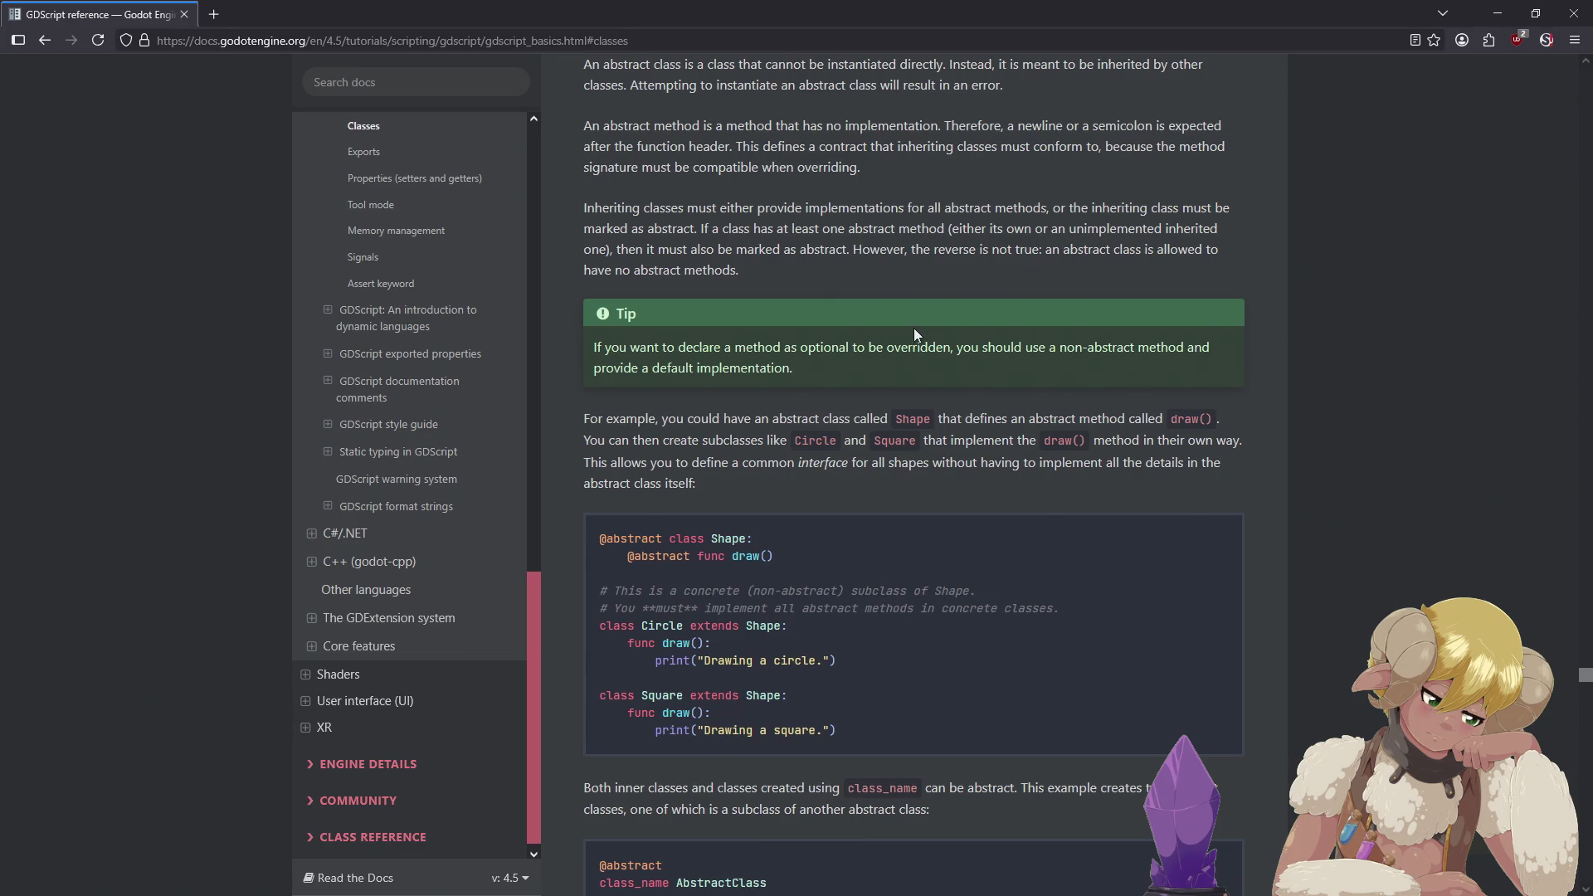
{"action": "scroll", "coordinate": [915, 335], "scroll_direction": "up", "scroll_amount": 6}
{"action": "scroll", "coordinate": [913, 326], "scroll_direction": "up", "scroll_amount": 3}
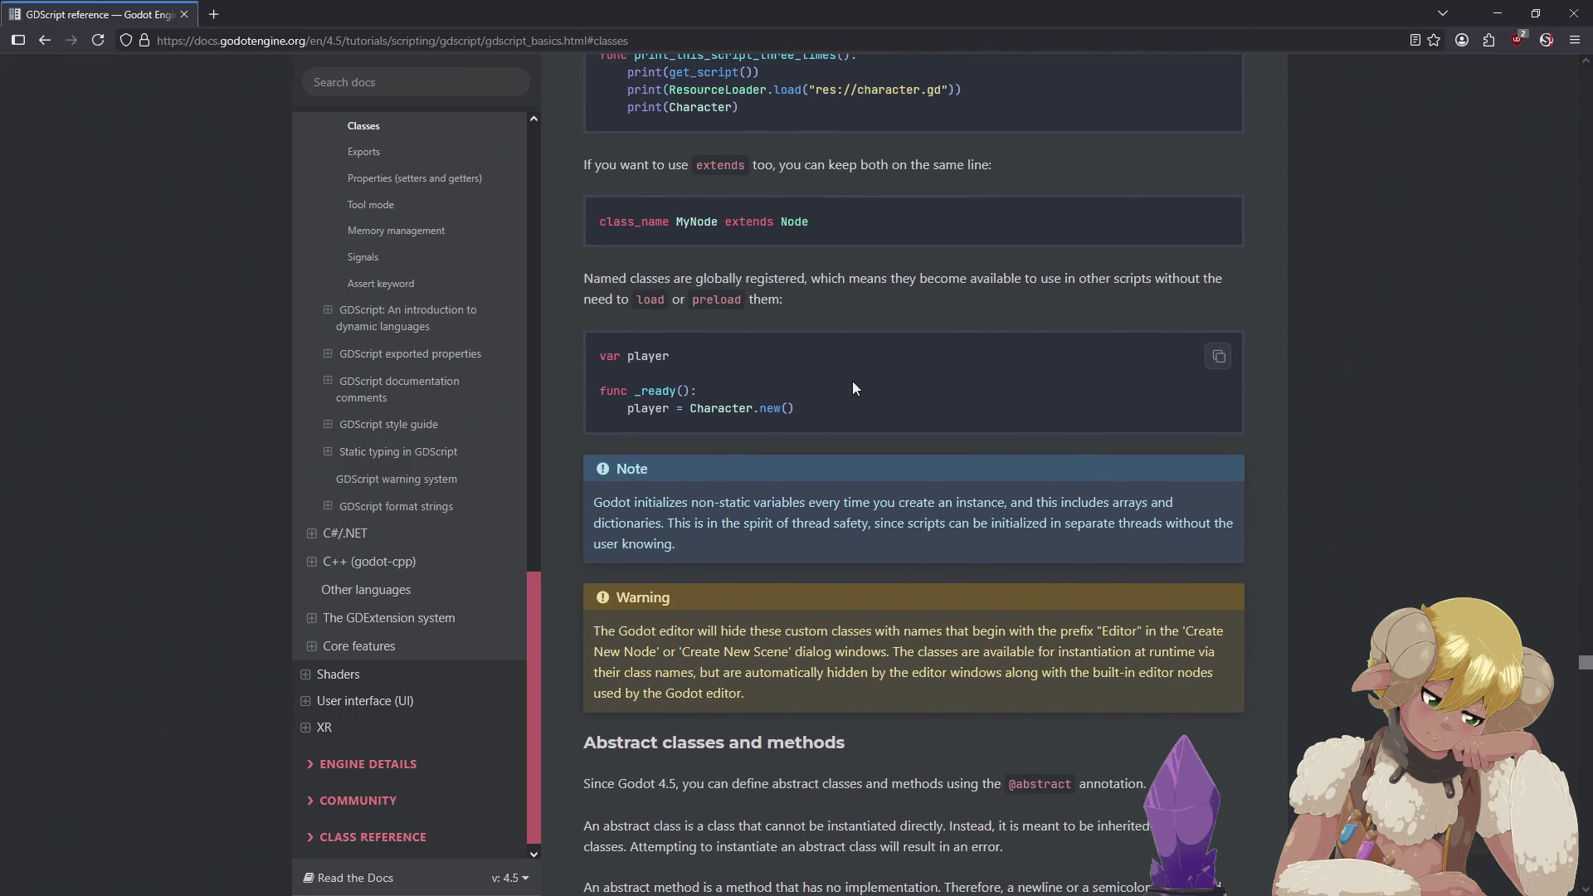
{"action": "scroll", "coordinate": [853, 383], "scroll_direction": "up", "scroll_amount": 1}
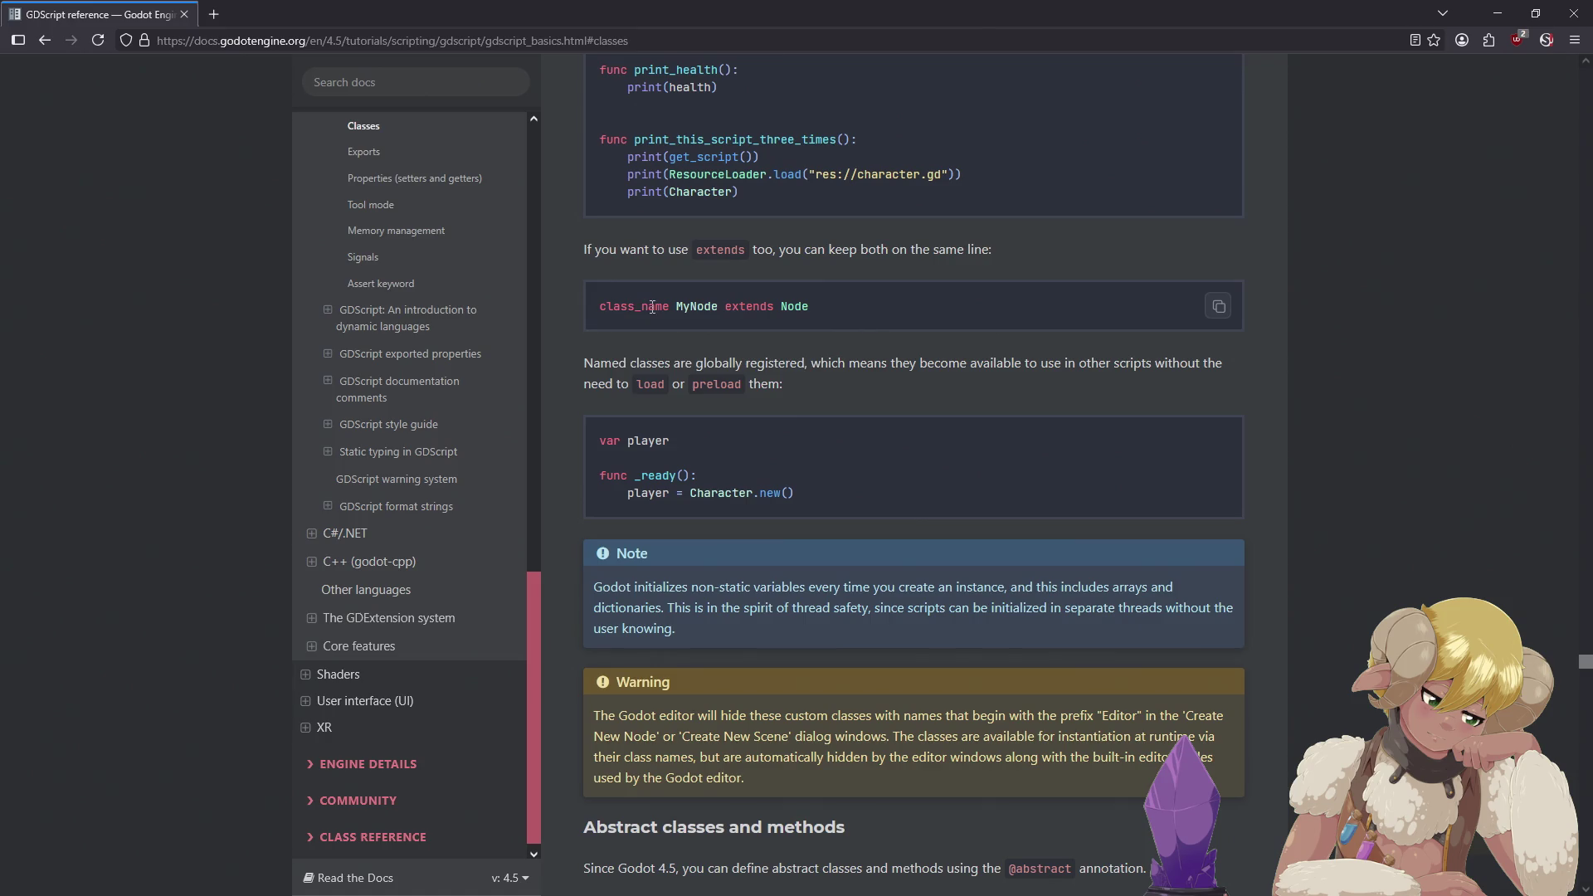
{"action": "key", "text": "alt+Tab"}
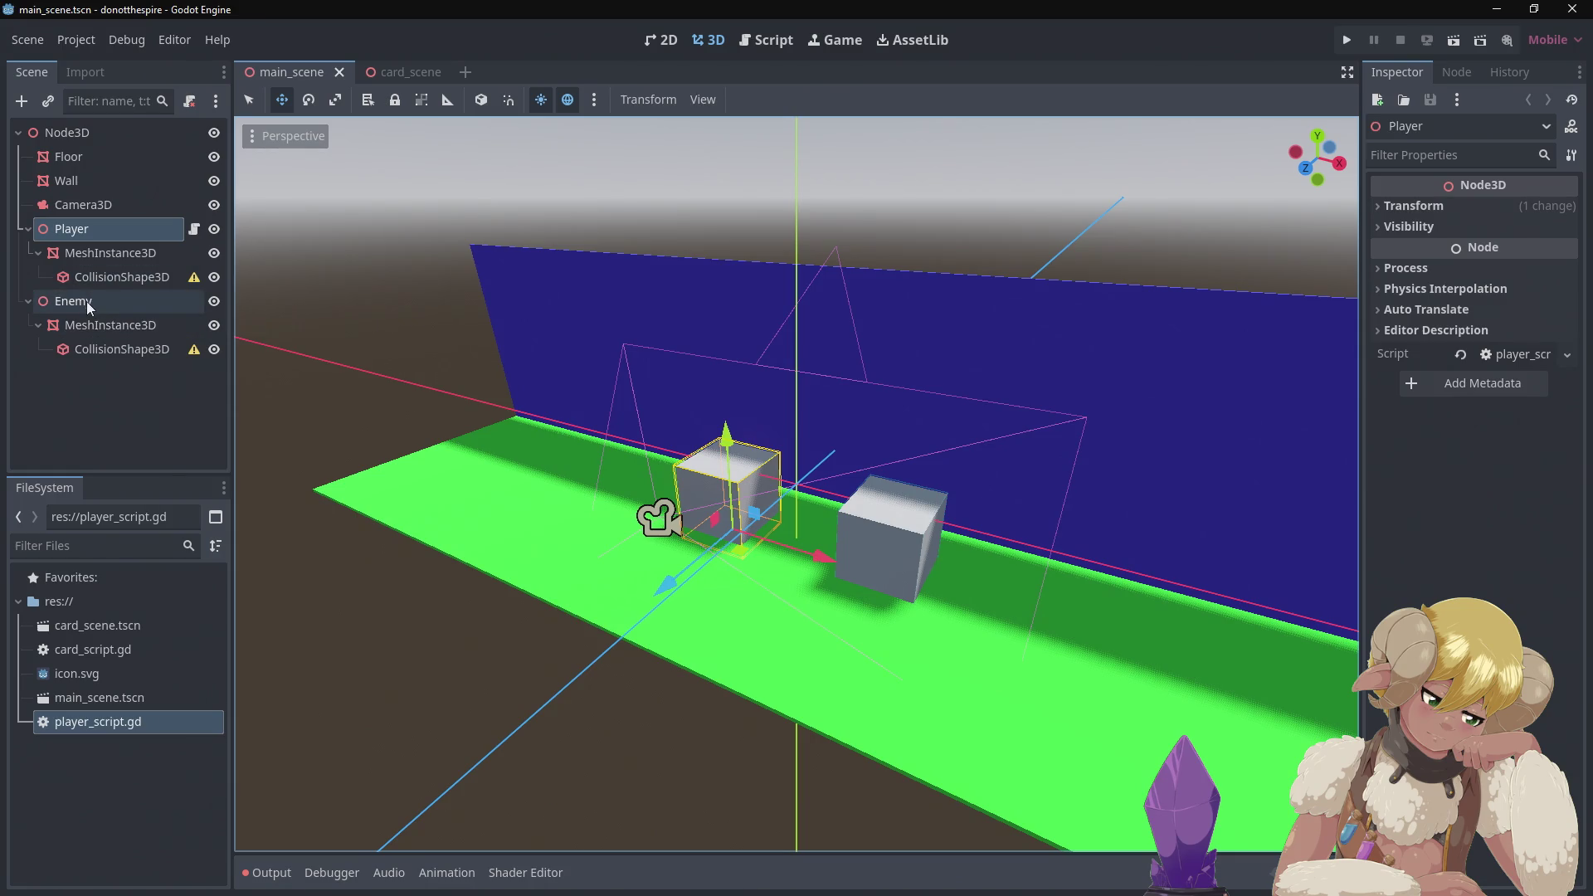
Start adding a child node to Player, then cancel the dialog
{"action": "right_click", "coordinate": [78, 384]}
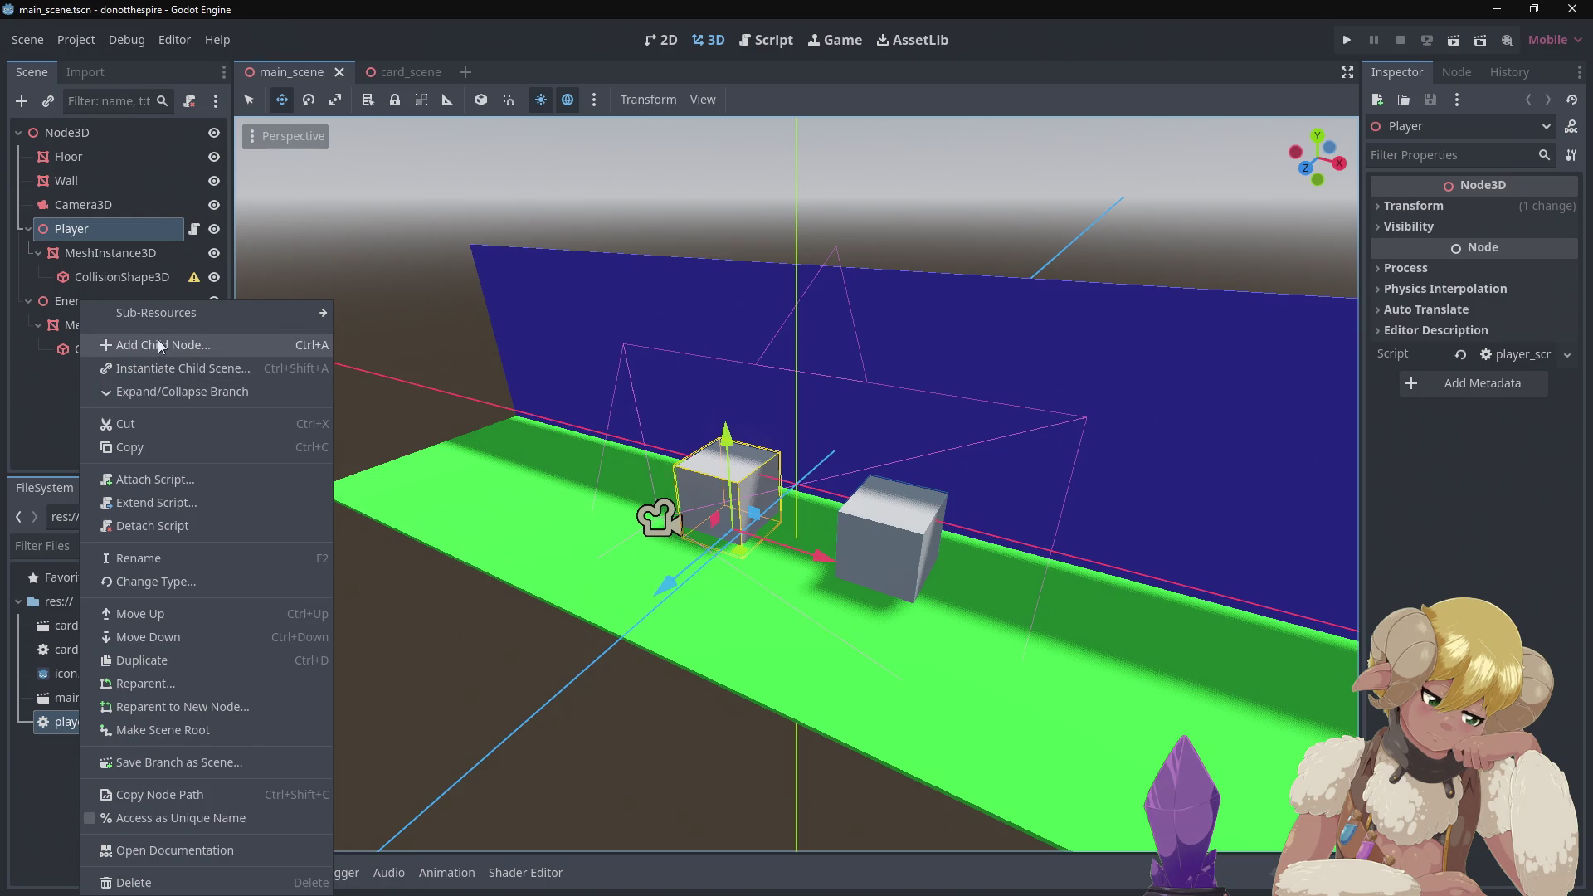
{"action": "mouse_move", "coordinate": [164, 310]}
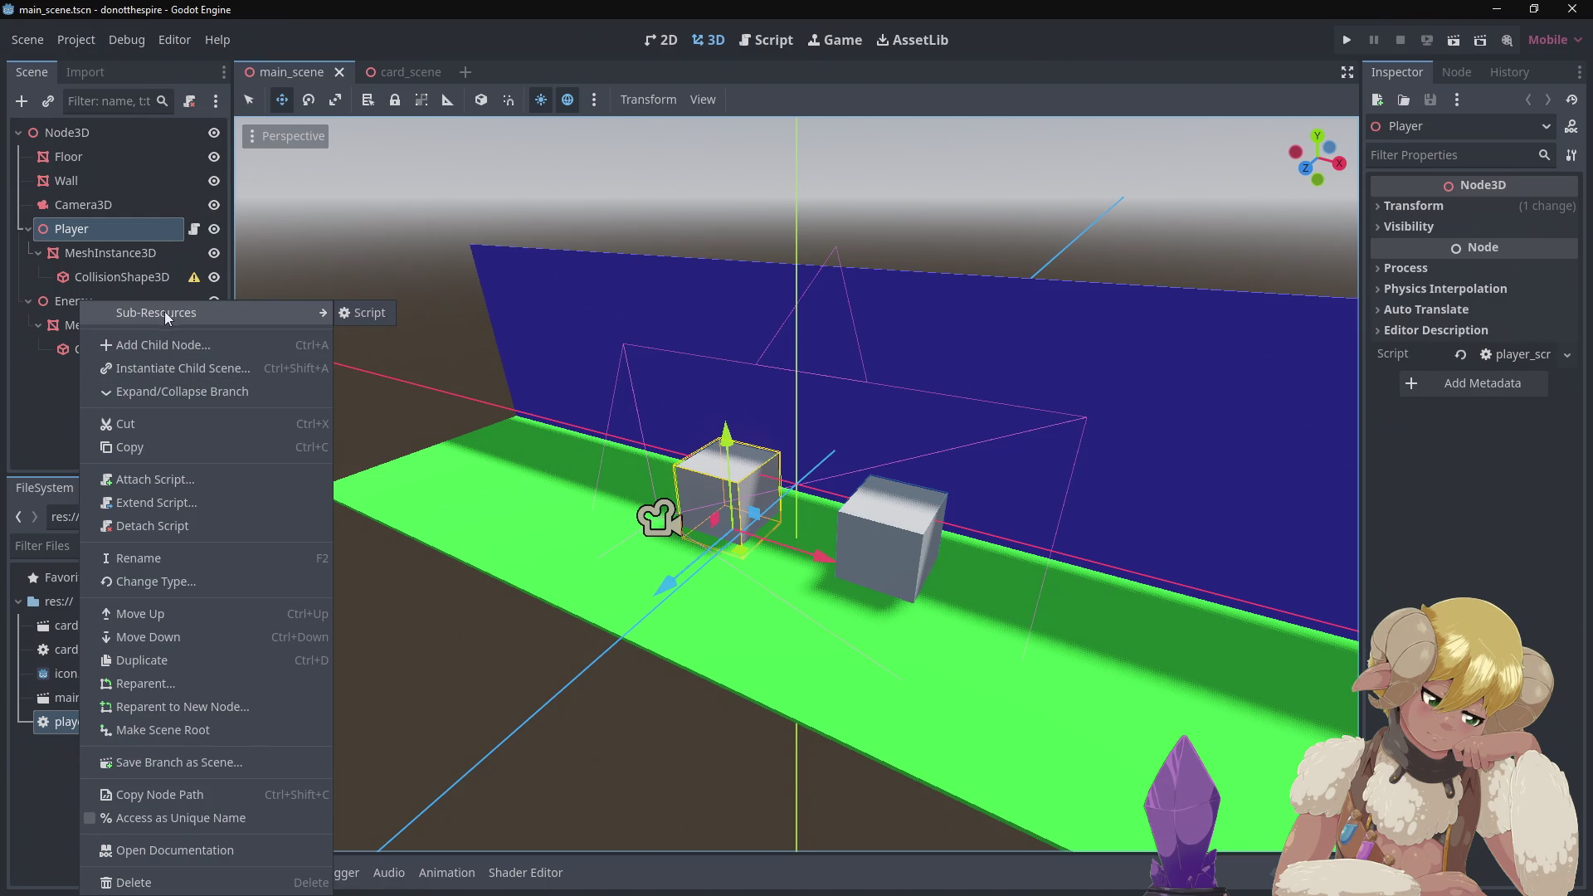
{"action": "left_click", "coordinate": [161, 335]}
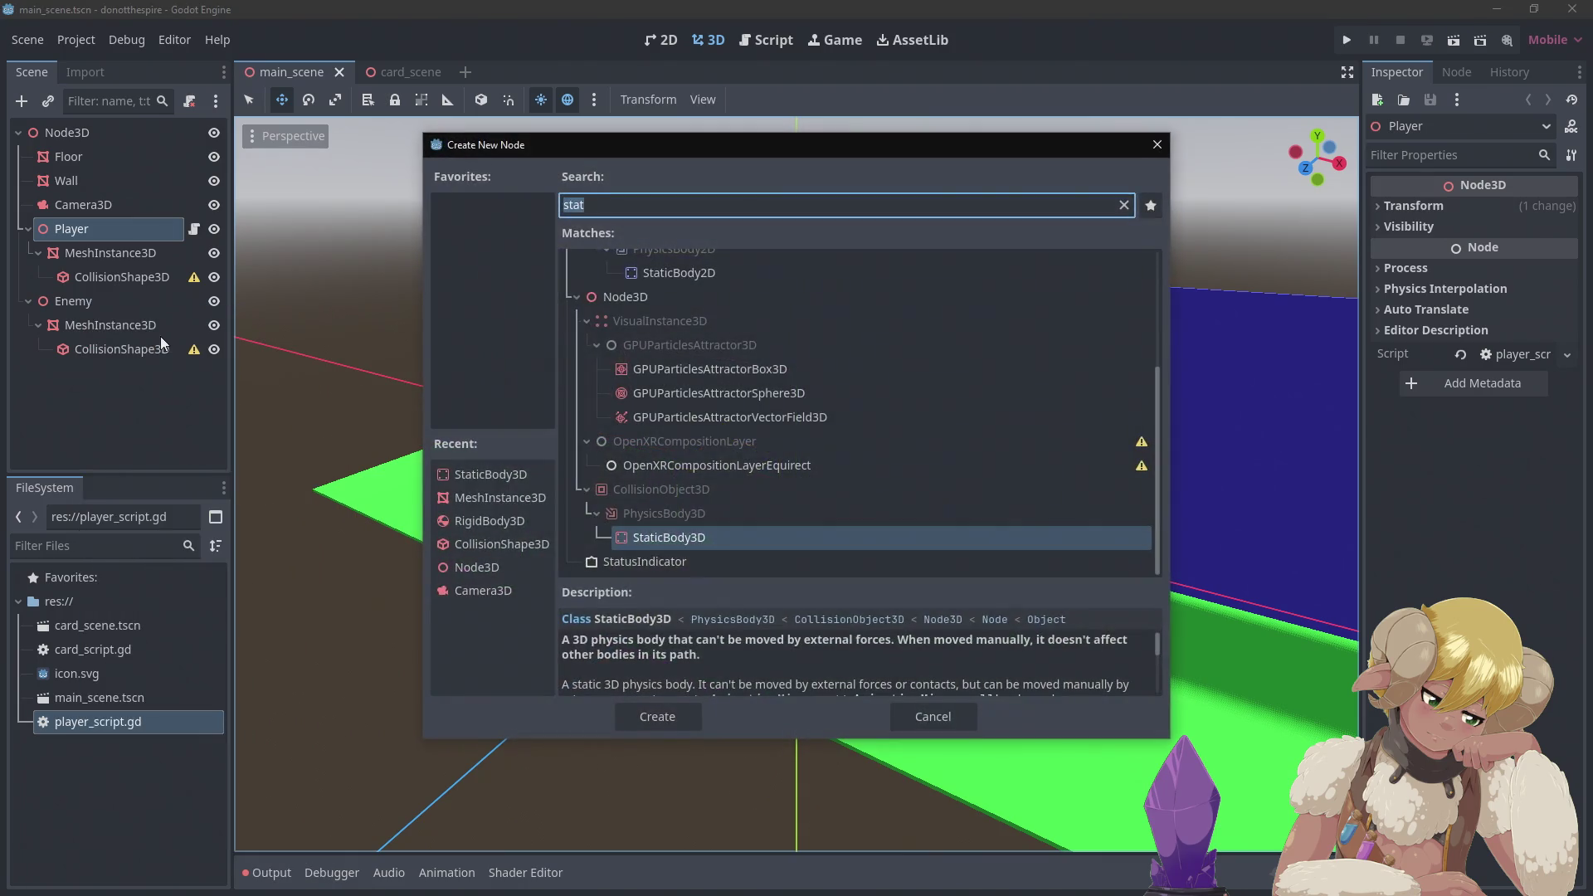
{"action": "left_click", "coordinate": [936, 719]}
Create a plain Node child under the root Node3D, clearing the old search first
{"action": "left_click", "coordinate": [73, 139]}
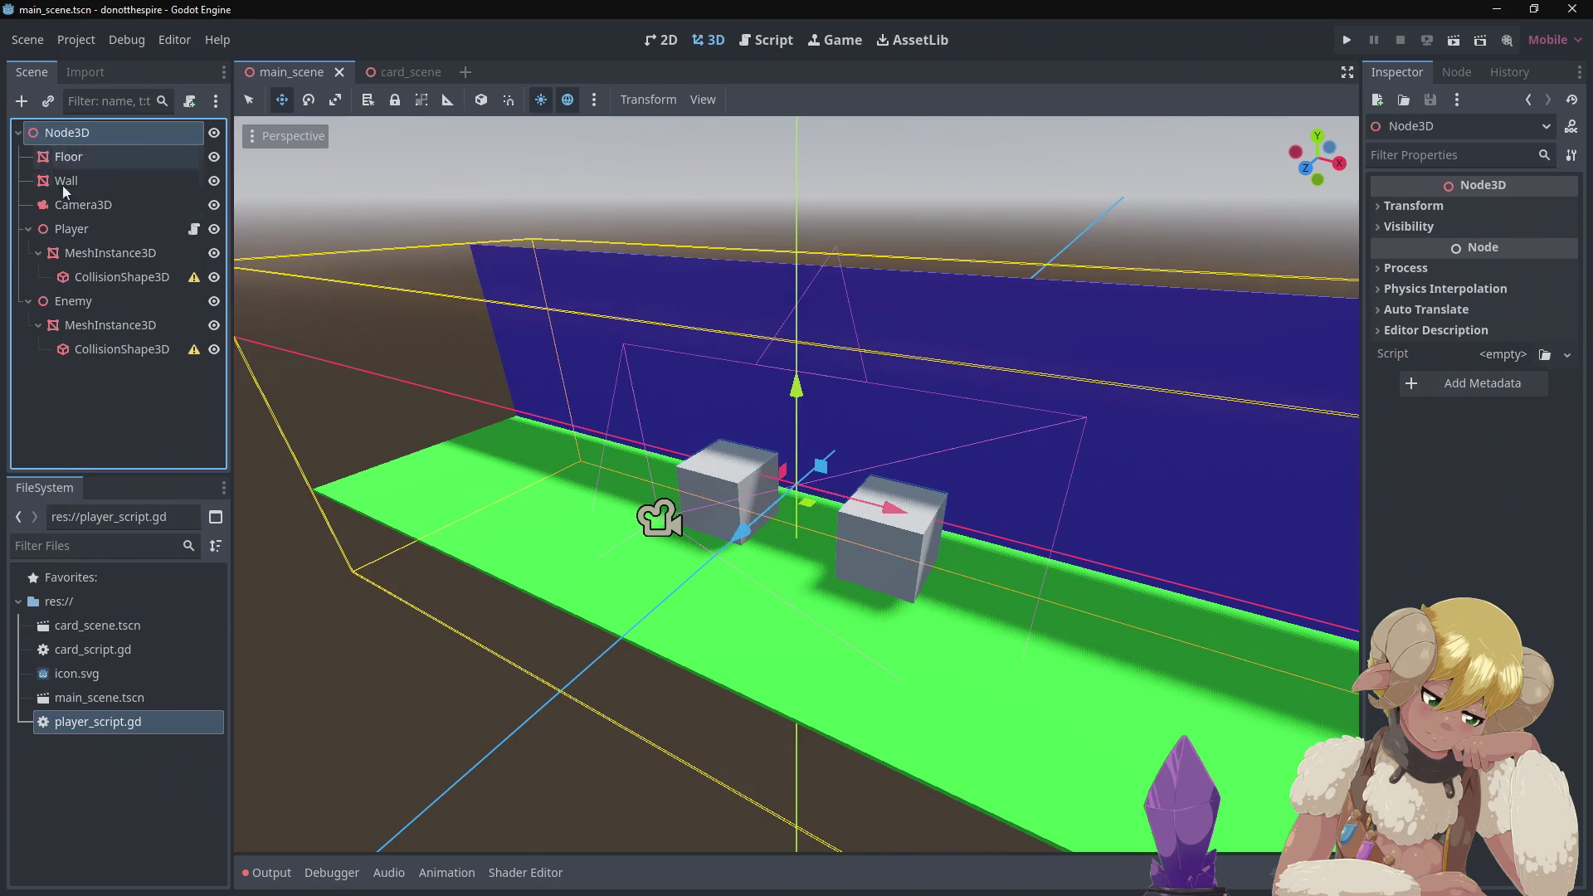
{"action": "right_click", "coordinate": [63, 408]}
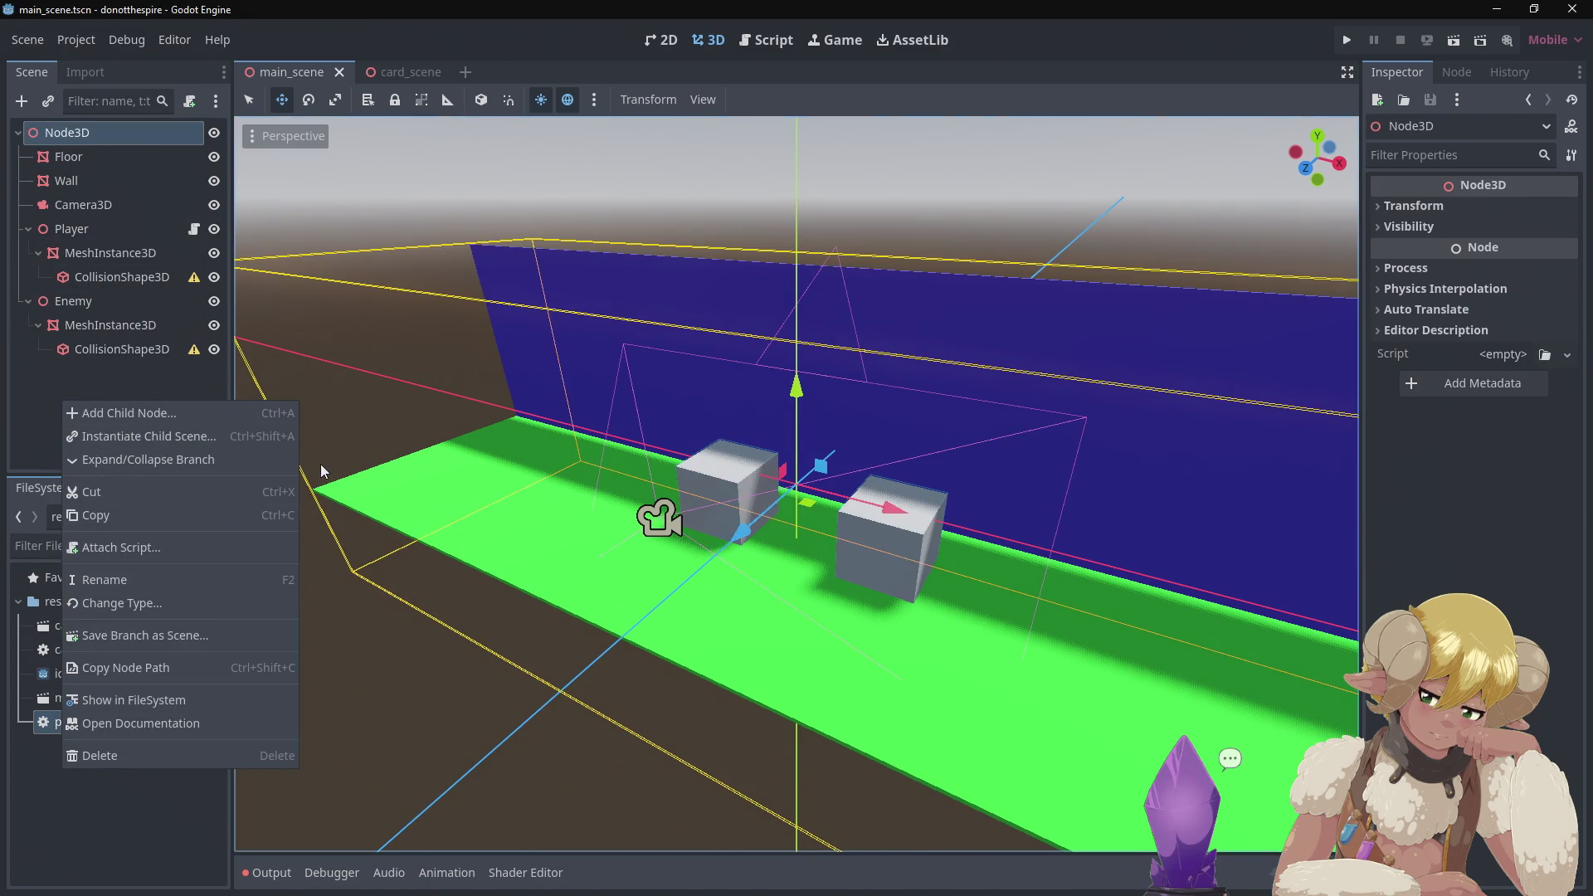
{"action": "left_click", "coordinate": [226, 414]}
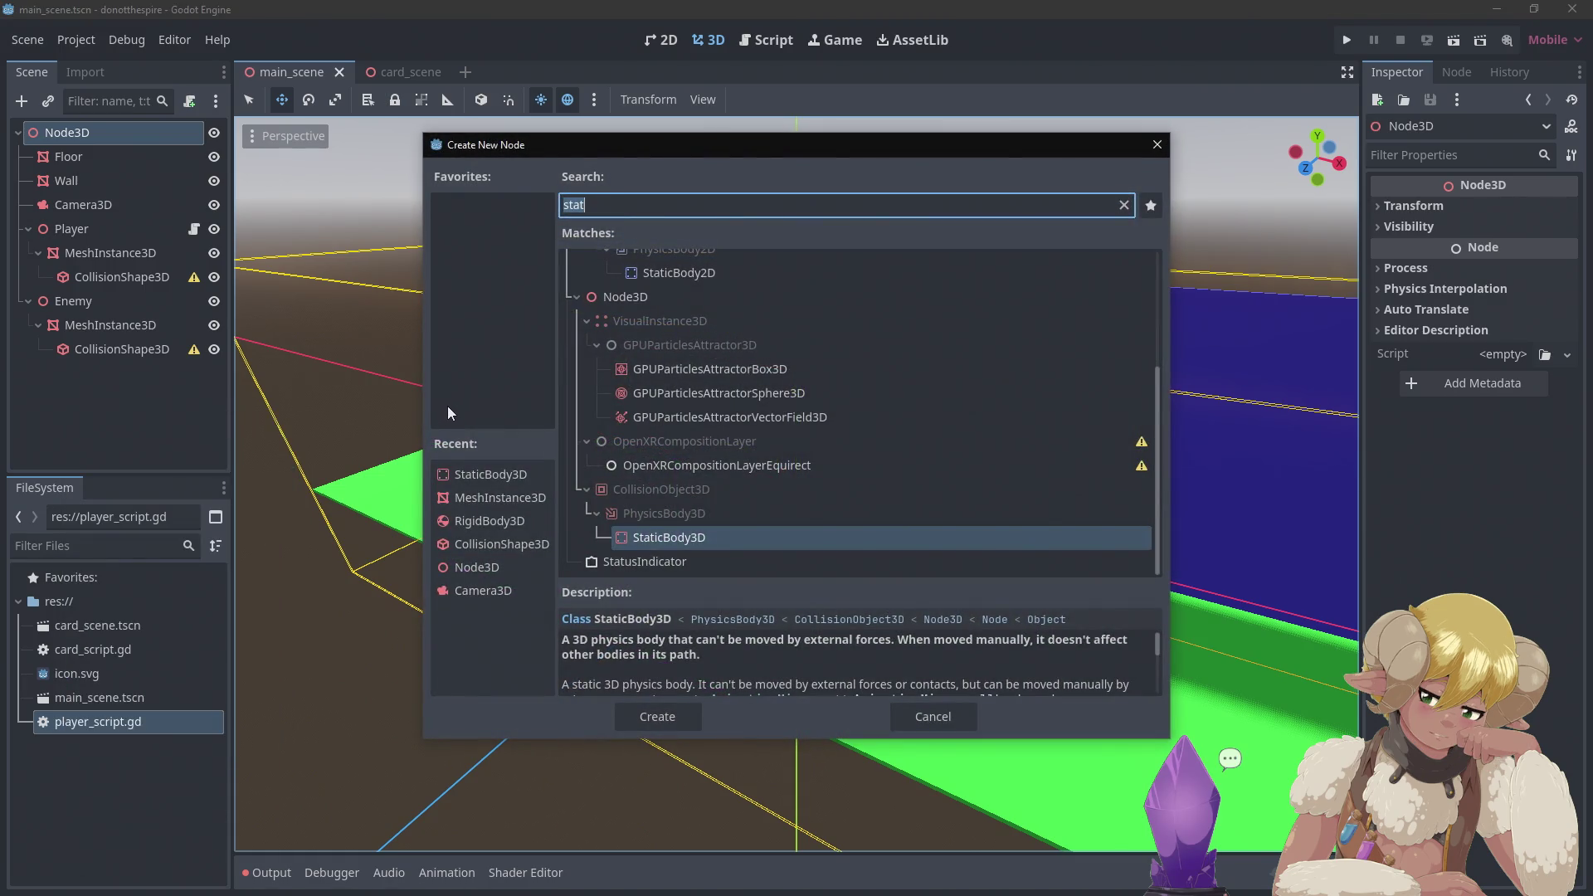
{"action": "key", "text": "BackSpace"}
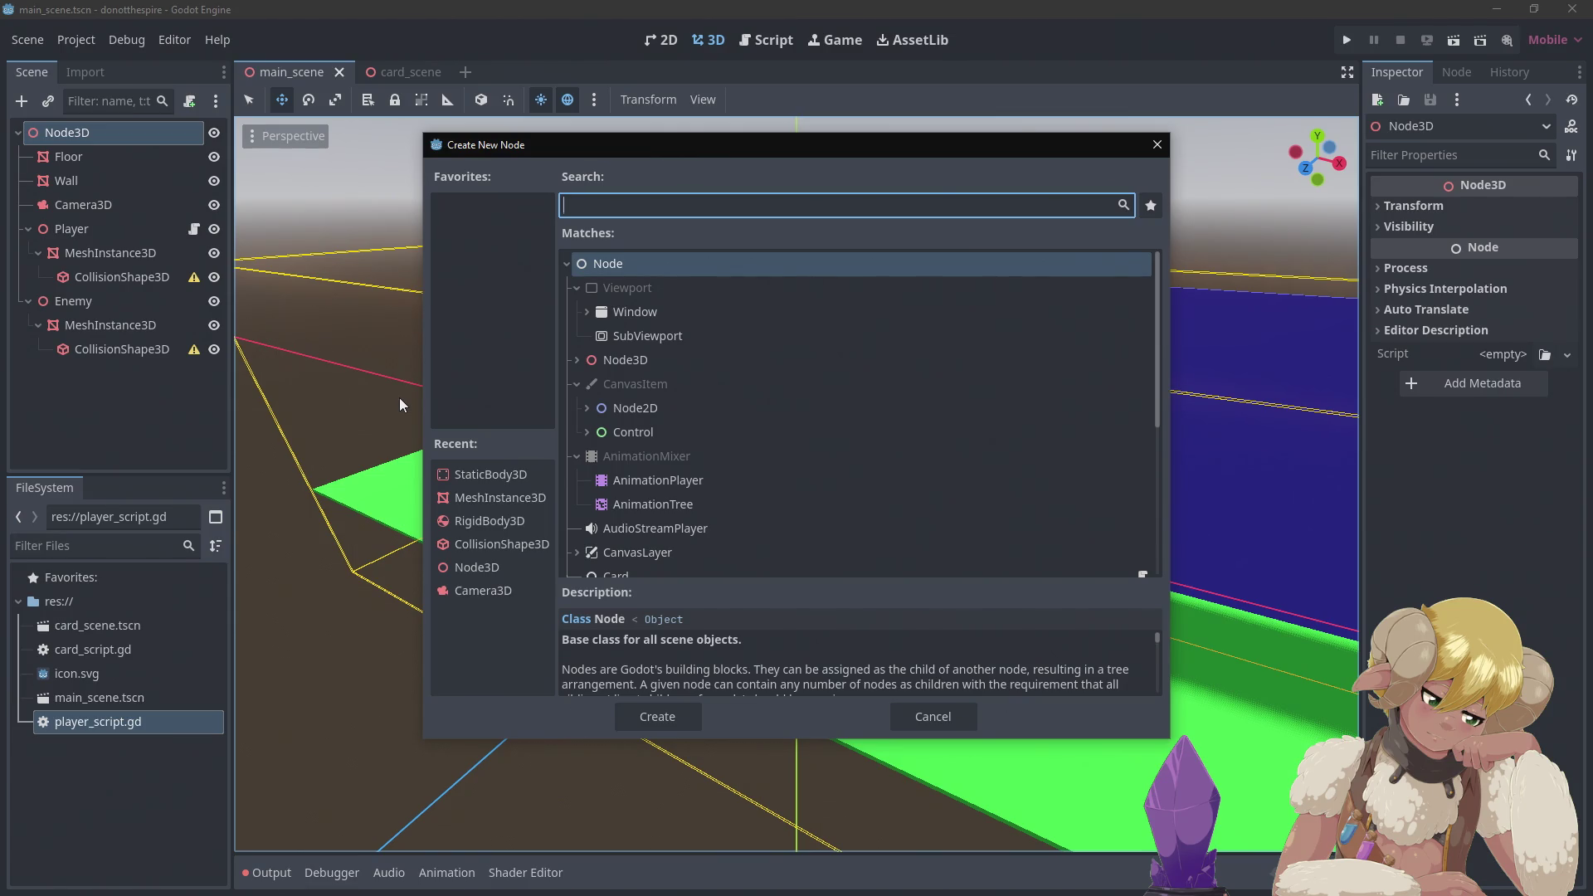
{"action": "left_click", "coordinate": [626, 272]}
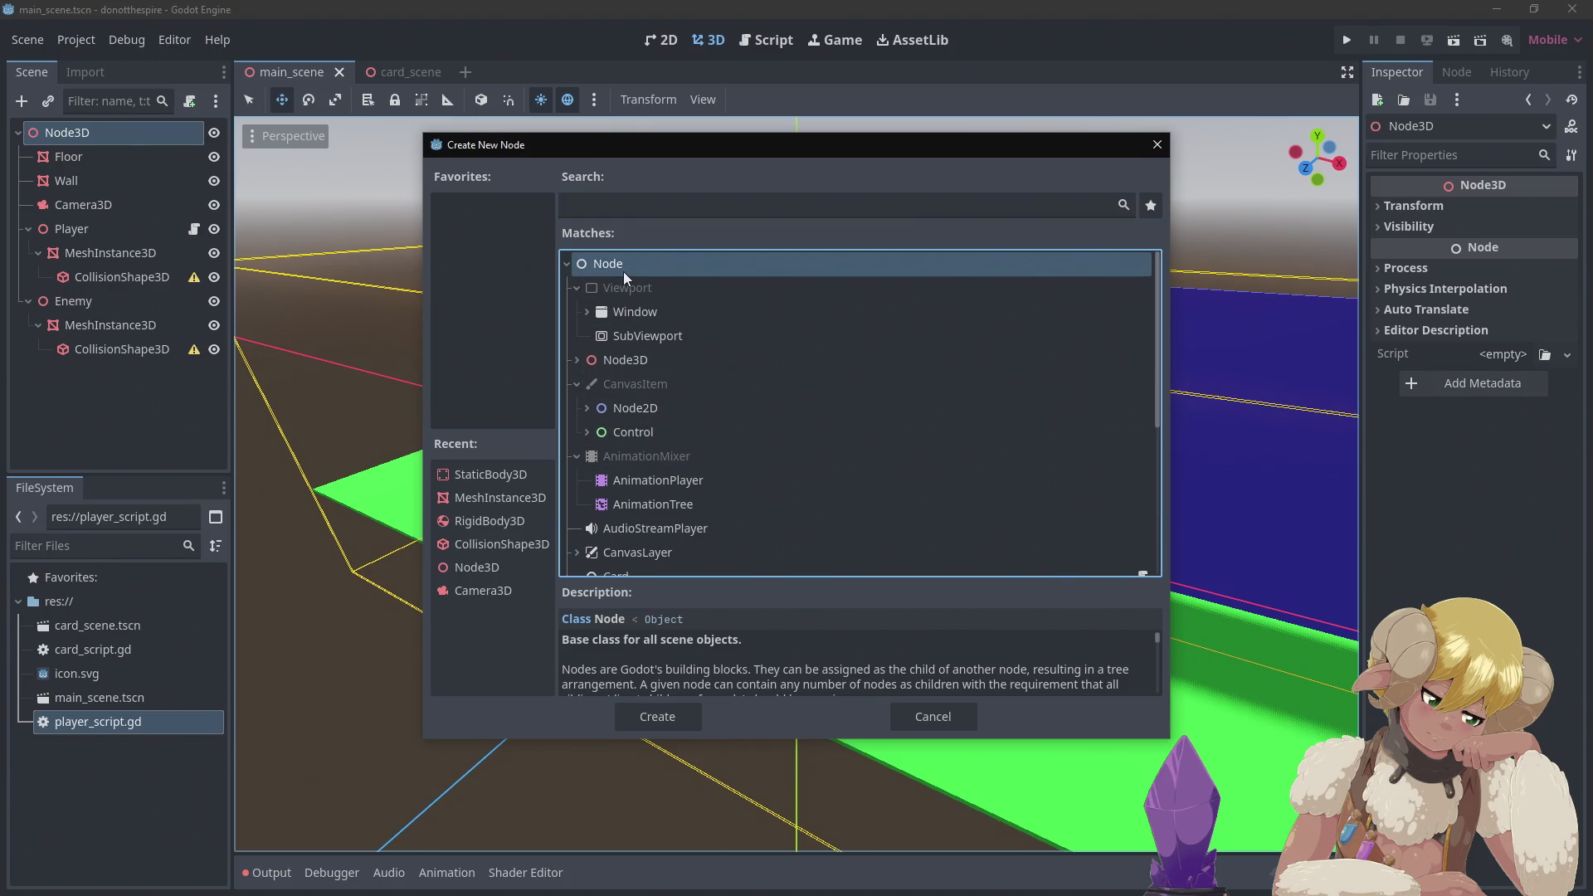
{"action": "left_click", "coordinate": [649, 715]}
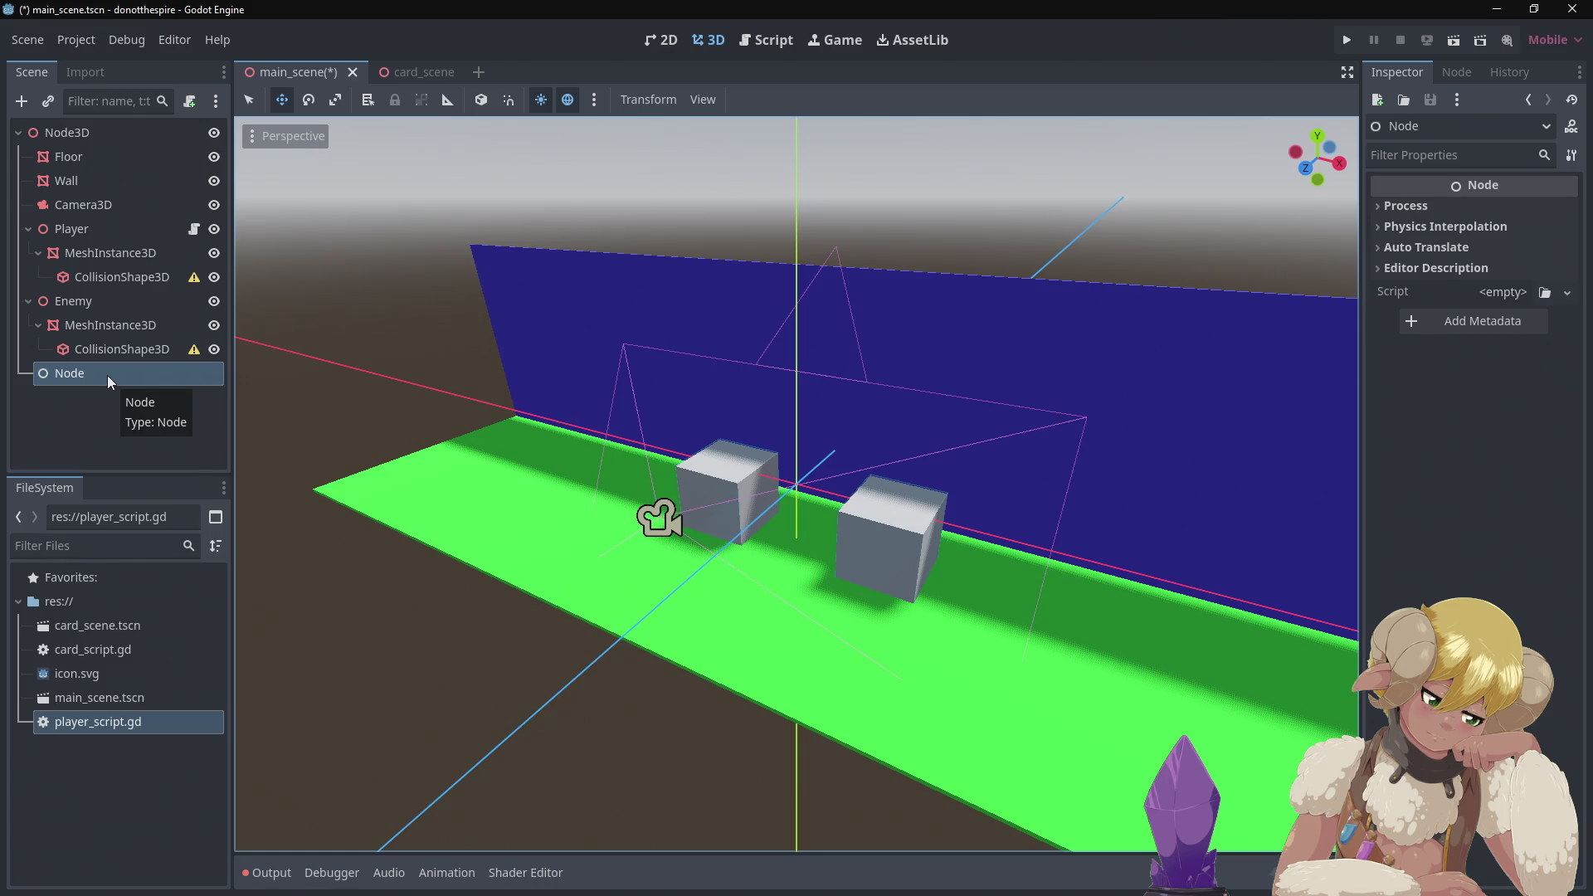
Rename the new Node to 'LogicNode', replacing an initial 'Referee' entry
{"action": "right_click", "coordinate": [107, 375]}
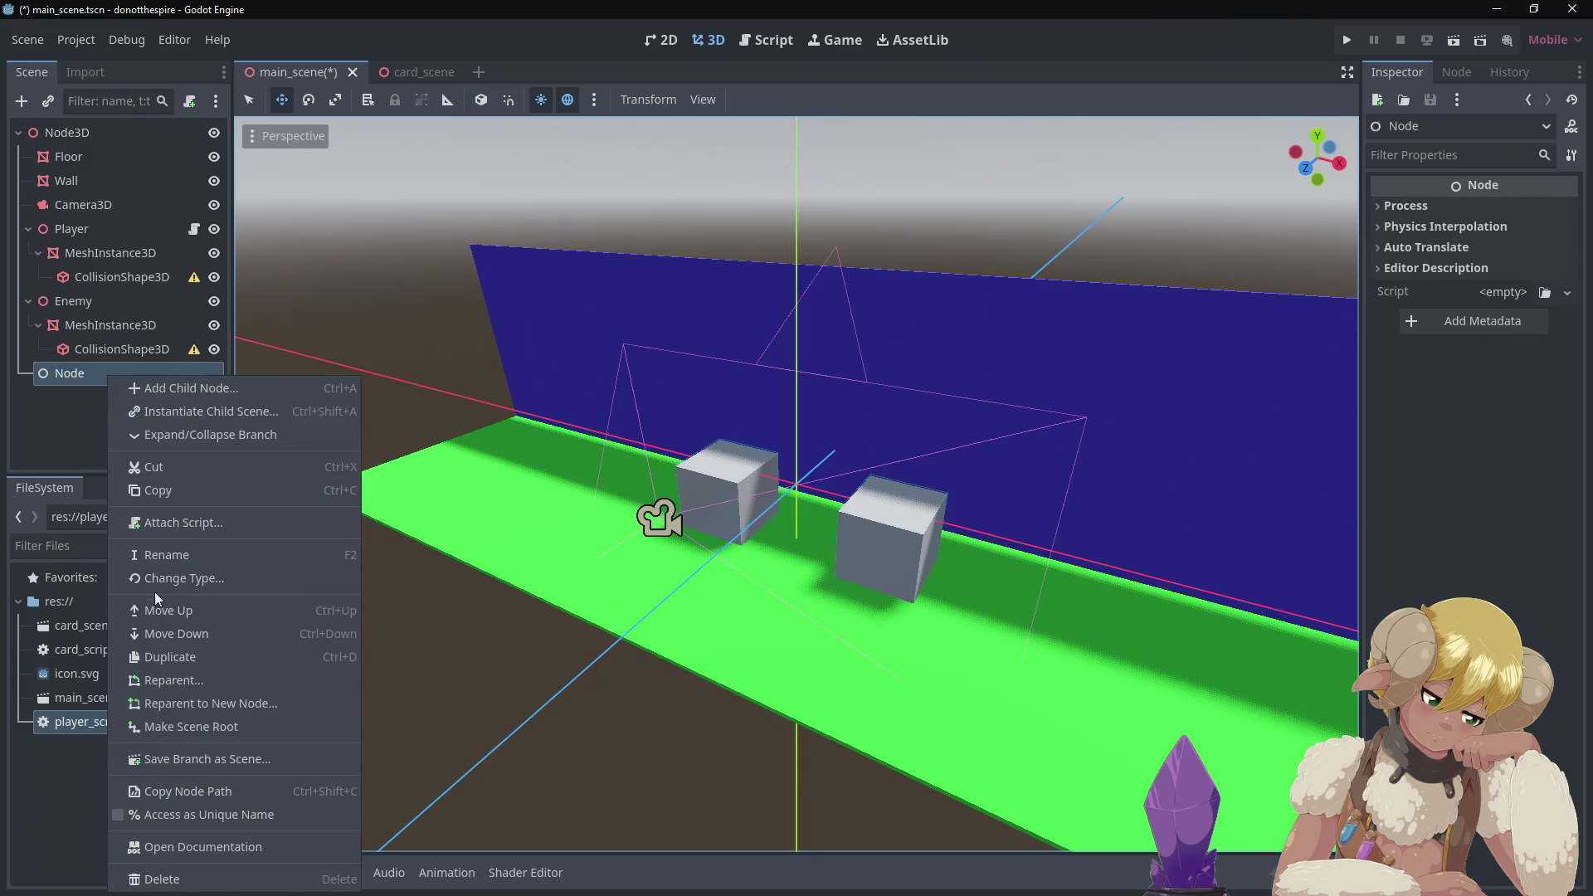
{"action": "left_click", "coordinate": [176, 564]}
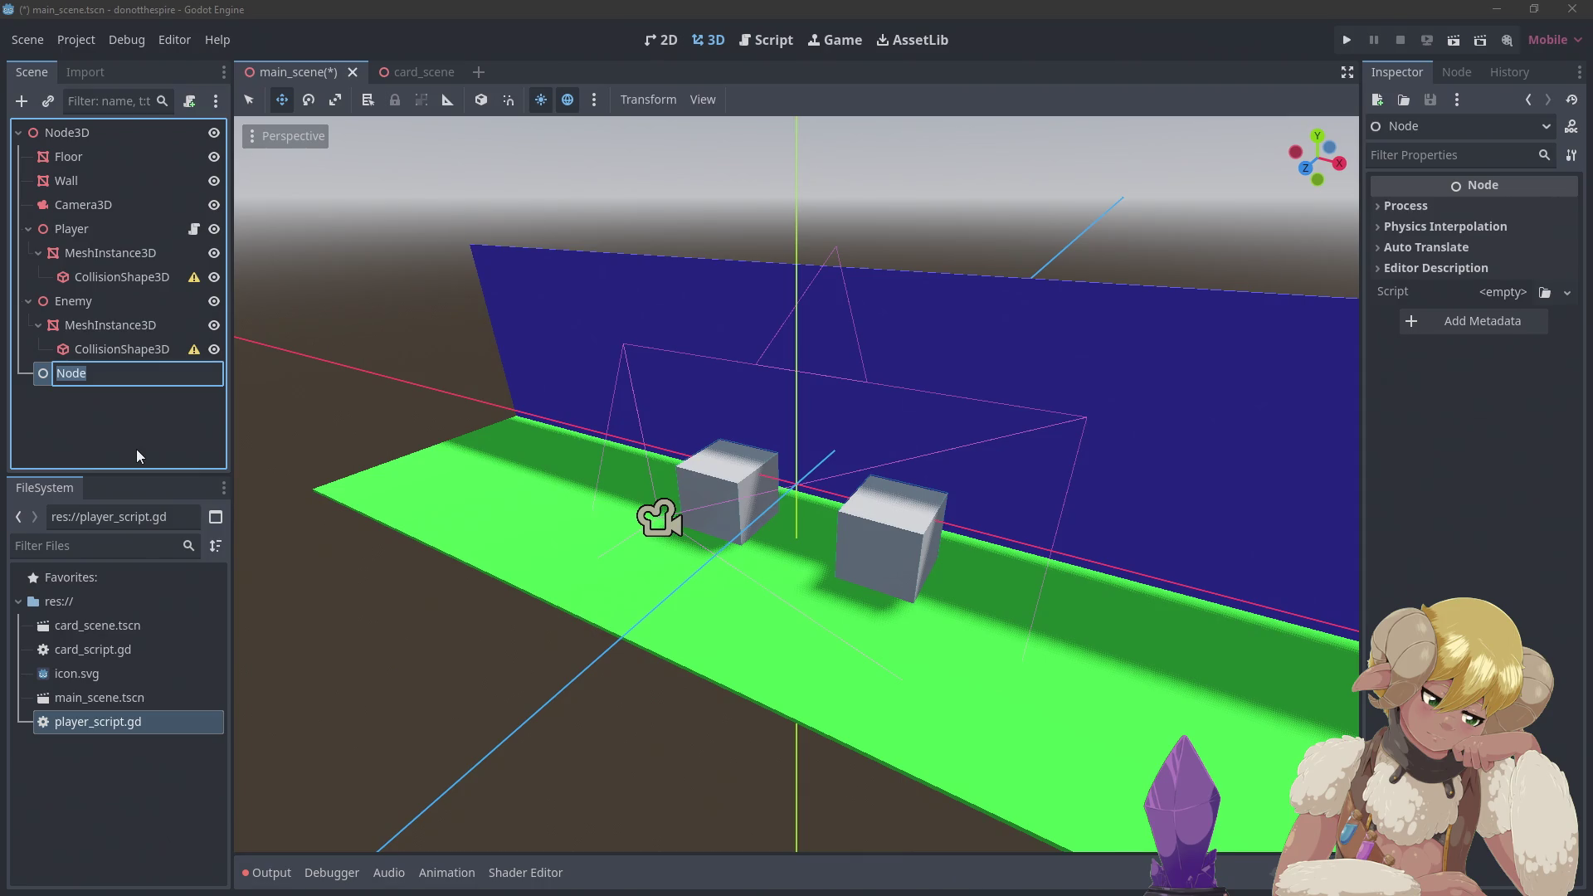
{"action": "type", "text": "Ref"}
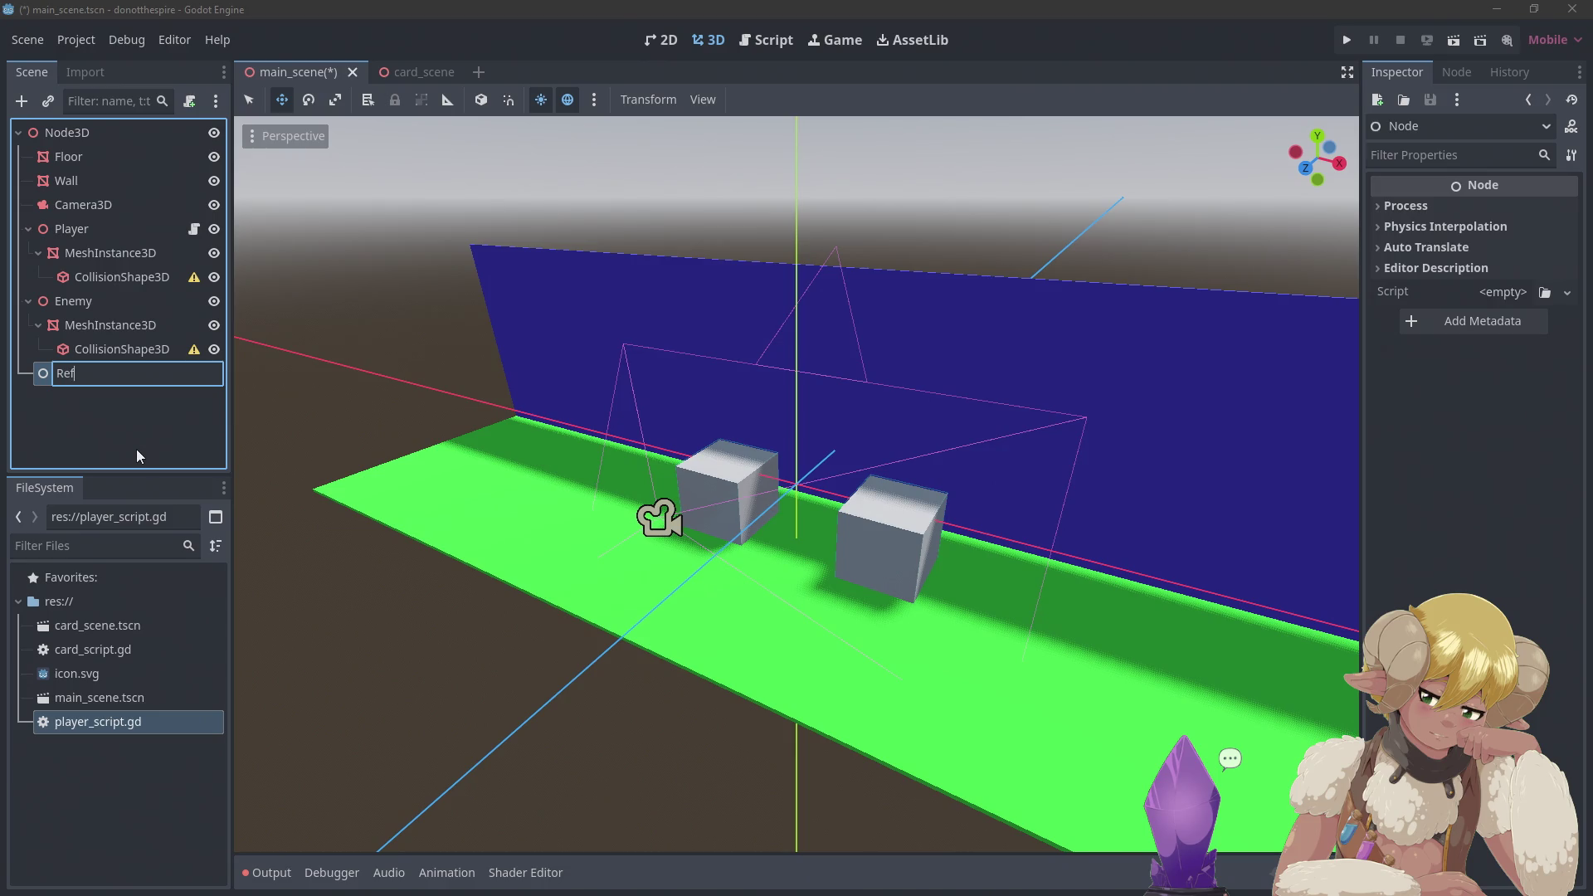
{"action": "type", "text": "eree"}
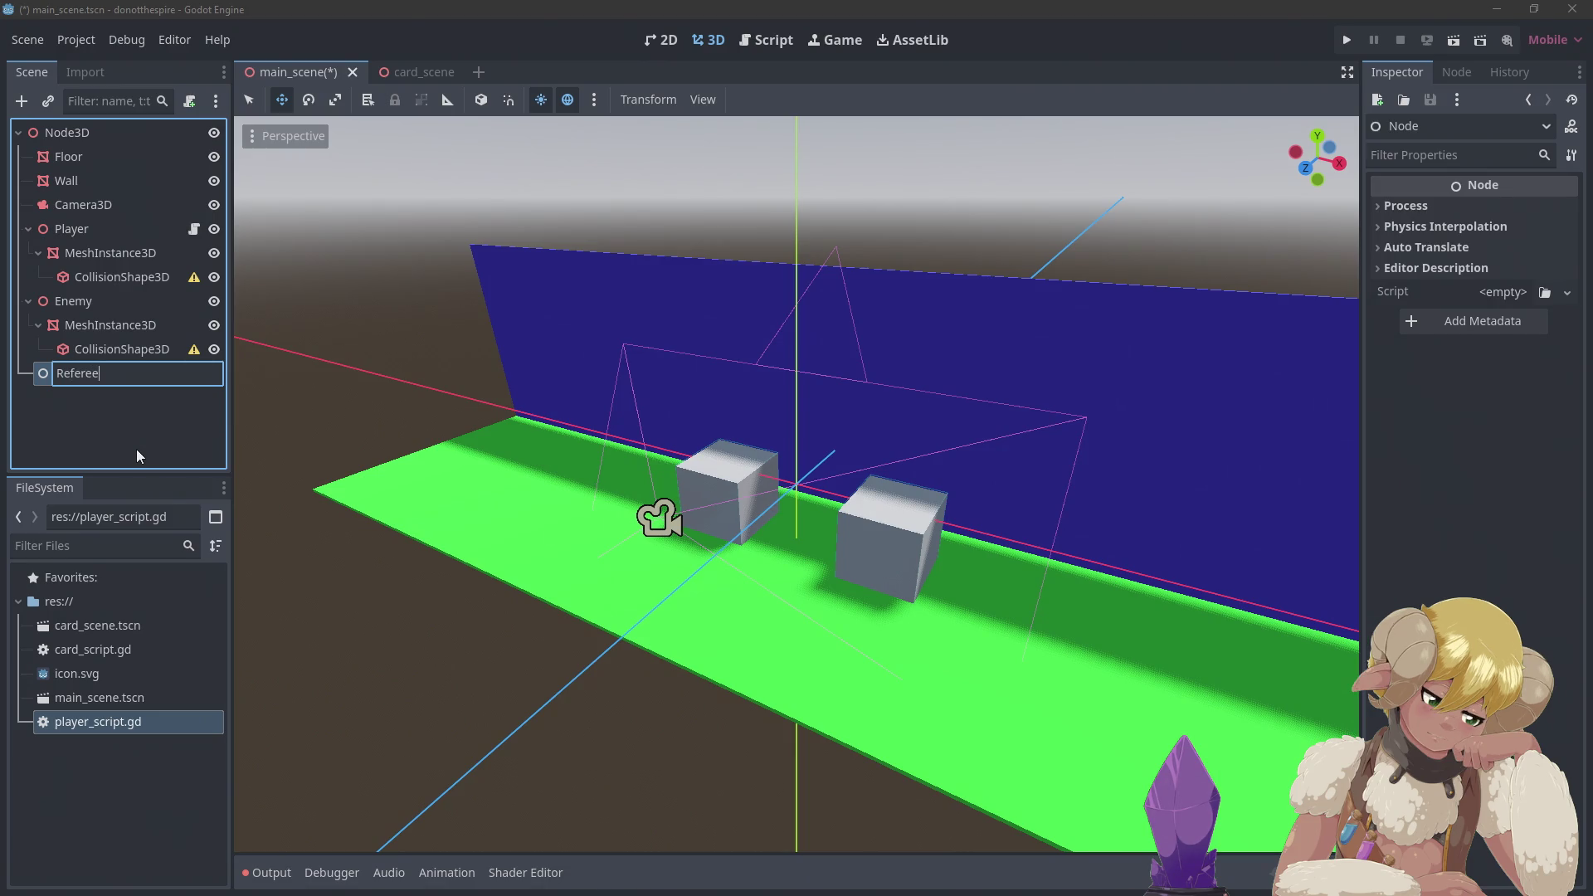
{"action": "key", "text": "BackSpace"}
{"action": "key", "text": "BackSpace"}
{"action": "key", "text": "BackSpace"}
{"action": "type", "text": "Logic"}
{"action": "type", "text": "Node"}
{"action": "key", "text": "Return"}
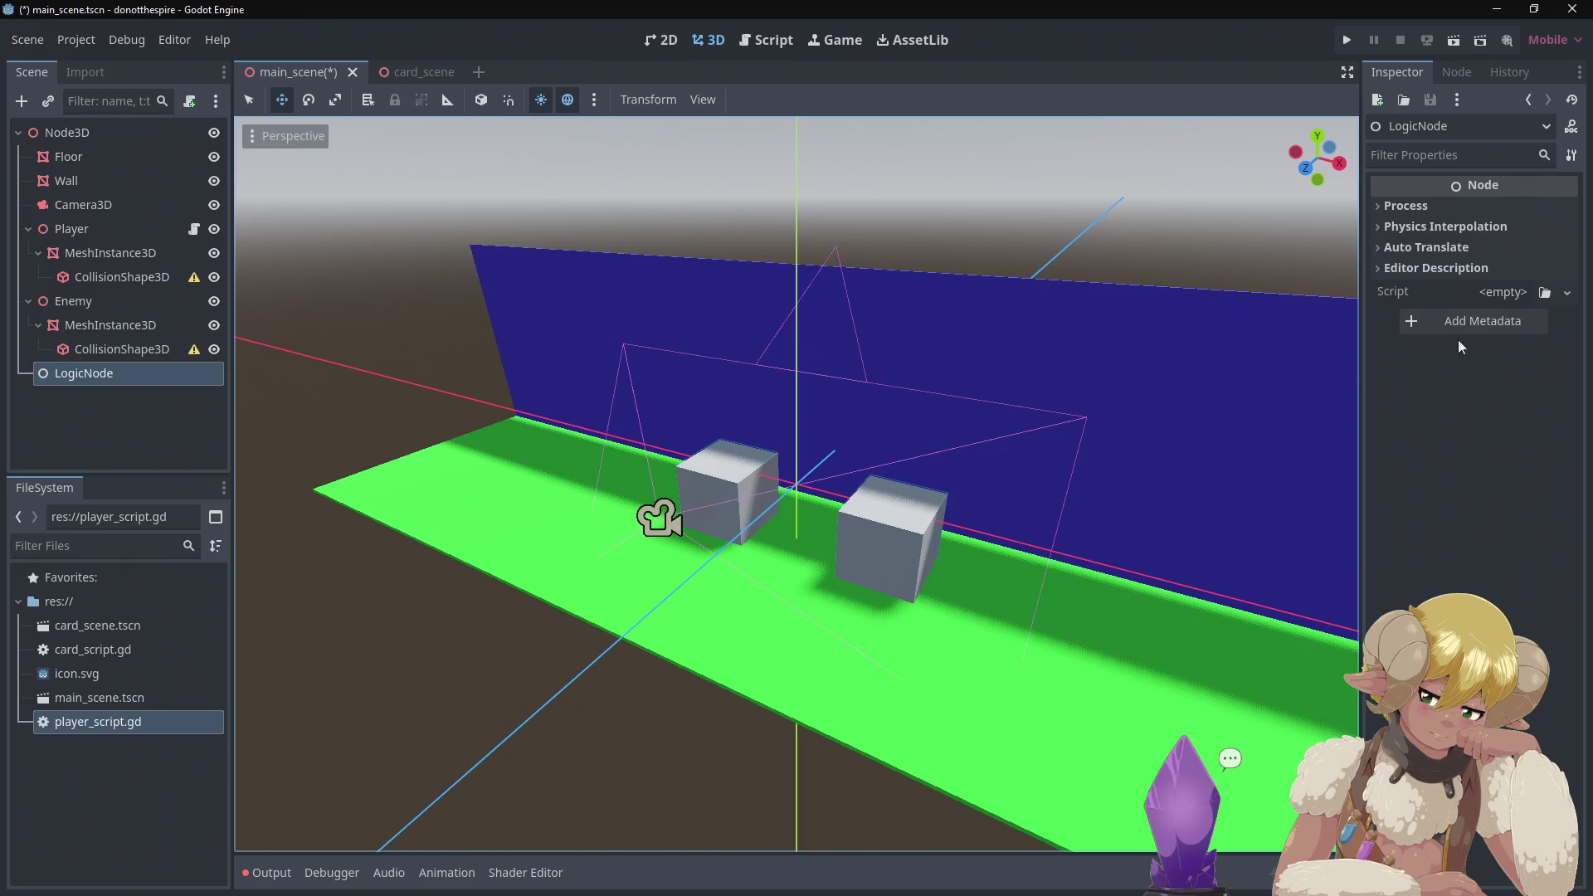
{"action": "left_click", "coordinate": [1520, 294]}
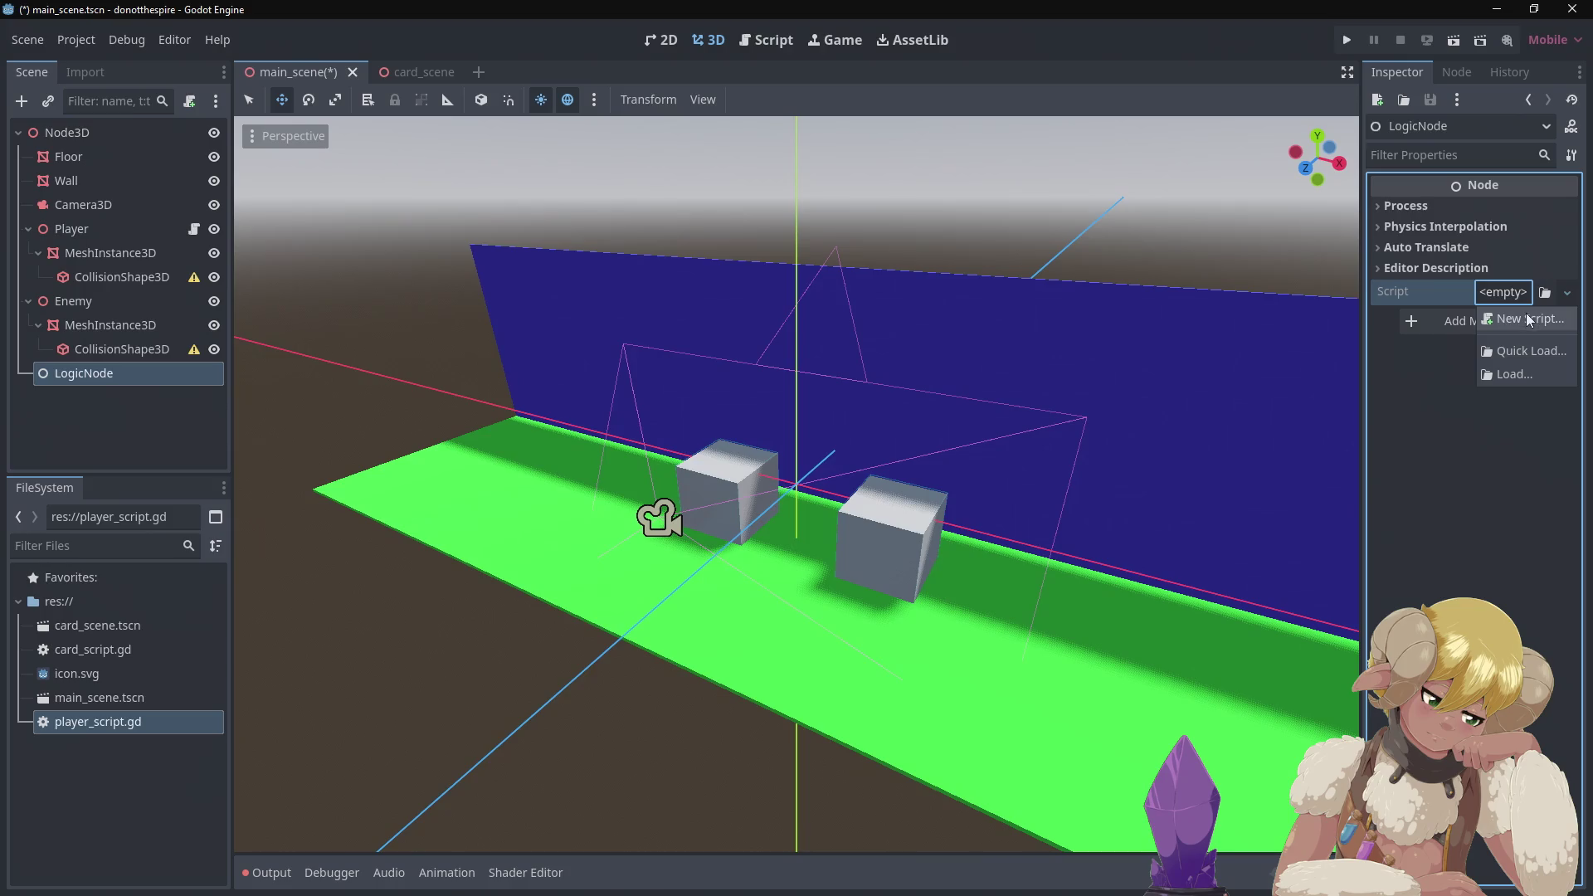
Attach a new GDScript saved as res://logic_script.gd to LogicNode
{"action": "left_click", "coordinate": [1527, 319]}
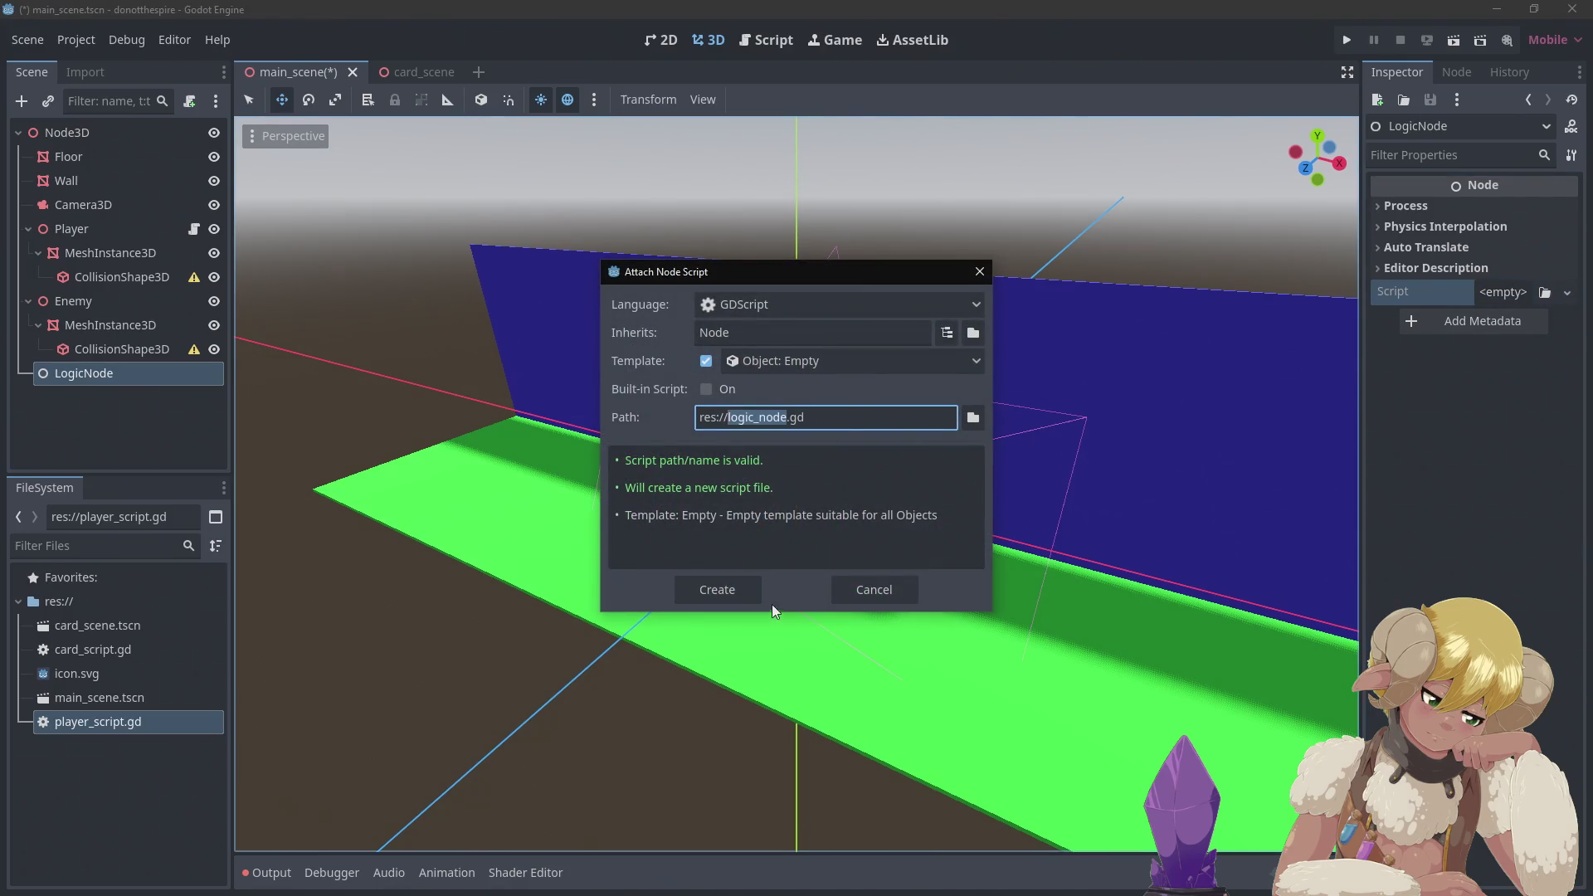
{"action": "left_click", "coordinate": [772, 418]}
{"action": "left_click_drag", "start_coordinate": [779, 418], "coordinate": [763, 417]}
{"action": "key", "text": "Return"}
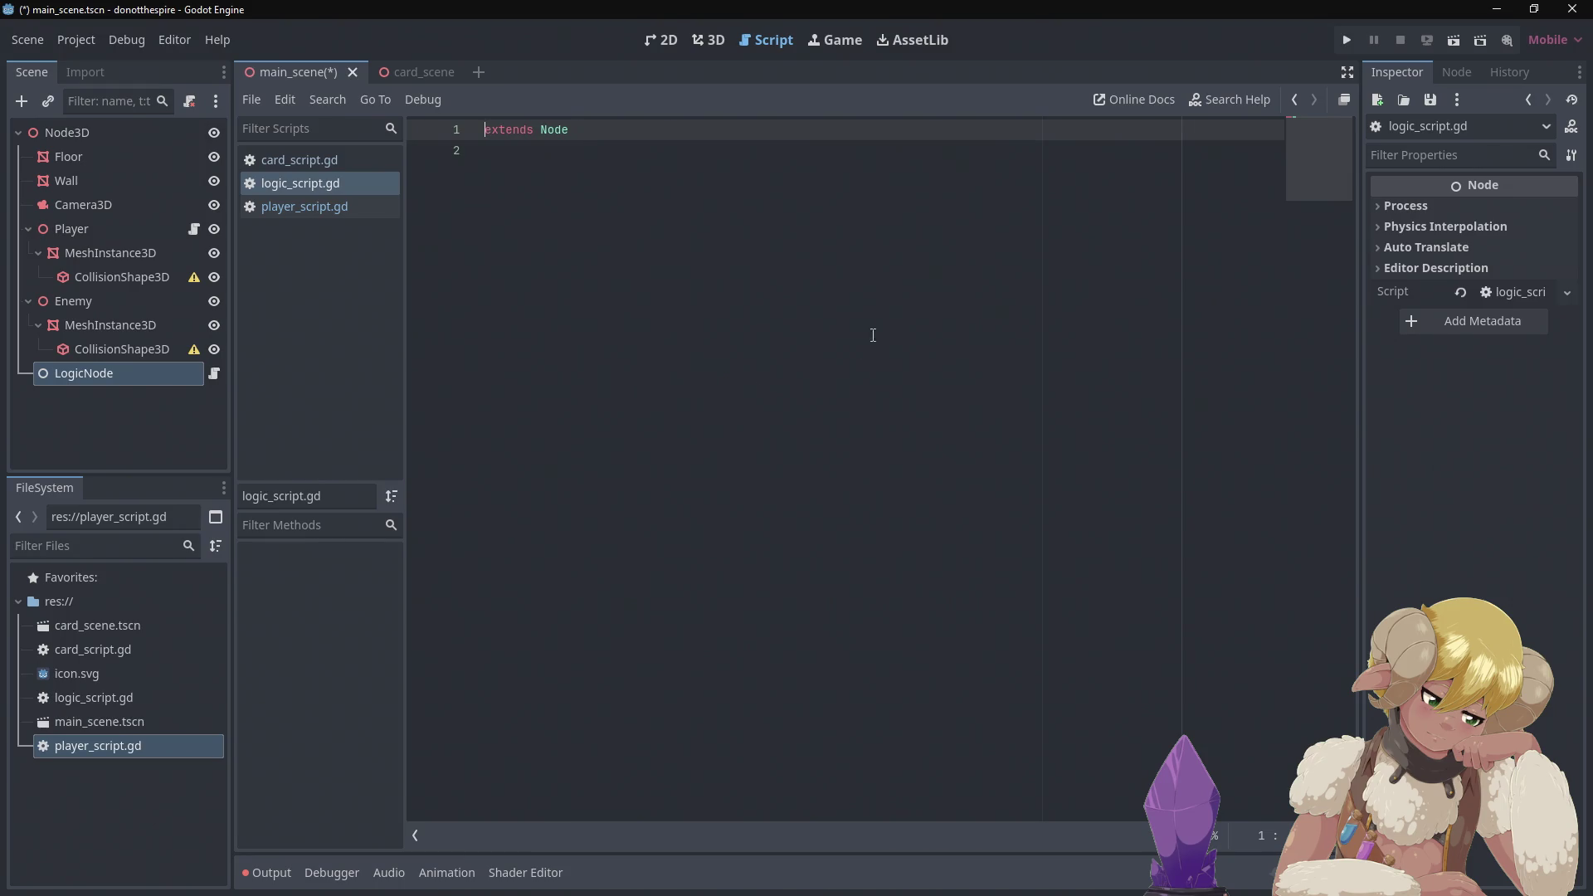
Start line 3 below extends Node with var whose_turn
{"action": "left_click", "coordinate": [900, 331]}
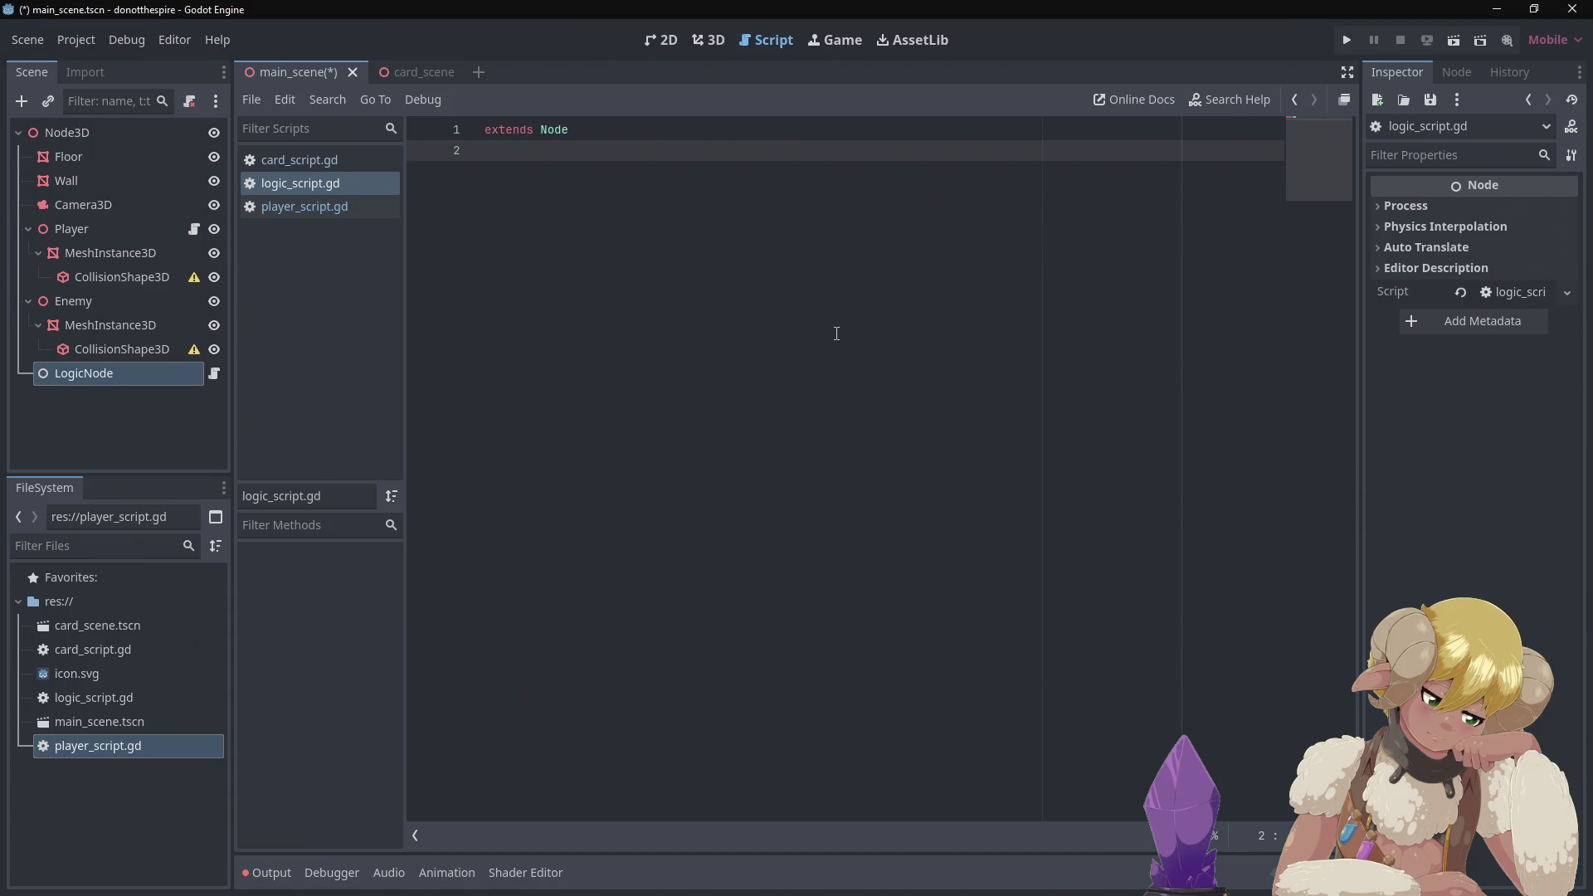
{"action": "key", "text": "Return"}
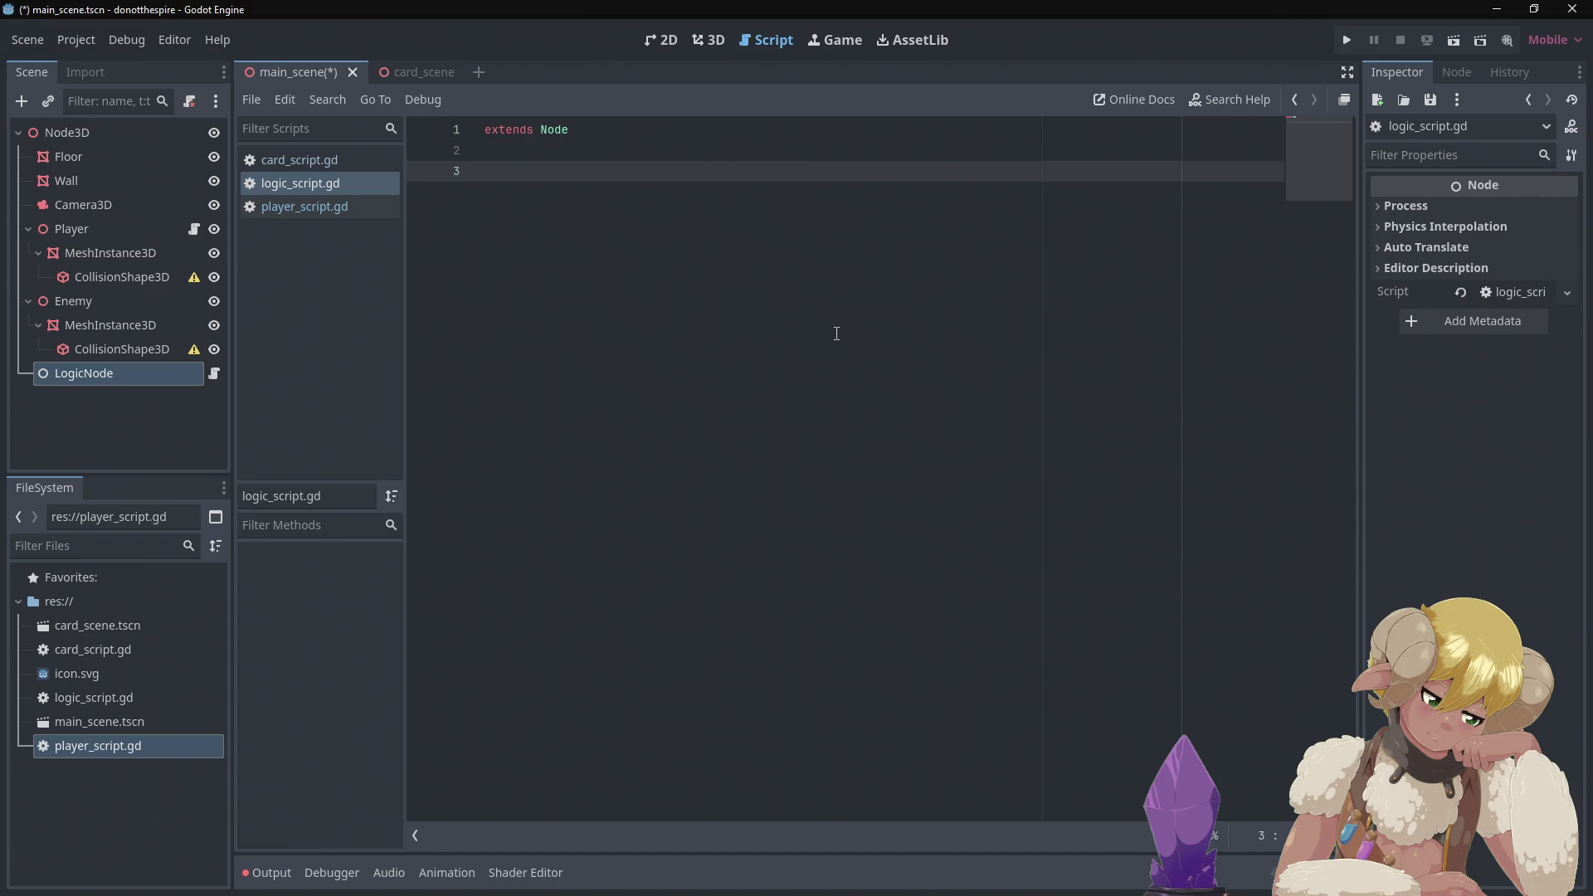
{"action": "type", "text": "ca"}
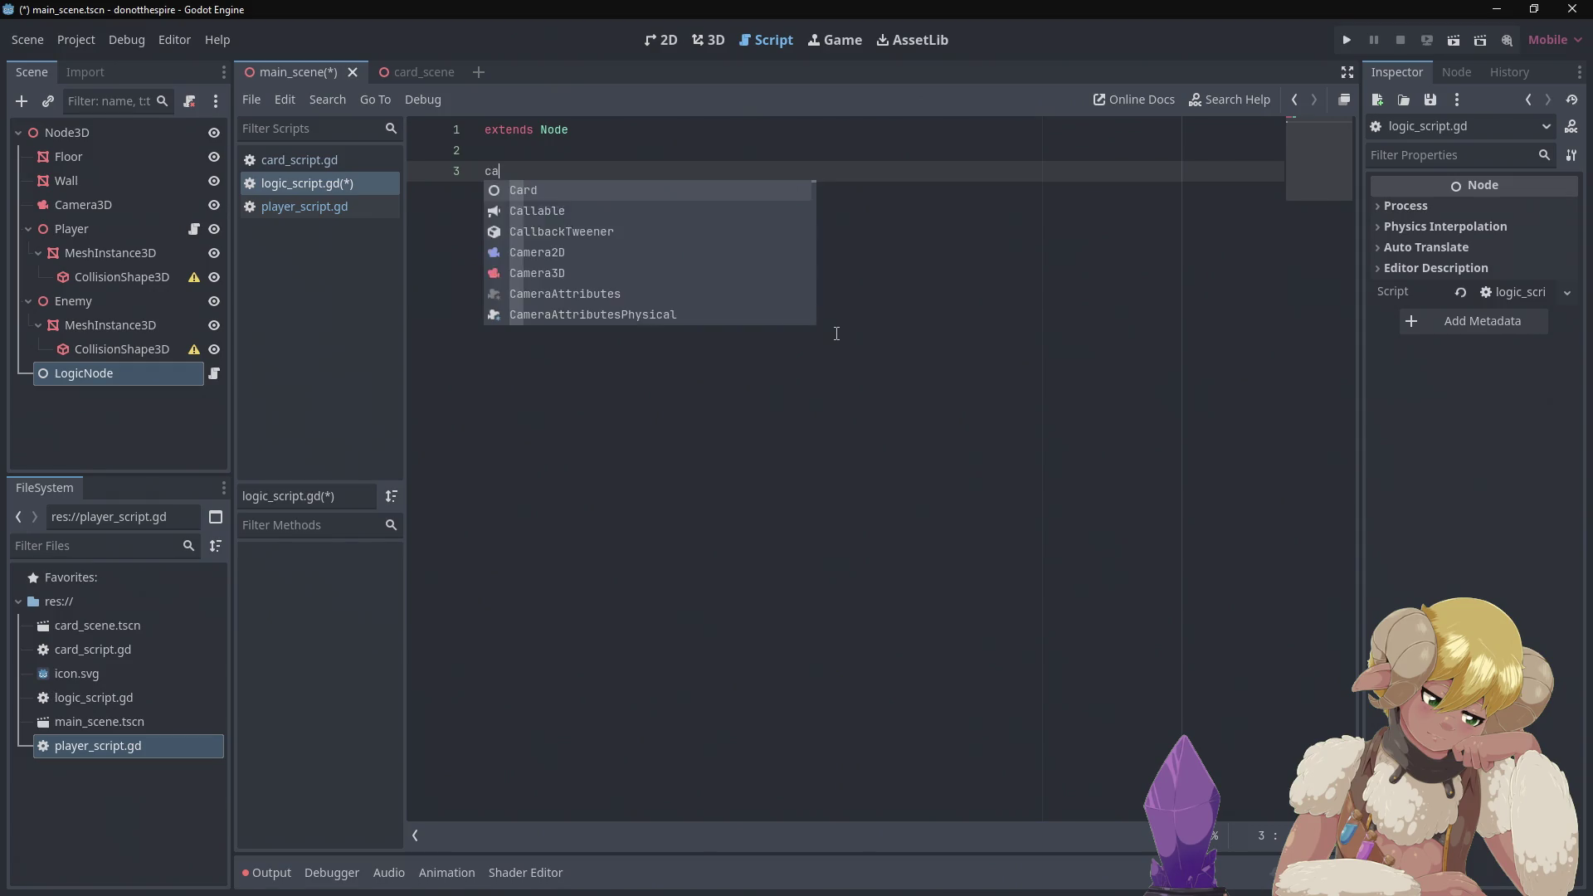
{"action": "key", "text": "Escape"}
{"action": "key", "text": "BackSpace"}
{"action": "type", "text": "var"}
{"action": "key", "text": "Escape"}
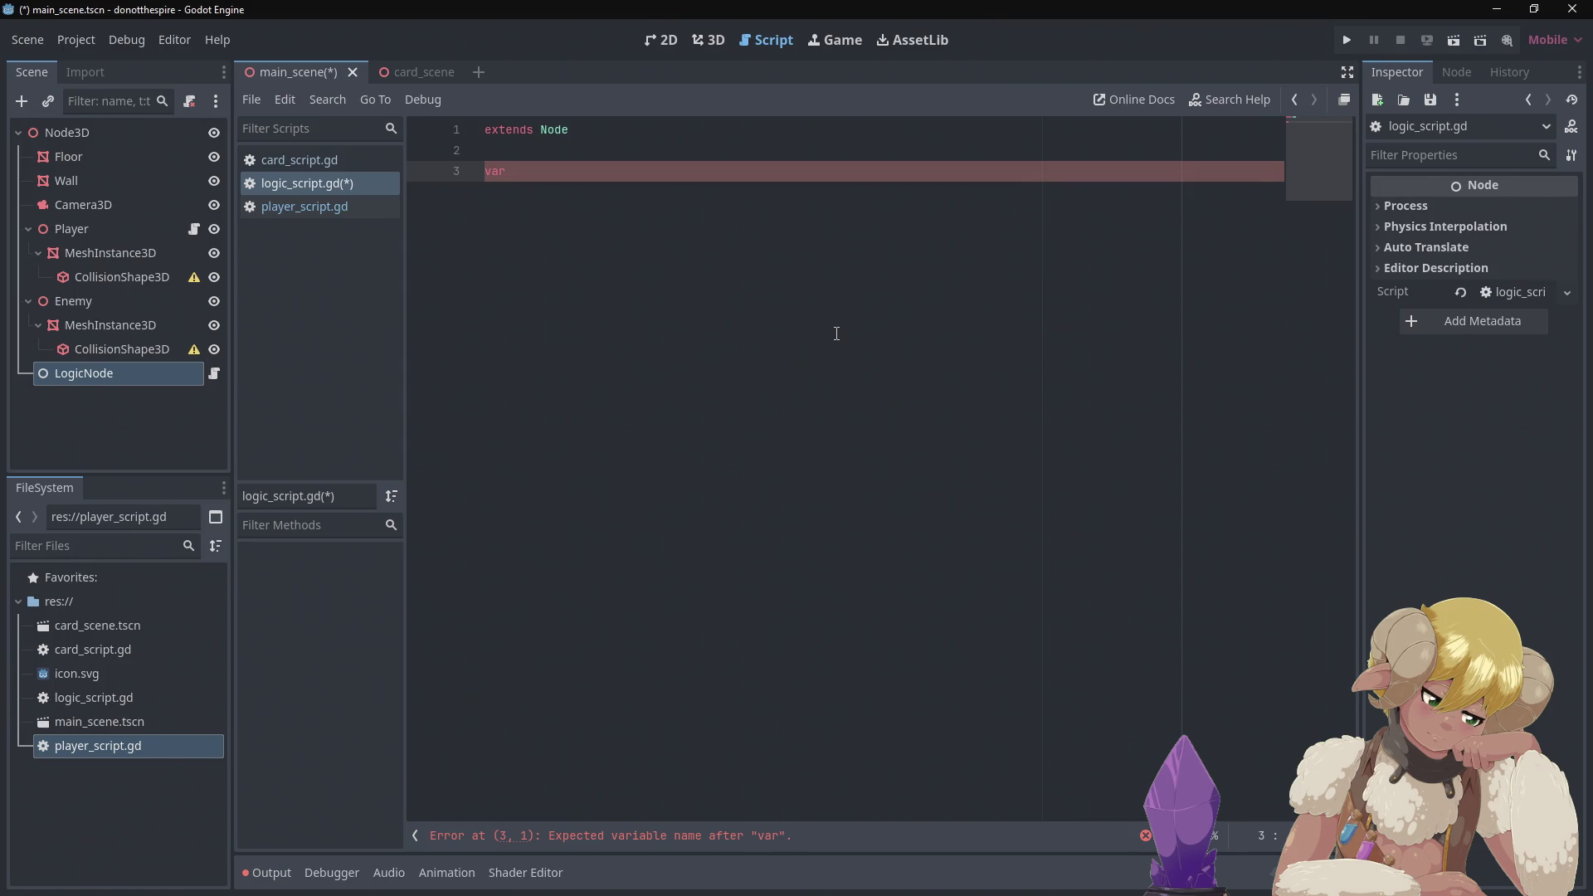
{"action": "type", "text": "whose"}
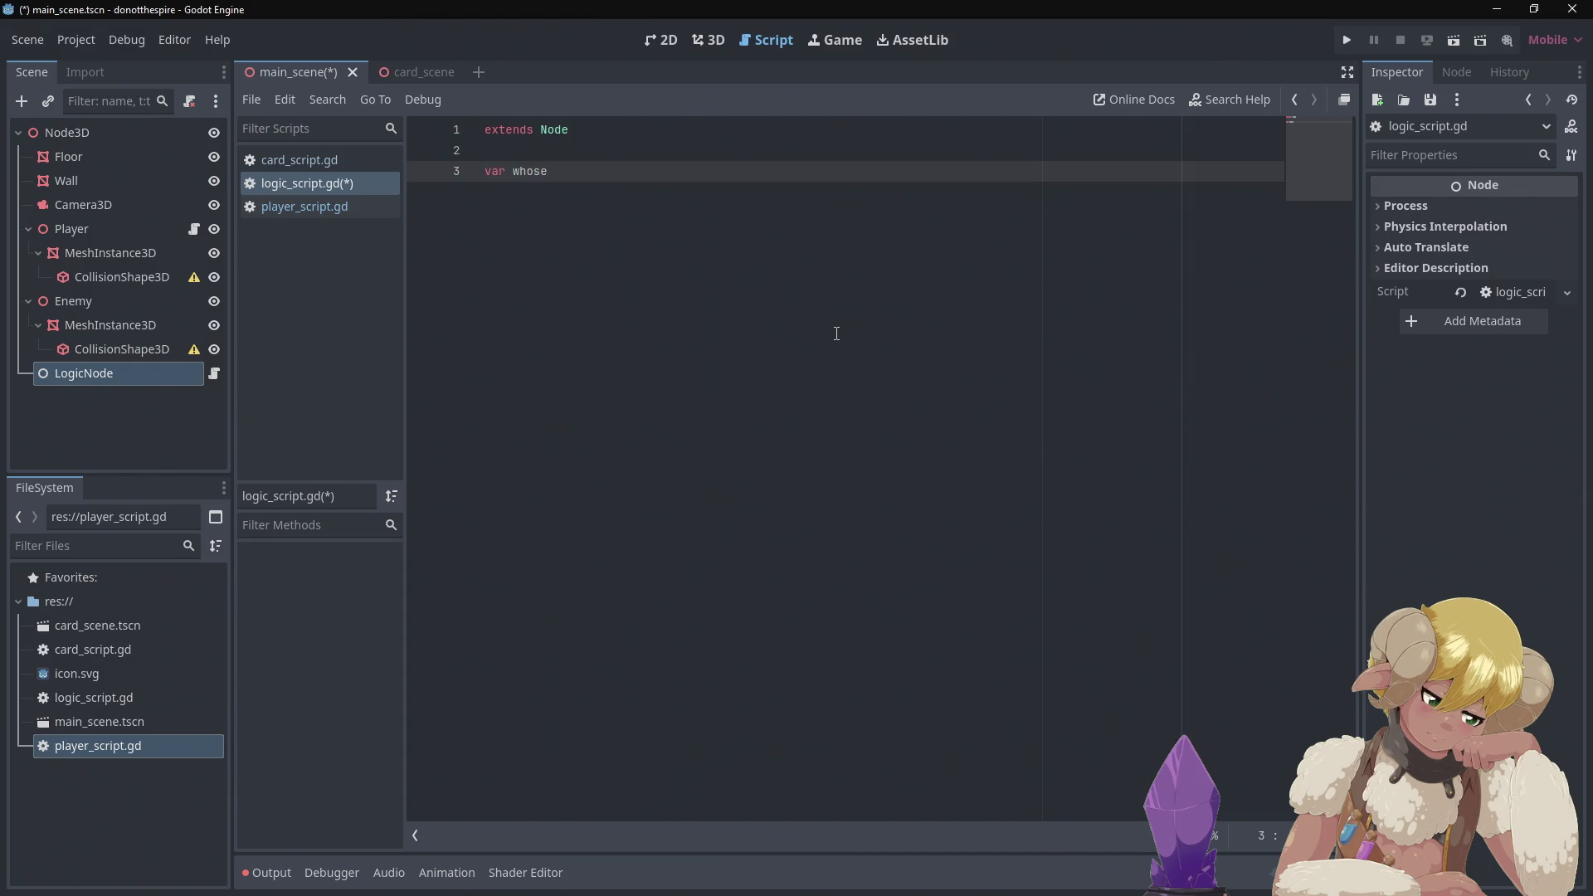
{"action": "type", "text": "_turn:"}
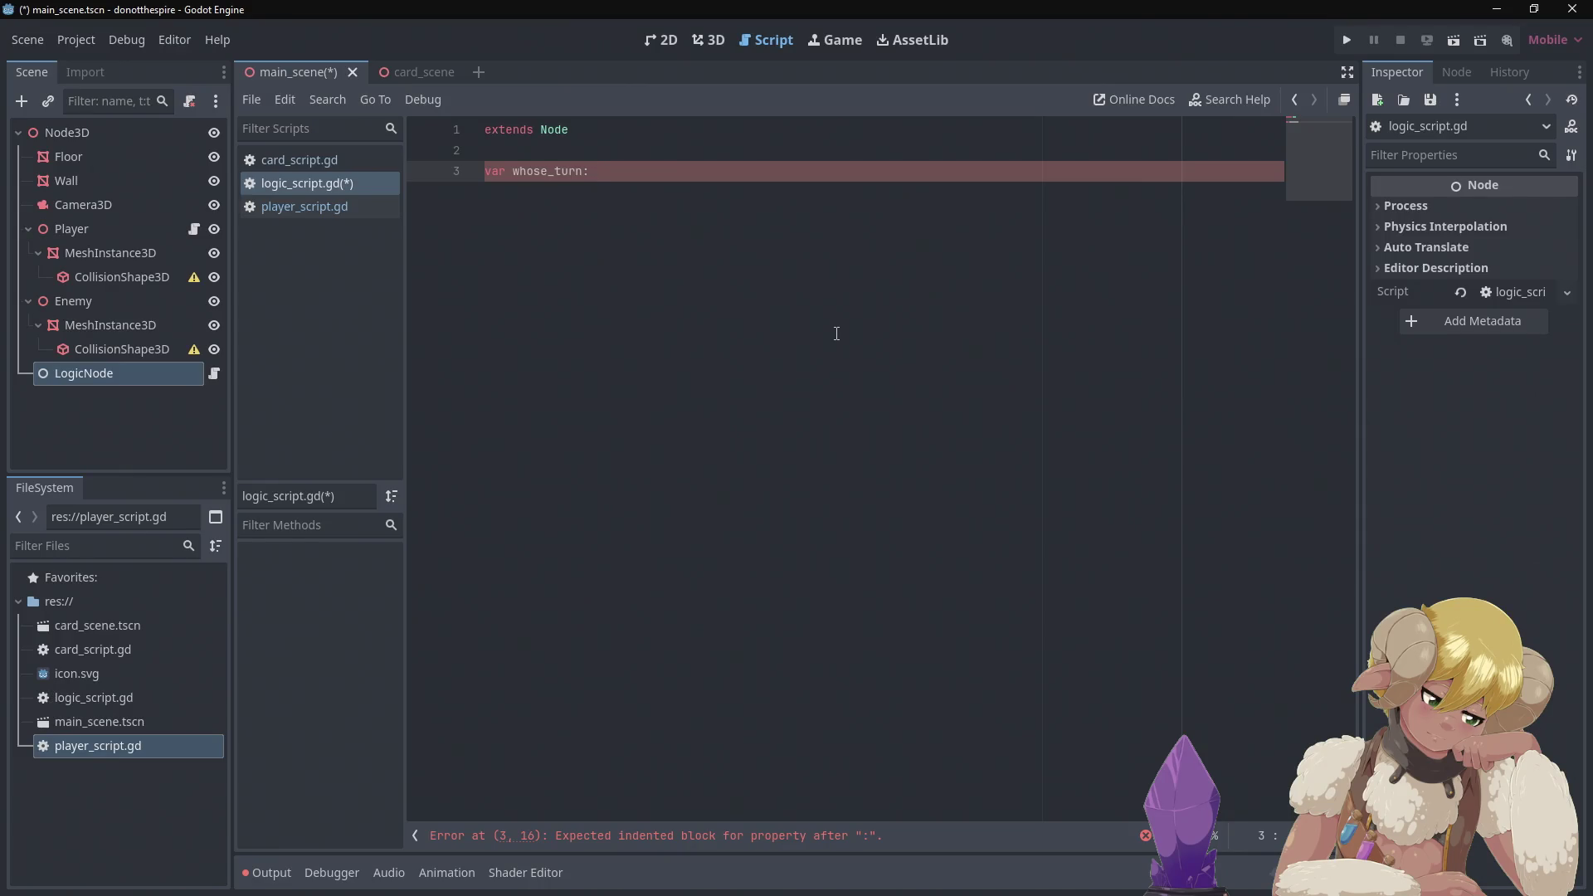
Give whose_turn the String type and a default value of "Player"
{"action": "type", "text": "int"}
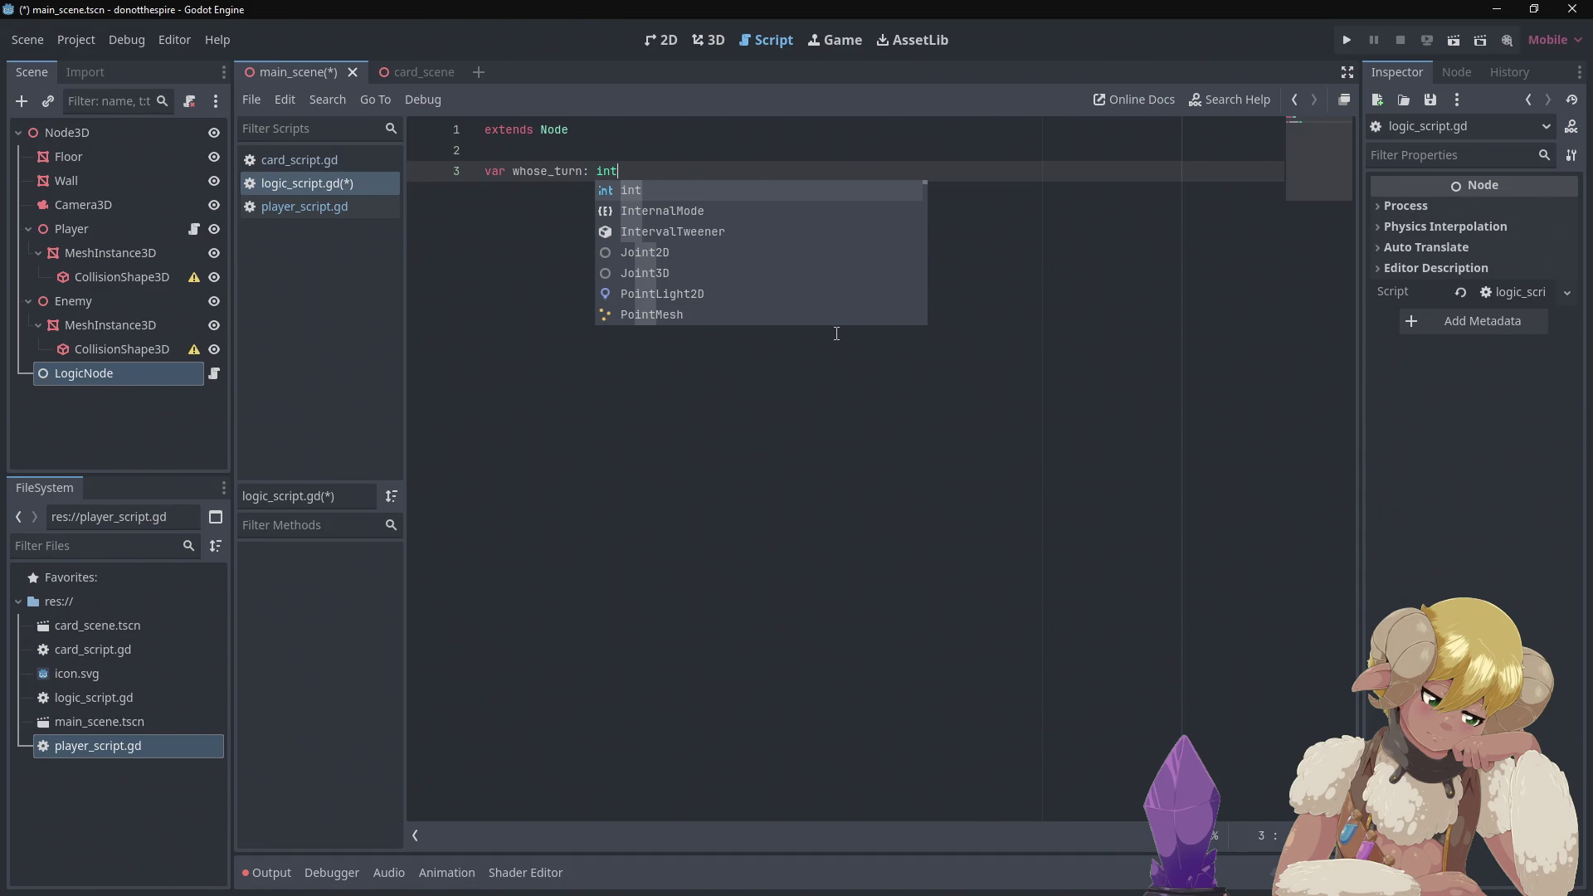
{"action": "key", "text": "BackSpace"}
{"action": "key", "text": "BackSpace"}
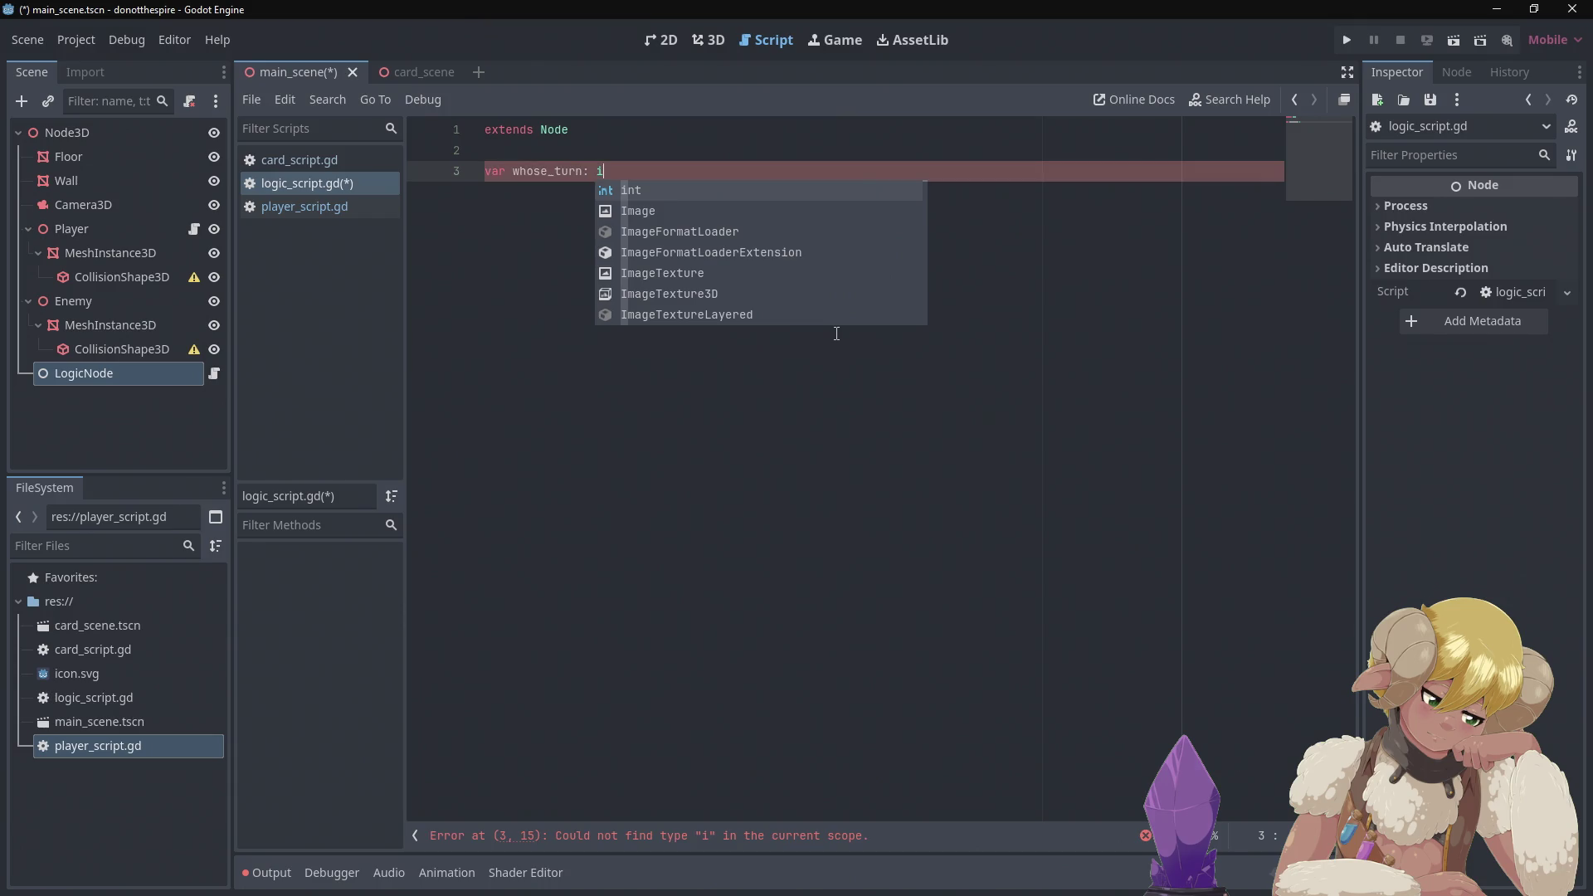
{"action": "type", "text": "nt"}
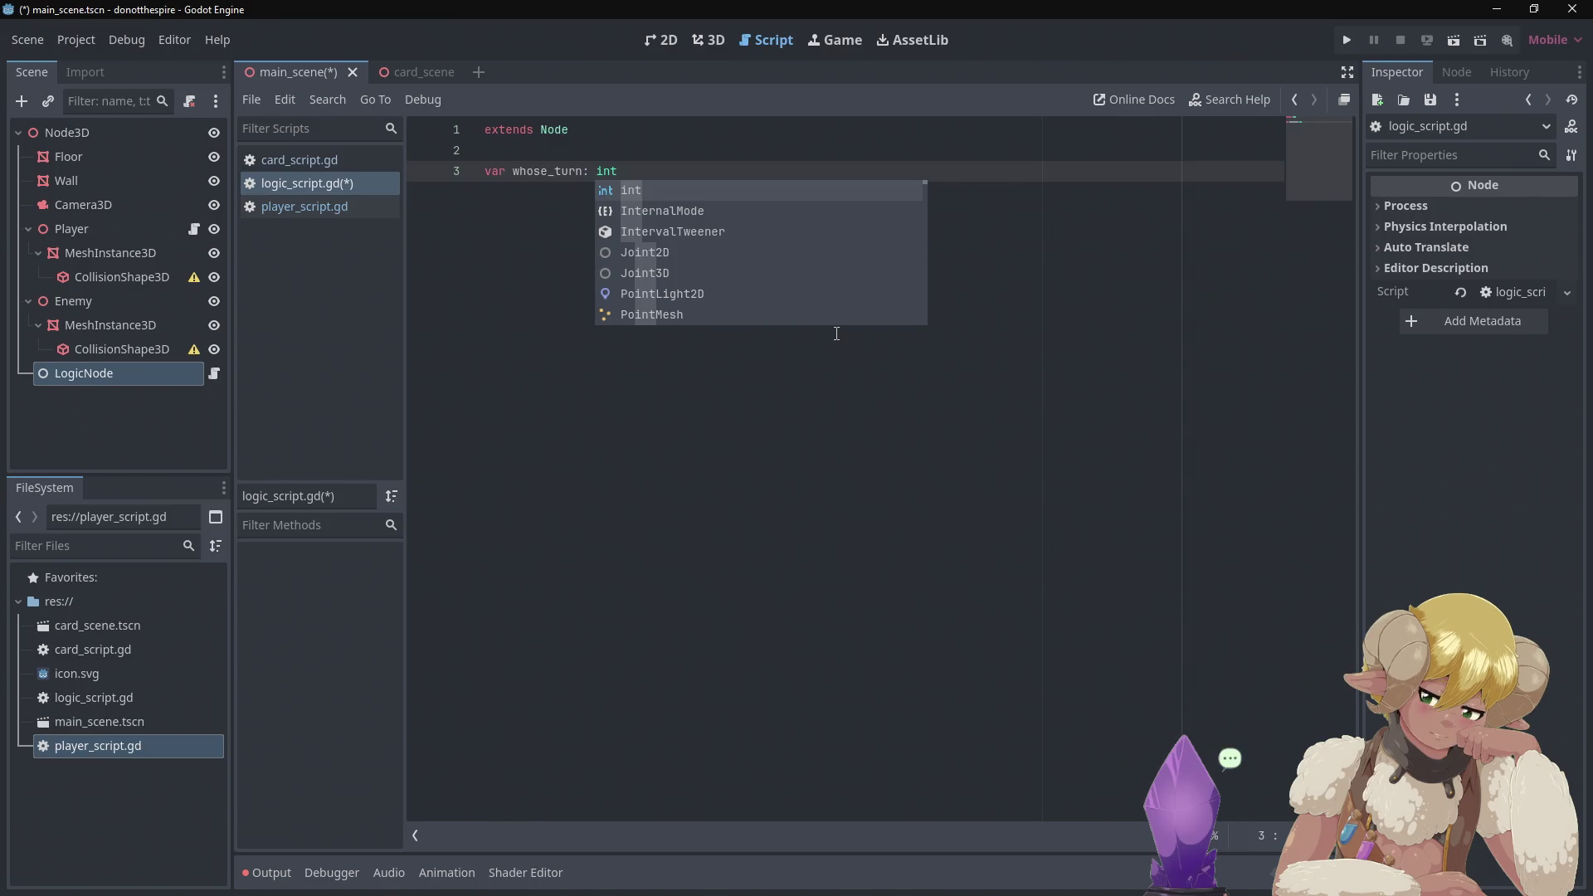
{"action": "key", "text": "BackSpace"}
{"action": "key", "text": "BackSpace"}
{"action": "key", "text": "BackSpace"}
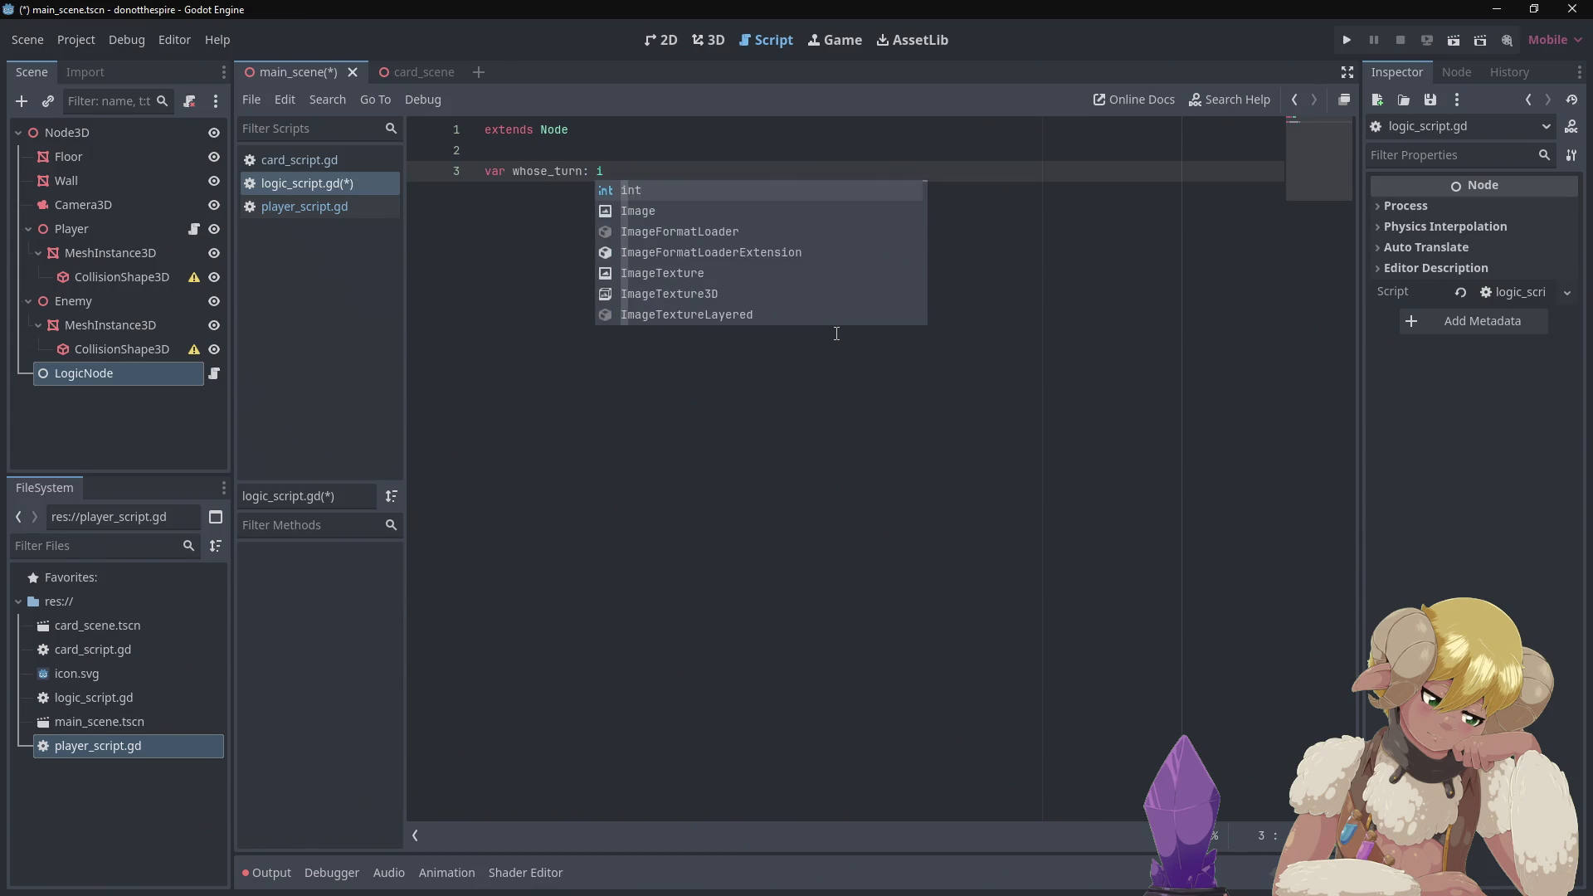
{"action": "type", "text": "uid"}
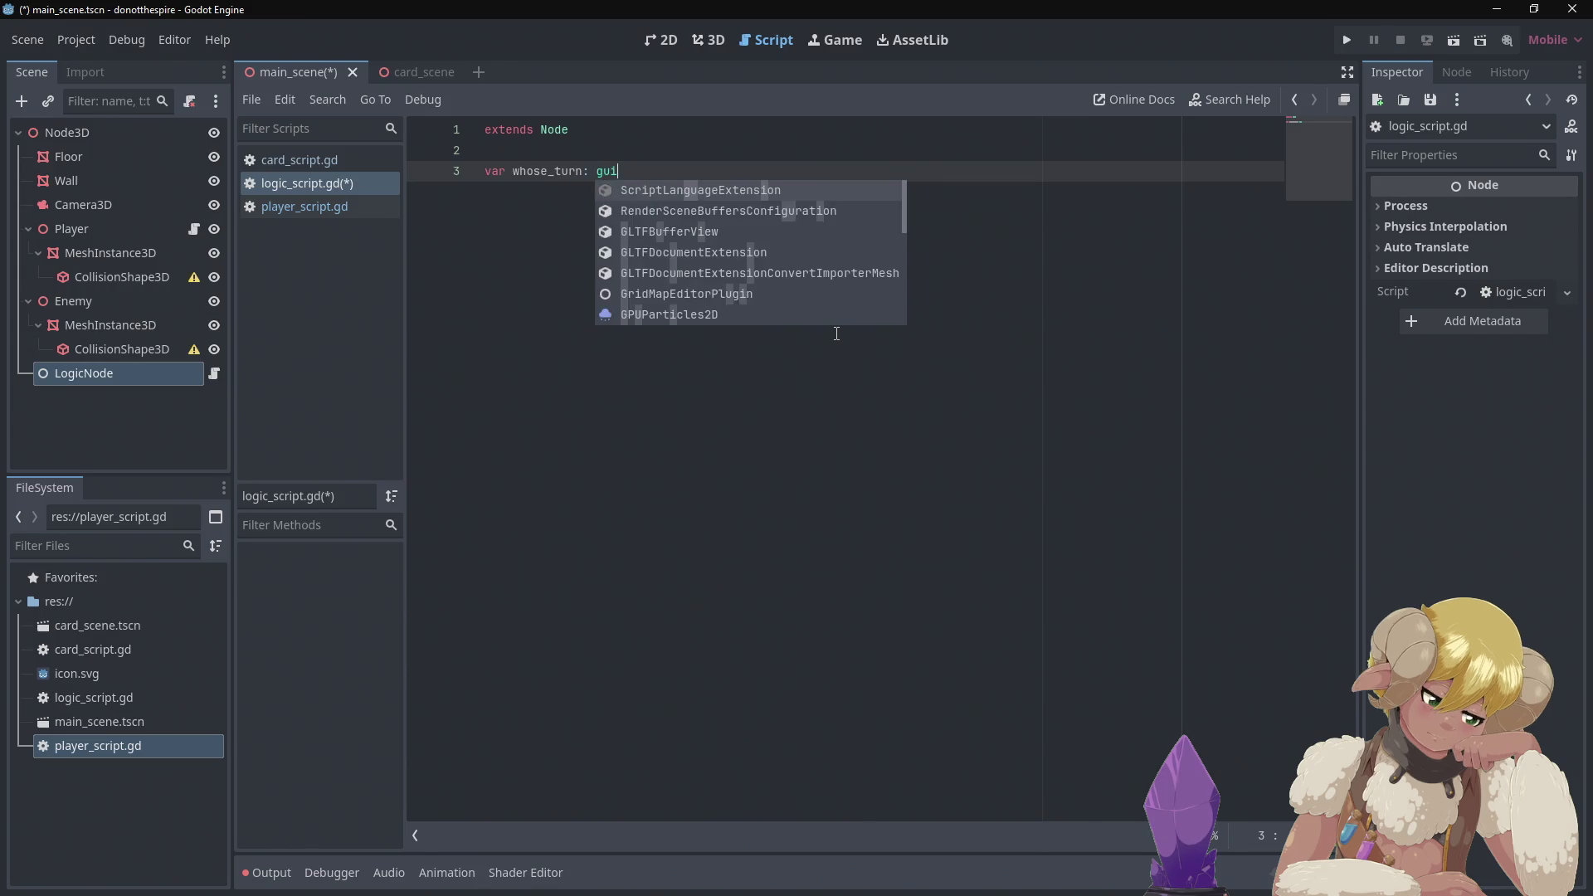
{"action": "key", "text": "BackSpace"}
{"action": "key", "text": "BackSpace"}
{"action": "key", "text": "BackSpace"}
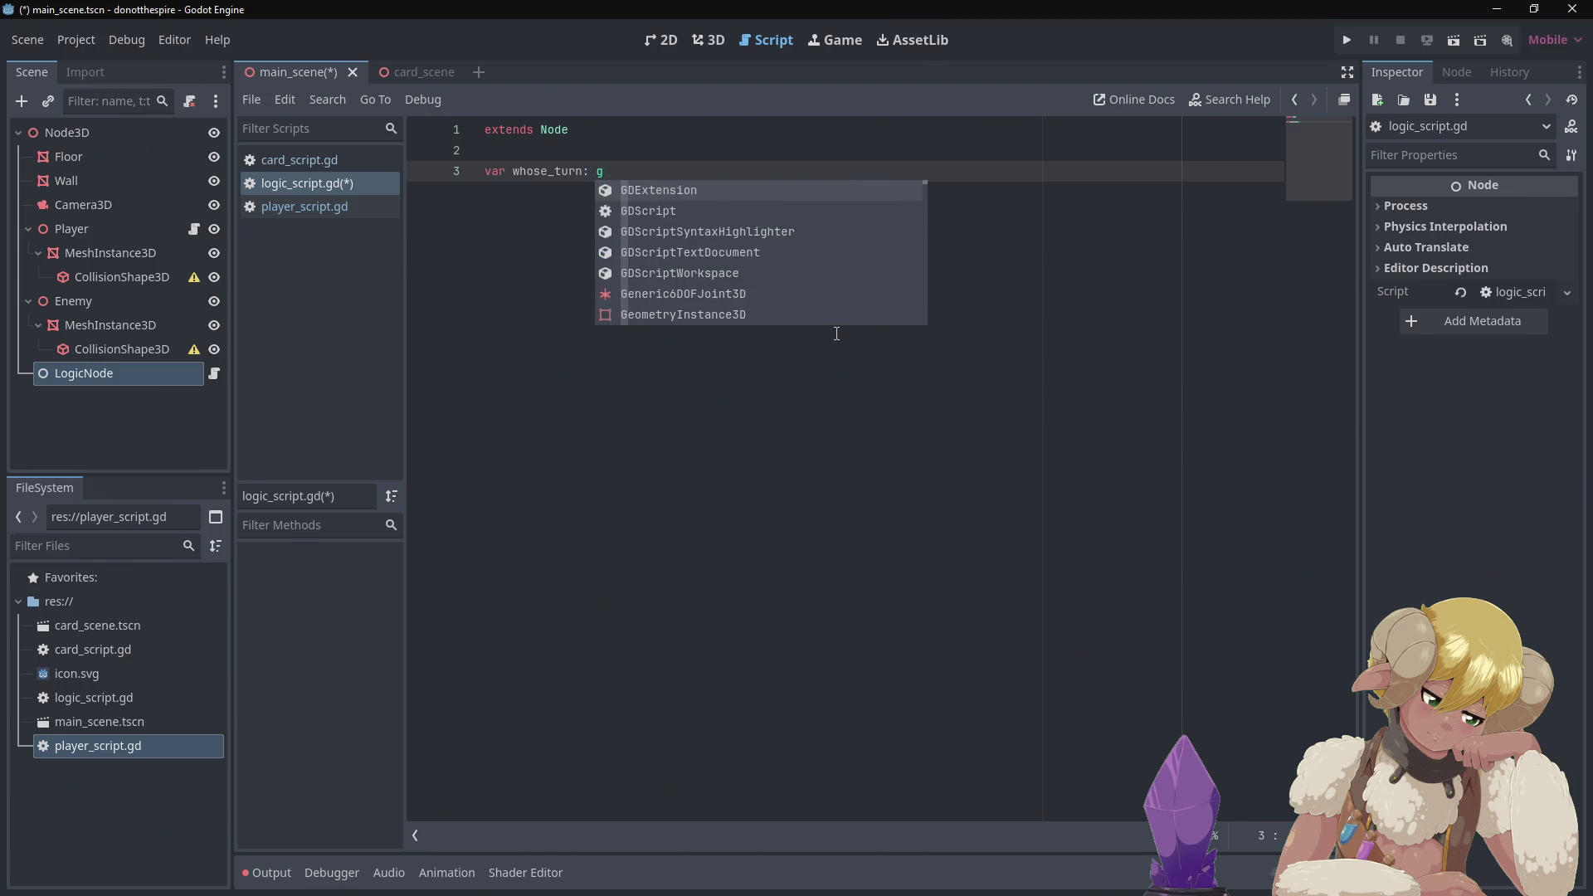
{"action": "type", "text": "d"}
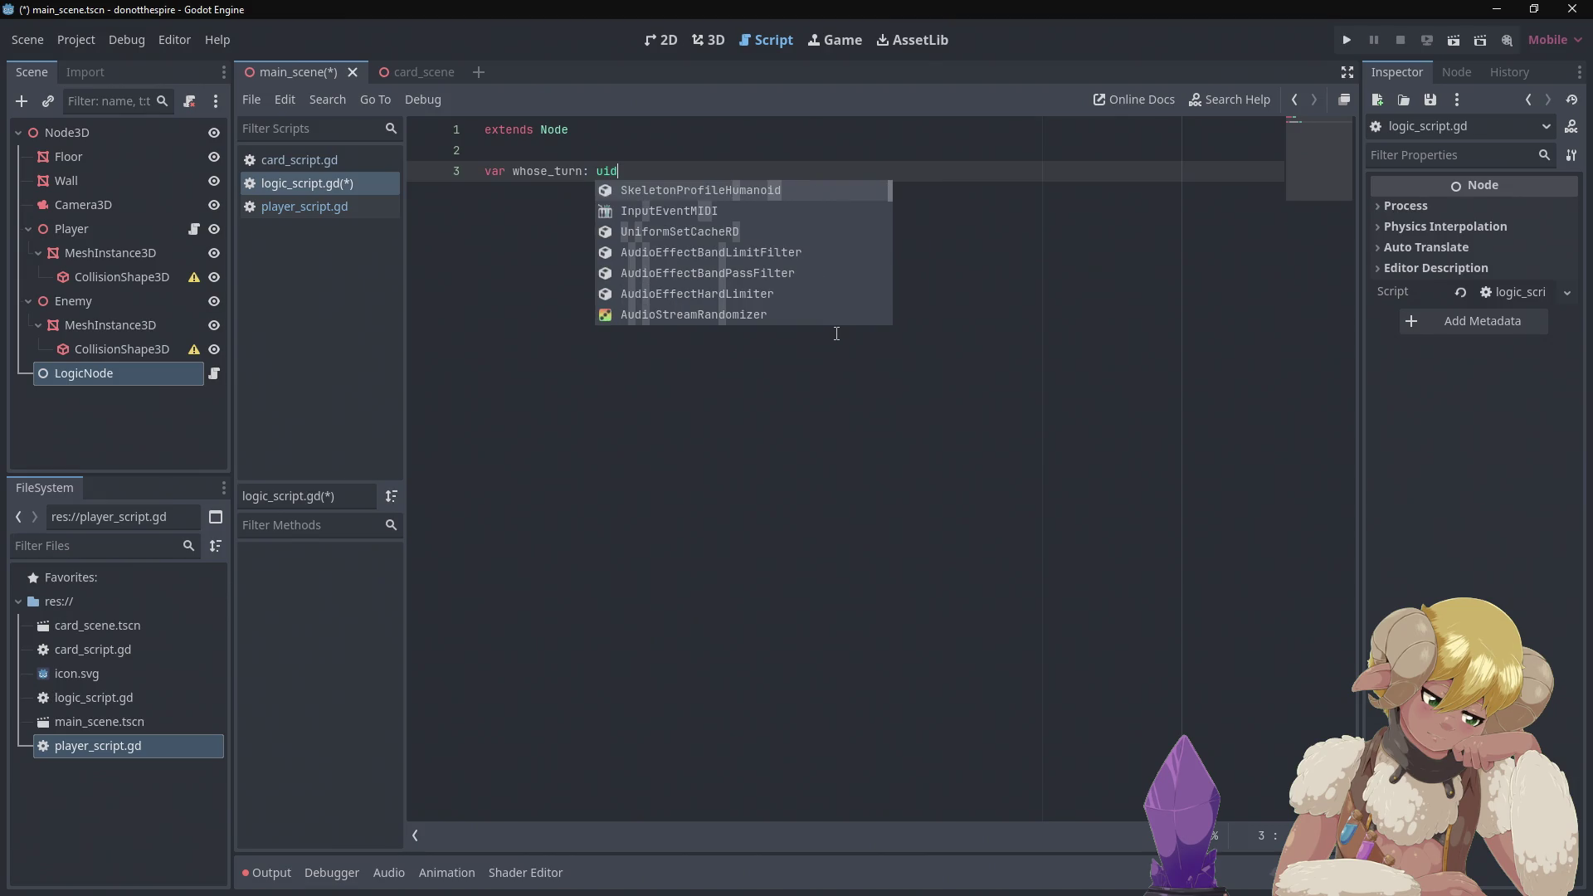
{"action": "key", "text": "BackSpace"}
{"action": "key", "text": "BackSpace"}
{"action": "key", "text": "BackSpace"}
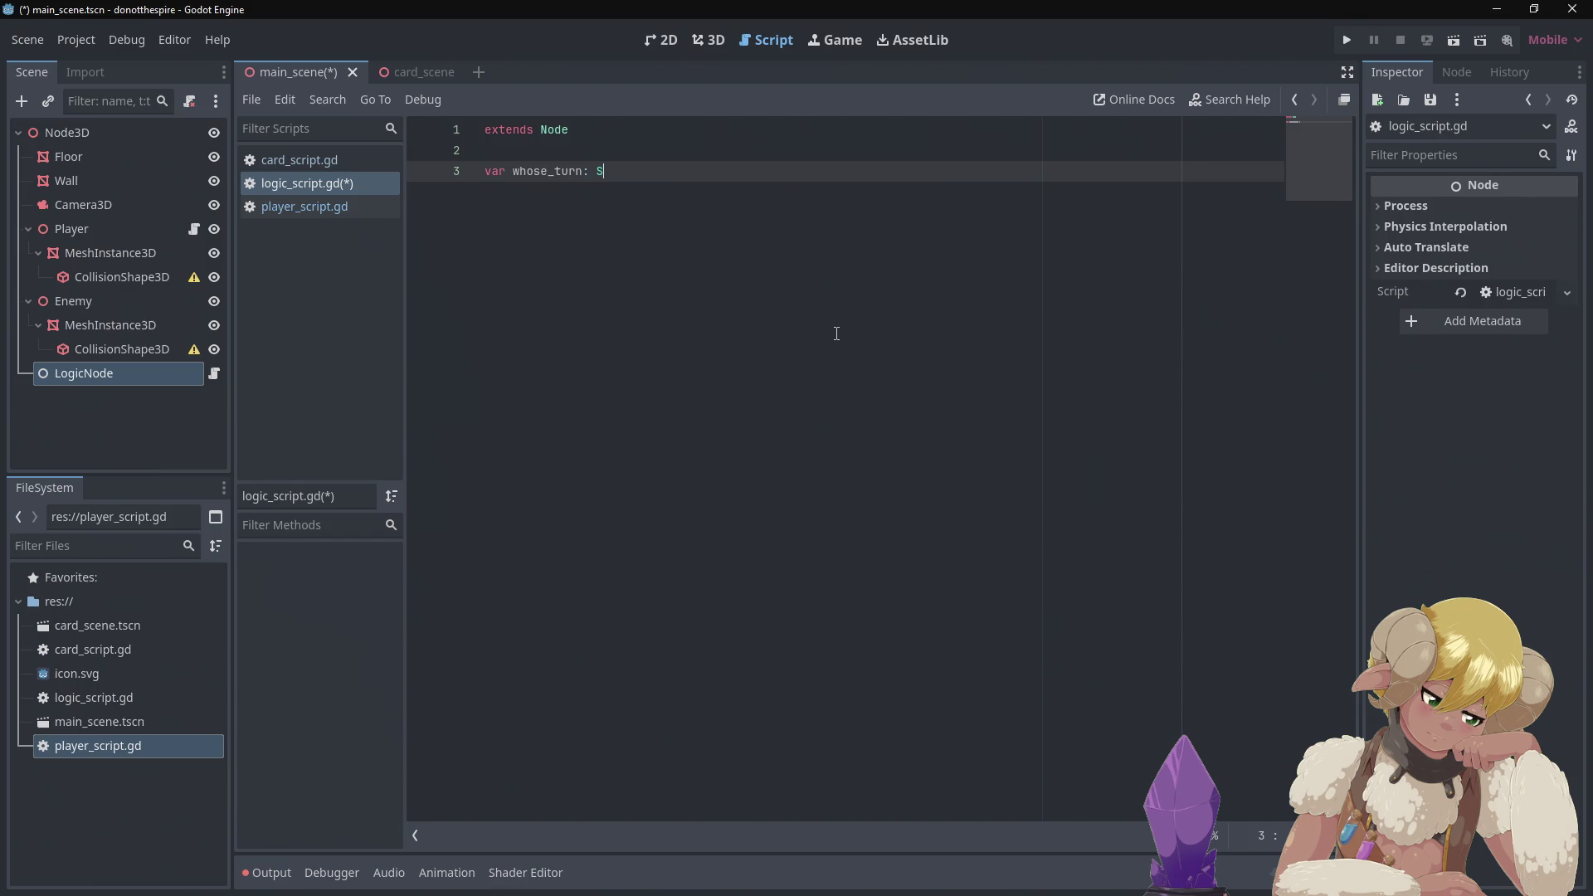
{"action": "type", "text": "tring"}
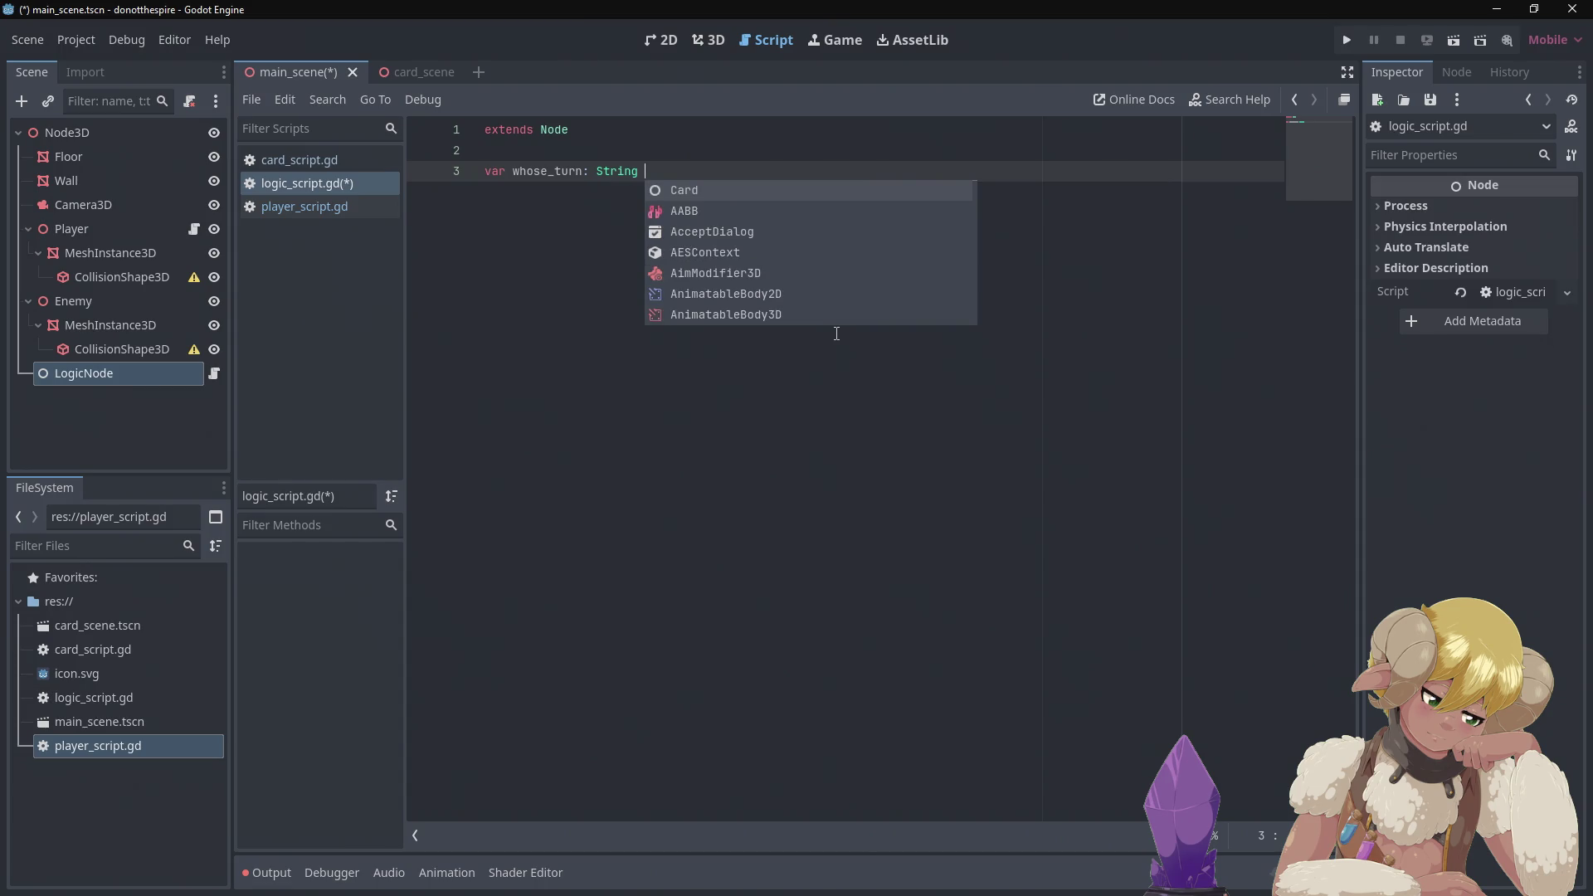
{"action": "type", "text": "="}
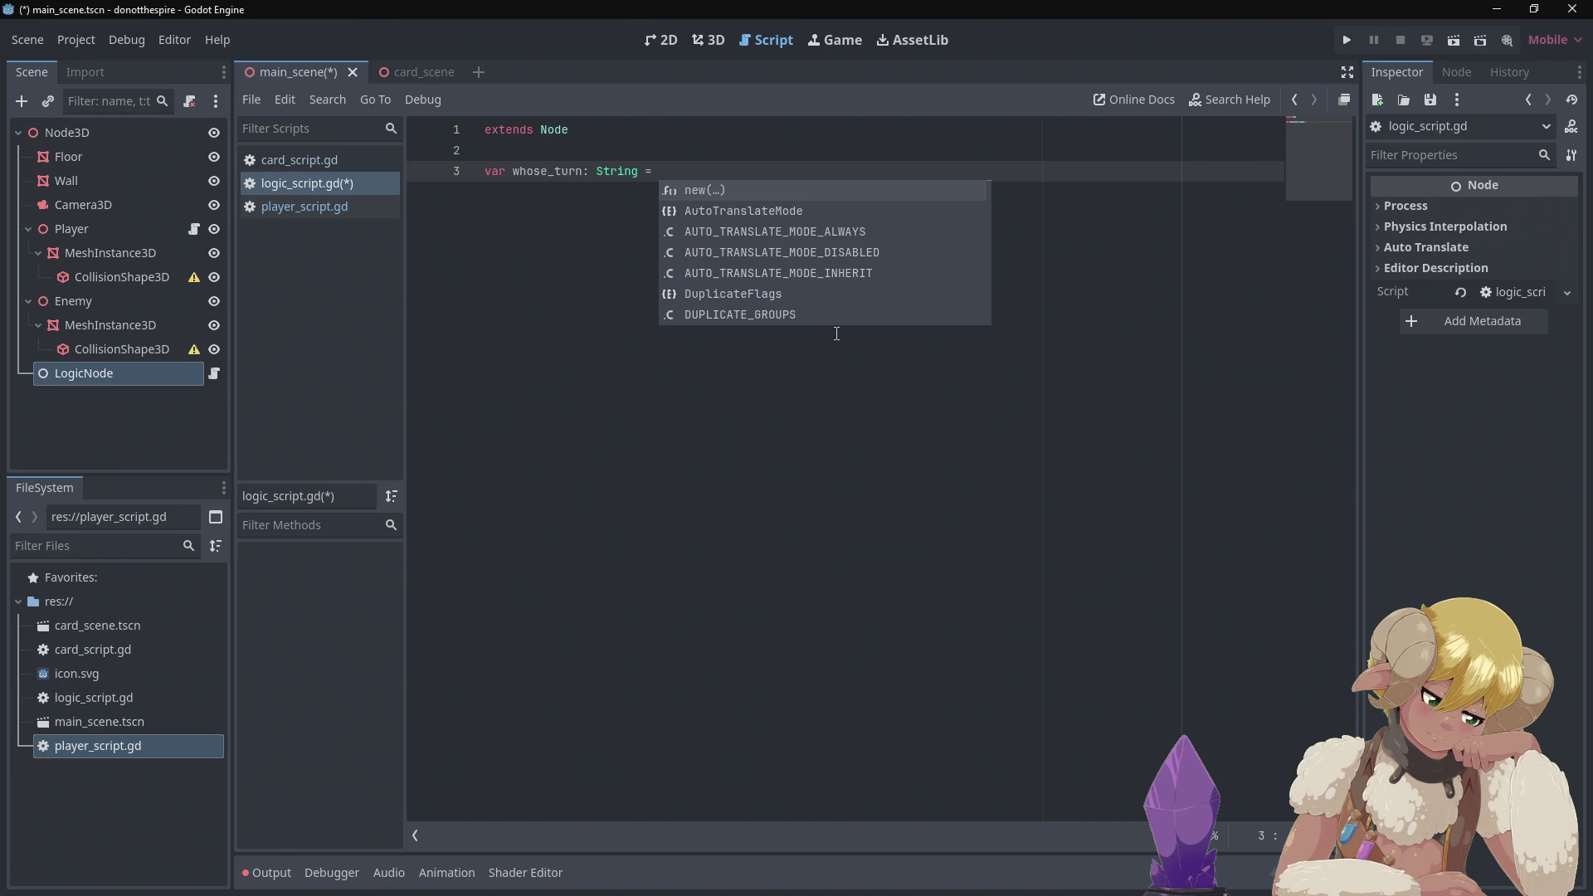
{"action": "type", "text": " \""}
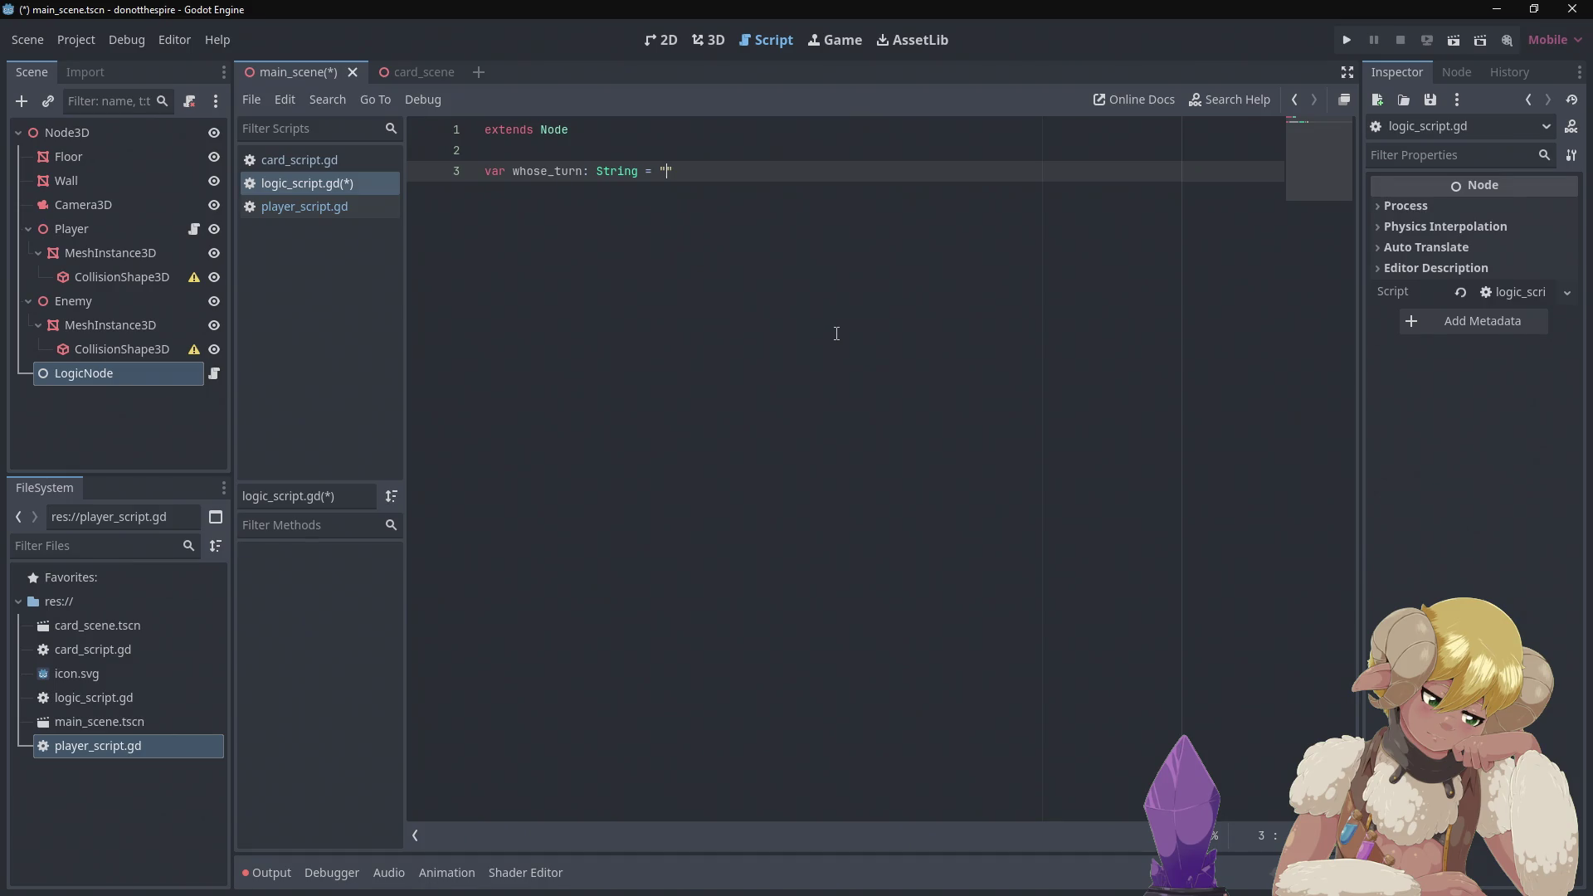
{"action": "type", "text": "P"}
{"action": "type", "text": "layer"}
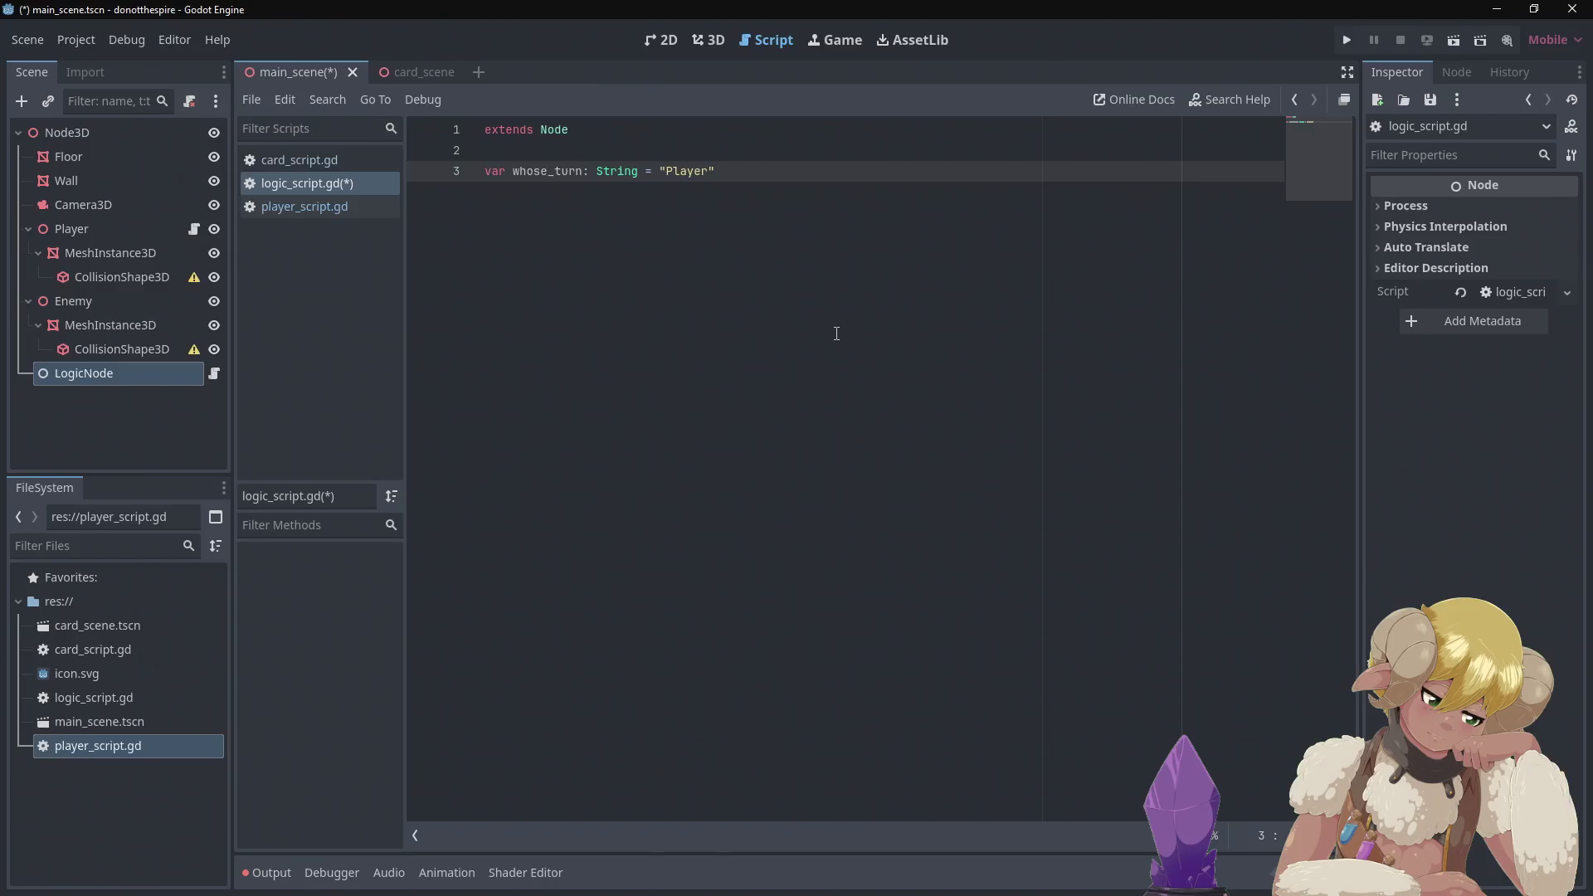
Save the scene and logic script, then open player_script.gd at the pass line in _process
{"action": "key", "text": "ctrl+s"}
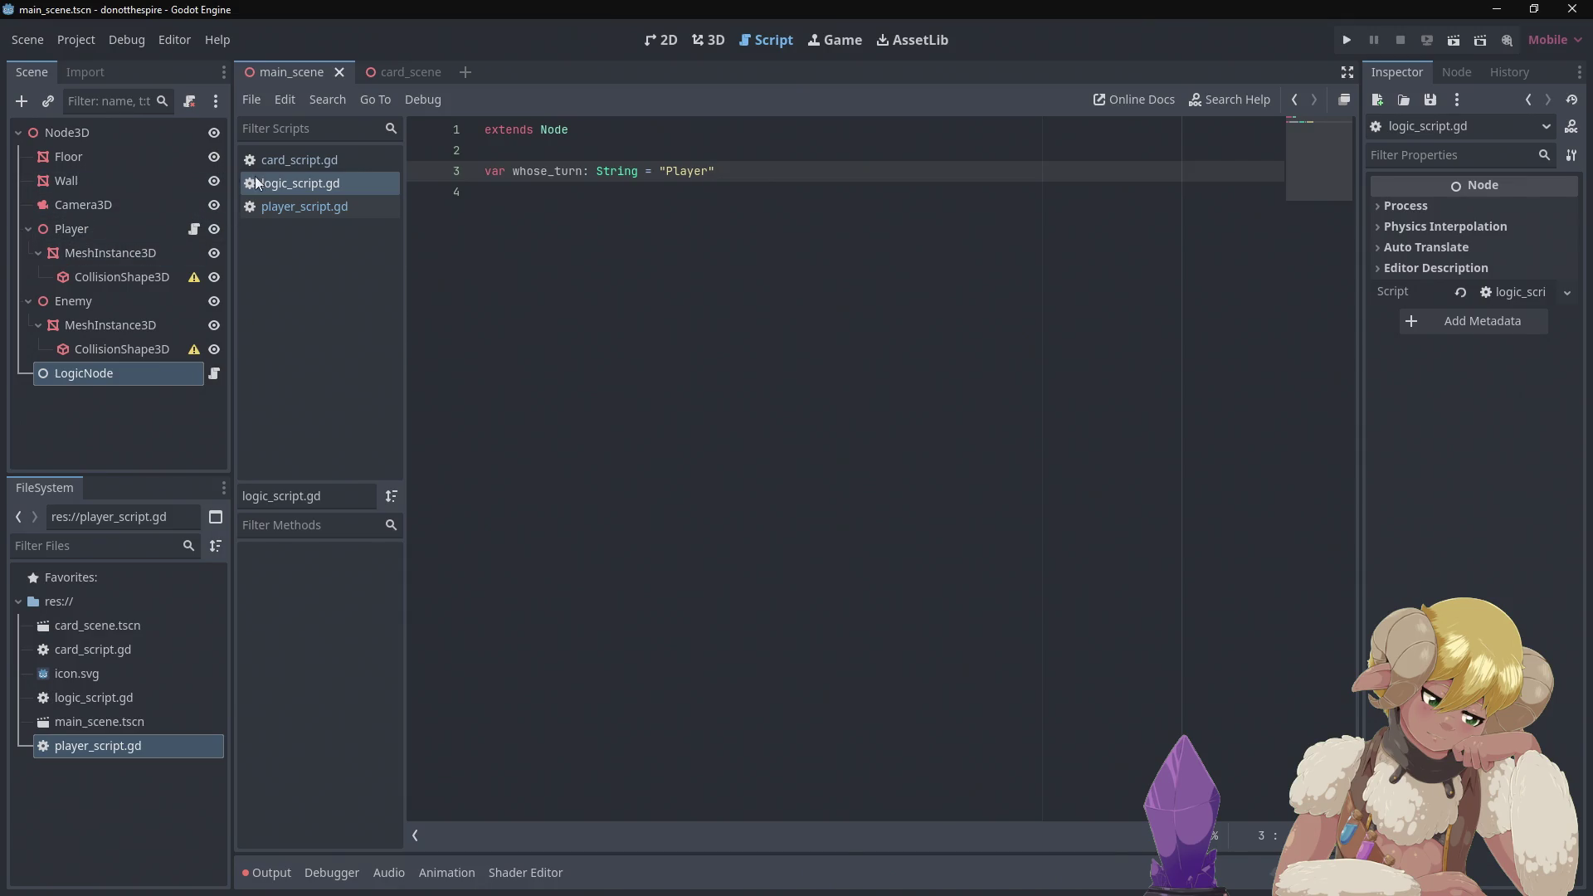
{"action": "left_click", "coordinate": [325, 205]}
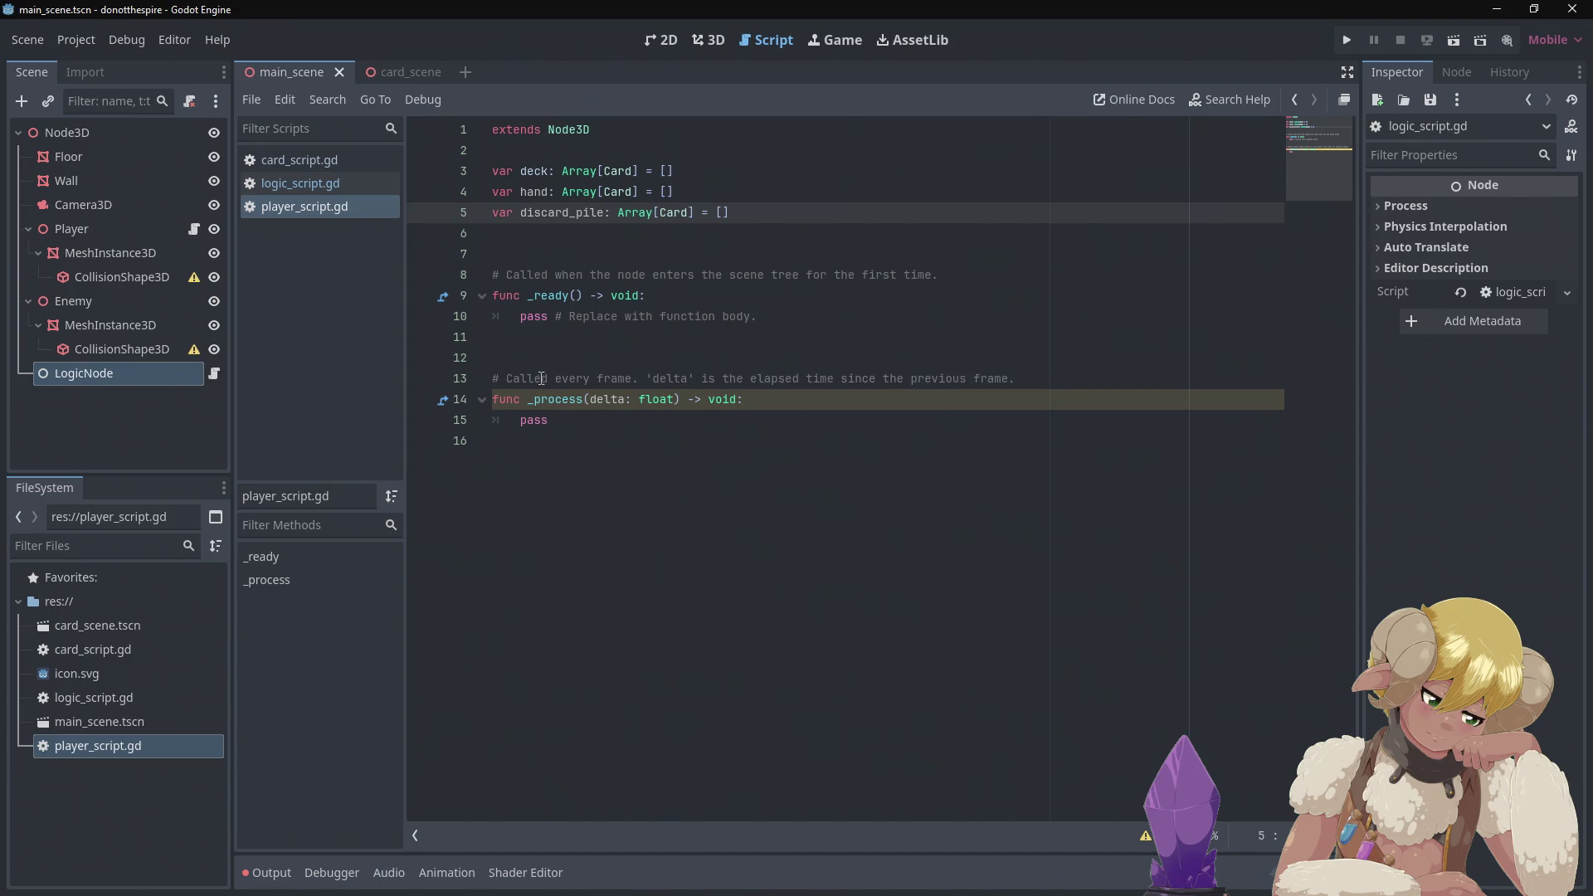
{"action": "left_click", "coordinate": [531, 422]}
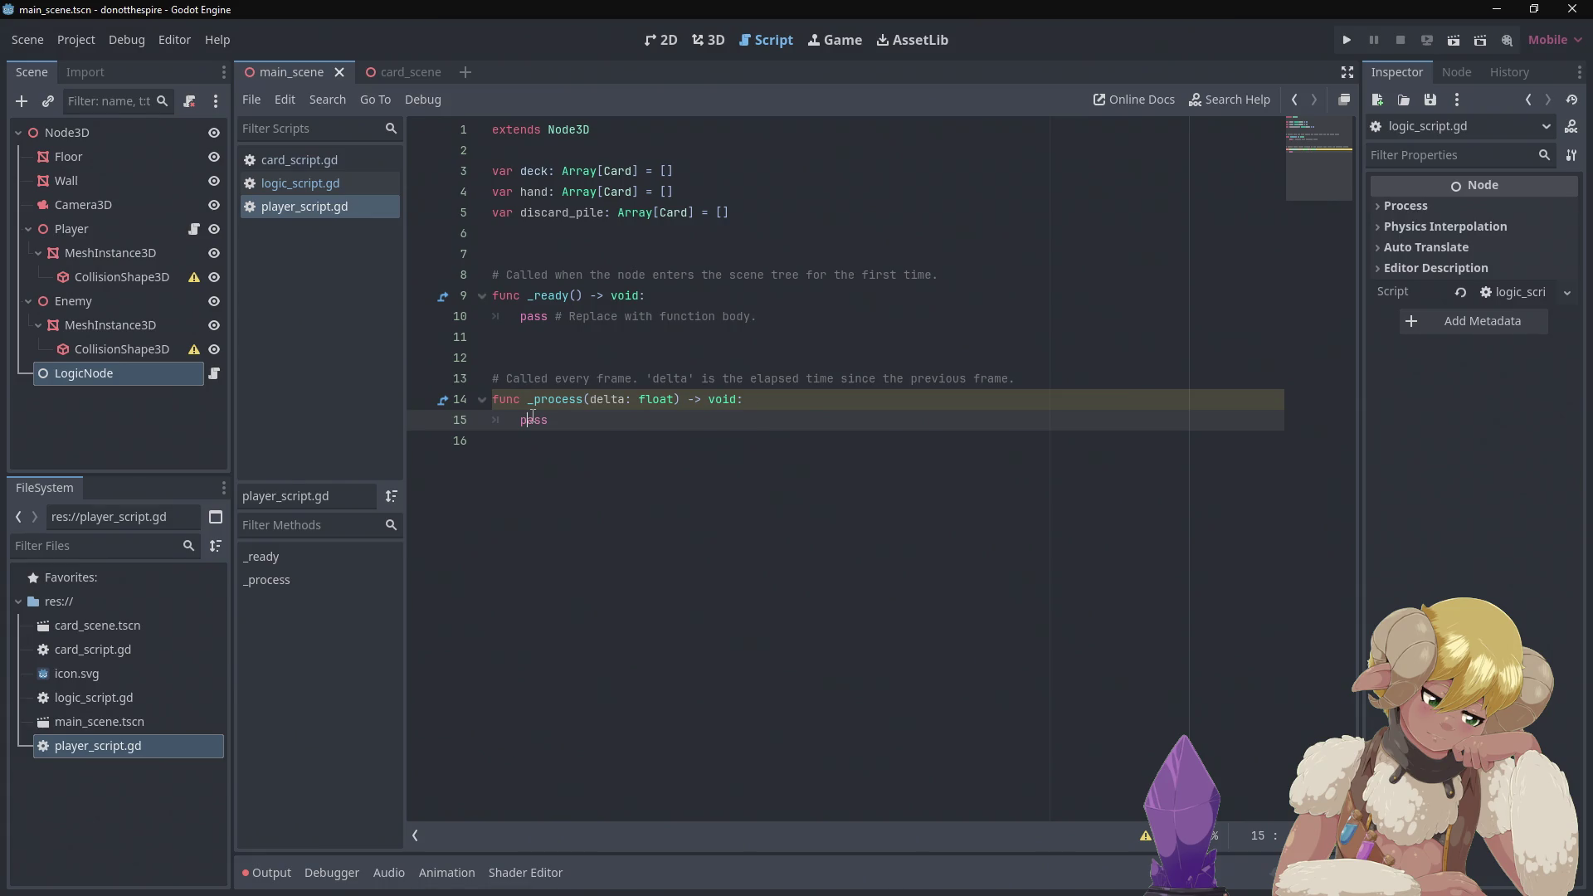
Declare deck as a static var in player_script.gd and save the script
{"action": "left_click", "coordinate": [492, 171]}
{"action": "type", "text": "stati"}
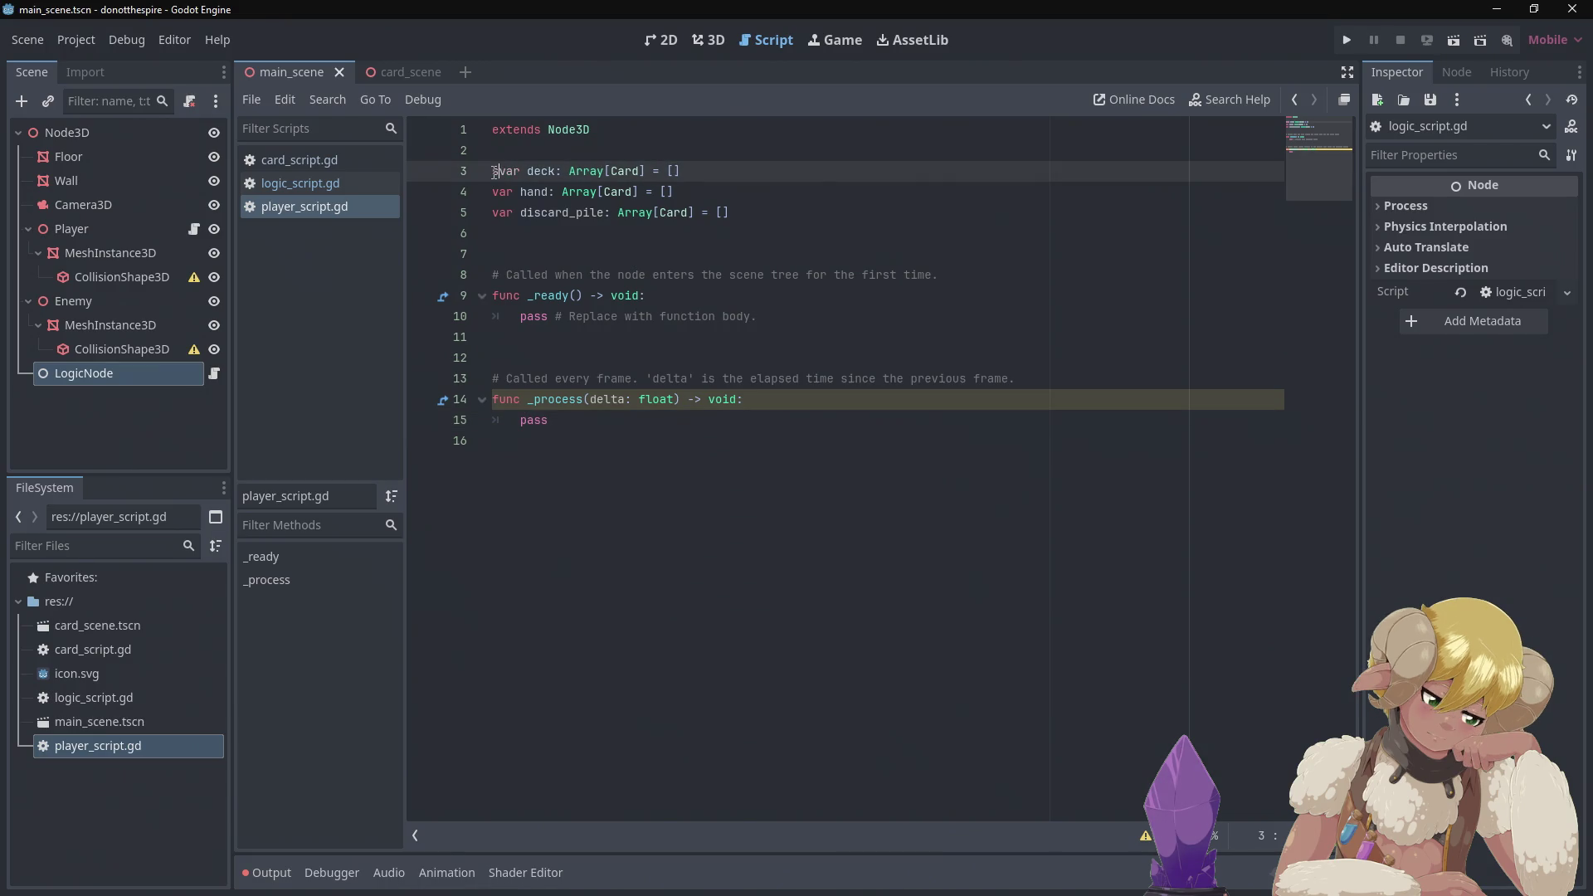
{"action": "type", "text": "c"}
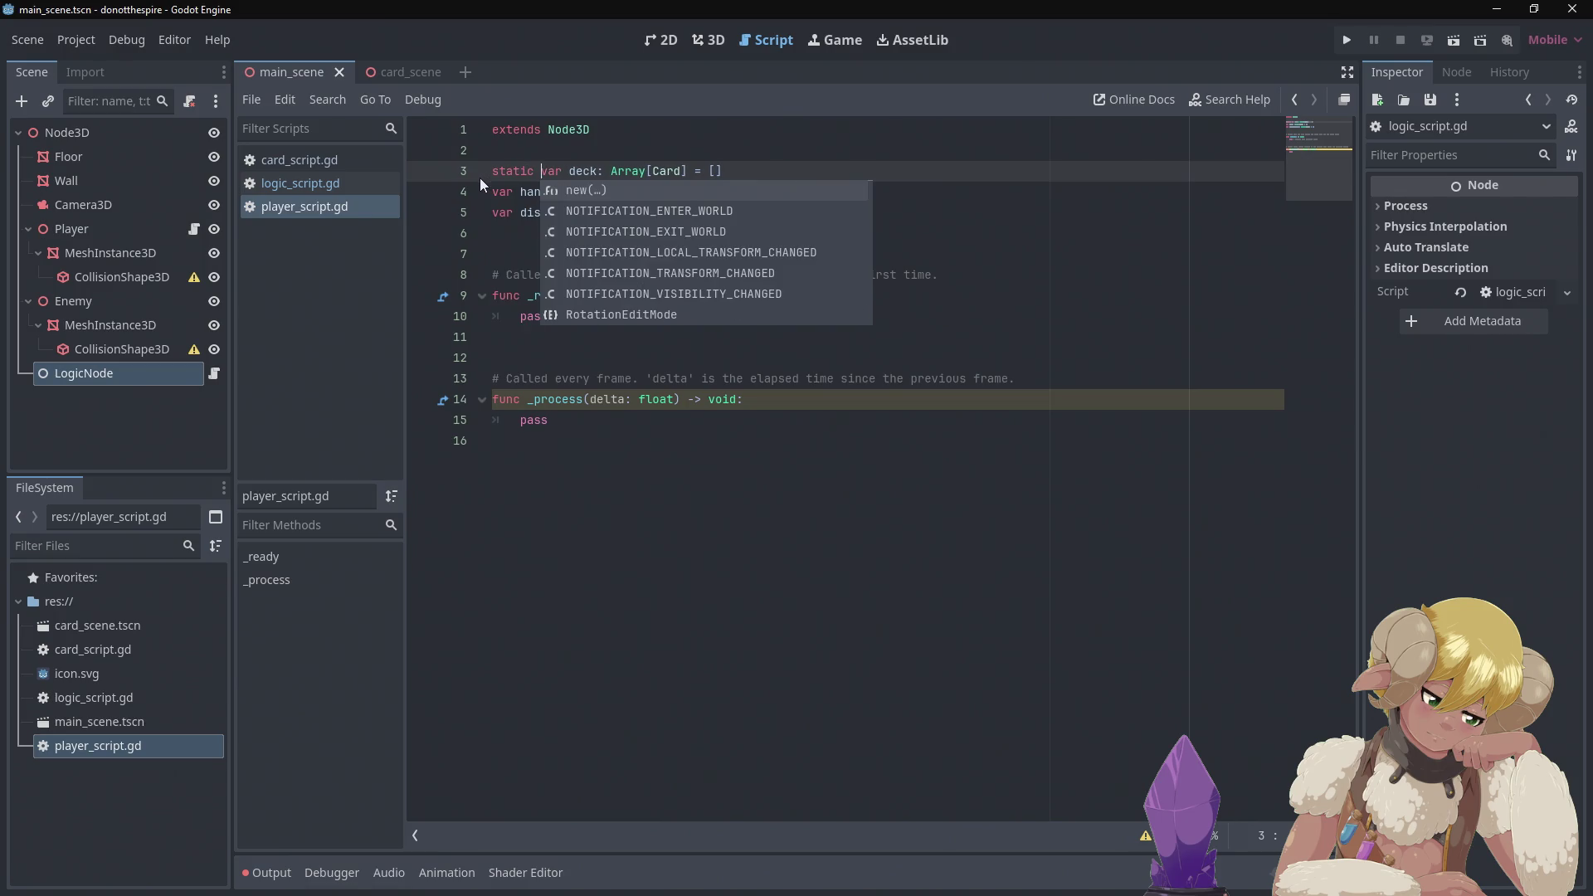
{"action": "key", "text": "ctrl+s"}
{"action": "left_click", "coordinate": [554, 149]}
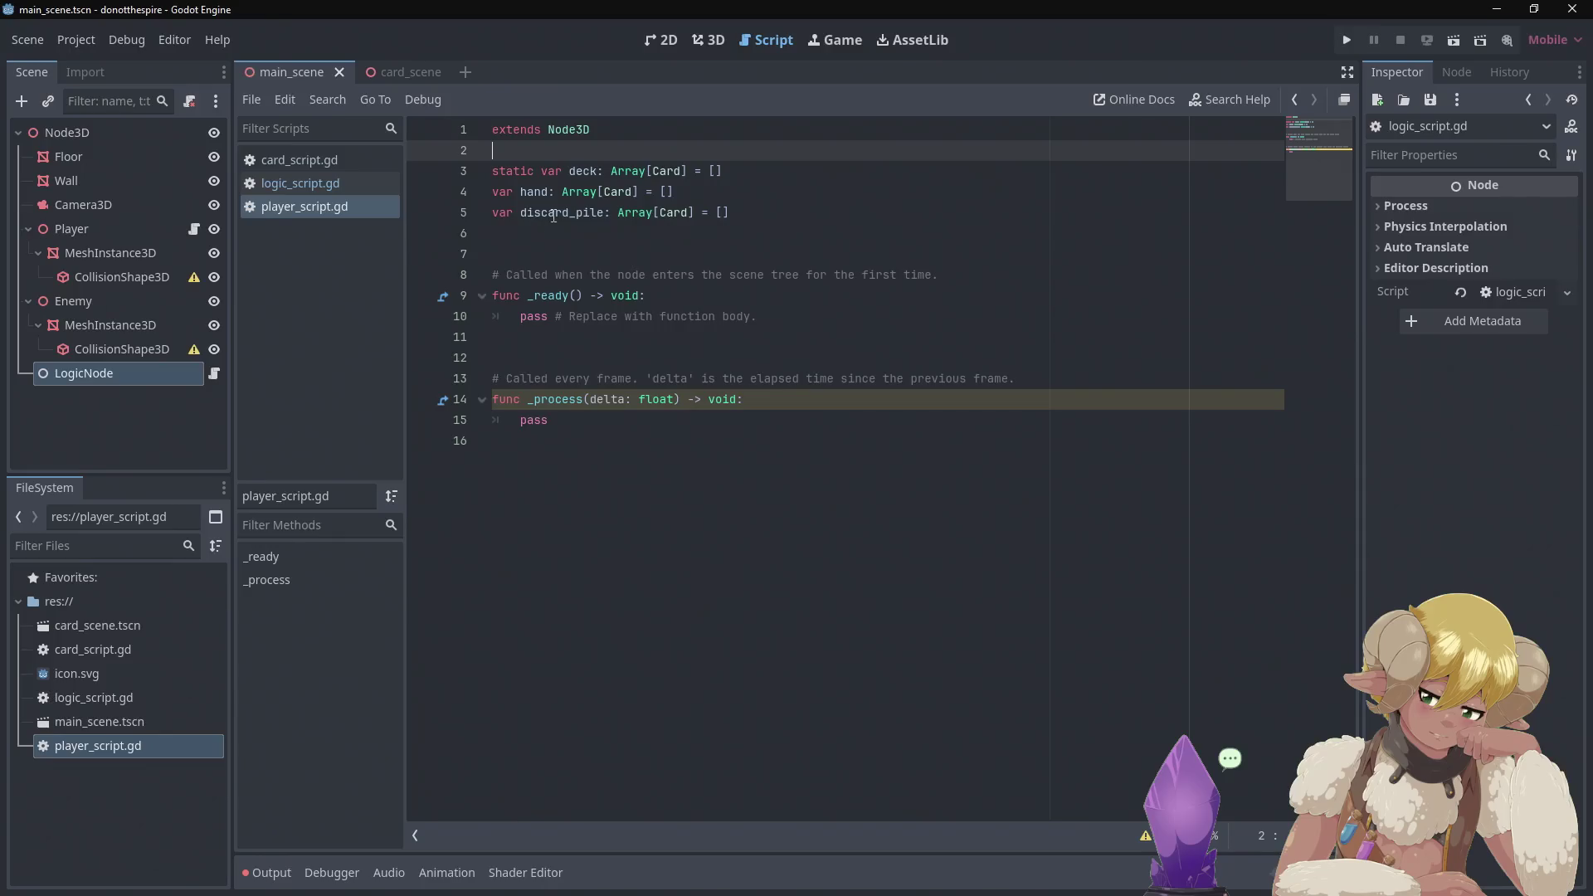
Check the Array docs popup, open card_script.gd, and switch to the GDScript reference in the browser
{"action": "mouse_move", "coordinate": [564, 194]}
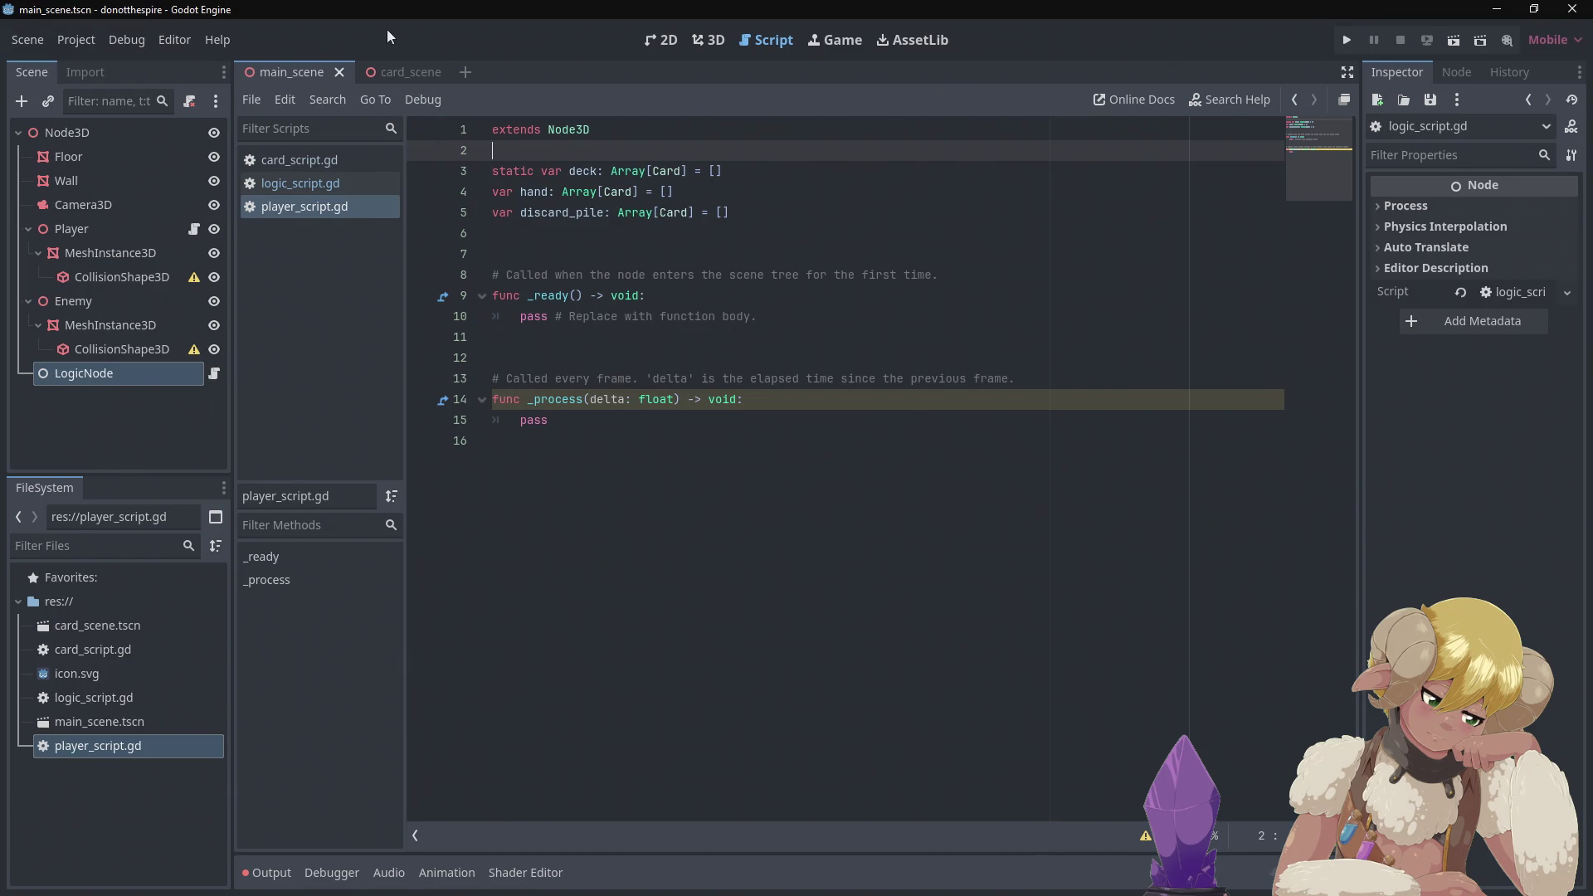
{"action": "left_click", "coordinate": [304, 165]}
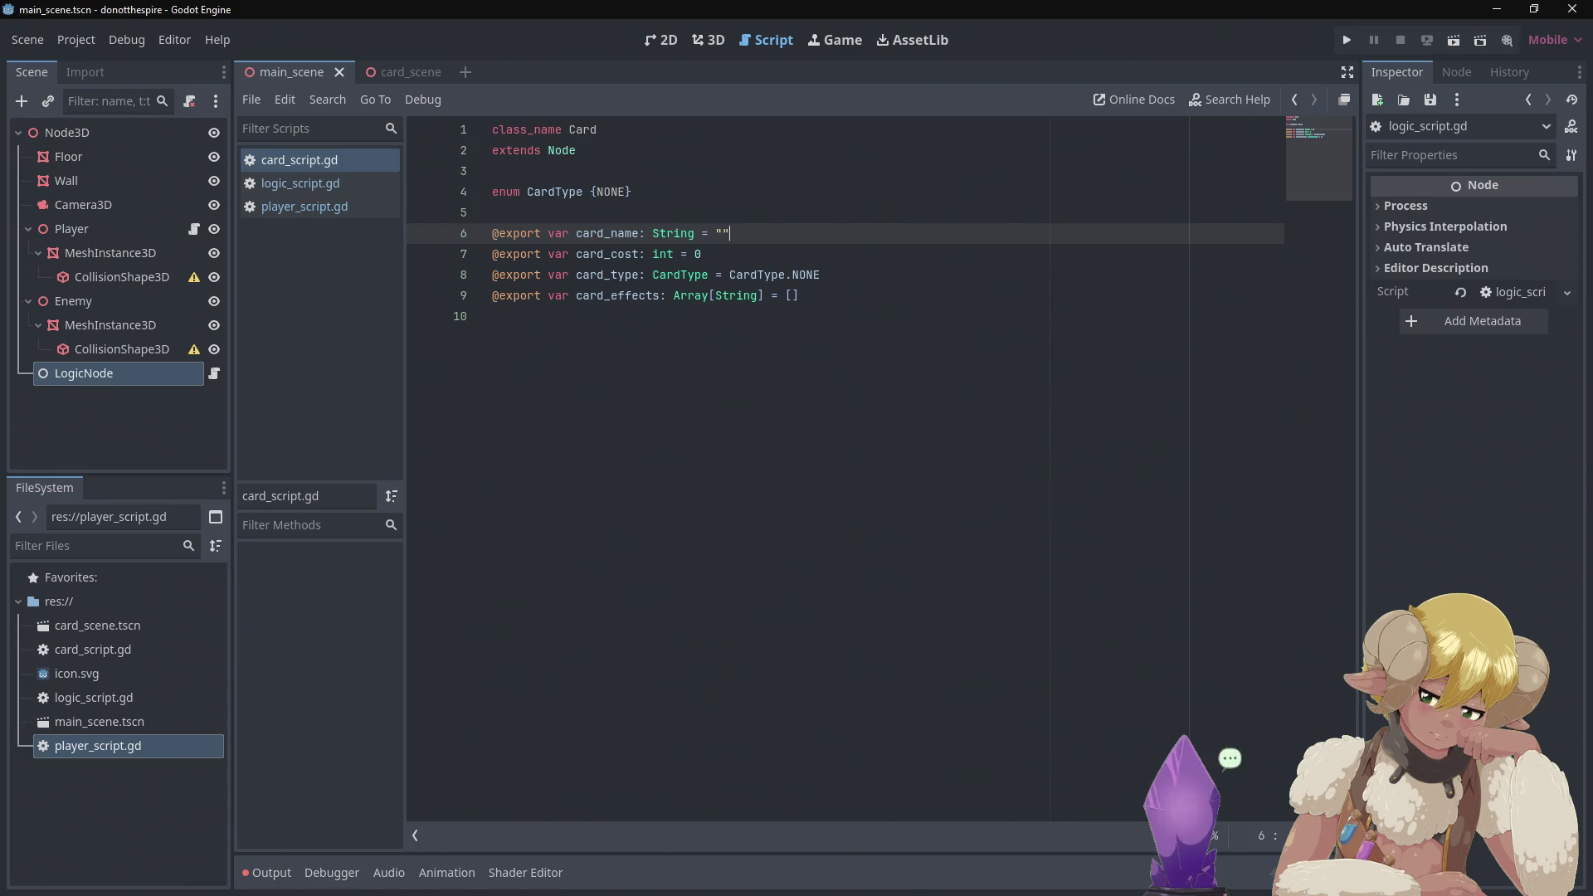
{"action": "key", "text": "alt+Tab"}
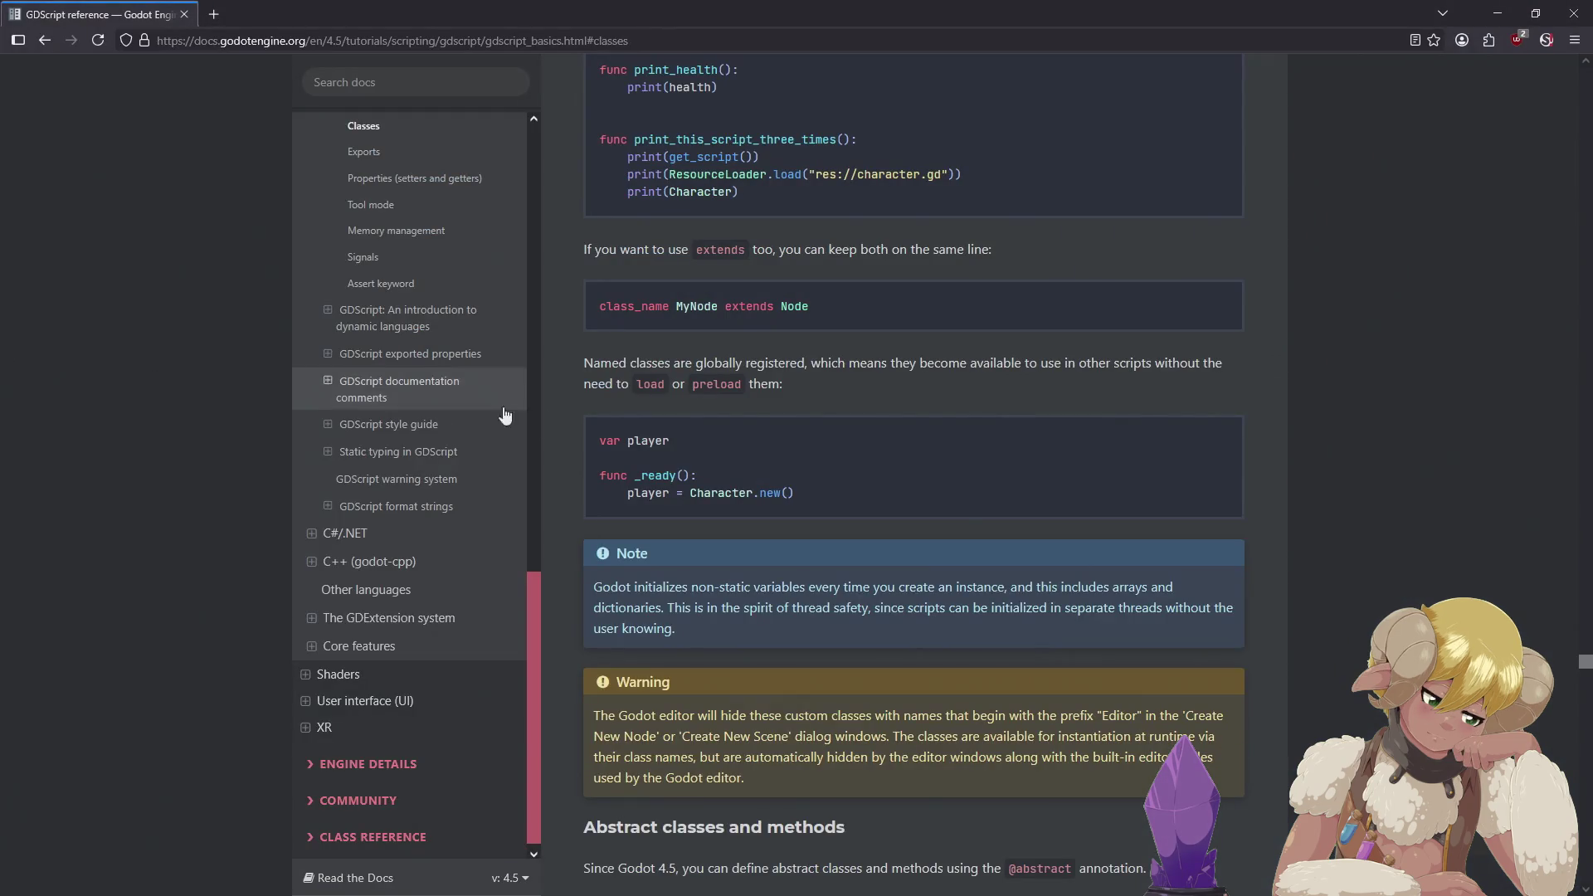
Scroll through the Classes section on global named classes, per-instance initialization and abstract classes
{"action": "scroll", "coordinate": [825, 395], "scroll_direction": "up", "scroll_amount": 8}
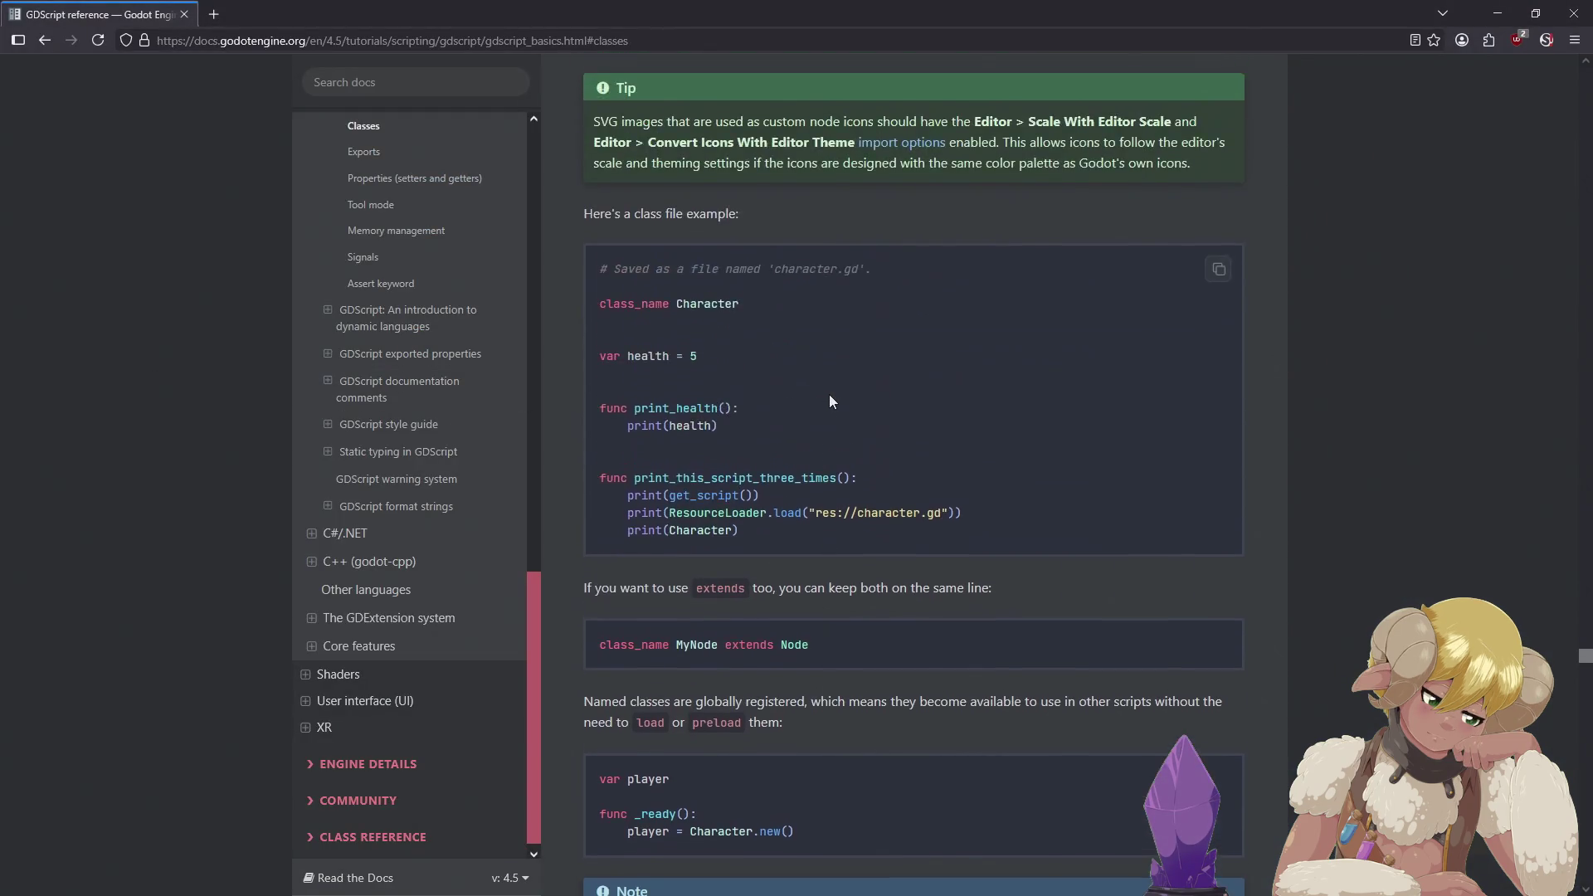
{"action": "scroll", "coordinate": [831, 395], "scroll_direction": "up", "scroll_amount": 4}
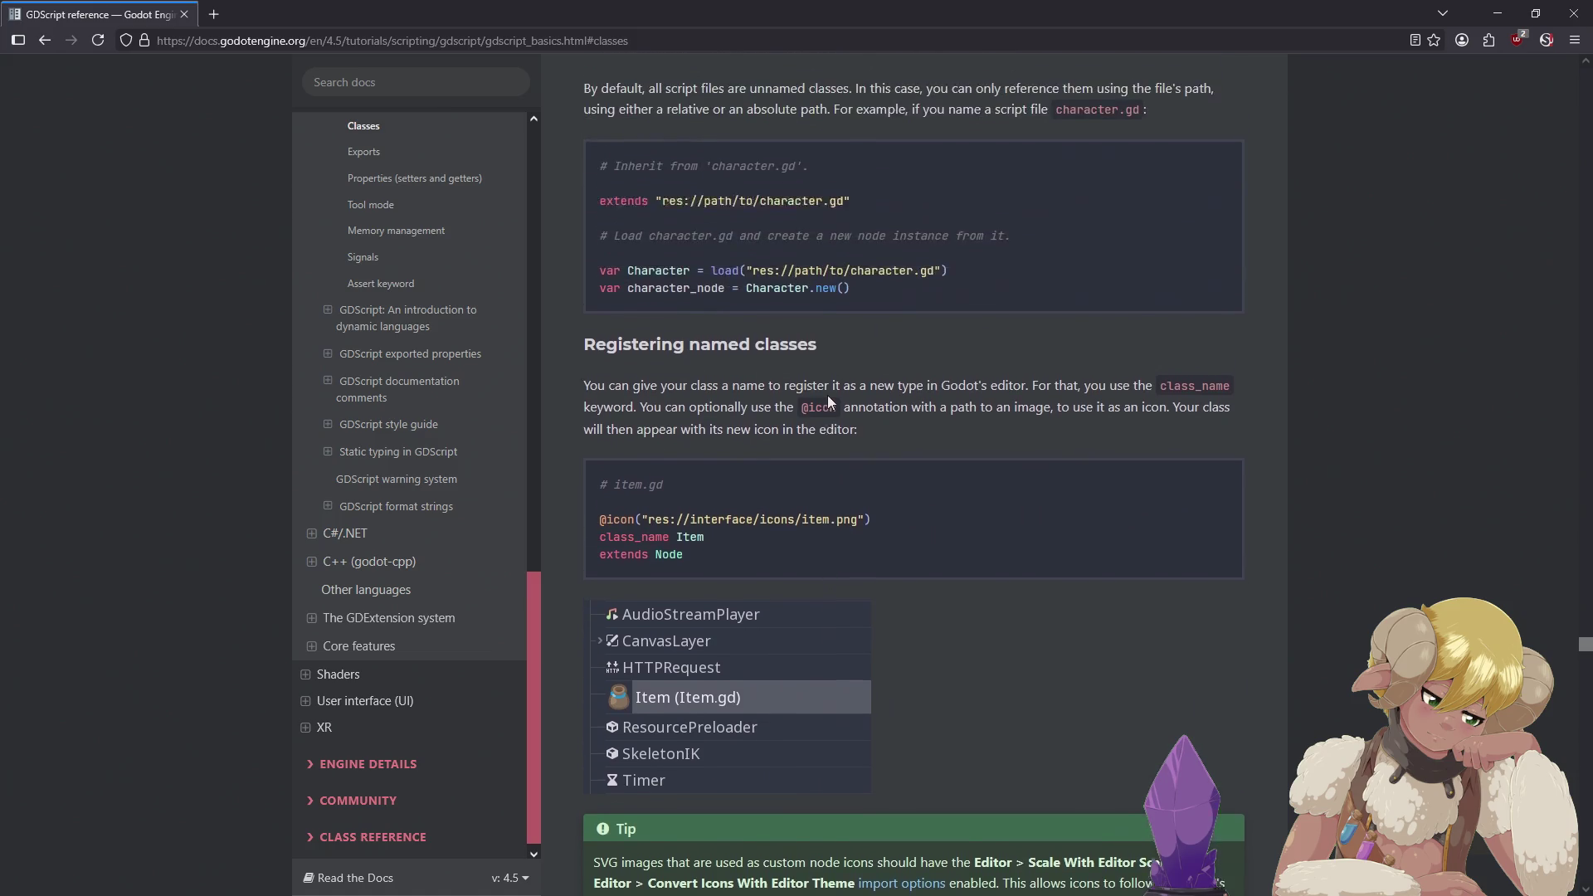
{"action": "scroll", "coordinate": [921, 382], "scroll_direction": "down", "scroll_amount": 8}
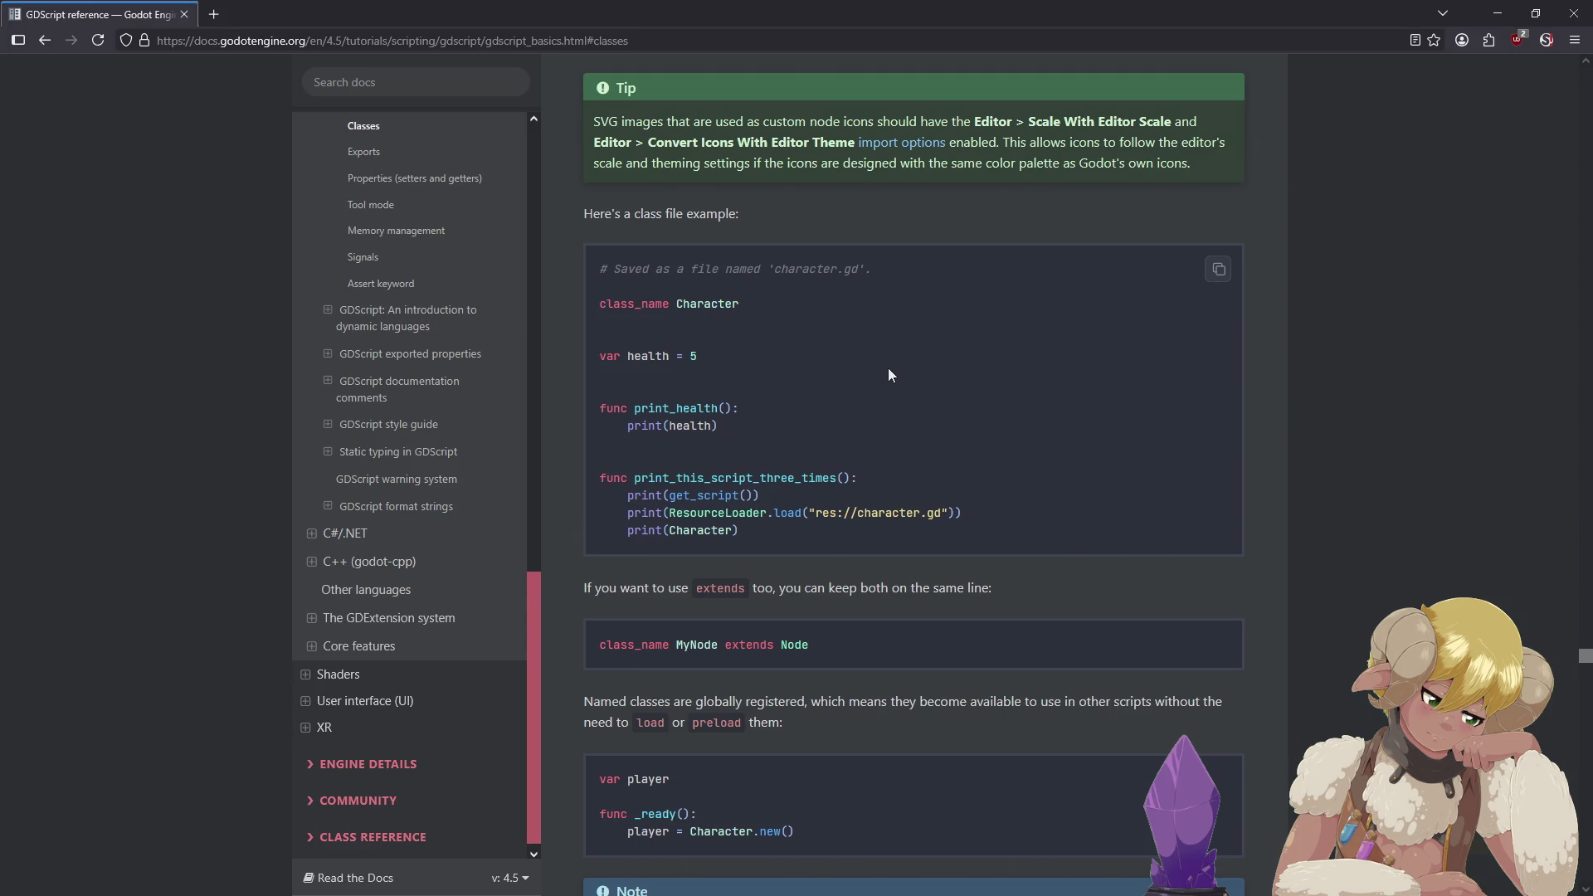
{"action": "scroll", "coordinate": [886, 374], "scroll_direction": "down", "scroll_amount": 3}
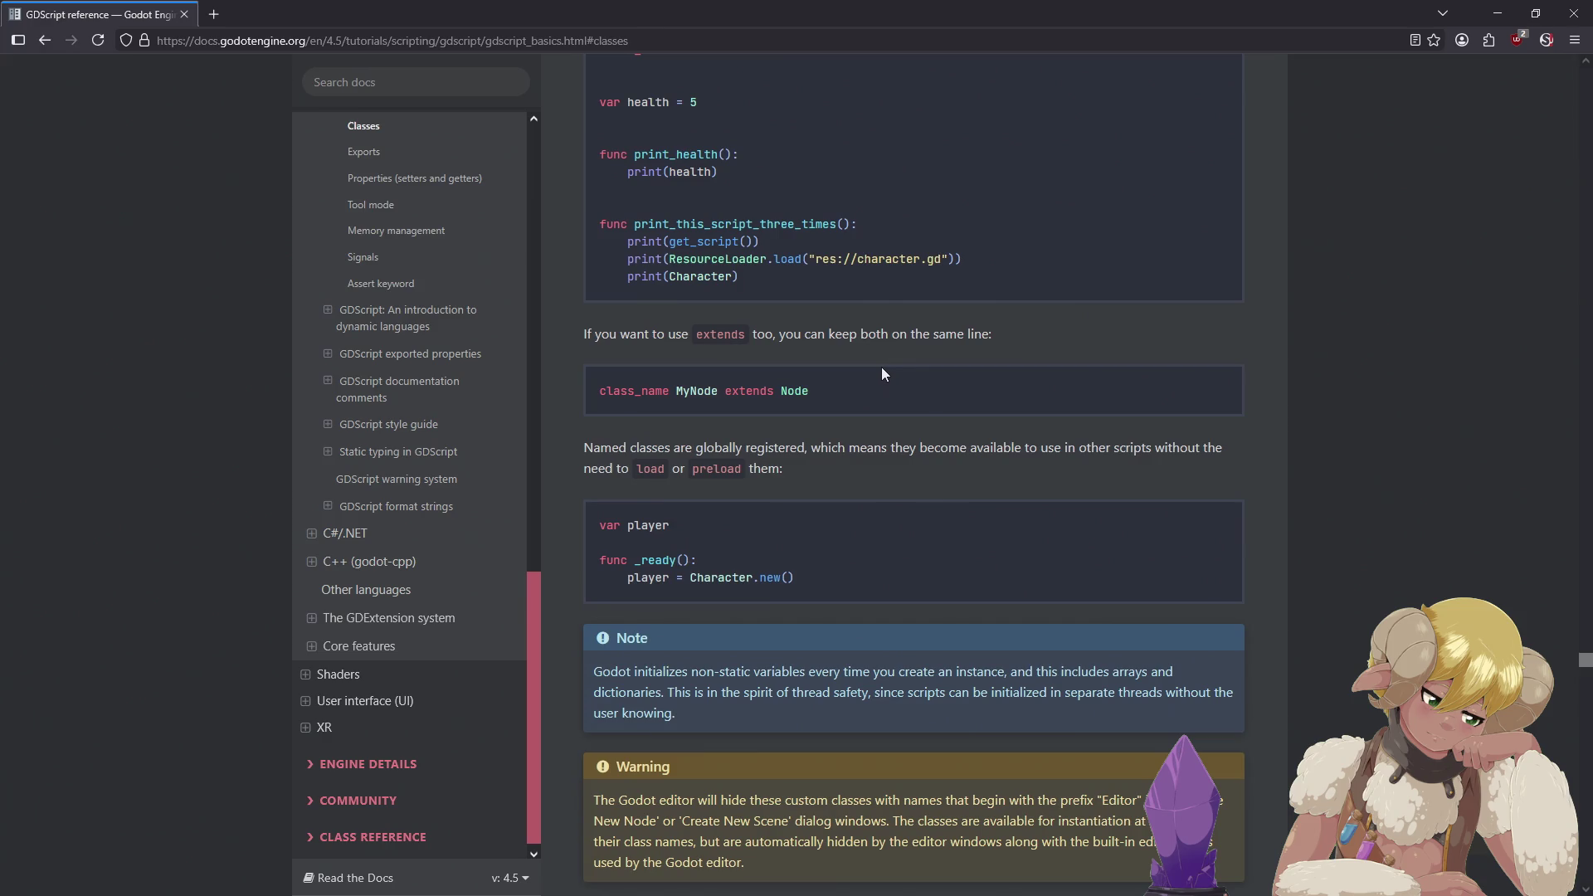
{"action": "scroll", "coordinate": [883, 368], "scroll_direction": "down", "scroll_amount": 1}
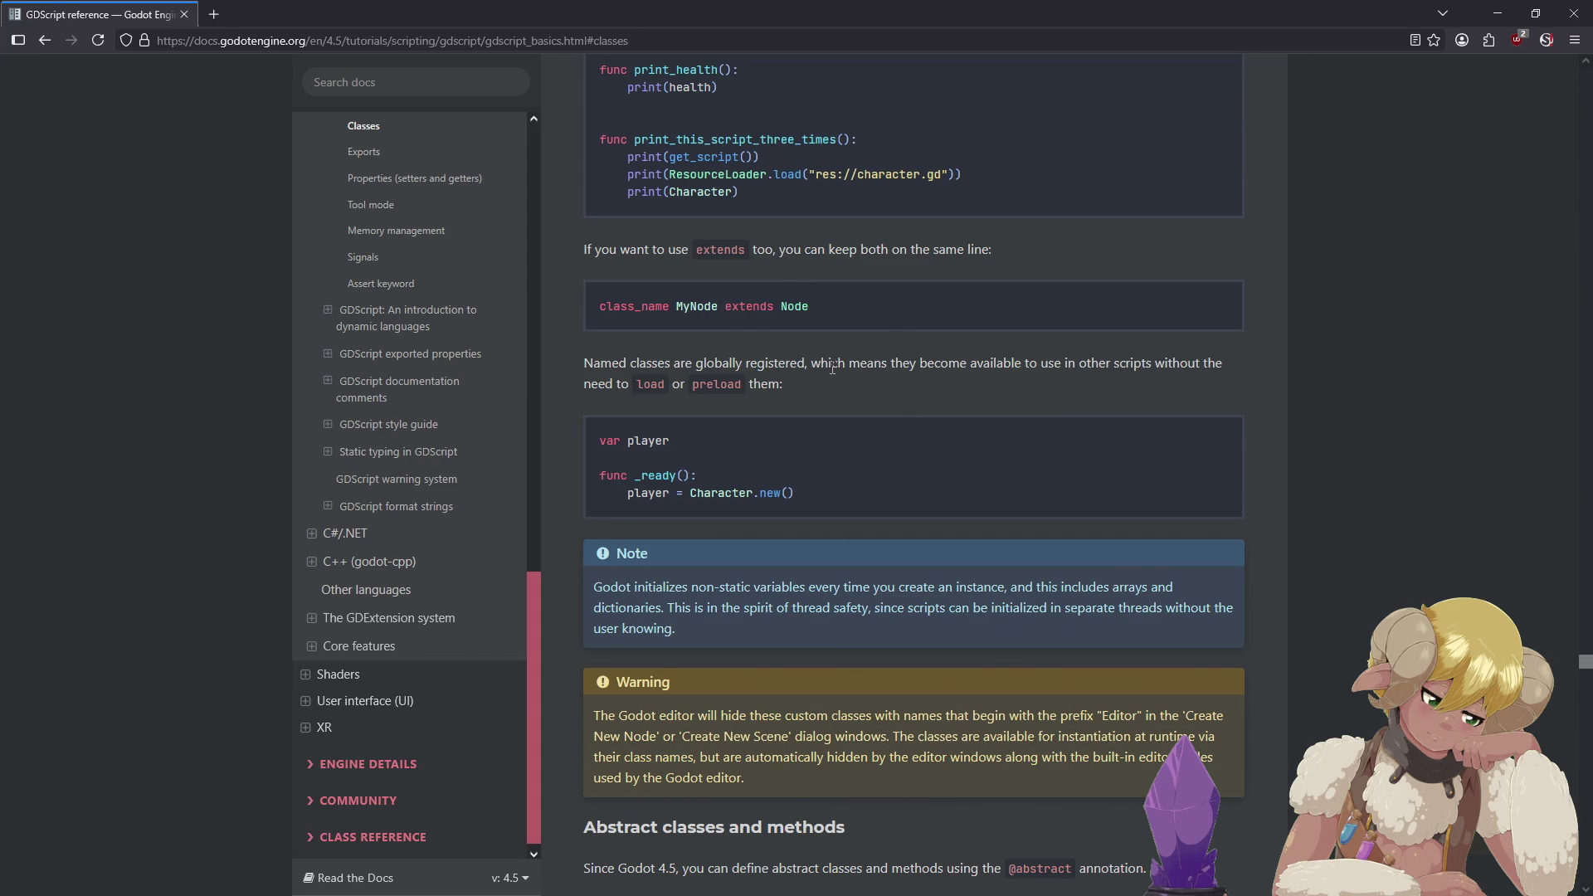
{"action": "scroll", "coordinate": [827, 367], "scroll_direction": "down", "scroll_amount": 5}
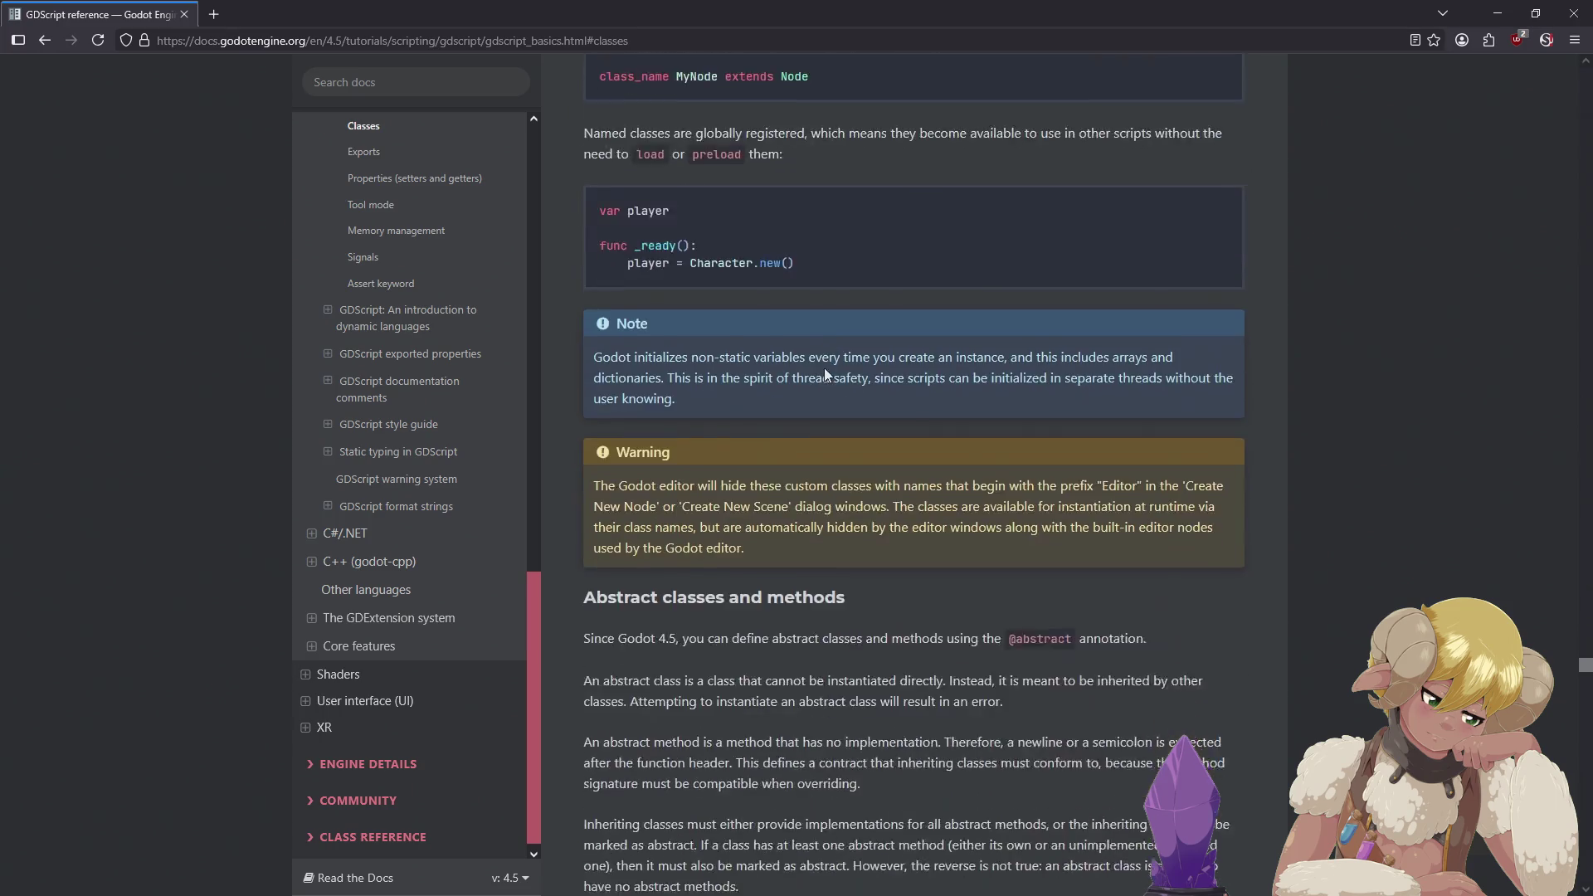
Scroll past the abstract class examples and node-attachment warning down to Inheritance
{"action": "scroll", "coordinate": [799, 371], "scroll_direction": "down", "scroll_amount": 4}
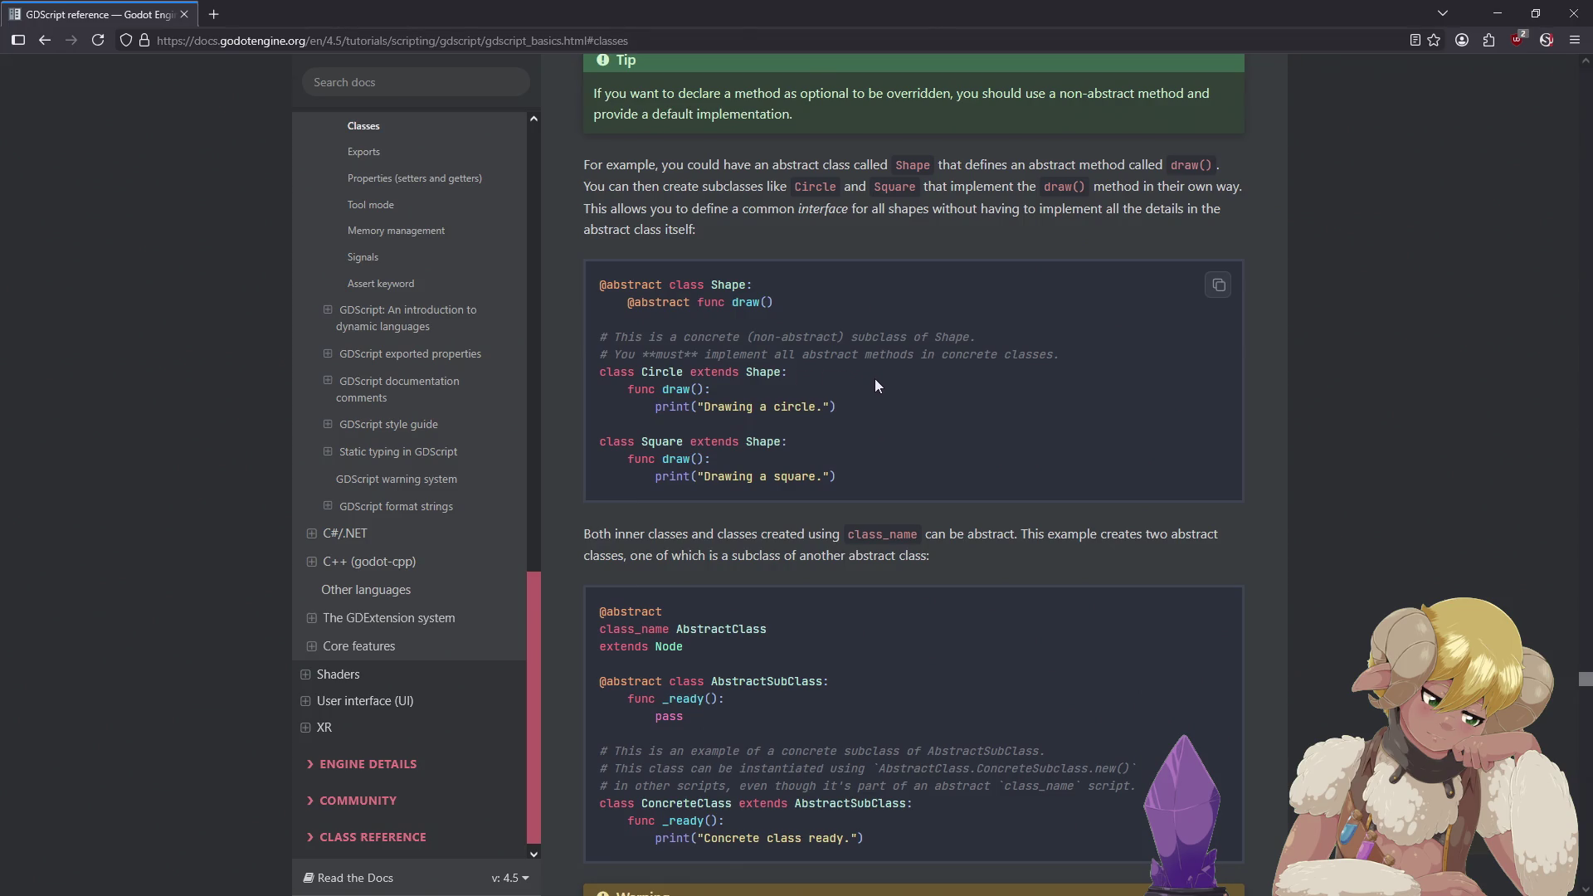
{"action": "scroll", "coordinate": [874, 380], "scroll_direction": "down", "scroll_amount": 5}
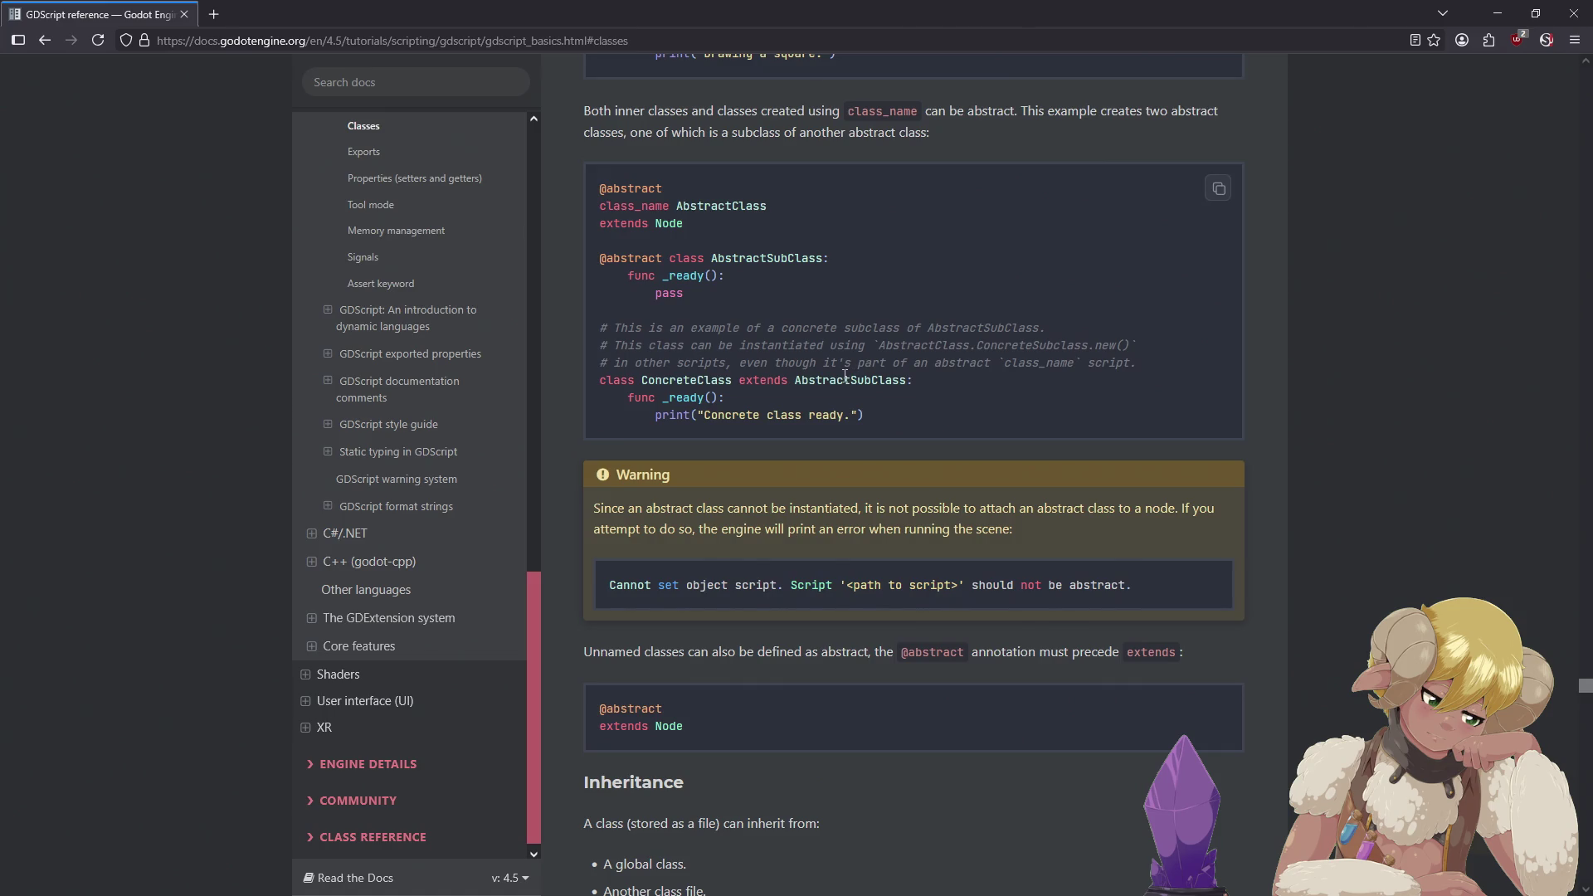
{"action": "scroll", "coordinate": [845, 375], "scroll_direction": "down", "scroll_amount": 9}
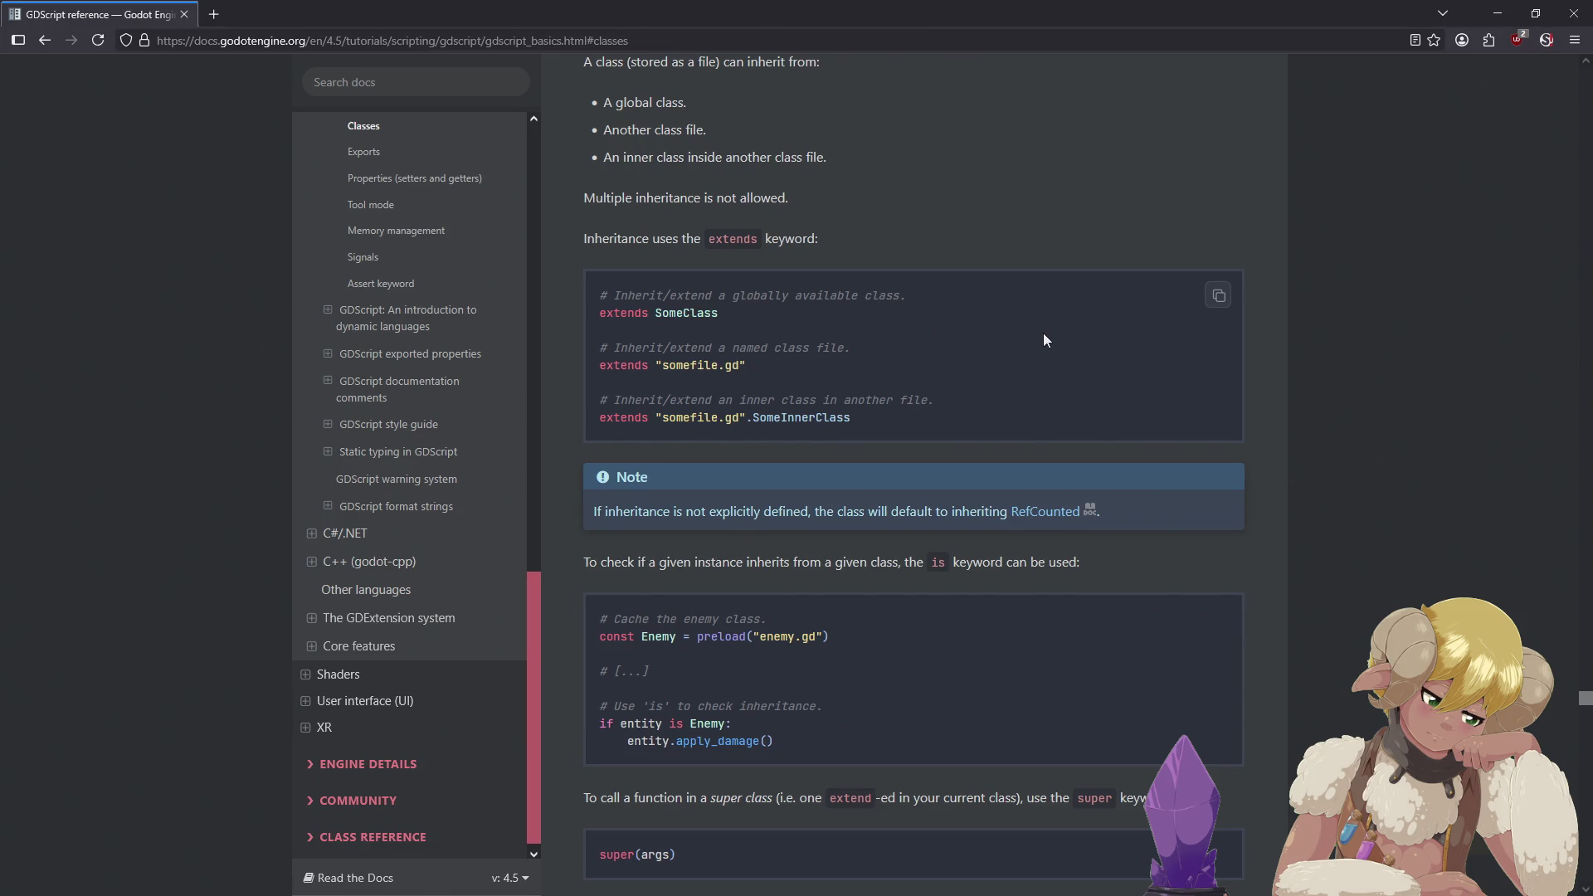
Scroll past the is keyword check, super() calls and override warning to Class constructor
{"action": "scroll", "coordinate": [1043, 340], "scroll_direction": "down", "scroll_amount": 1}
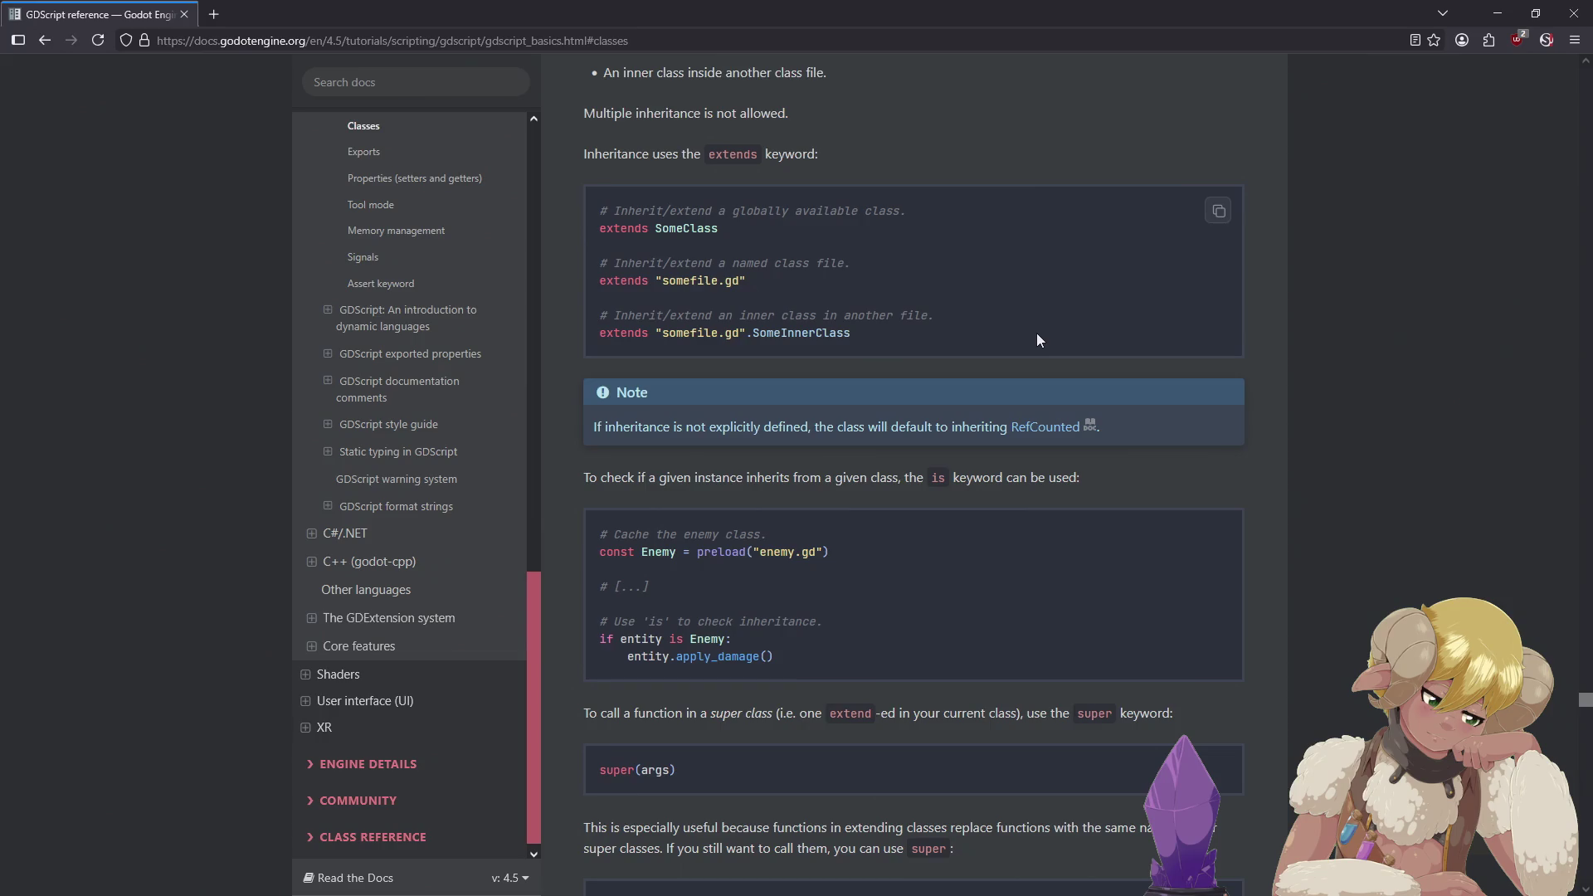
{"action": "scroll", "coordinate": [1032, 339], "scroll_direction": "down", "scroll_amount": 2}
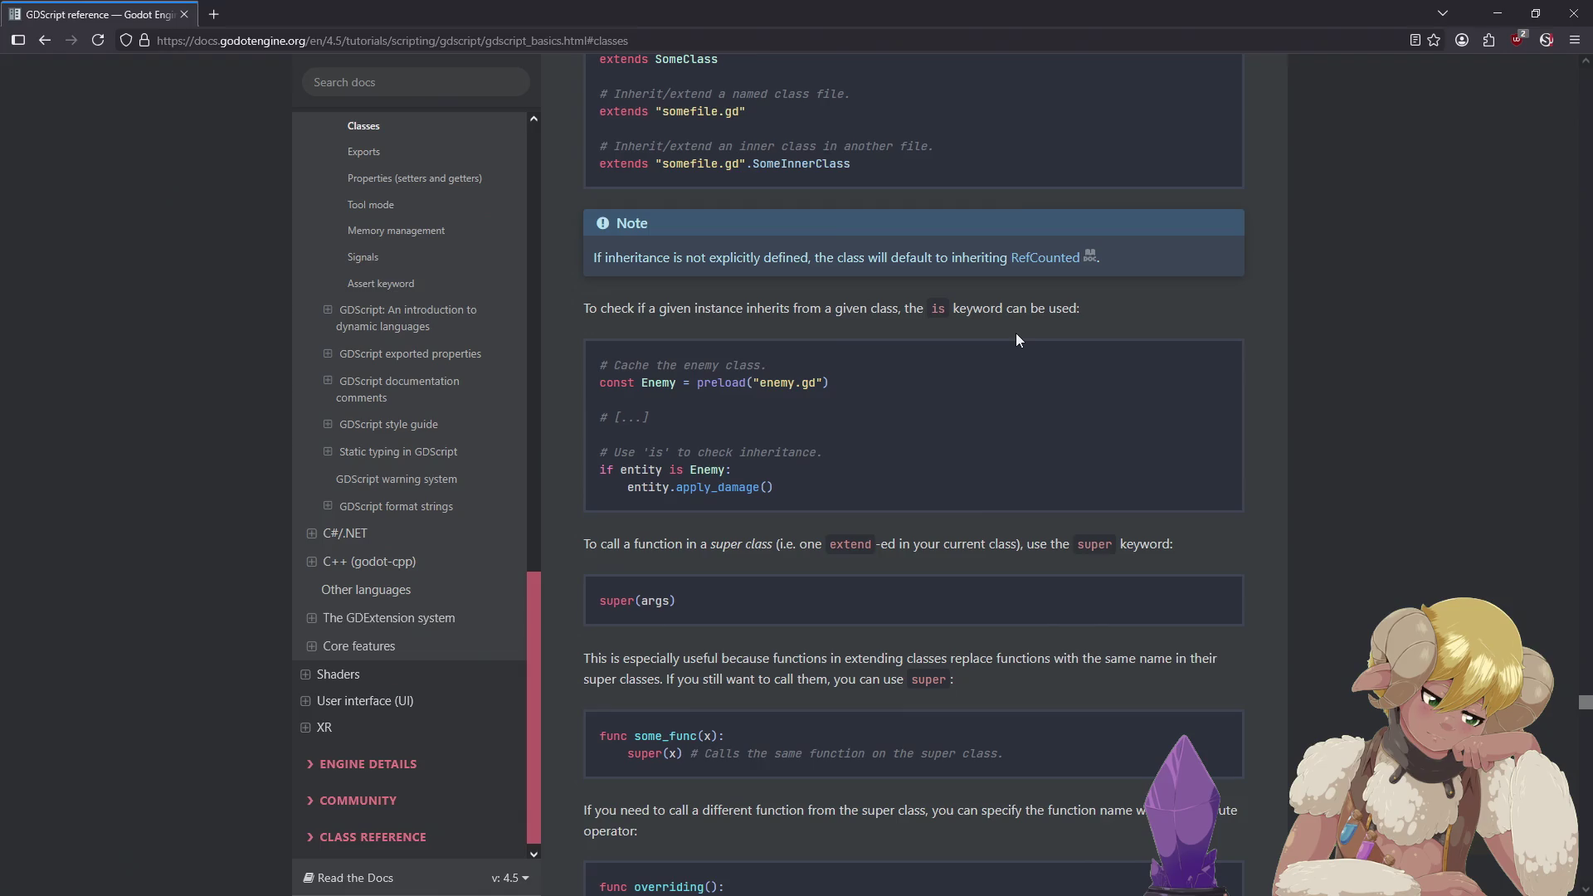
{"action": "scroll", "coordinate": [1009, 339], "scroll_direction": "down", "scroll_amount": 3}
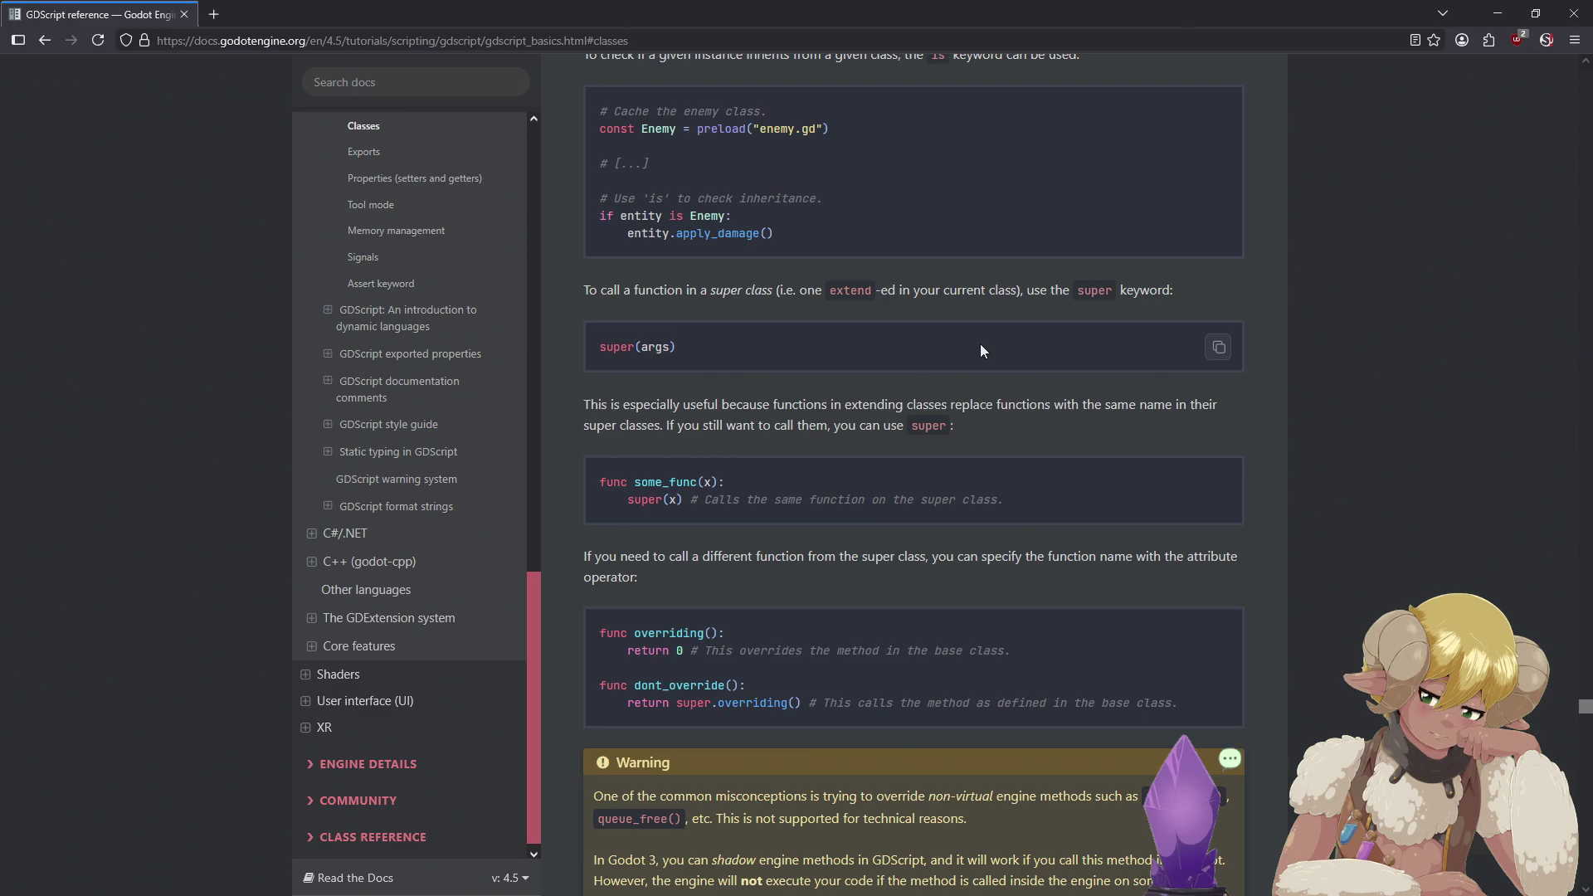
{"action": "scroll", "coordinate": [978, 344], "scroll_direction": "down", "scroll_amount": 3}
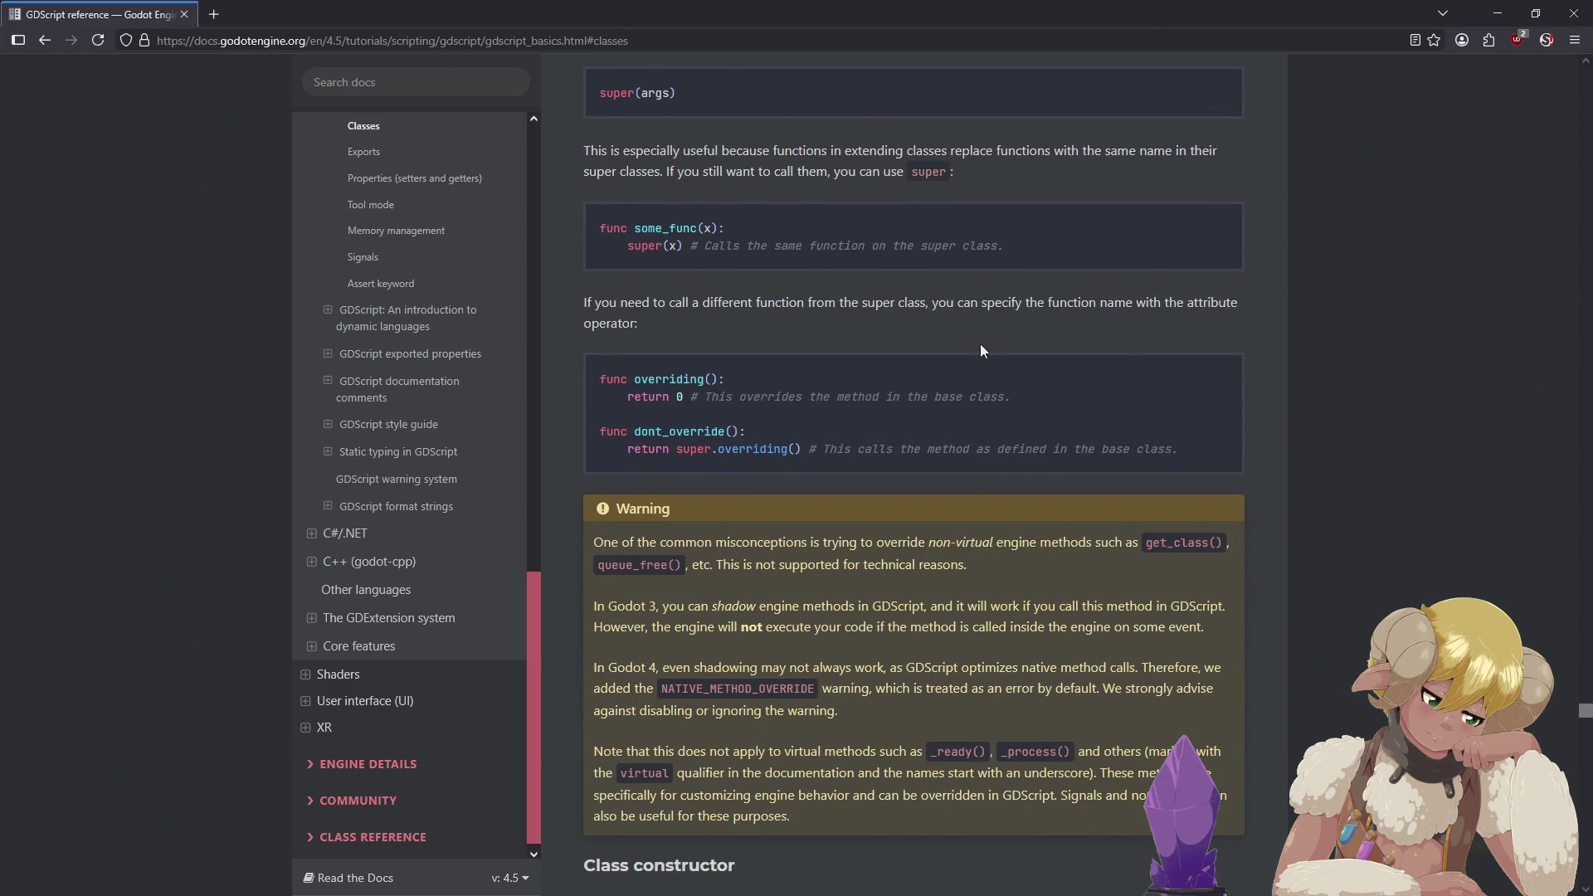
{"action": "scroll", "coordinate": [979, 344], "scroll_direction": "down", "scroll_amount": 3}
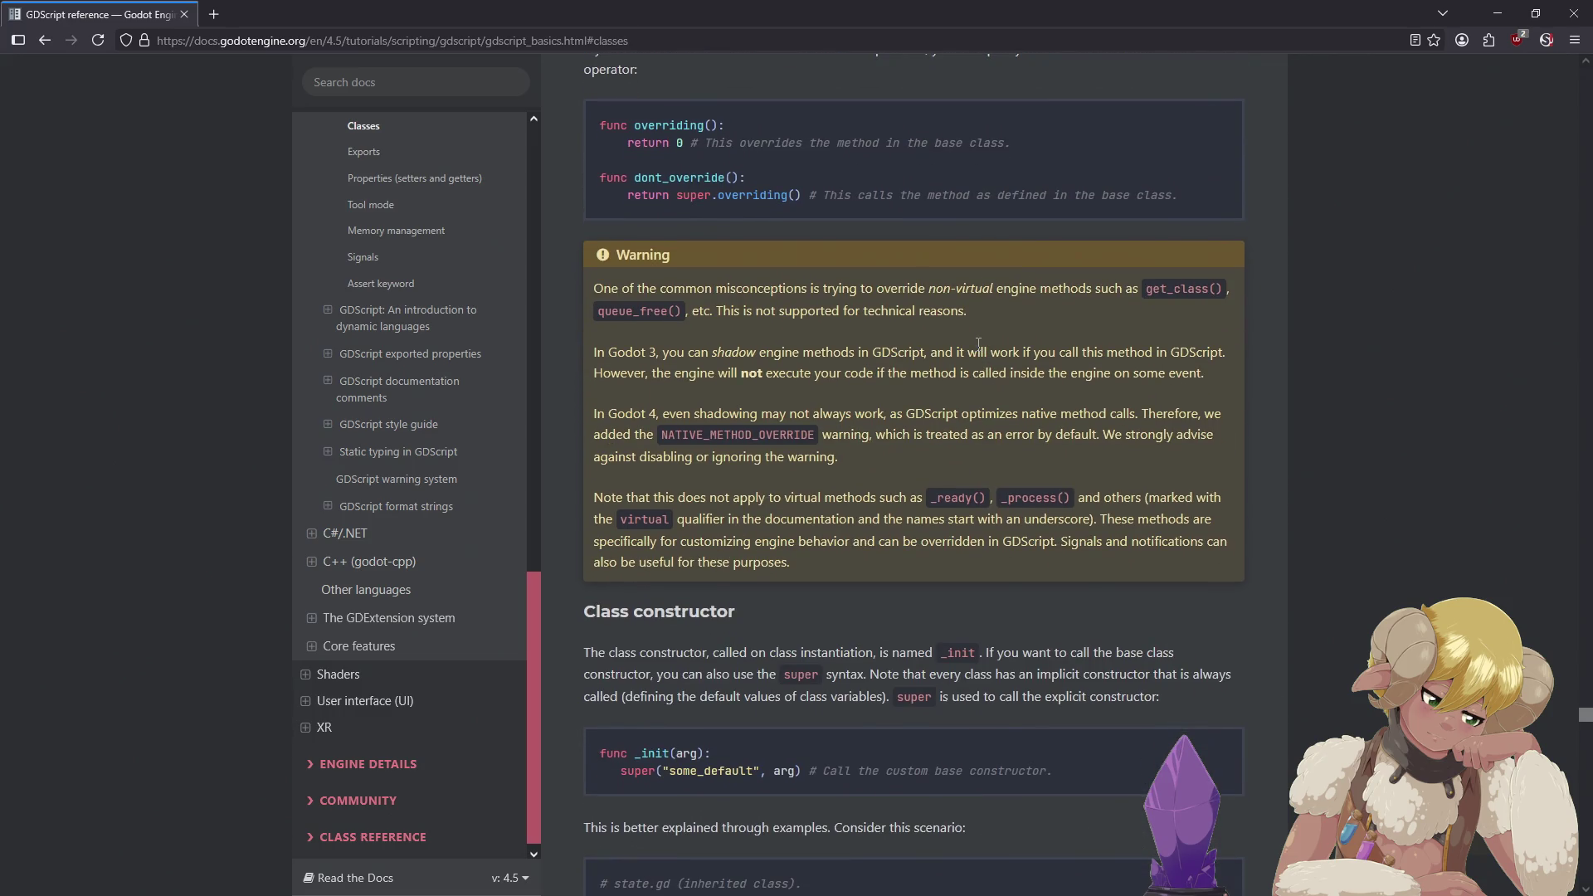
{"action": "scroll", "coordinate": [978, 343], "scroll_direction": "down", "scroll_amount": 2}
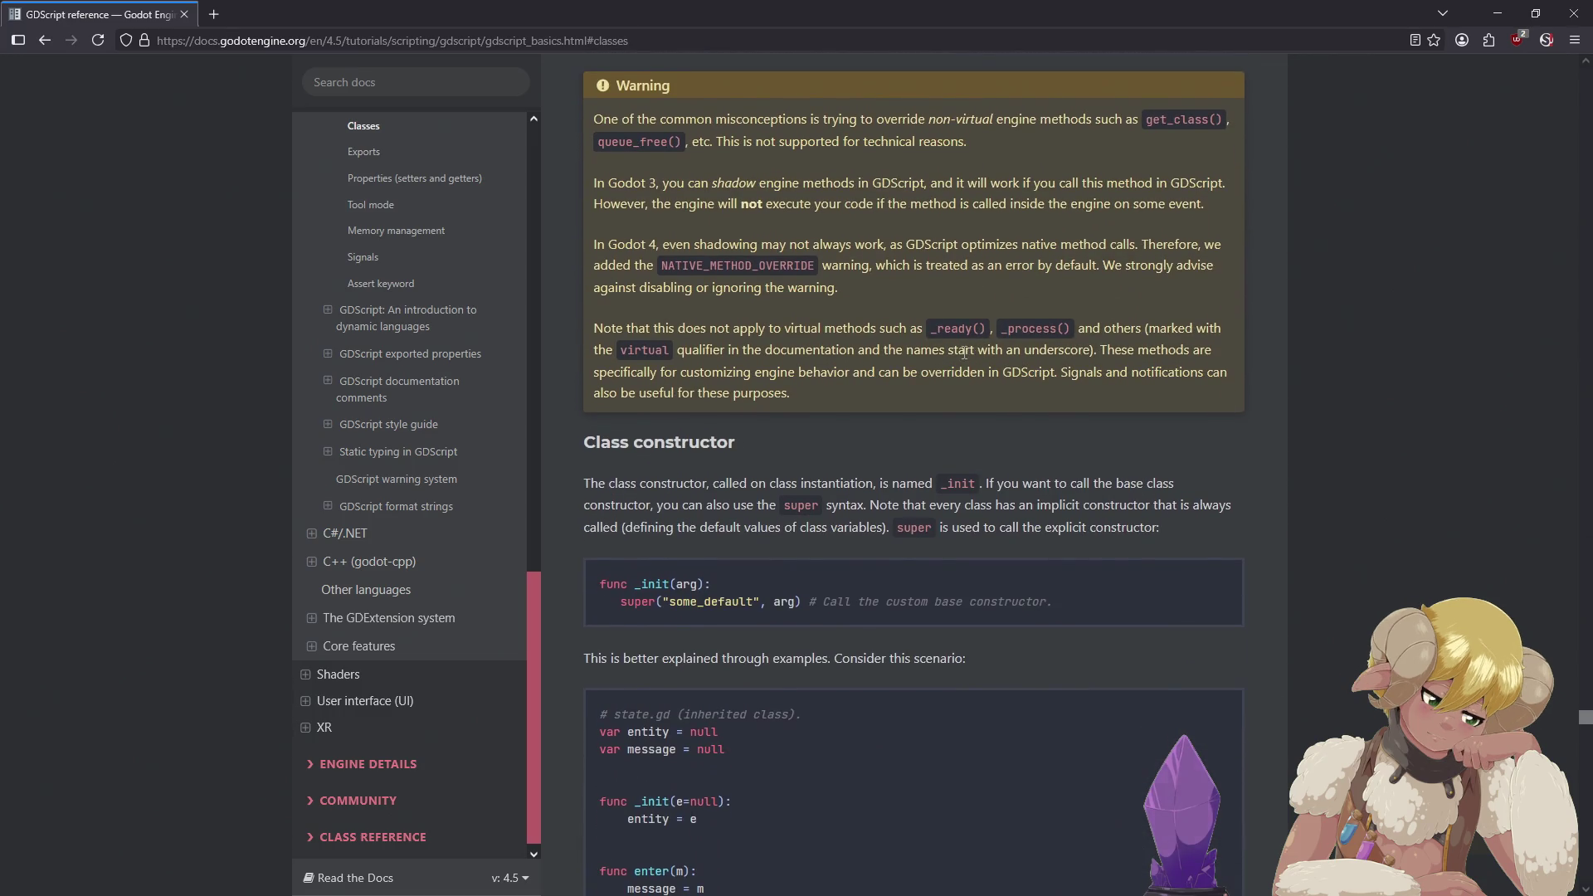
{"action": "scroll", "coordinate": [964, 352], "scroll_direction": "down", "scroll_amount": 2}
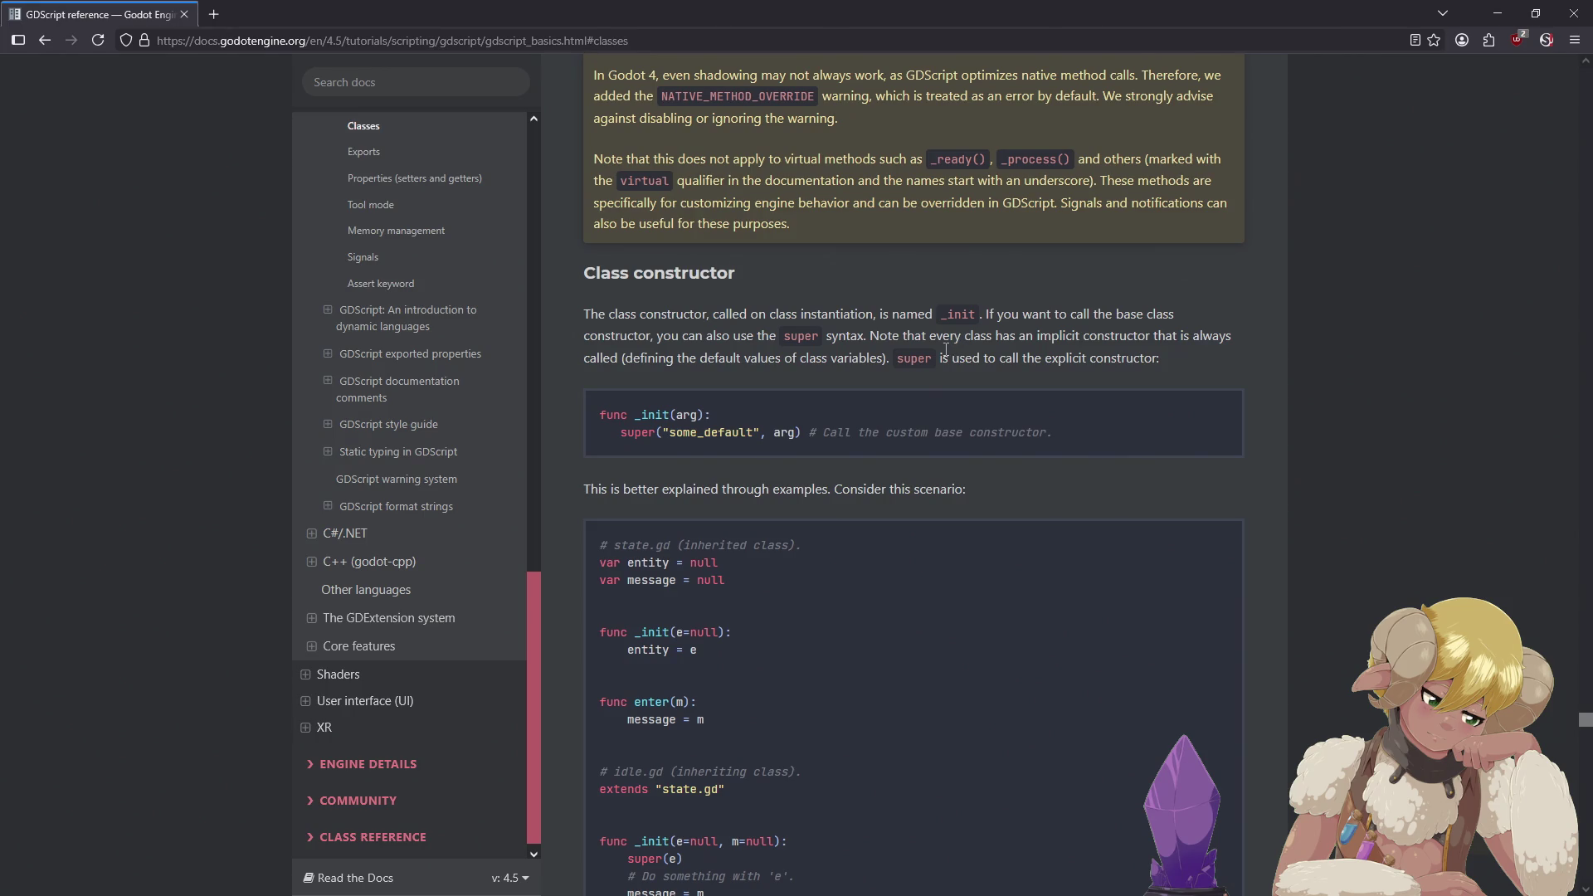
{"action": "scroll", "coordinate": [946, 350], "scroll_direction": "down", "scroll_amount": 2}
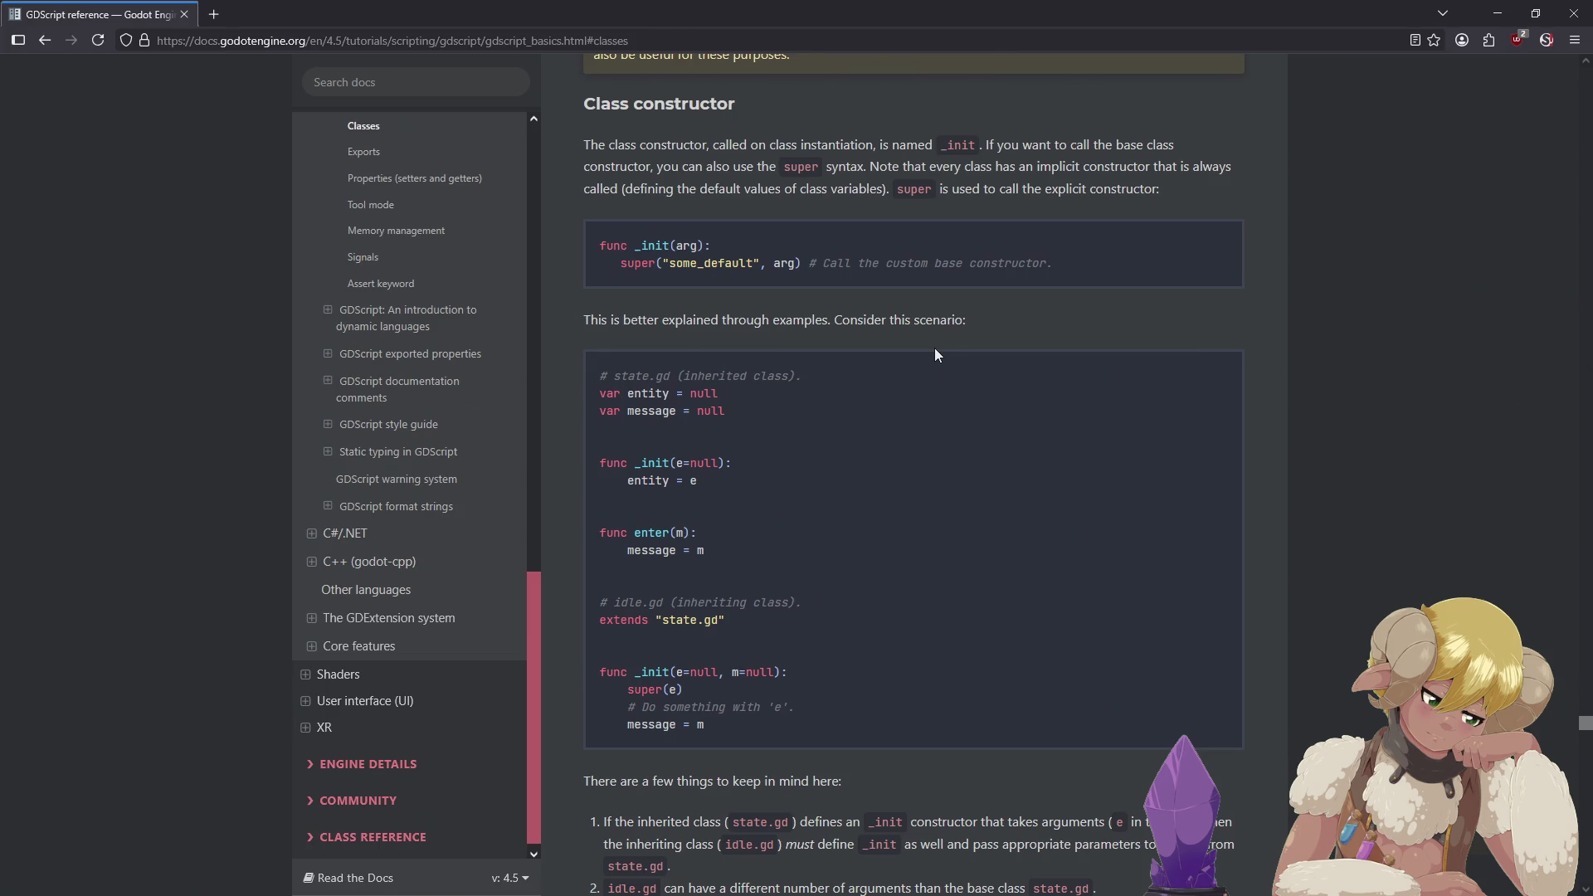
{"action": "scroll", "coordinate": [935, 353], "scroll_direction": "down", "scroll_amount": 2}
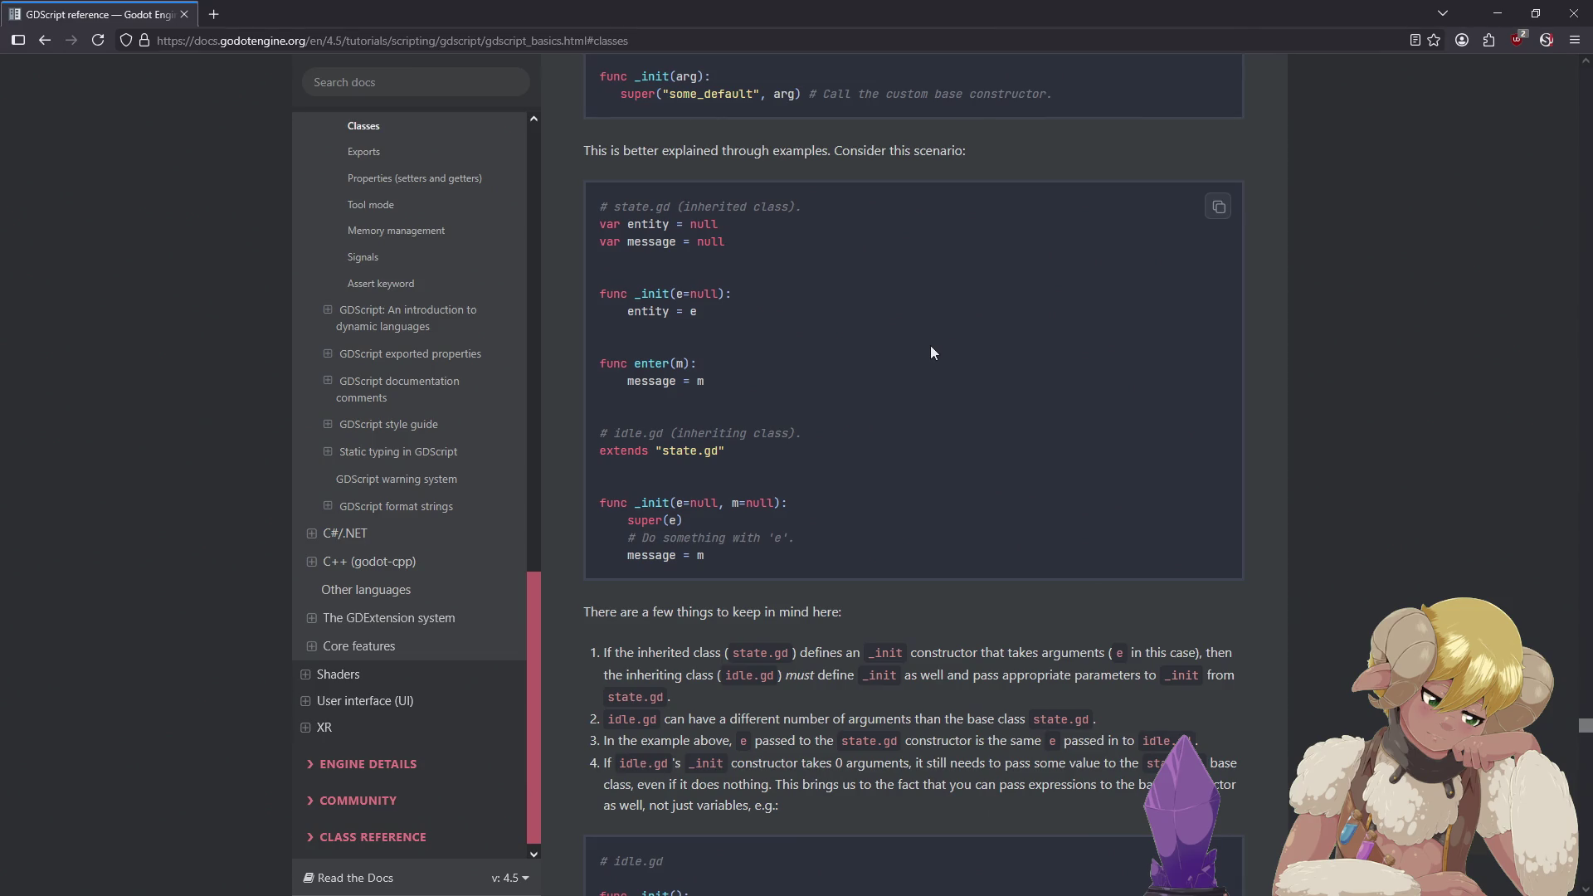
{"action": "scroll", "coordinate": [931, 352], "scroll_direction": "down", "scroll_amount": 1}
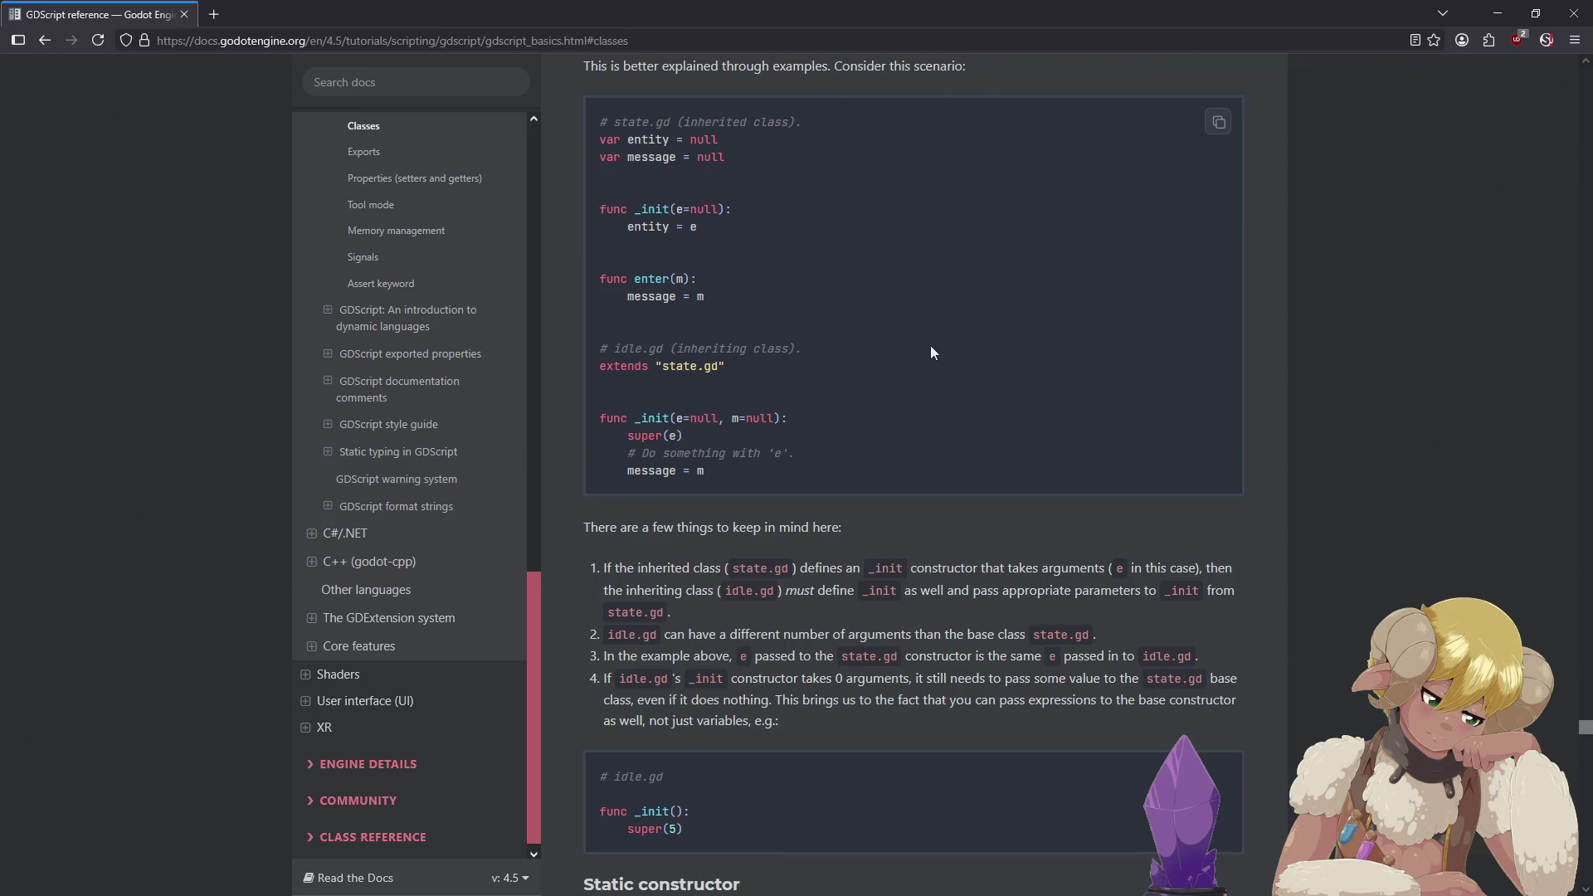
{"action": "scroll", "coordinate": [929, 345], "scroll_direction": "down", "scroll_amount": 2}
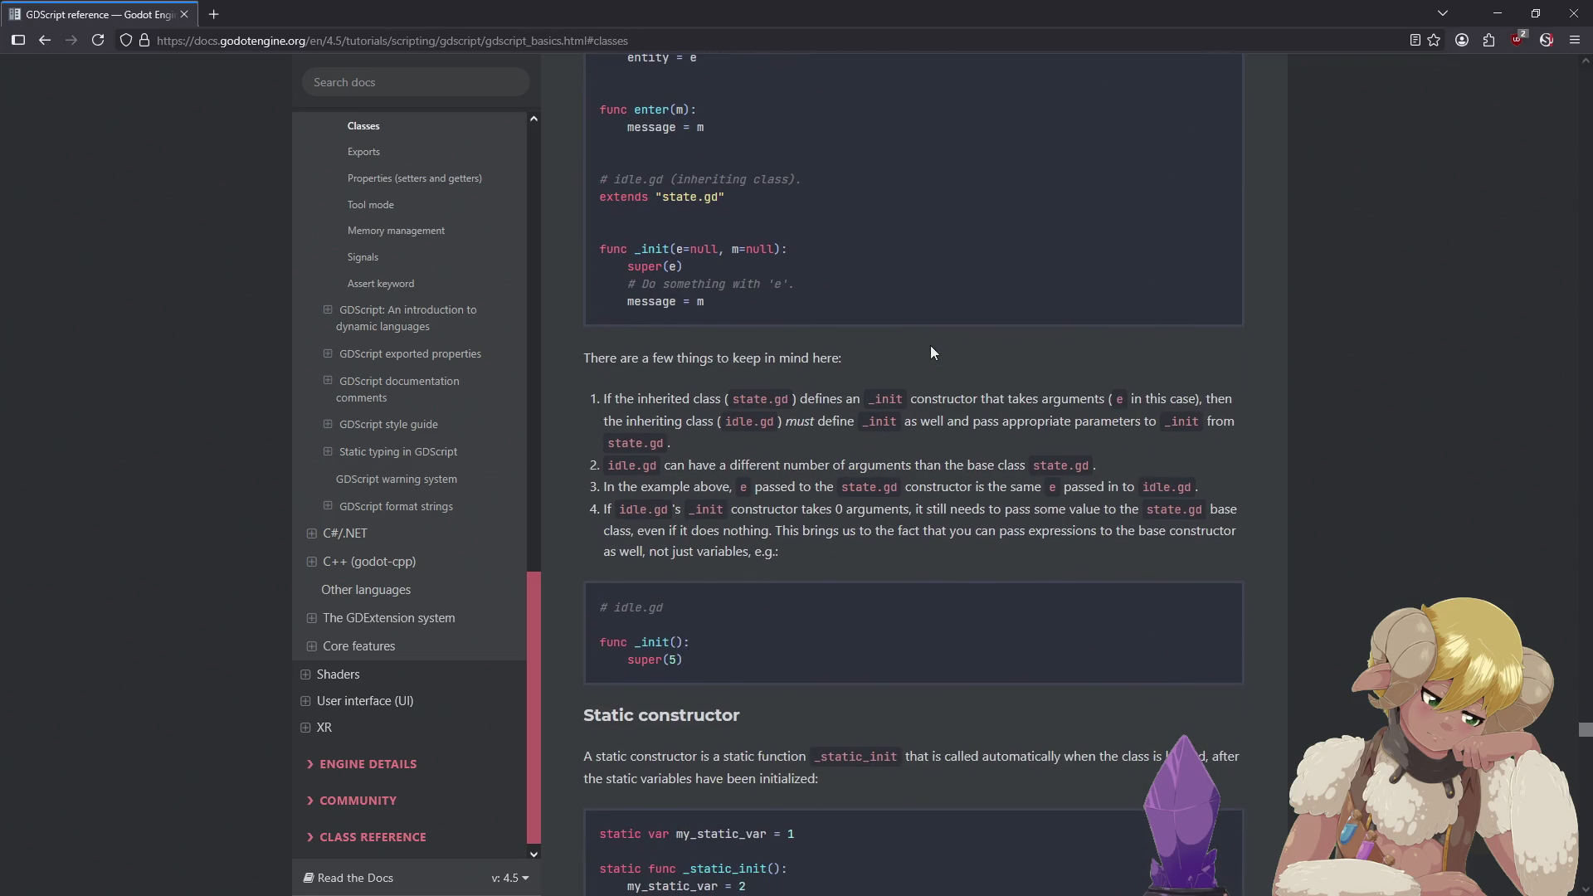
{"action": "scroll", "coordinate": [929, 346], "scroll_direction": "down", "scroll_amount": 2}
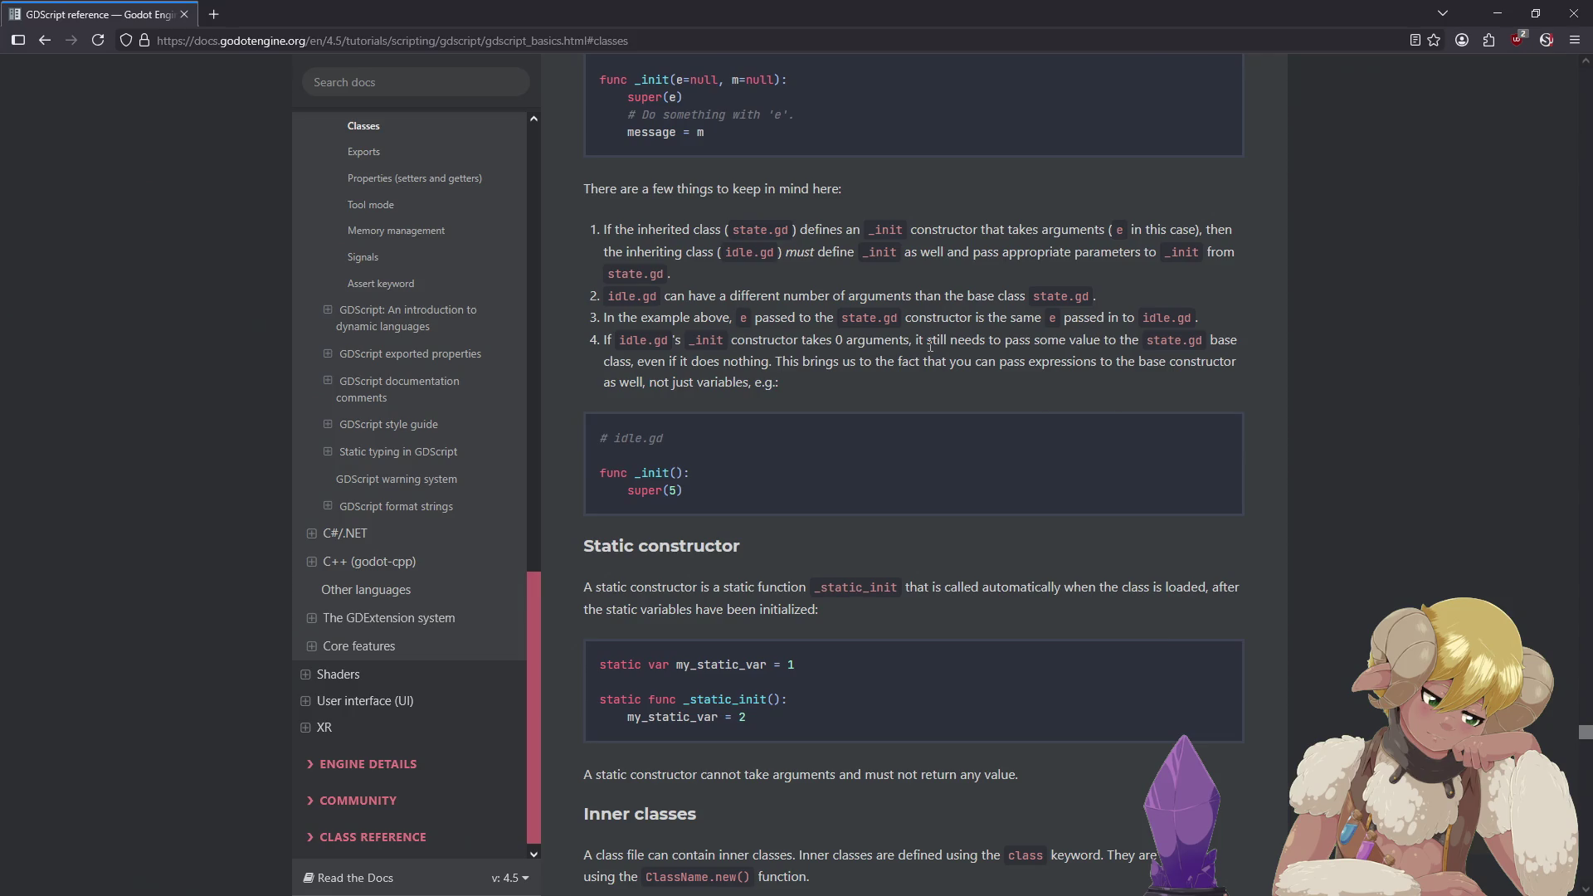
{"action": "scroll", "coordinate": [930, 347], "scroll_direction": "down", "scroll_amount": 5}
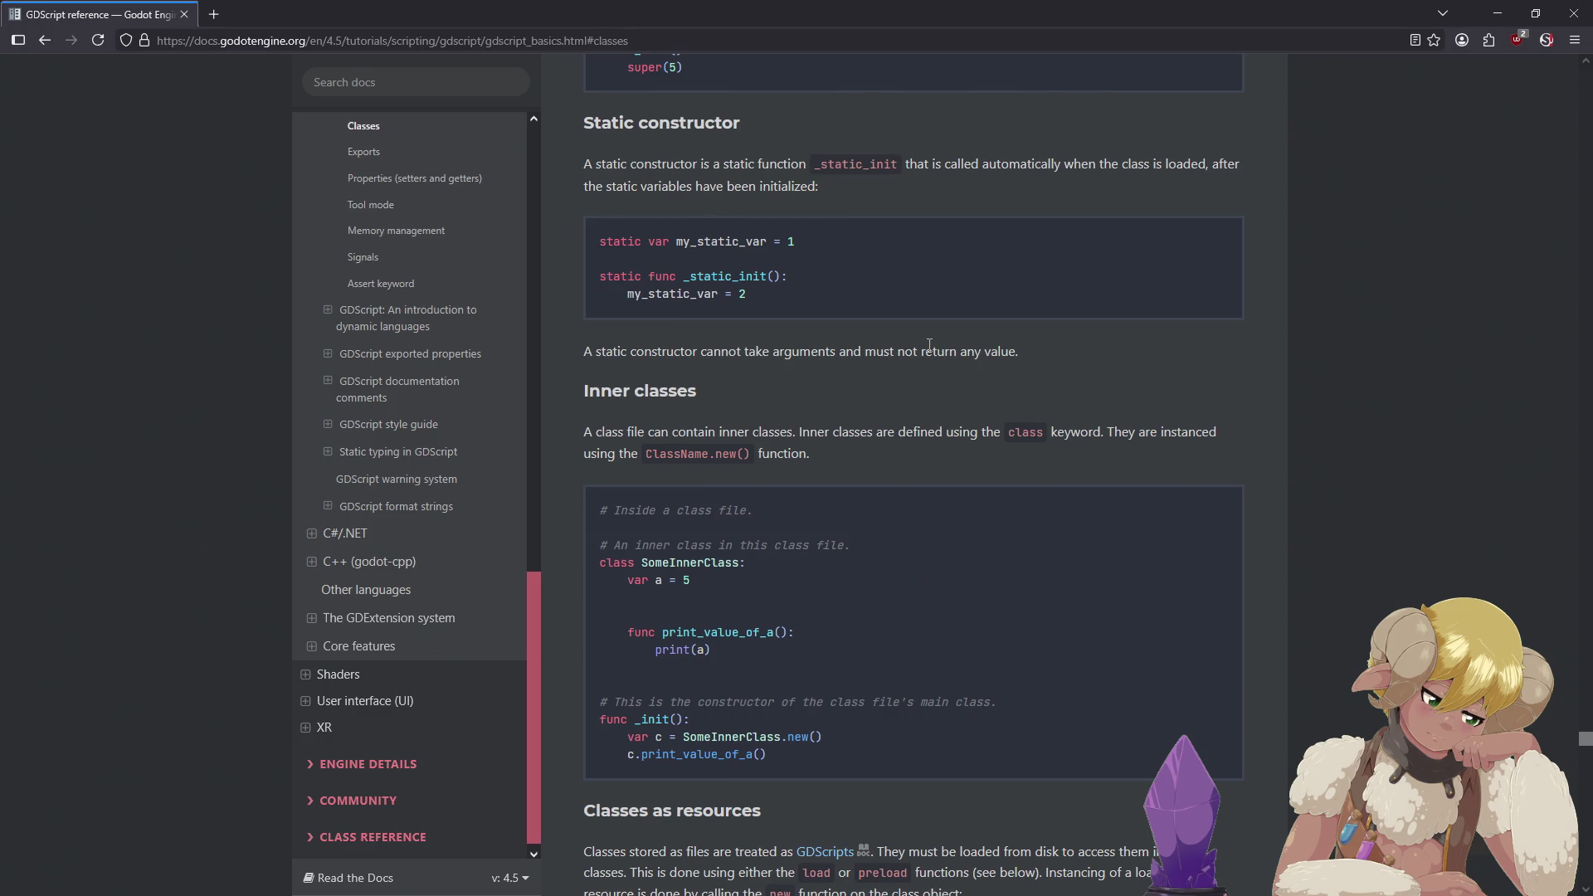
{"action": "scroll", "coordinate": [927, 342], "scroll_direction": "up", "scroll_amount": 5}
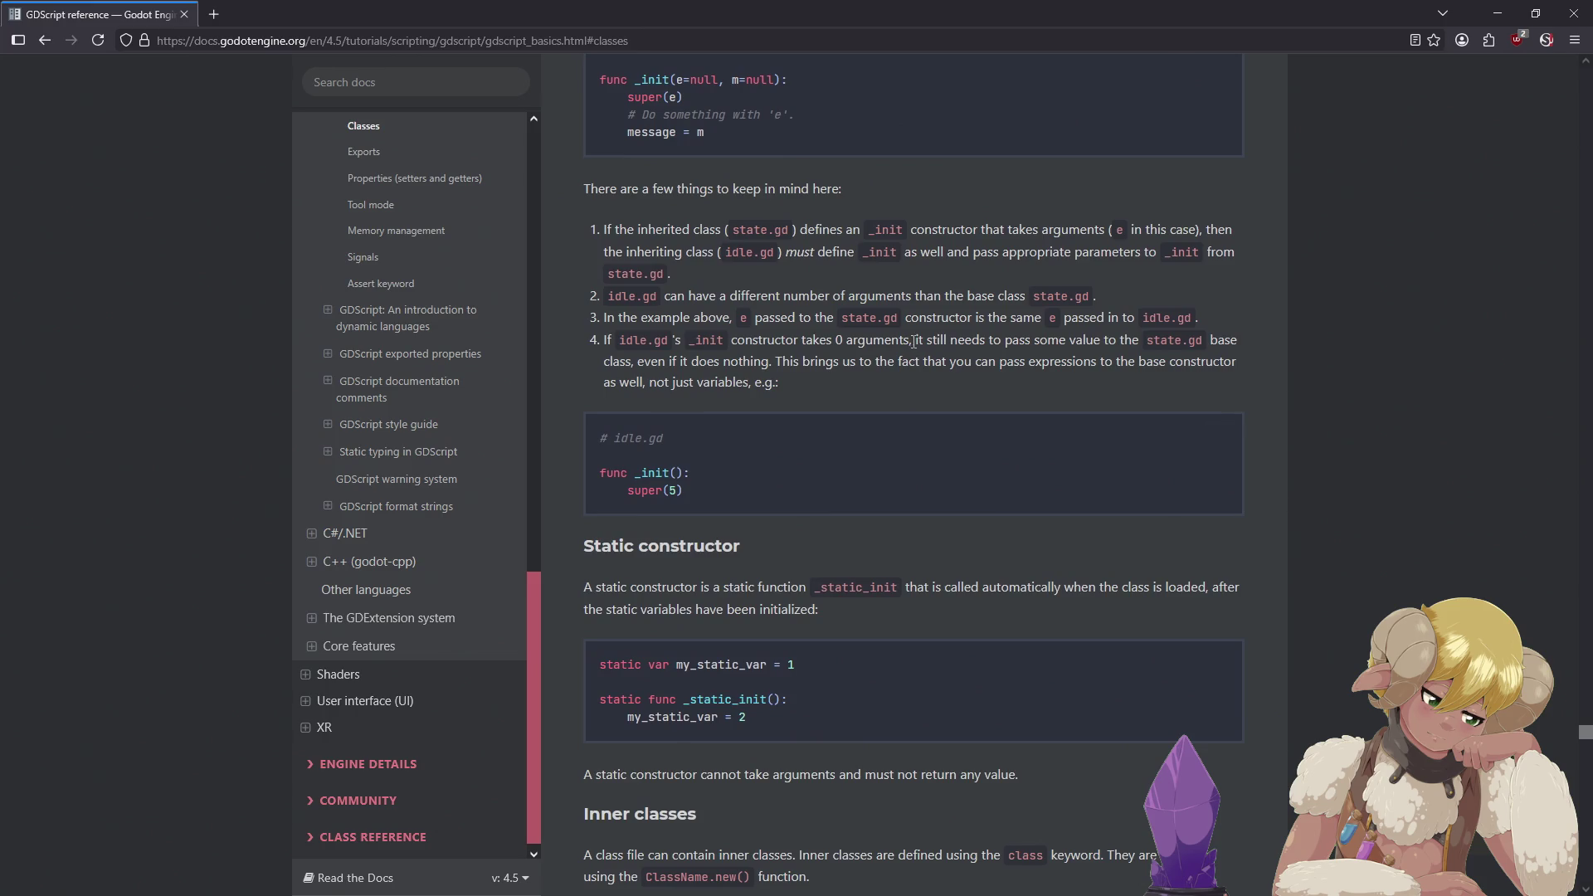
Scroll back up through the inheritance and super sections, then return to the Godot editor
{"action": "scroll", "coordinate": [914, 342], "scroll_direction": "up", "scroll_amount": 8}
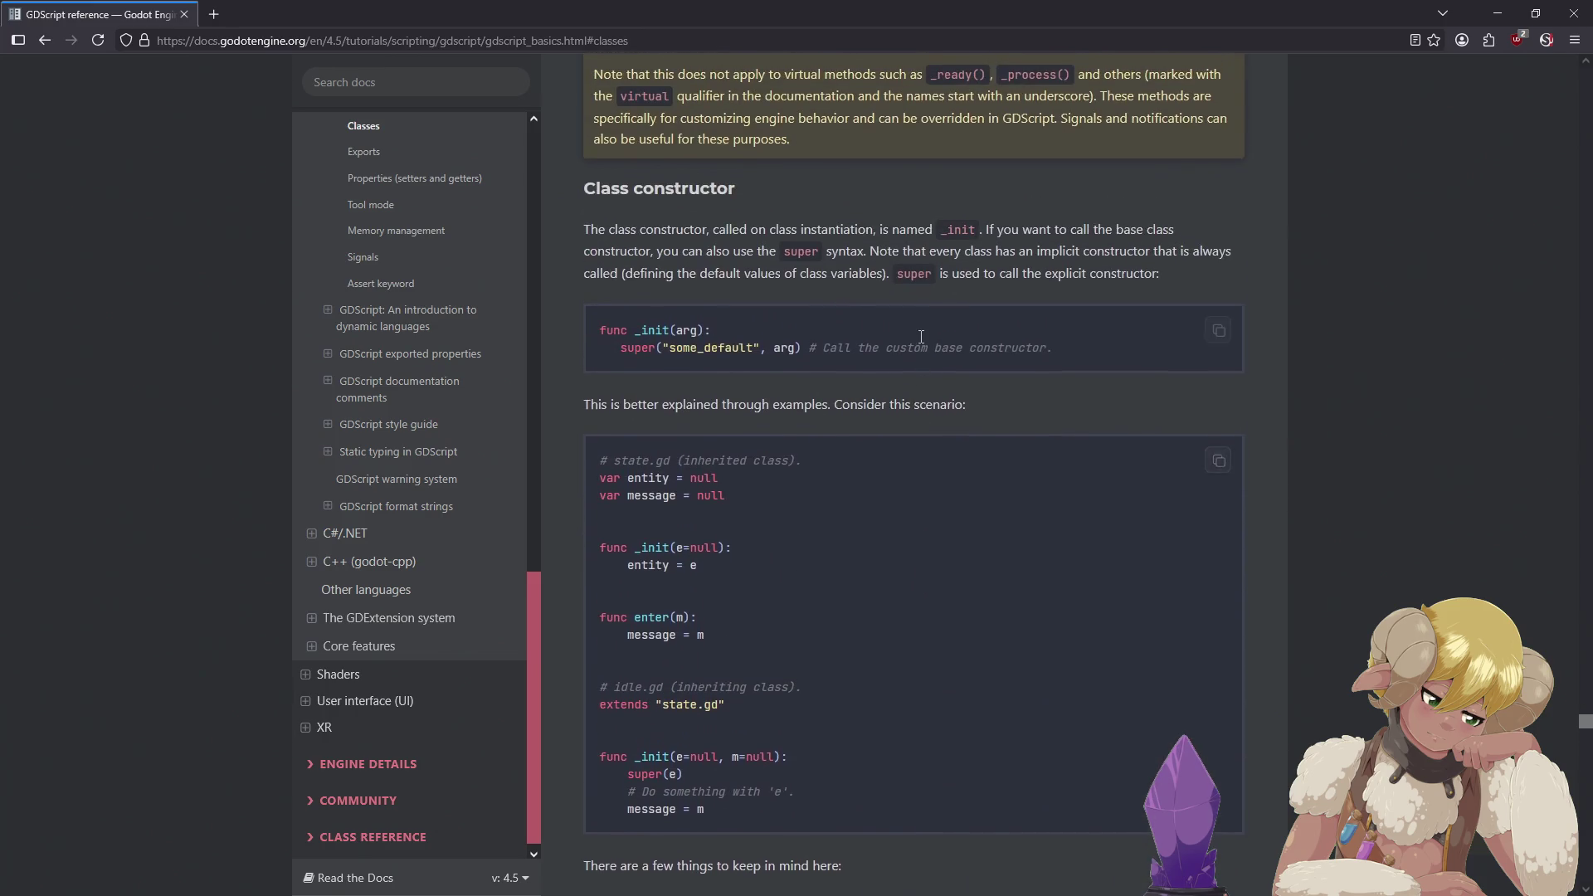
{"action": "scroll", "coordinate": [921, 336], "scroll_direction": "up", "scroll_amount": 1}
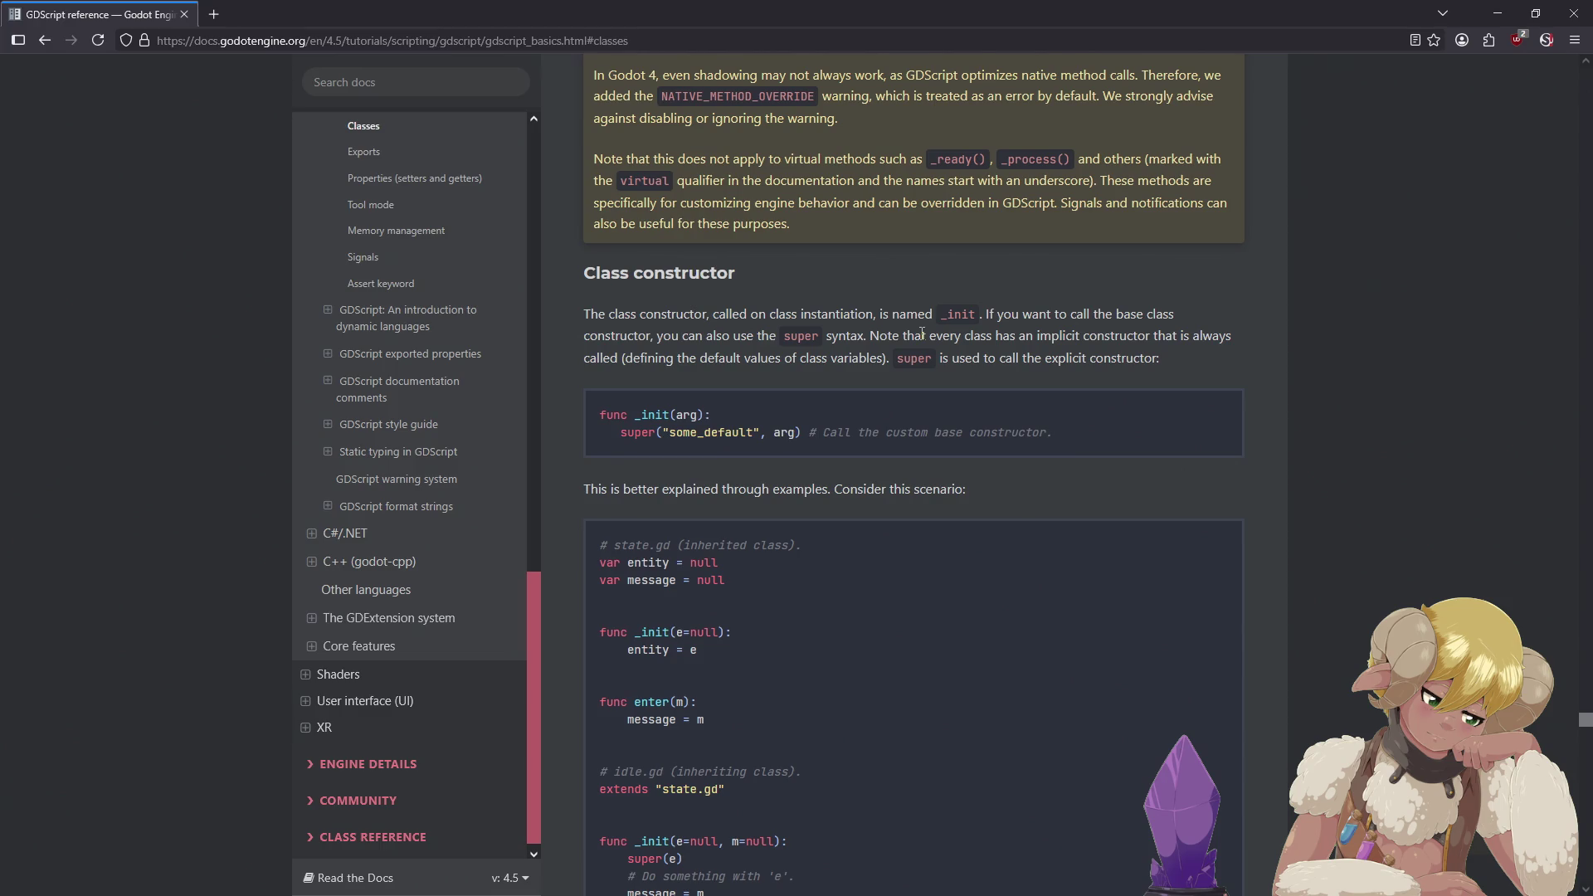
{"action": "scroll", "coordinate": [922, 333], "scroll_direction": "up", "scroll_amount": 3}
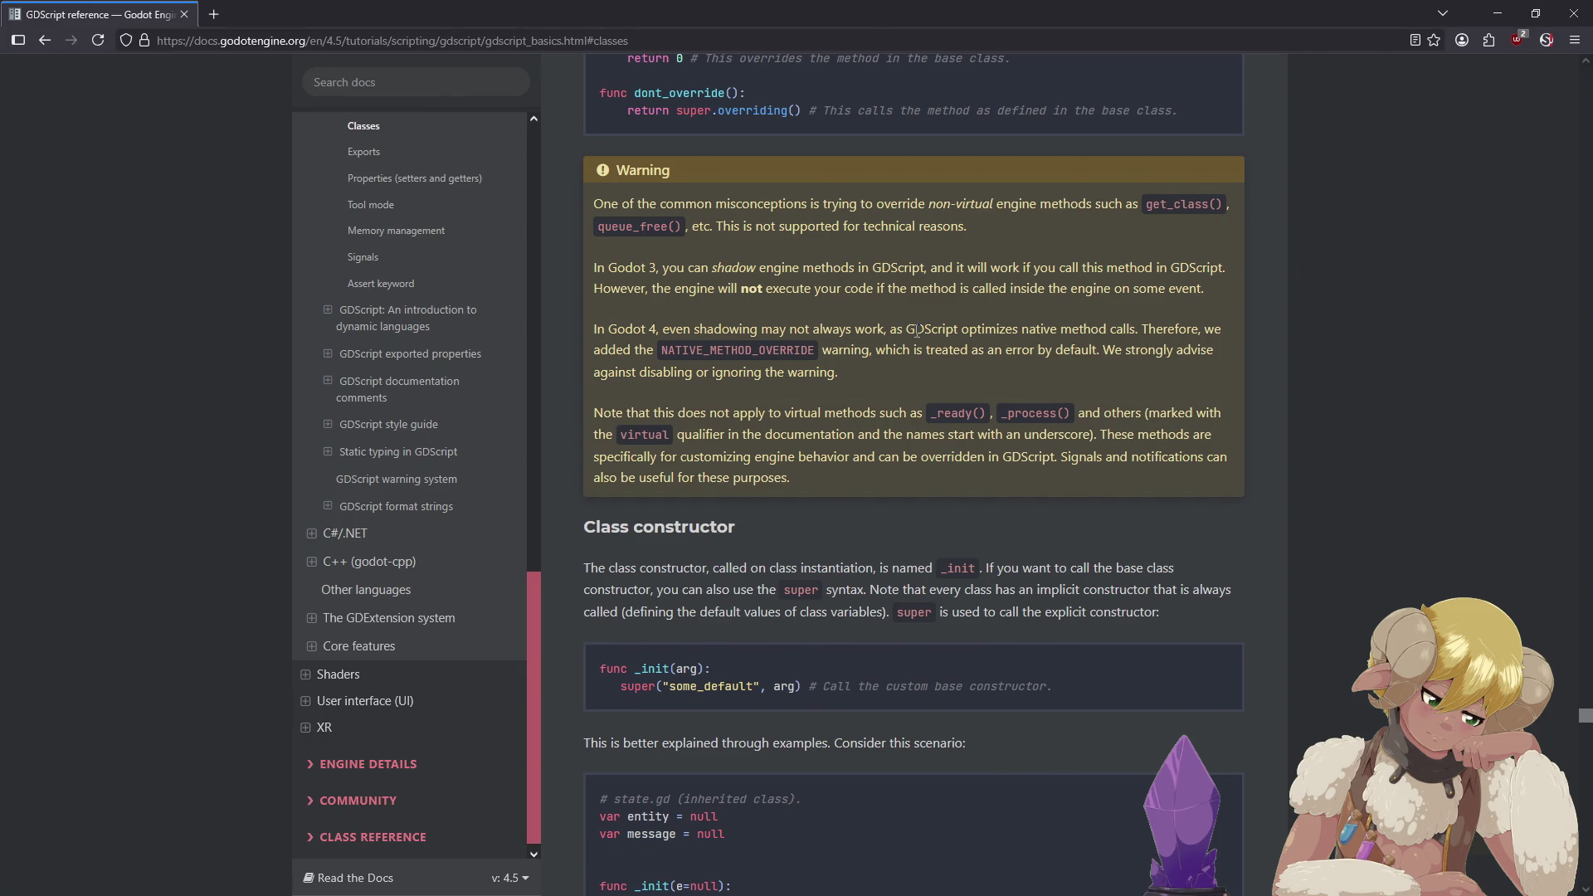
{"action": "scroll", "coordinate": [913, 330], "scroll_direction": "down", "scroll_amount": 2}
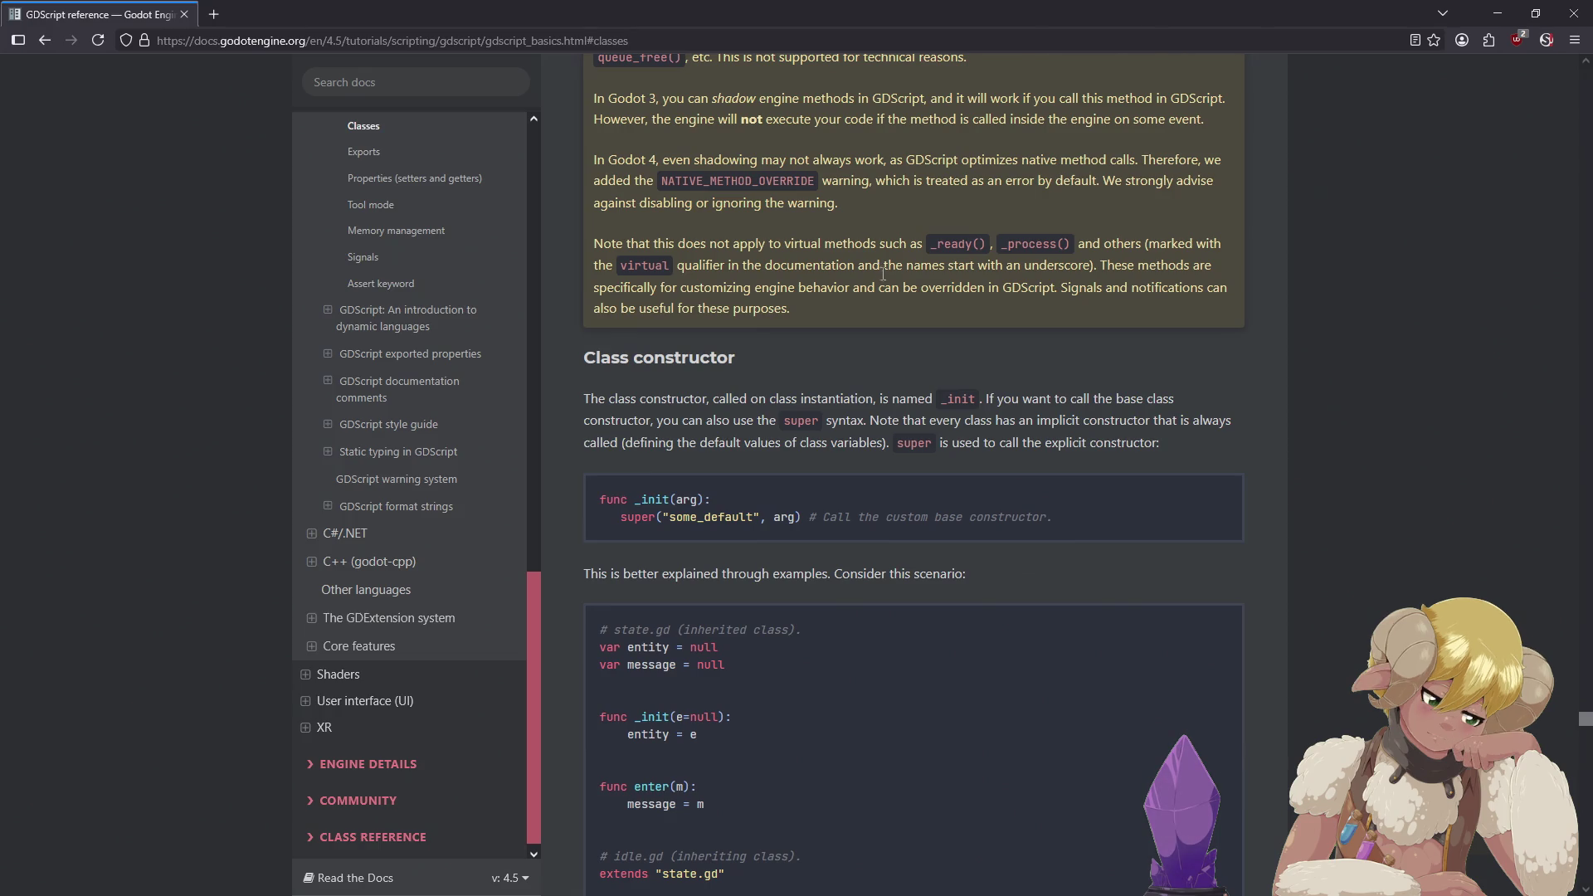
{"action": "scroll", "coordinate": [1022, 395], "scroll_direction": "up", "scroll_amount": 3}
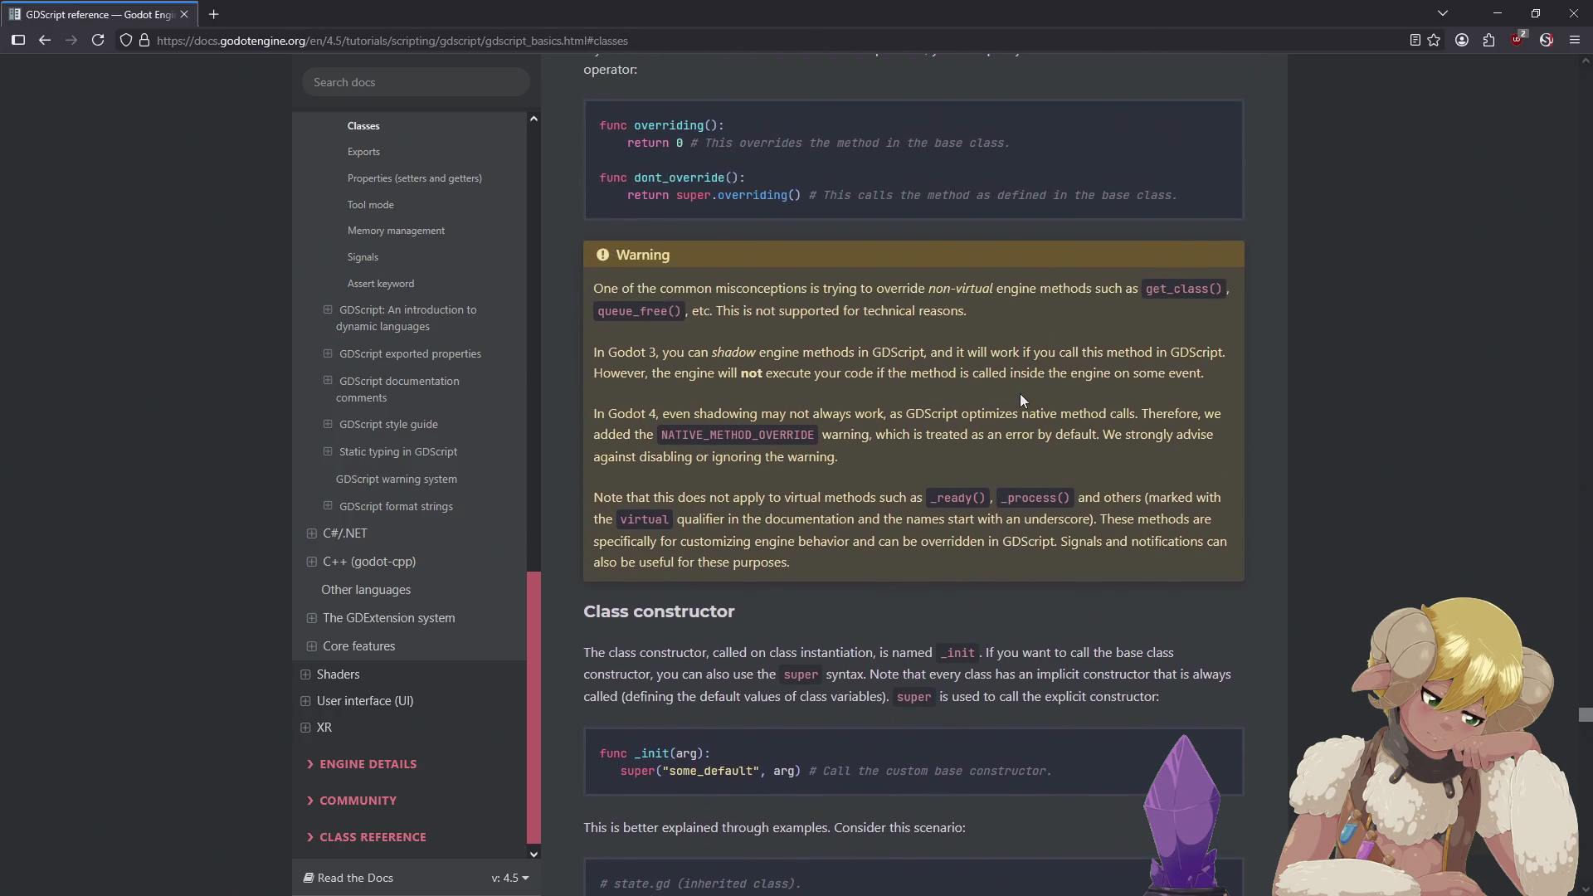
{"action": "scroll", "coordinate": [1022, 395], "scroll_direction": "up", "scroll_amount": 7}
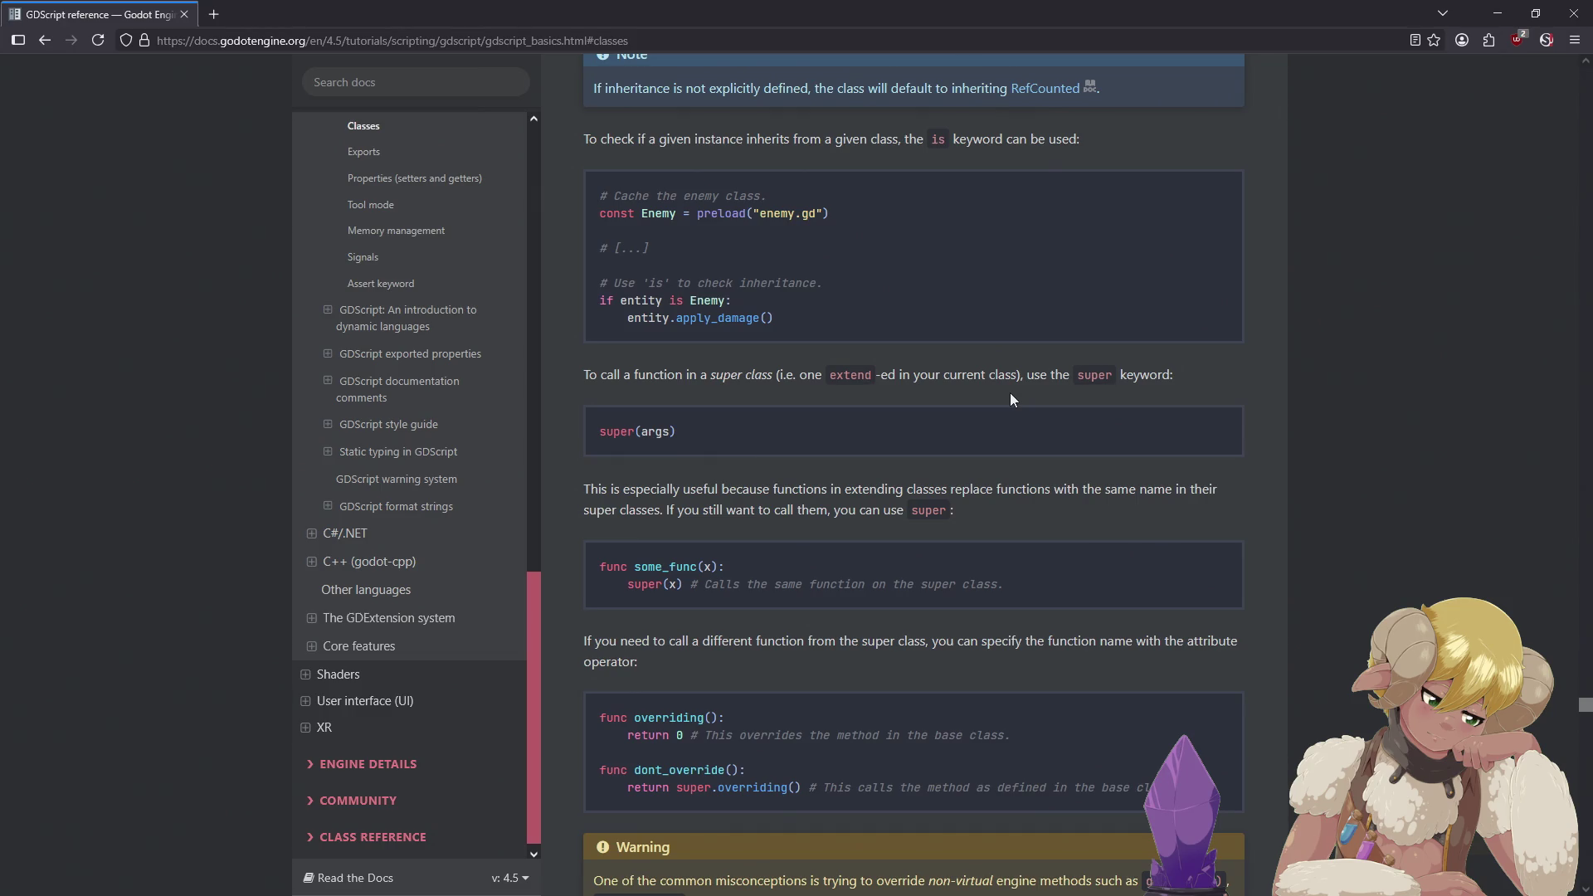
{"action": "scroll", "coordinate": [1009, 398], "scroll_direction": "up", "scroll_amount": 3}
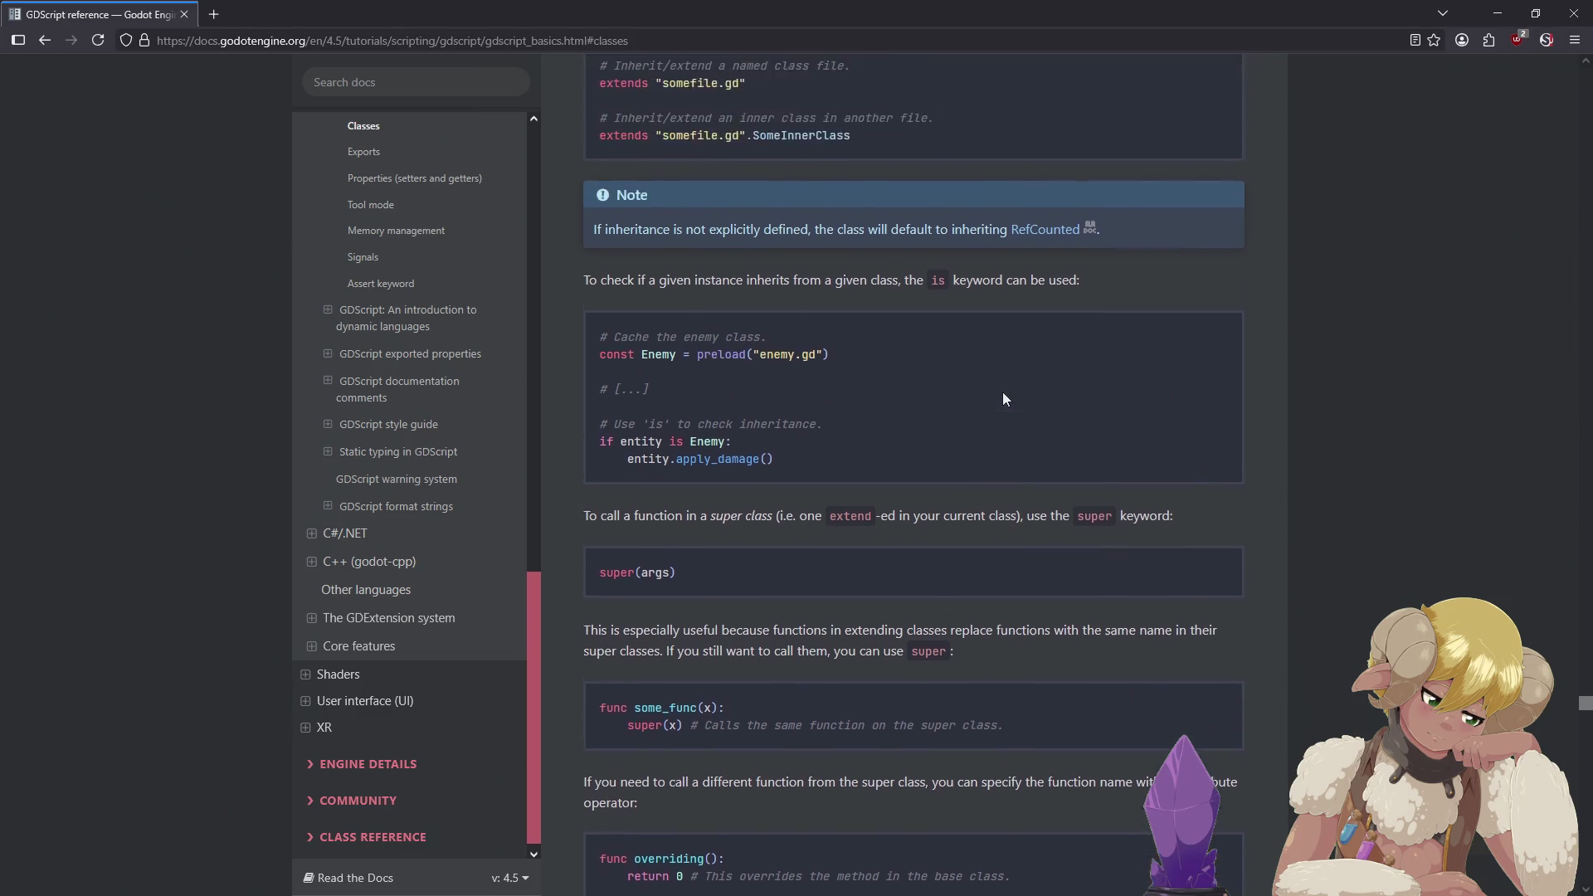
{"action": "scroll", "coordinate": [1006, 390], "scroll_direction": "down", "scroll_amount": 5}
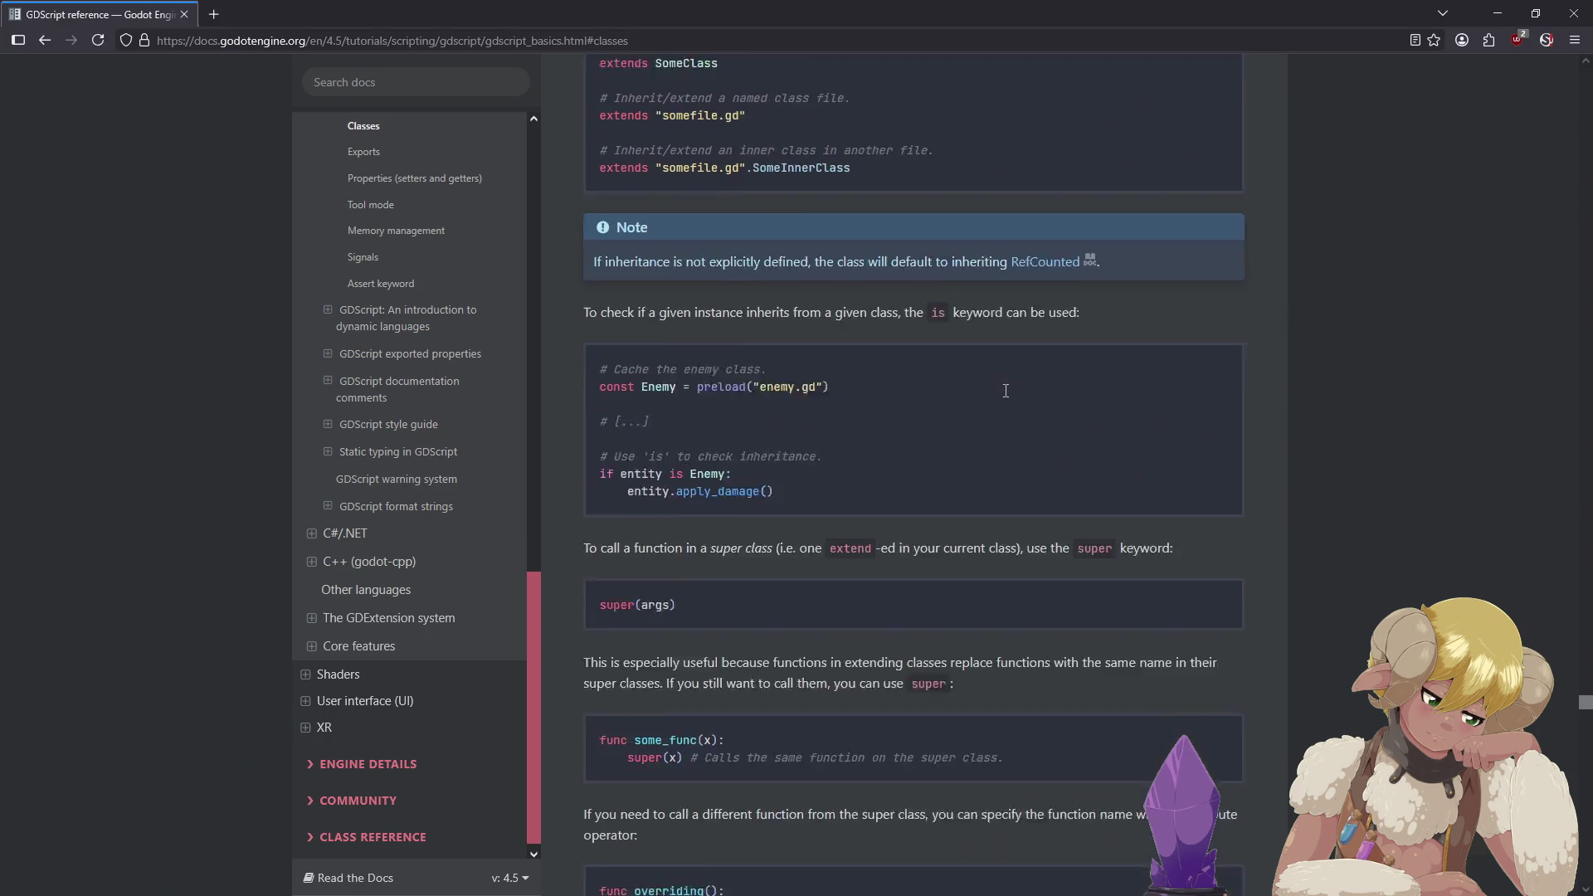
{"action": "scroll", "coordinate": [1001, 394], "scroll_direction": "up", "scroll_amount": 3}
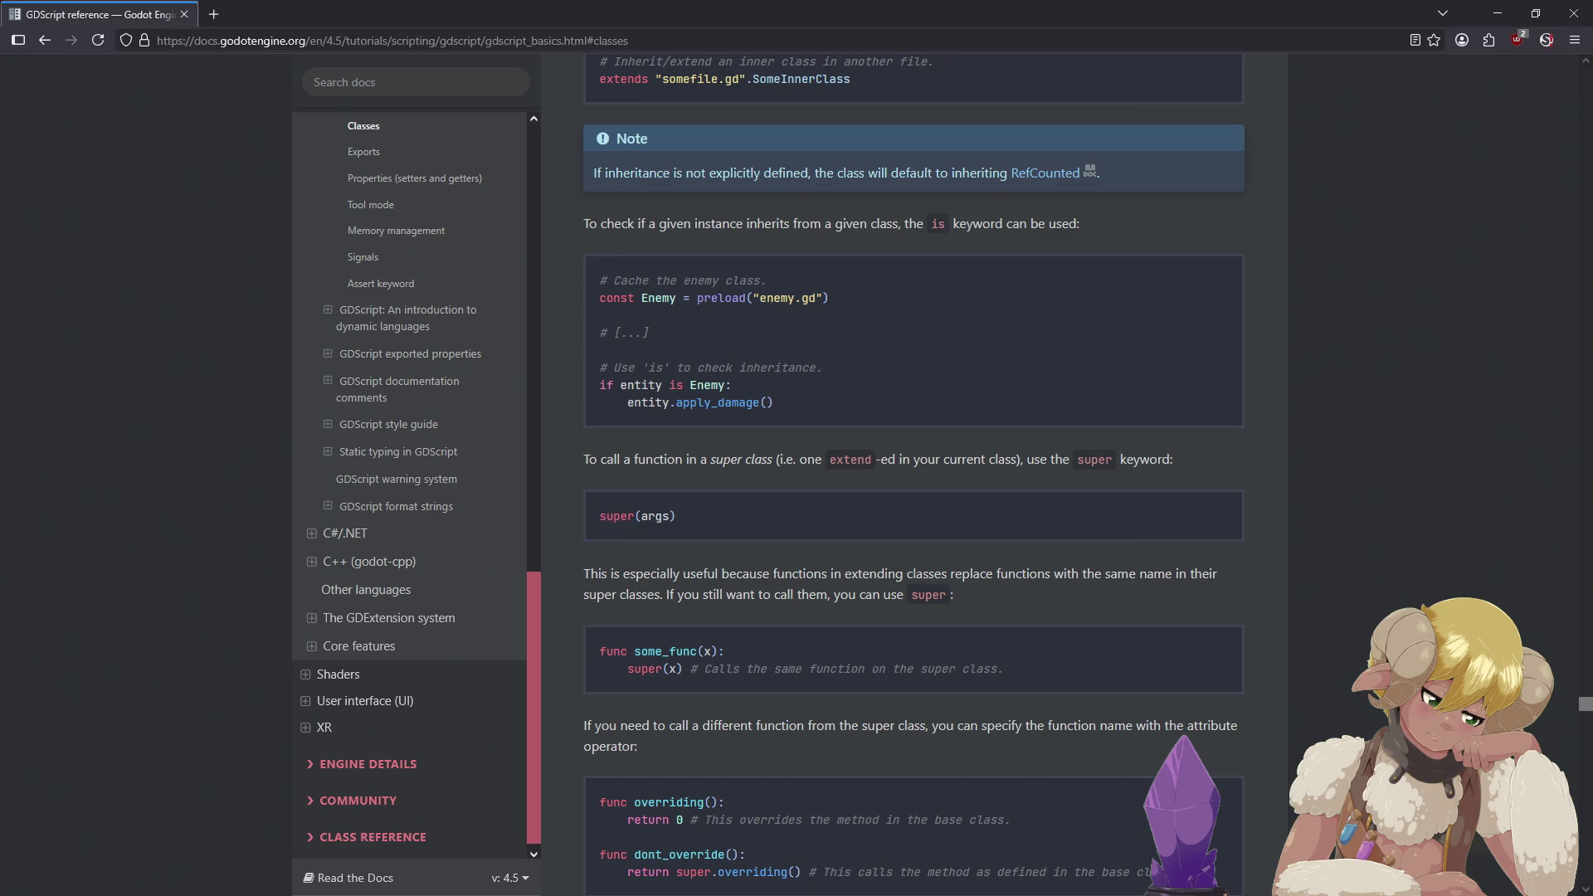
{"action": "key", "text": "alt+Tab"}
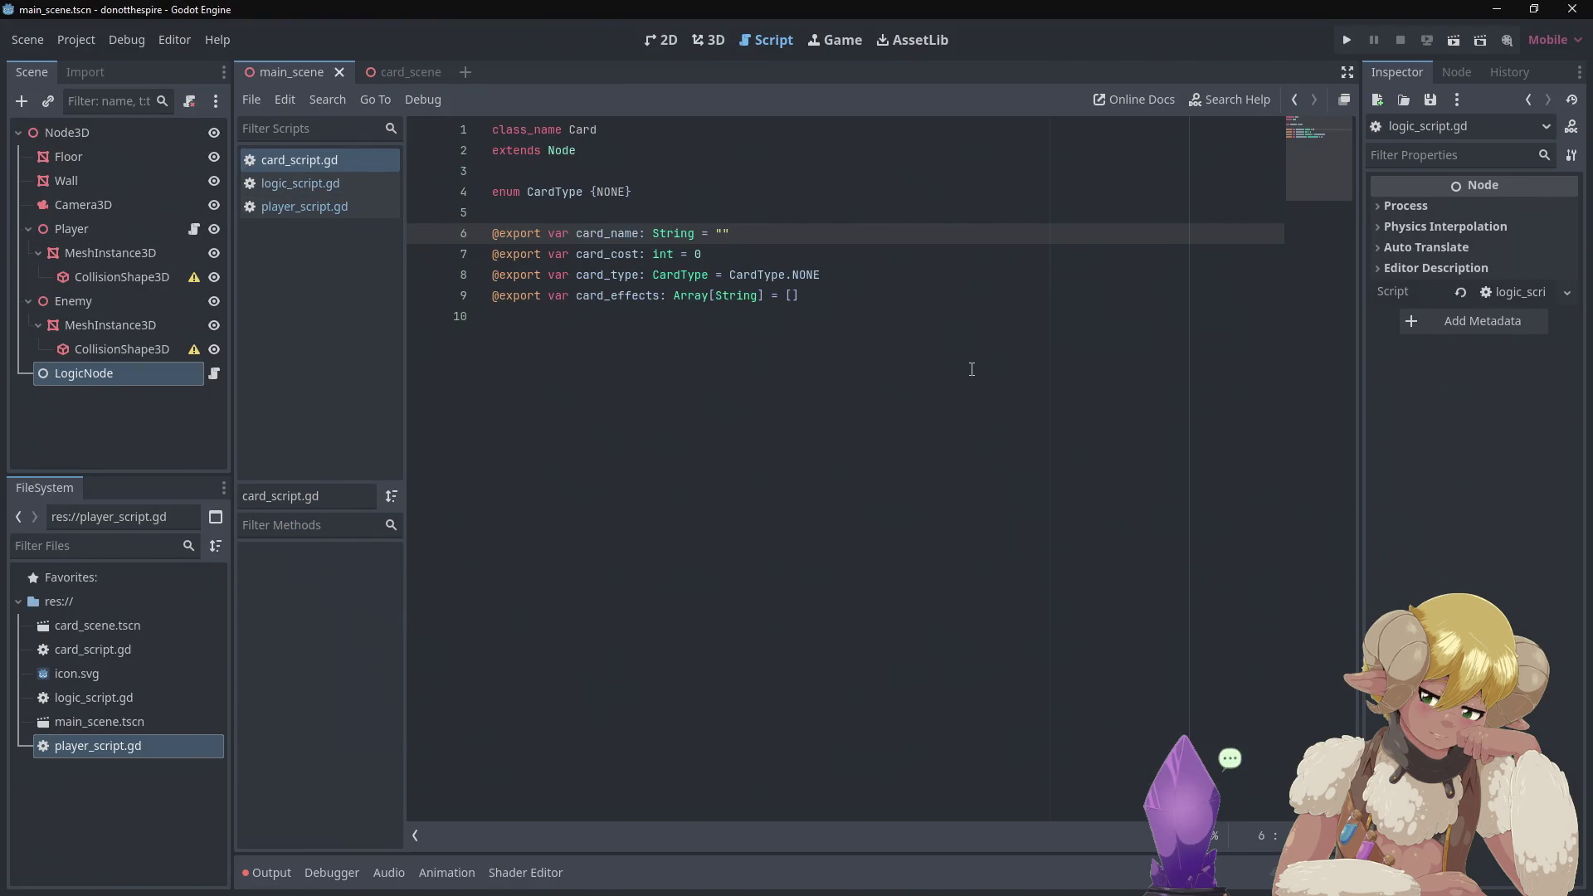
Add a new line 11 starting func _init with name, cost and type parameters
{"action": "left_click", "coordinate": [981, 395]}
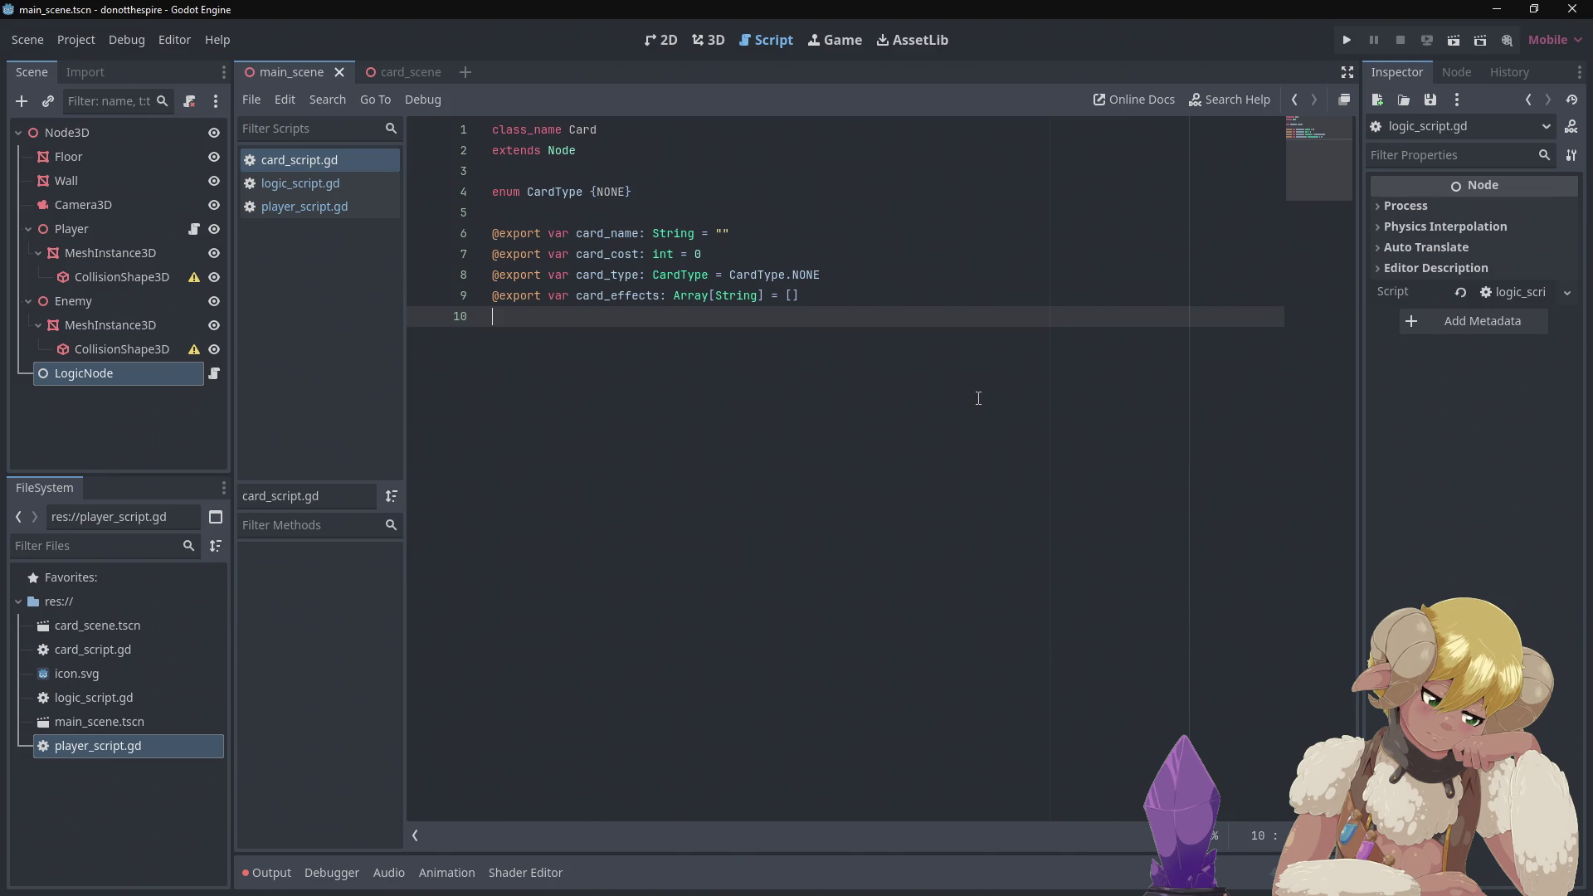
{"action": "key", "text": "Return"}
{"action": "type", "text": "func _"}
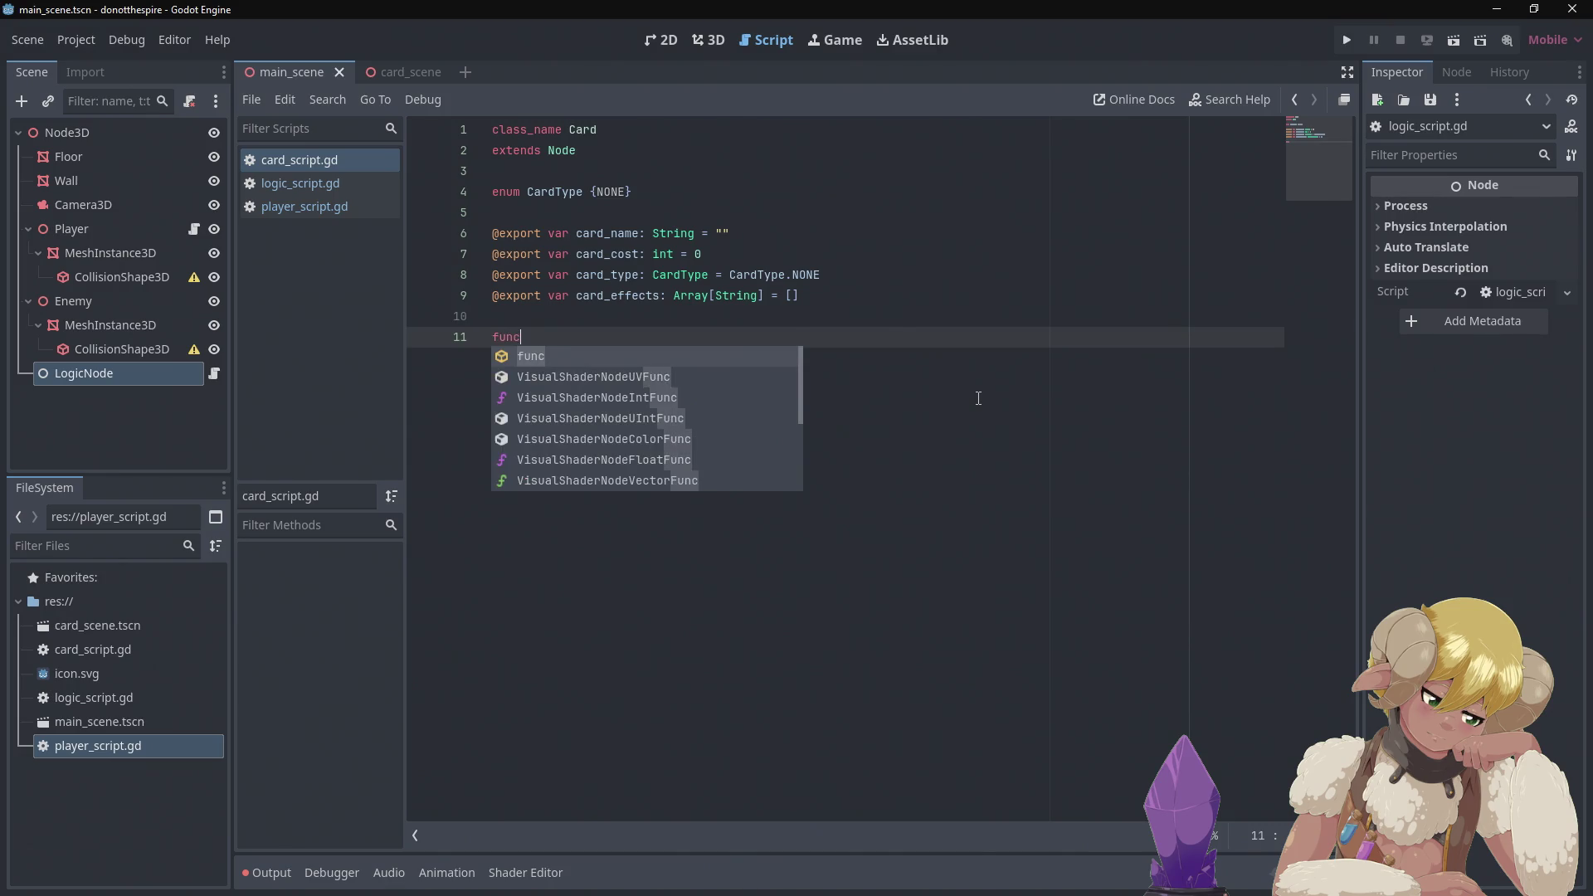
{"action": "type", "text": "init"}
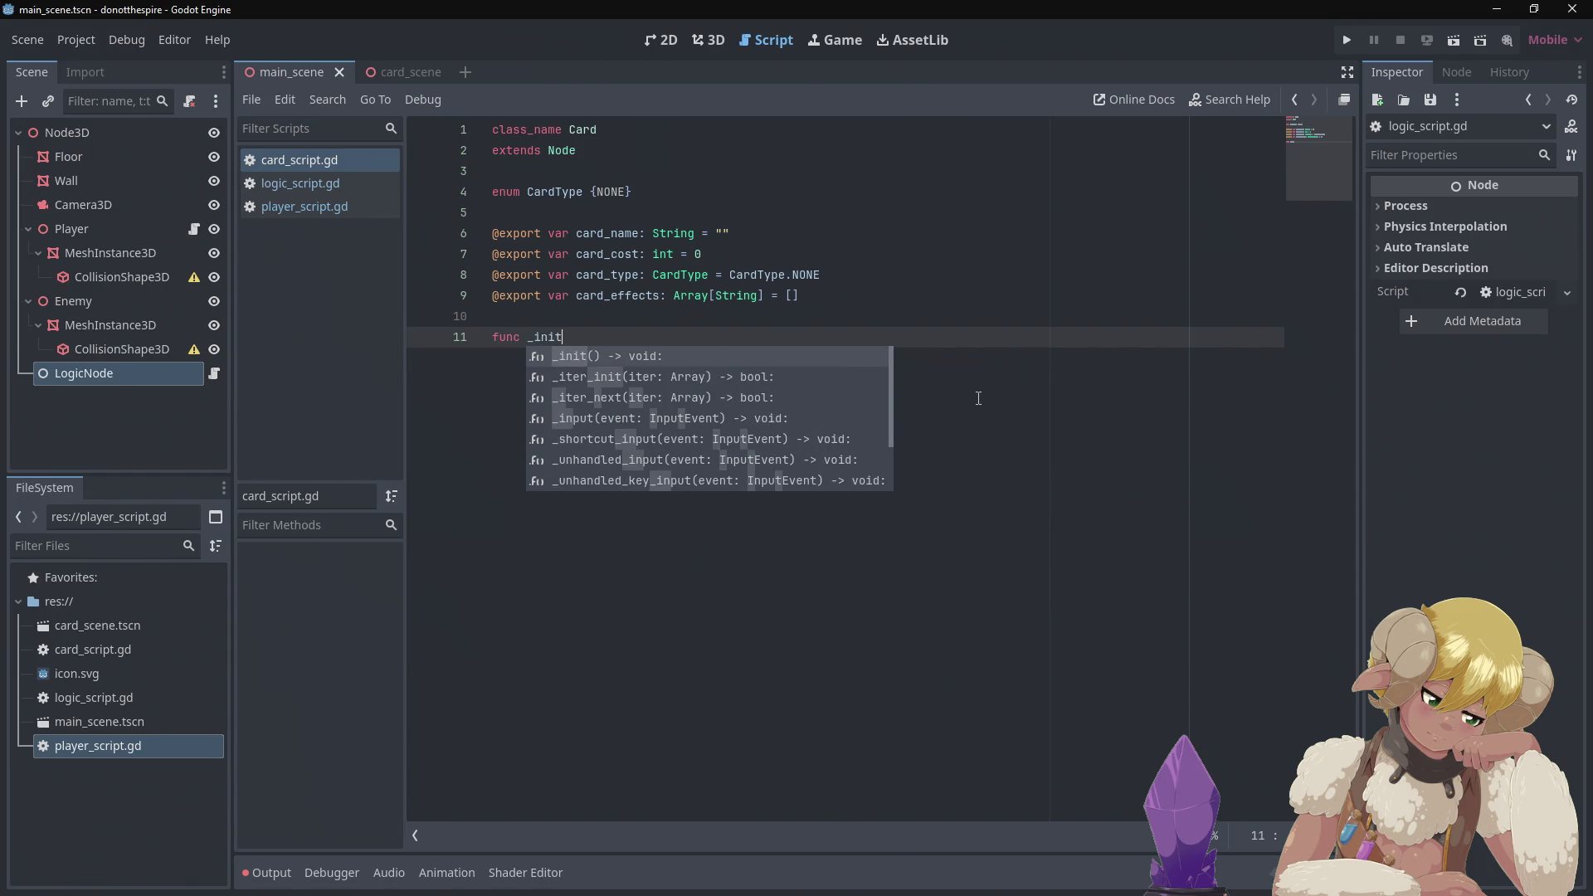
{"action": "key", "text": "Return"}
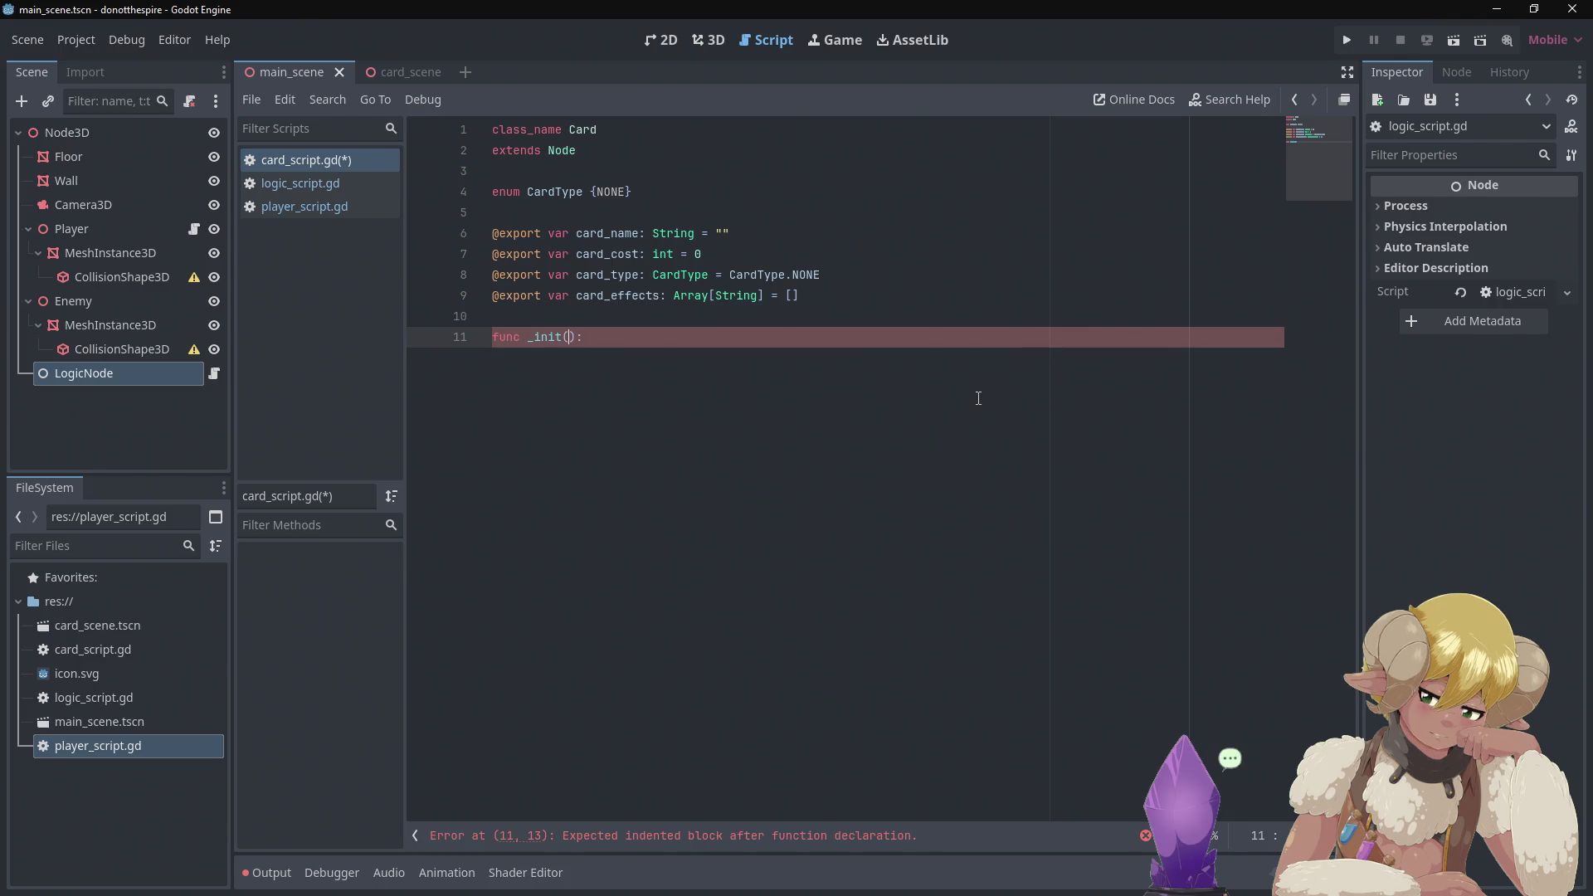
{"action": "type", "text": "name,"}
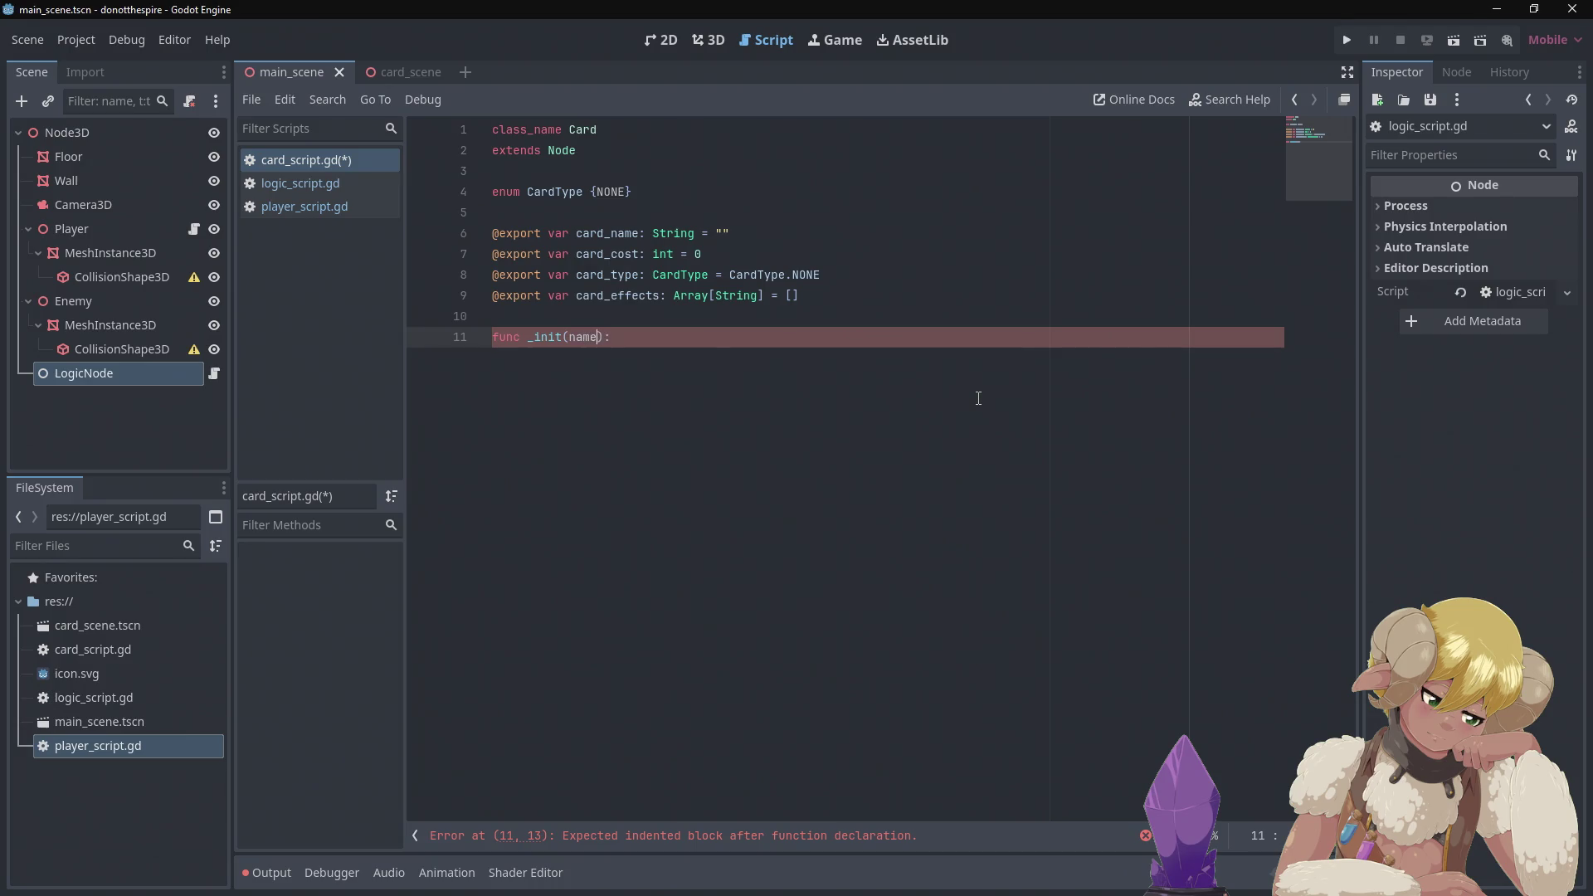
{"action": "key", "text": "BackSpace"}
{"action": "type", "text": "cos"}
{"action": "type", "text": "t"}
{"action": "type", "text": ",type"}
Type the parameters as String = "", int = 0 and CardType = CardType.NONE, opening an indented body
{"action": "type", "text": ":"}
{"action": "type", "text": "String"}
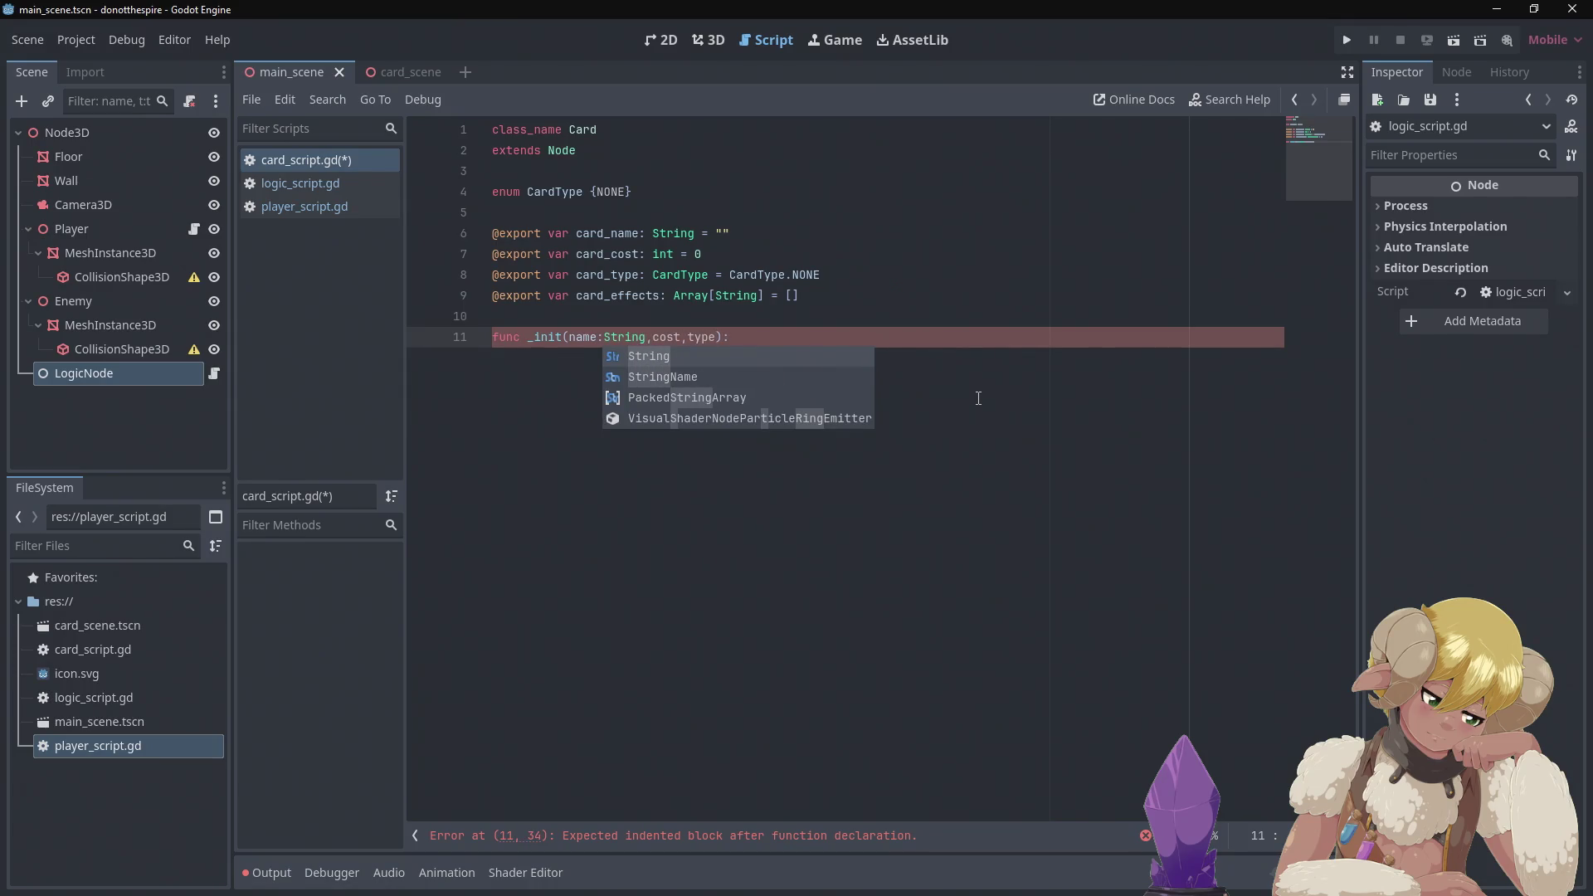
{"action": "key", "text": "Left"}
{"action": "key", "text": "Left"}
{"action": "key", "text": "Left"}
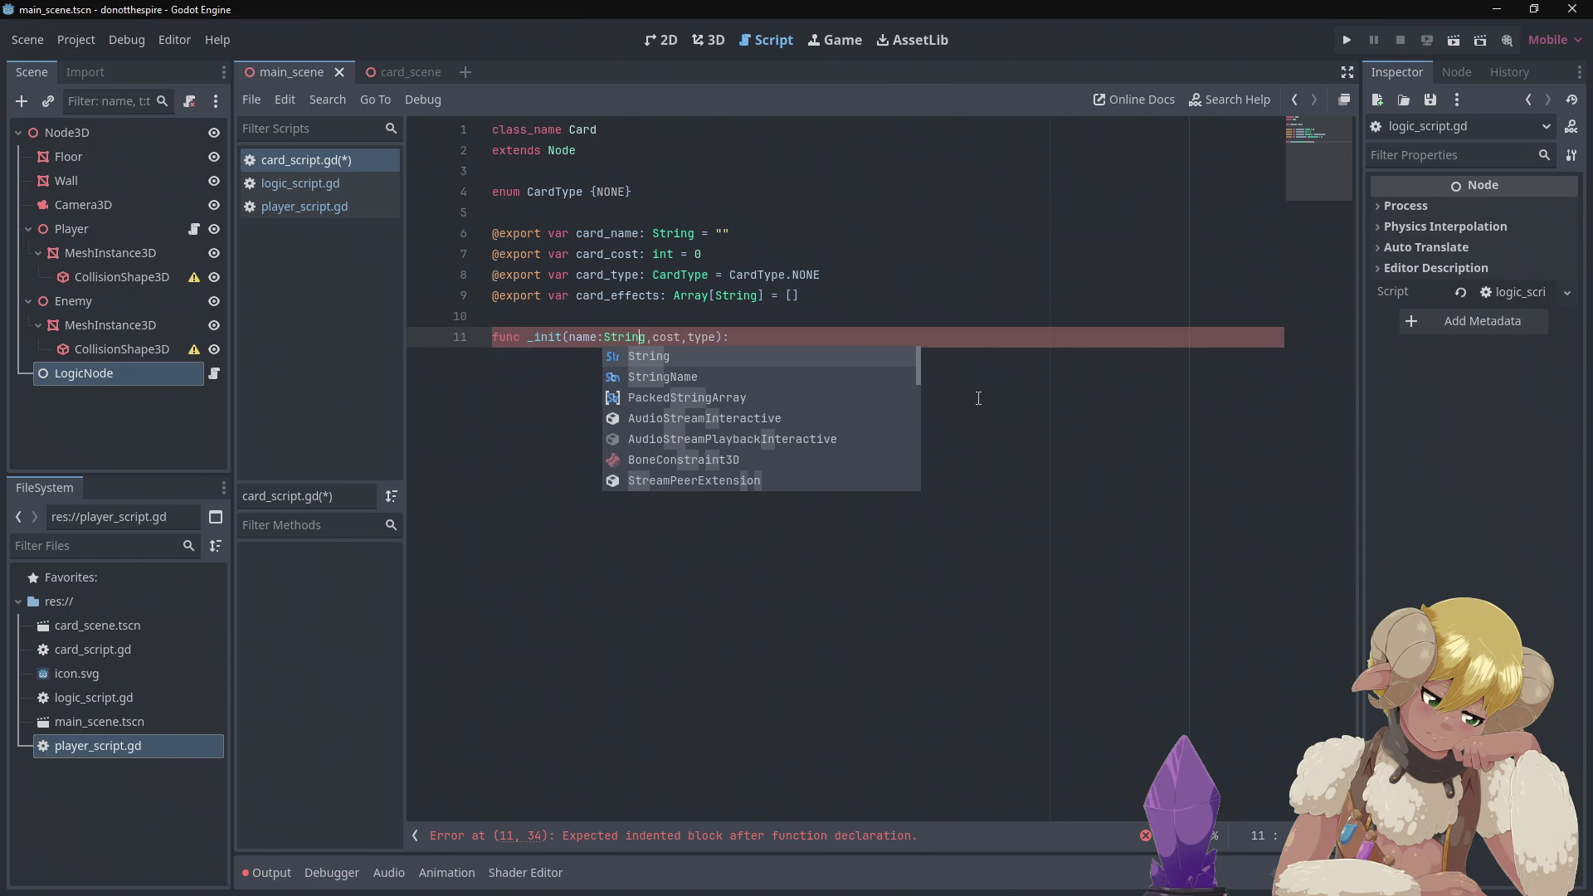
{"action": "key", "text": "End"}
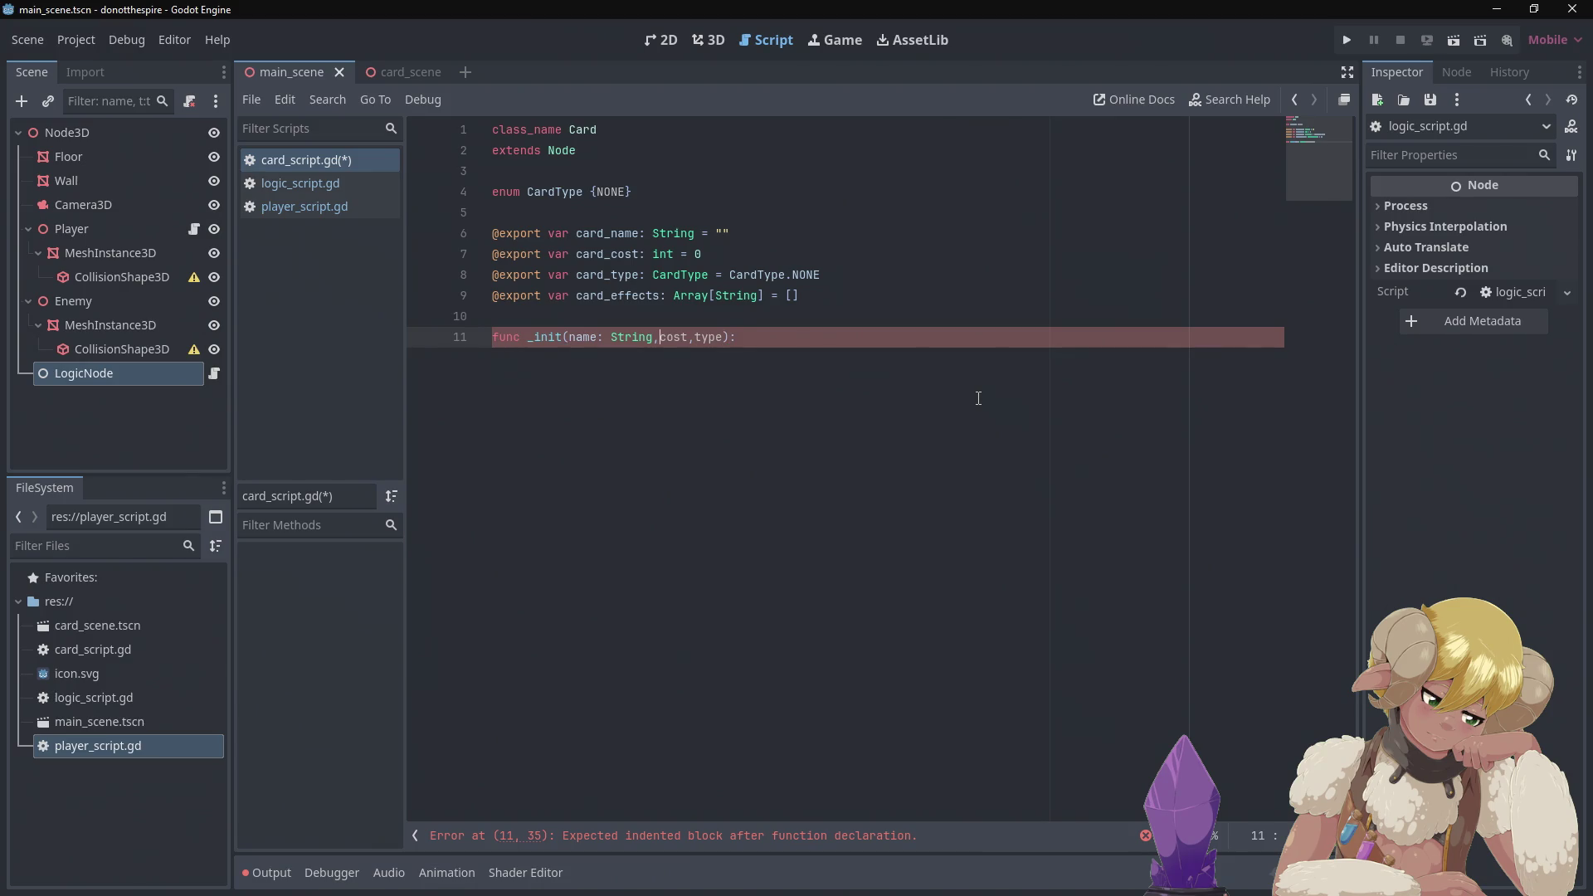
{"action": "type", "text": "= \"\""}
{"action": "type", "text": ":"}
{"action": "type", "text": " int "}
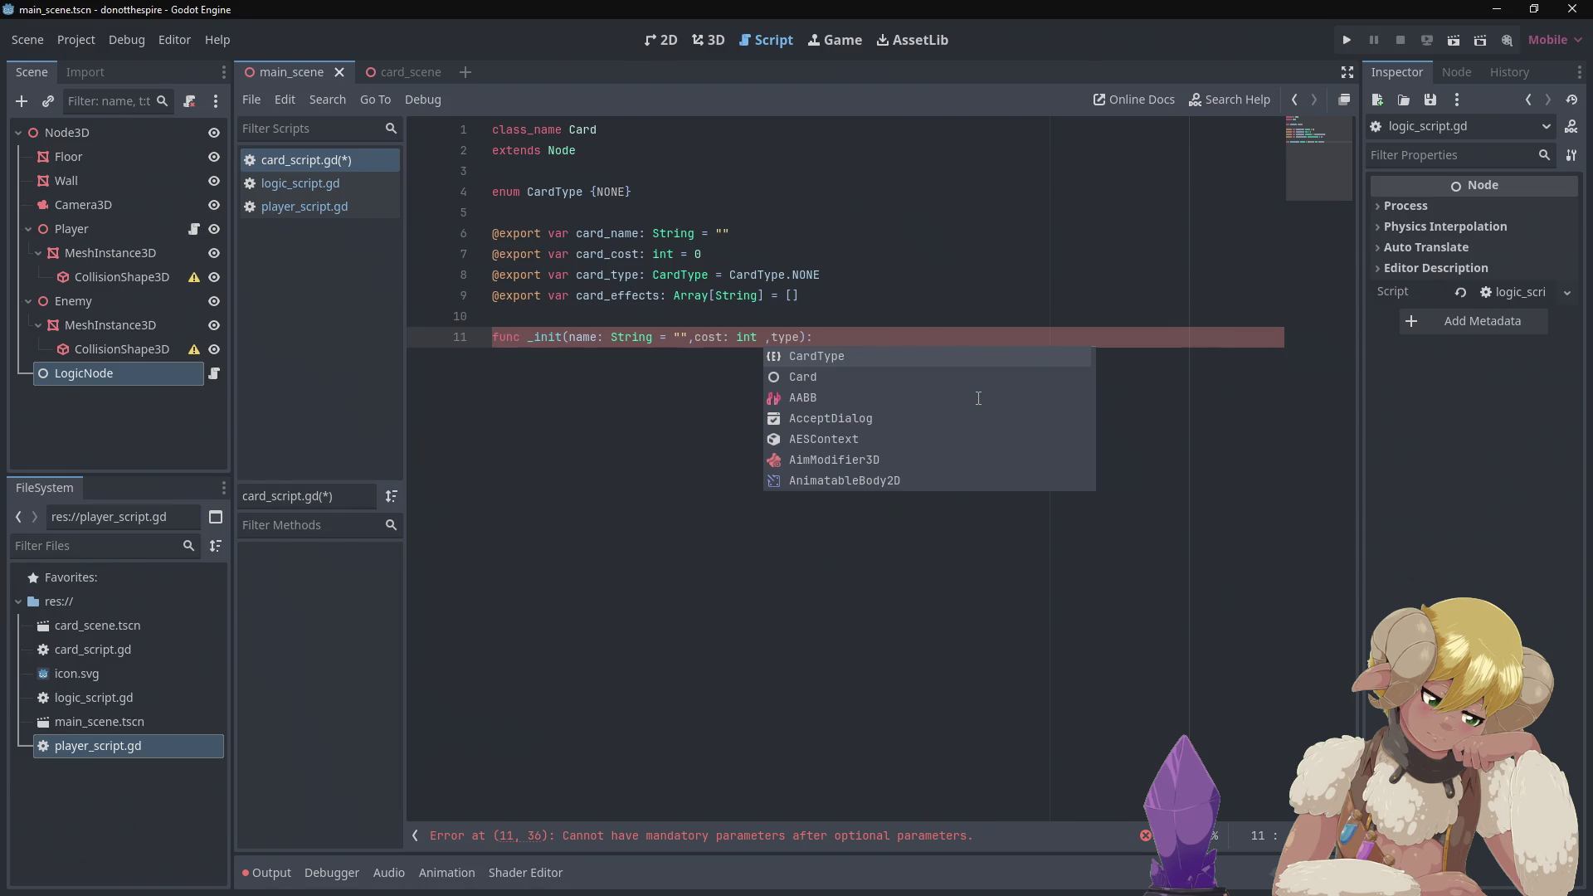
{"action": "type", "text": "= 0,type"}
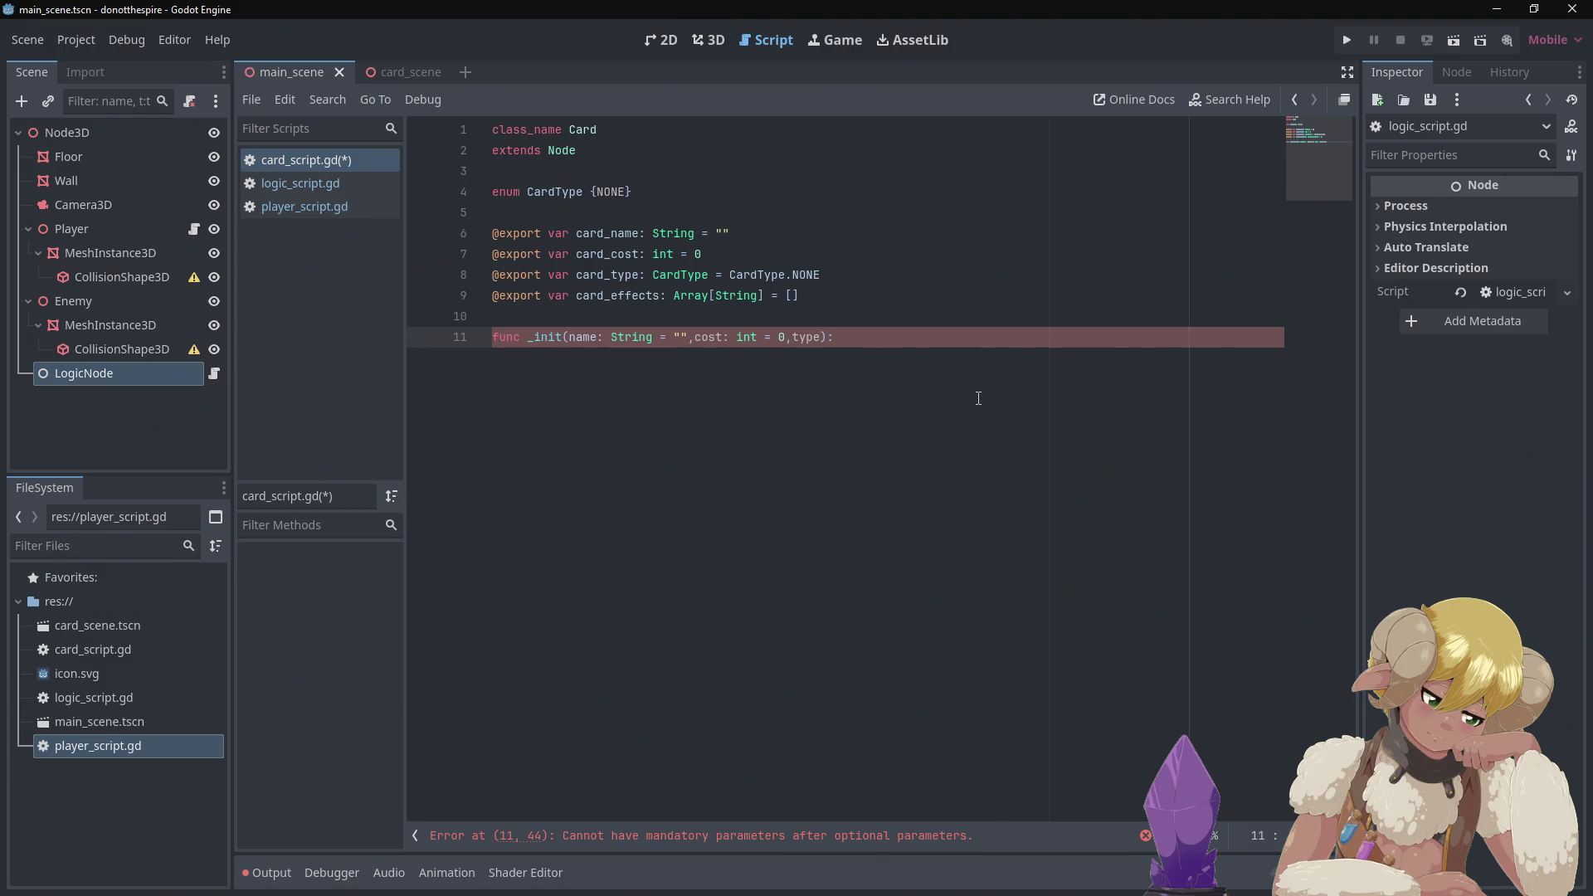
{"action": "type", "text": ":"}
{"action": "type", "text": " CardTy"}
{"action": "key", "text": "Return"}
{"action": "type", "text": "="}
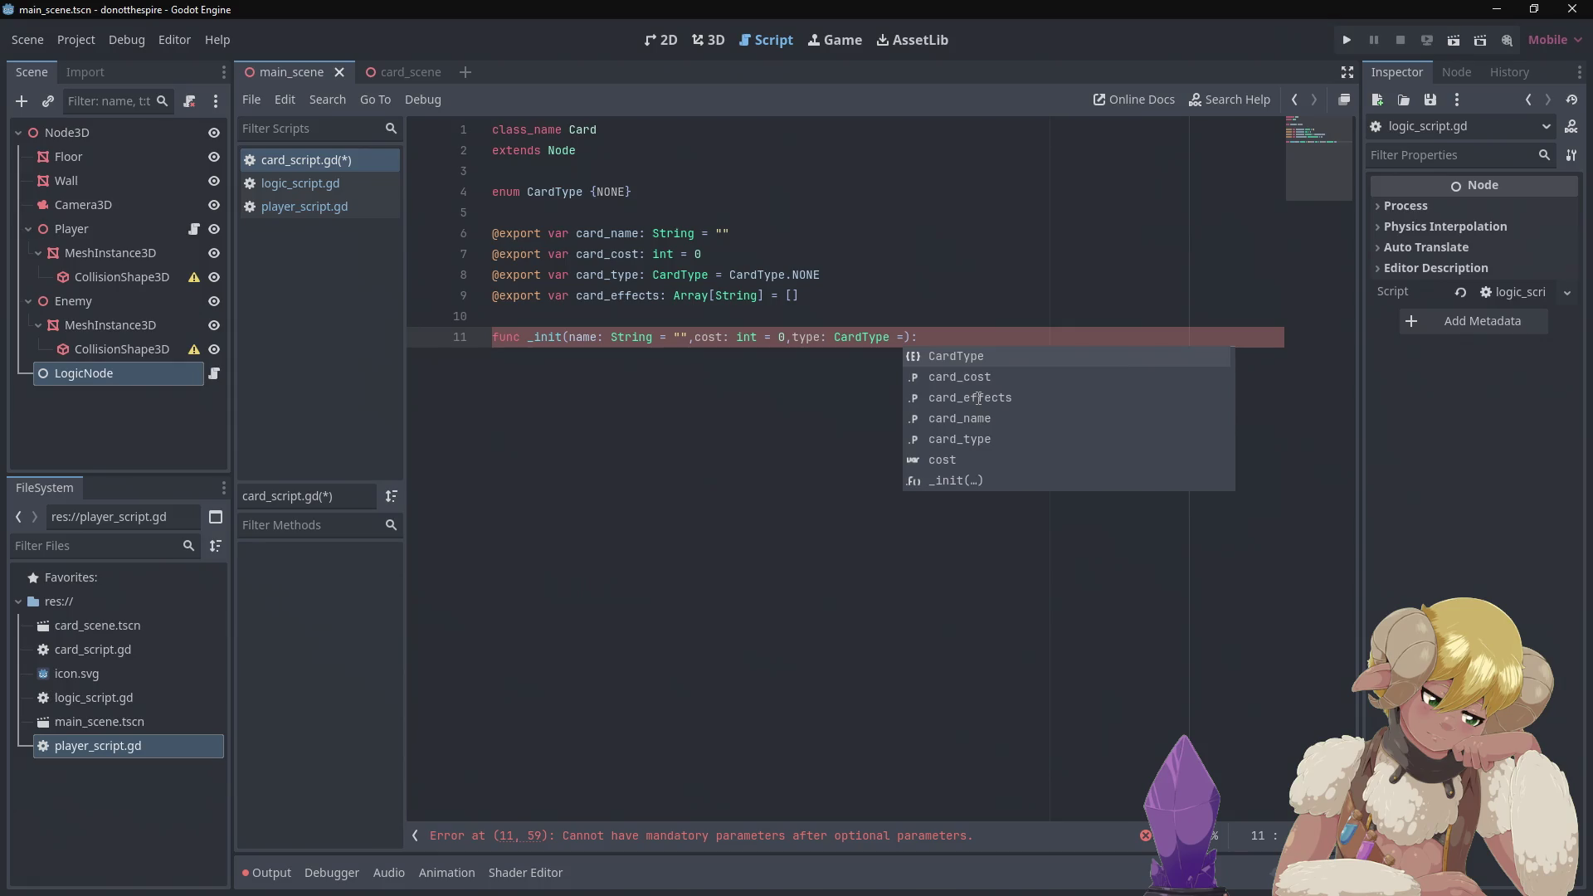
{"action": "type", "text": " CardType."}
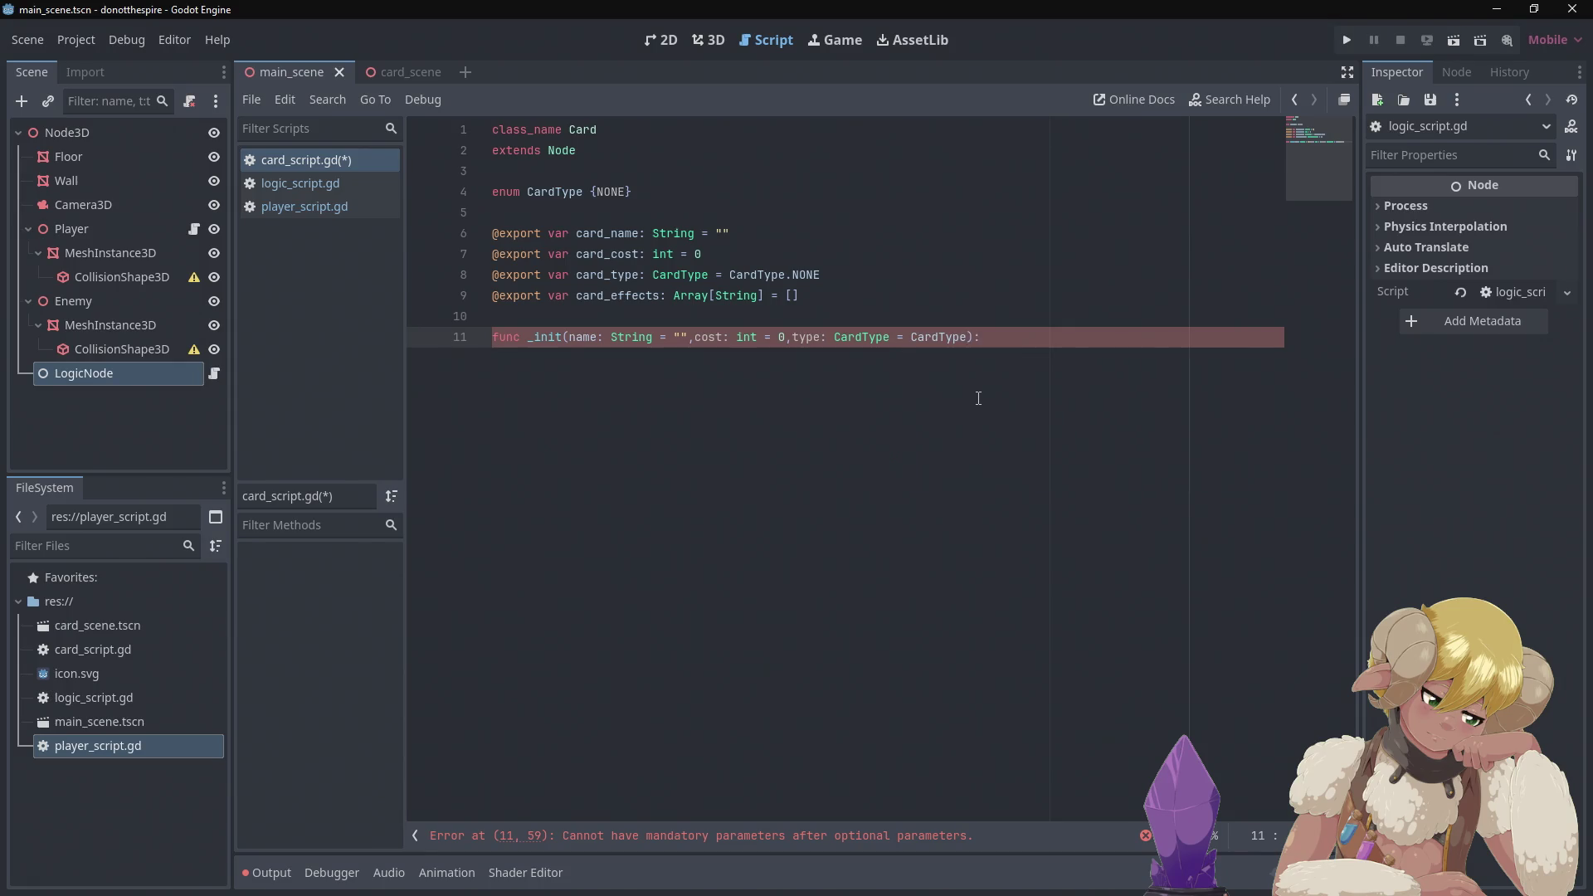
{"action": "type", "text": "N"}
{"action": "key", "text": "Return"}
{"action": "type", "text": ")"}
{"action": "key", "text": "Return"}
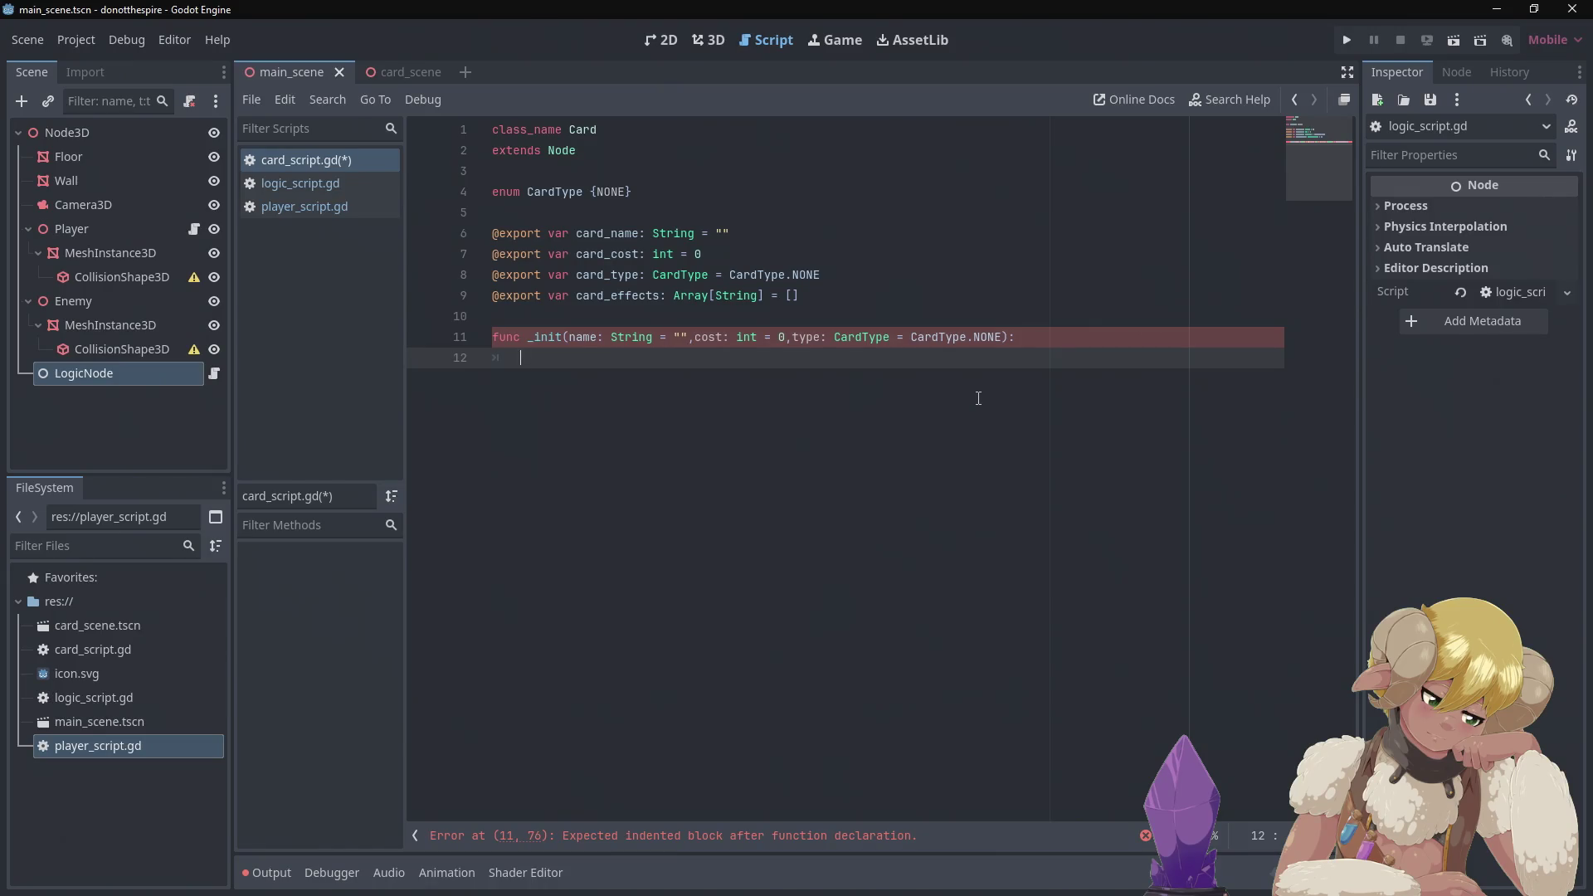
Write card_name = name as the first line of the _init body
{"action": "type", "text": "card"}
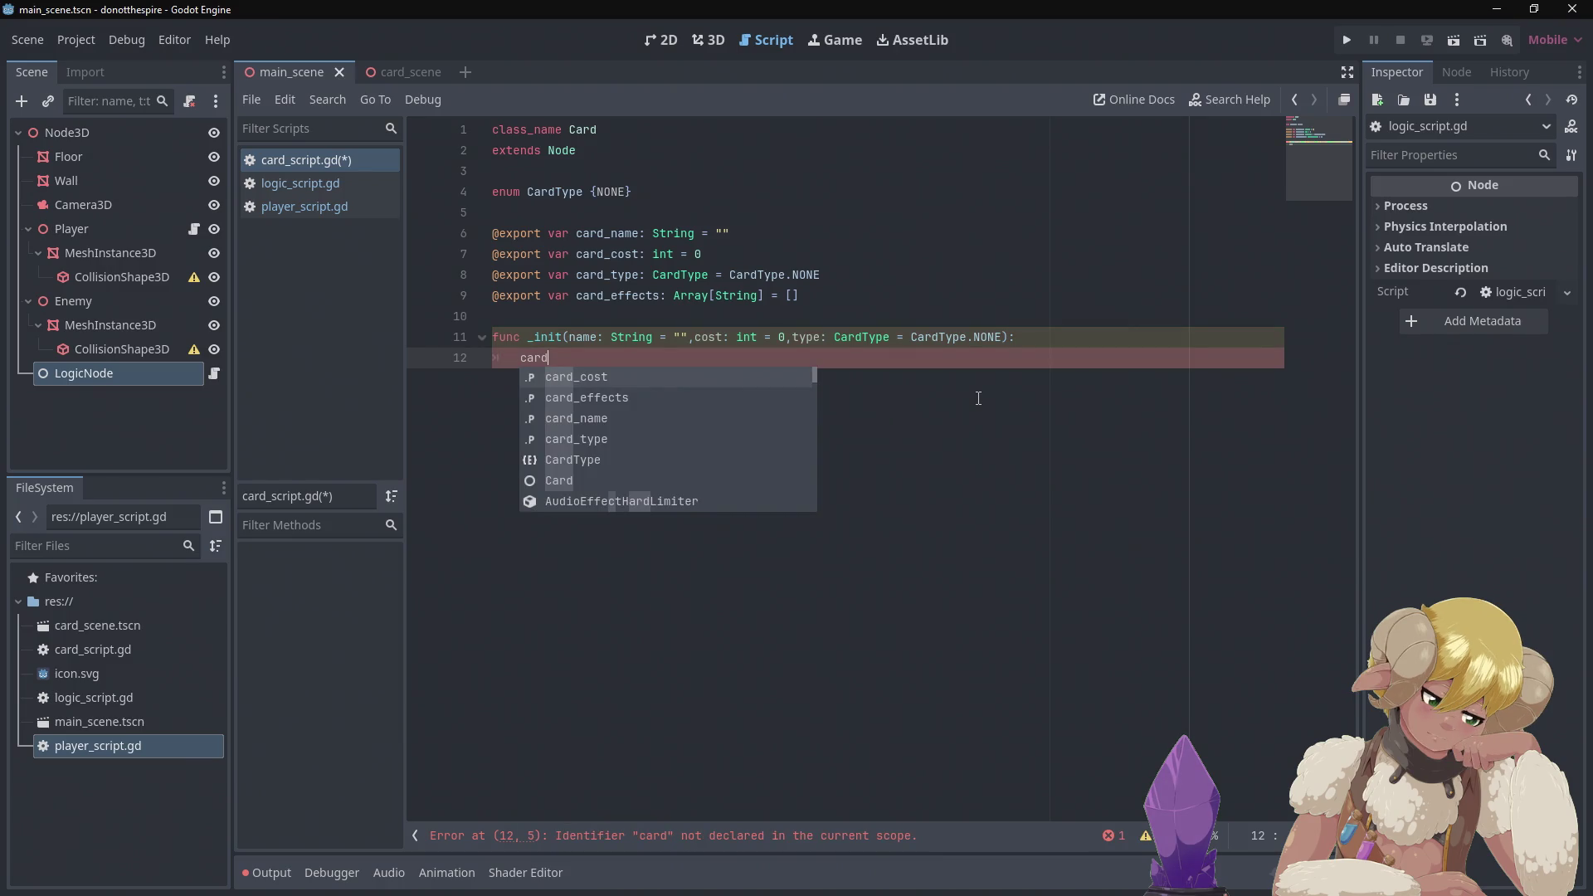
{"action": "type", "text": "_"}
{"action": "key", "text": "Down"}
{"action": "key", "text": "Down"}
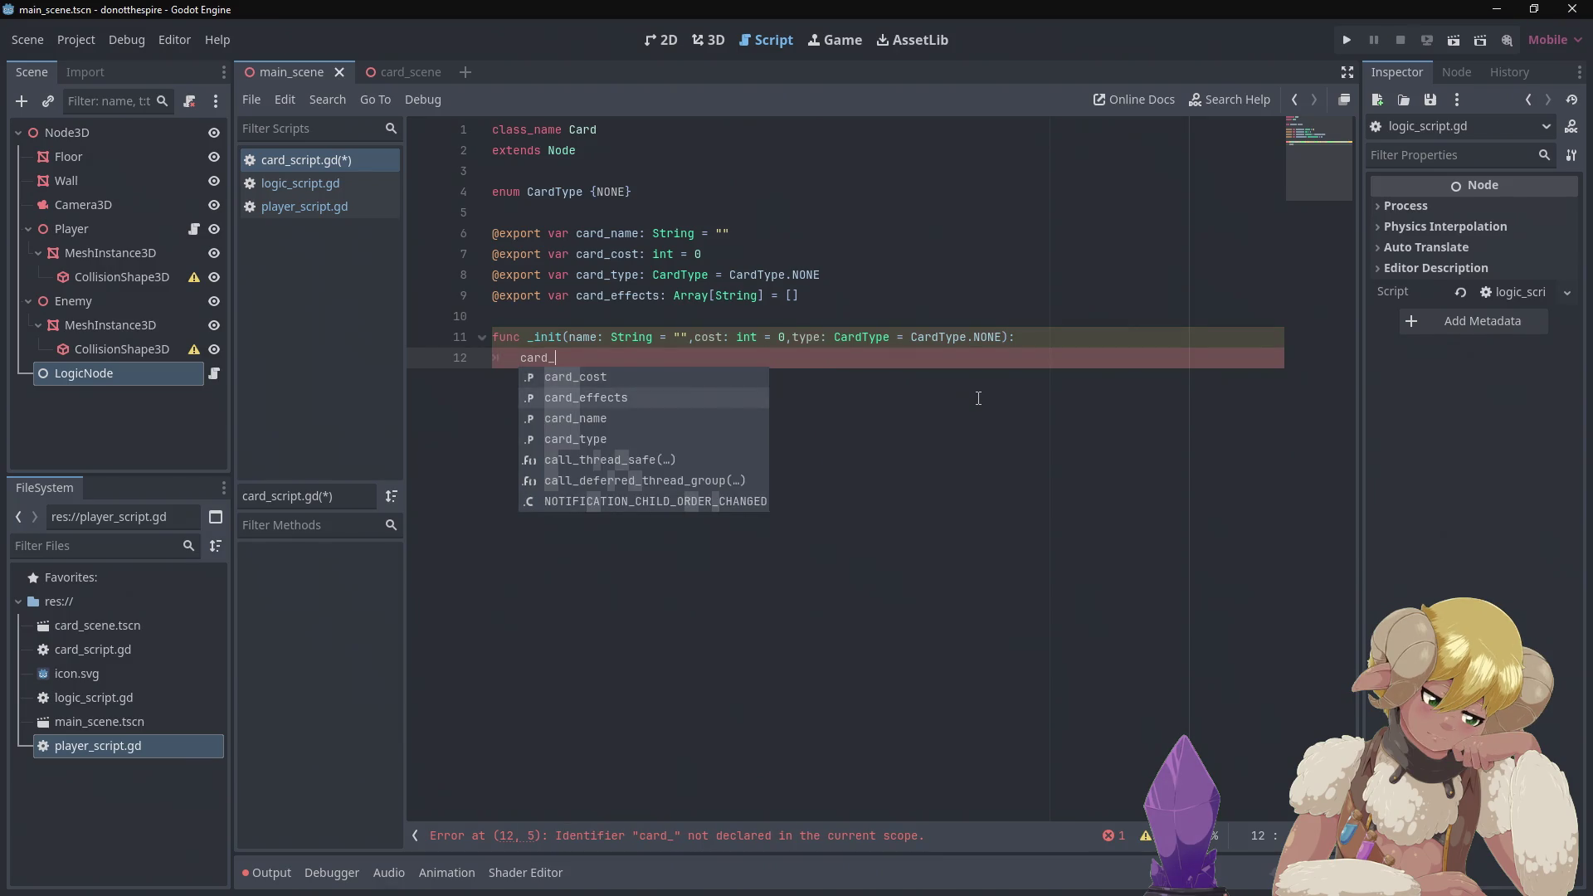
{"action": "key", "text": "Return"}
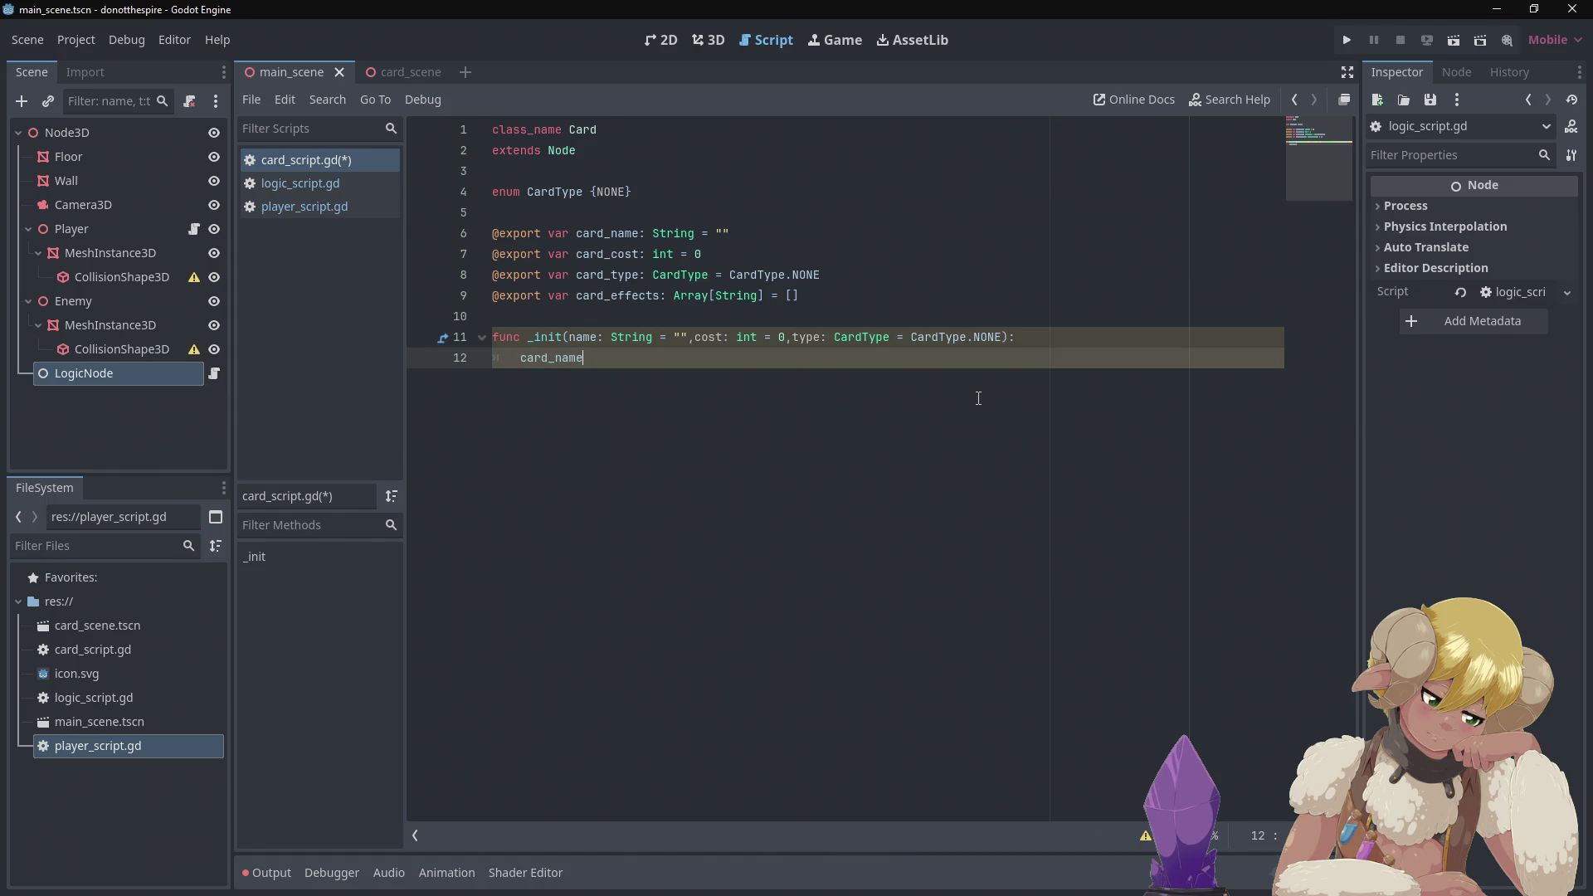
{"action": "type", "text": "= name"}
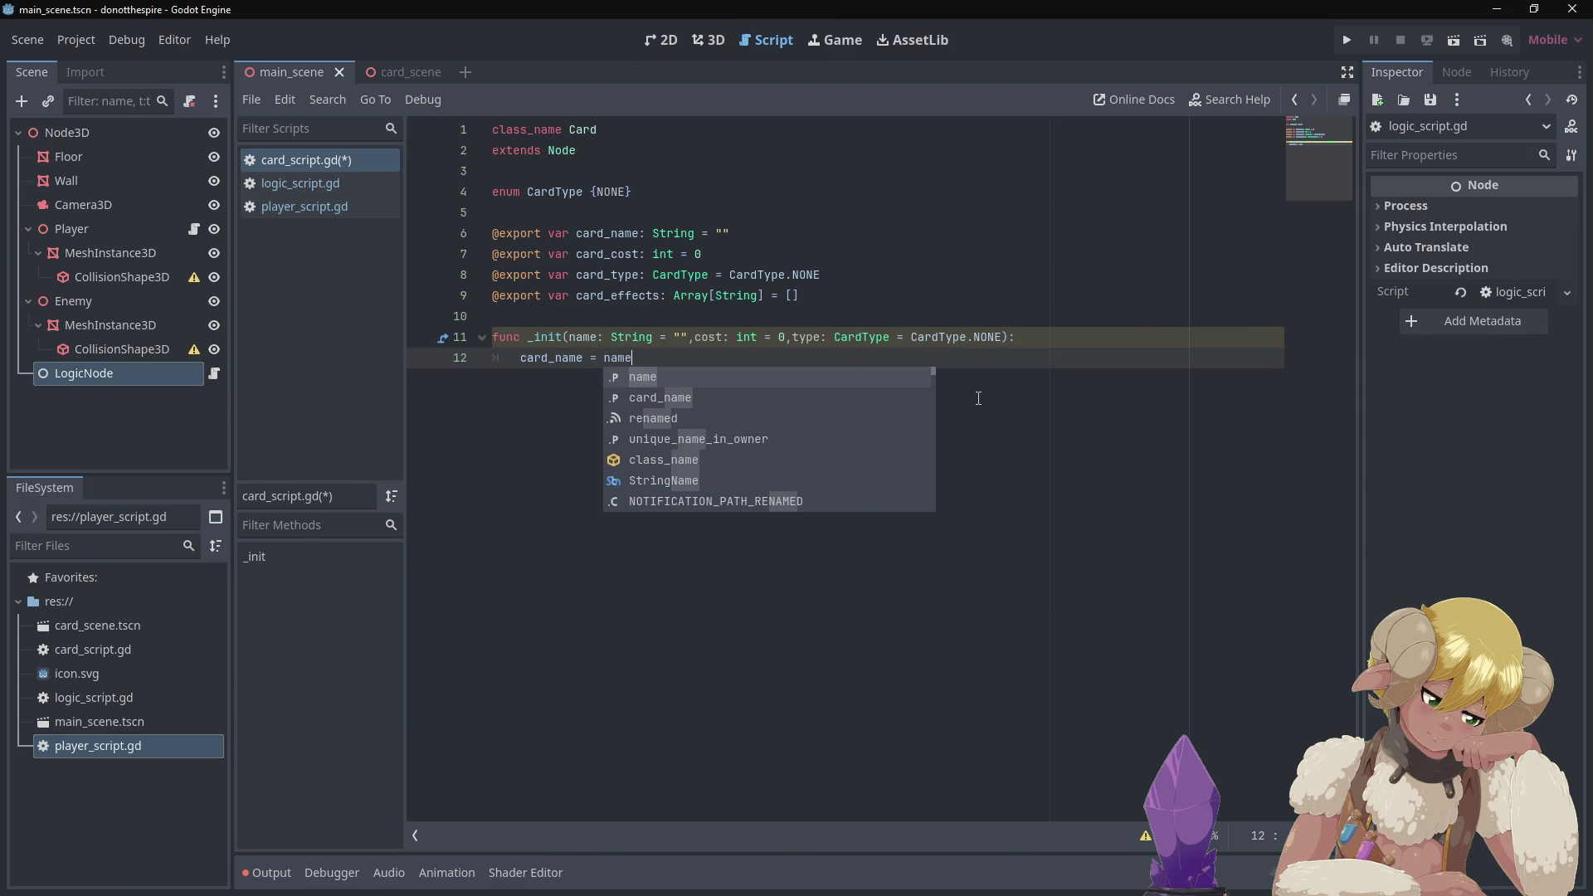
{"action": "key", "text": "Escape"}
{"action": "key", "text": "Return"}
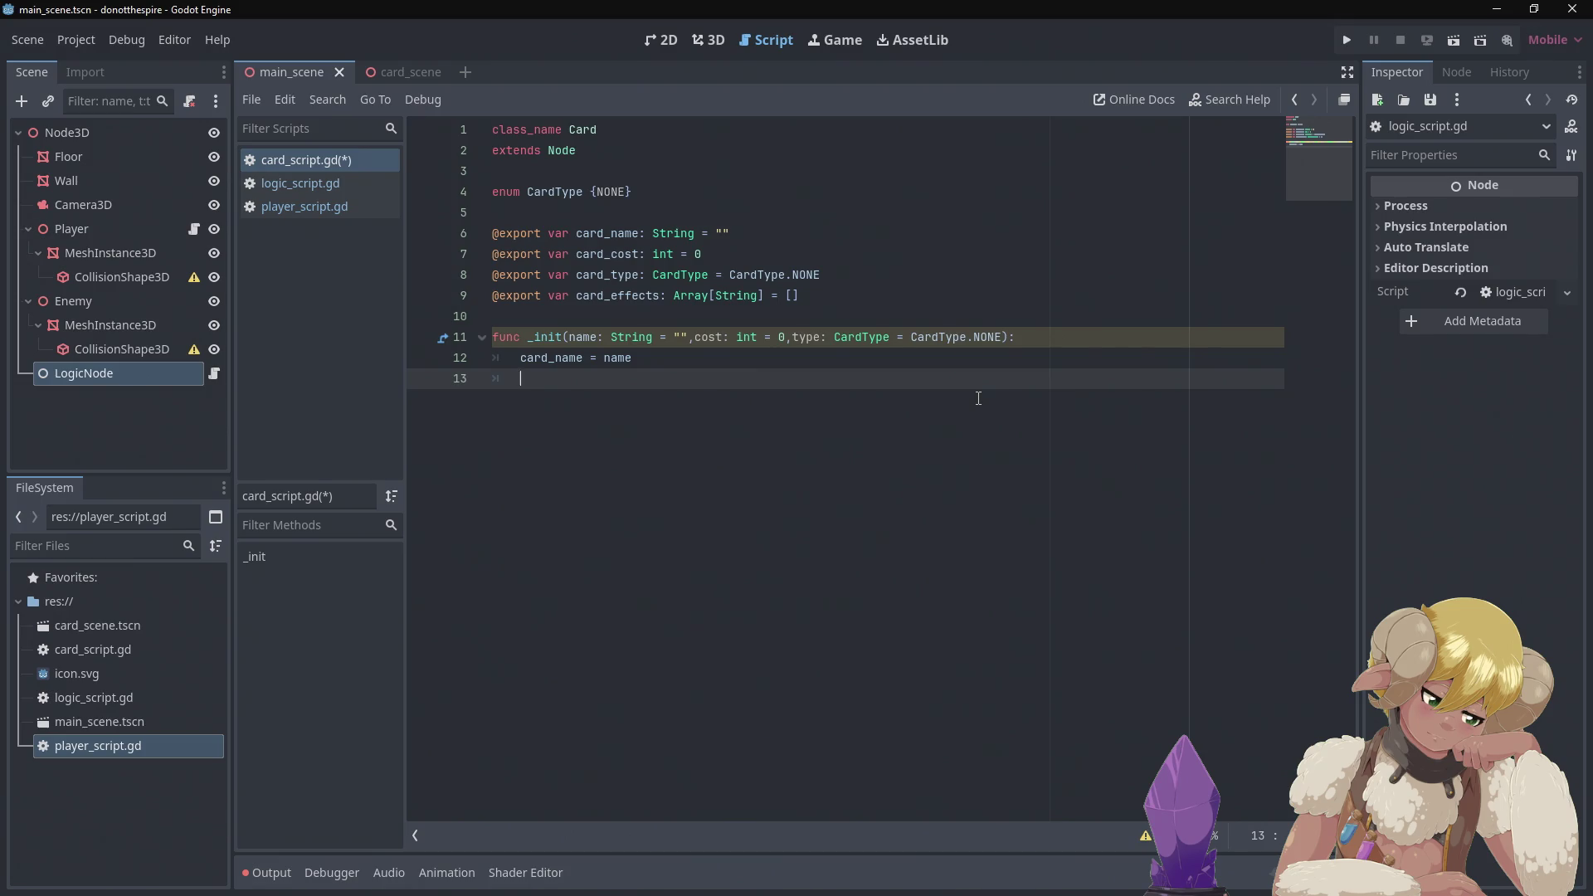
Add card_cost = cost and card_type = type lines to the constructor
{"action": "type", "text": "card"}
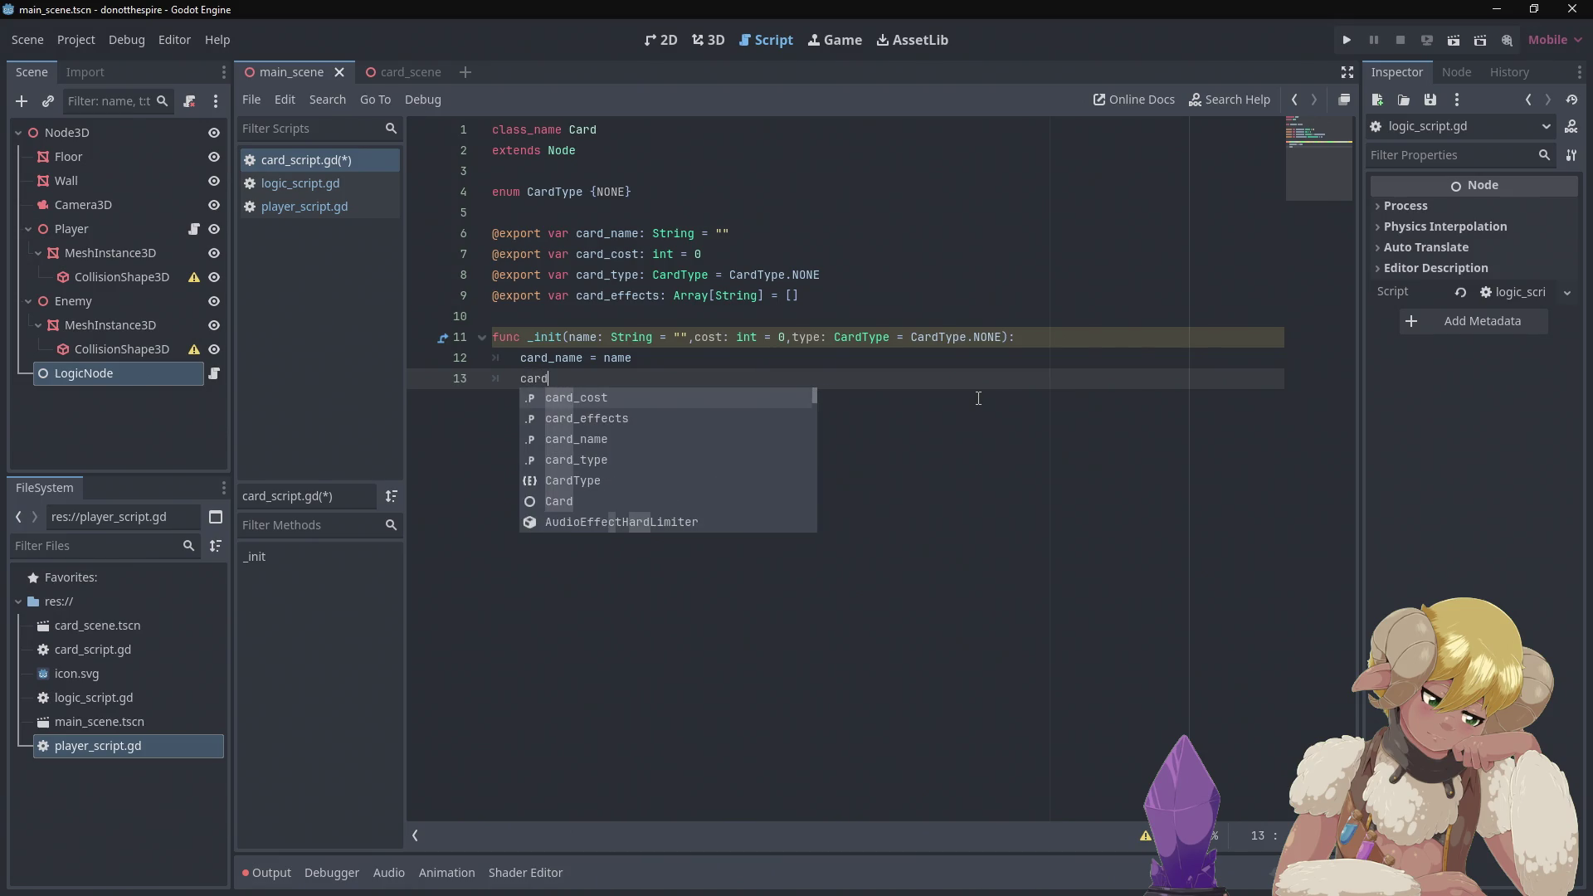
{"action": "key", "text": "Return"}
{"action": "type", "text": "= cost"}
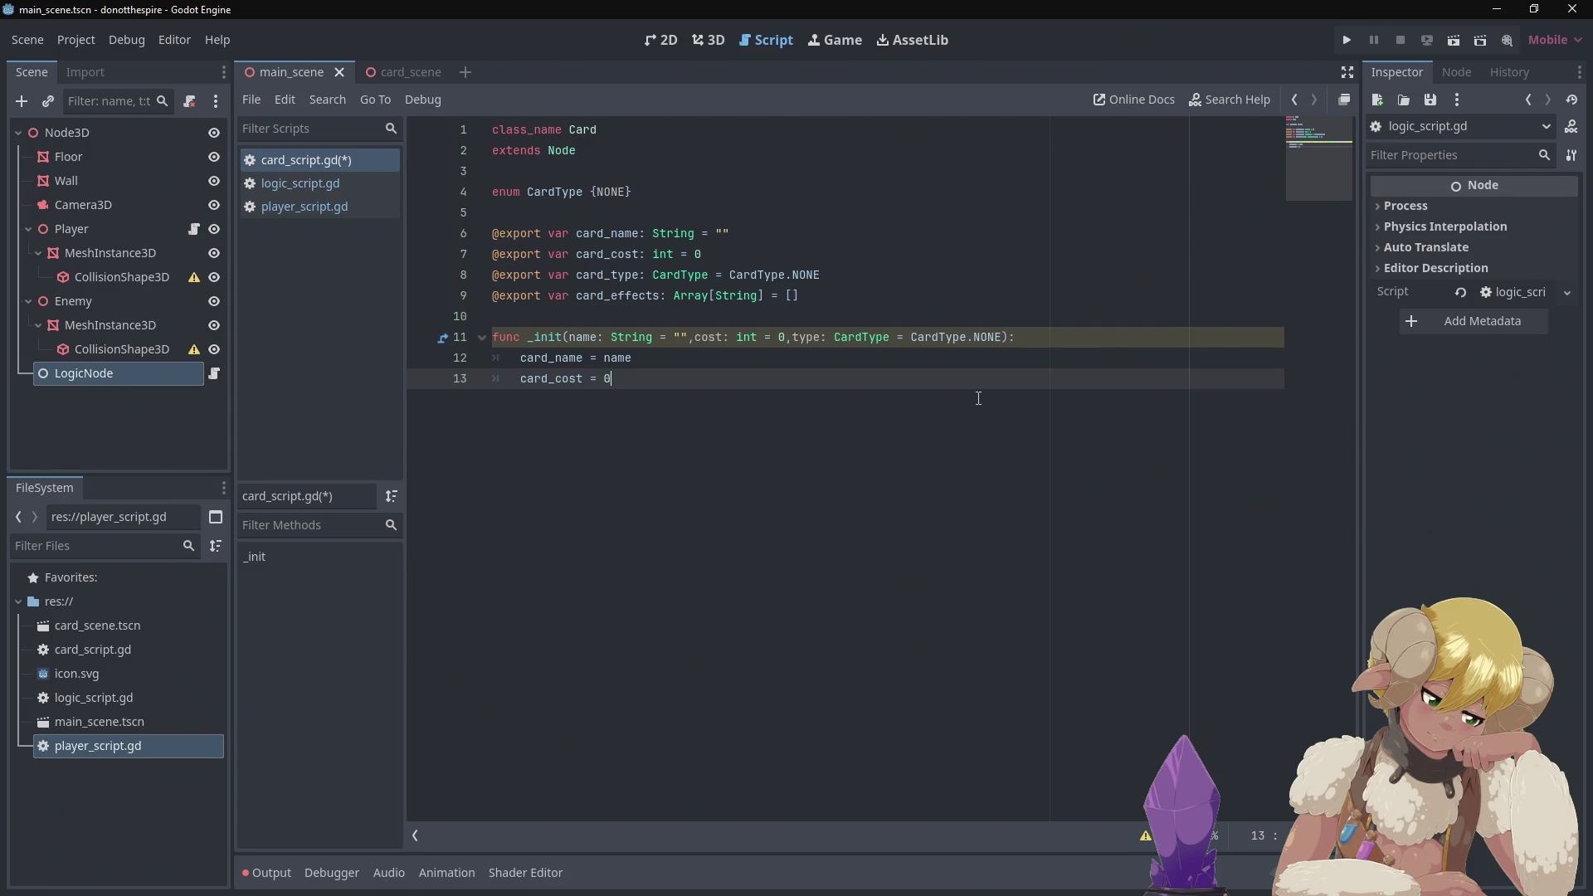
{"action": "key", "text": "Return"}
{"action": "key", "text": "Return"}
{"action": "type", "text": "card"}
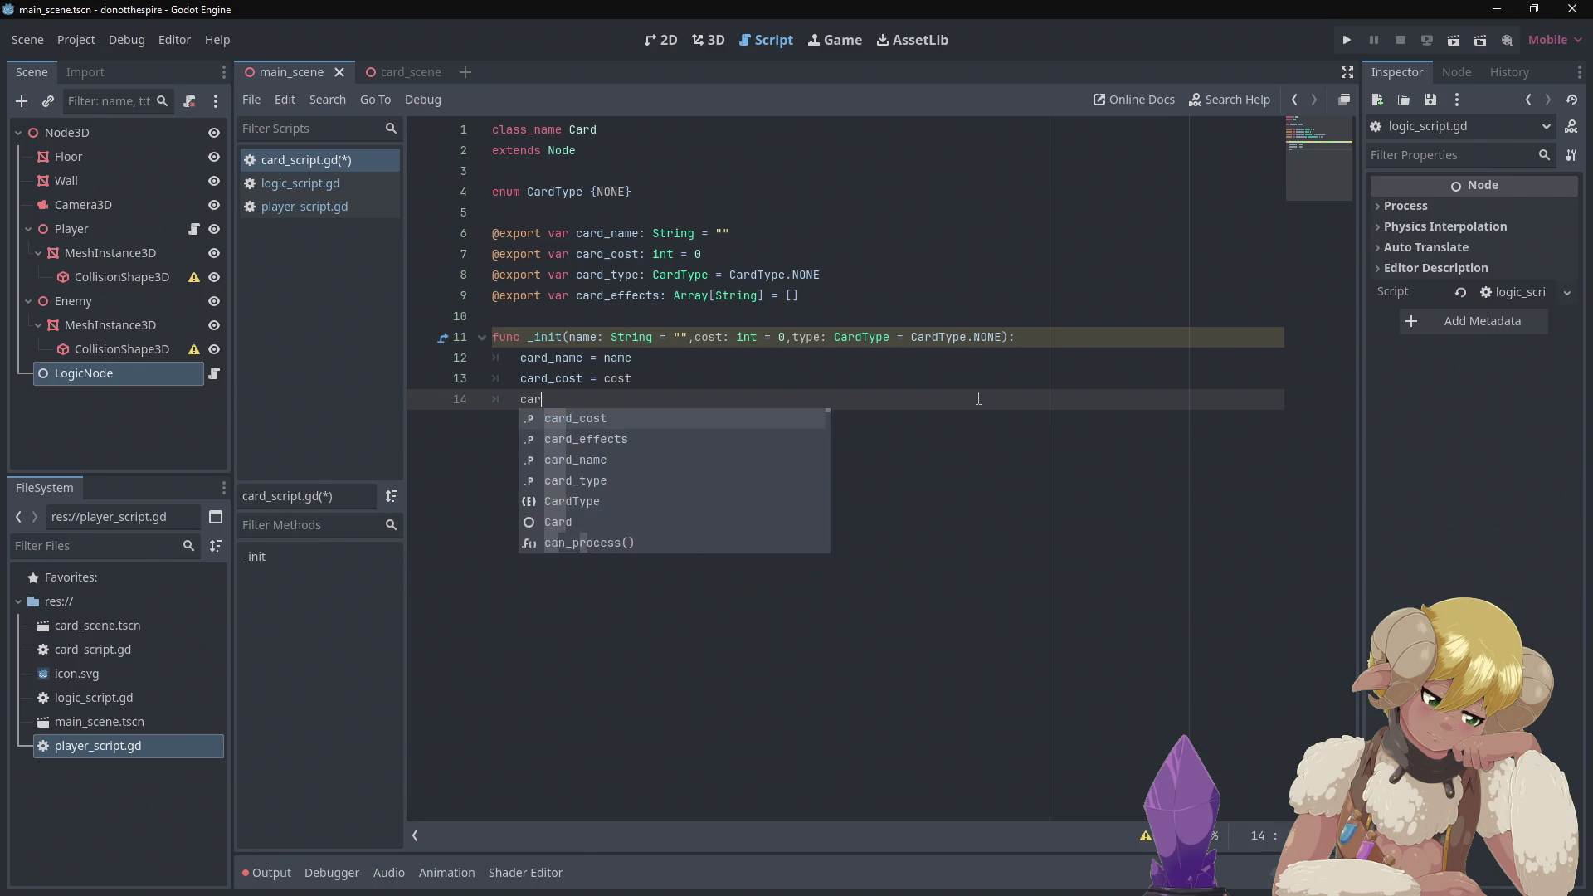
{"action": "key", "text": "Down"}
{"action": "key", "text": "Down"}
{"action": "key", "text": "Down"}
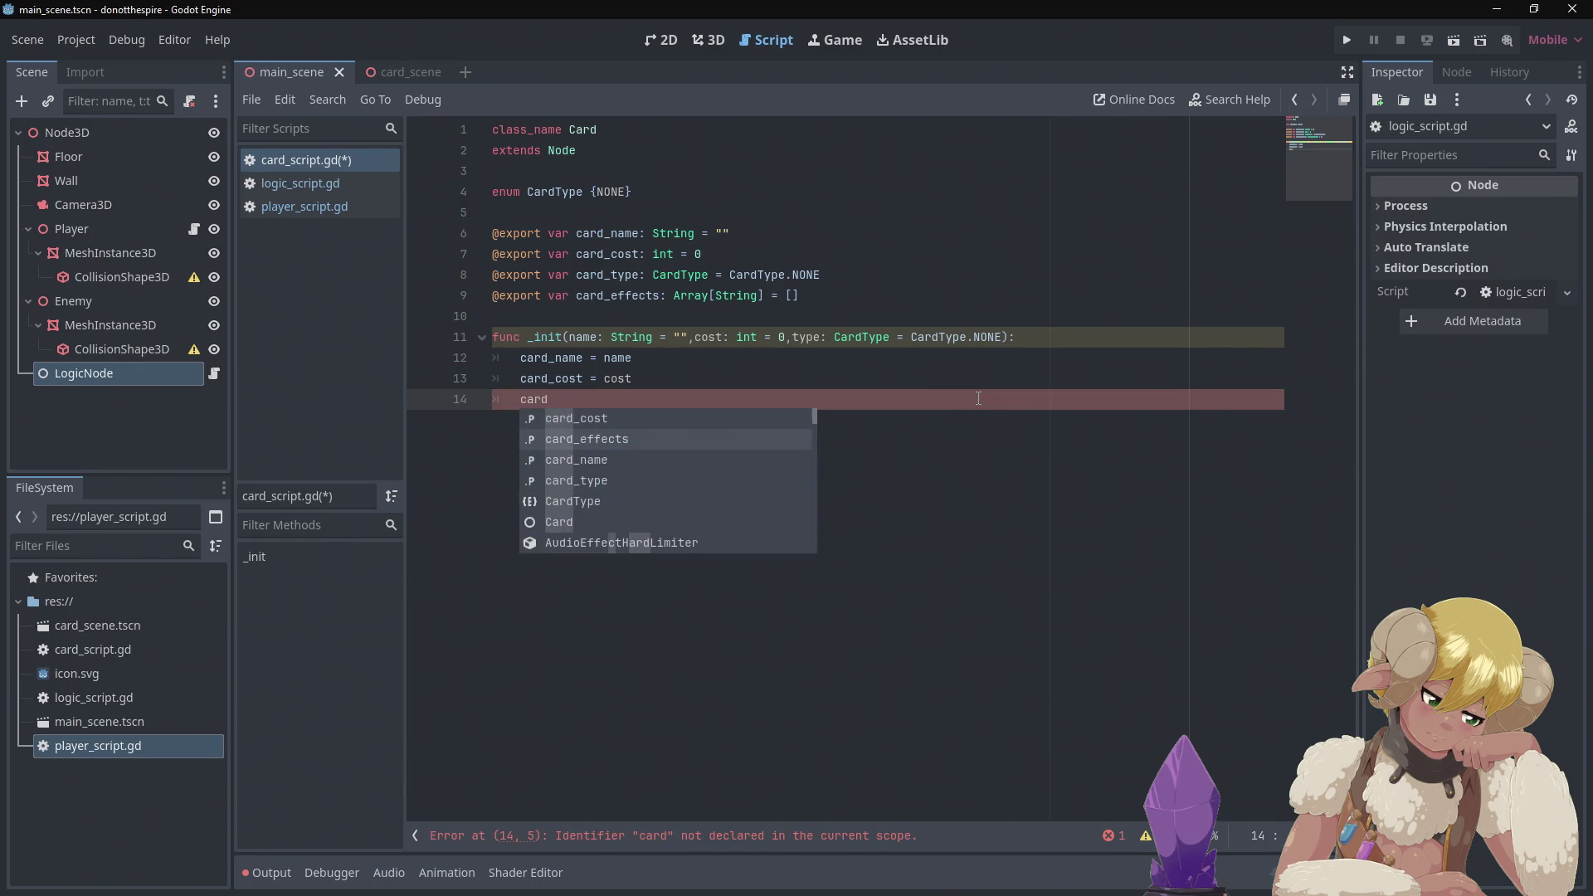
{"action": "key", "text": "Return"}
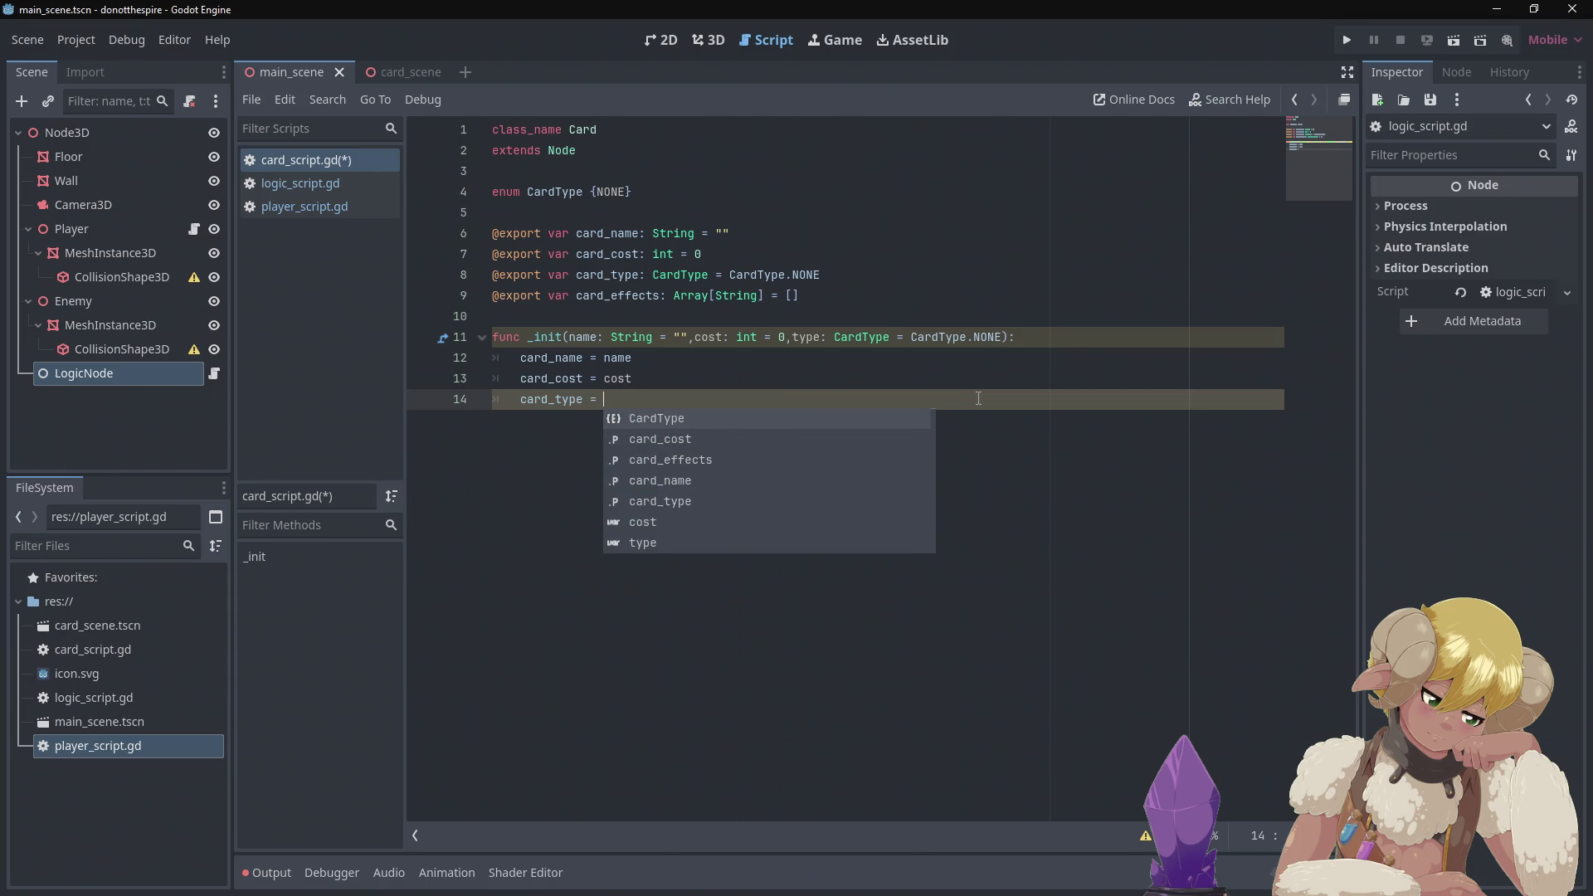
{"action": "type", "text": "type"}
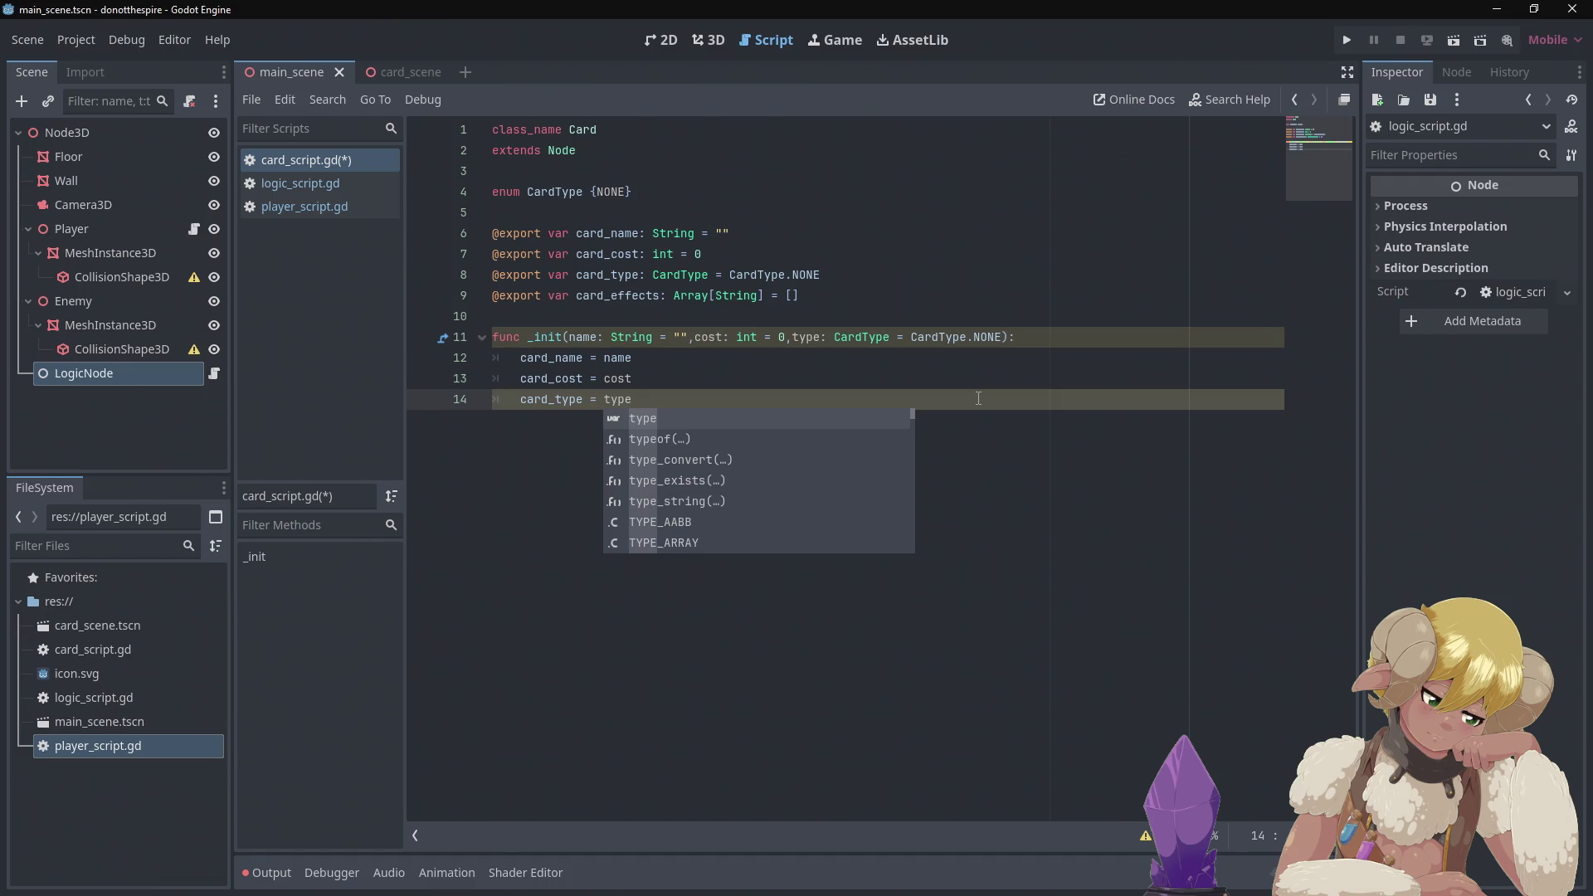
{"action": "key", "text": "Escape"}
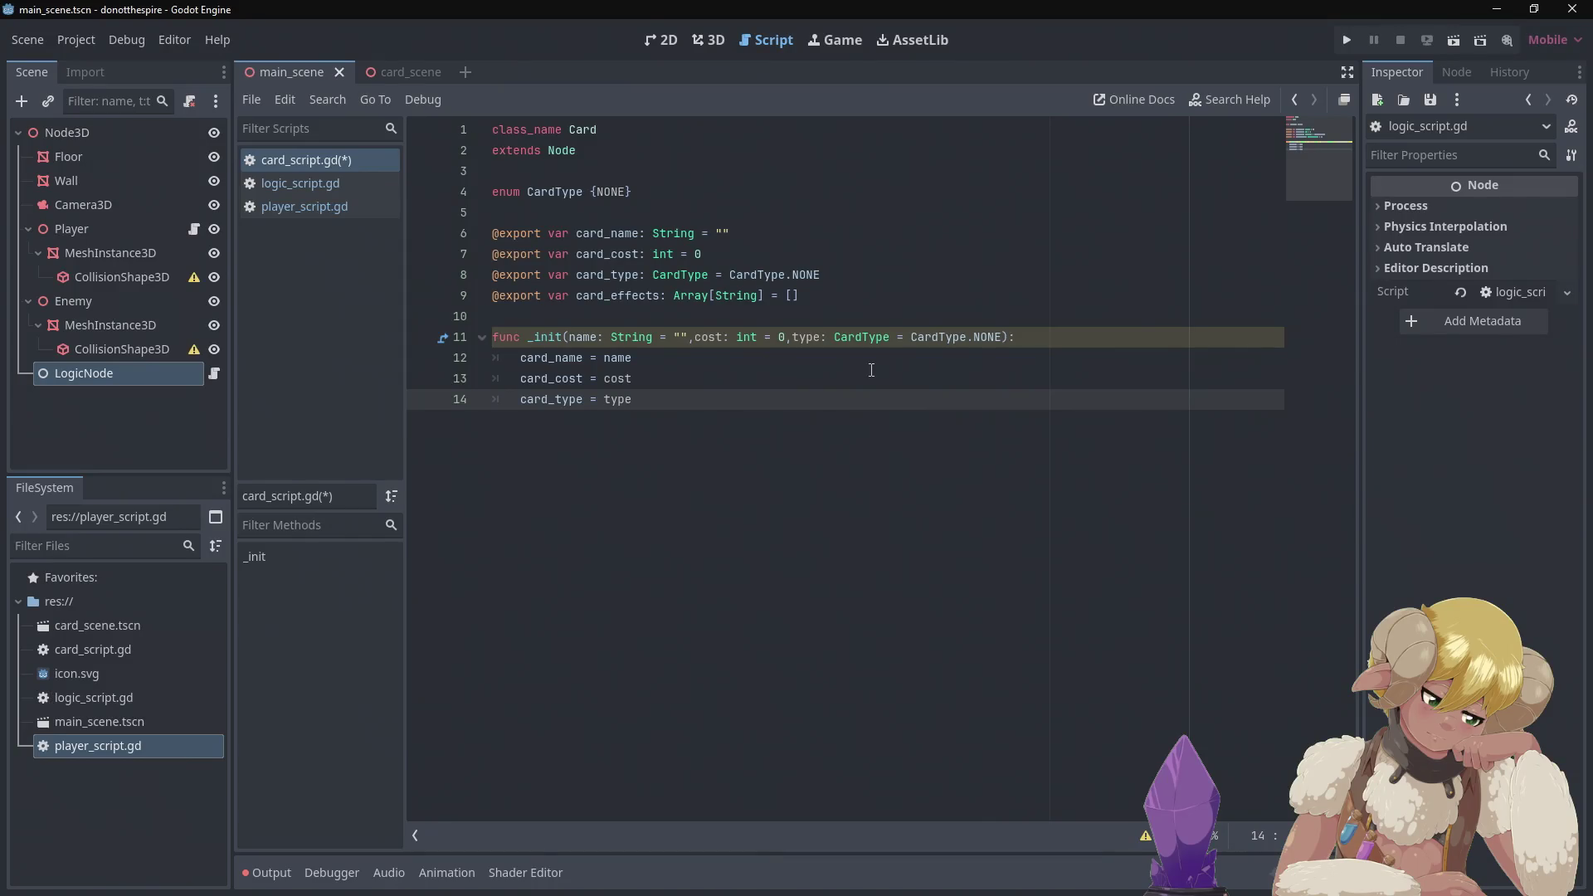
{"action": "left_click", "coordinate": [1003, 336]}
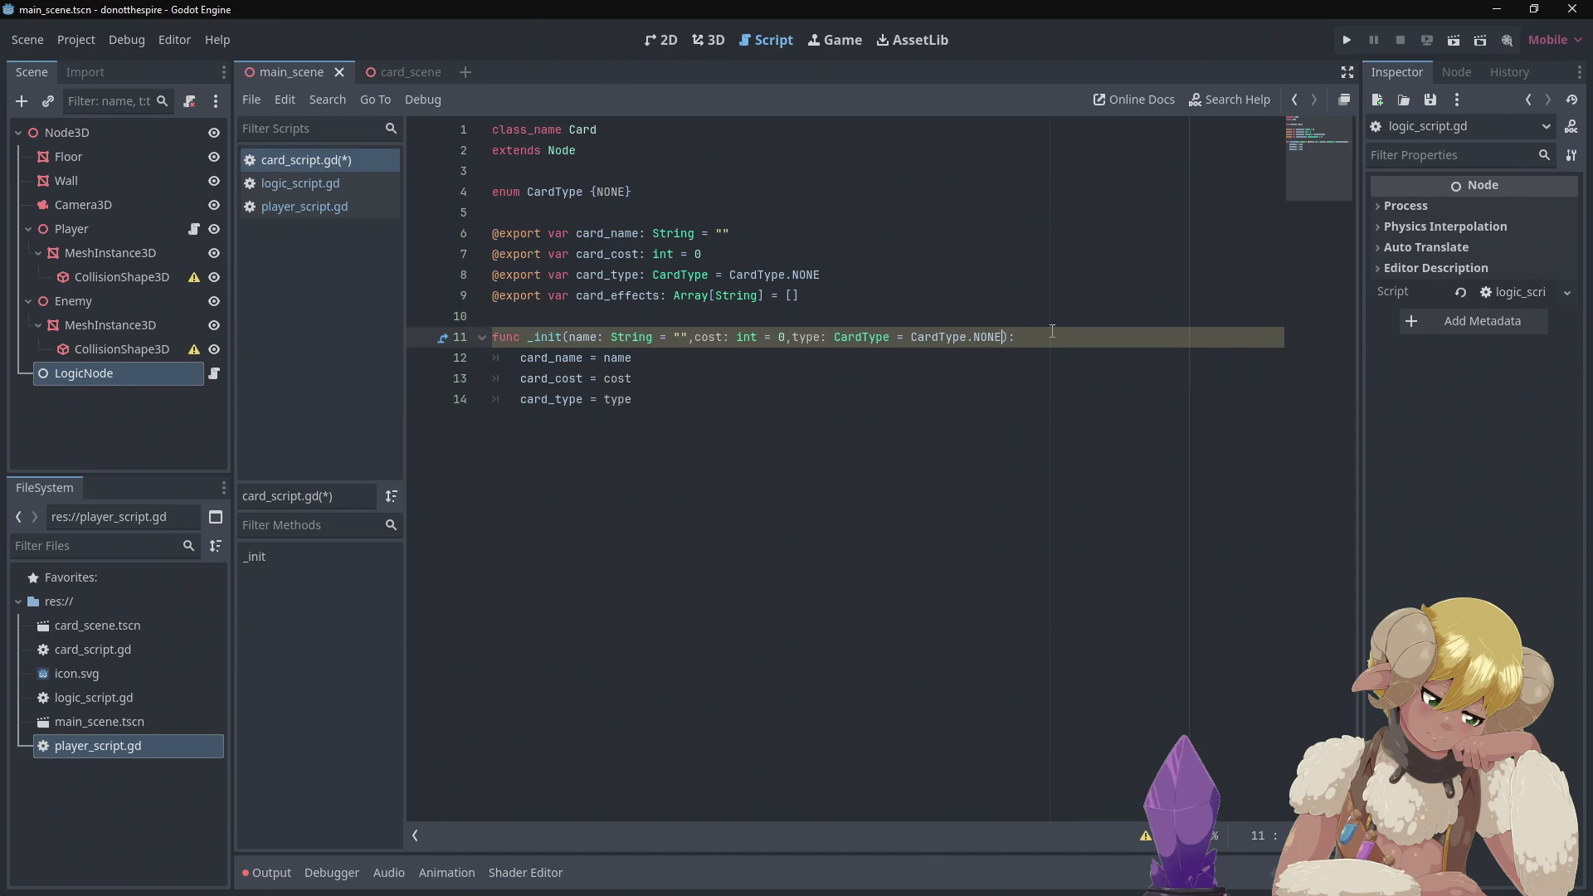
Add effects: Array[String] = [] to the _init signature and assign it to card_effects
{"action": "type", "text": ", effects"}
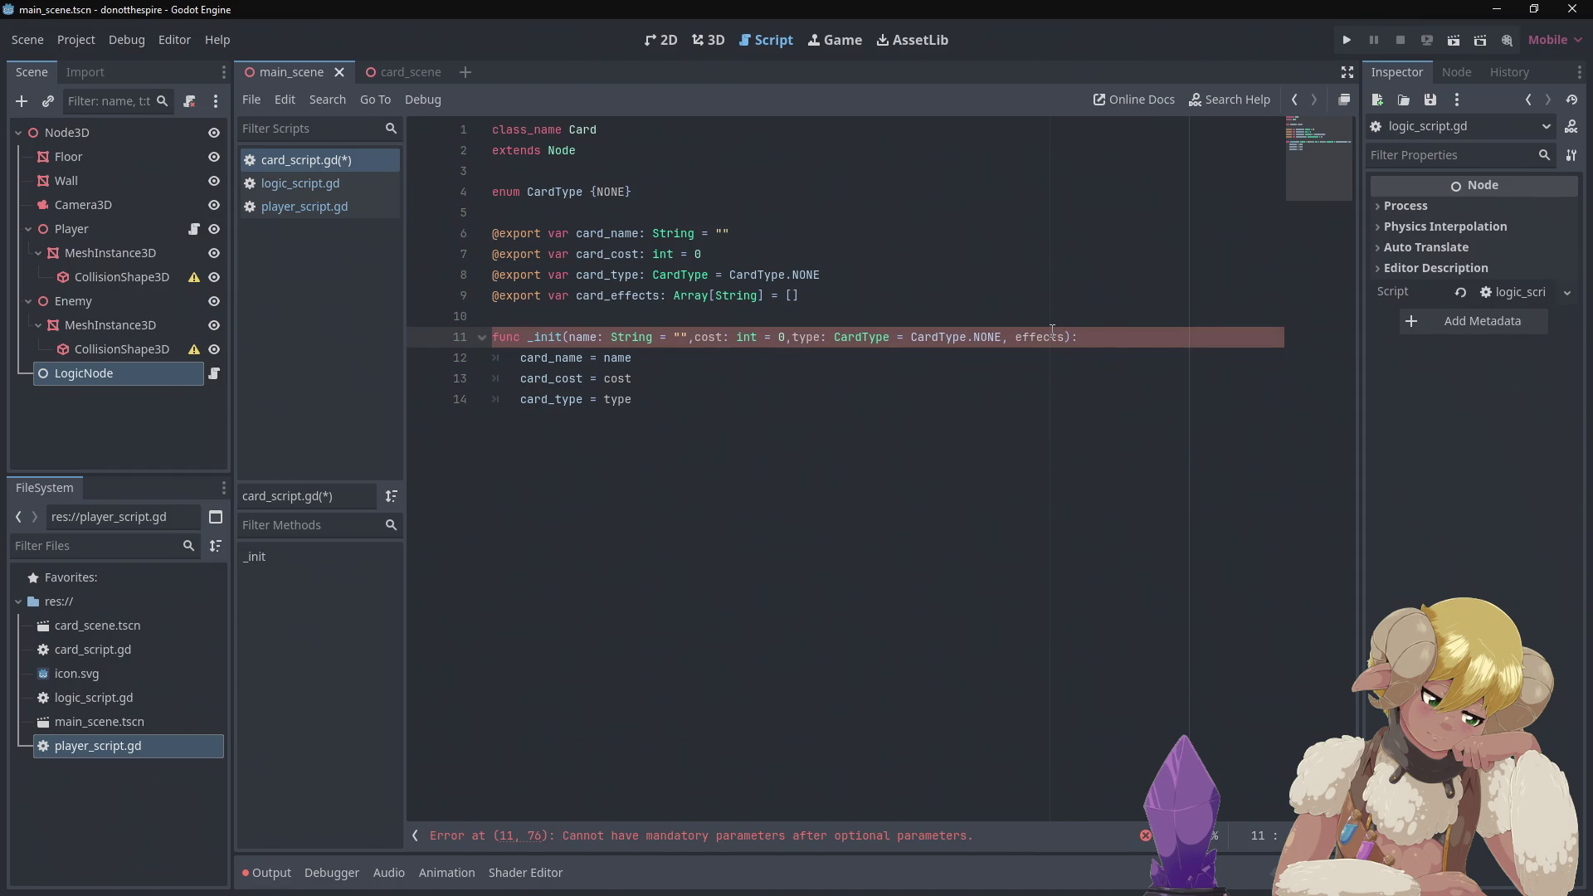
{"action": "type", "text": ": "}
{"action": "type", "text": "Array"}
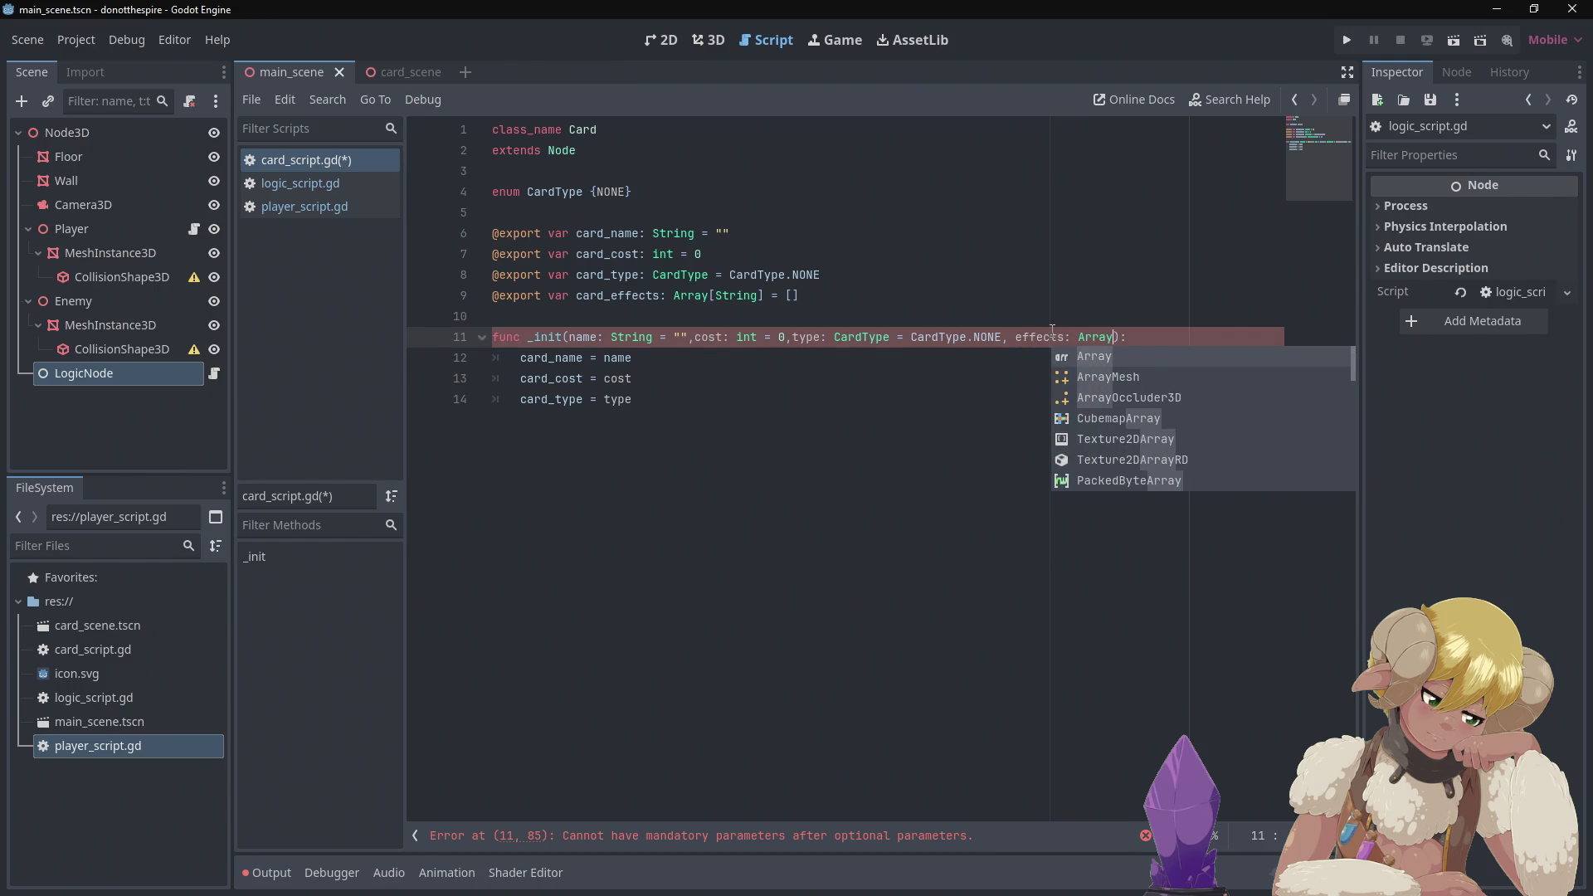
{"action": "type", "text": "[Strin"}
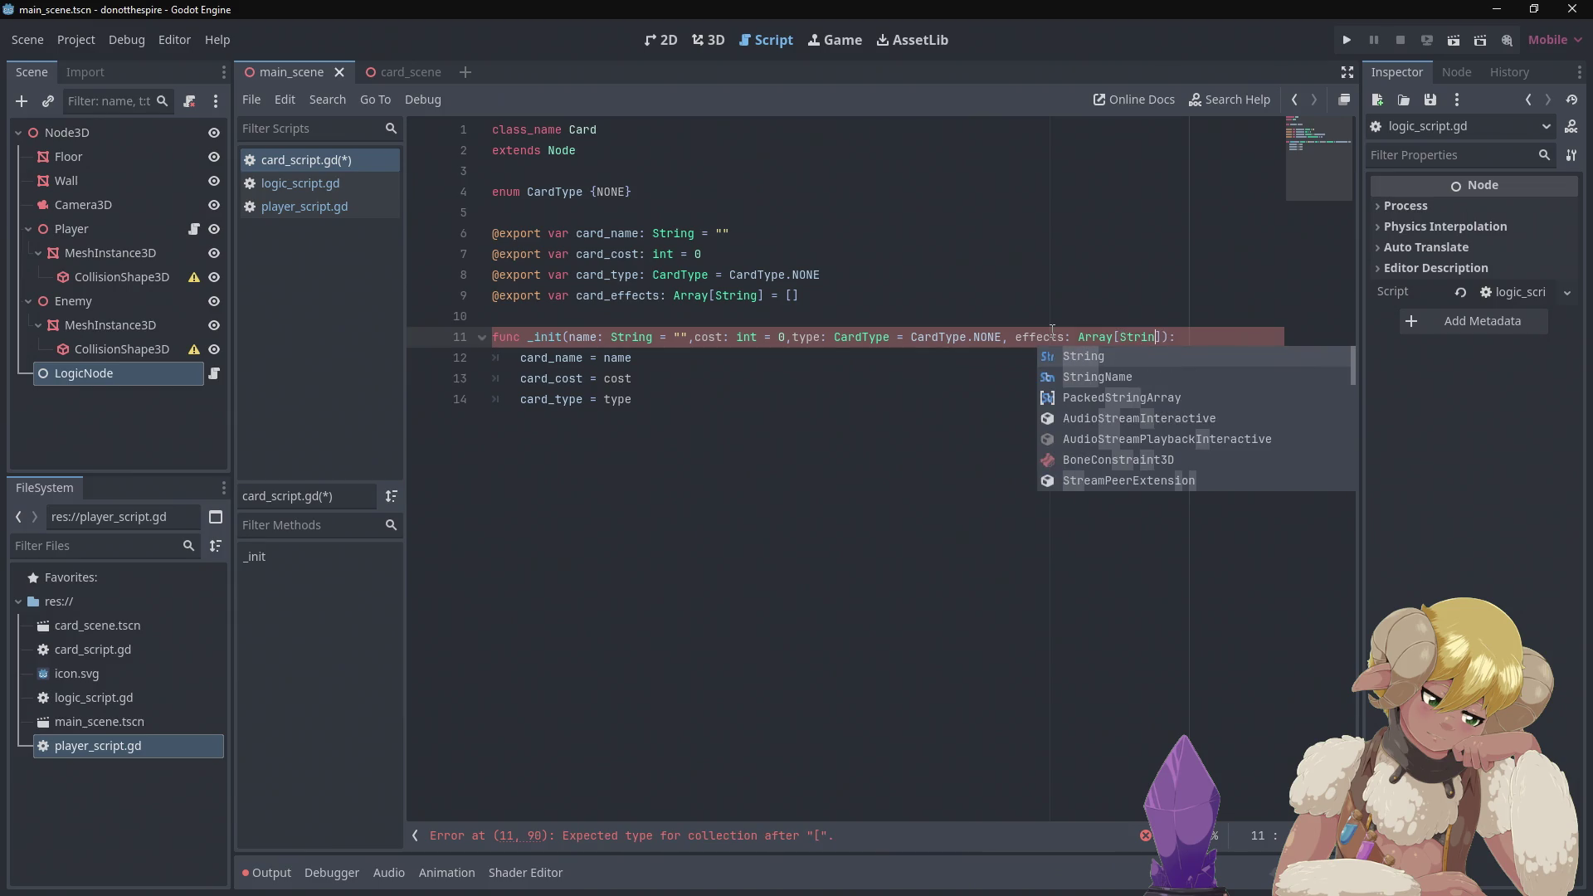
{"action": "type", "text": "g"}
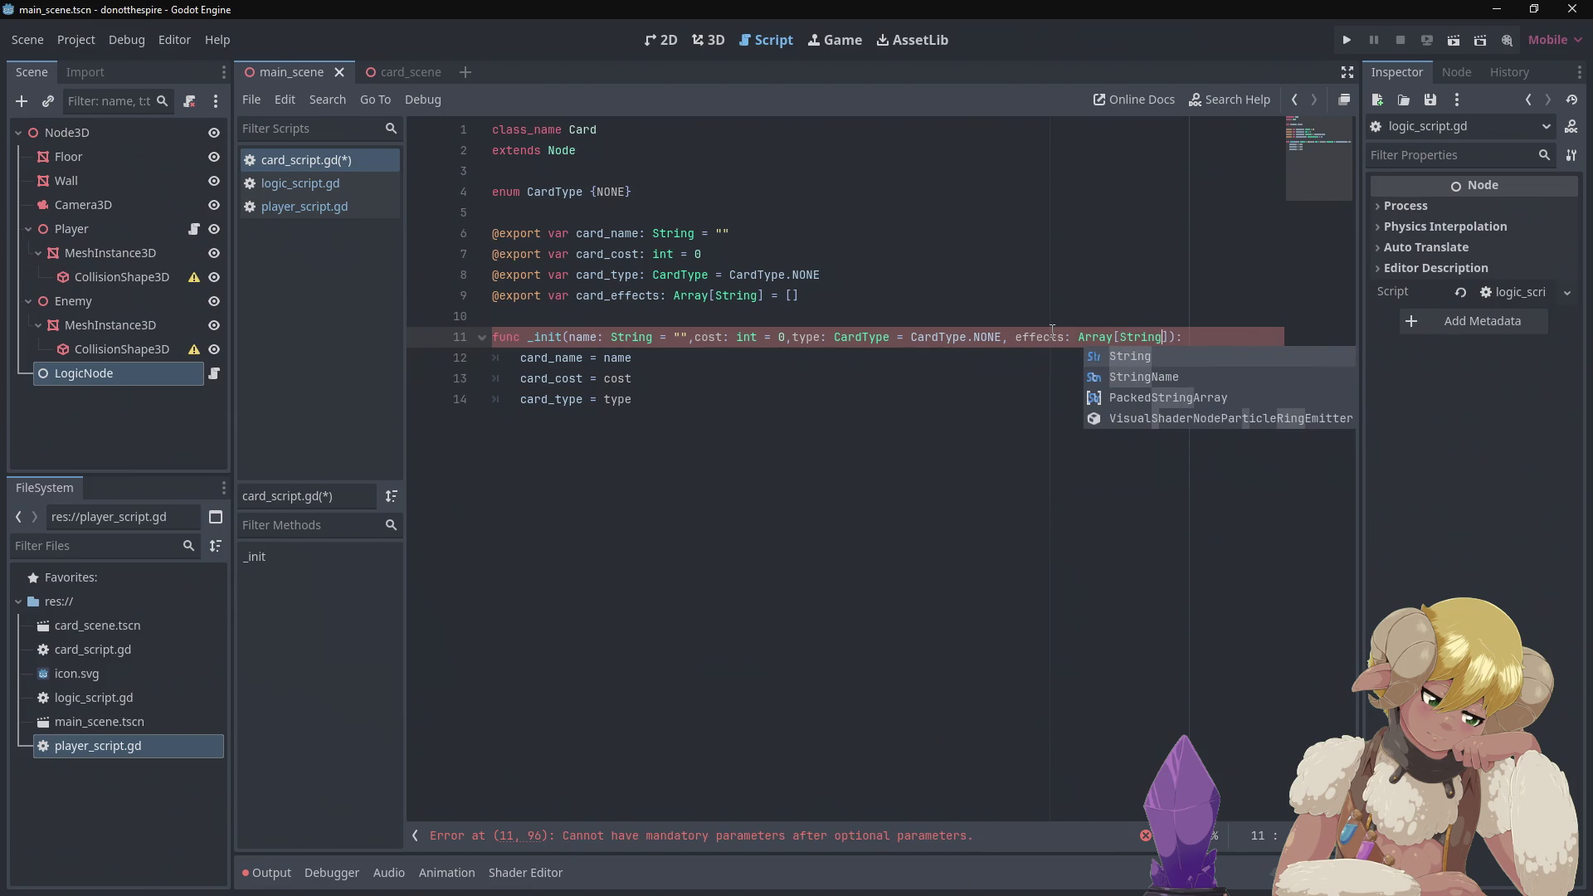
{"action": "type", "text": "] ="}
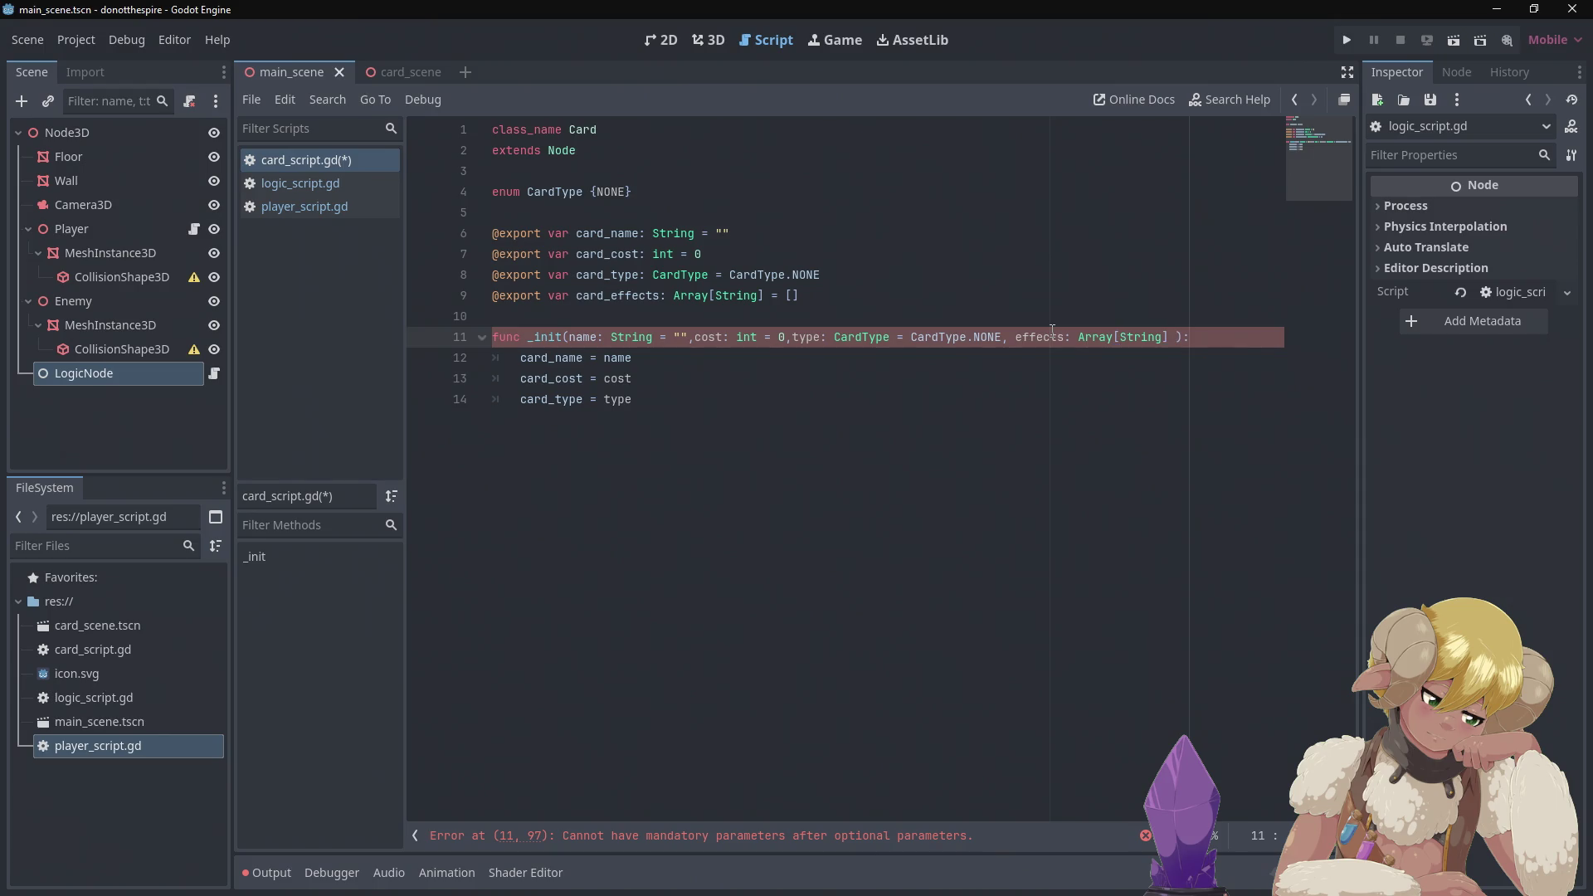
{"action": "type", "text": " ["}
{"action": "key", "text": "Down"}
{"action": "key", "text": "Down"}
{"action": "key", "text": "Down"}
{"action": "key", "text": "Return"}
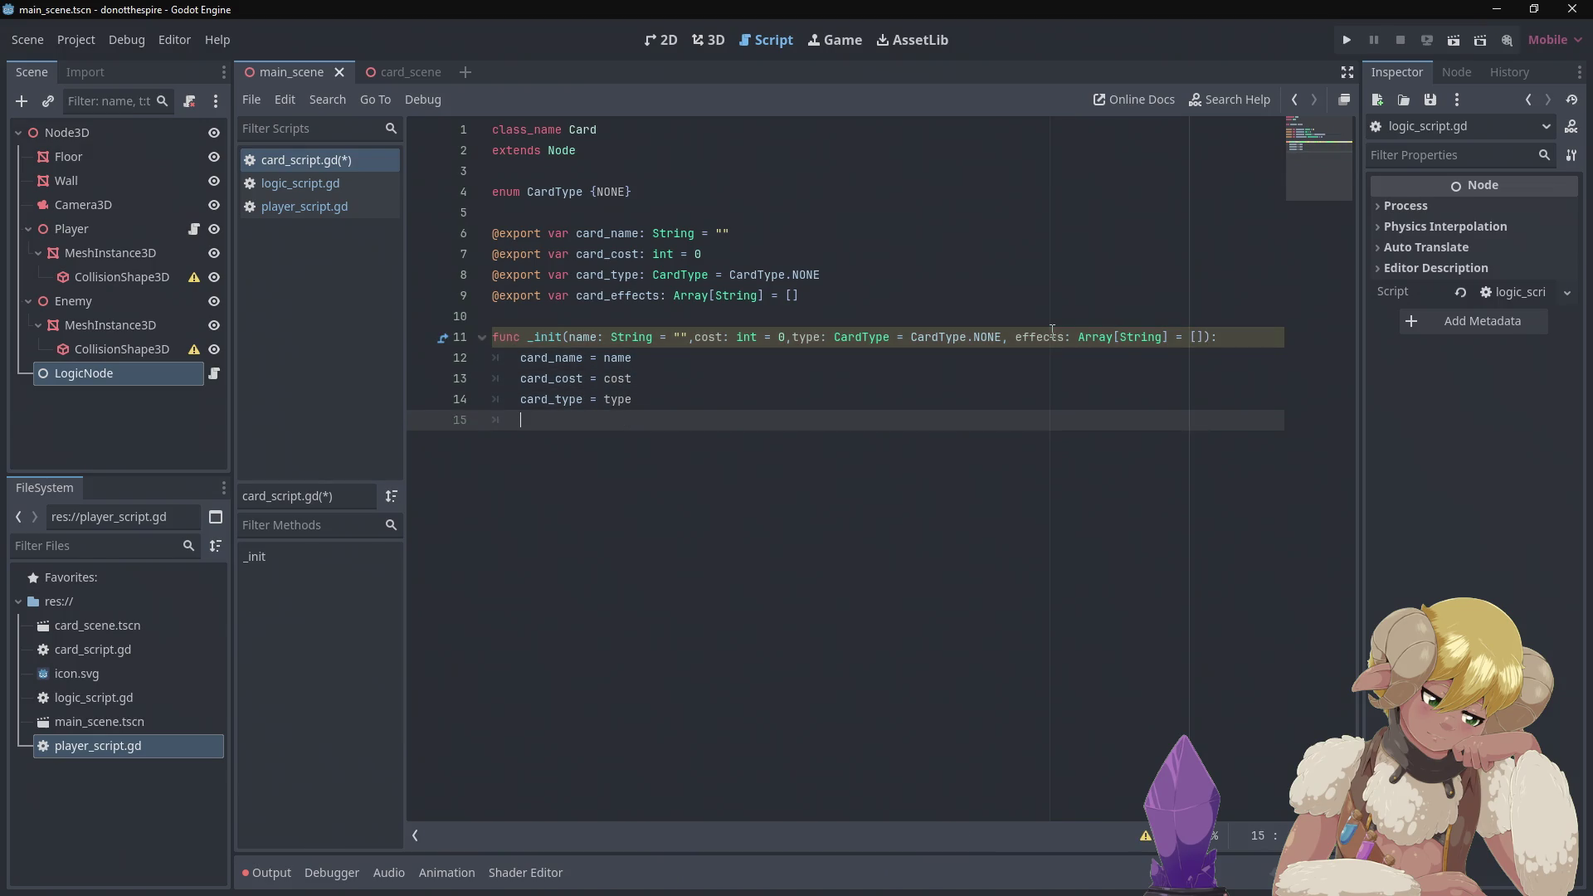
{"action": "type", "text": "car"}
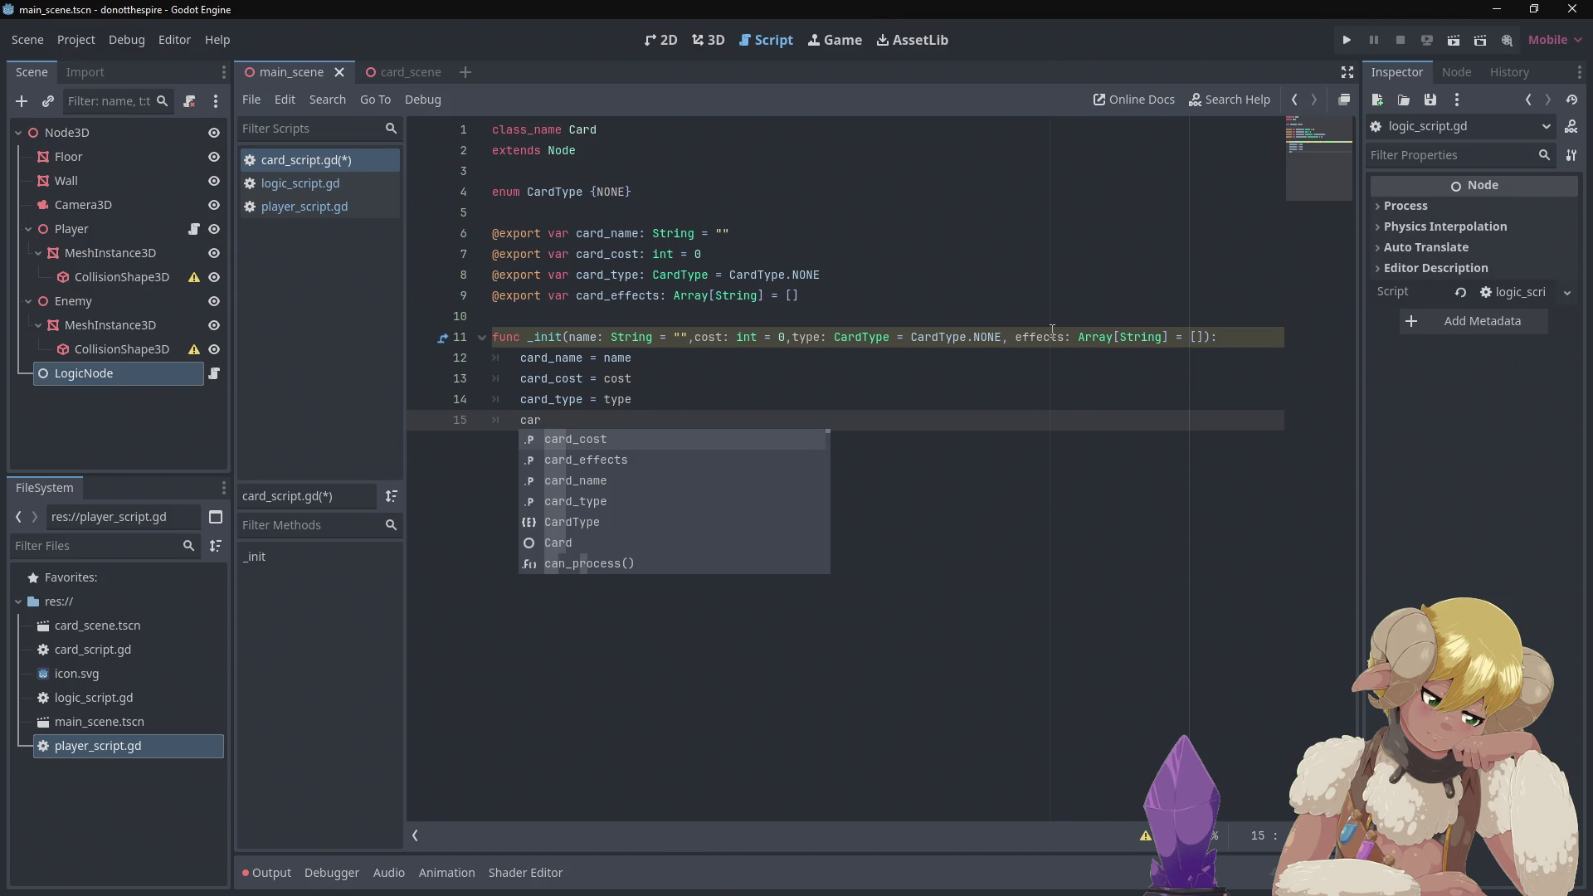
{"action": "key", "text": "Down"}
{"action": "key", "text": "Return"}
{"action": "type", "text": "= effec"}
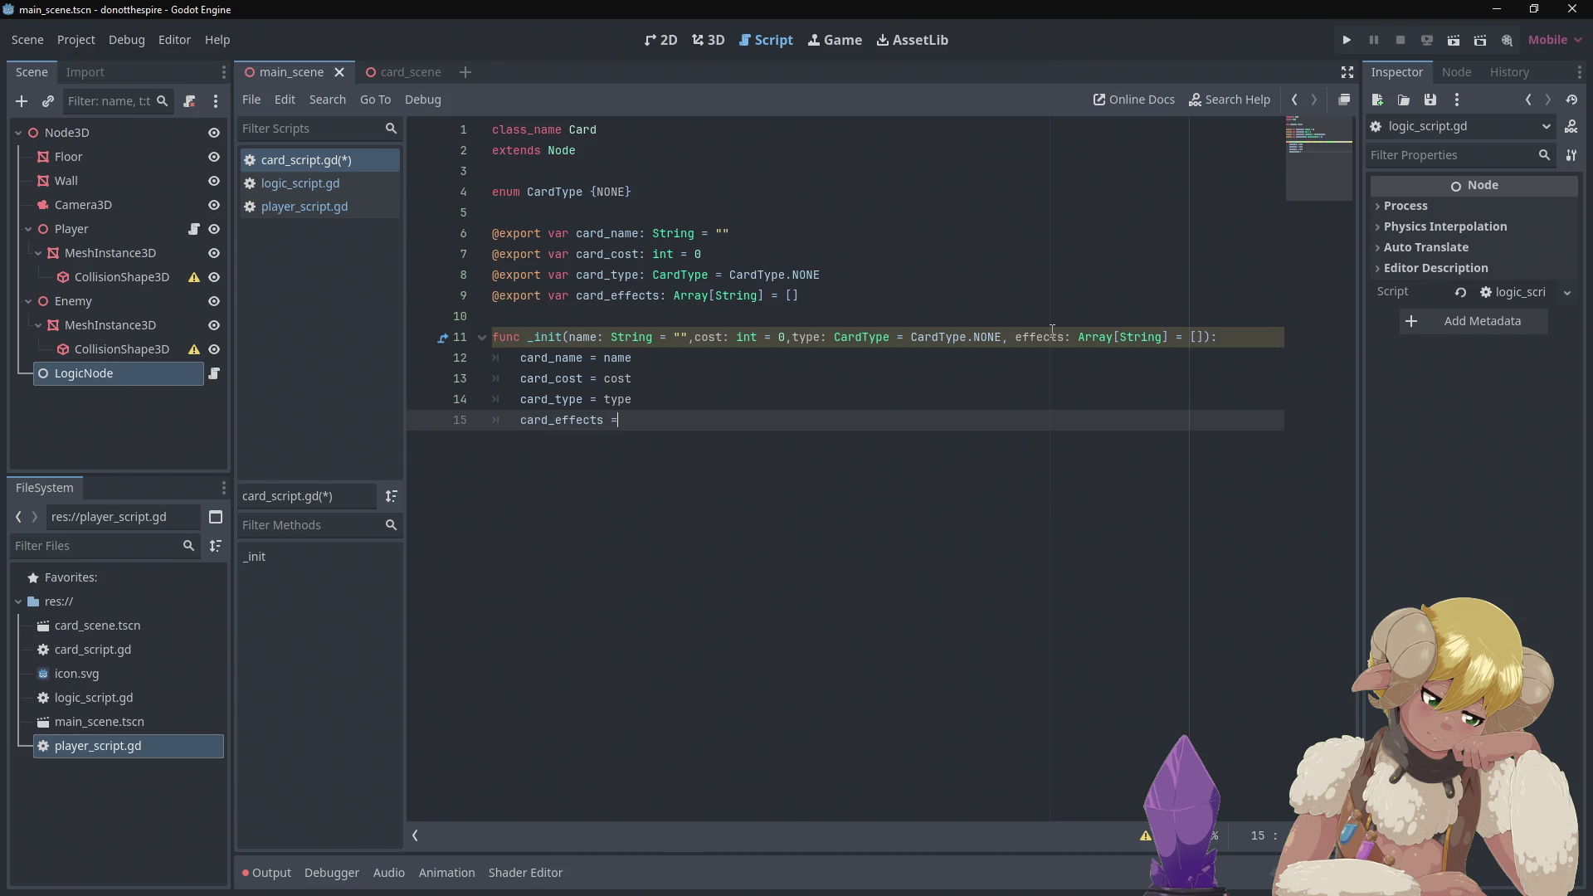
{"action": "type", "text": "ts"}
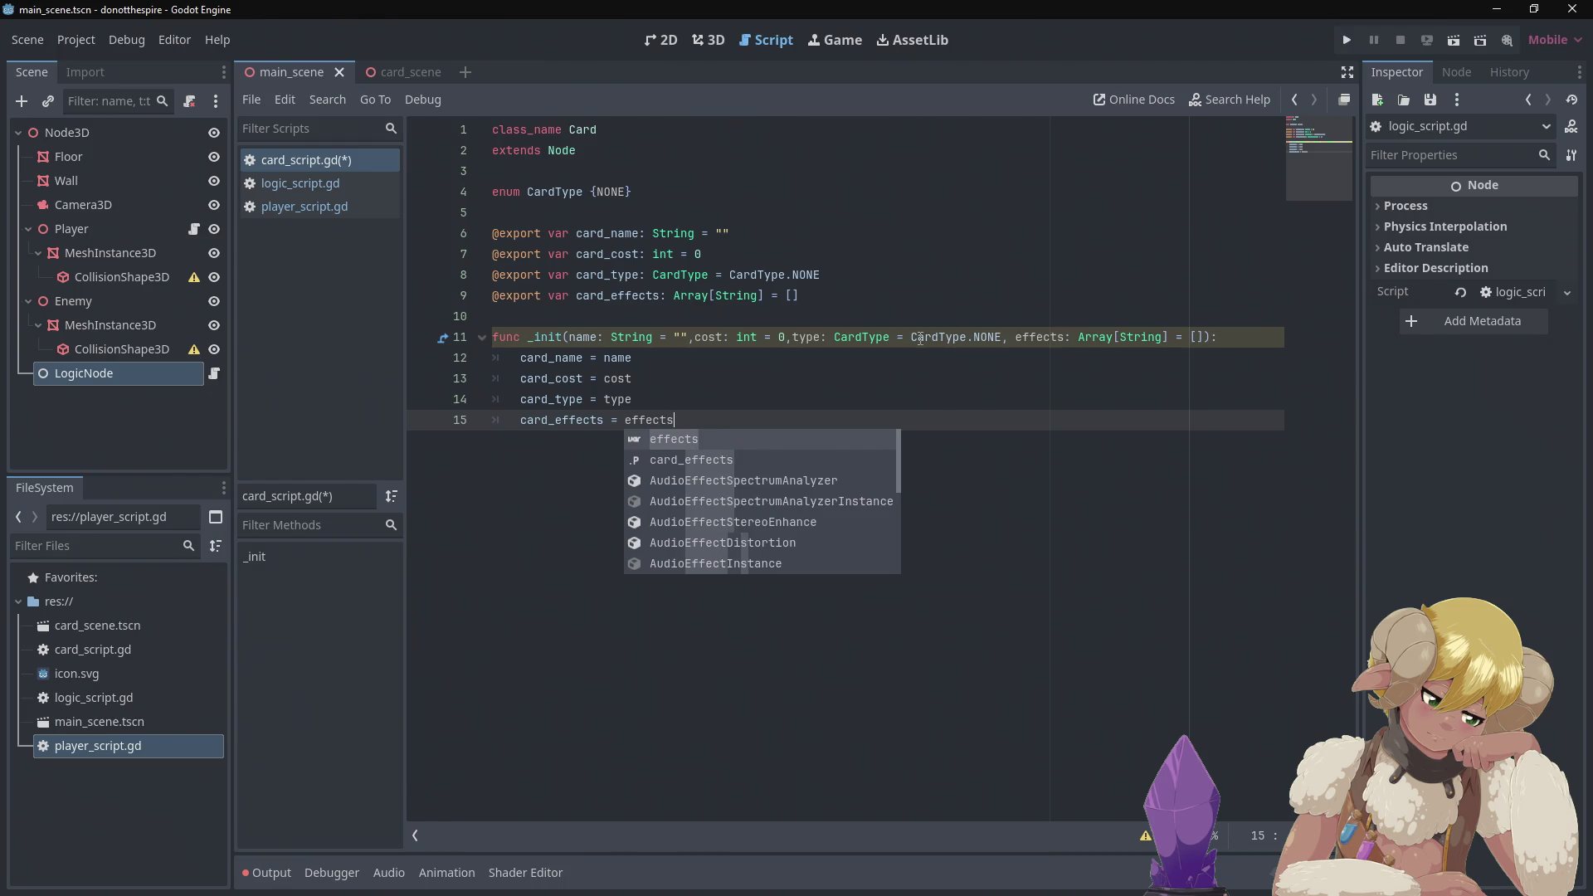
Save card_script.gd
{"action": "left_click", "coordinate": [733, 380]}
{"action": "left_click", "coordinate": [863, 310]}
{"action": "key", "text": "ctrl+s"}
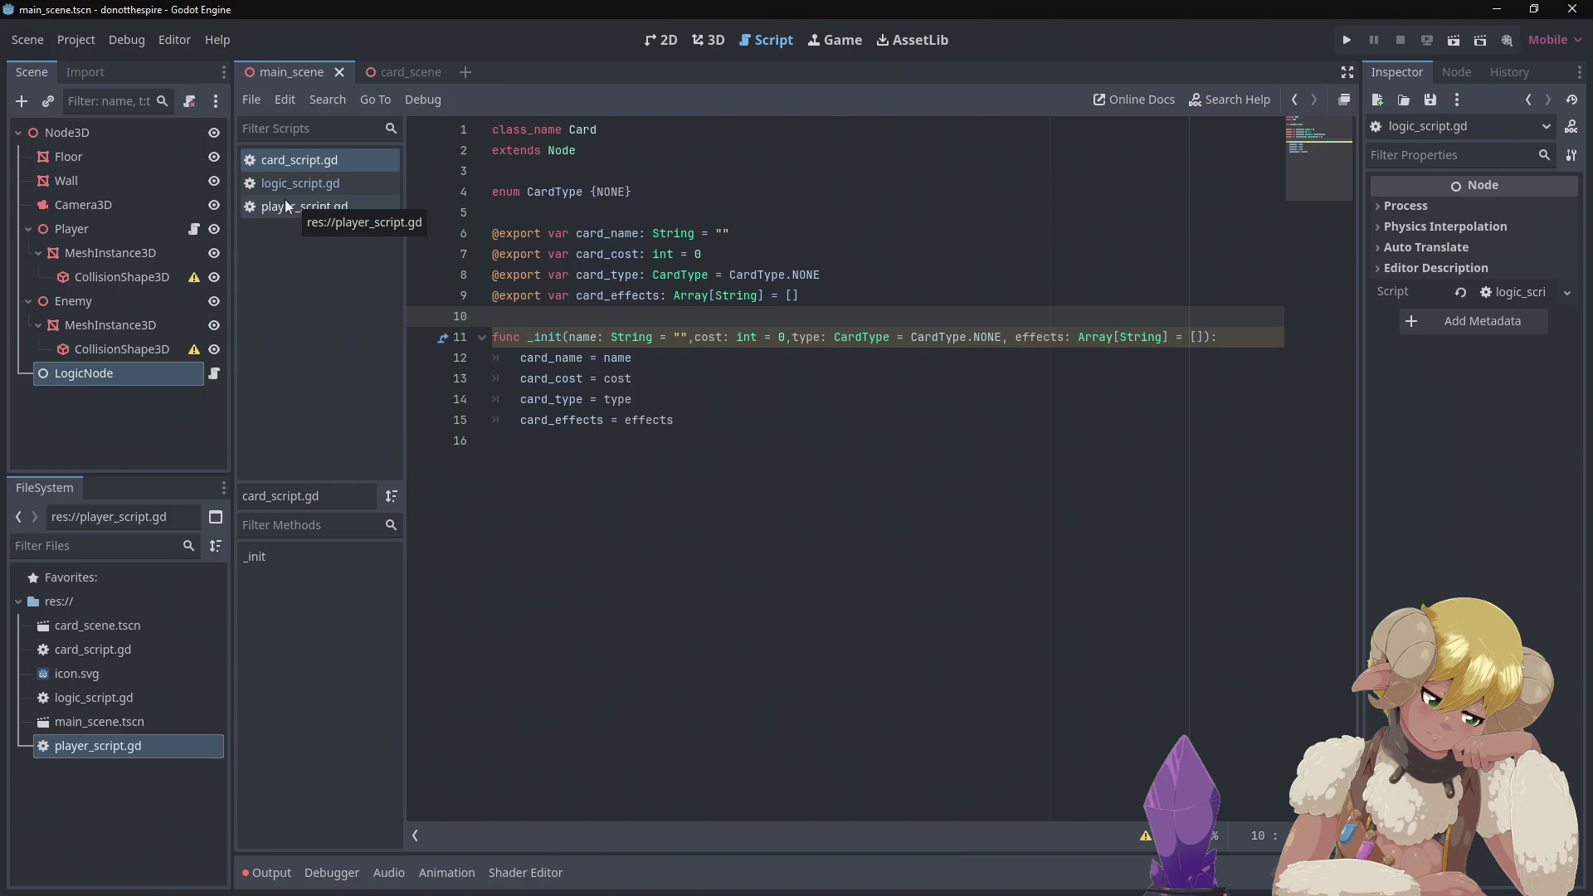
{"action": "left_click", "coordinate": [1228, 341]}
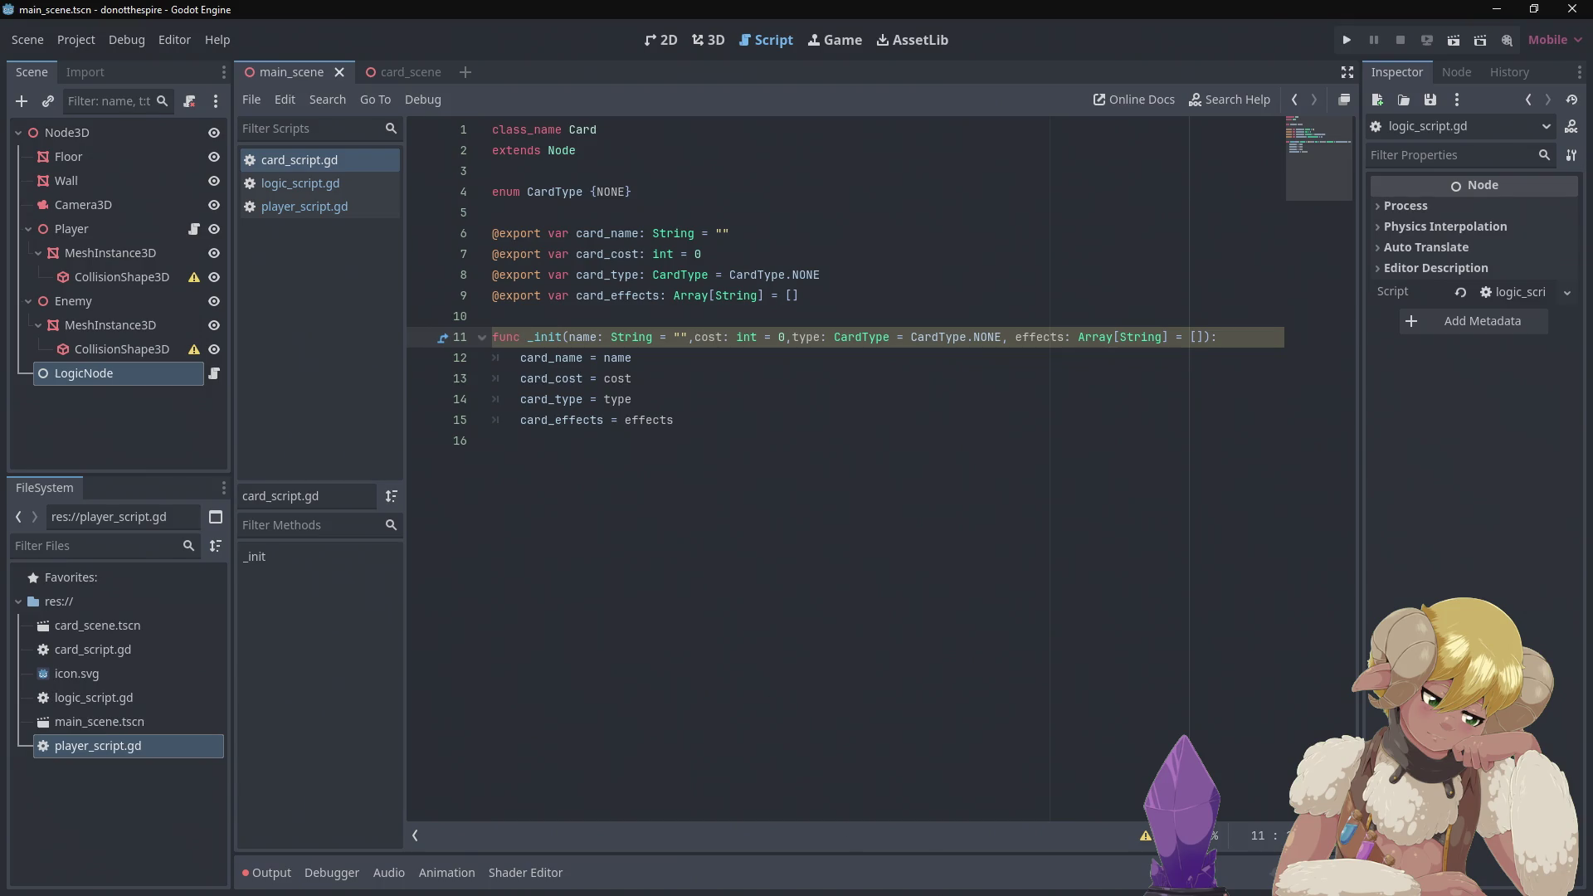
{"action": "left_click", "coordinate": [1147, 836]}
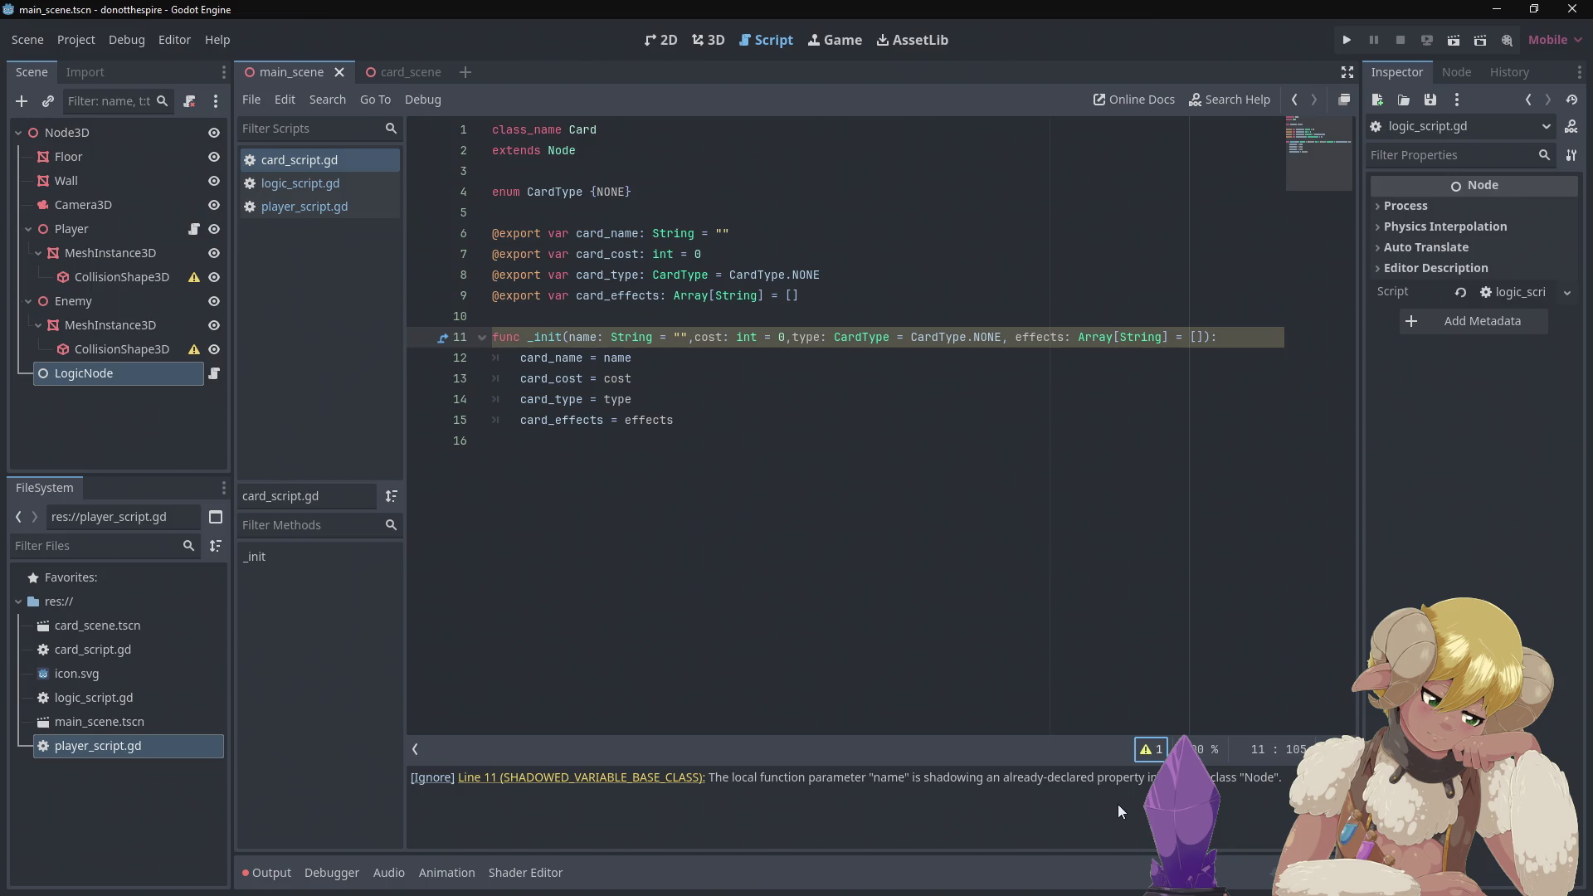
{"action": "left_click", "coordinate": [1149, 749]}
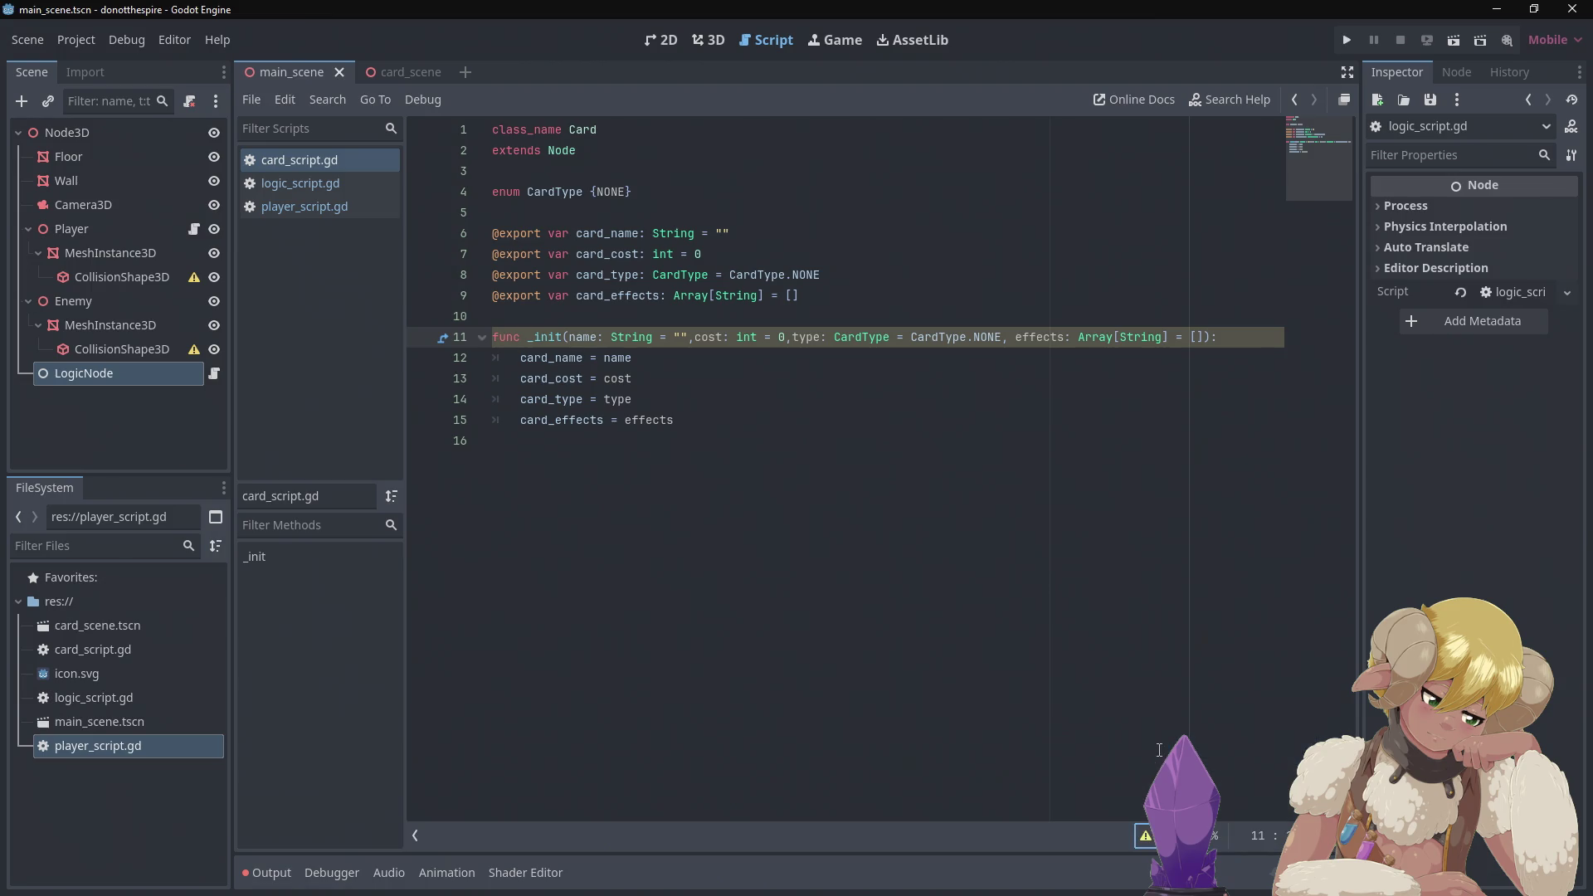
{"action": "left_click", "coordinate": [570, 335]}
Rename the Card _init constructor's name parameter to cname
{"action": "type", "text": "give"}
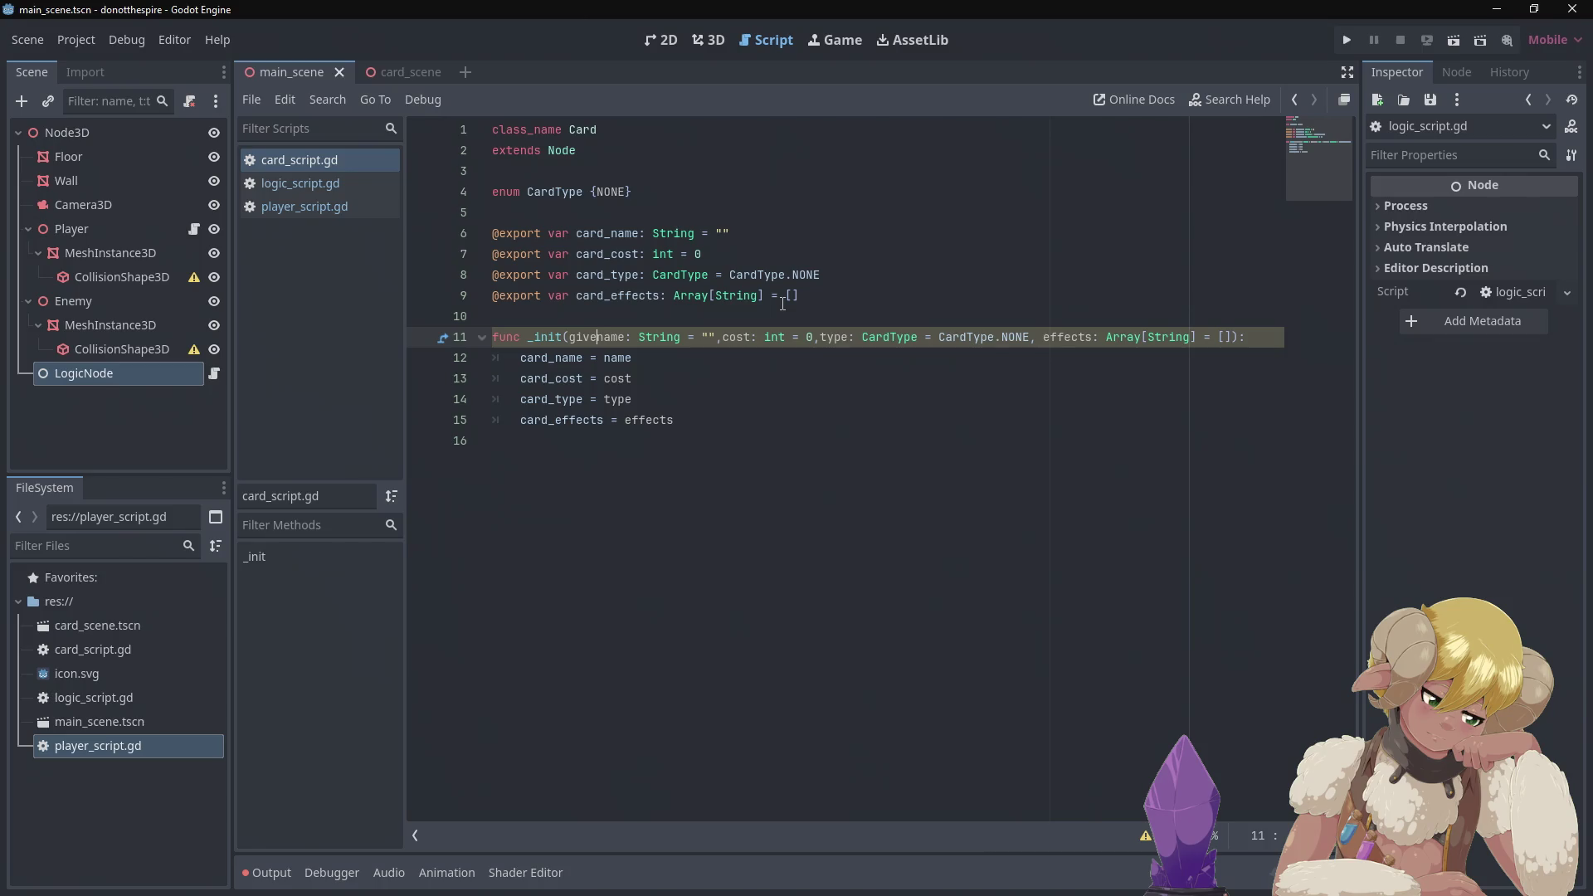
{"action": "key", "text": "BackSpace"}
{"action": "key", "text": "BackSpace"}
{"action": "key", "text": "BackSpace"}
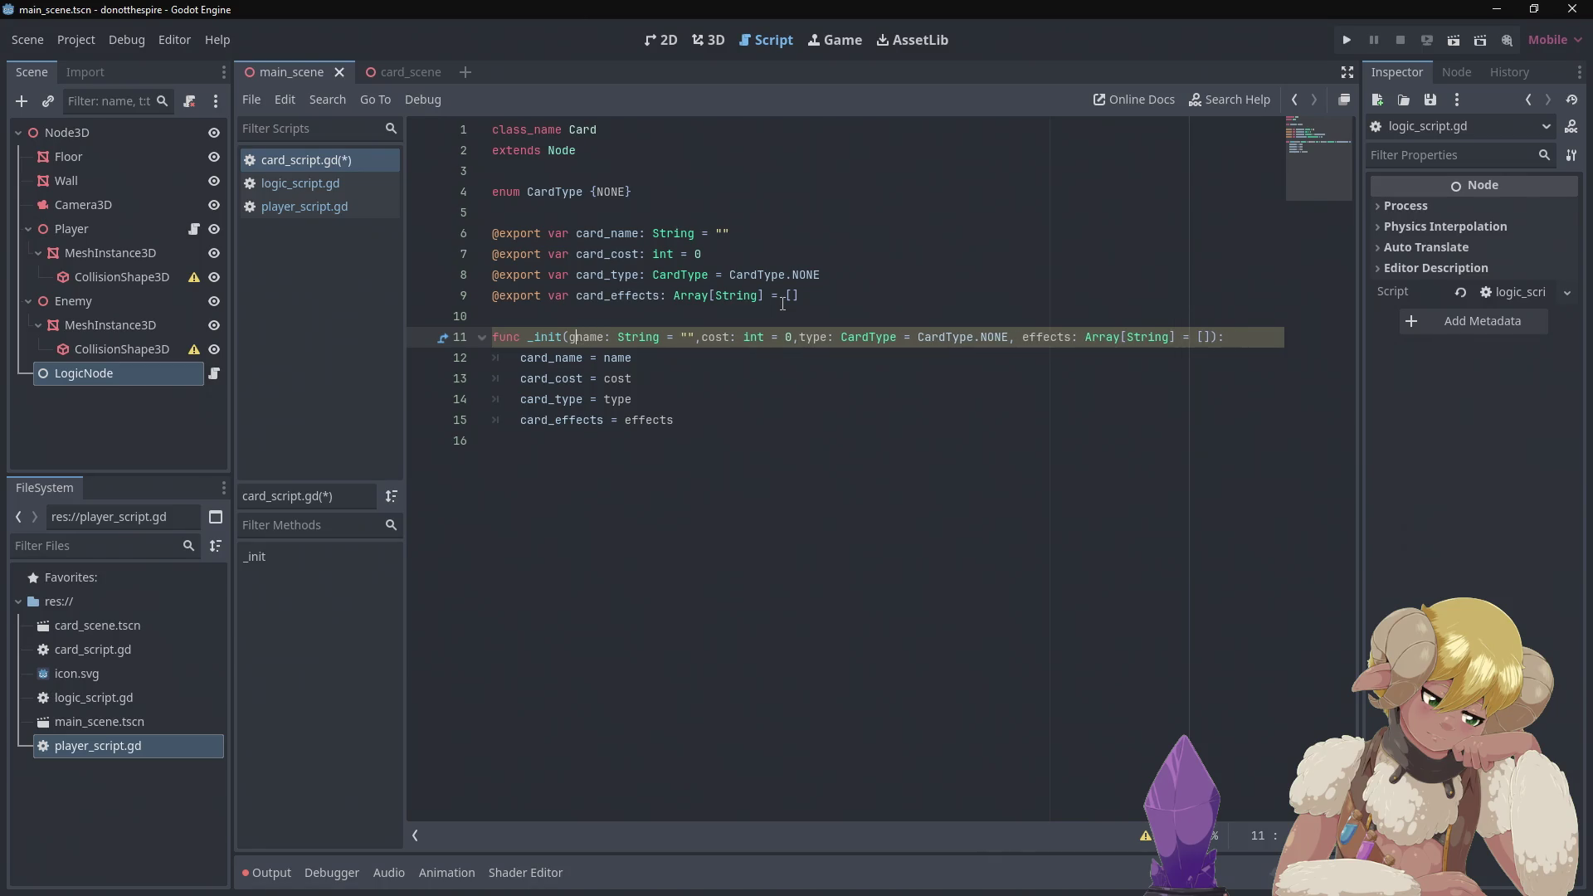
{"action": "type", "text": "nae"}
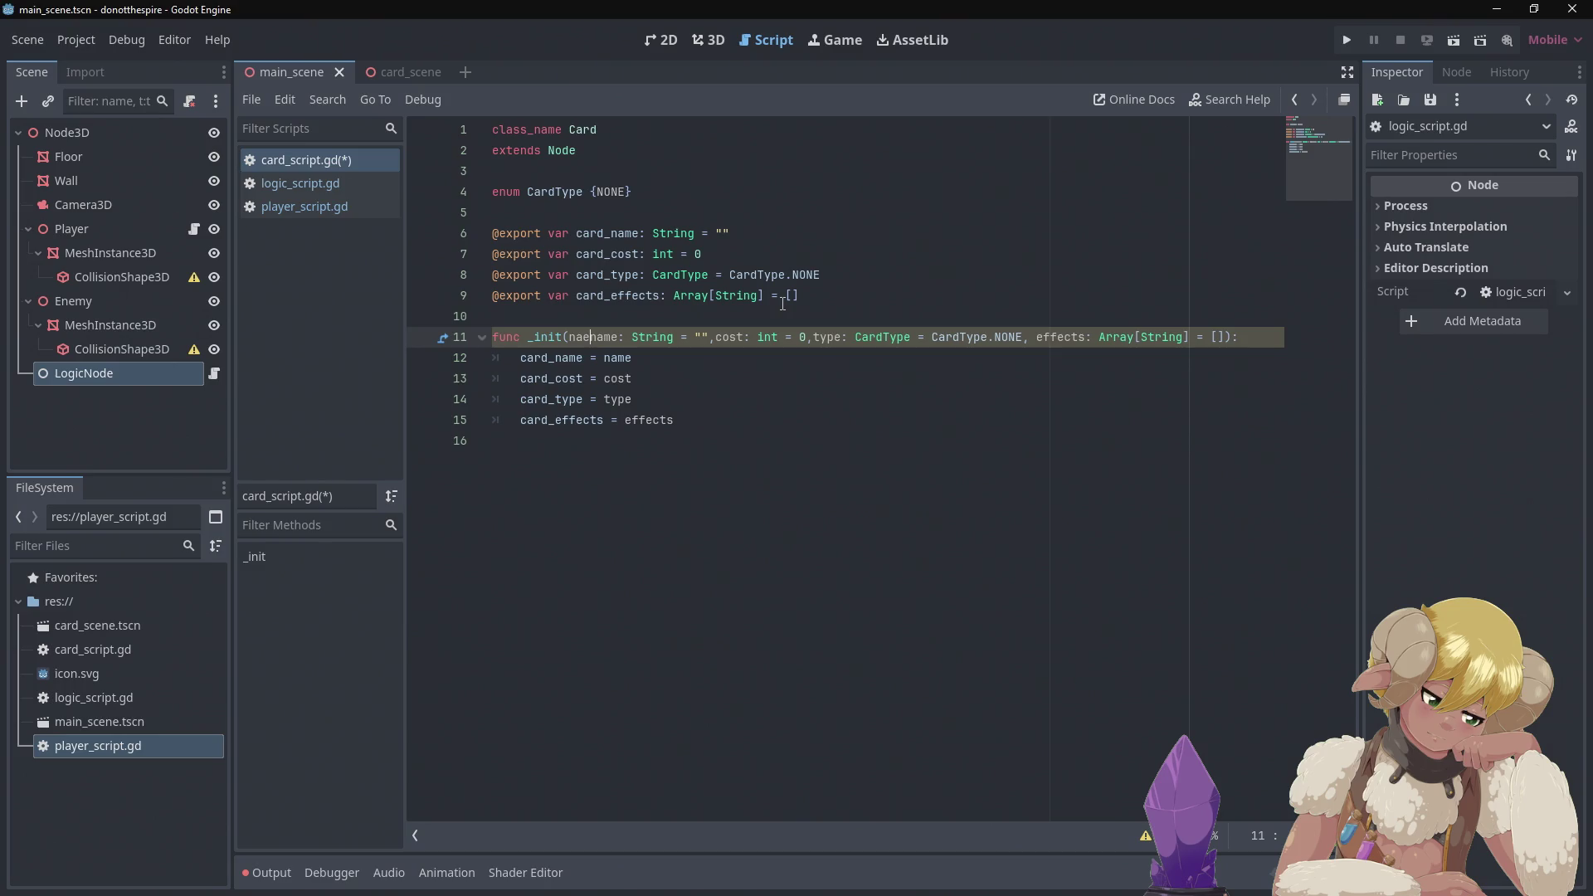
{"action": "key", "text": "BackSpace"}
{"action": "key", "text": "BackSpace"}
{"action": "key", "text": "BackSpace"}
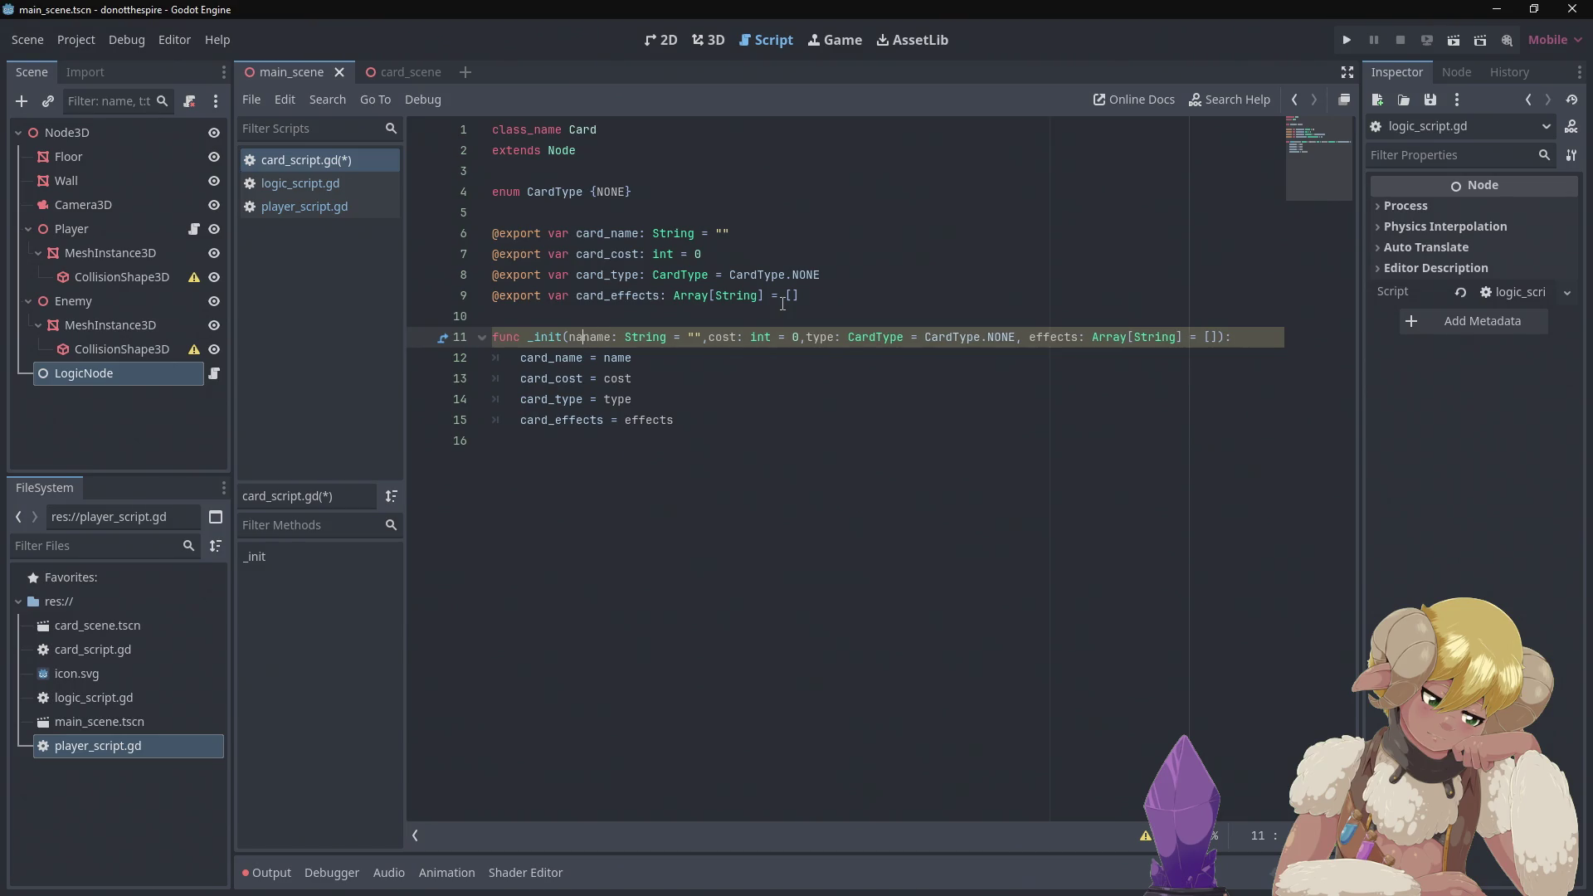
{"action": "key", "text": "BackSpace"}
{"action": "type", "text": "c"}
{"action": "key", "text": "BackSpace"}
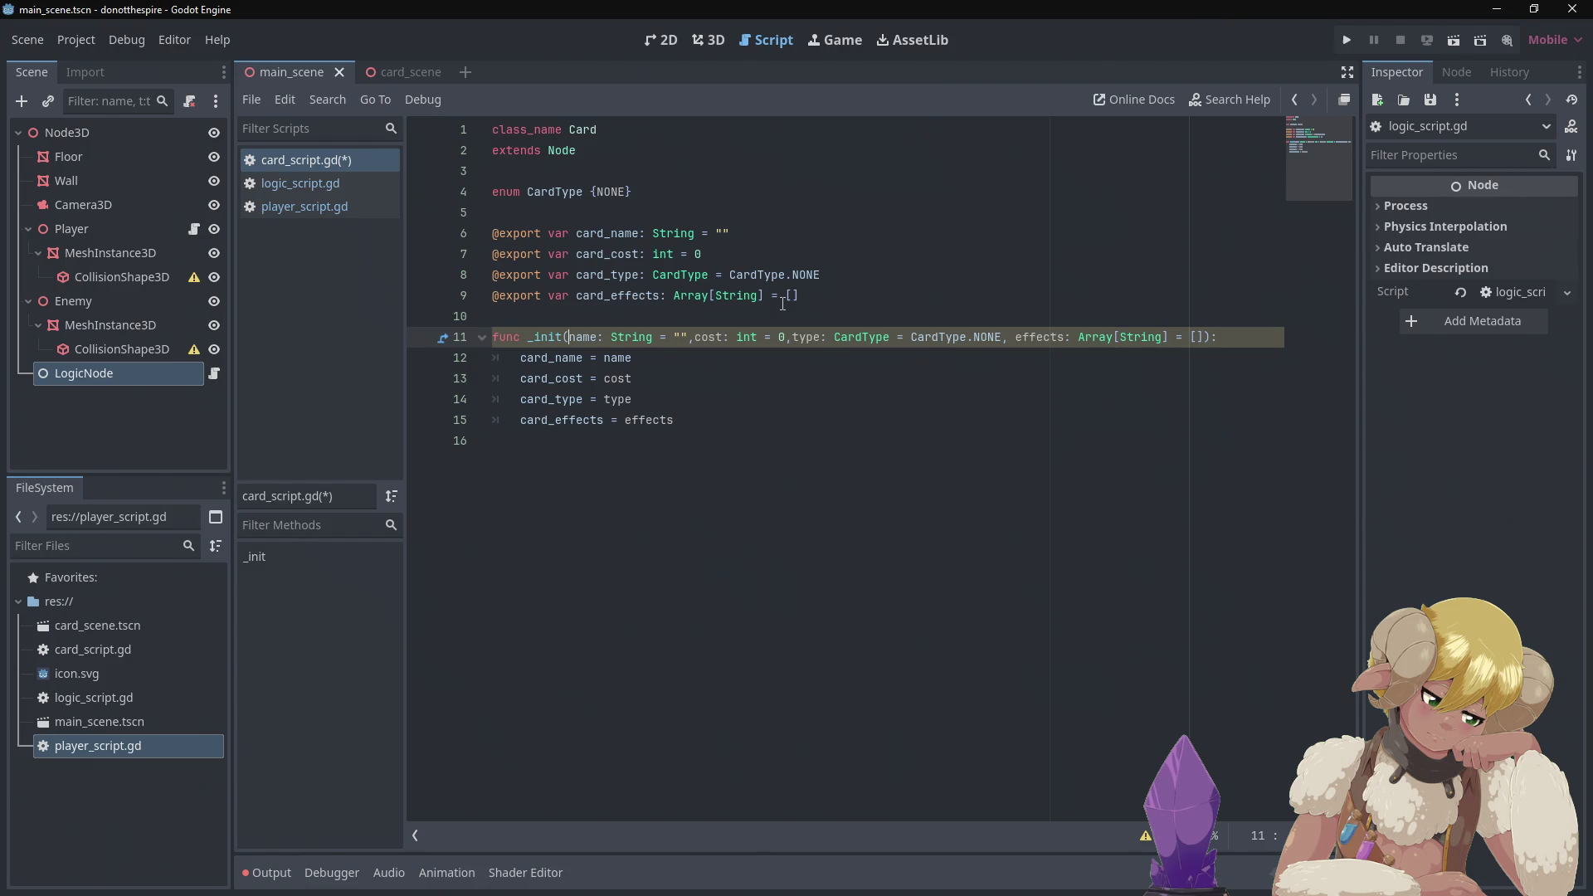
{"action": "type", "text": "c"}
{"action": "key", "text": "Delete"}
{"action": "key", "text": "BackSpace"}
{"action": "type", "text": "n"}
{"action": "type", "text": "c"}
Change the next line to card_name = cname, save card_script.gd and switch to player_script.gd
{"action": "key", "text": "Down"}
{"action": "key", "text": "Right"}
{"action": "key", "text": "Right"}
{"action": "type", "text": "c"}
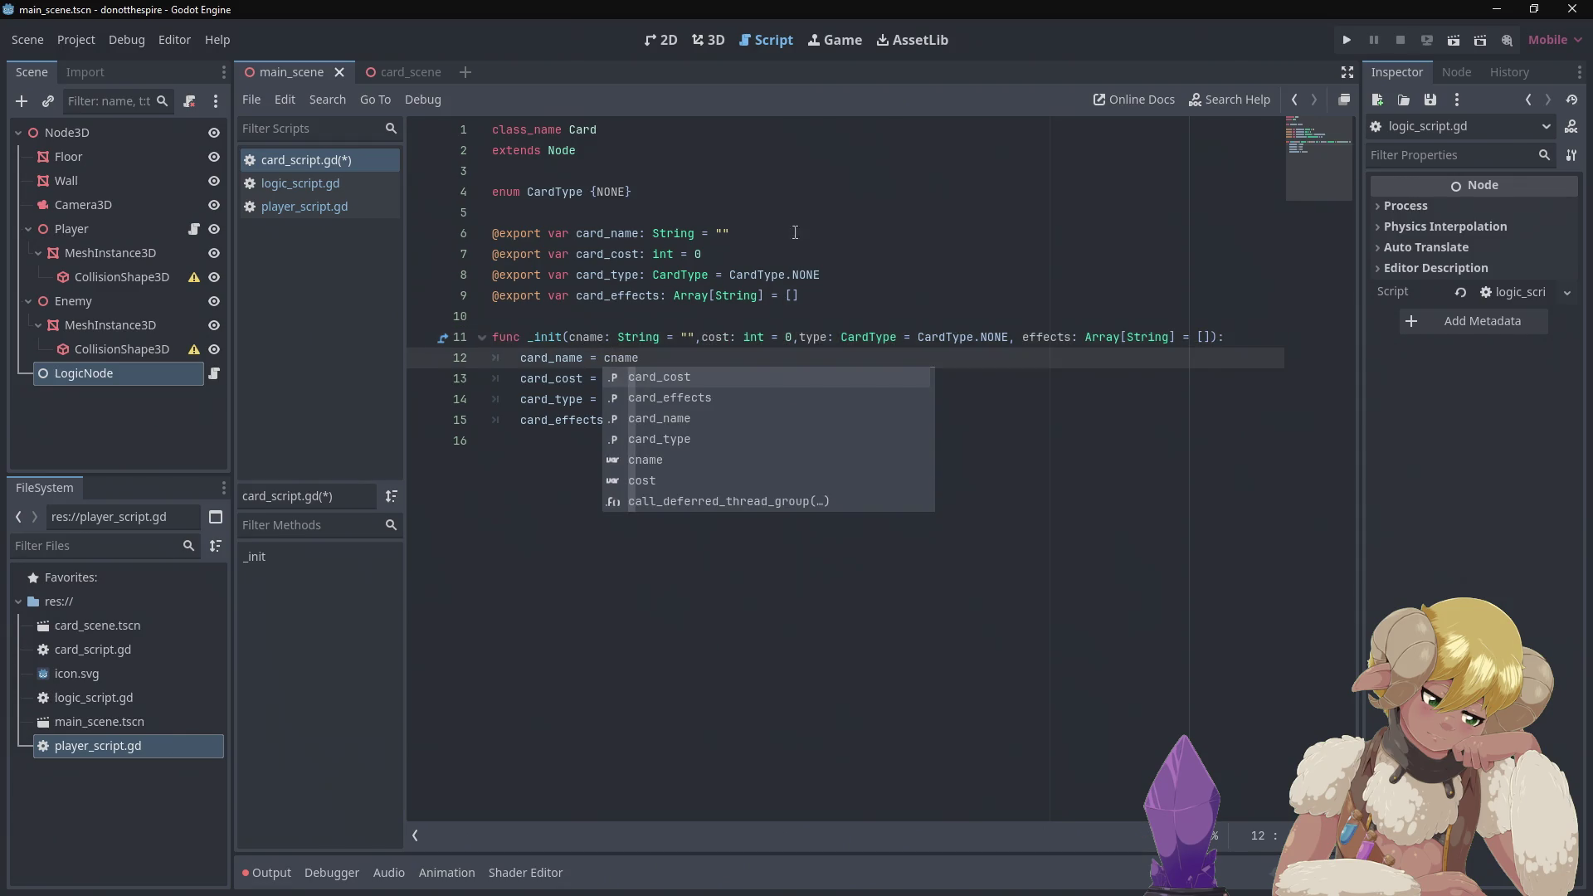
{"action": "left_click", "coordinate": [887, 228]}
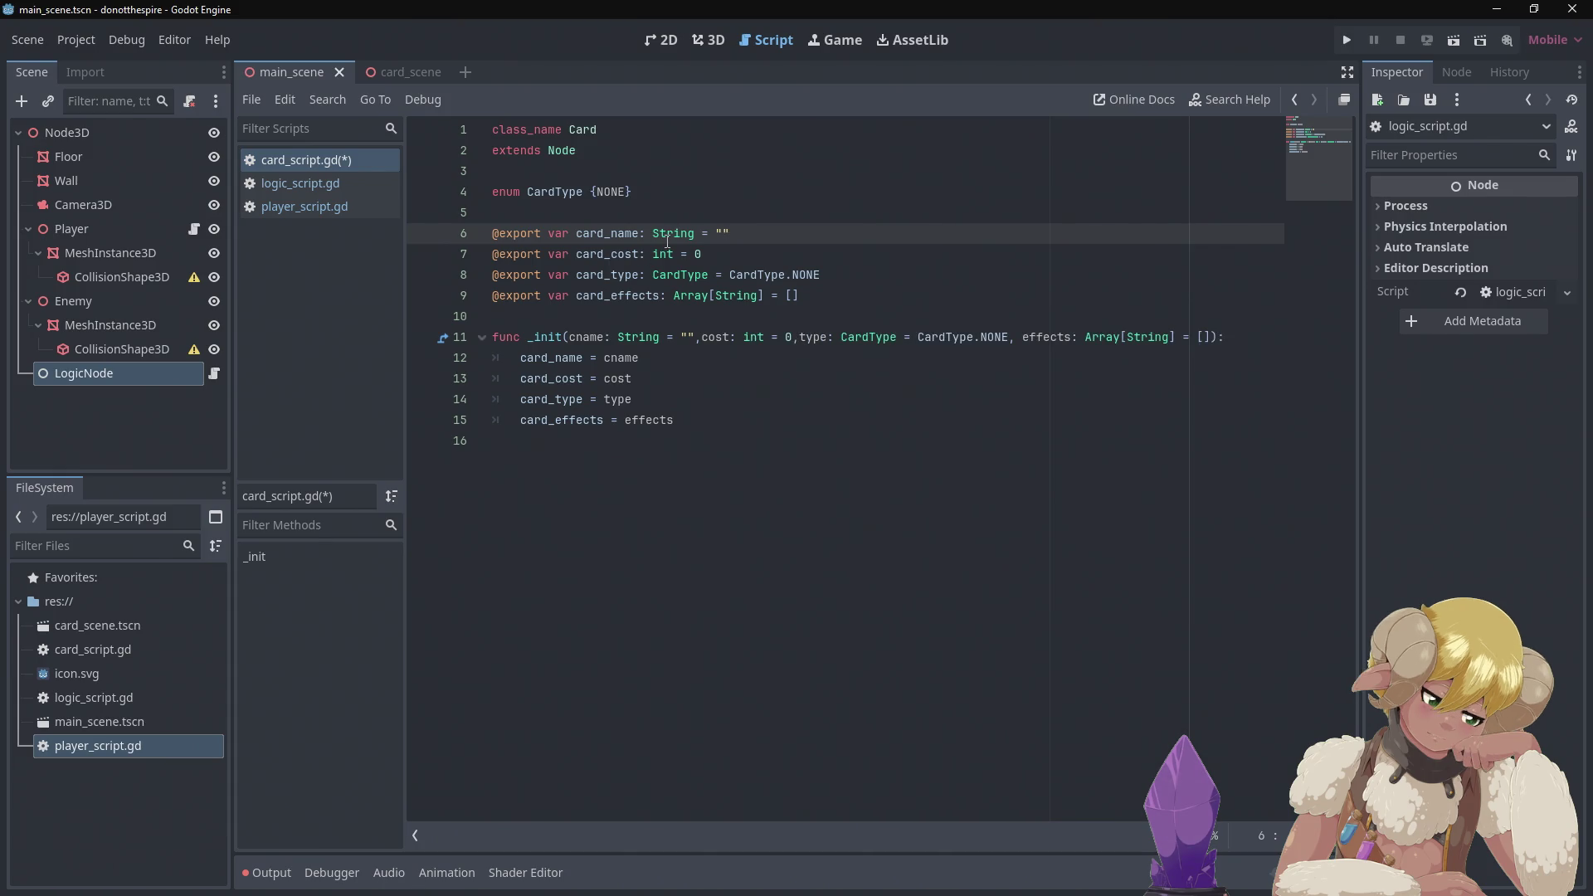
{"action": "key", "text": "ctrl+s"}
{"action": "left_click", "coordinate": [326, 206]}
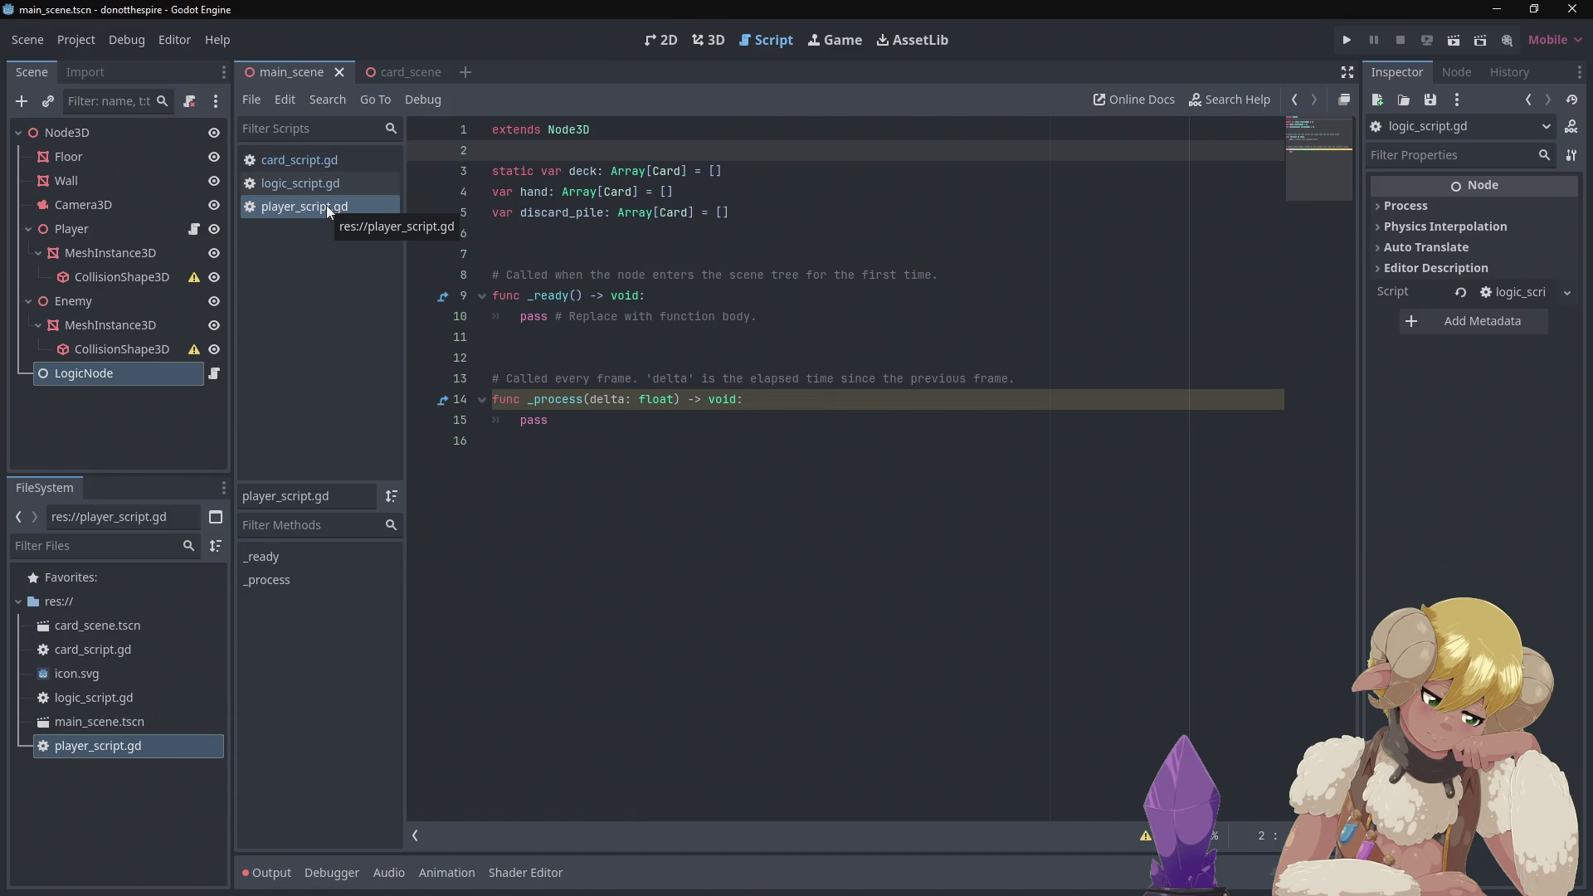
Add a new first line in _process starting the condition 'if !'
{"action": "left_click", "coordinate": [764, 399]}
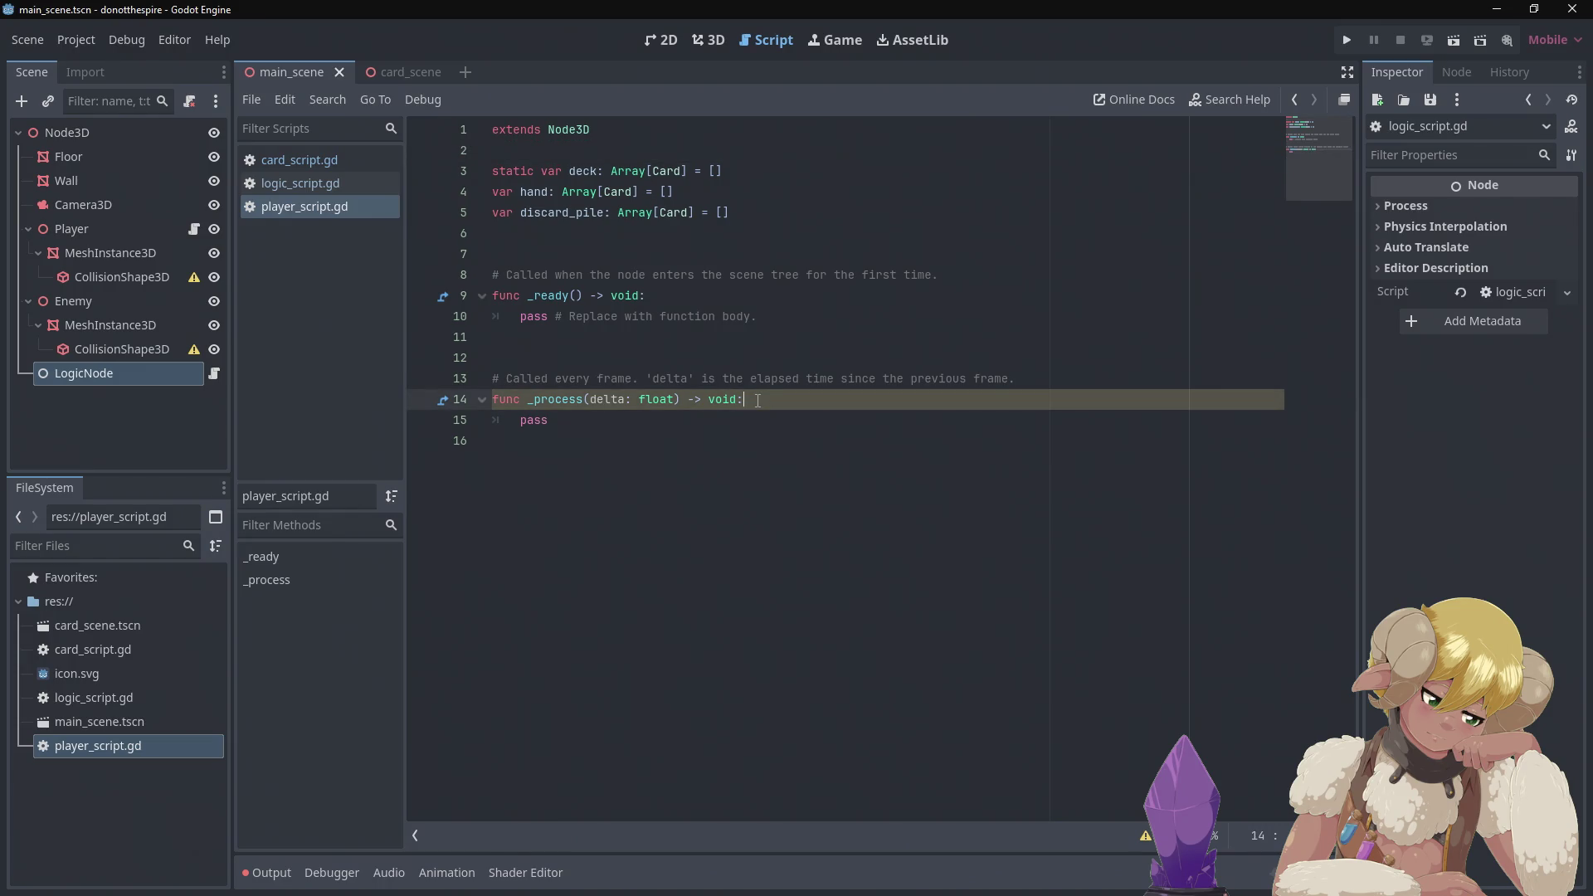
{"action": "key", "text": "Return"}
{"action": "type", "text": "if"}
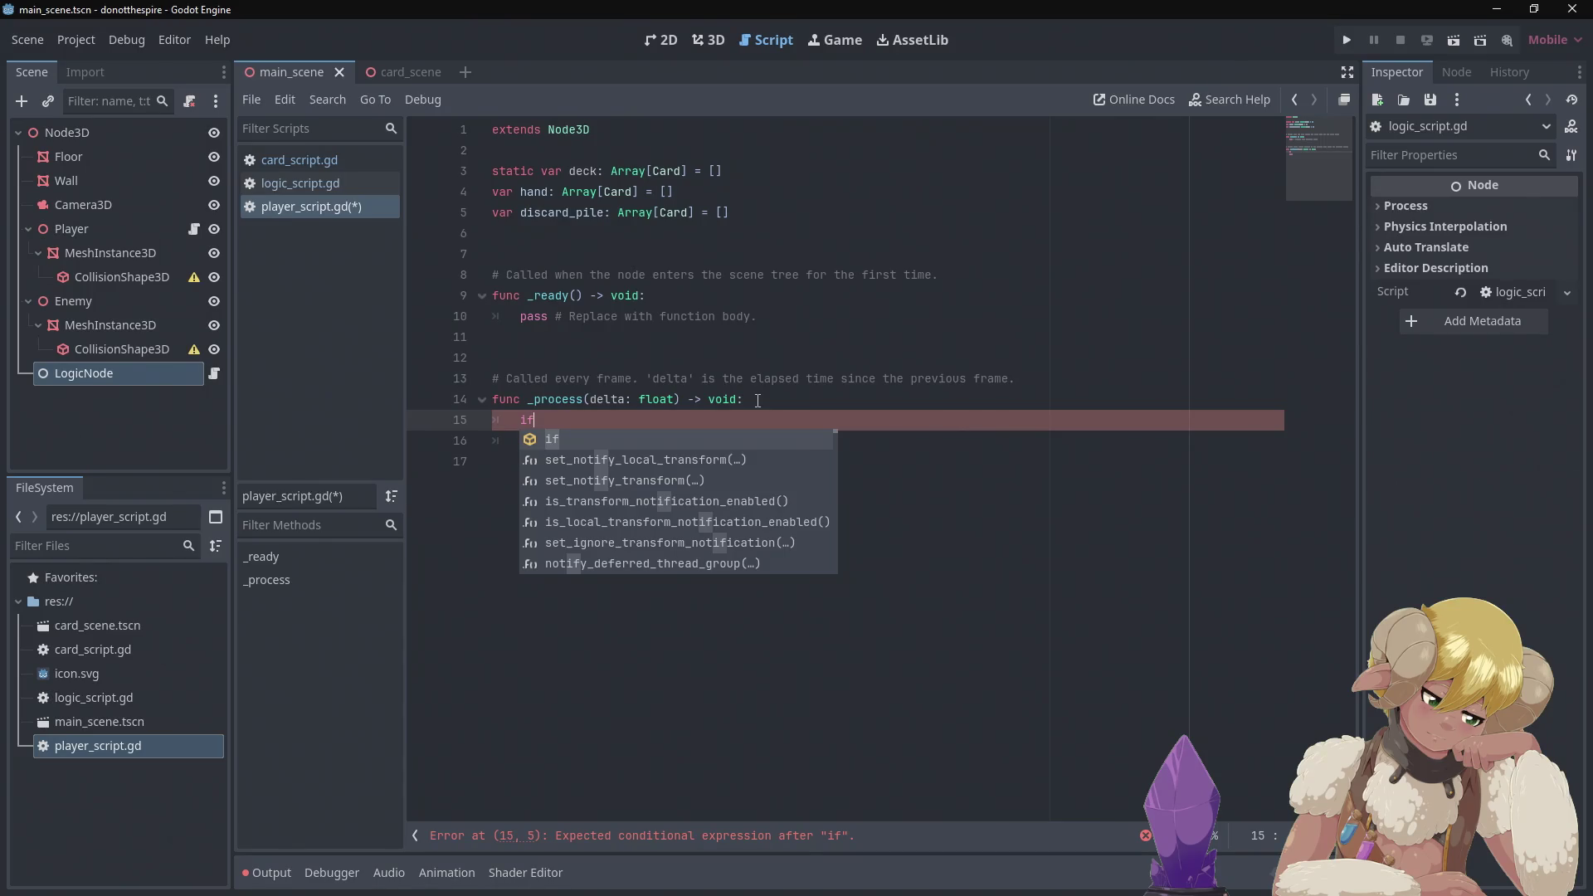
{"action": "type", "text": "!"}
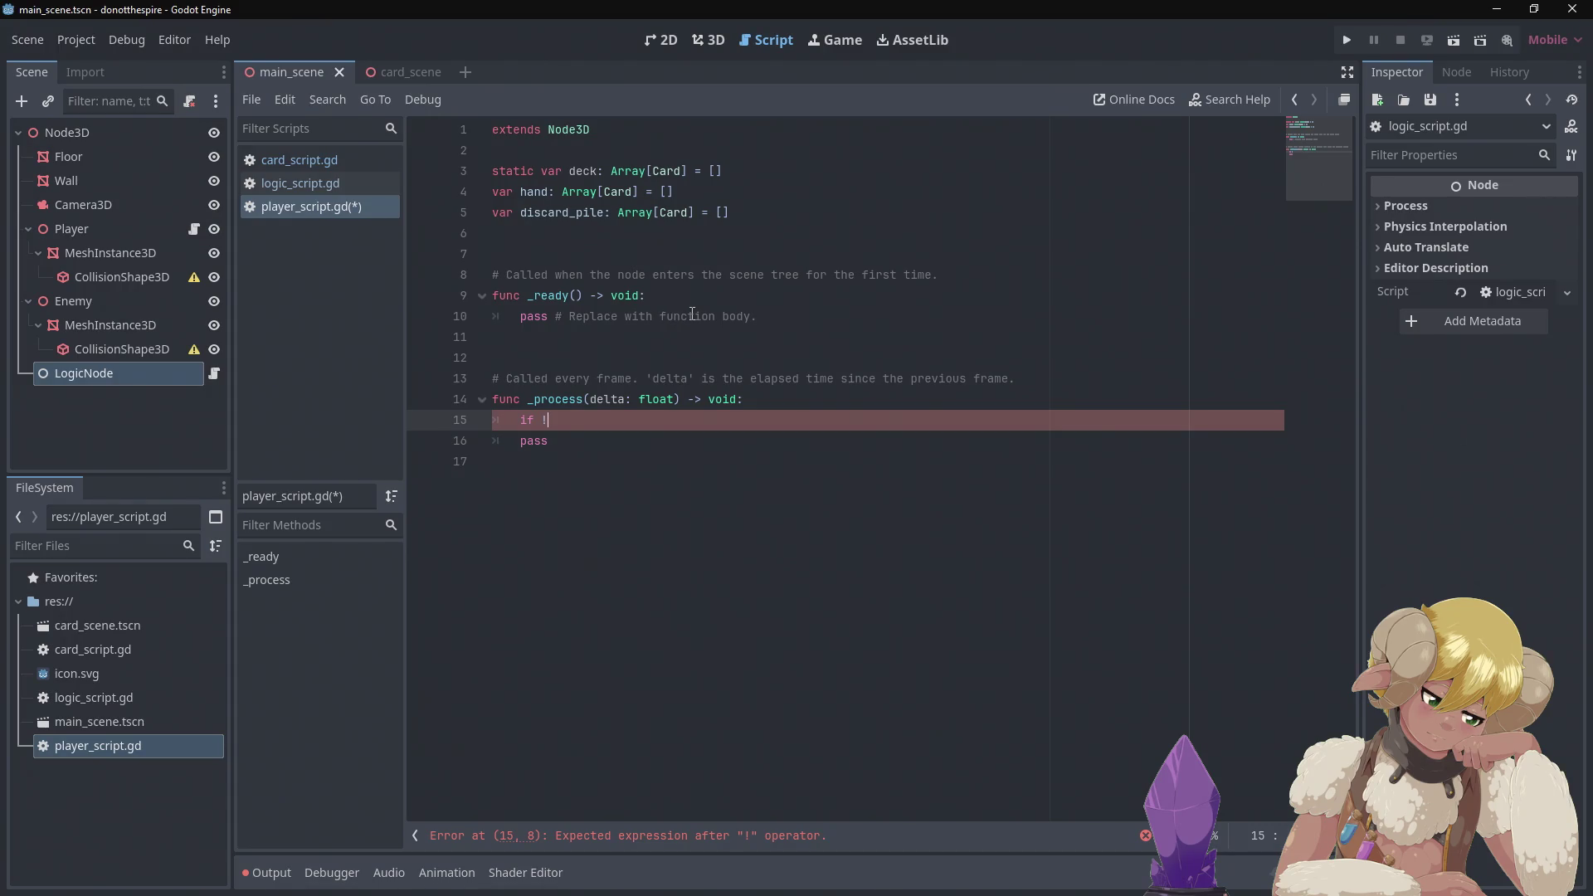
{"action": "left_click", "coordinate": [515, 230]}
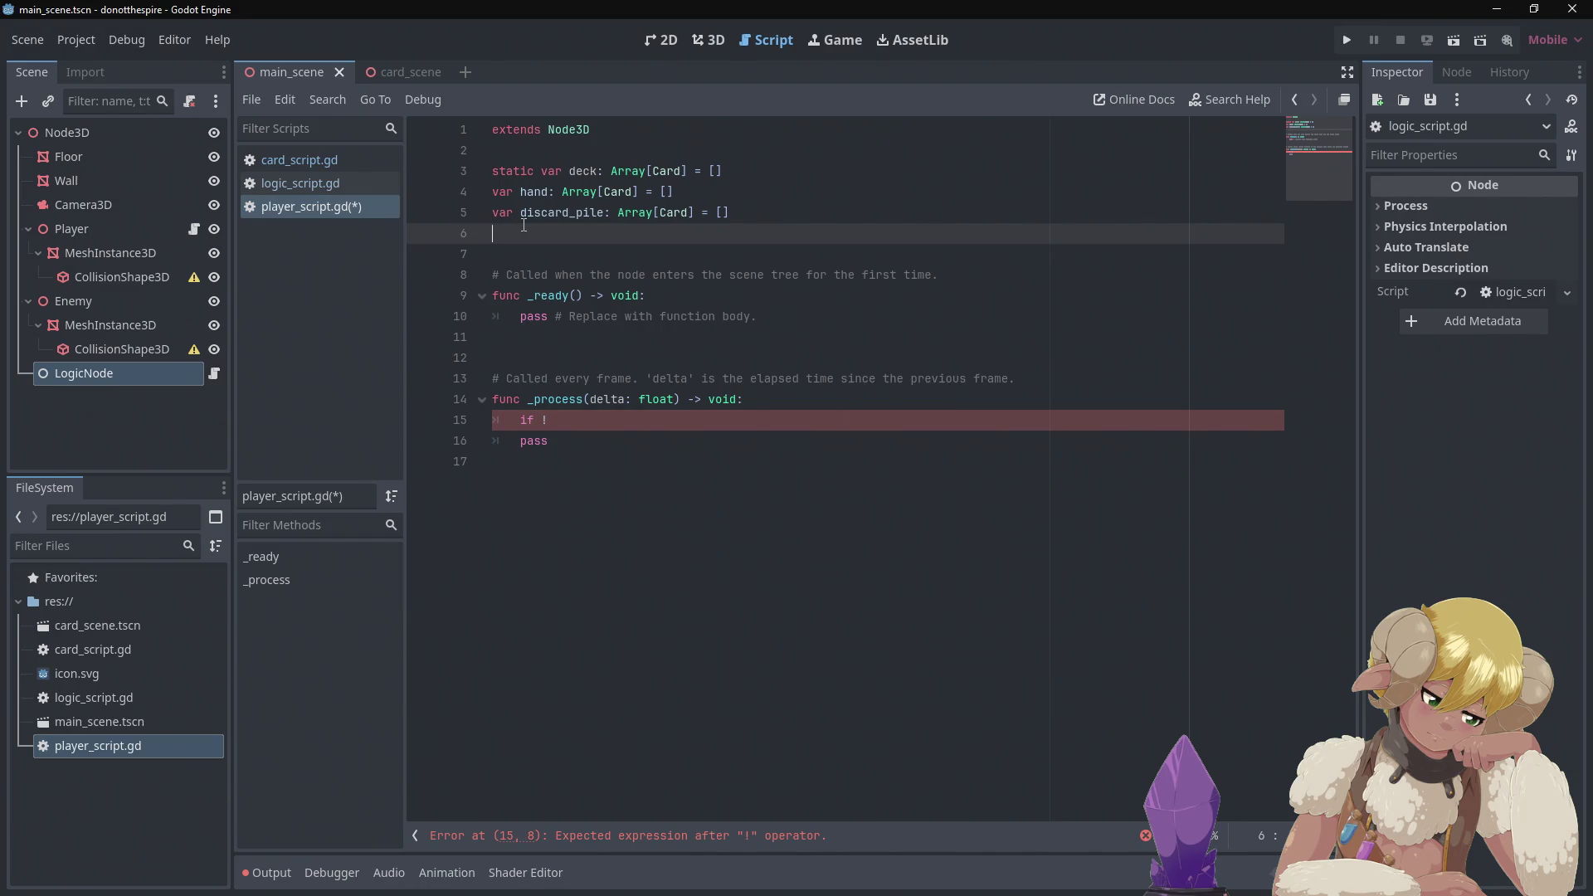
Declare 'var logic_node: Node' on a new line below the card arrays
{"action": "key", "text": "Return"}
{"action": "type", "text": "ar "}
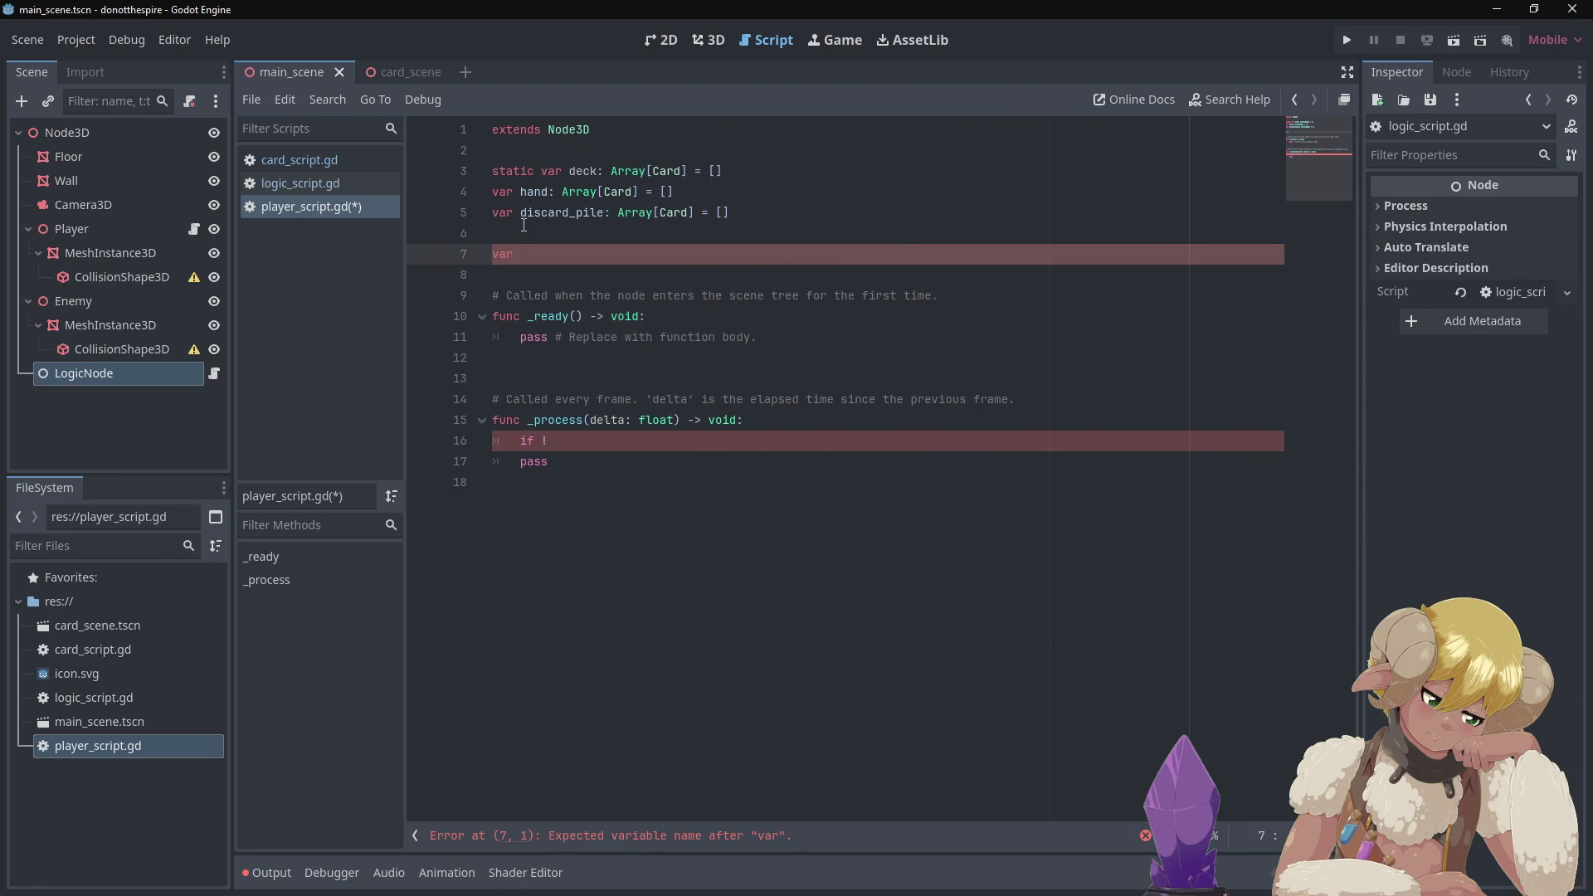
{"action": "type", "text": "ogic_"}
{"action": "type", "text": "node"}
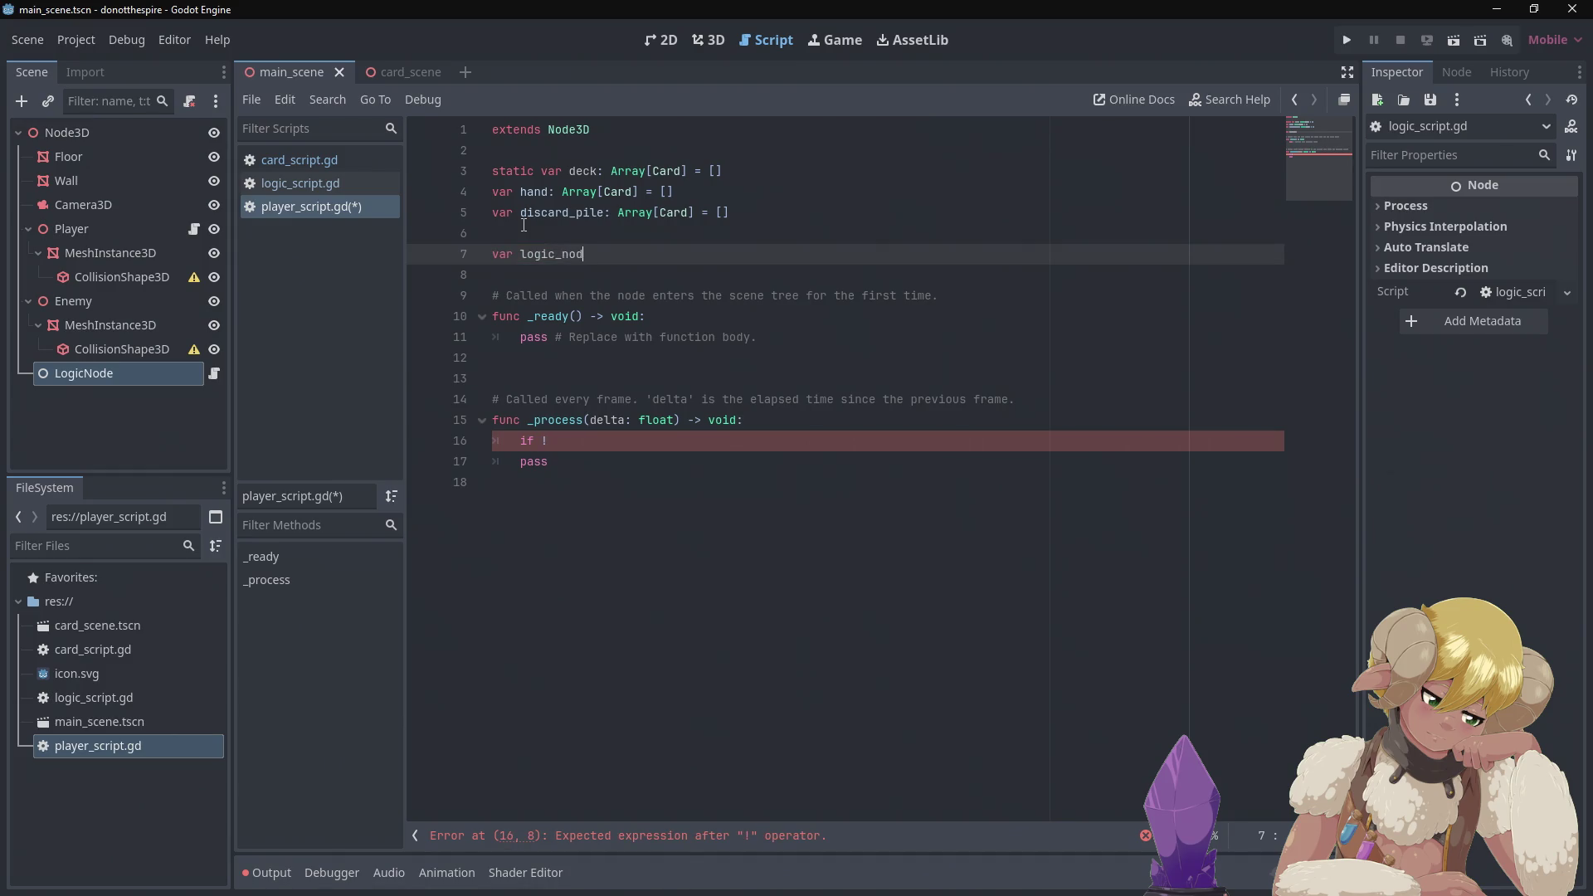
{"action": "type", "text": "="}
{"action": "key", "text": "BackSpace"}
{"action": "type", "text": "Nod"}
{"action": "key", "text": "BackSpace"}
{"action": "key", "text": "BackSpace"}
{"action": "key", "text": "BackSpace"}
{"action": "type", "text": "Node"}
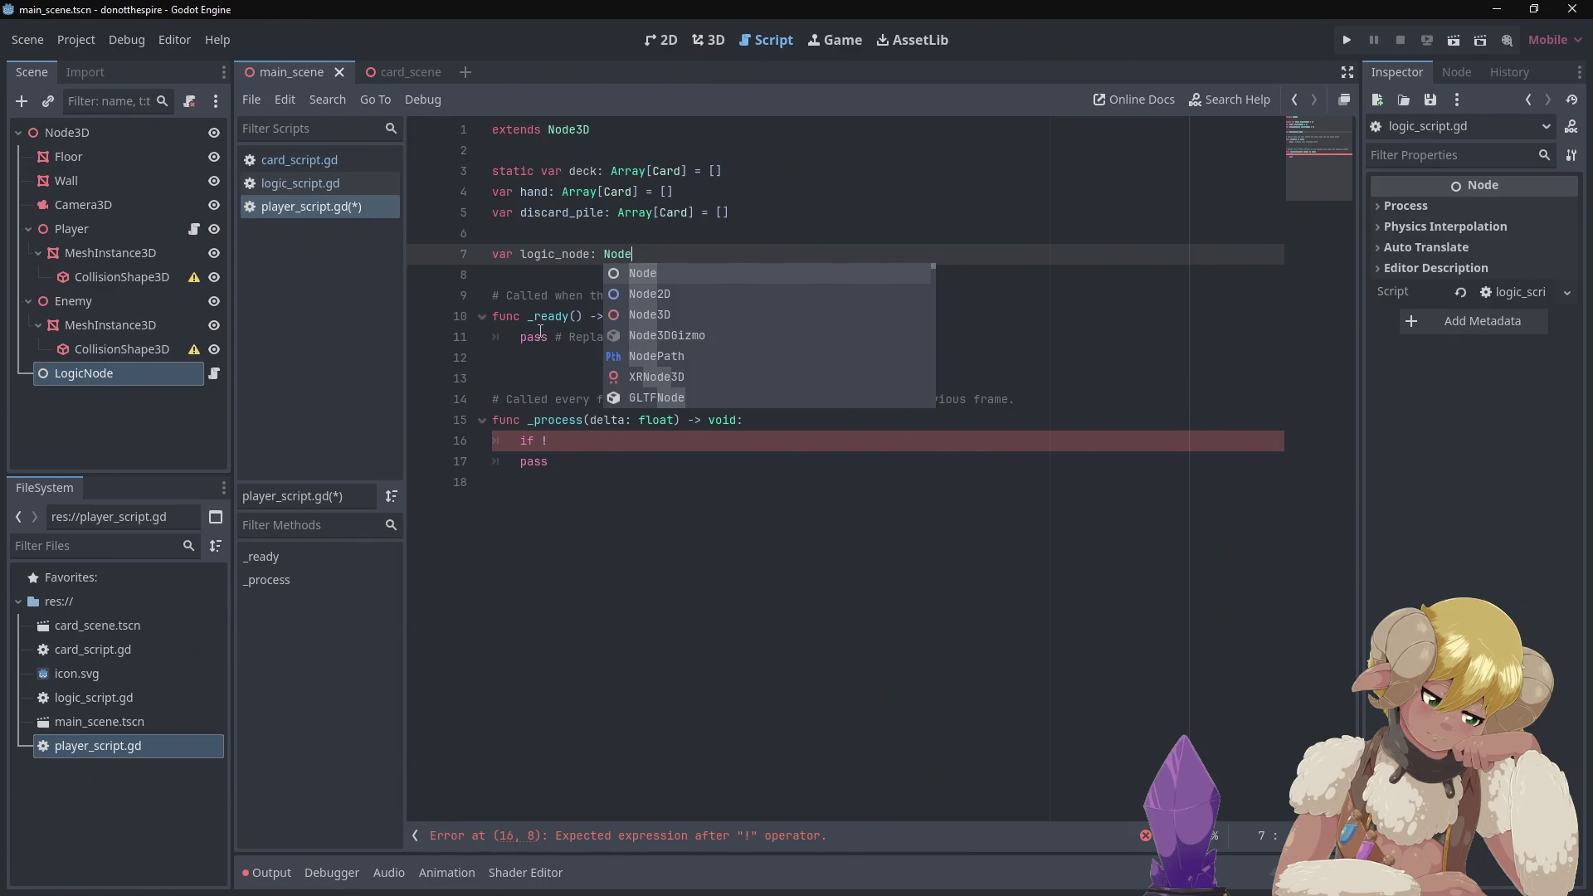
{"action": "left_click", "coordinate": [336, 181]}
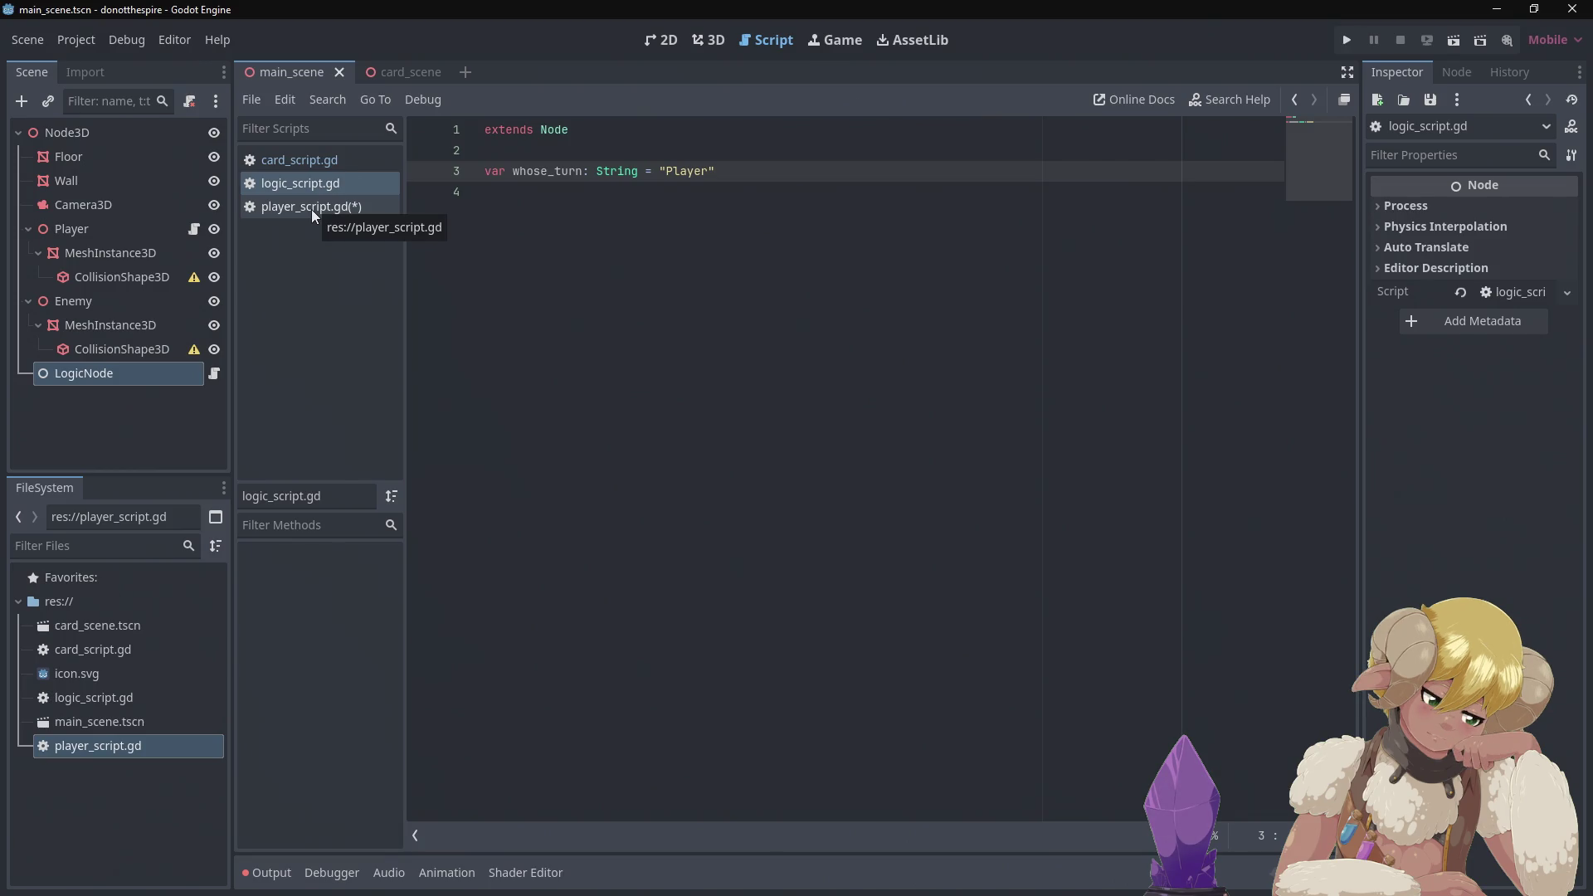
{"action": "left_click", "coordinate": [311, 207]}
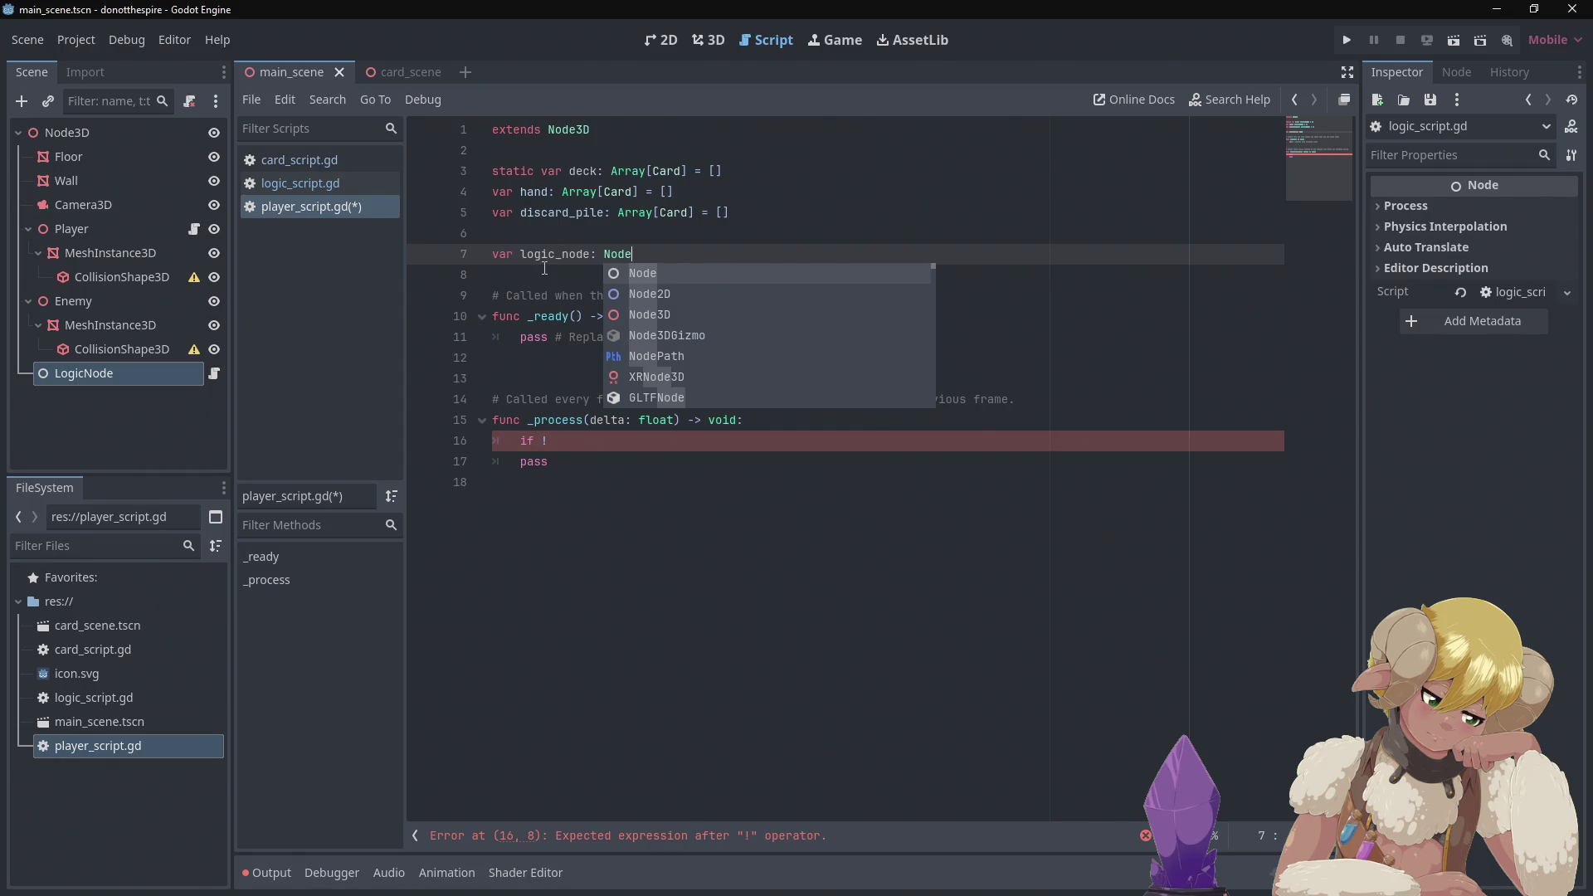
{"action": "key", "text": "Escape"}
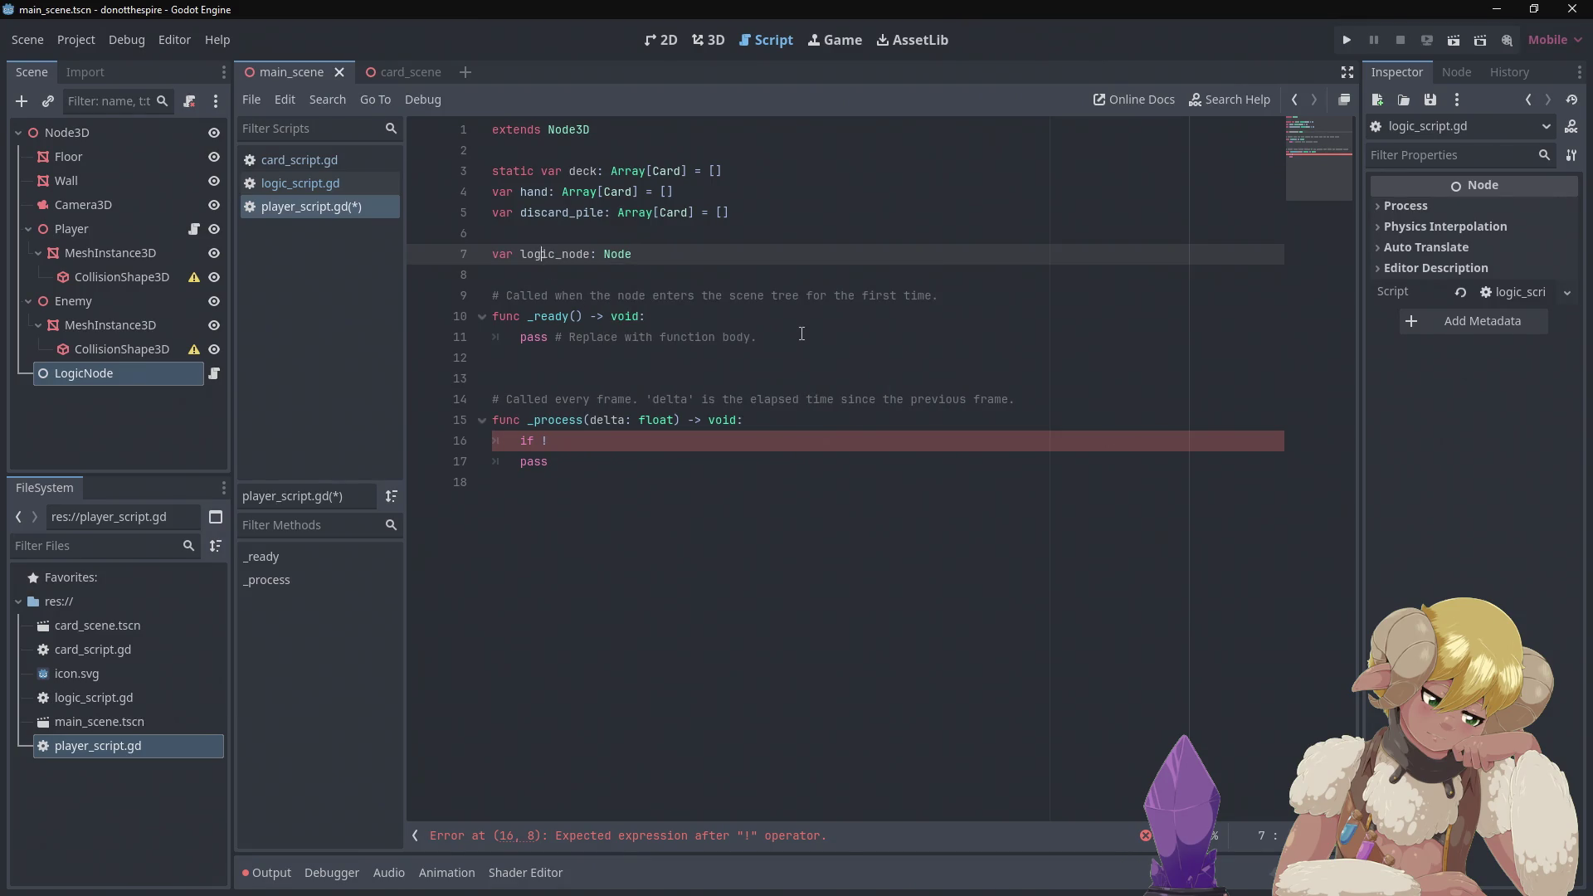
{"action": "left_click_drag", "start_coordinate": [797, 333], "coordinate": [522, 337]}
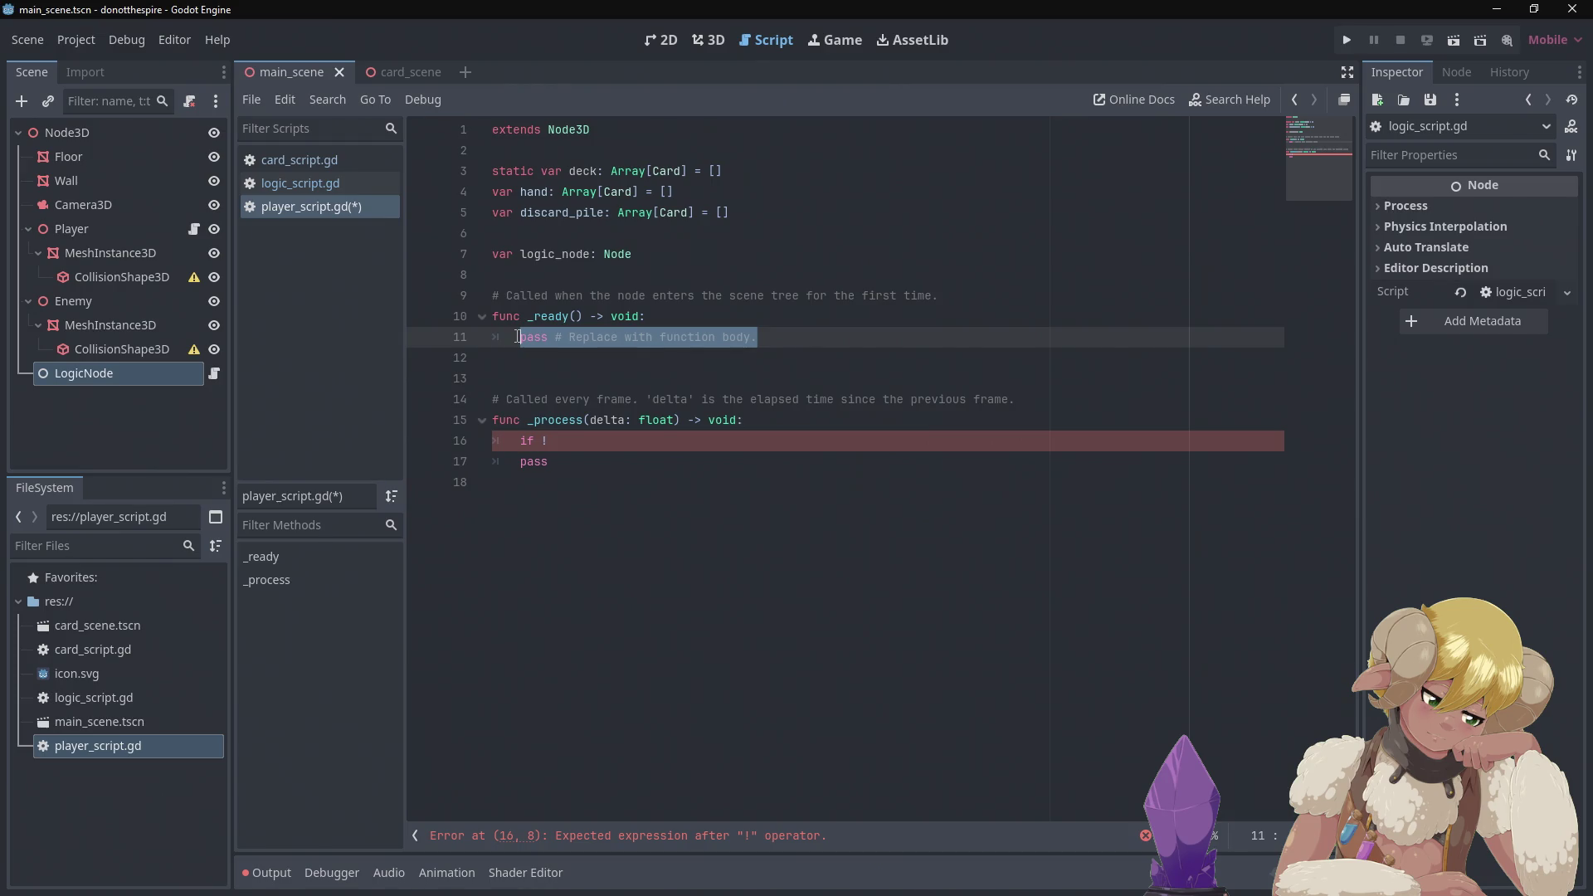
Replace pass in _ready with 'logic_node = $root/LogicNode'
{"action": "type", "text": "logic"}
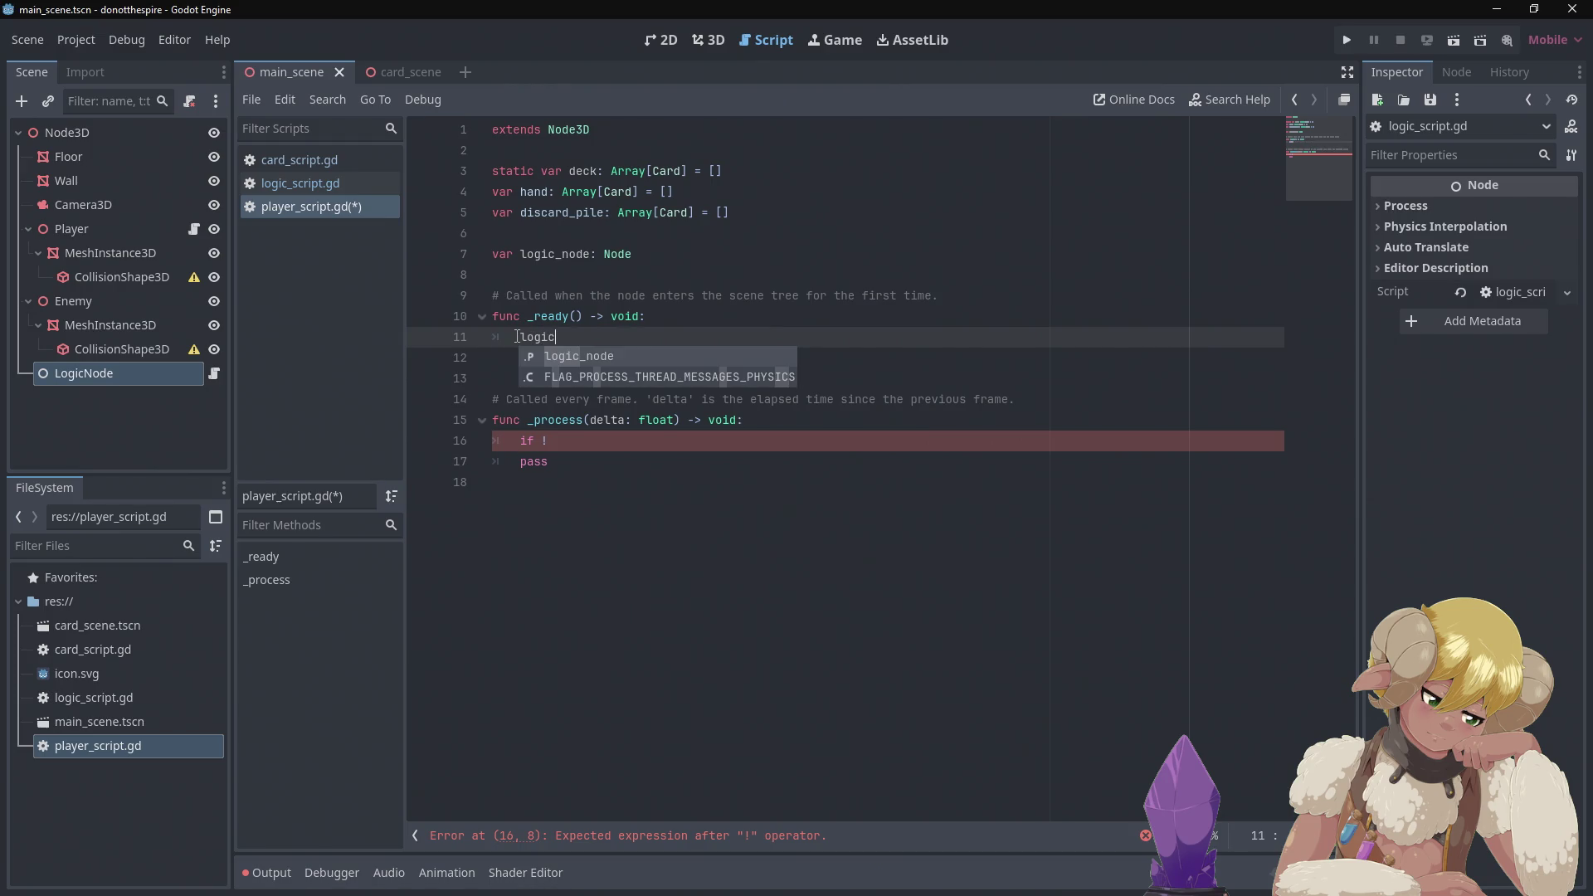
{"action": "type", "text": "_"}
{"action": "key", "text": "Return"}
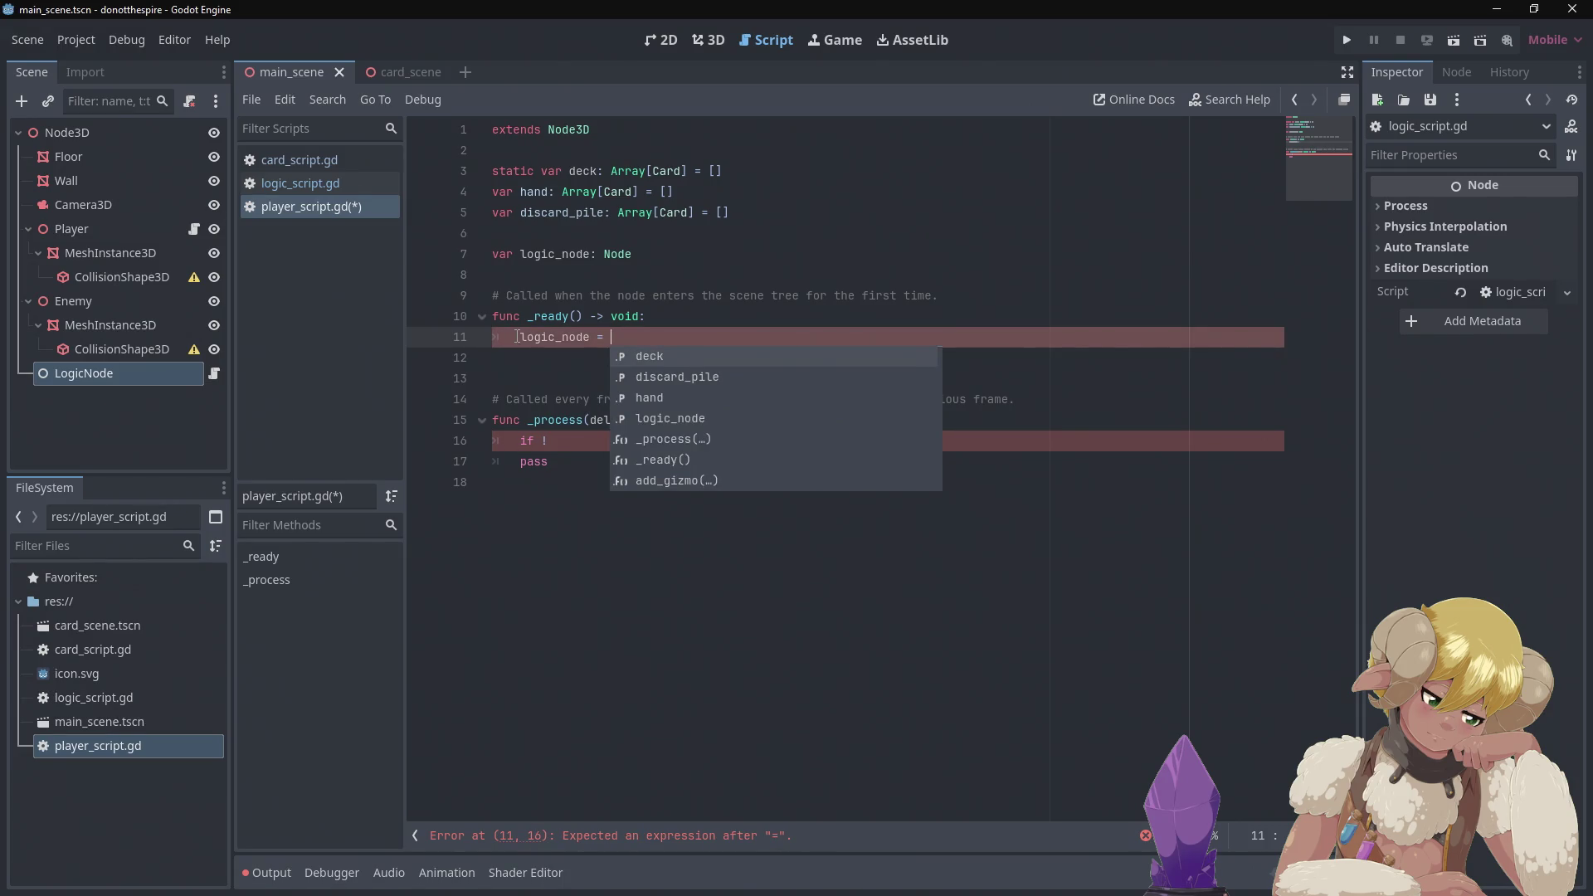
{"action": "type", "text": "£4"}
{"action": "key", "text": "BackSpace"}
{"action": "key", "text": "BackSpace"}
{"action": "type", "text": "$"}
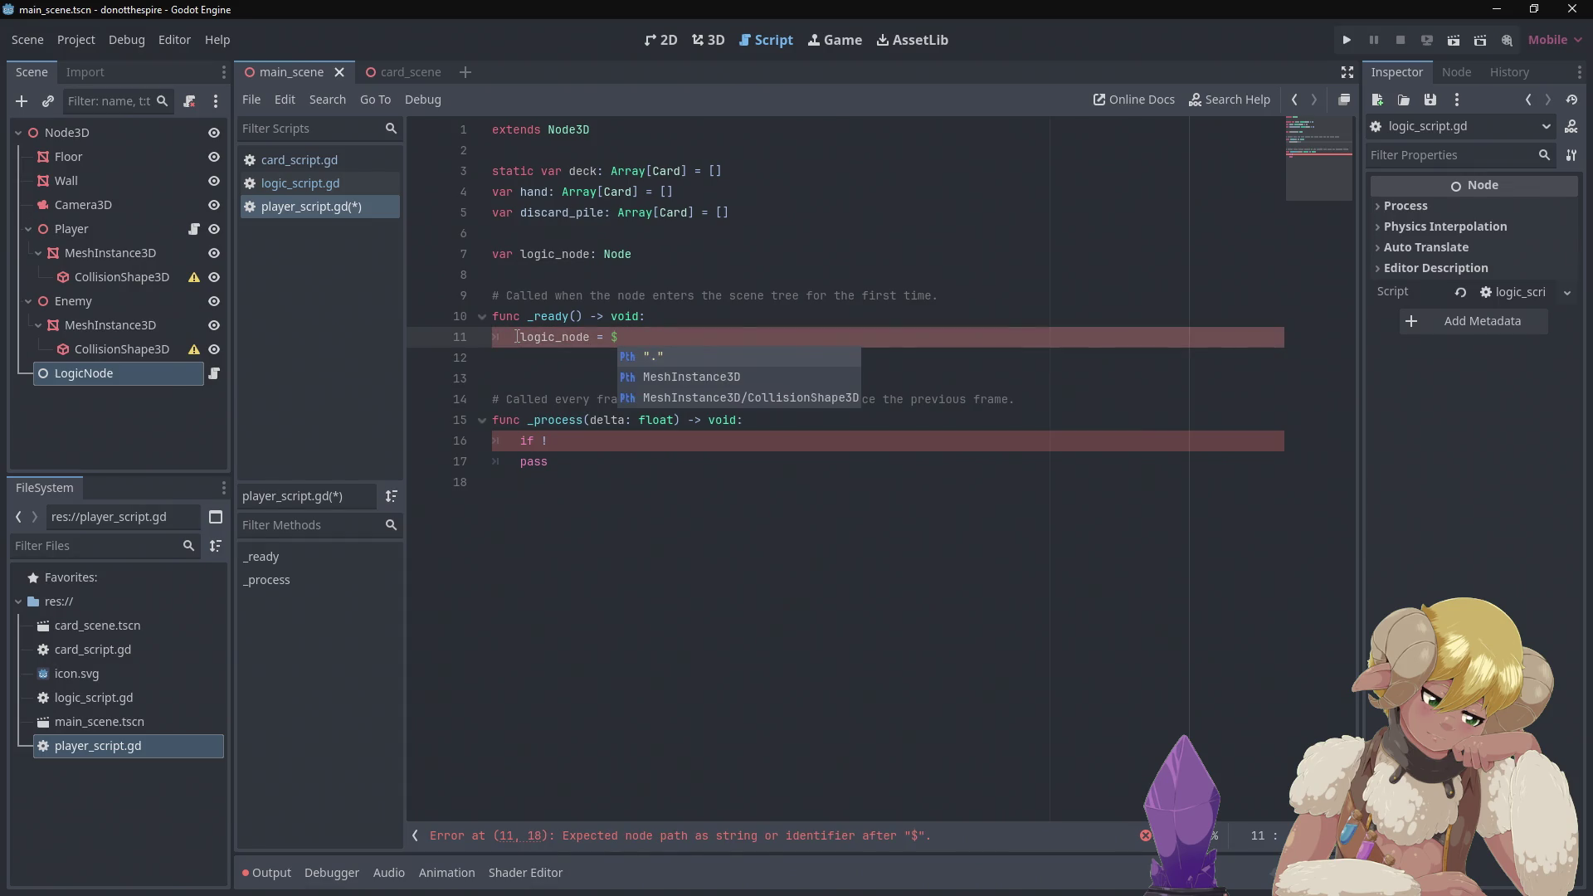
{"action": "type", "text": "LogicNode"}
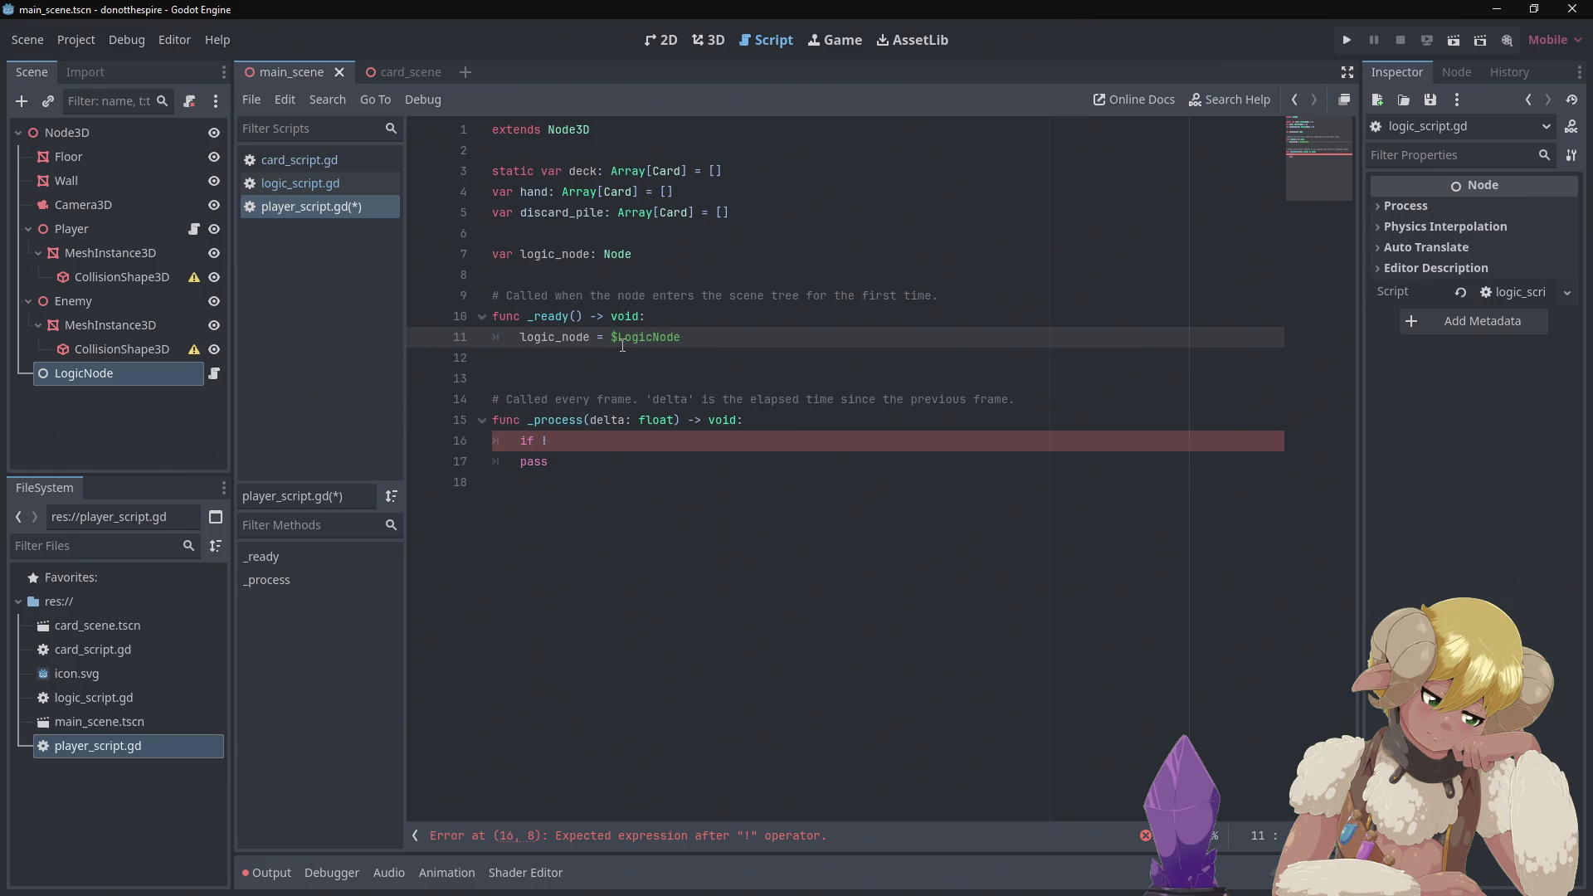
{"action": "type", "text": "root("}
{"action": "key", "text": "BackSpace"}
{"action": "type", "text": "/"}
{"action": "left_click", "coordinate": [630, 376]}
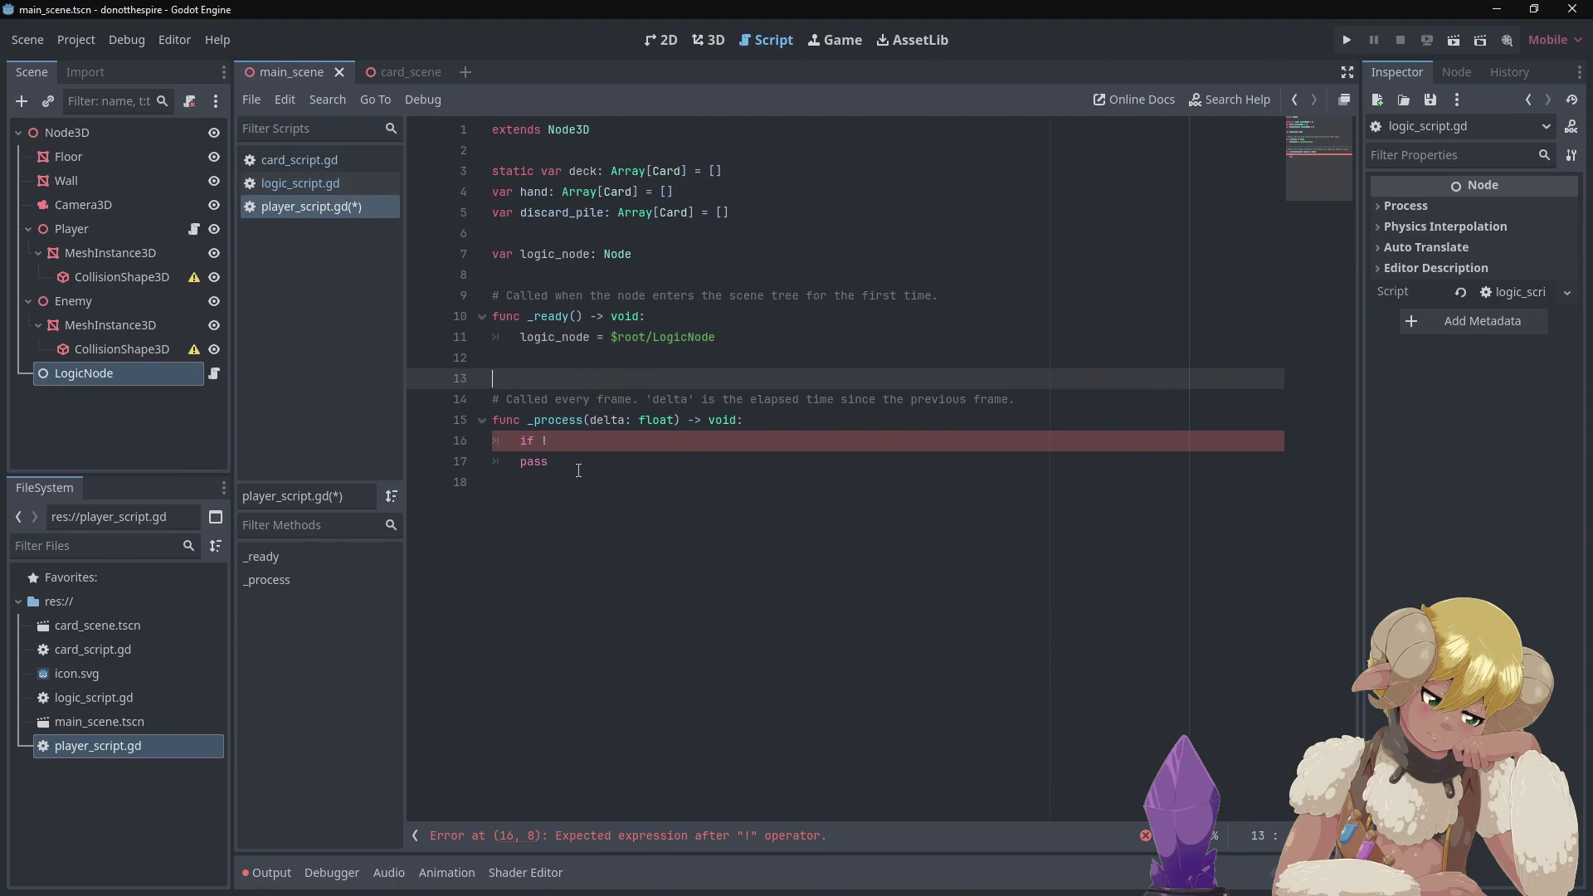
{"action": "left_click", "coordinate": [567, 442]}
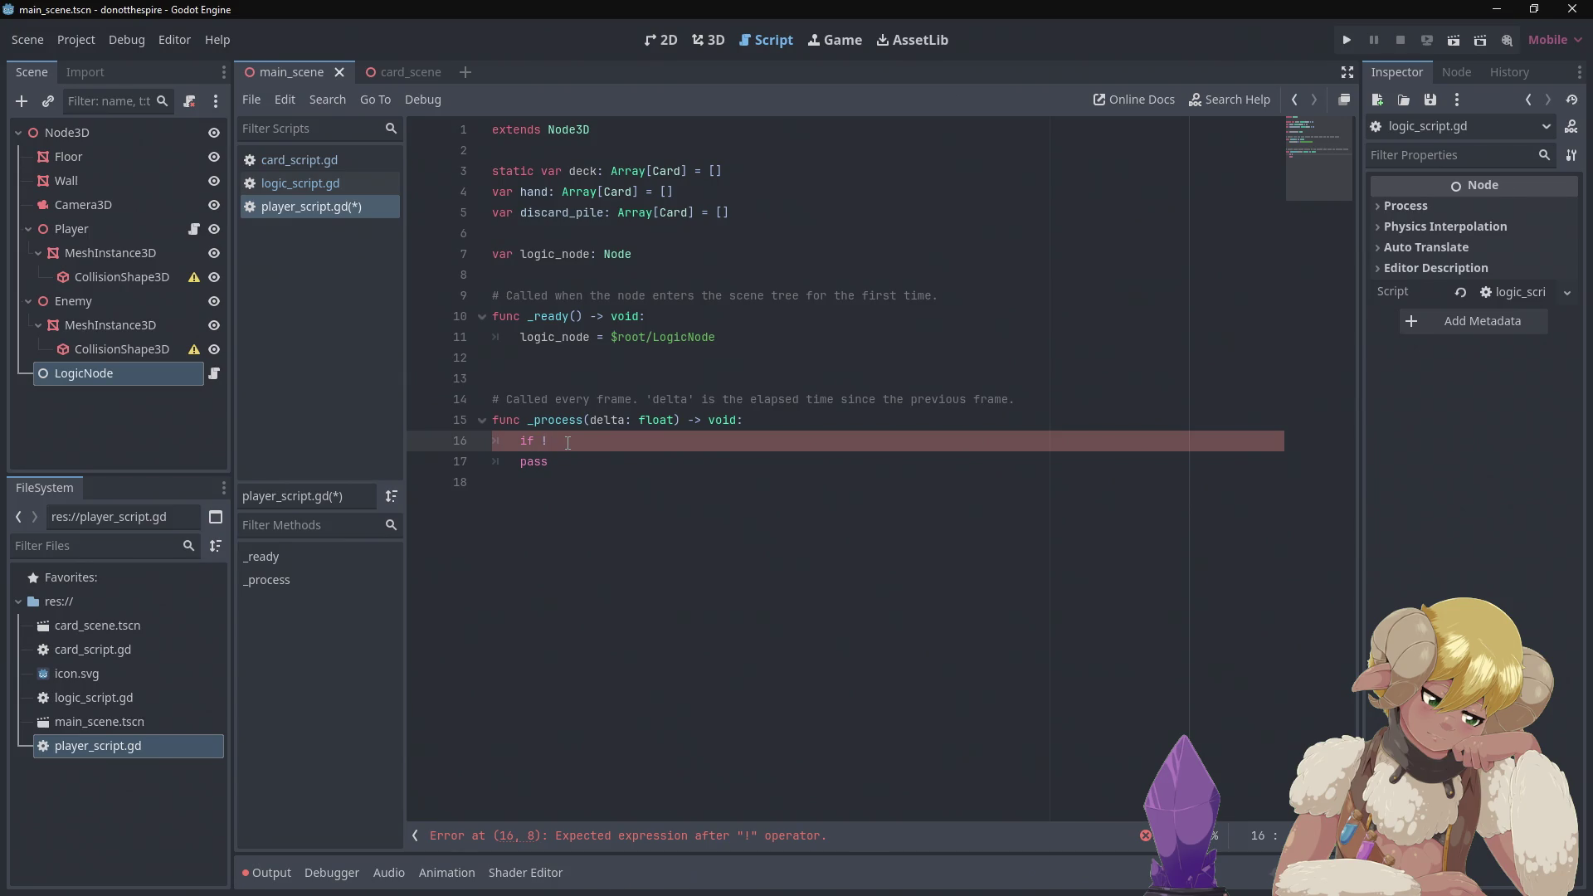
Continue the _process condition as 'if !logic_node.pla', autocompleting logic_node
{"action": "type", "text": "logi"}
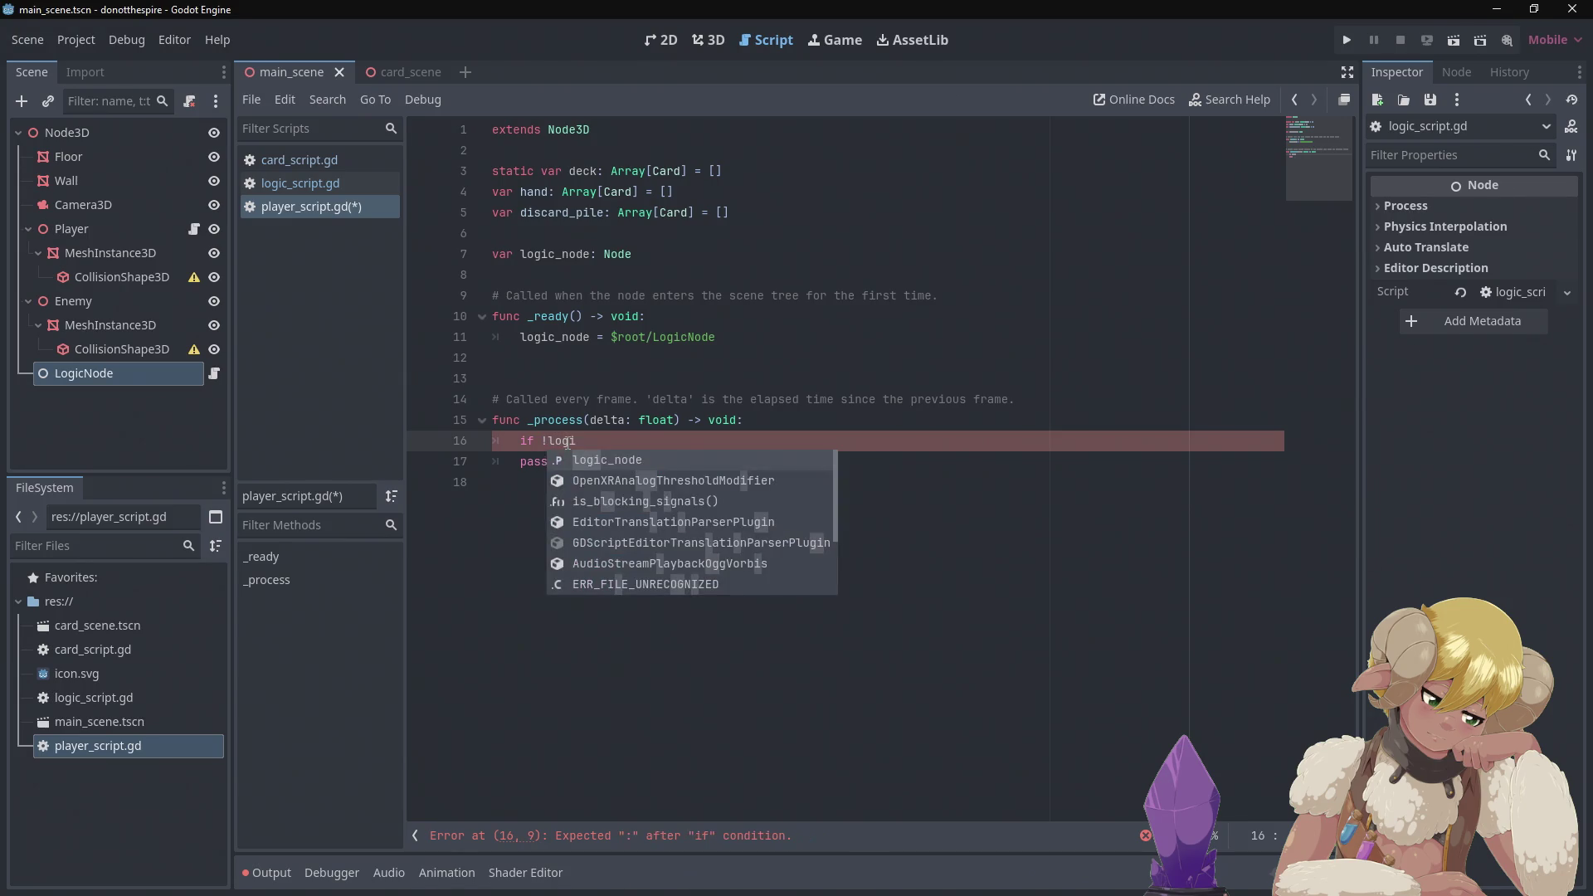
{"action": "key", "text": "Return"}
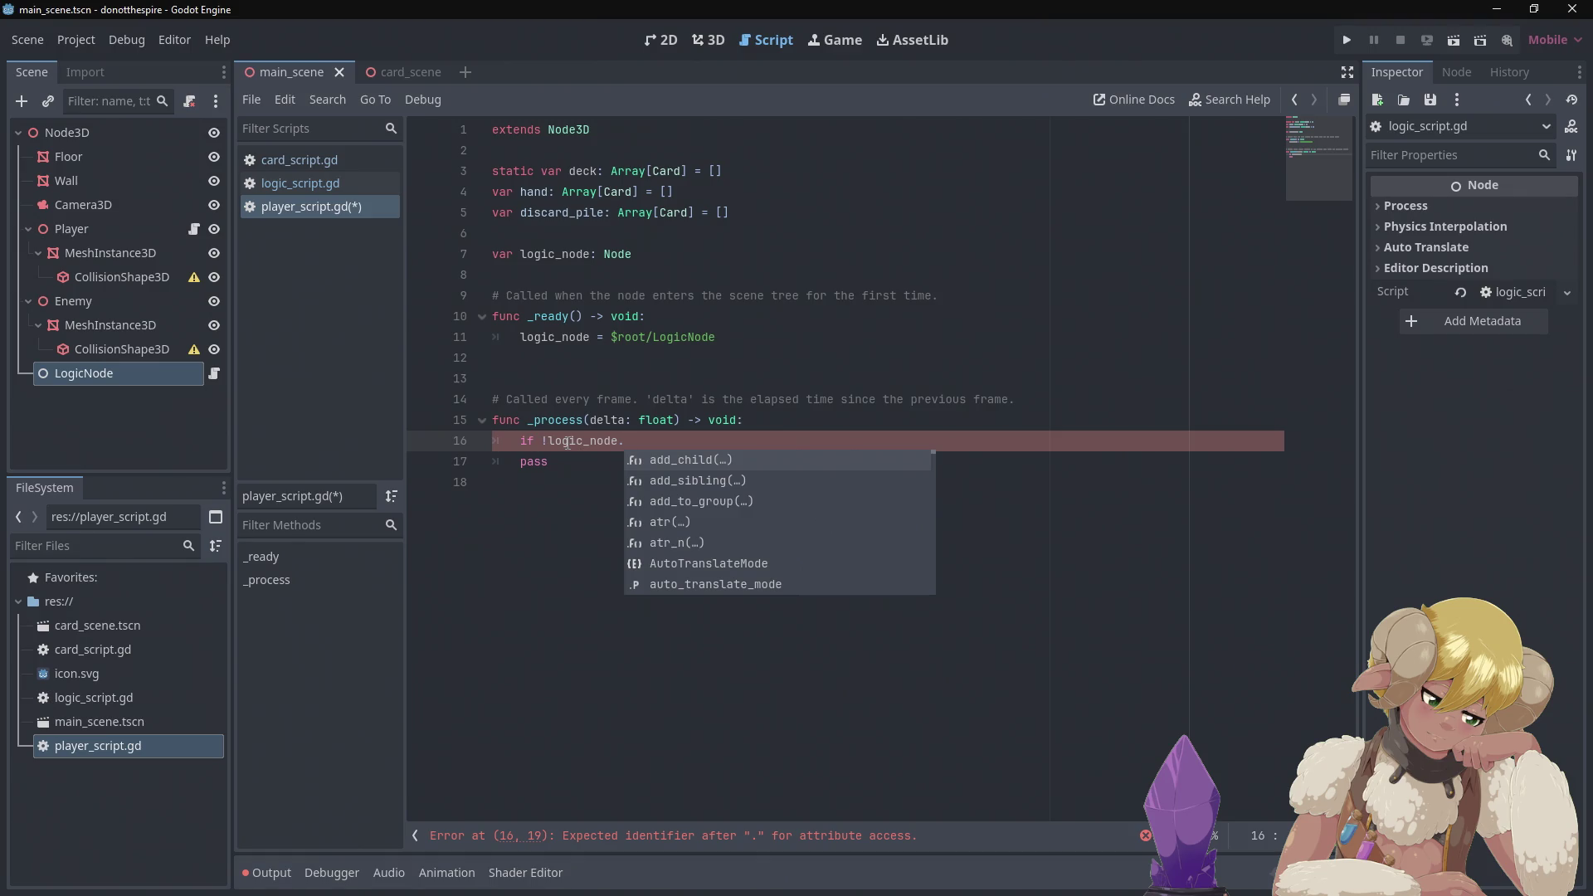
{"action": "type", "text": "pla"}
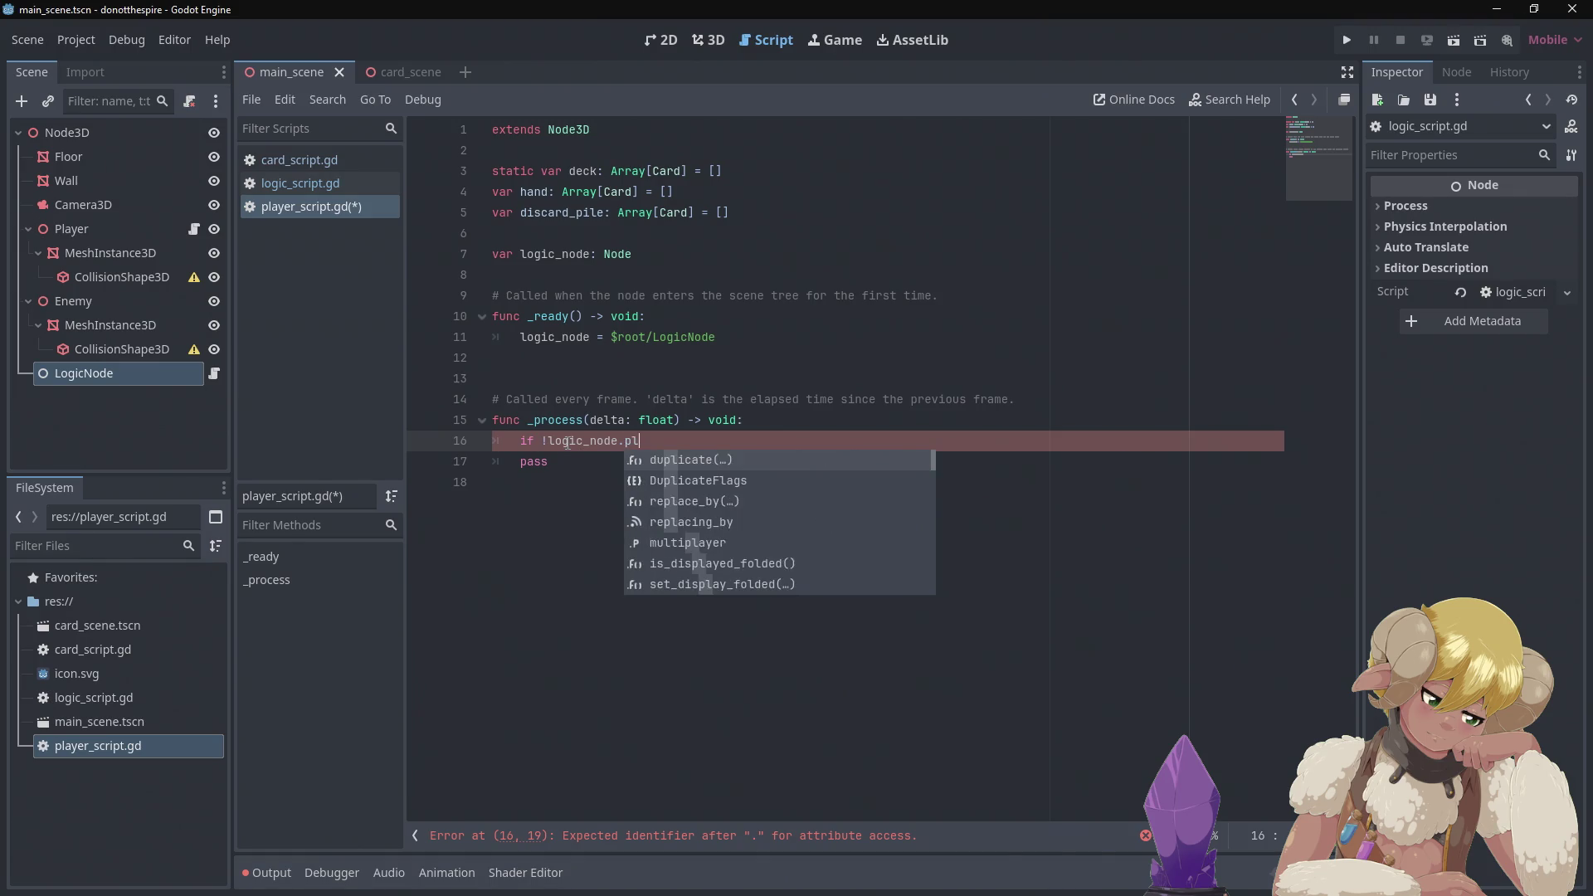